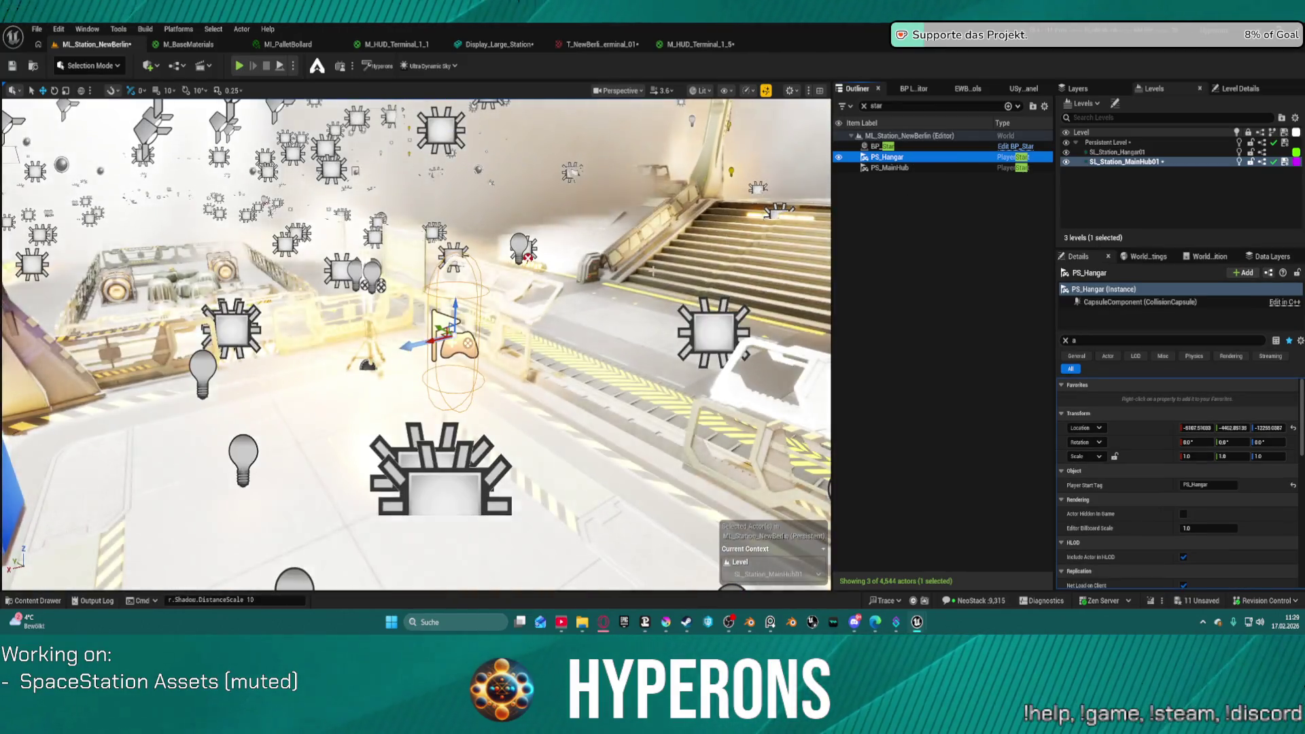
Step: Focus on PS_MainHub and fly the viewport camera to the New Berlin Station wall screen
drag(416, 340, 415, 286)
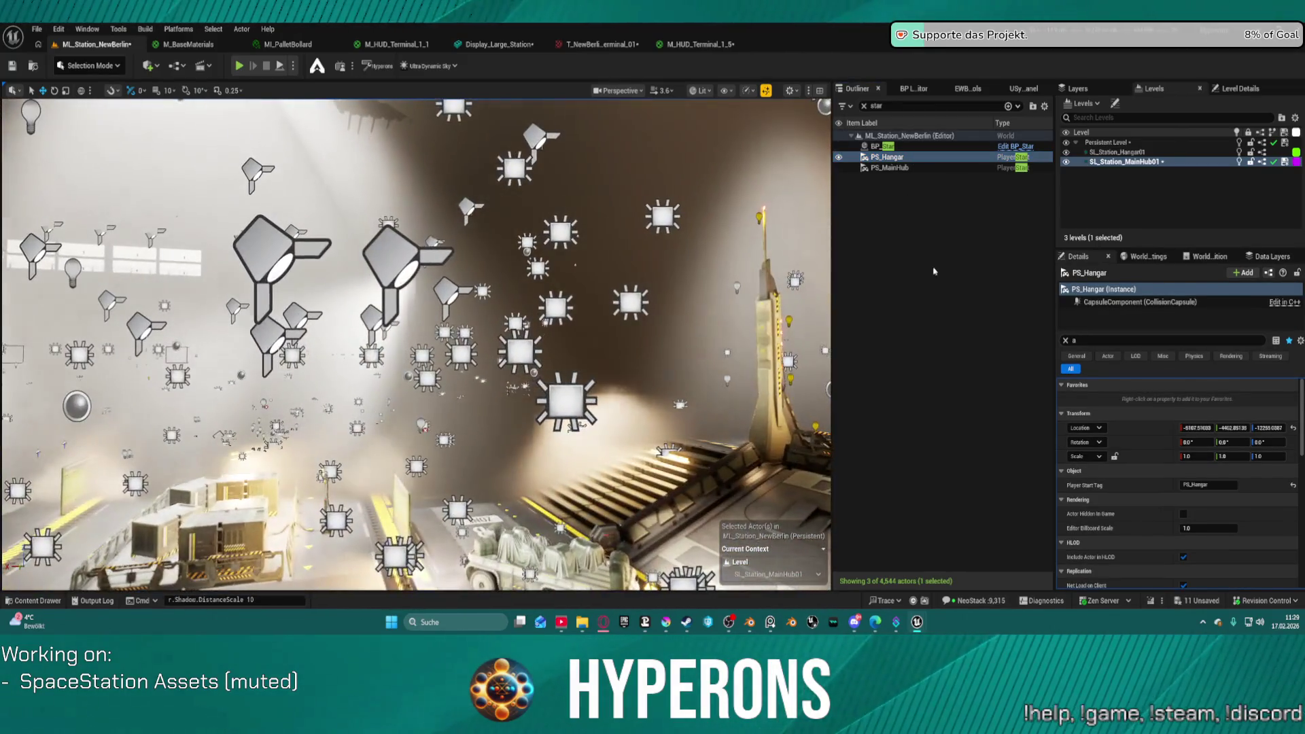
double_click(890, 167)
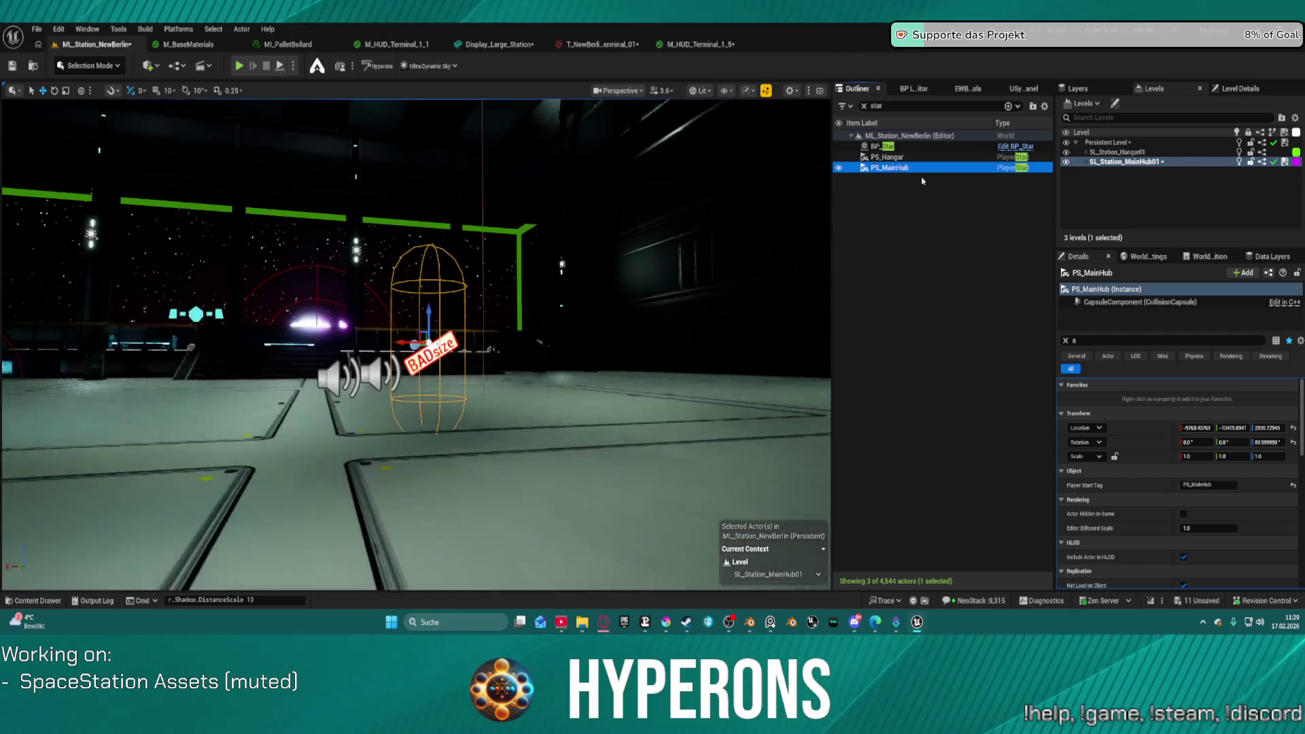
mouse_move(677, 350)
mouse_down()
mouse_move(658, 353)
mouse_move(837, 333)
mouse_up()
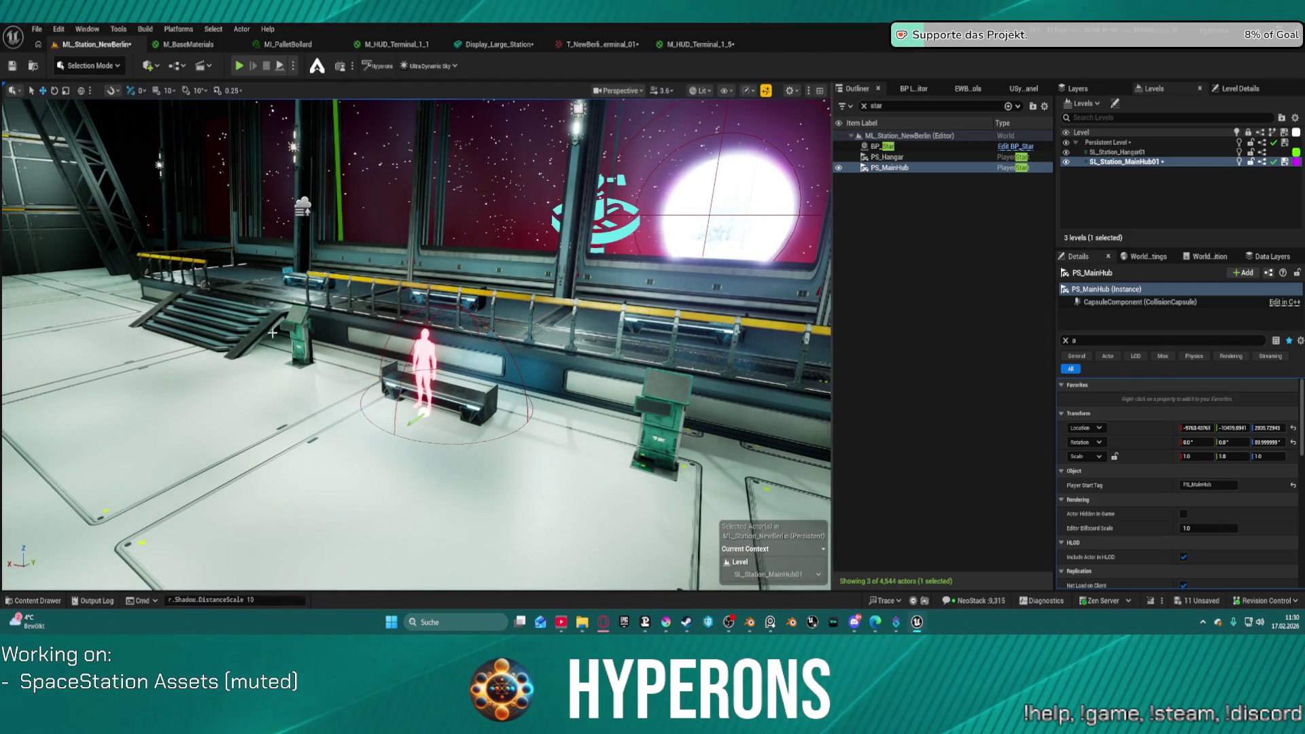
key(1)
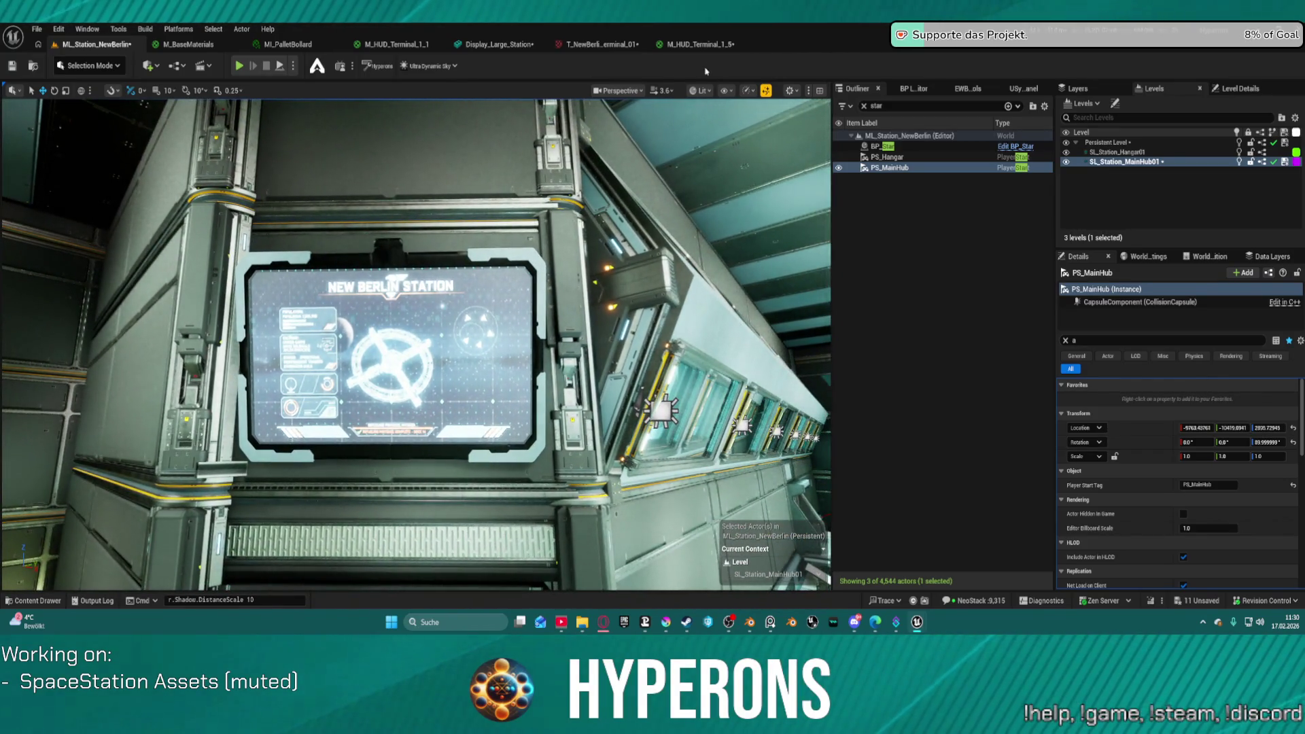
Step: Tear off the M_HUD_Terminal_1_5 graph and snap it right, beside the ML_Station_NewBerlin level
click(710, 46)
mouse_move(700, 45)
mouse_down()
mouse_move(775, 218)
mouse_move(639, 218)
mouse_move(766, 313)
mouse_move(788, 305)
mouse_up()
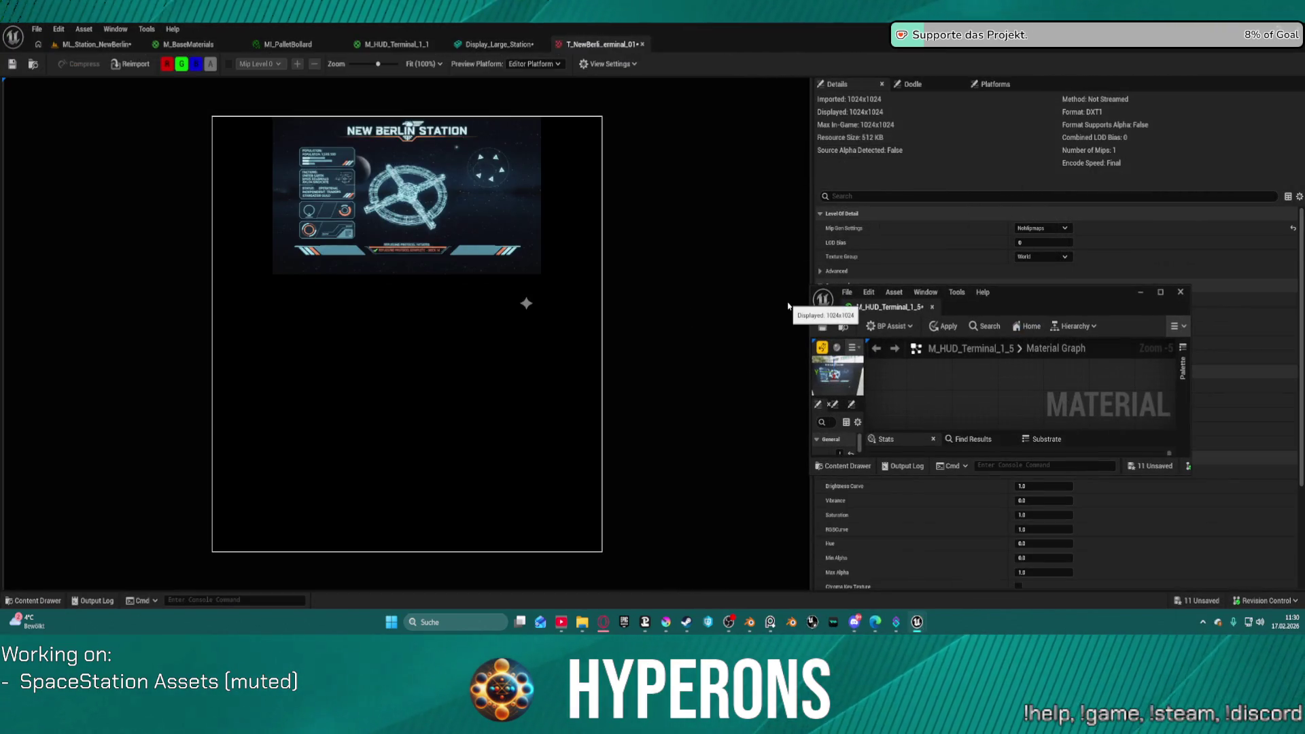
key(super+Right)
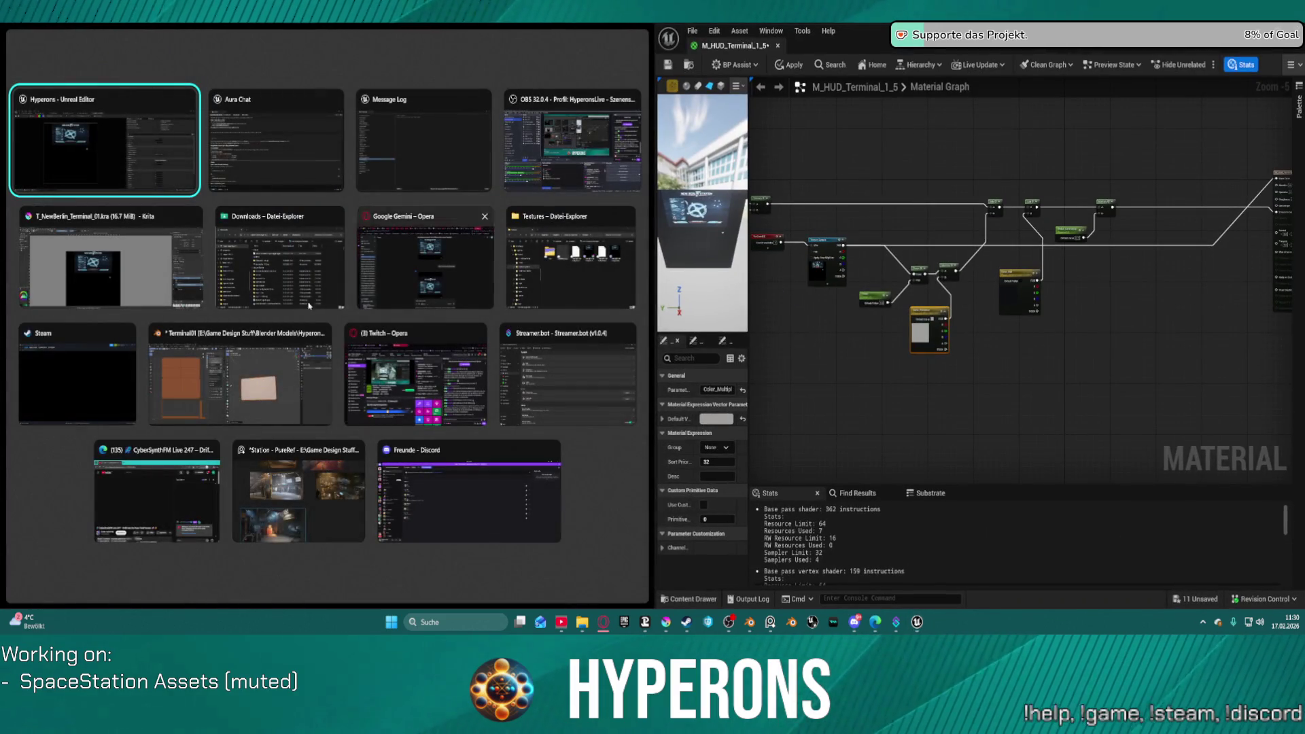
click(135, 173)
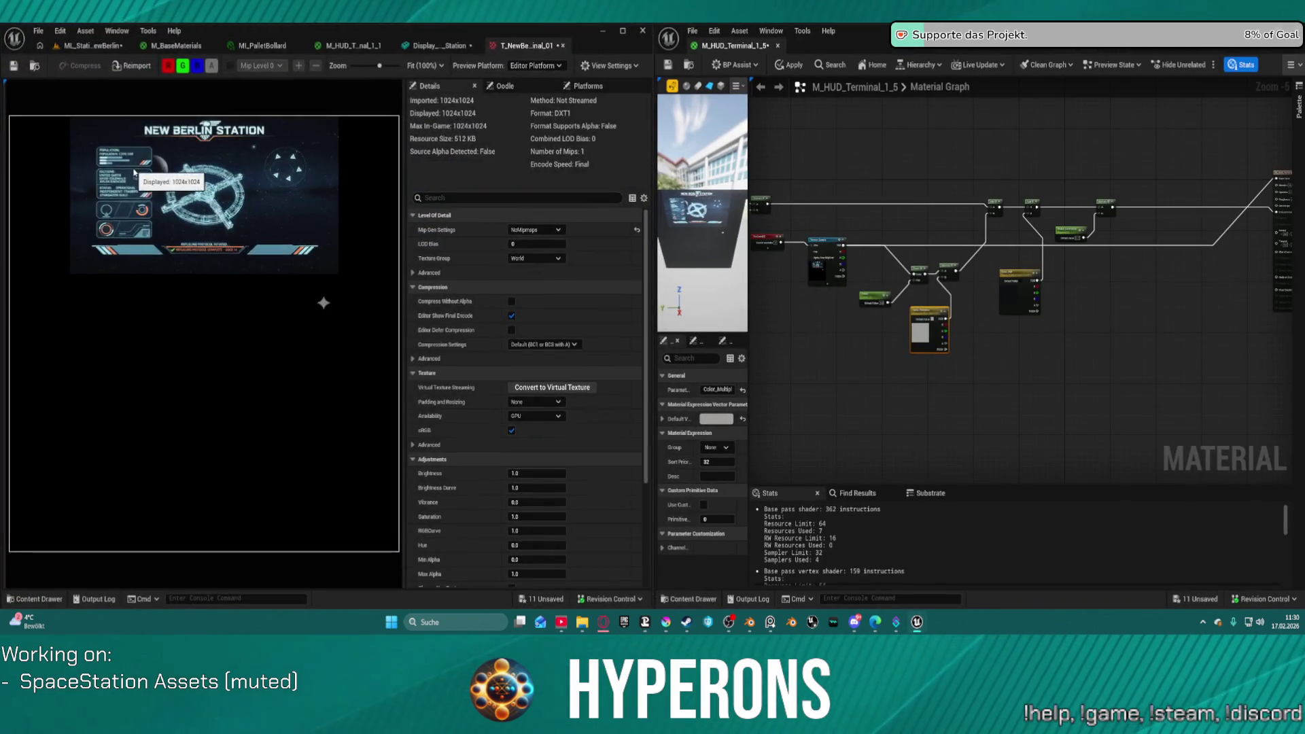
click(114, 45)
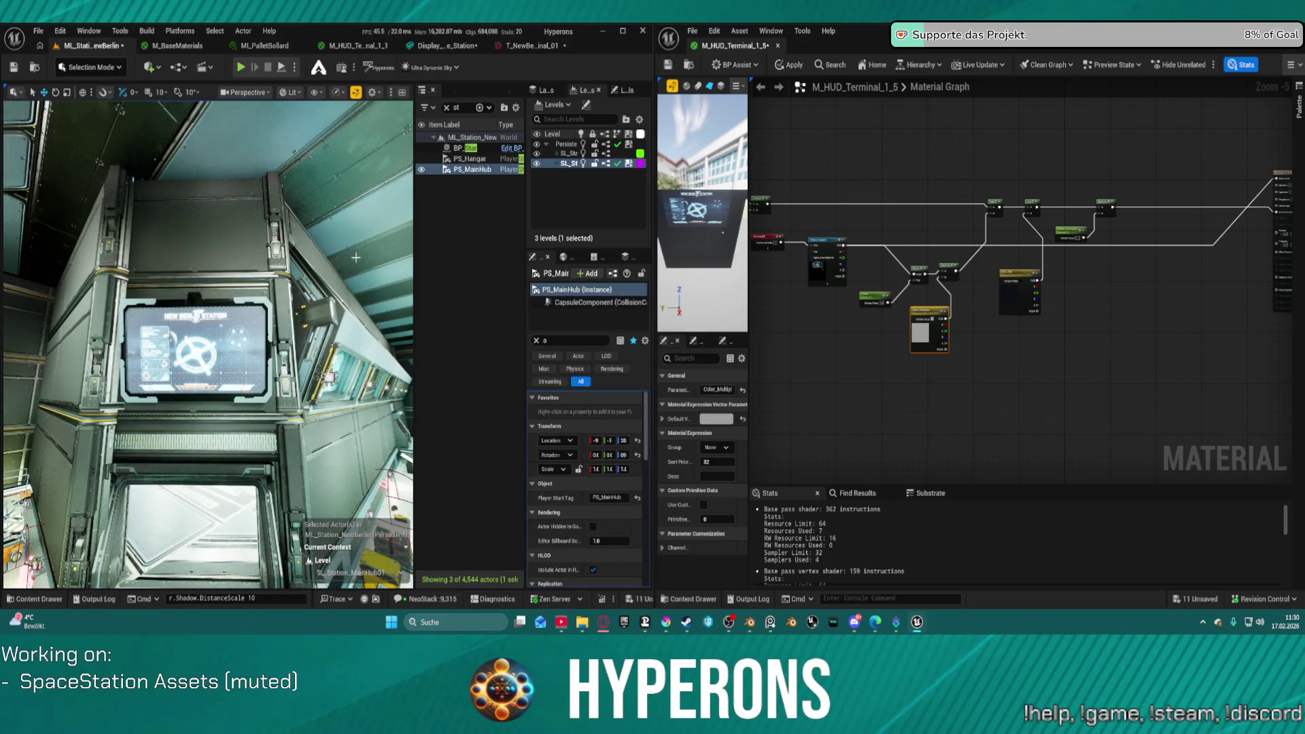
Step: Bring the Color_Multiplier node into view and open its color picker
scroll(931, 327, up, 4)
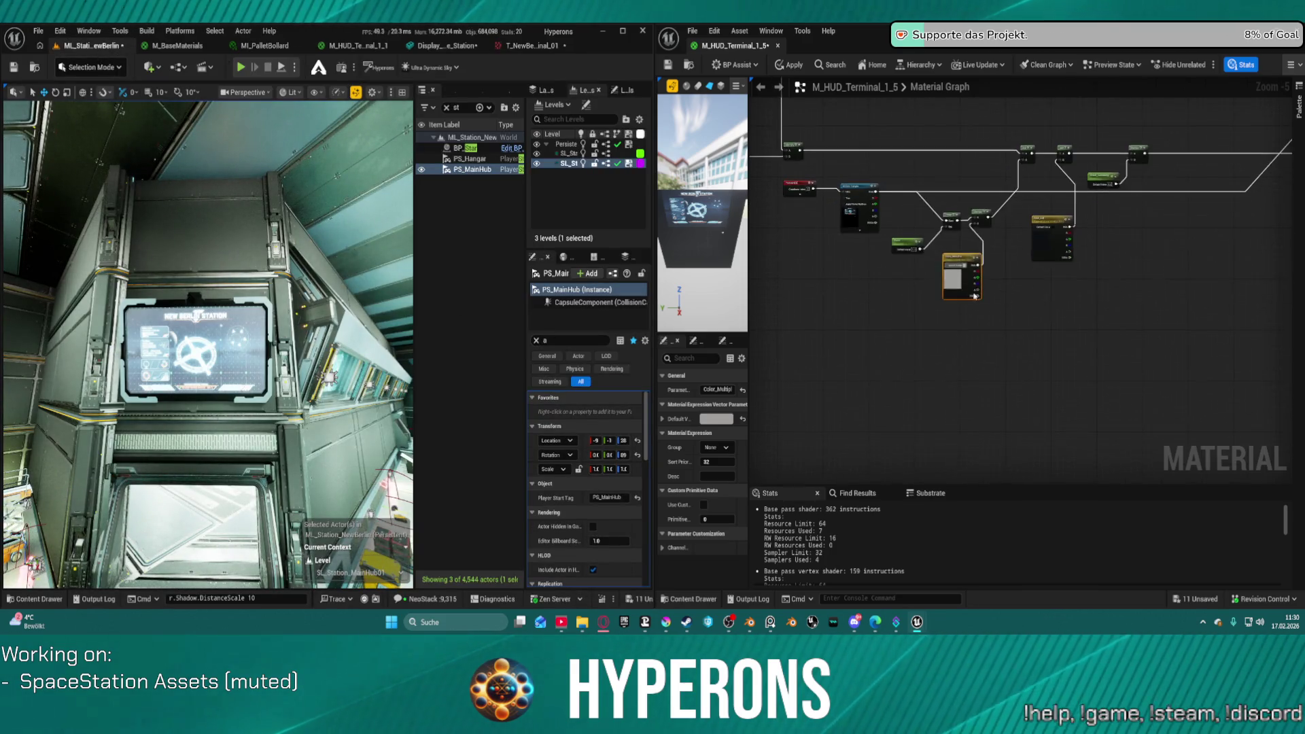
drag(942, 239, 943, 299)
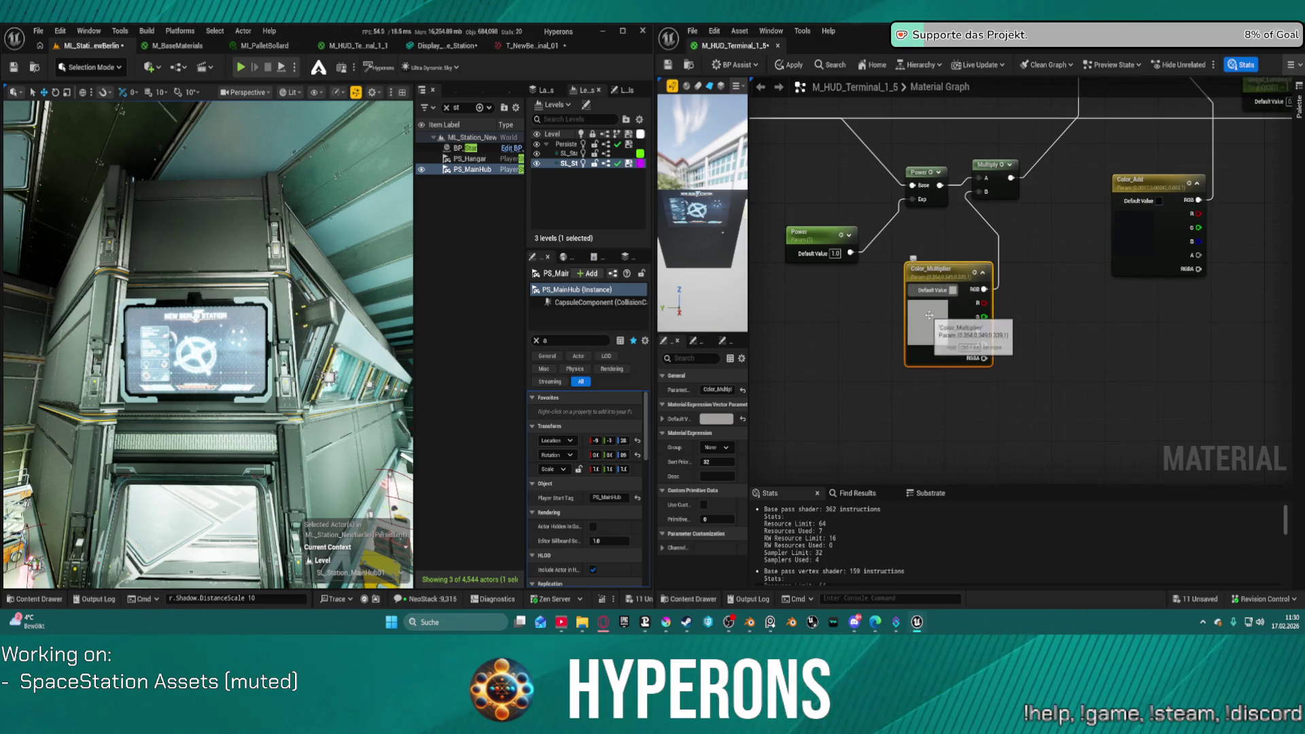
click(932, 317)
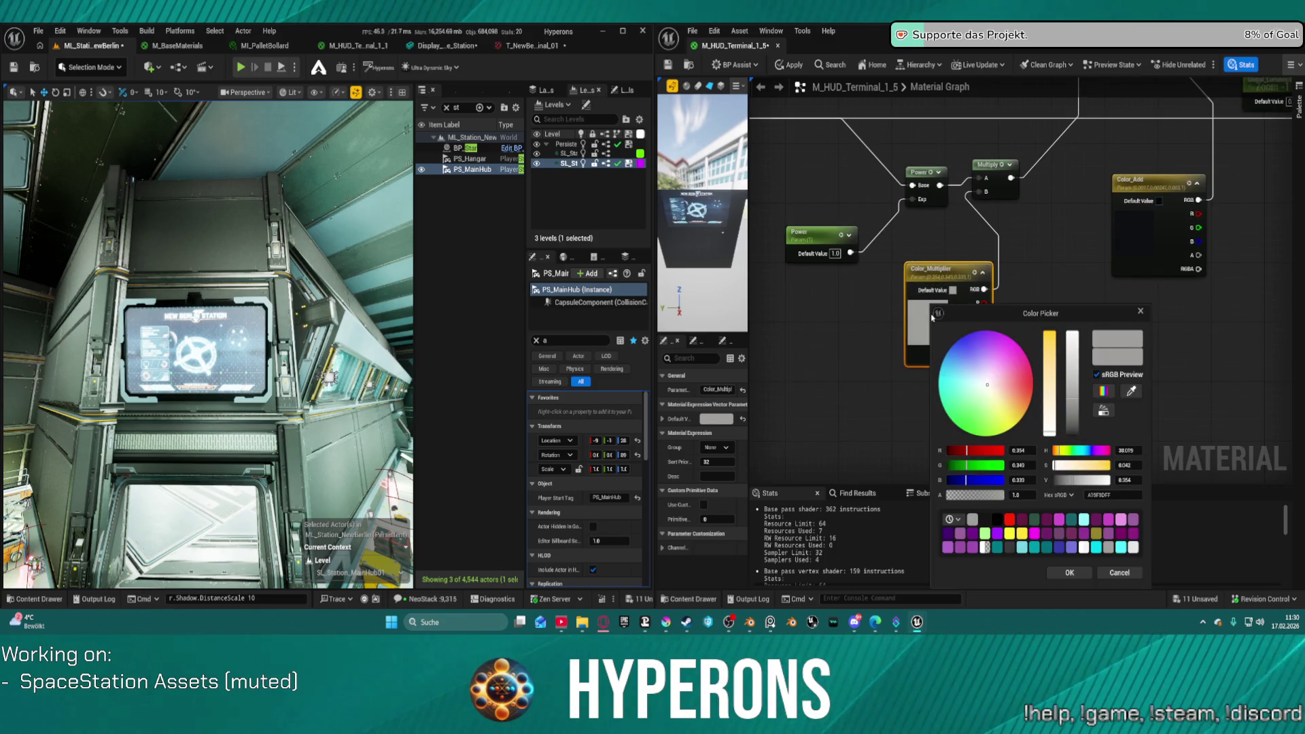
Step: Set Color_Multiplier to black, then pan the graph to the grid noise nodes
click(1000, 521)
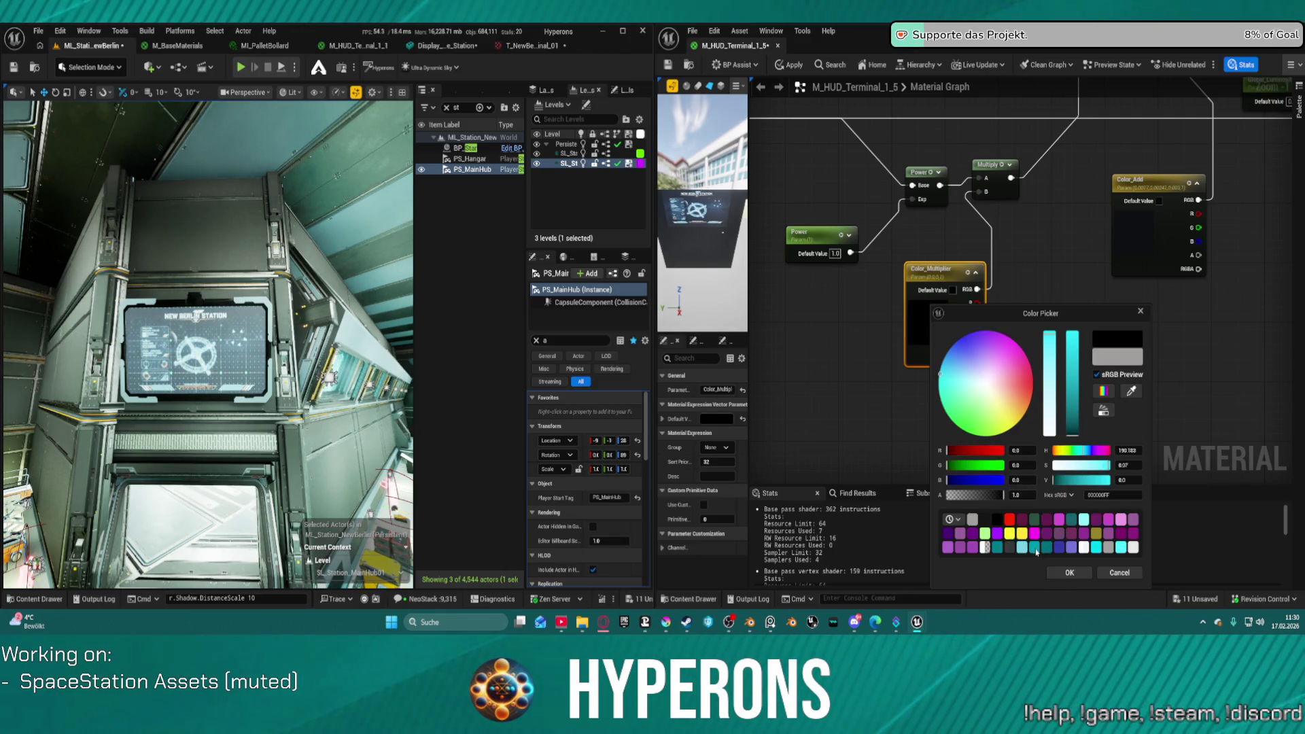
click(1069, 573)
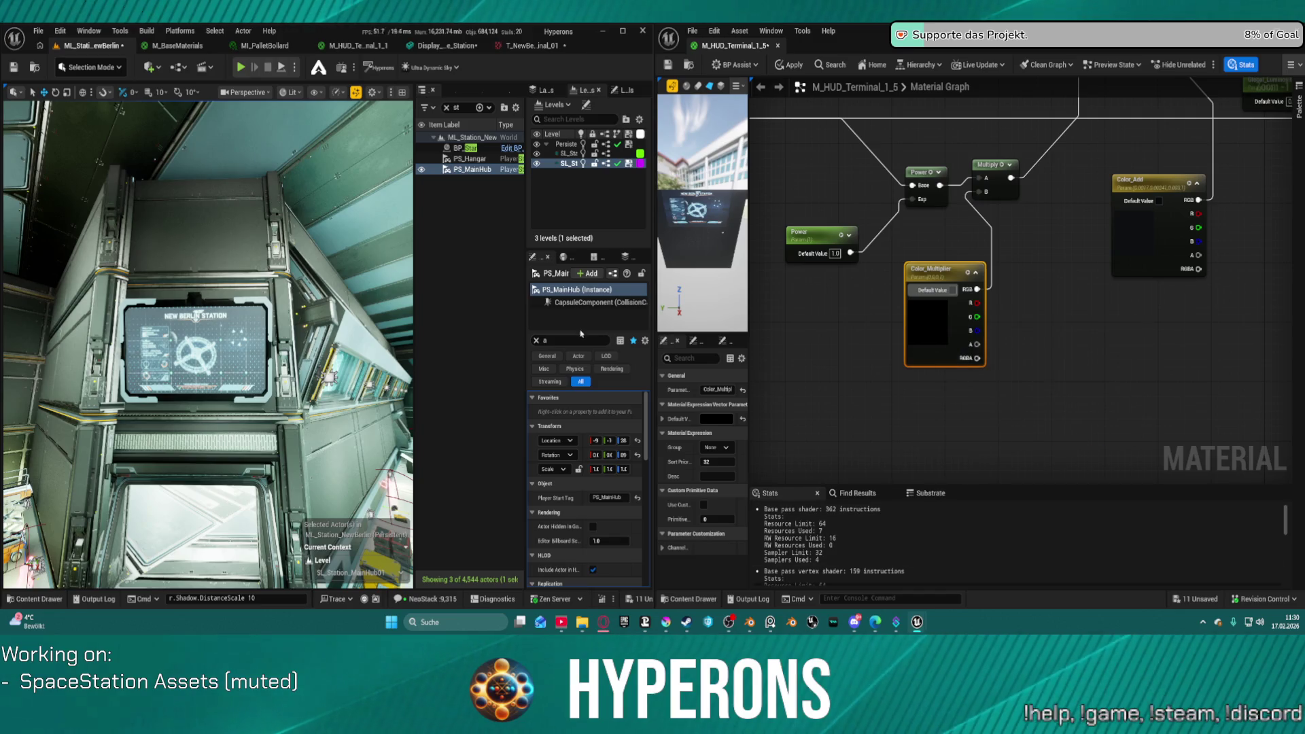
scroll(111, 344, up, 5)
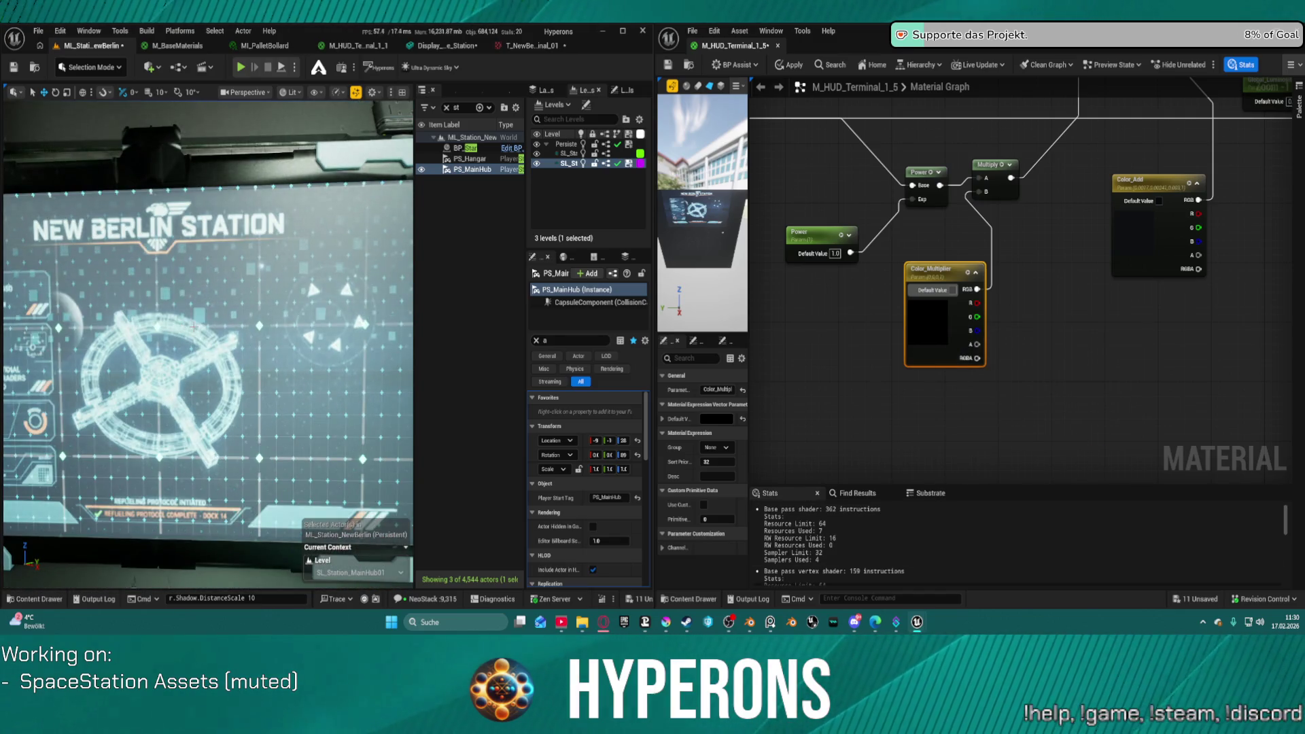
scroll(193, 327, down, 3)
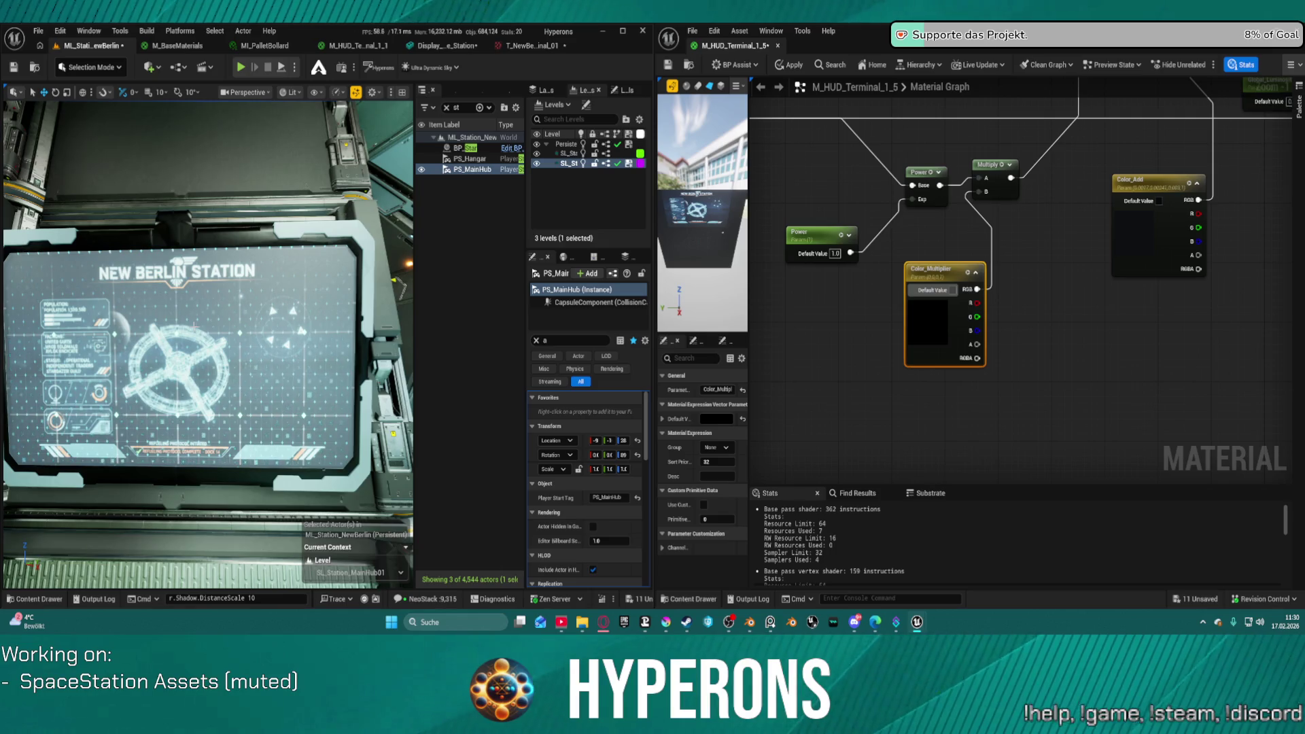
scroll(1083, 277, down, 5)
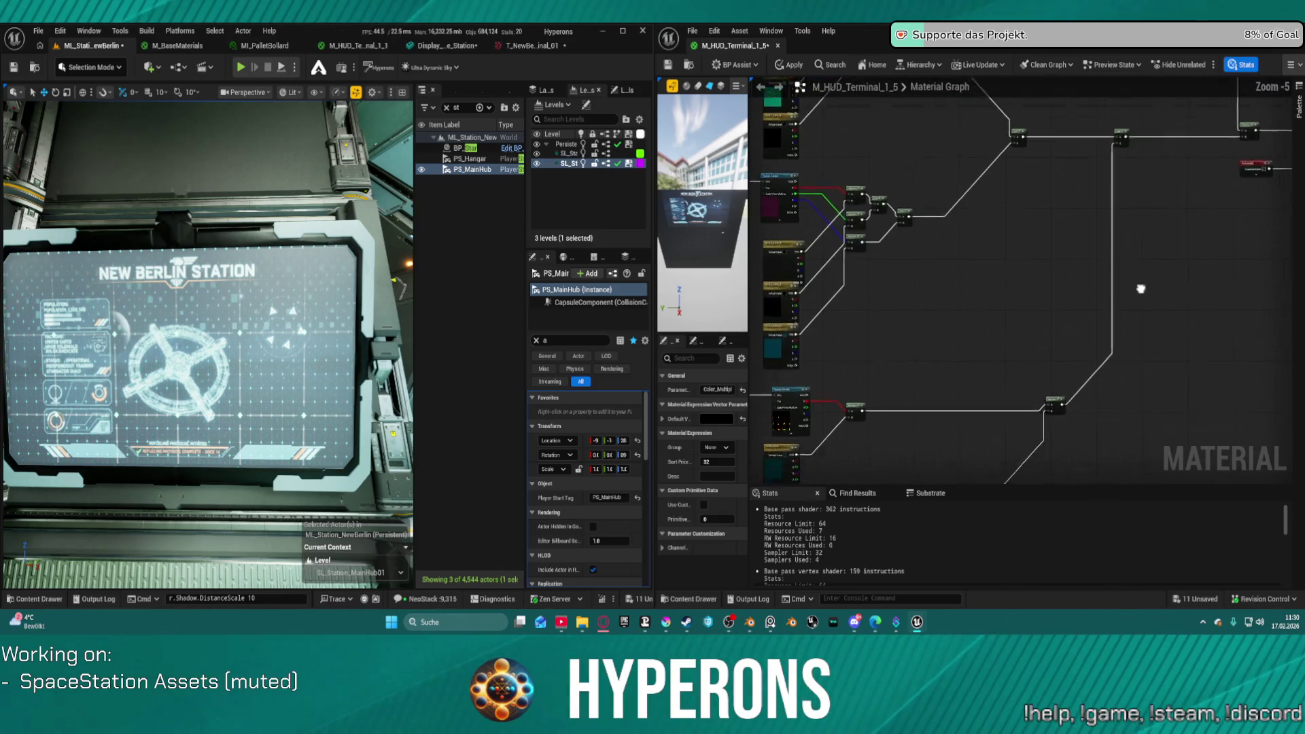
scroll(951, 251, up, 3)
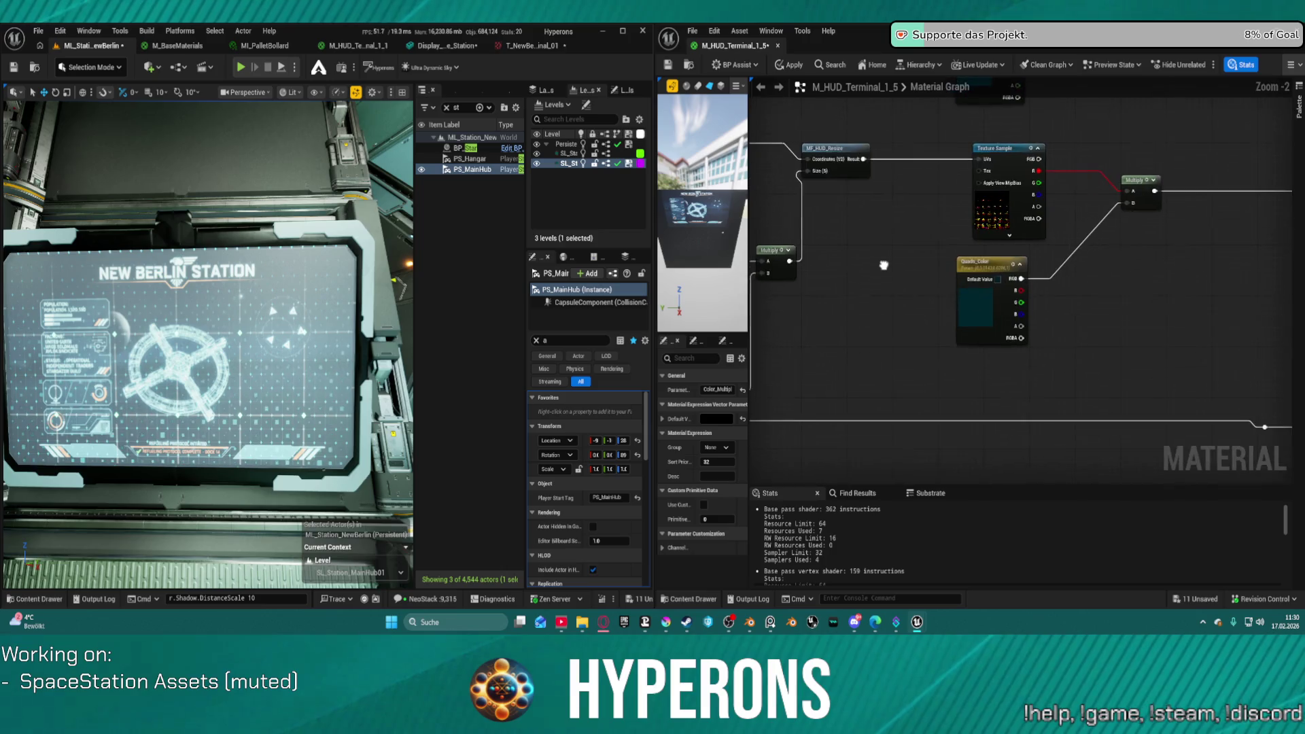
drag(884, 265, 1073, 170)
scroll(1073, 170, up, 2)
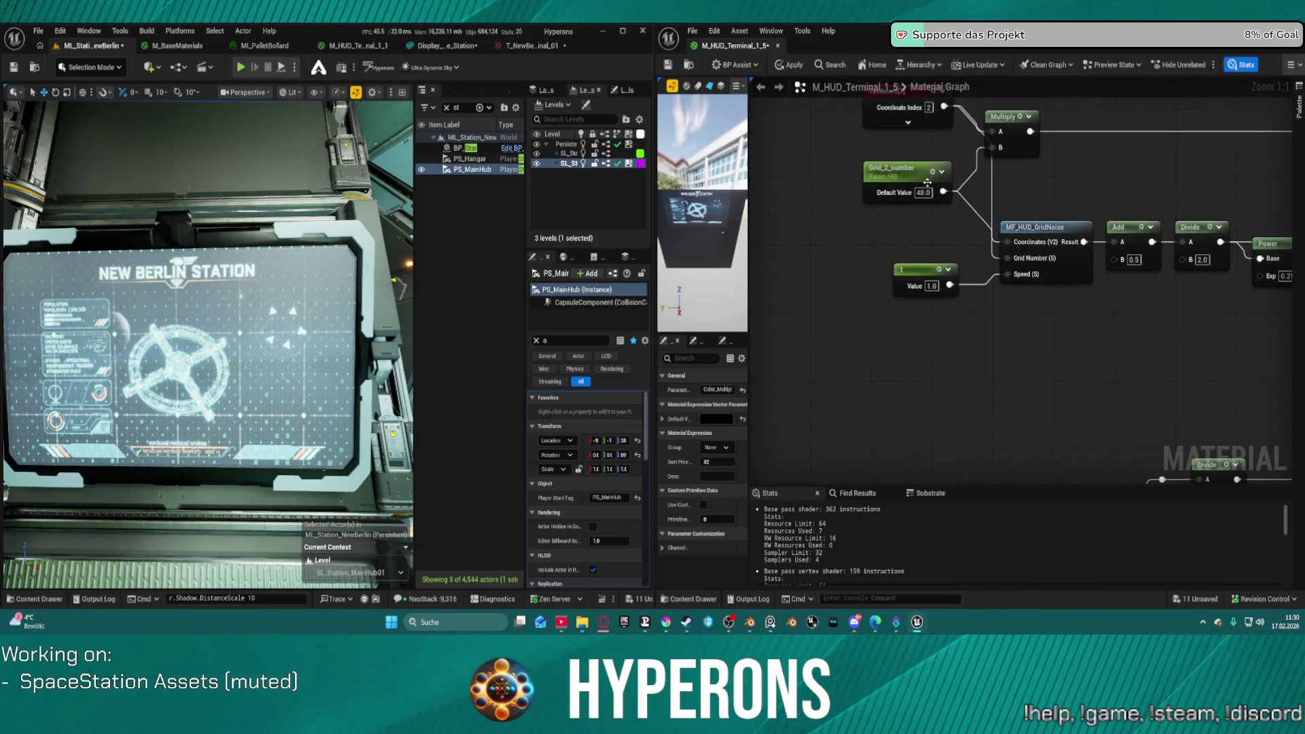
Step: Change Grid_2_number's default value from 48 to 96, then deselect the nodes
click(923, 193)
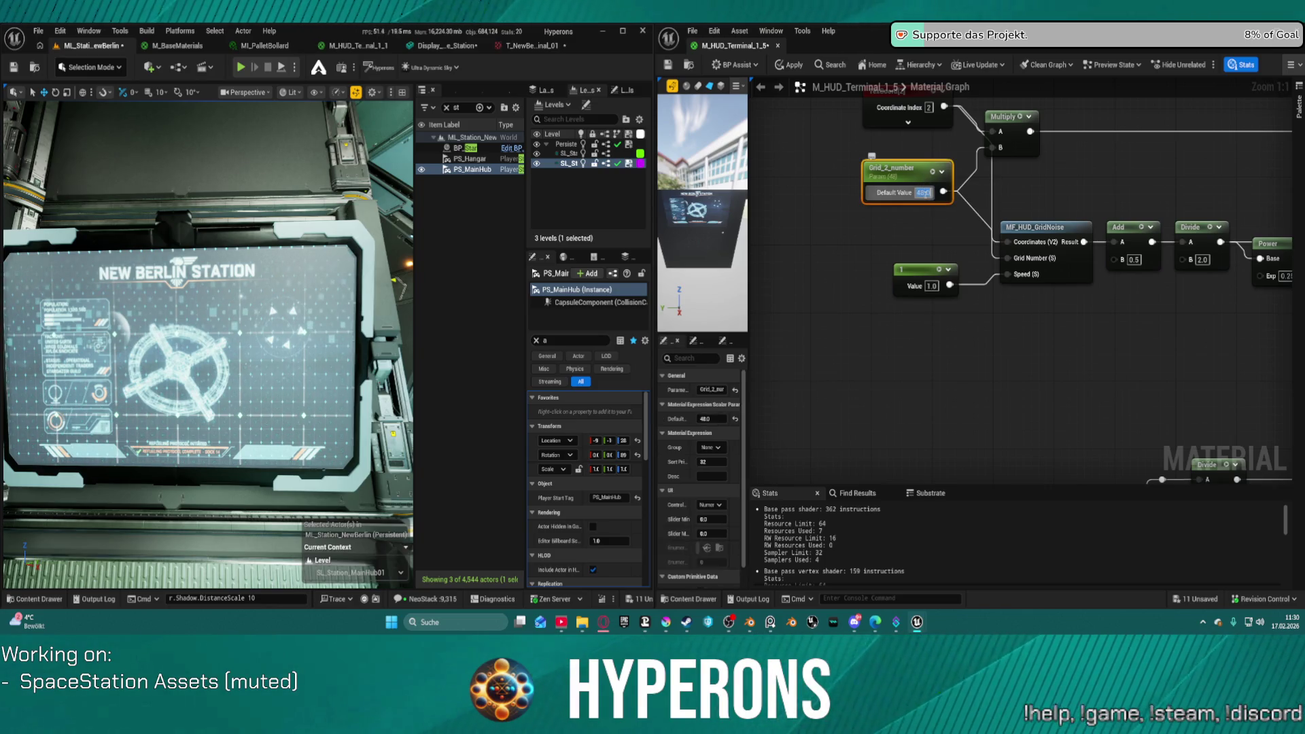
mouse_move(983, 321)
mouse_down()
mouse_move(857, 481)
mouse_move(927, 354)
mouse_move(752, 125)
mouse_move(962, 109)
mouse_move(1034, 84)
mouse_up()
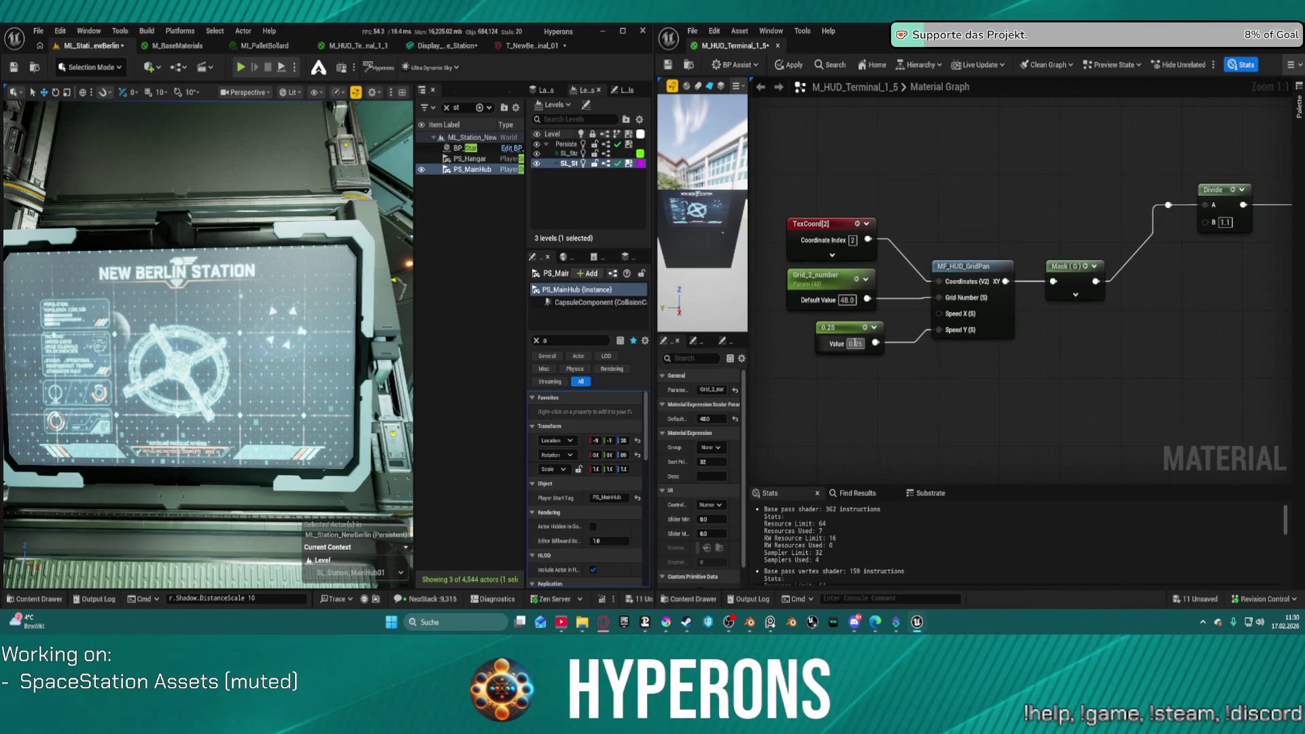
click(846, 300)
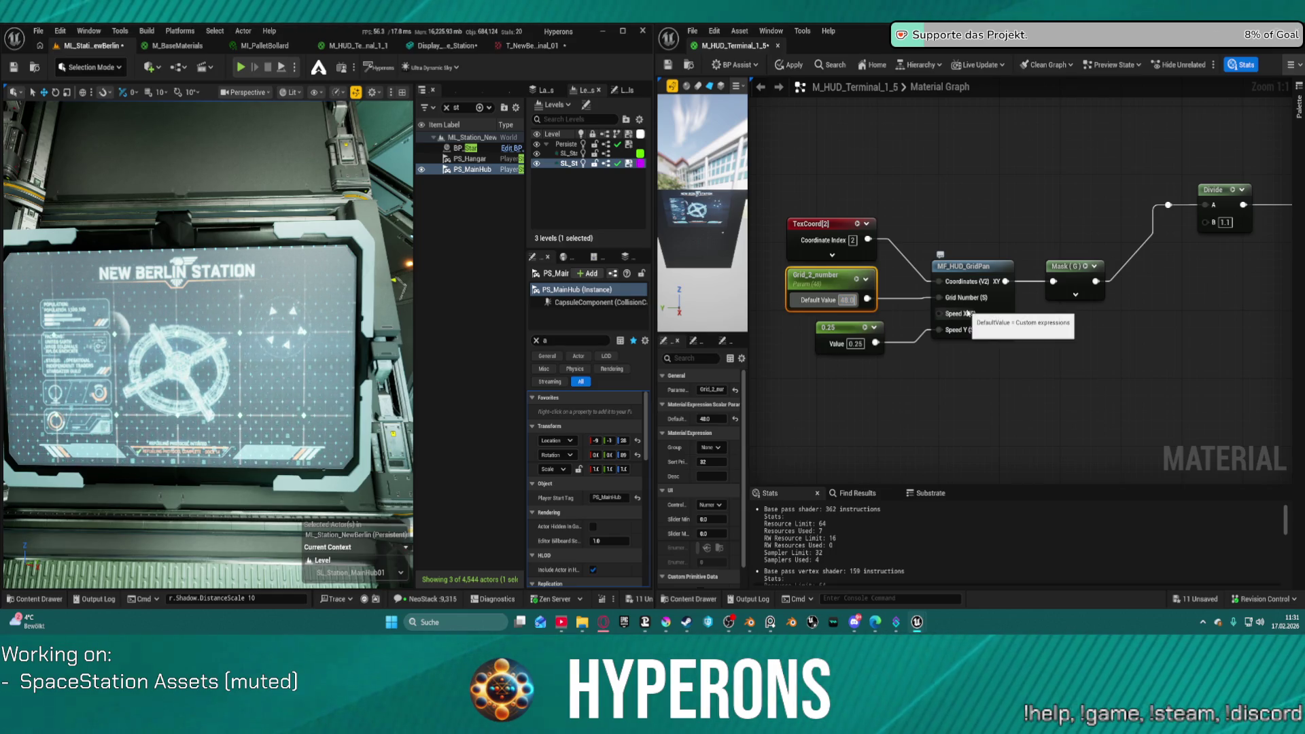
text(96)
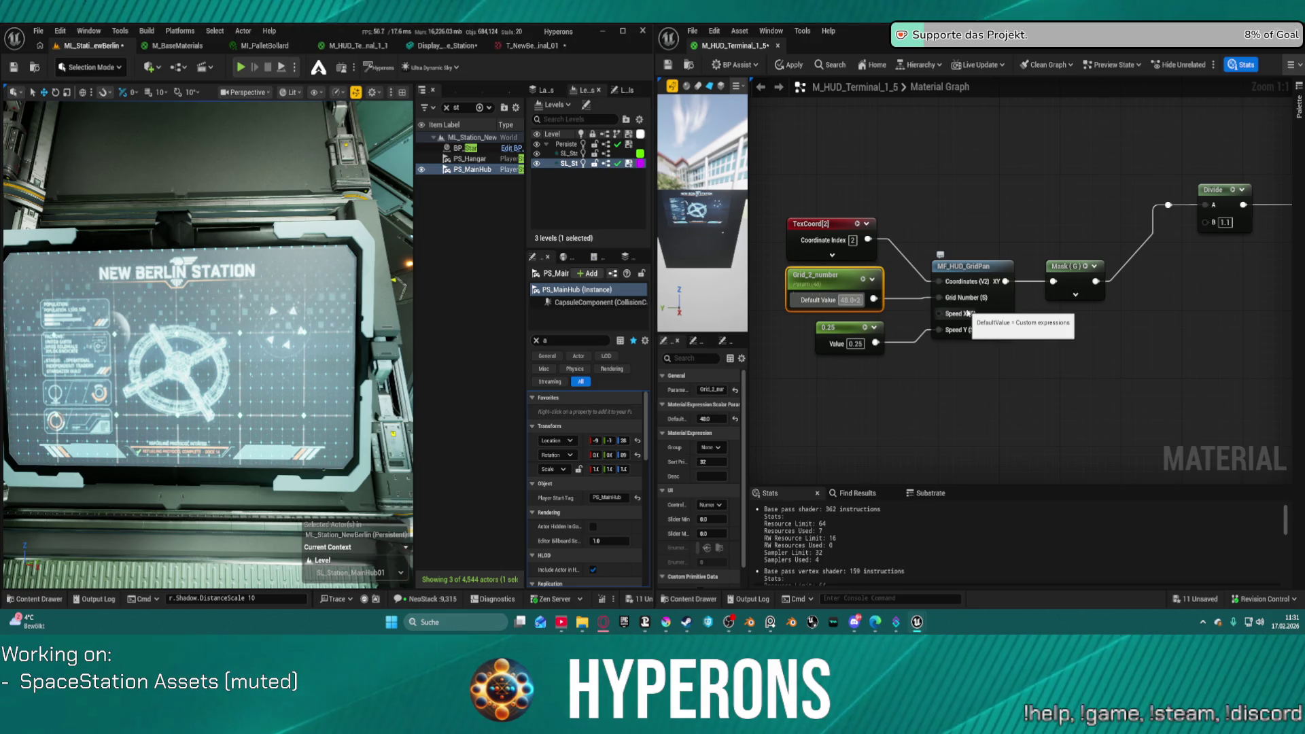
key(Return)
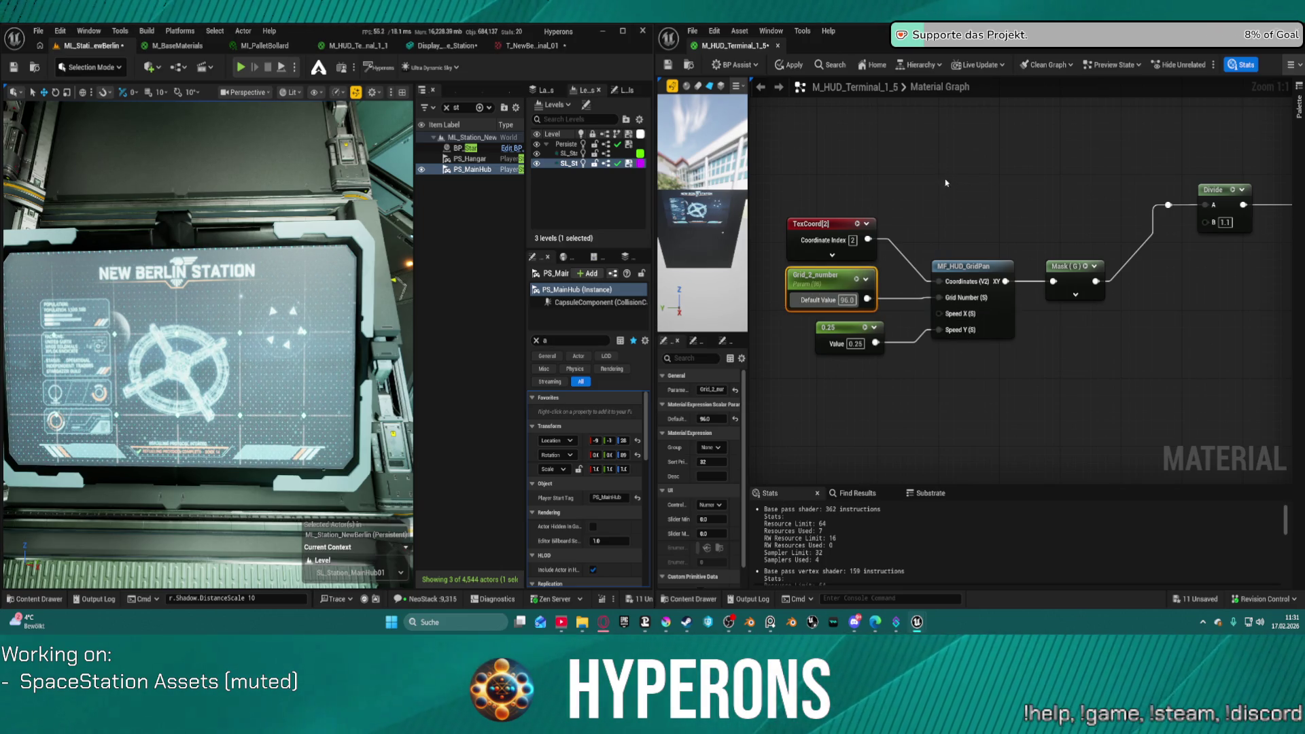
drag(933, 173, 1001, 352)
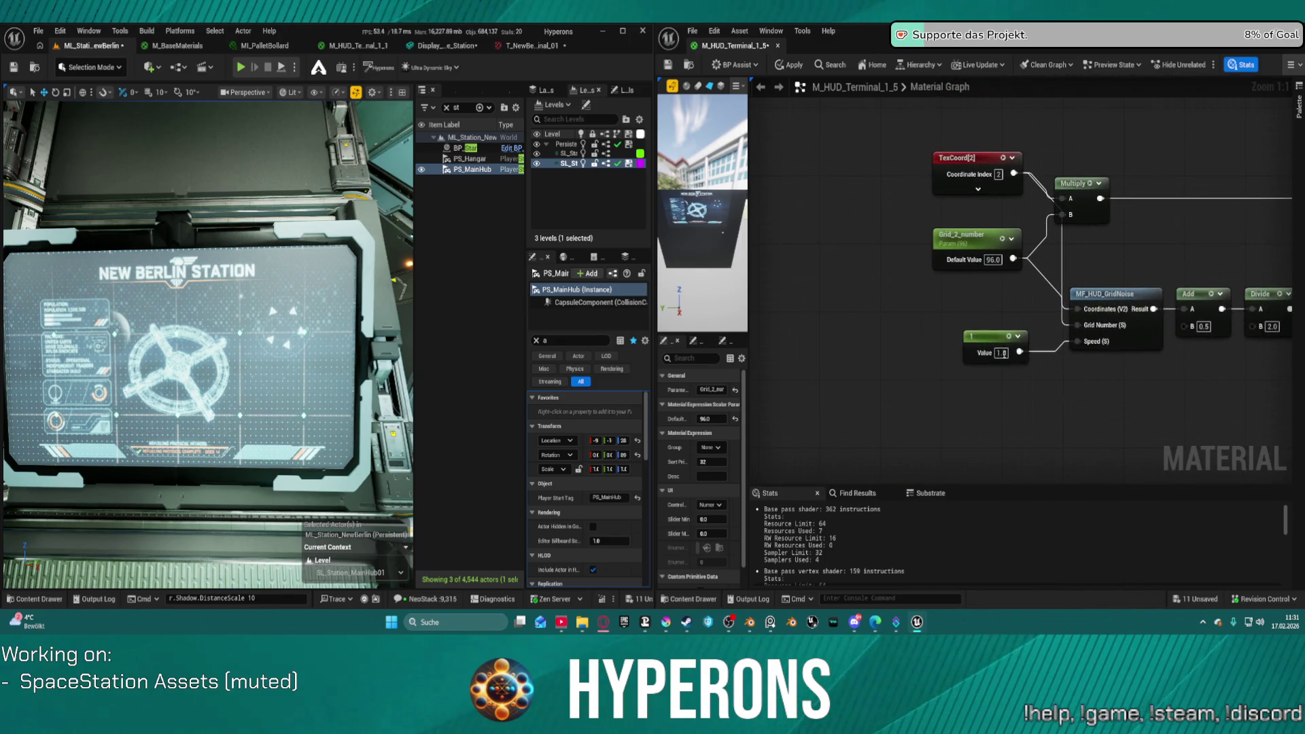
click(1108, 443)
drag(1108, 442, 1044, 290)
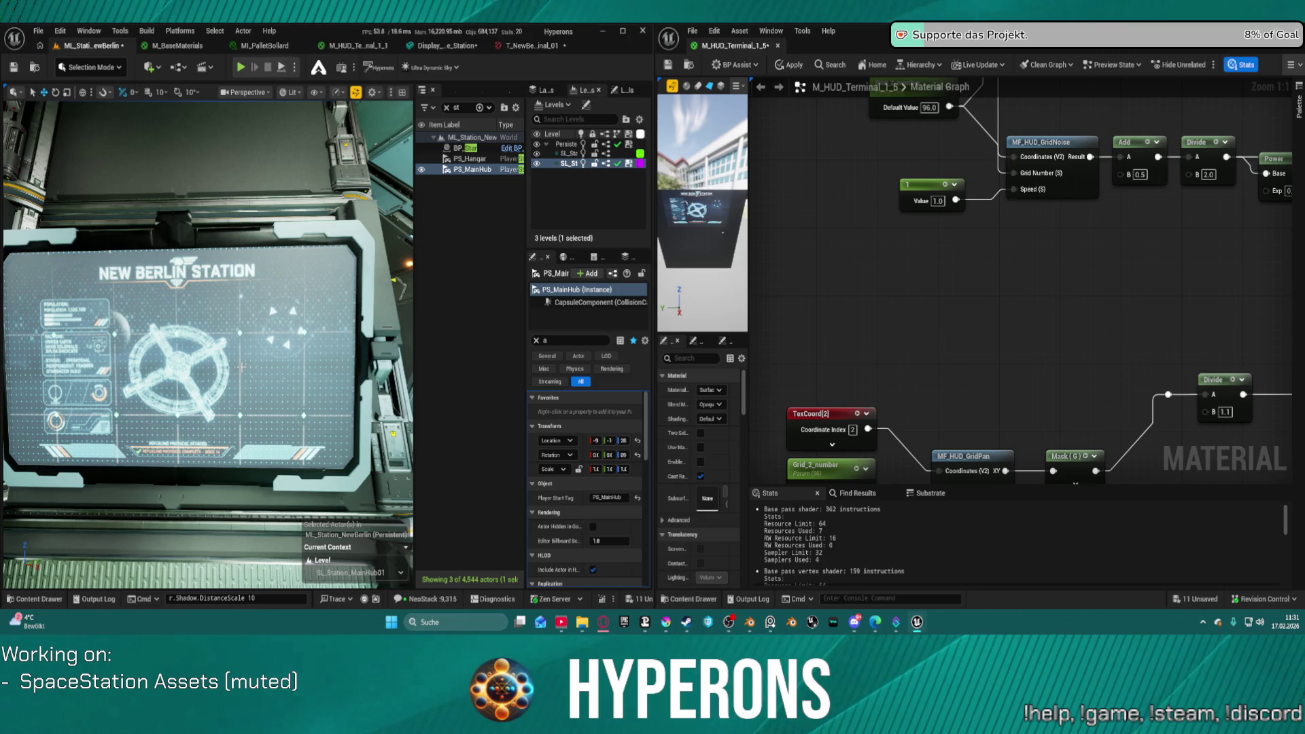
Step: Zoom and pan the material graph to find and select the Grid_1_number parameter
scroll(1183, 304, down, 1)
mouse_move(1183, 305)
mouse_down()
mouse_move(1121, 381)
mouse_move(1060, 326)
mouse_up()
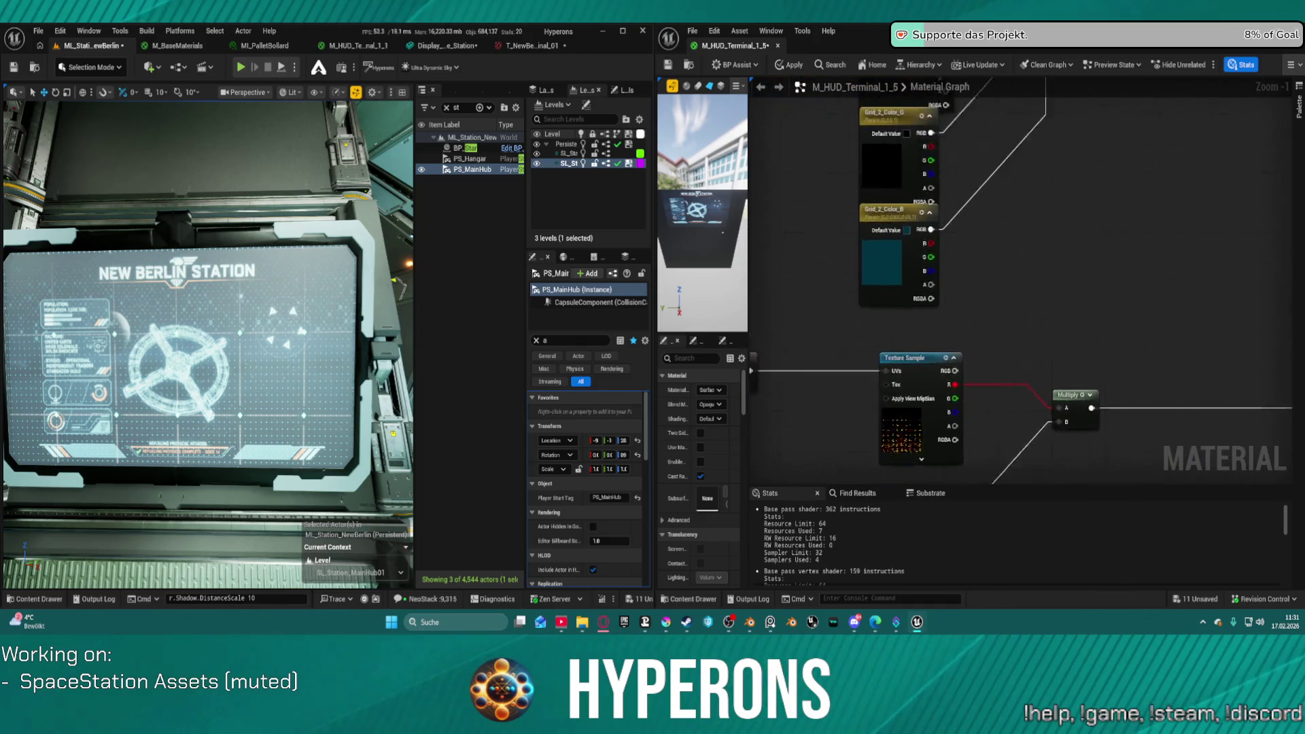
scroll(1019, 278, down, 1)
scroll(1020, 278, down, 2)
mouse_move(836, 198)
mouse_down()
mouse_move(787, 191)
mouse_move(924, 176)
mouse_up()
scroll(924, 176, up, 3)
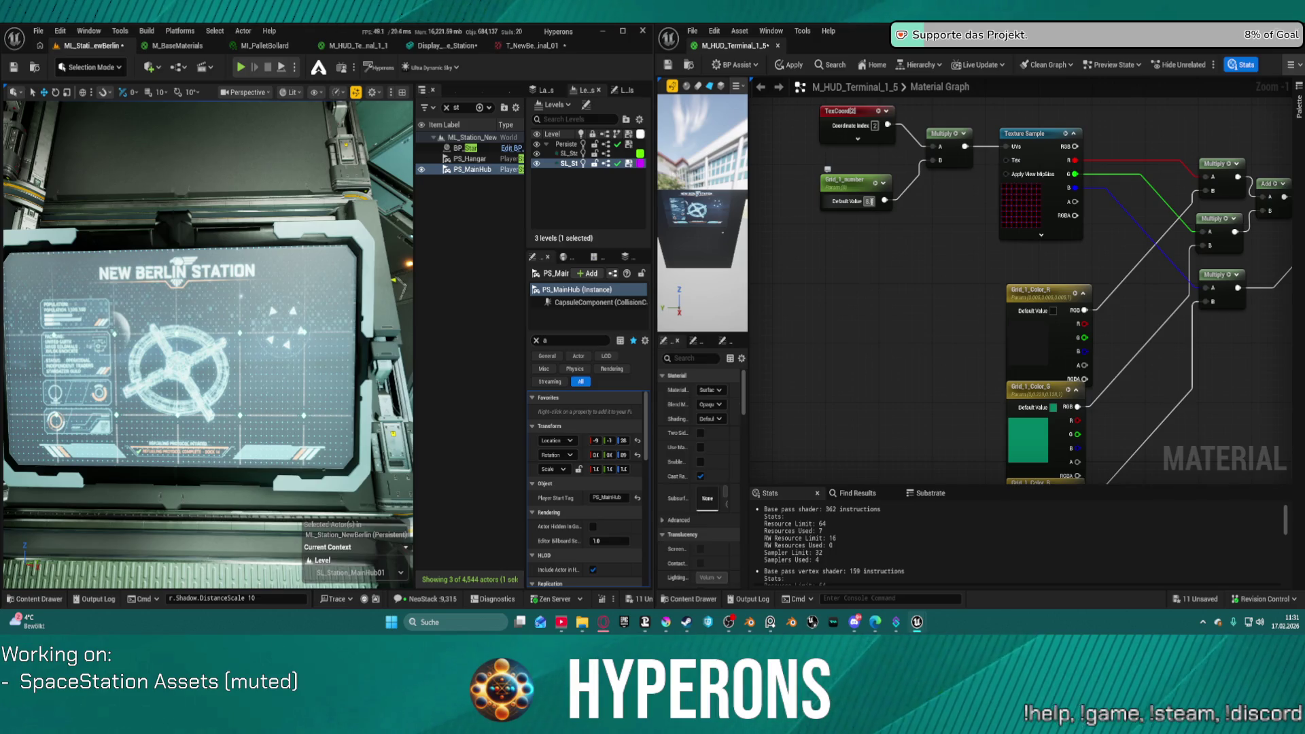
click(868, 201)
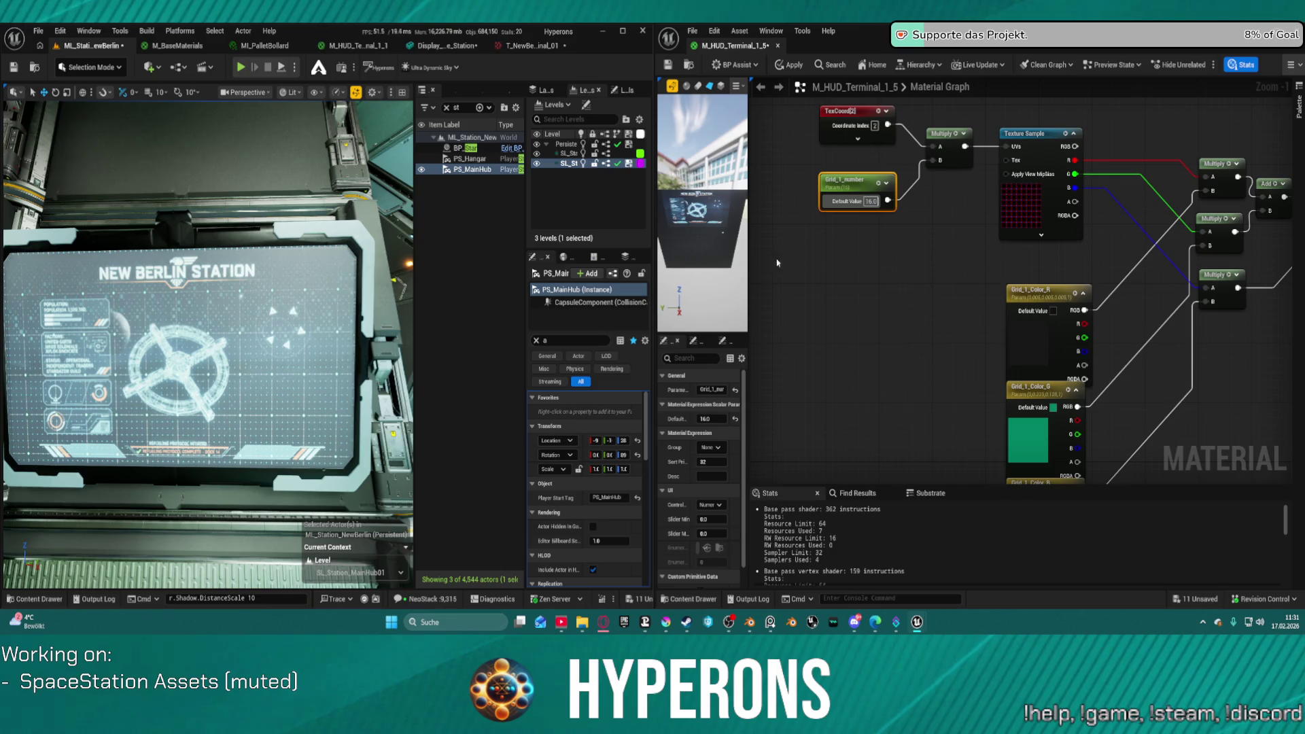
Step: Look over the Grid_2 texture sample nodes, then open Grid_1_number's 16.0 default for editing
mouse_move(899, 360)
mouse_down()
mouse_move(895, 102)
mouse_move(875, 218)
mouse_move(760, 321)
mouse_up()
scroll(878, 238, down, 4)
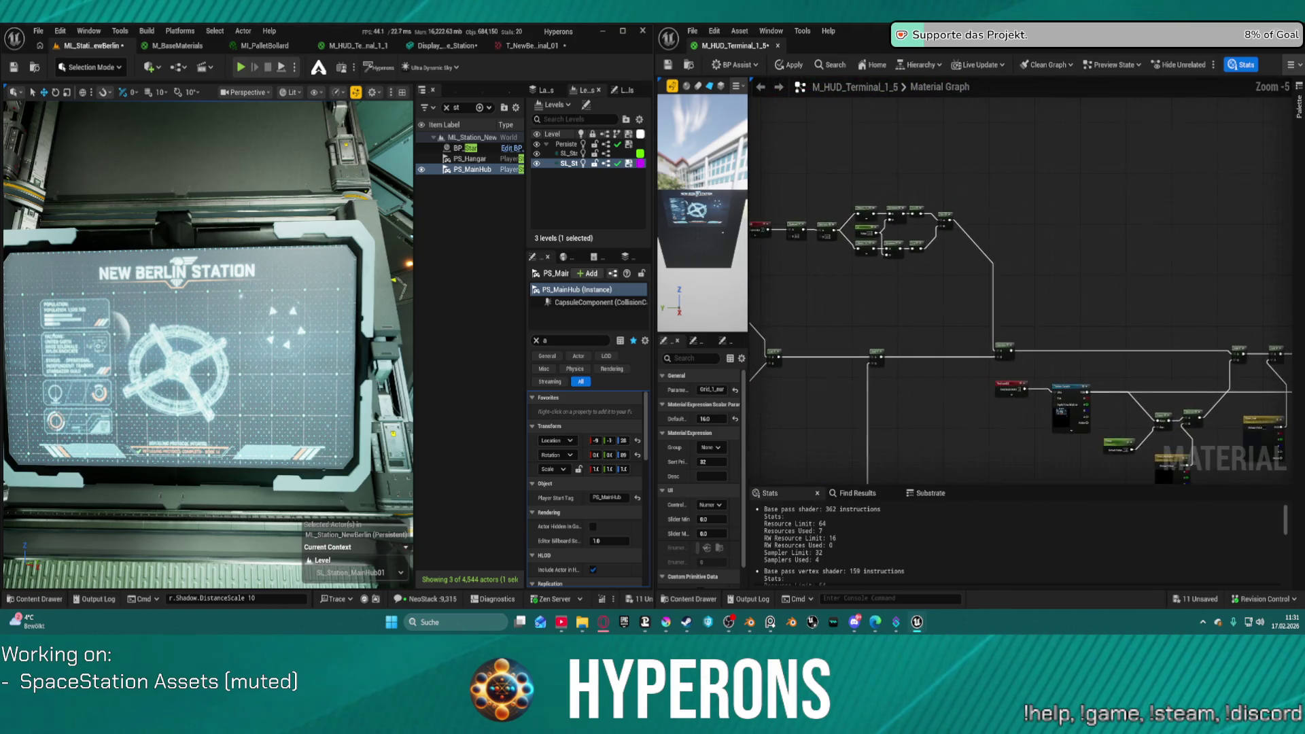
scroll(878, 238, up, 3)
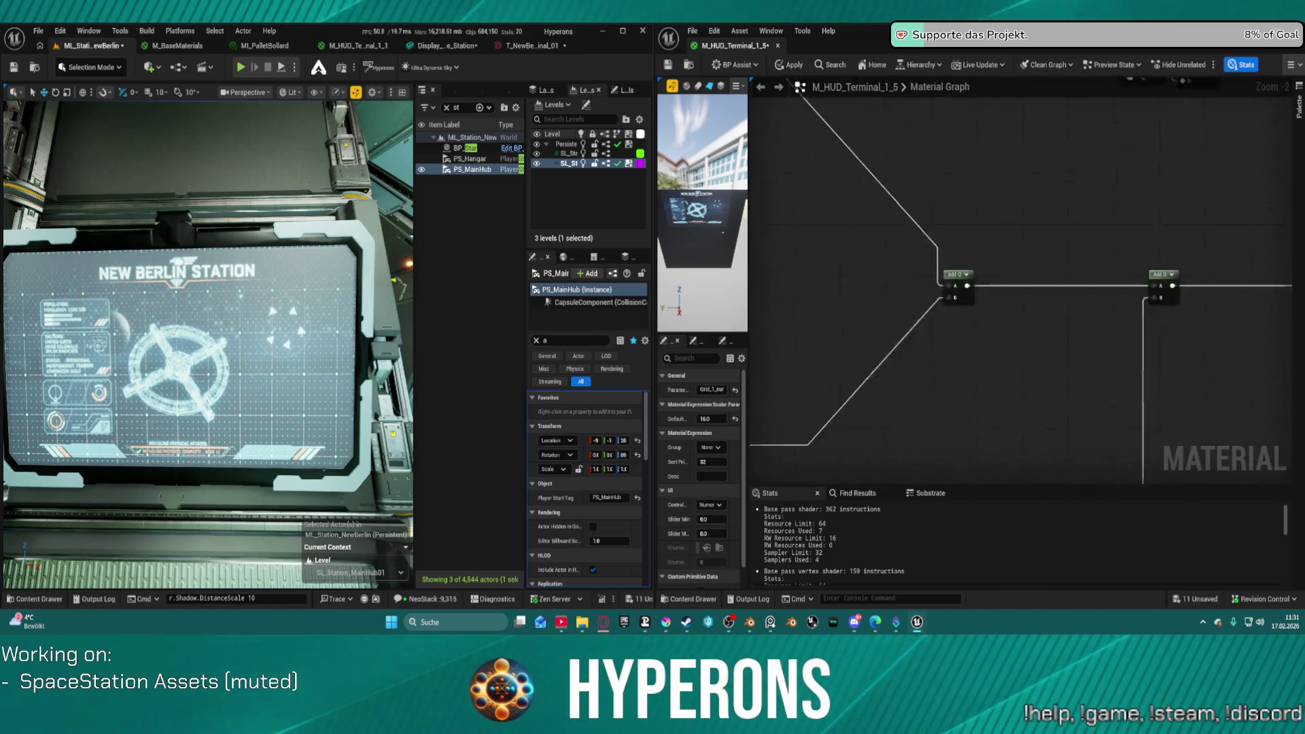
scroll(1106, 422, down, 5)
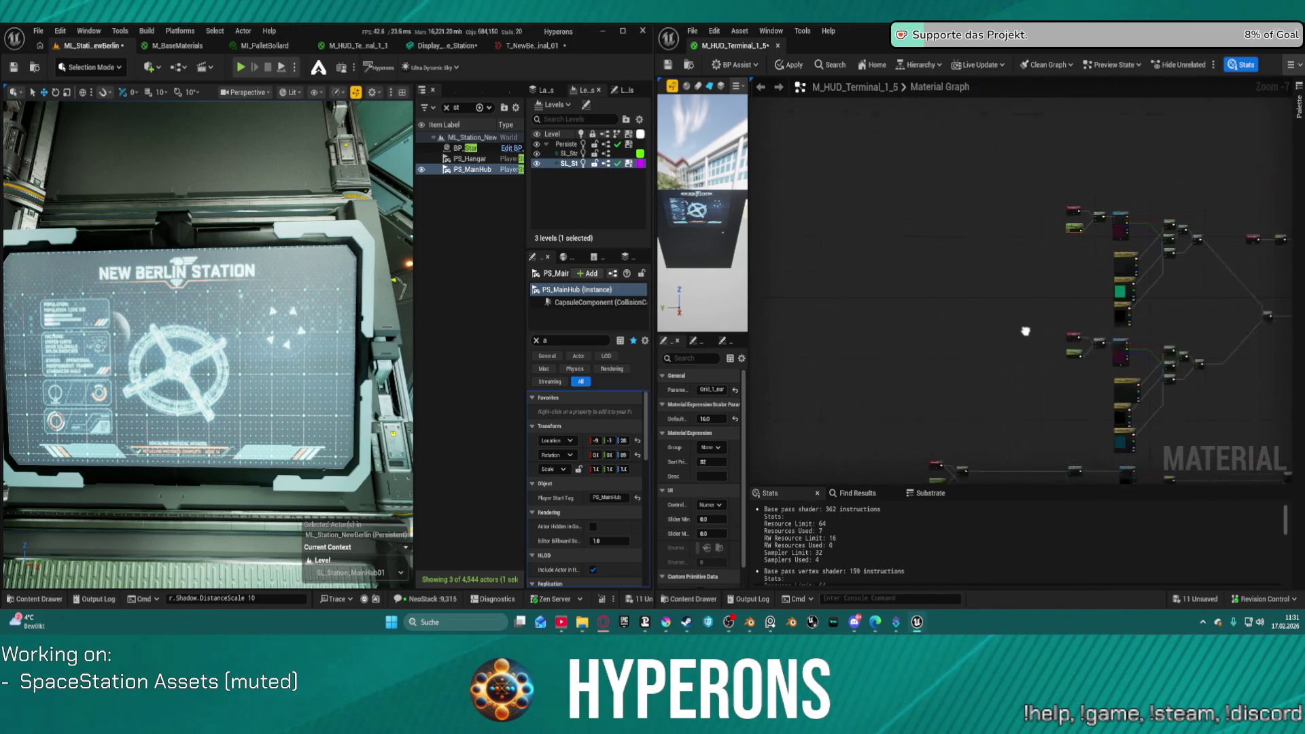
scroll(1022, 238, up, 5)
scroll(1022, 237, up, 2)
click(1048, 234)
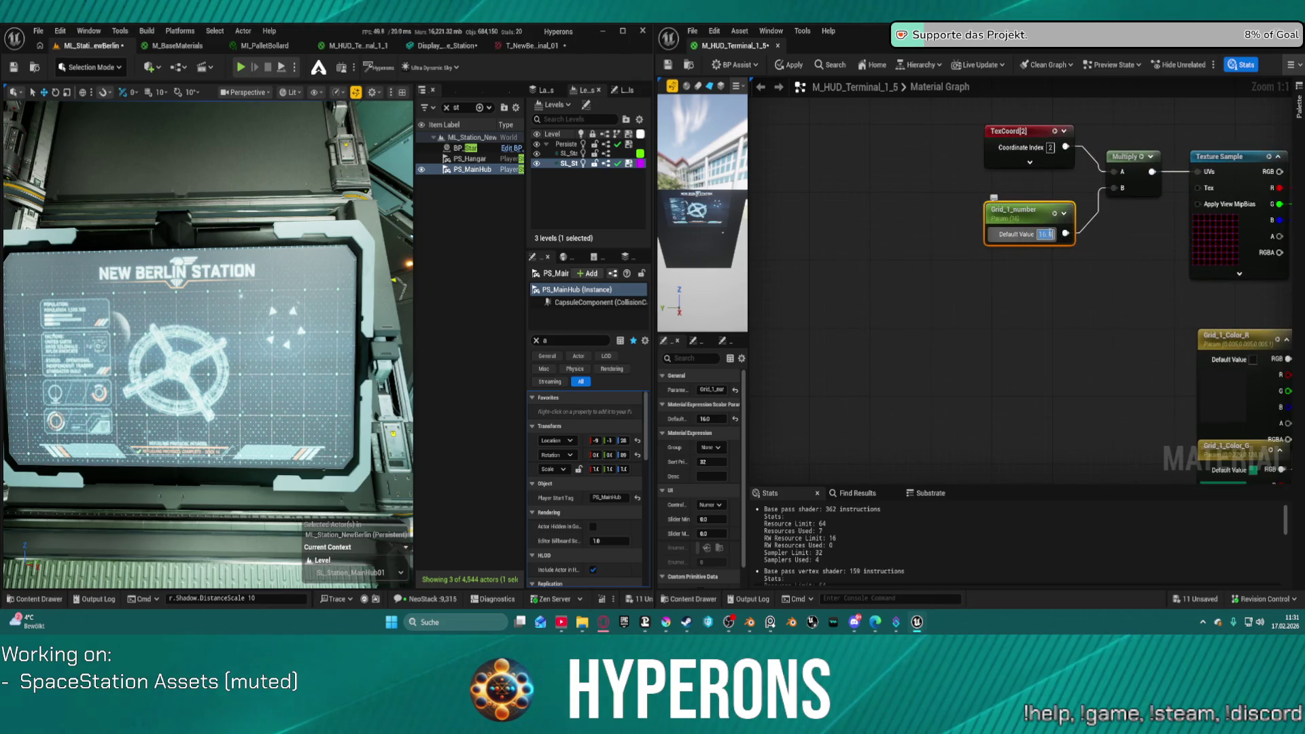
Step: Try Grid_1_number defaults of 20, 6, 8 and 12, finally settling on 1.0
text(20)
key(Return)
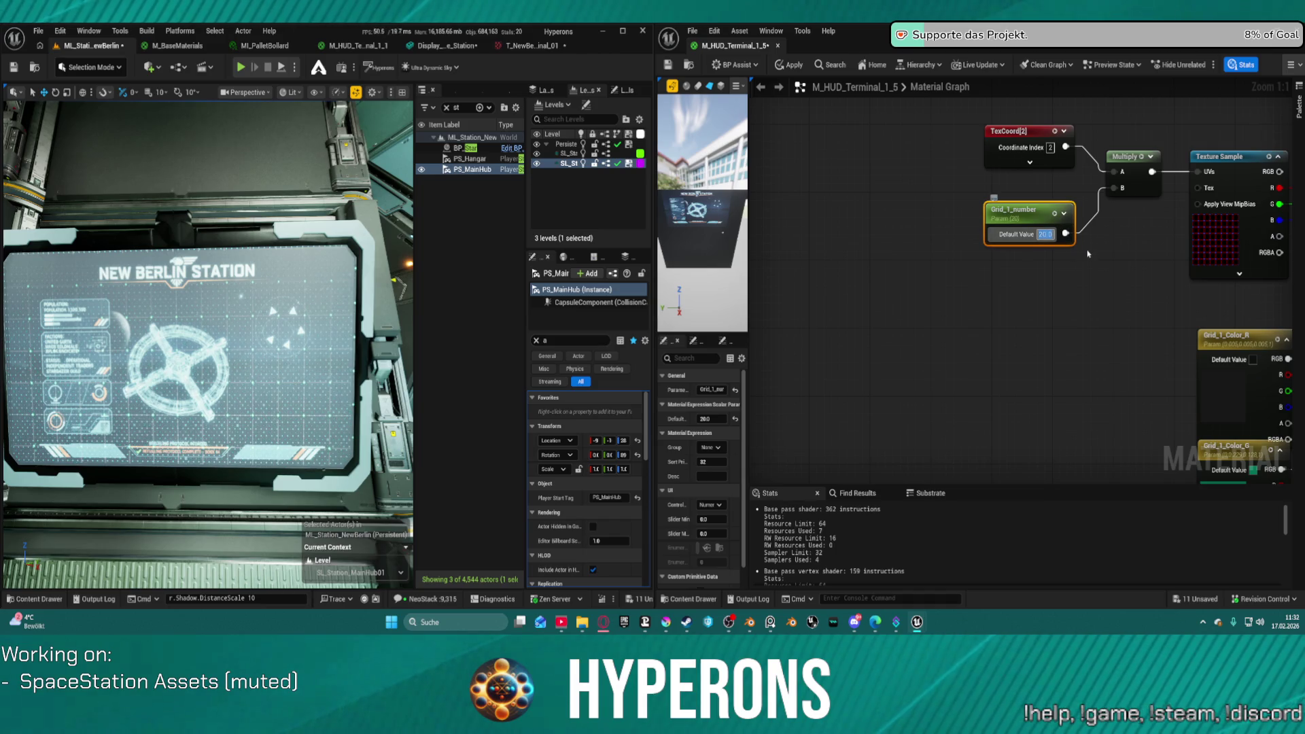
text(6)
key(Return)
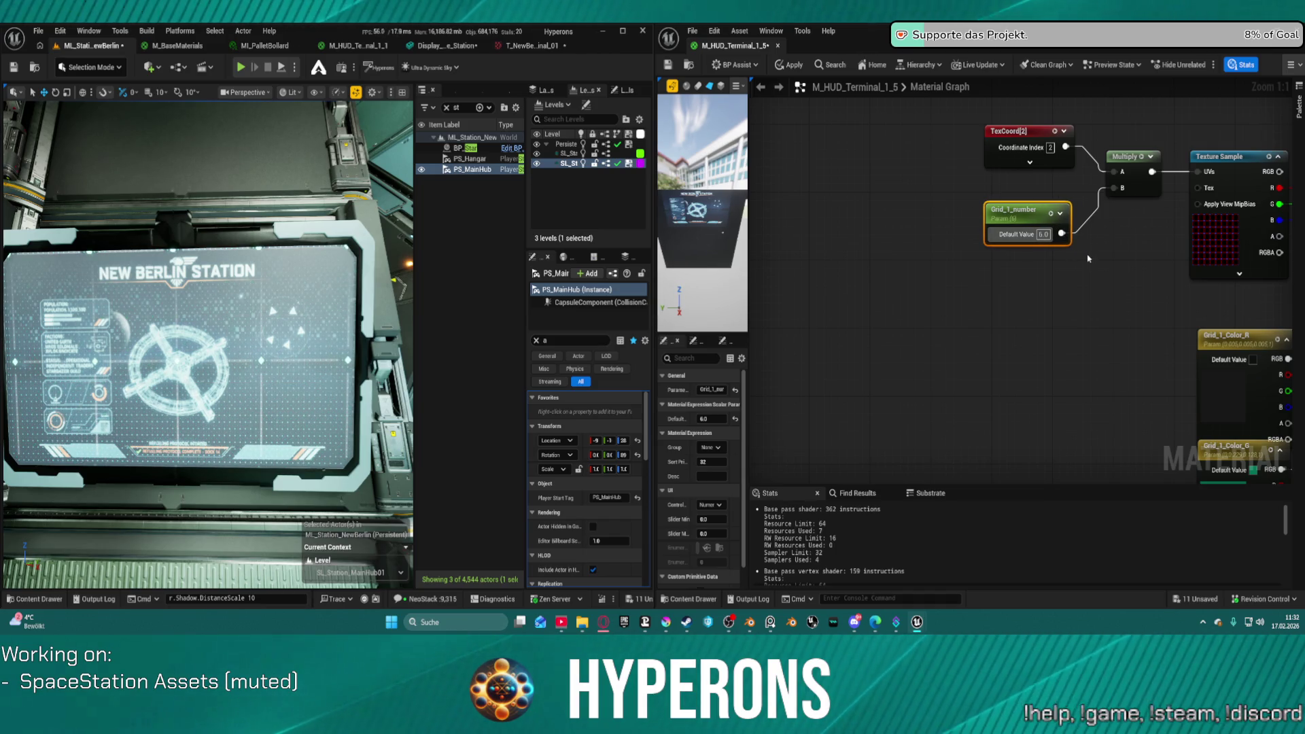
click(1040, 235)
text(8)
key(Return)
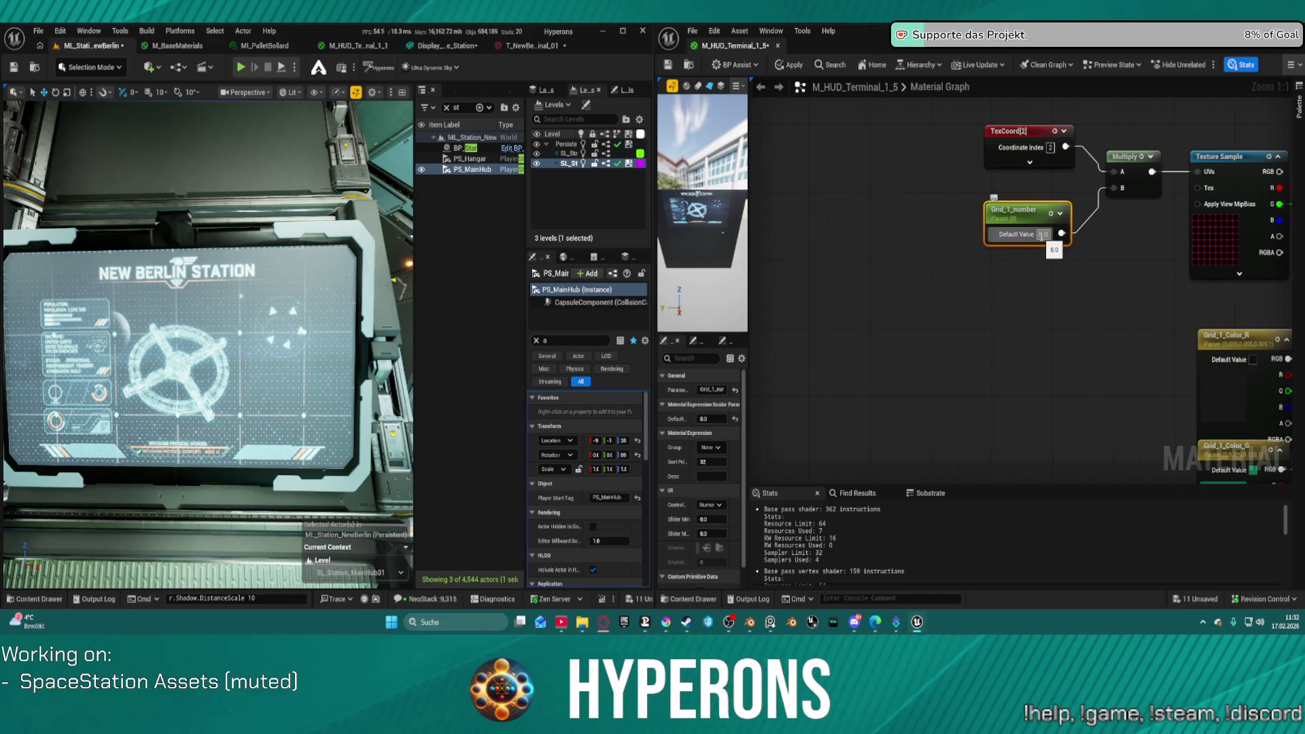
text(12)
key(Return)
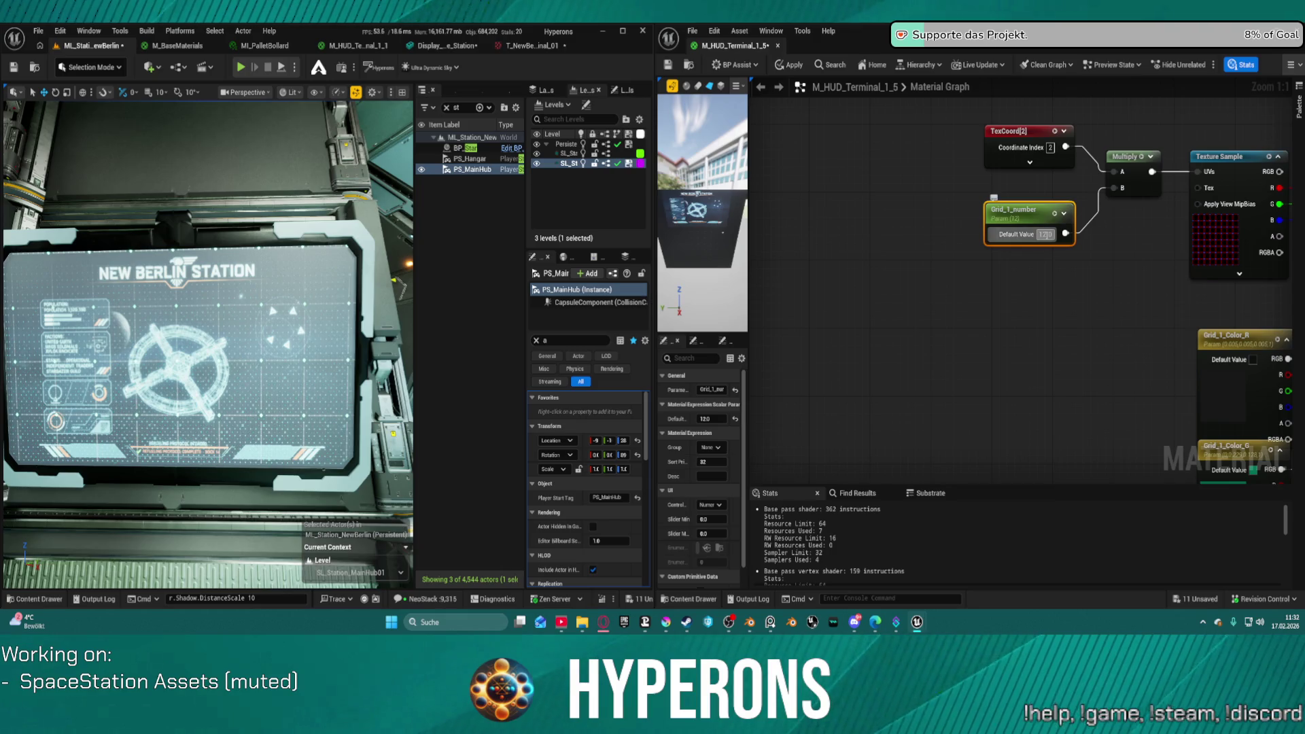
key(Return)
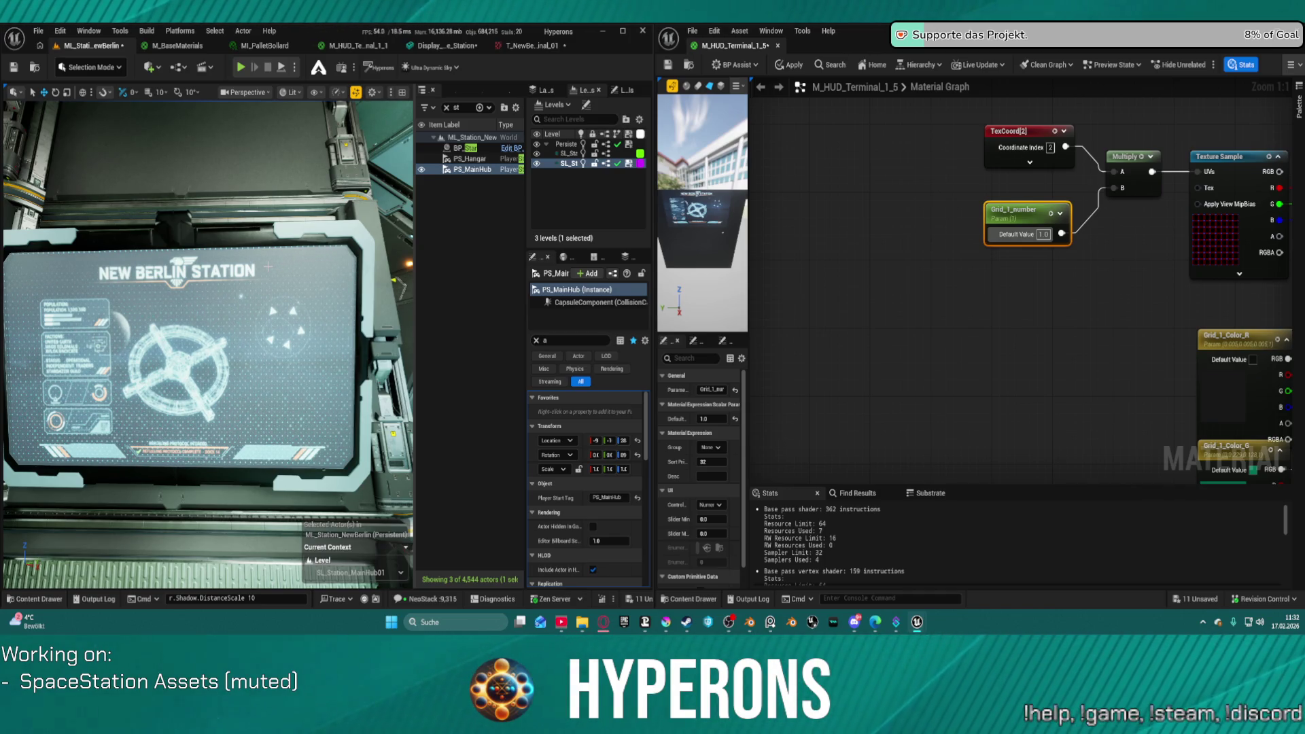
scroll(1241, 271, down, 5)
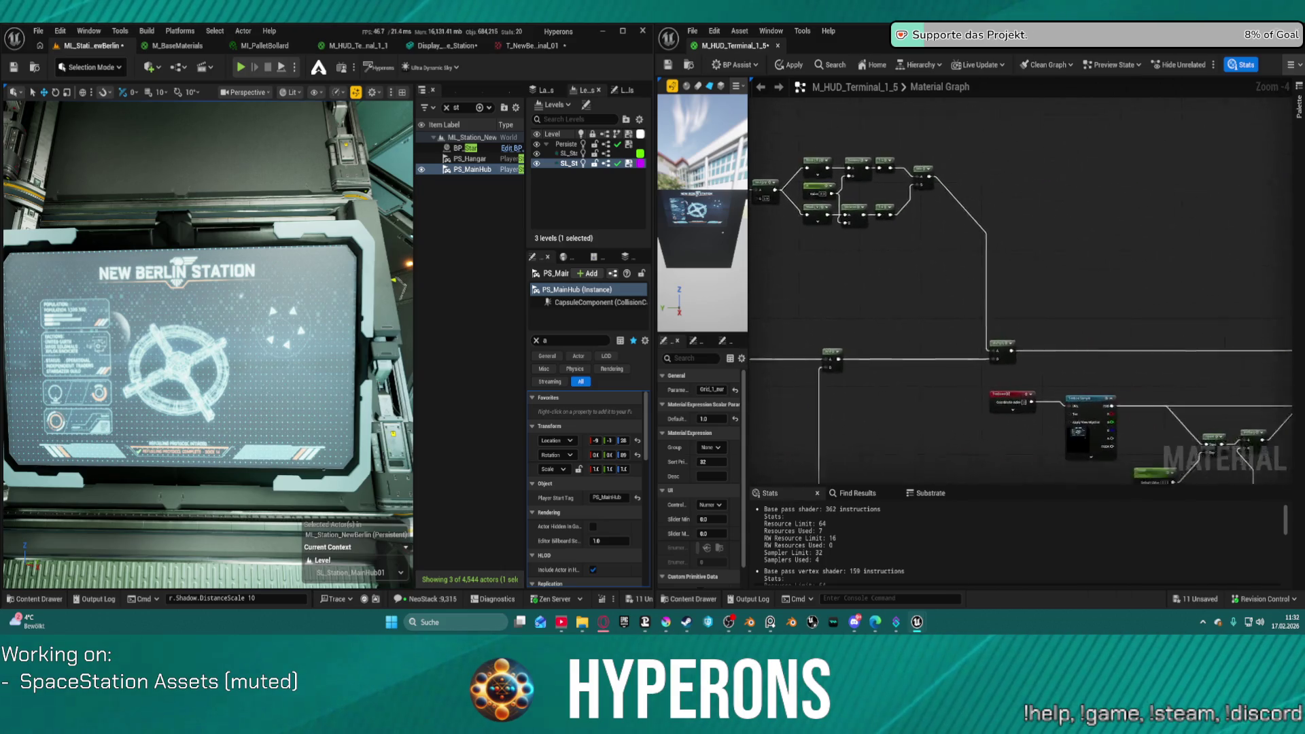
Step: Wire the Multiply result into the material output and apply the material
scroll(1213, 256, up, 1)
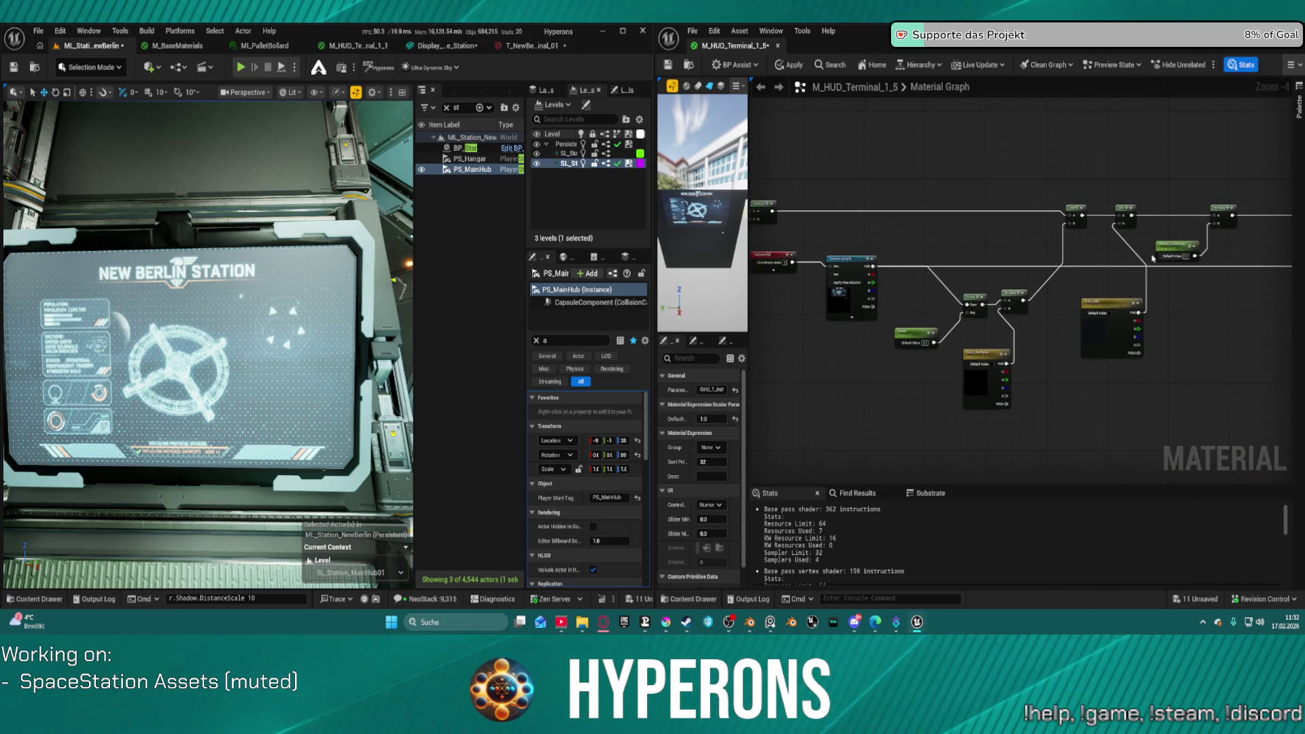
click(942, 327)
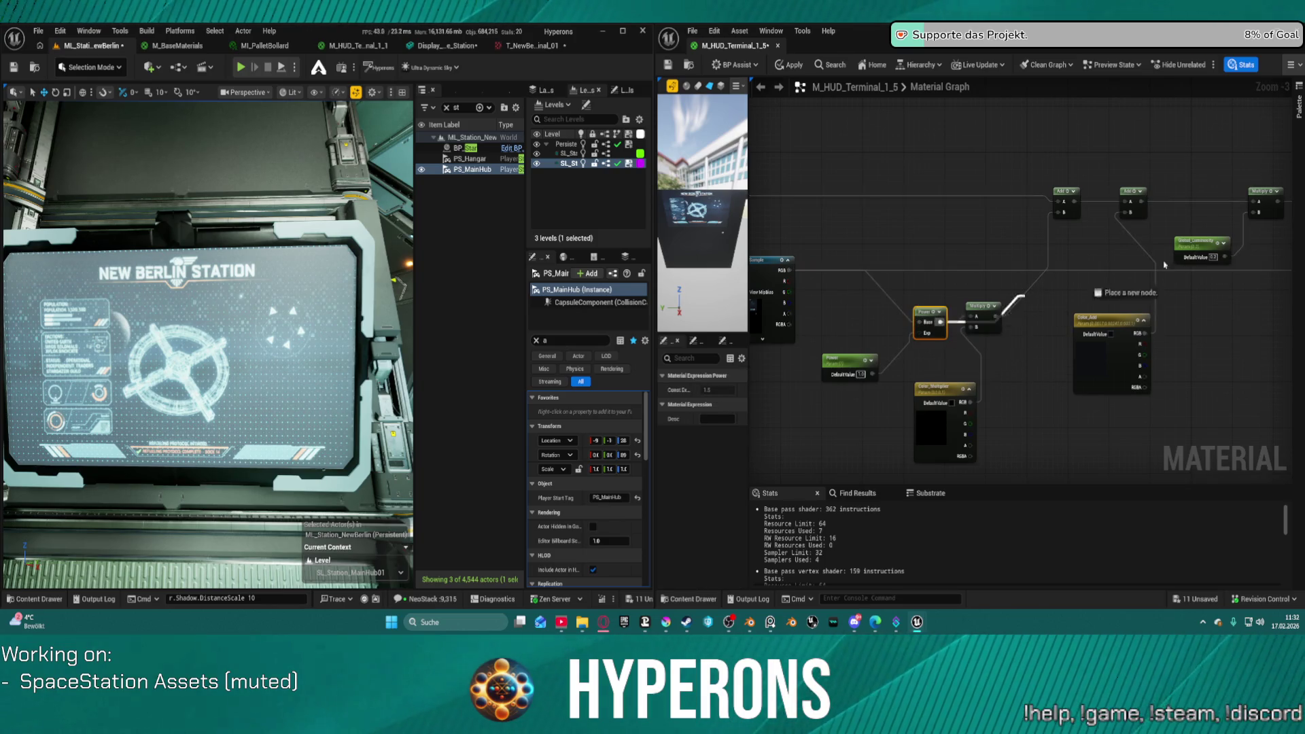
mouse_move(840, 316)
mouse_down()
mouse_move(1155, 248)
mouse_move(951, 224)
mouse_move(943, 150)
mouse_up()
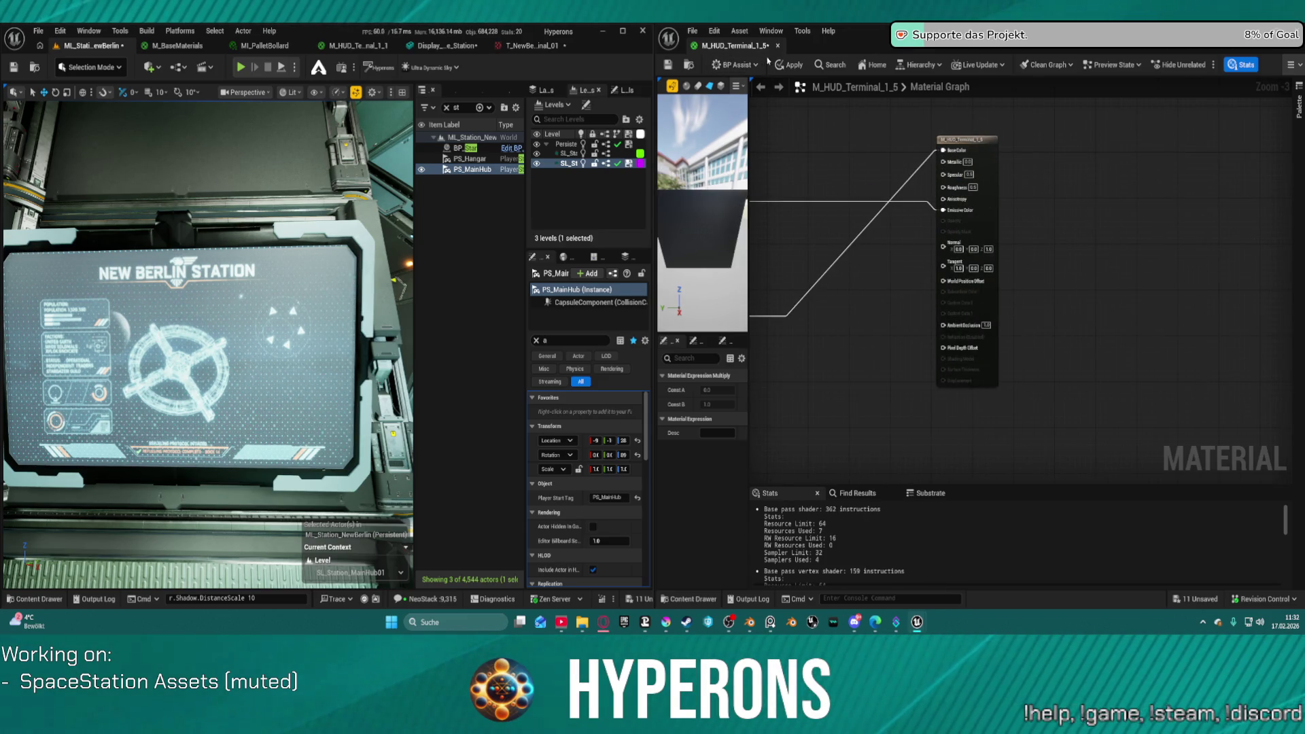
click(788, 66)
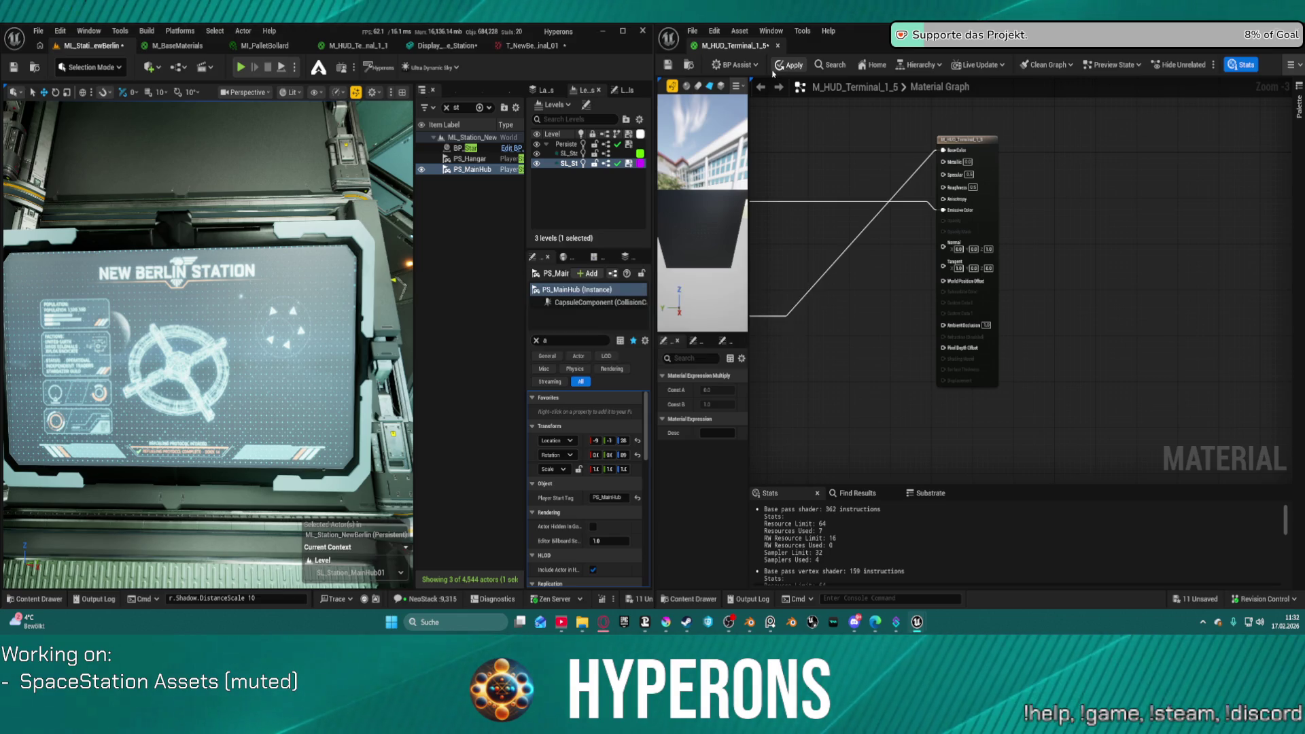
Step: Rearrange the Multiply and Power nodes, then pull the viewport back over the hangar screens
mouse_move(817, 141)
mouse_down()
mouse_move(1005, 175)
mouse_move(1120, 158)
mouse_up()
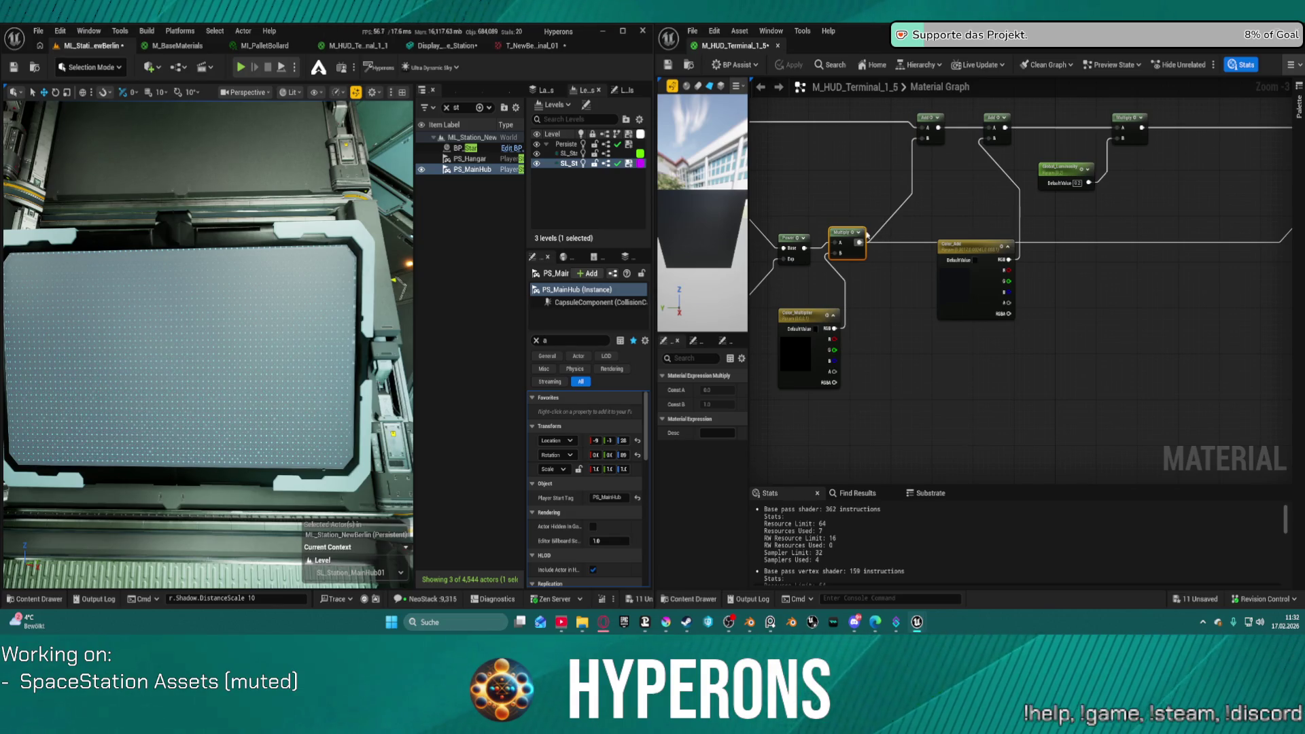
mouse_move(856, 244)
mouse_down()
mouse_move(861, 278)
mouse_move(812, 233)
mouse_move(856, 251)
mouse_move(849, 298)
mouse_move(747, 237)
mouse_move(676, 156)
mouse_move(826, 163)
mouse_move(827, 130)
mouse_up()
click(802, 303)
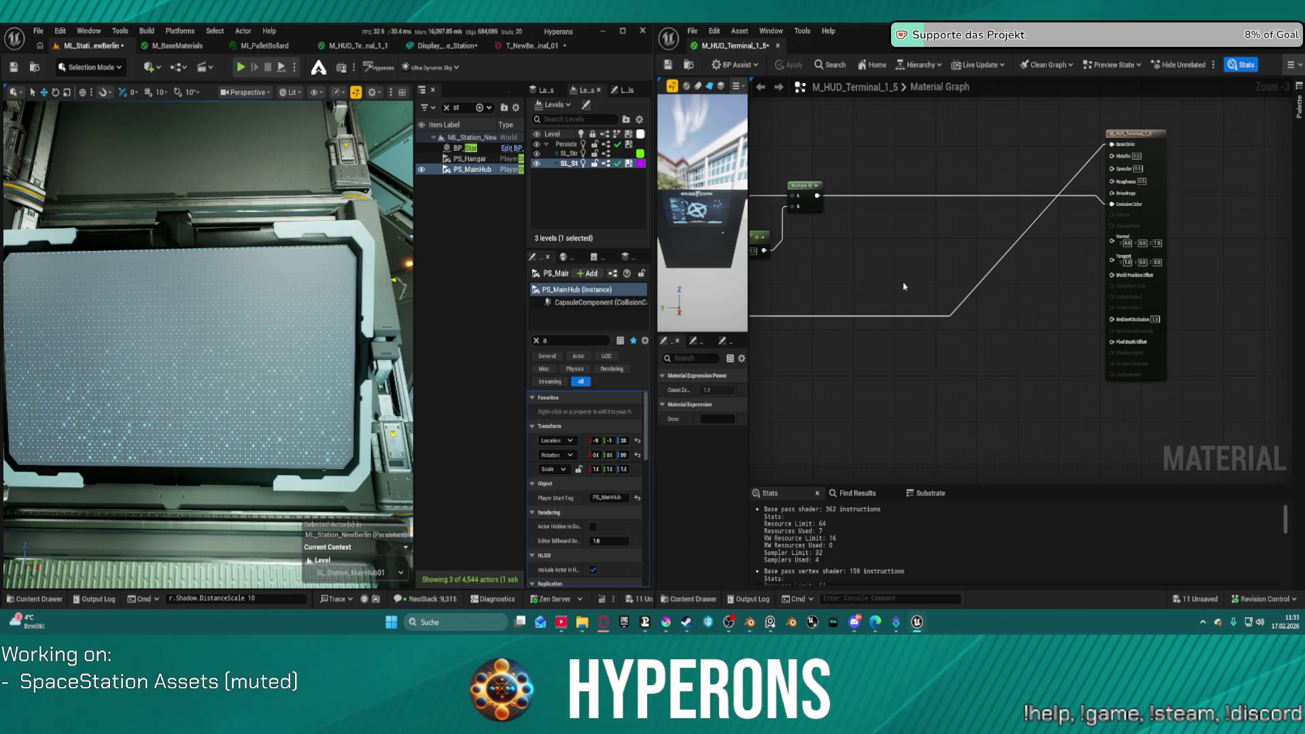
drag(871, 279, 1265, 265)
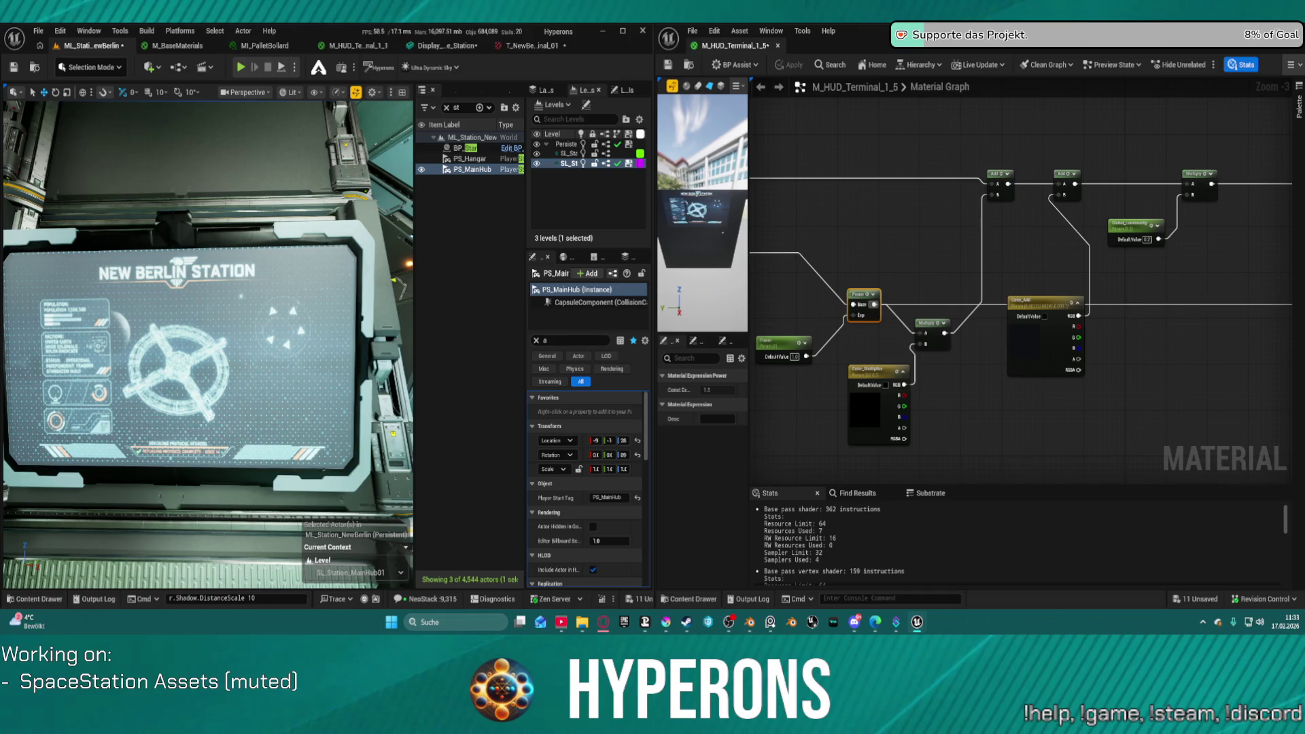
mouse_move(404, 252)
mouse_down()
mouse_move(404, 313)
mouse_move(380, 320)
mouse_up()
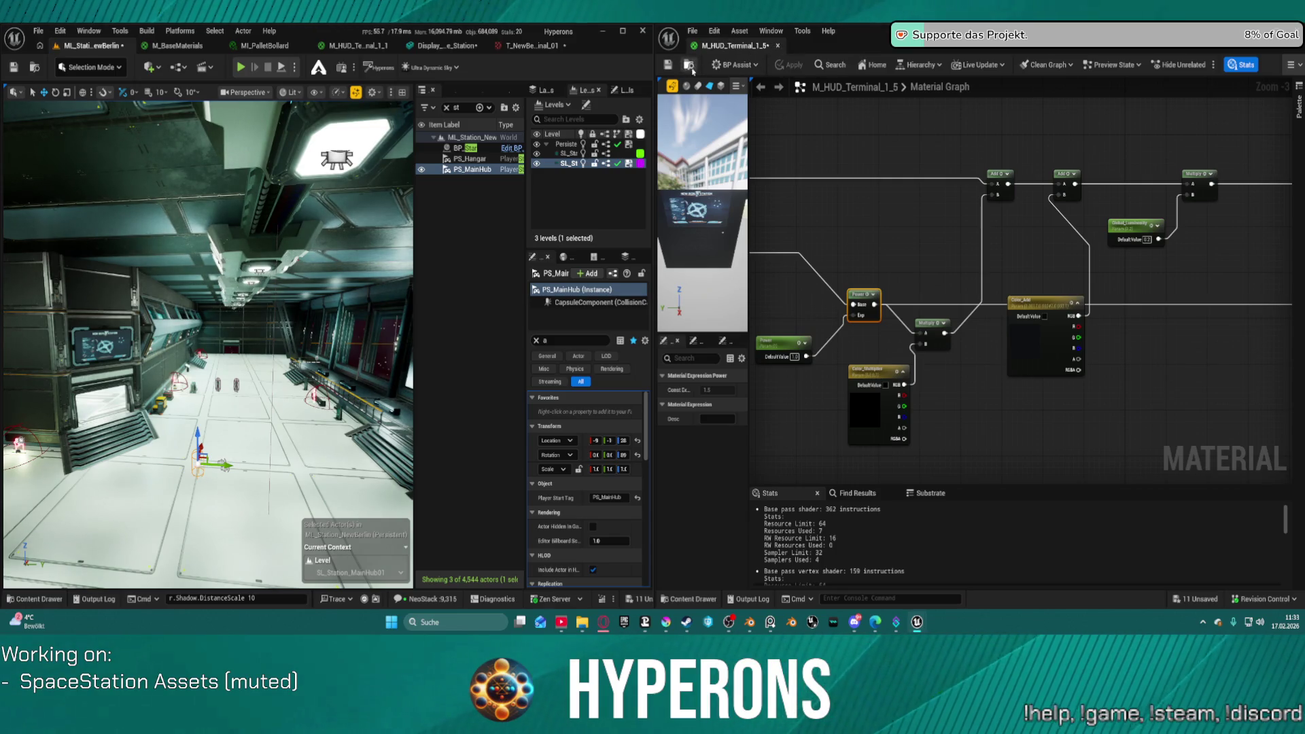
Step: Create material instance MI_HUD_Terminal_1_5 from M_HUD_Terminal_1_5, then switch to the display mesh editor
key(ctrl+space)
right_click(934, 520)
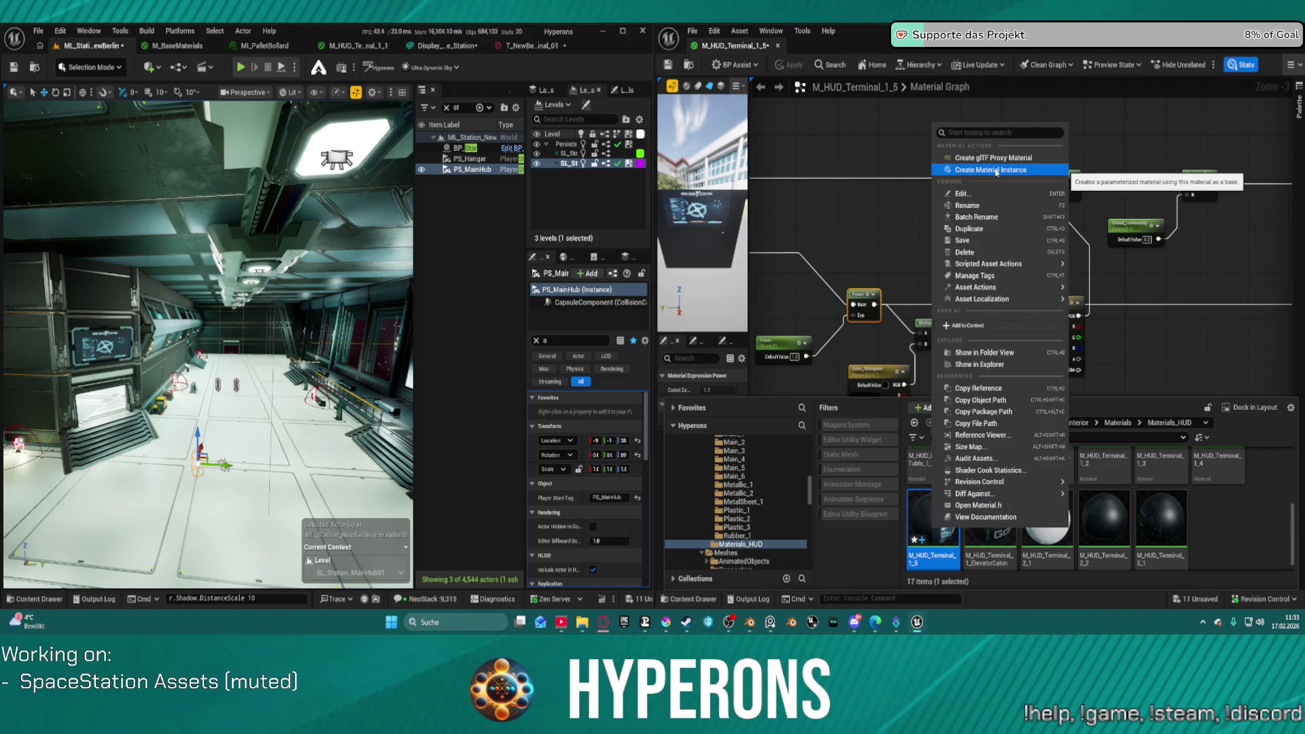
click(996, 171)
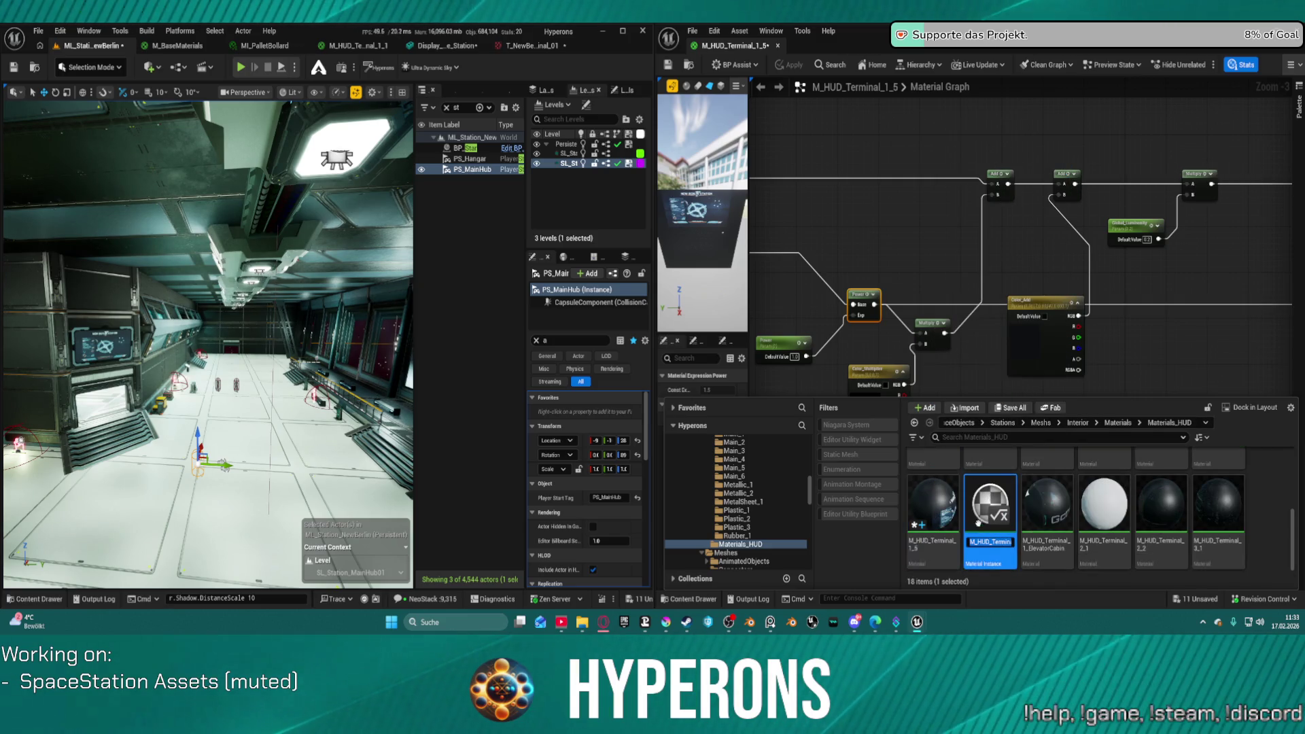
click(976, 542)
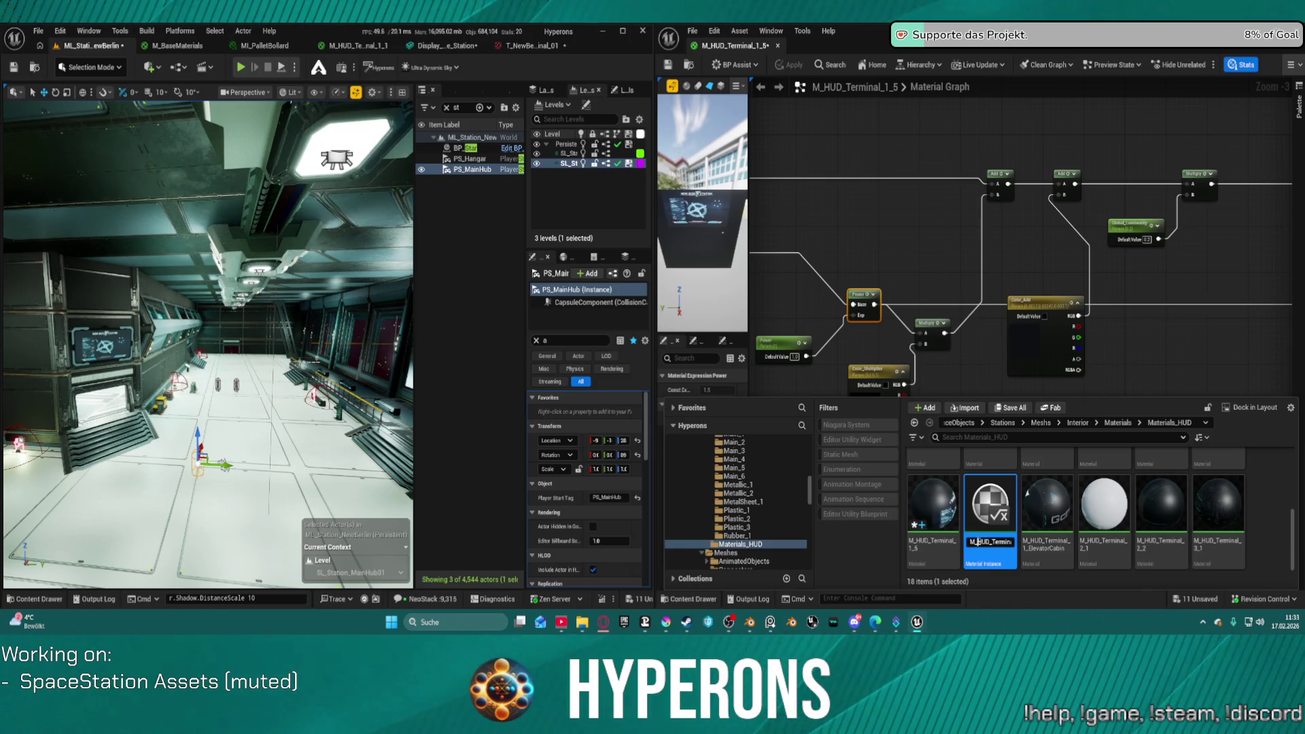
text(I)
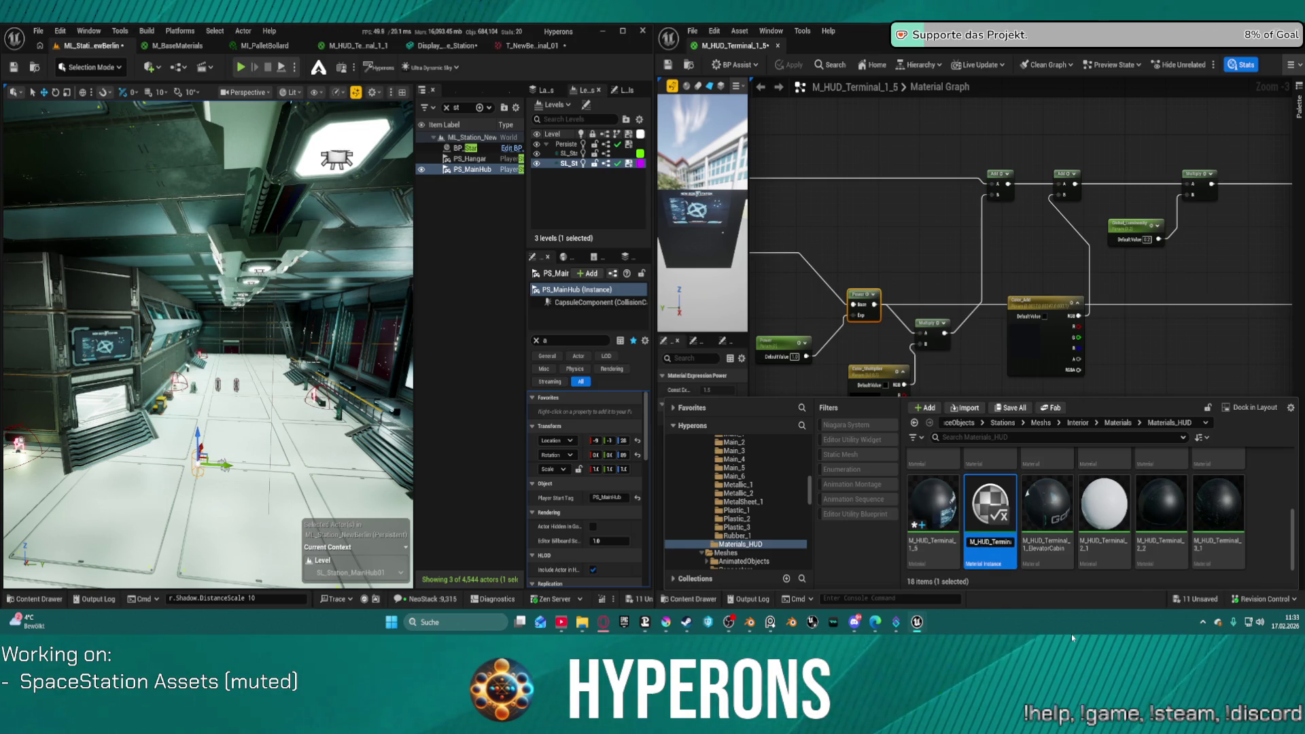
key(End)
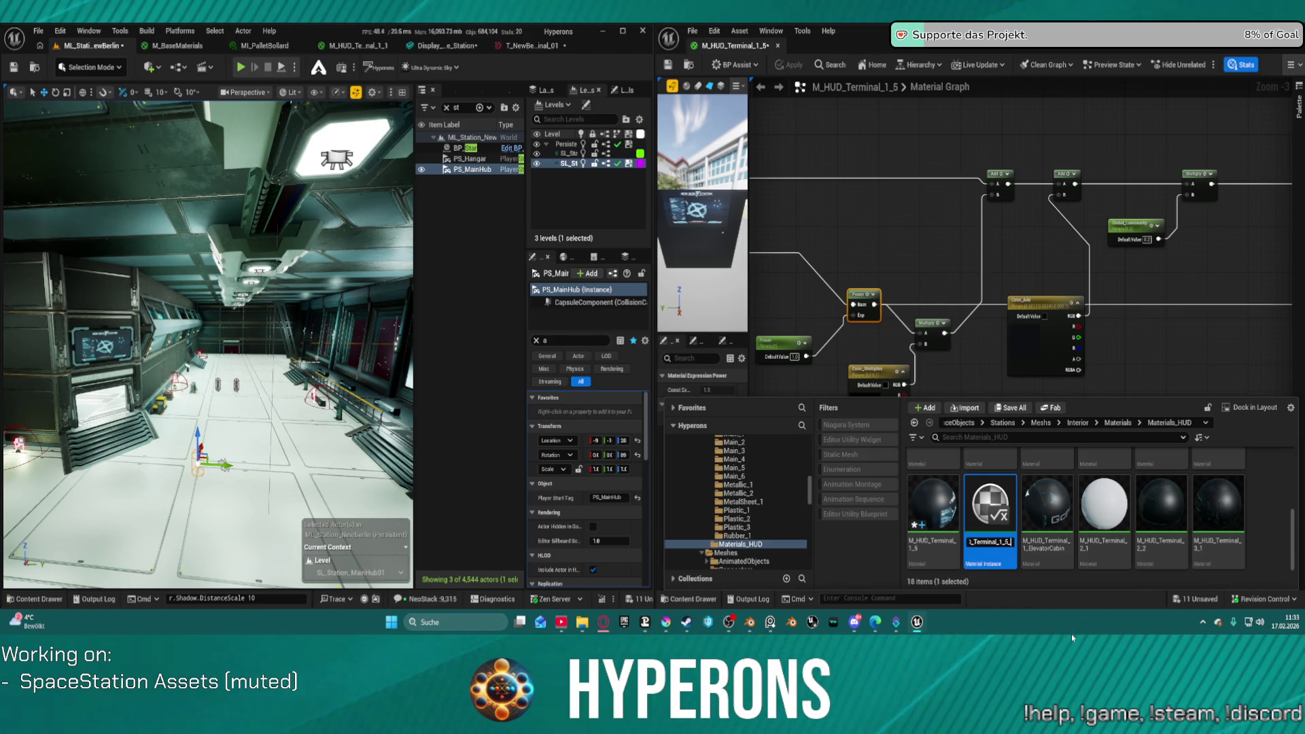
key(Return)
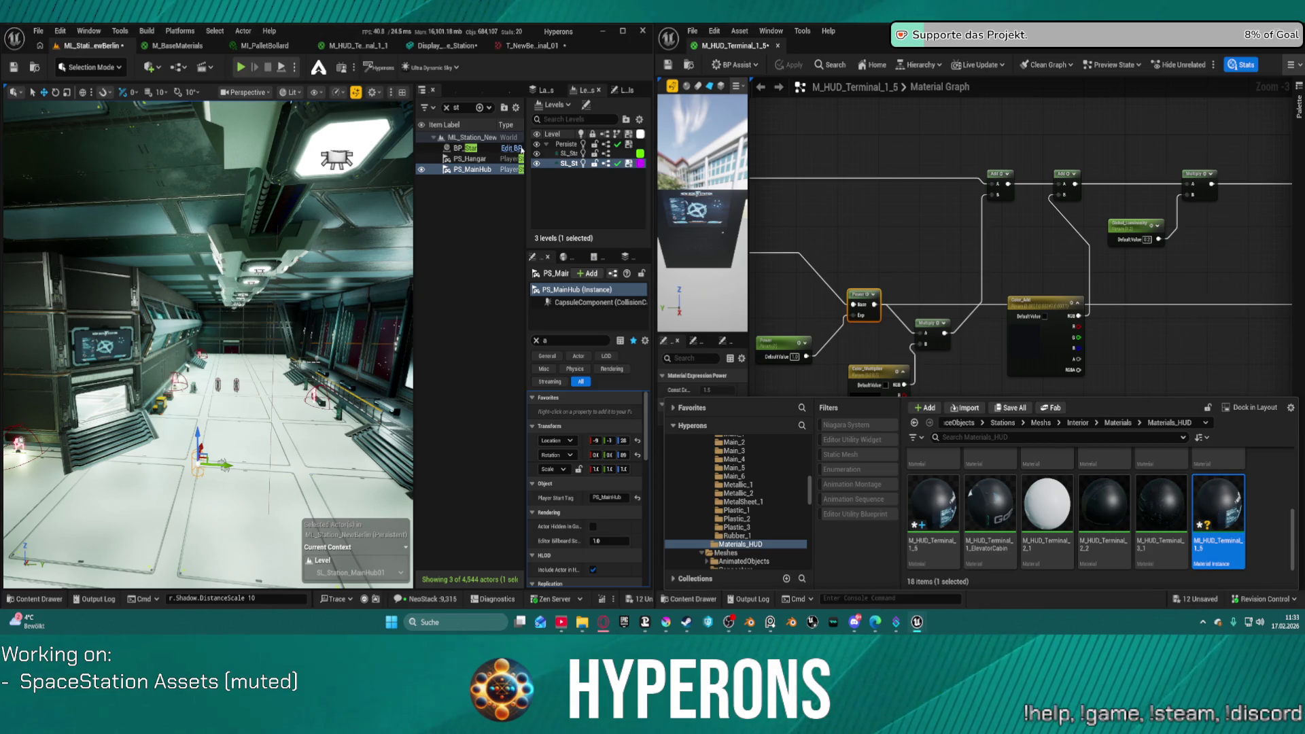
click(454, 46)
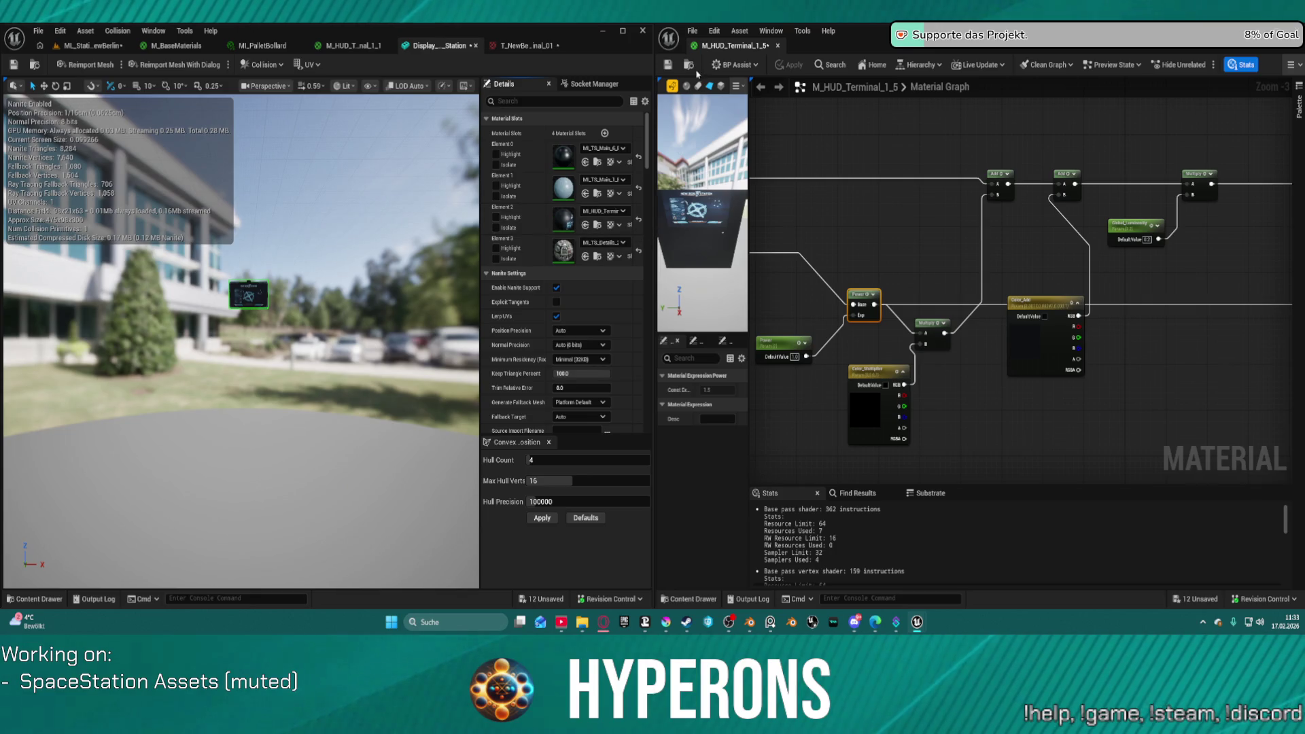
Step: Open MI_HUD_Terminal_1_5 from the mesh's material slot, then return to the M_HUD_Terminal_1_5 graph
double_click(568, 220)
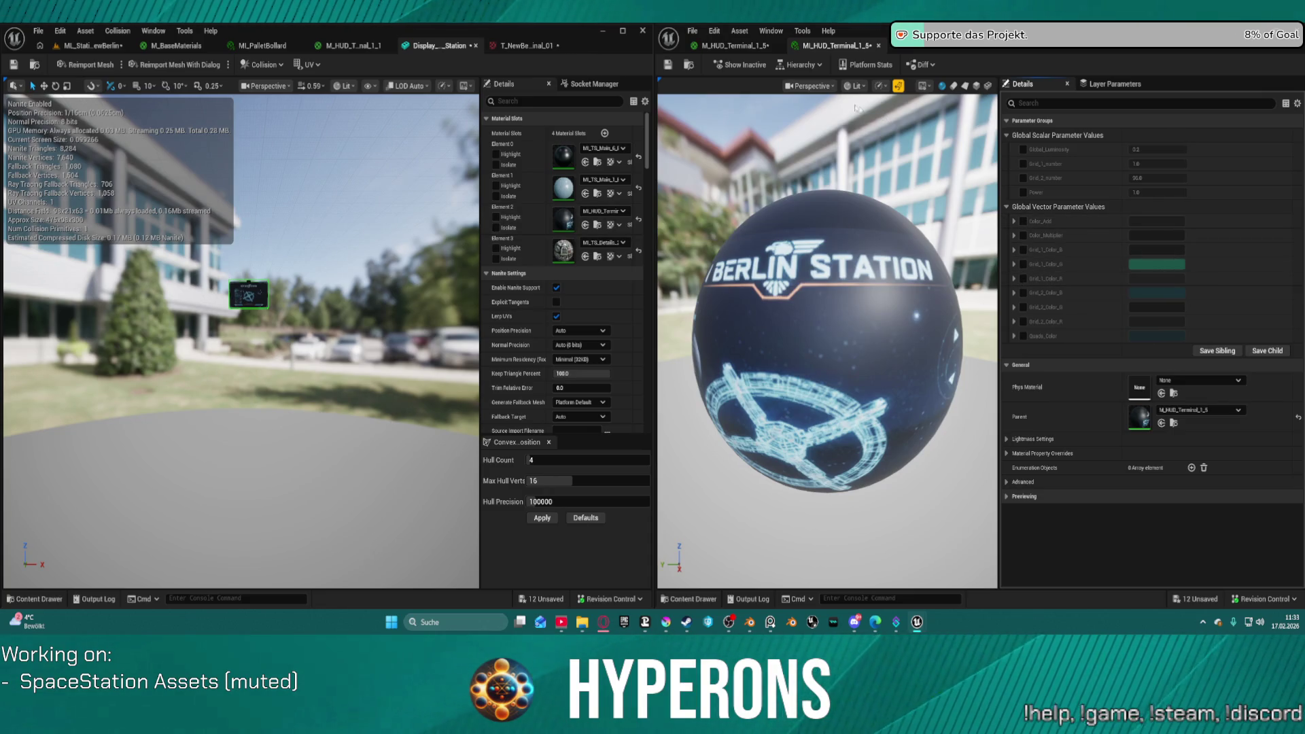
click(752, 46)
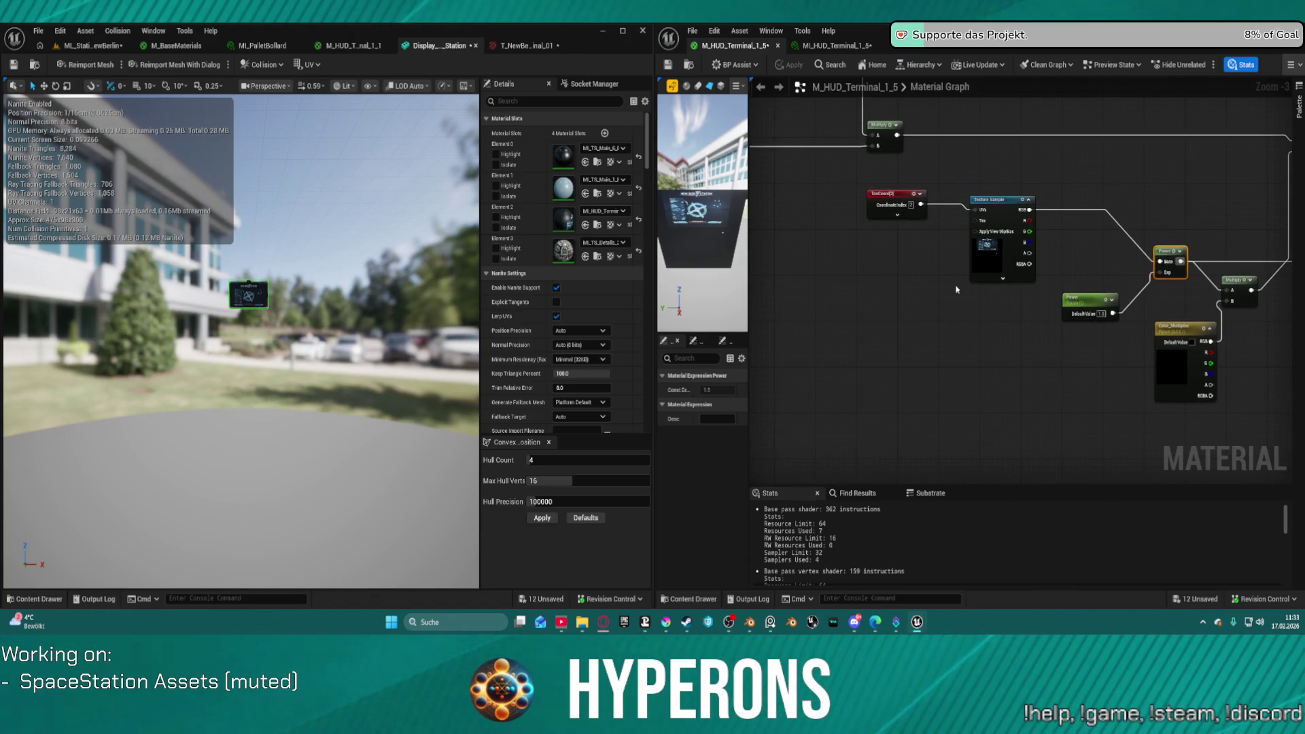
Step: Add a texture object parameter to the Texture Sample's Tex input and move it left
right_click(932, 273)
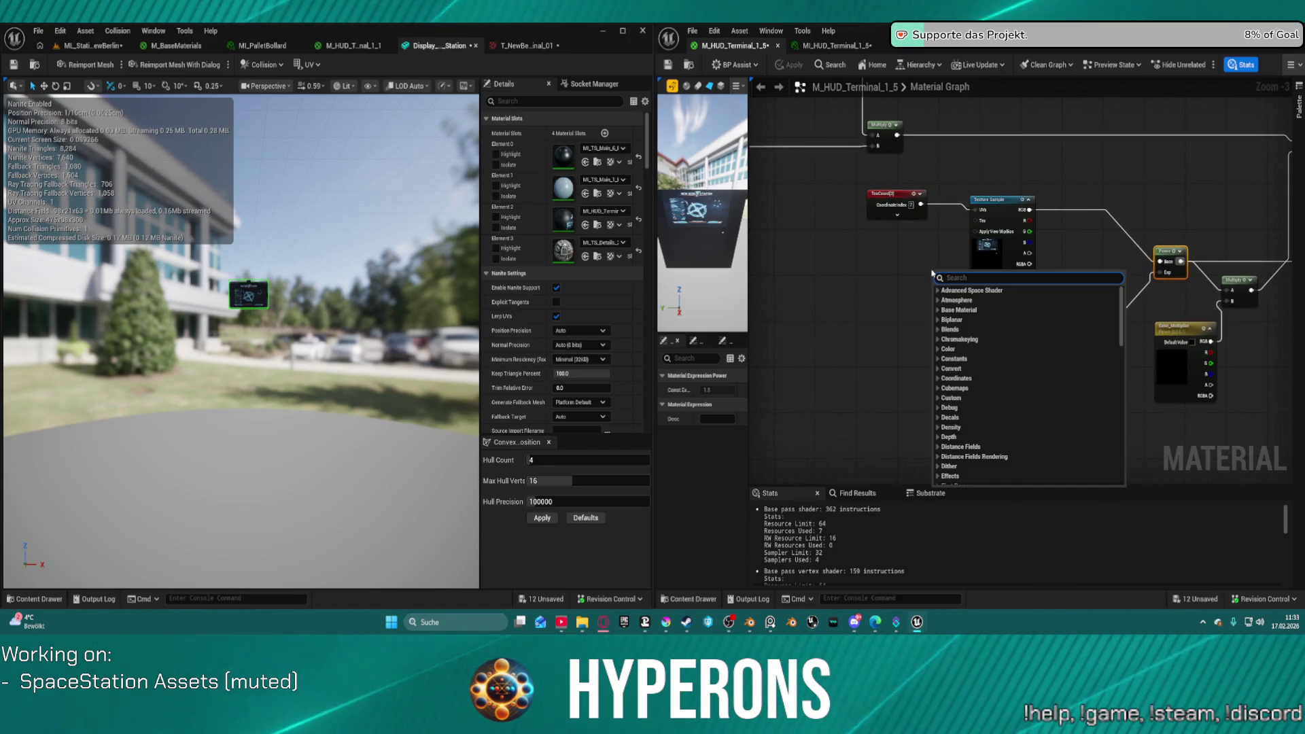
click(987, 216)
drag(979, 219, 935, 241)
text(tex pa)
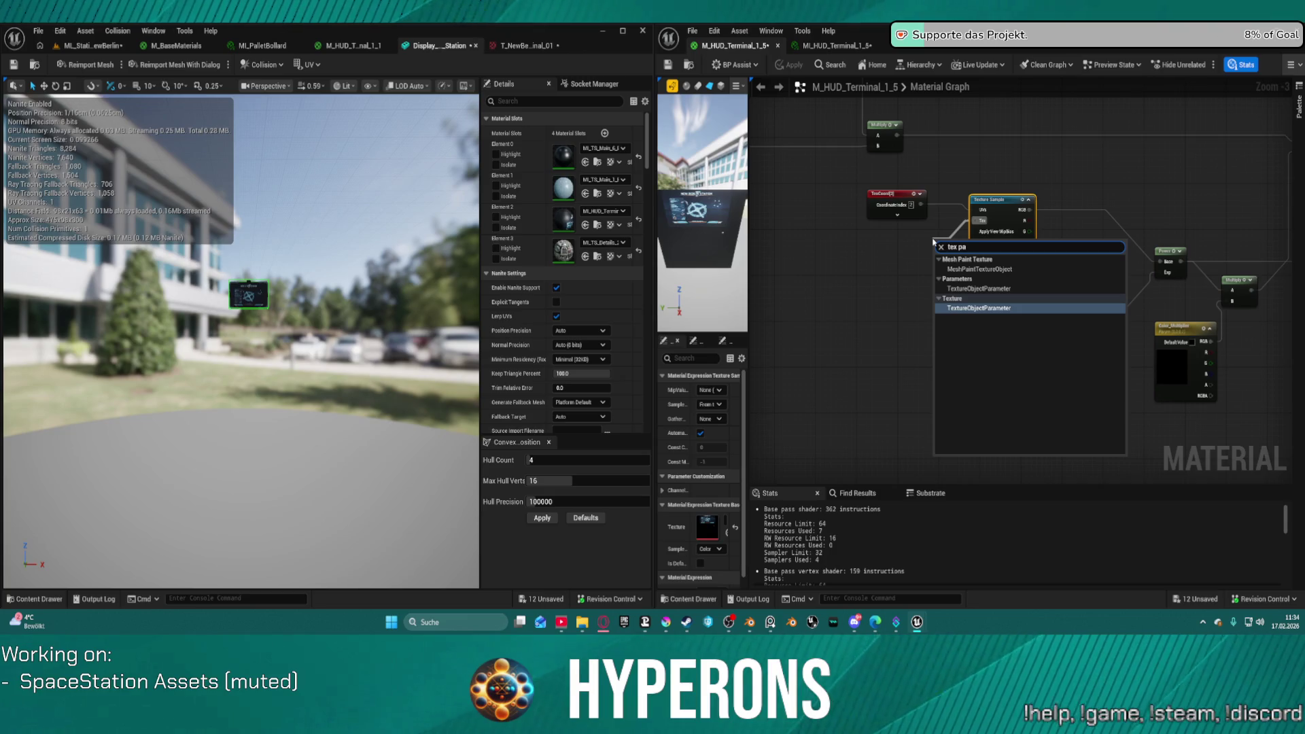
key(Return)
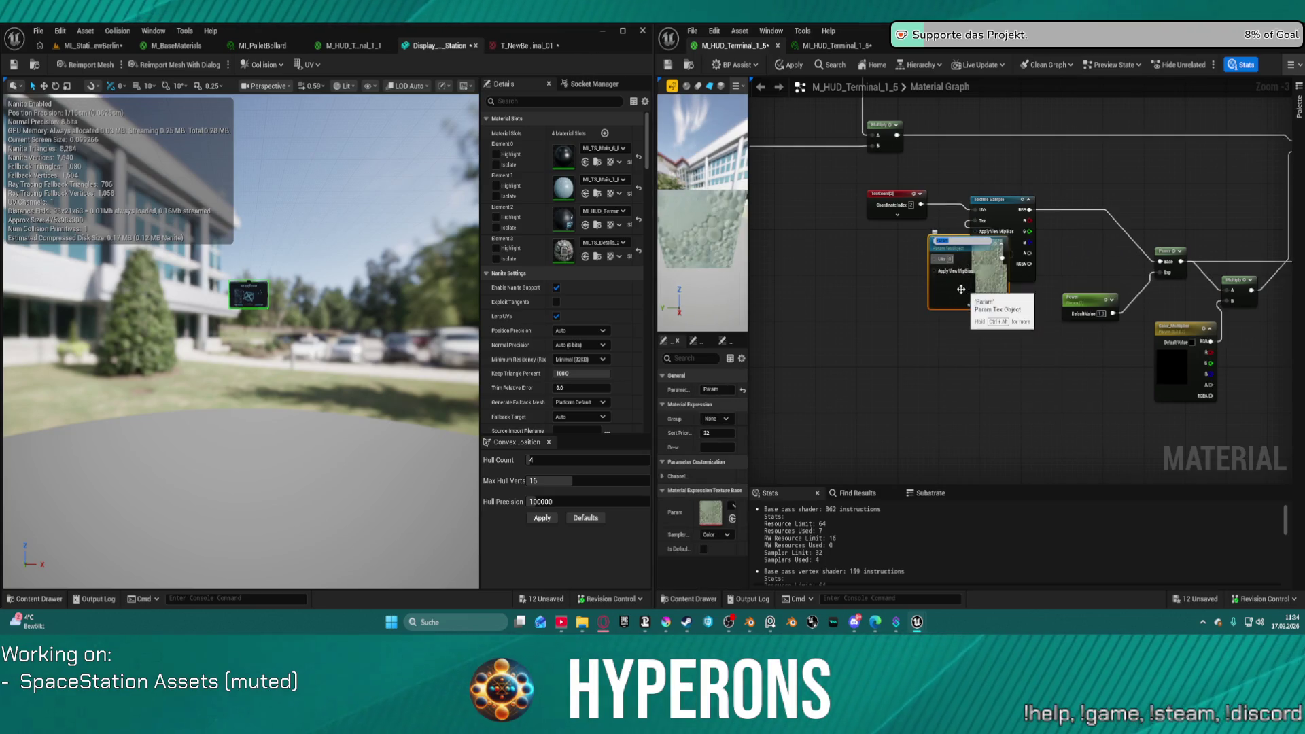
drag(960, 290, 875, 293)
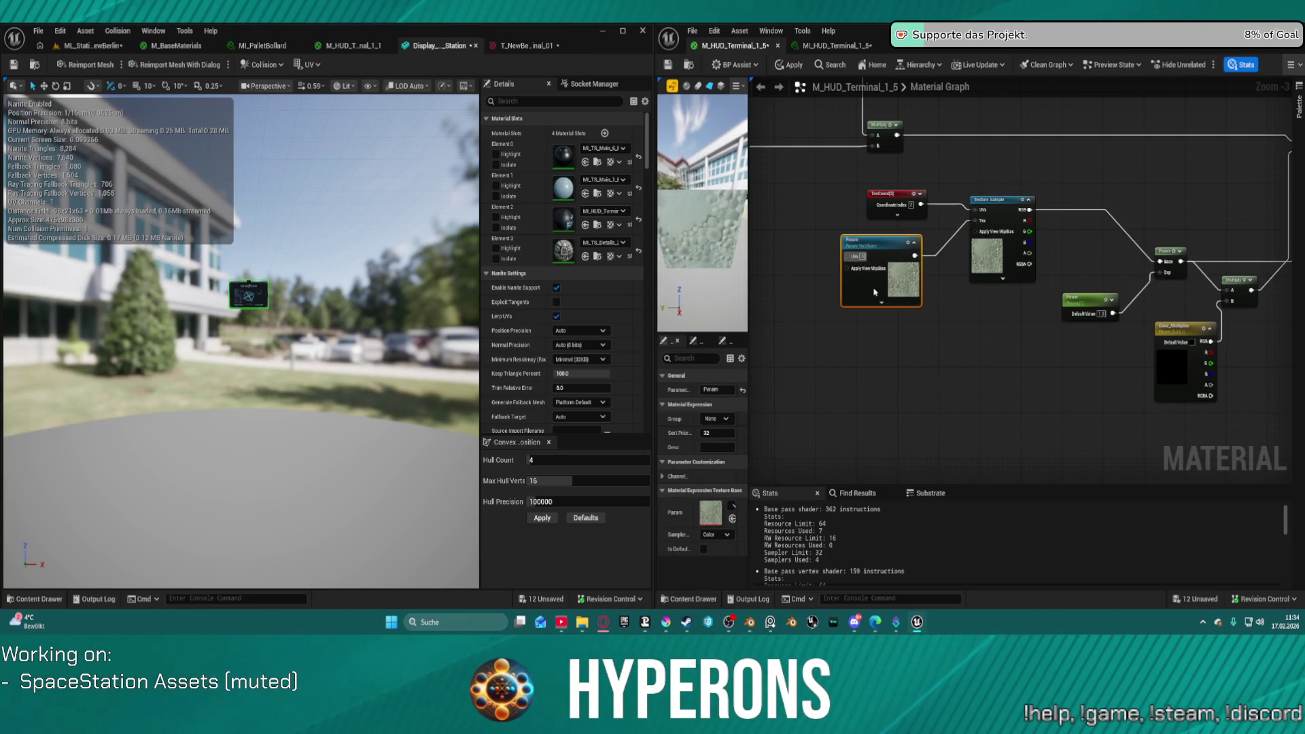
click(962, 246)
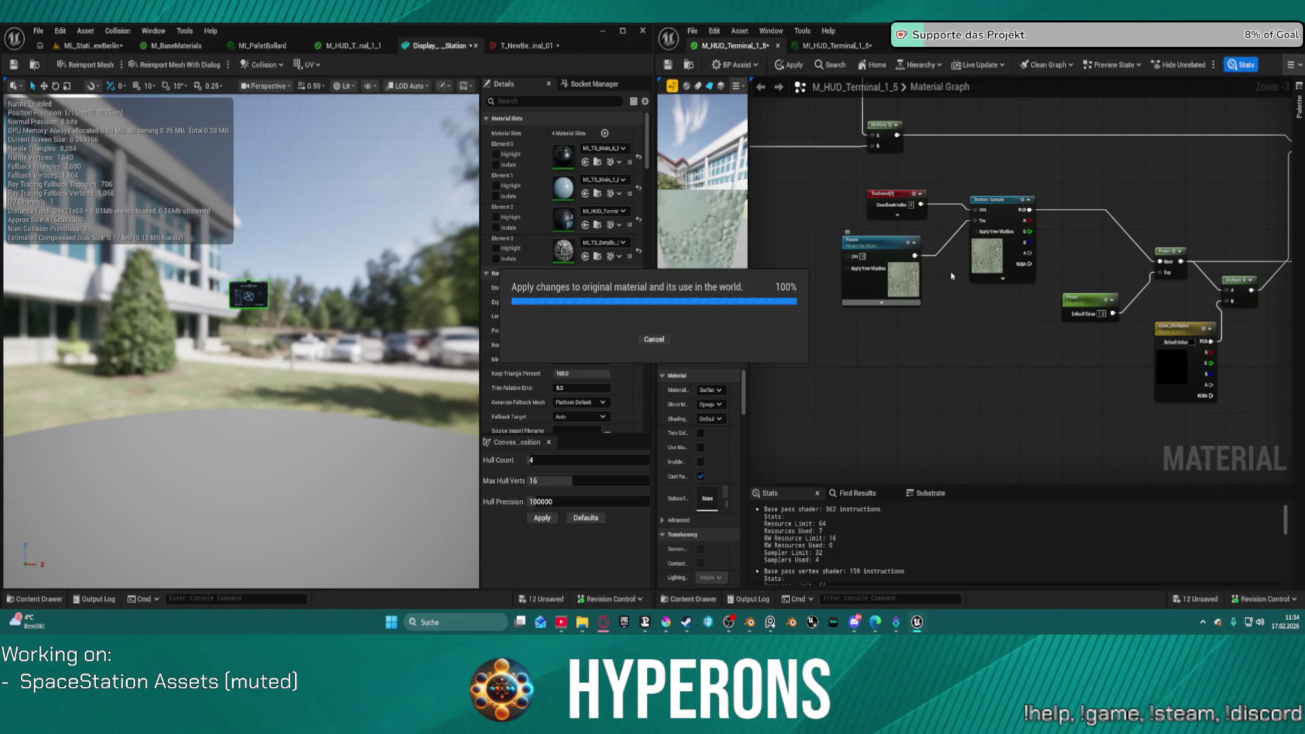
Step: Undo that Param node, then add a fresh TextureObjectParameter wired to Tex
key(ctrl+z)
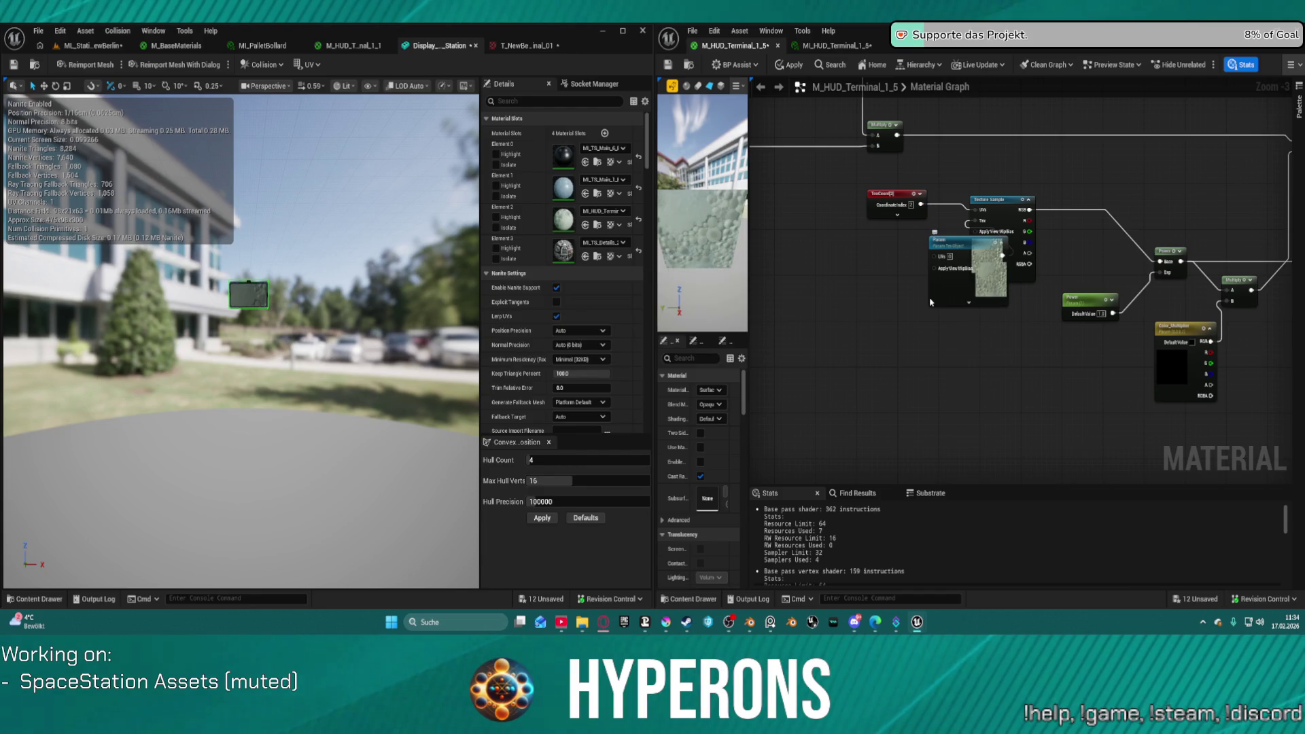
key(ctrl+z)
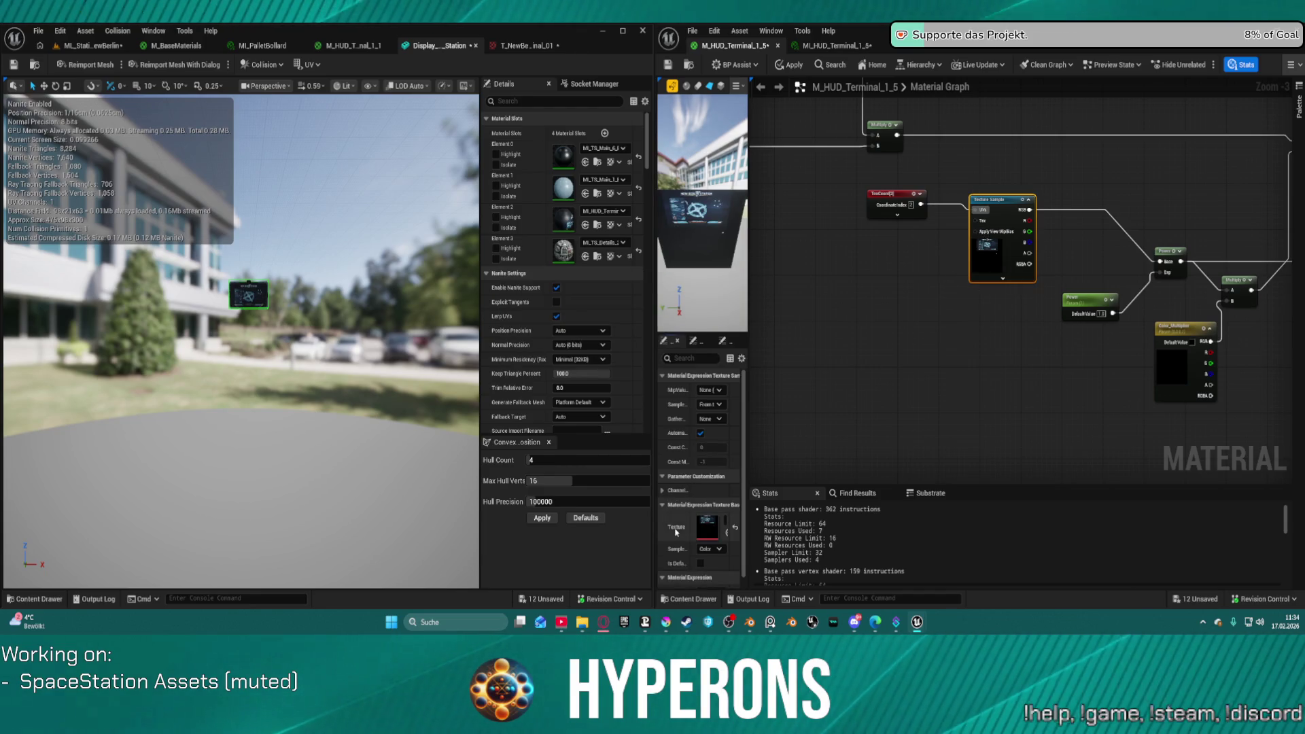
drag(978, 220, 887, 260)
text(tex)
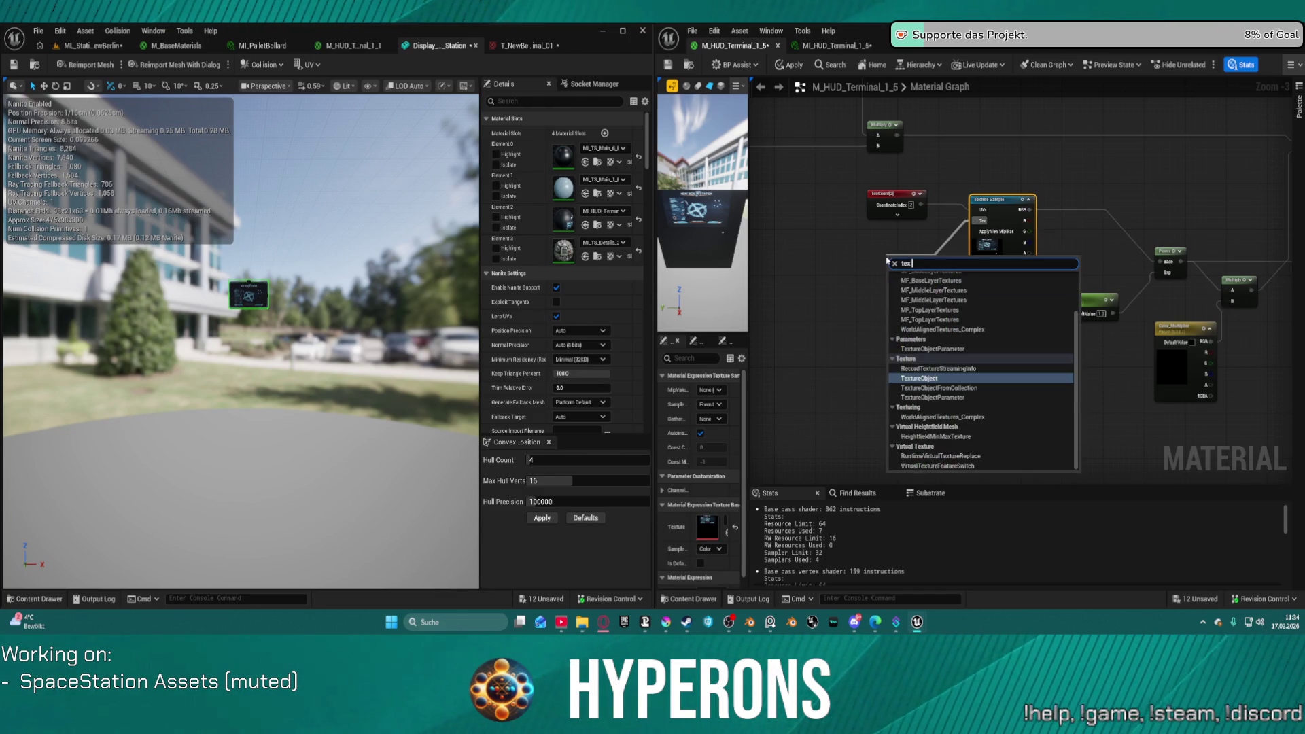
text(tureobjectparam)
key(Return)
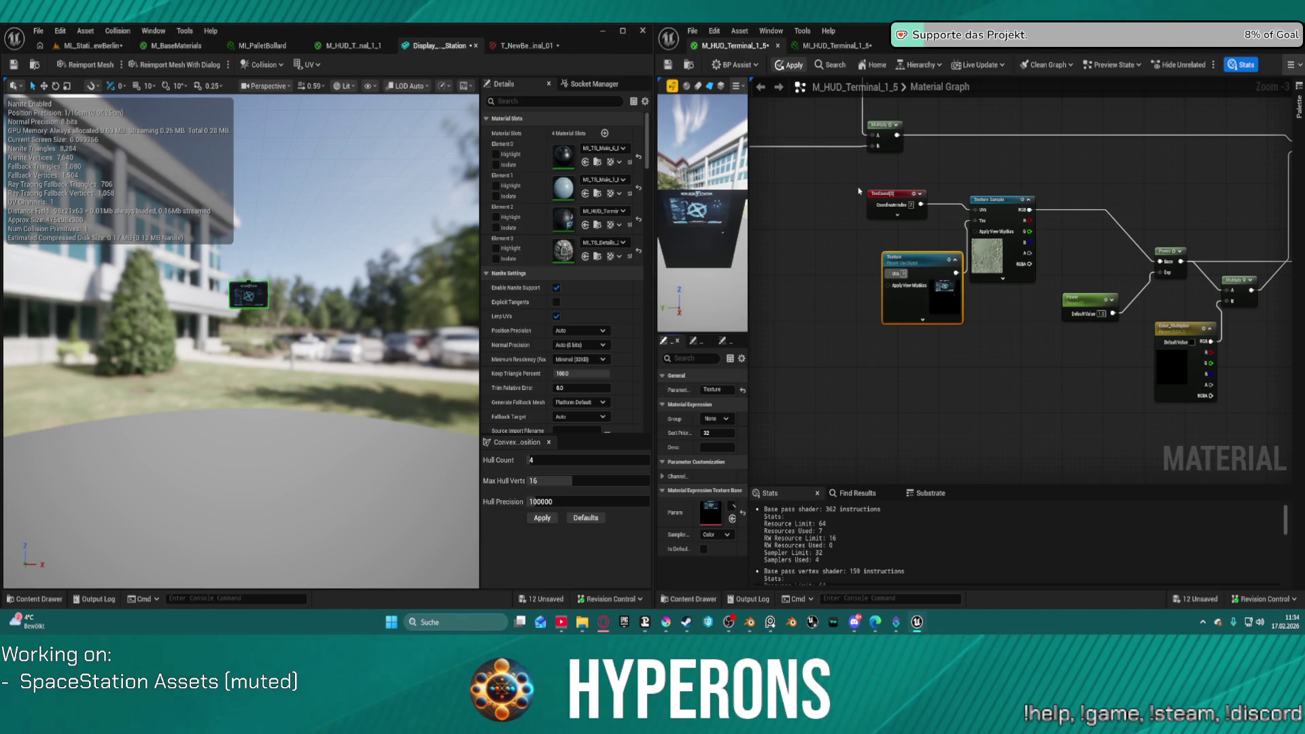
Step: Open MI_HUD_Terminal_1_5 and enable overrides for Global_Luminosity, Grid_1_number, Grid_2_number and Power
click(841, 45)
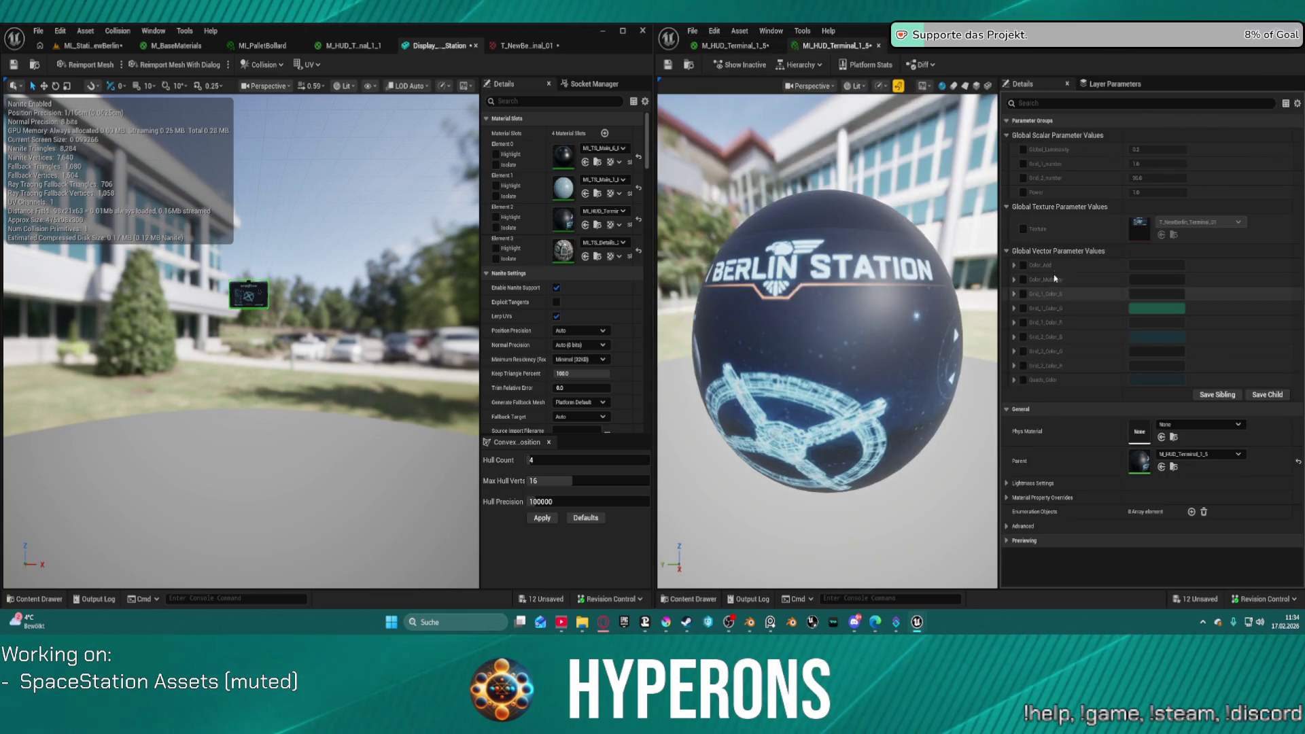
click(1023, 150)
click(1023, 163)
click(1023, 178)
click(1024, 193)
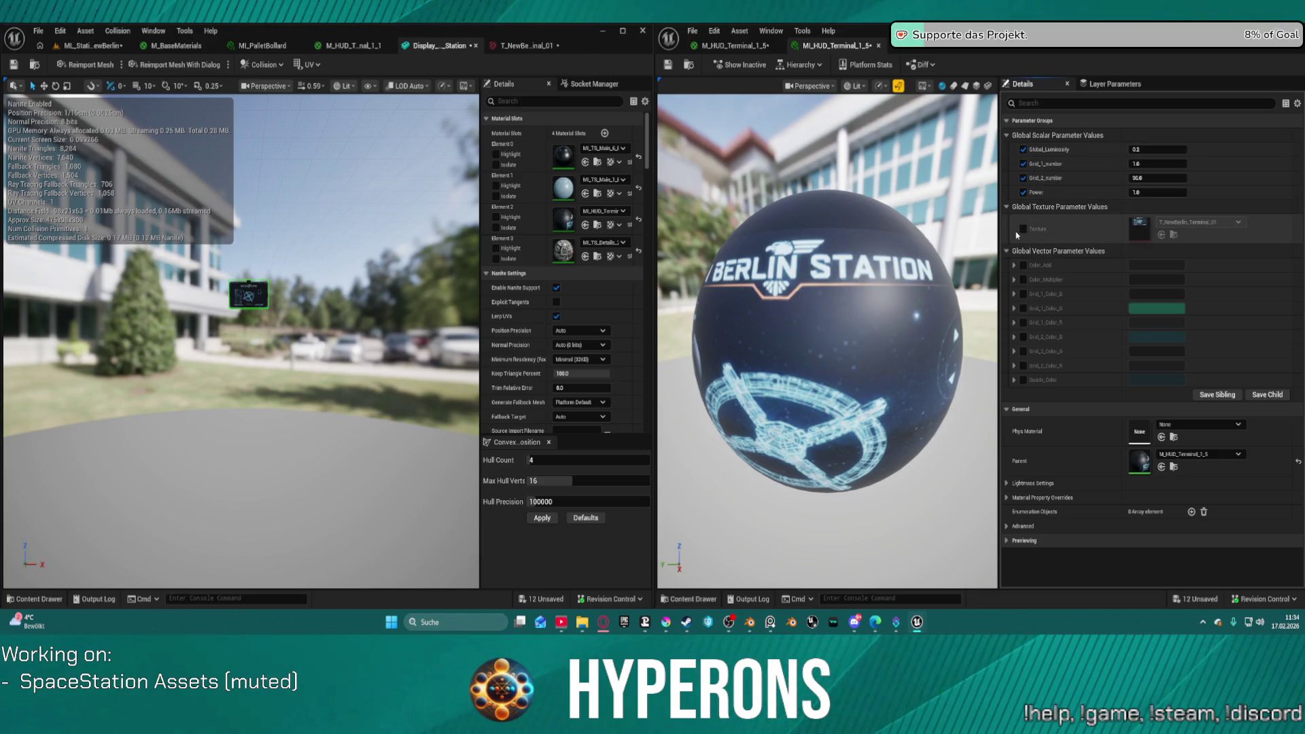
Step: Enable overrides for all colour parameters, from Color_Add and Color_Multiplier through Quads_Color
click(1023, 265)
click(1023, 279)
click(1023, 294)
click(1024, 308)
click(1023, 322)
click(1024, 336)
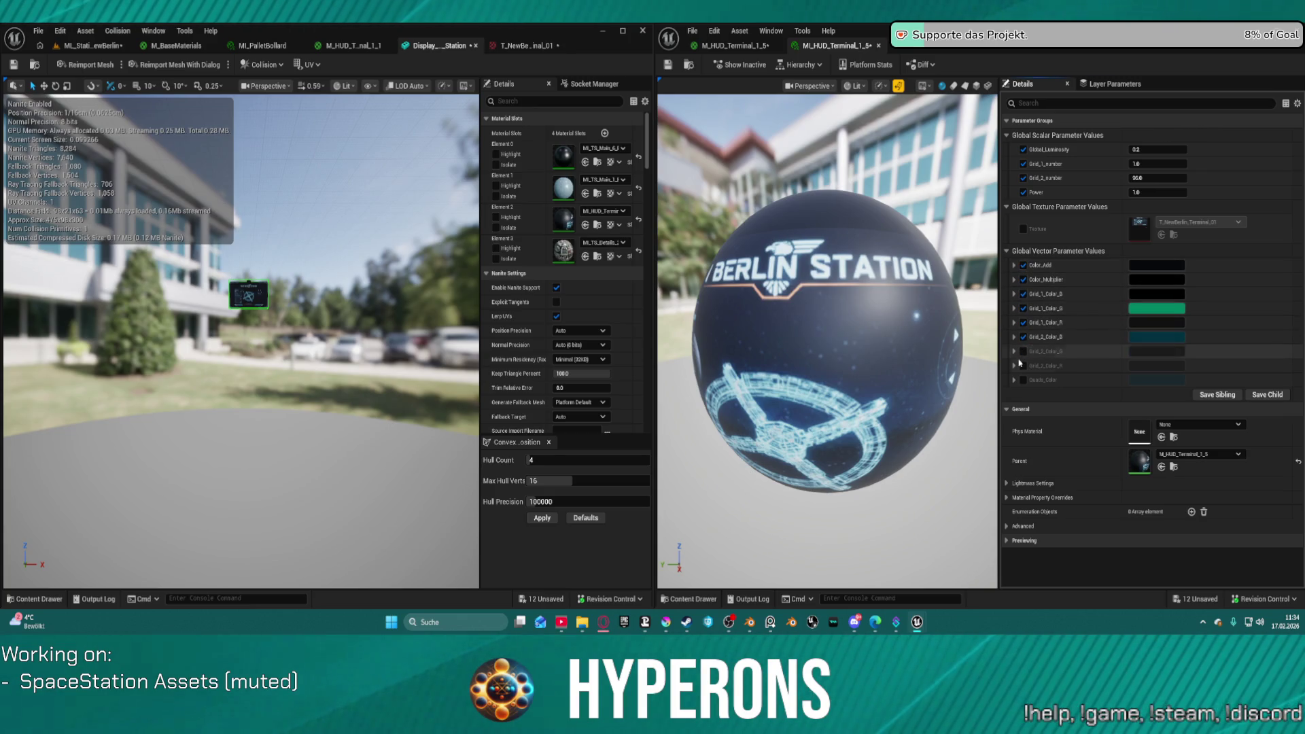
click(1023, 351)
click(1024, 366)
click(1024, 380)
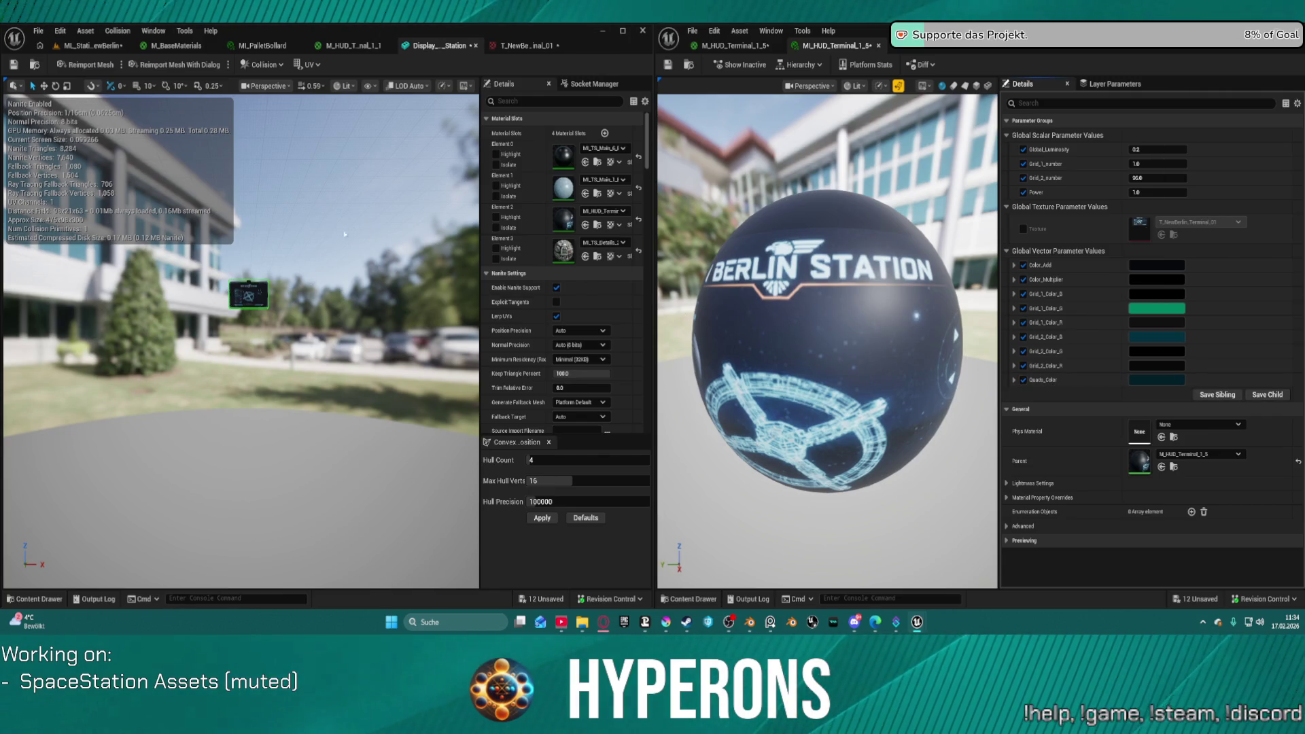
mouse_move(305, 257)
mouse_down()
mouse_move(289, 208)
mouse_move(289, 224)
mouse_up()
Step: Save the material instance and fly the level camera to the wall terminal
click(668, 65)
click(69, 43)
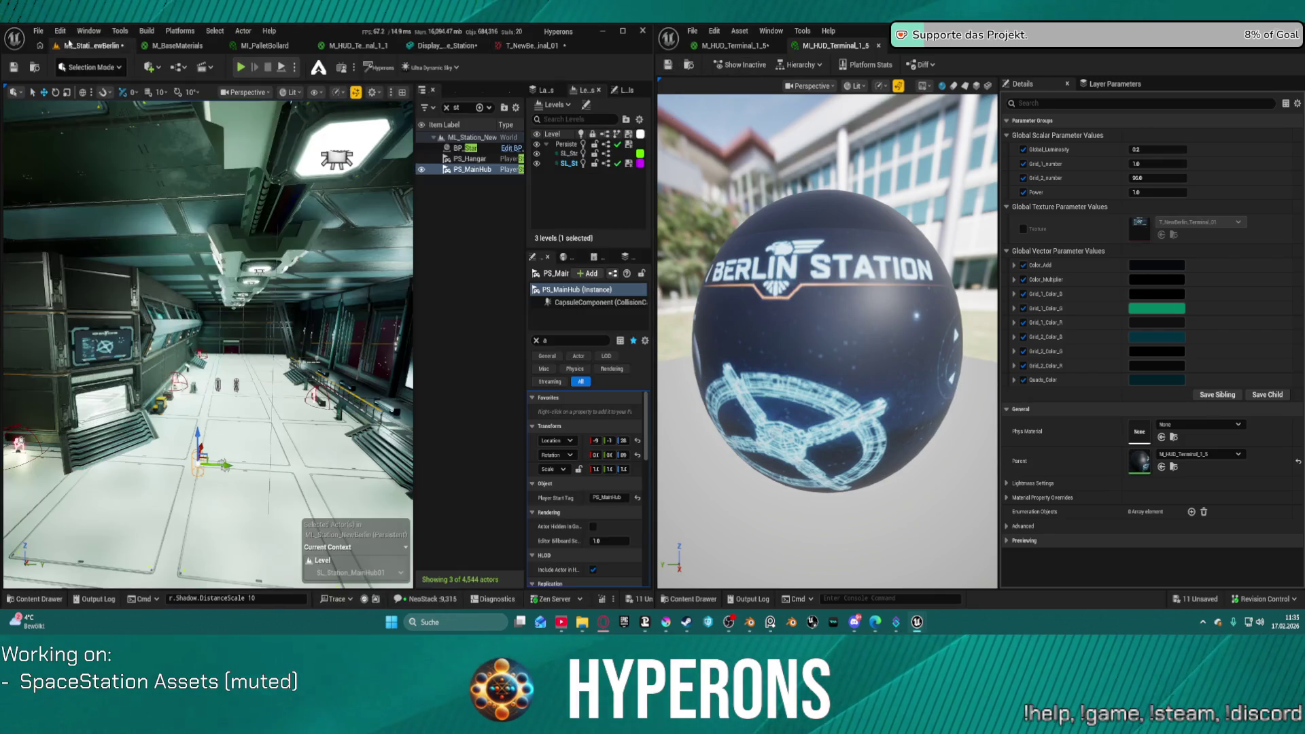
drag(204, 340, 204, 339)
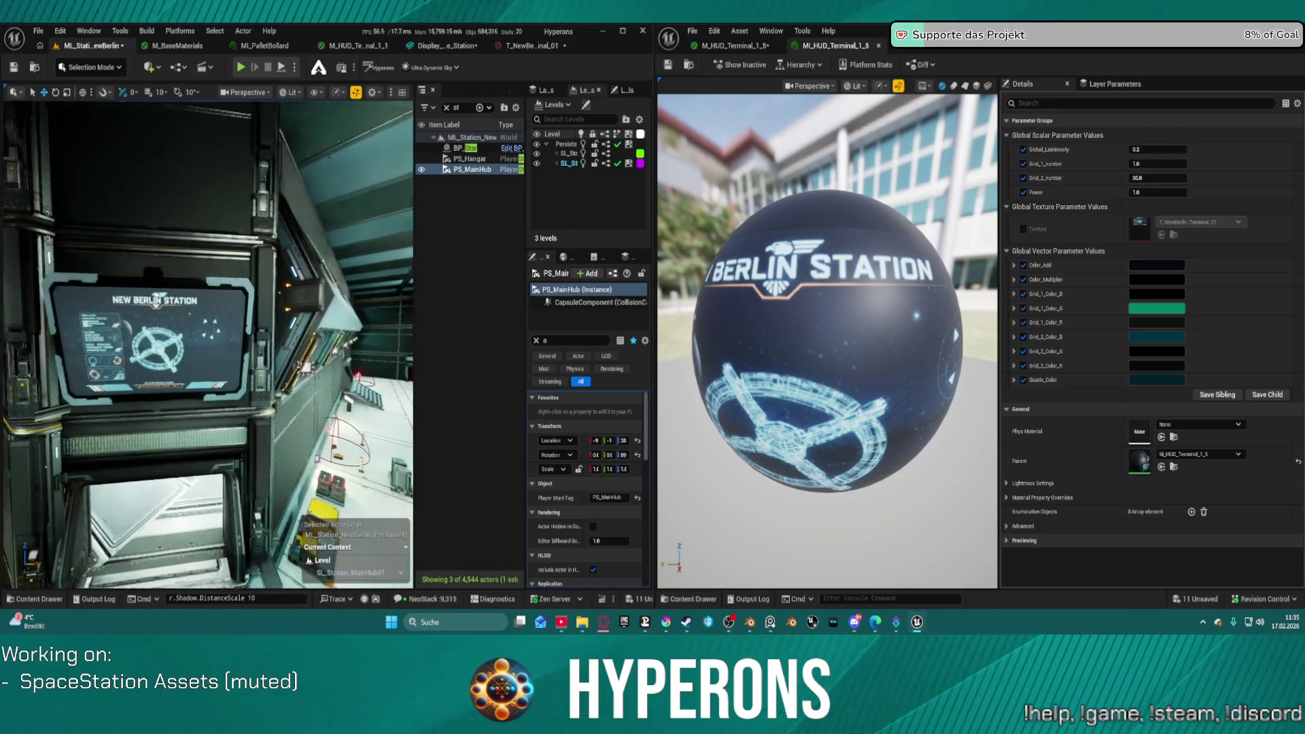
scroll(207, 344, up, 5)
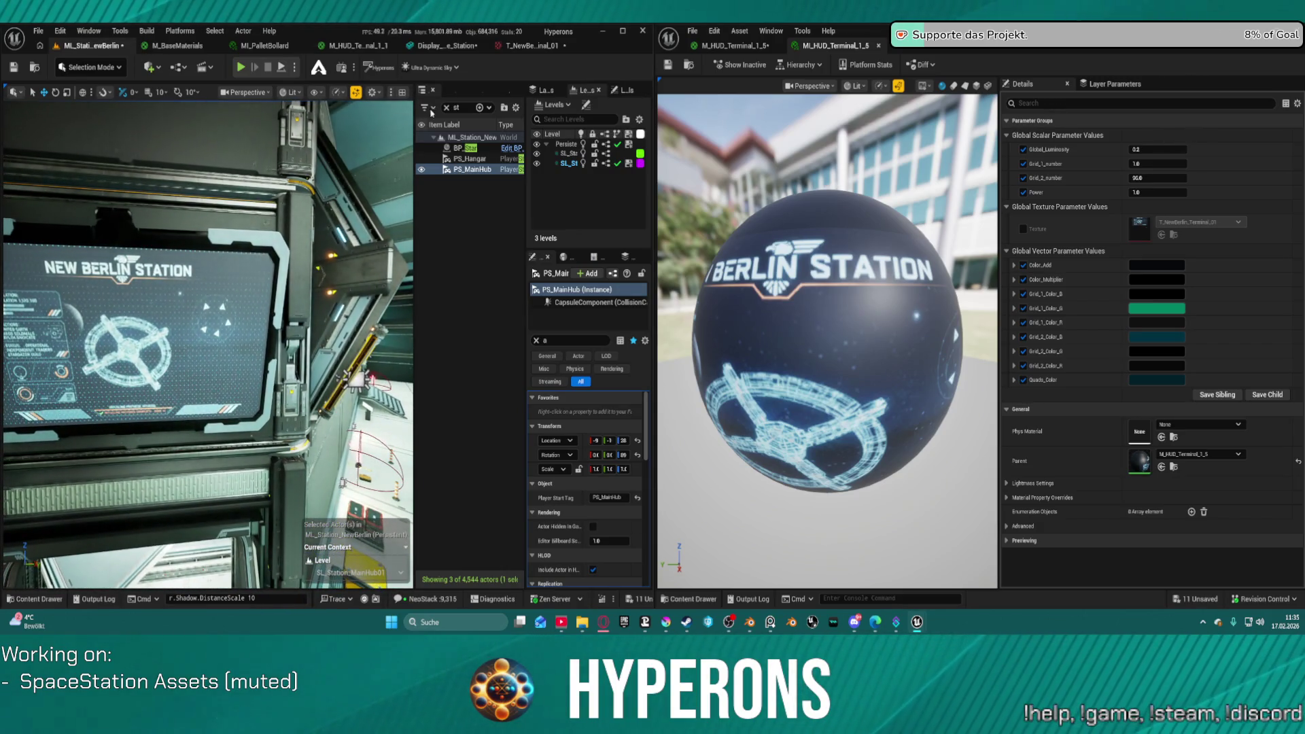
Step: Inspect the terminal close up in the display mesh editor, then face the New Berlin Station screen
click(454, 46)
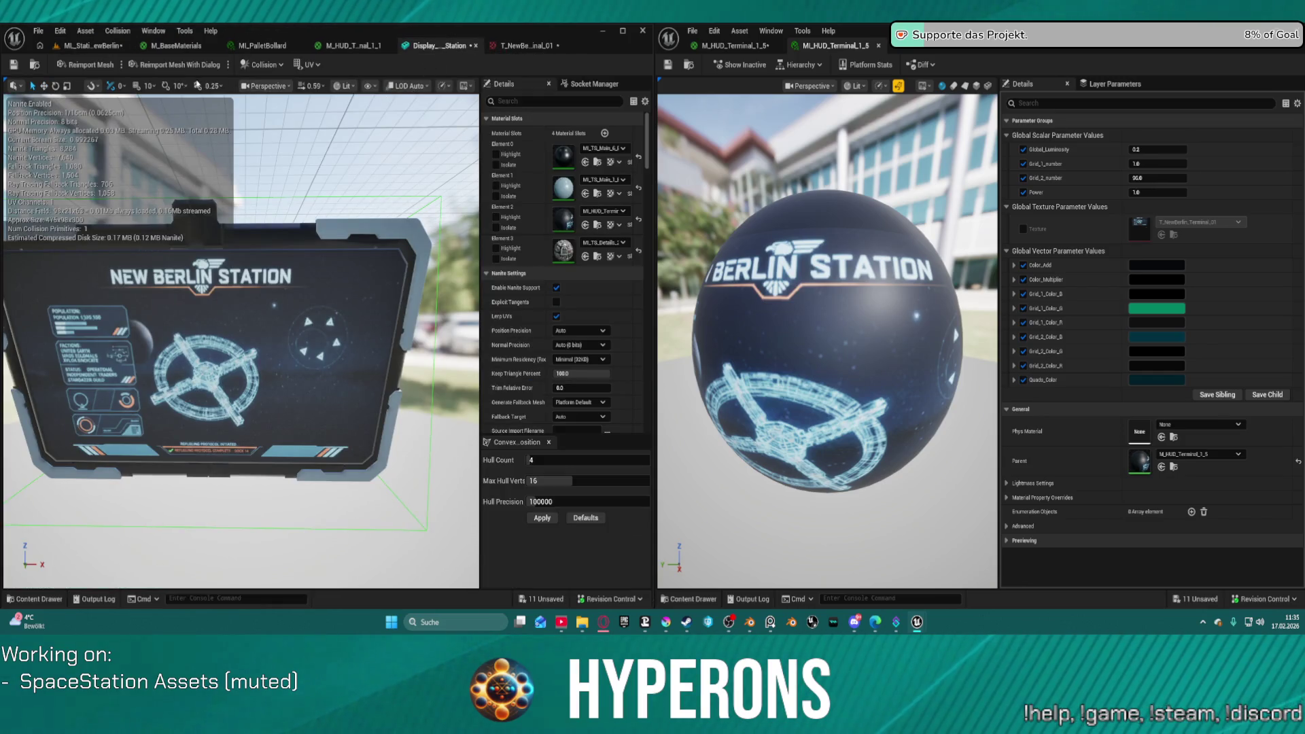
click(443, 86)
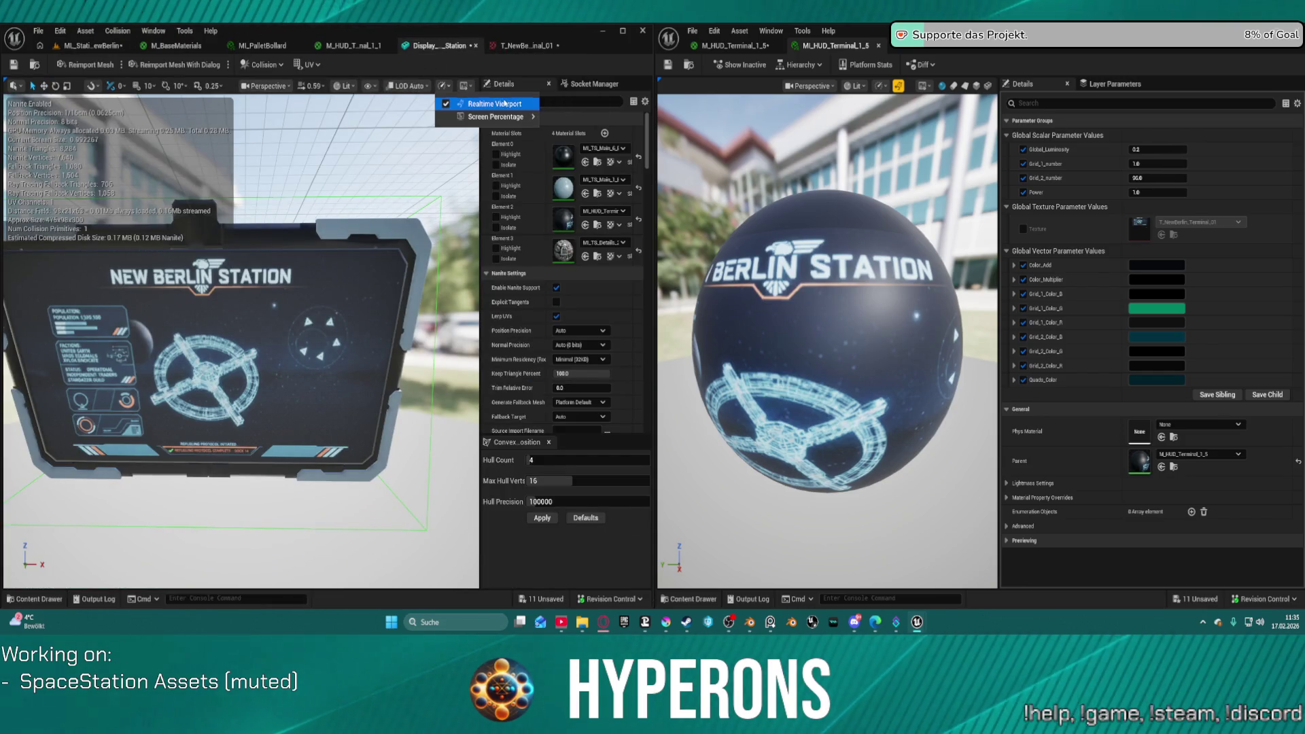
mouse_move(495, 116)
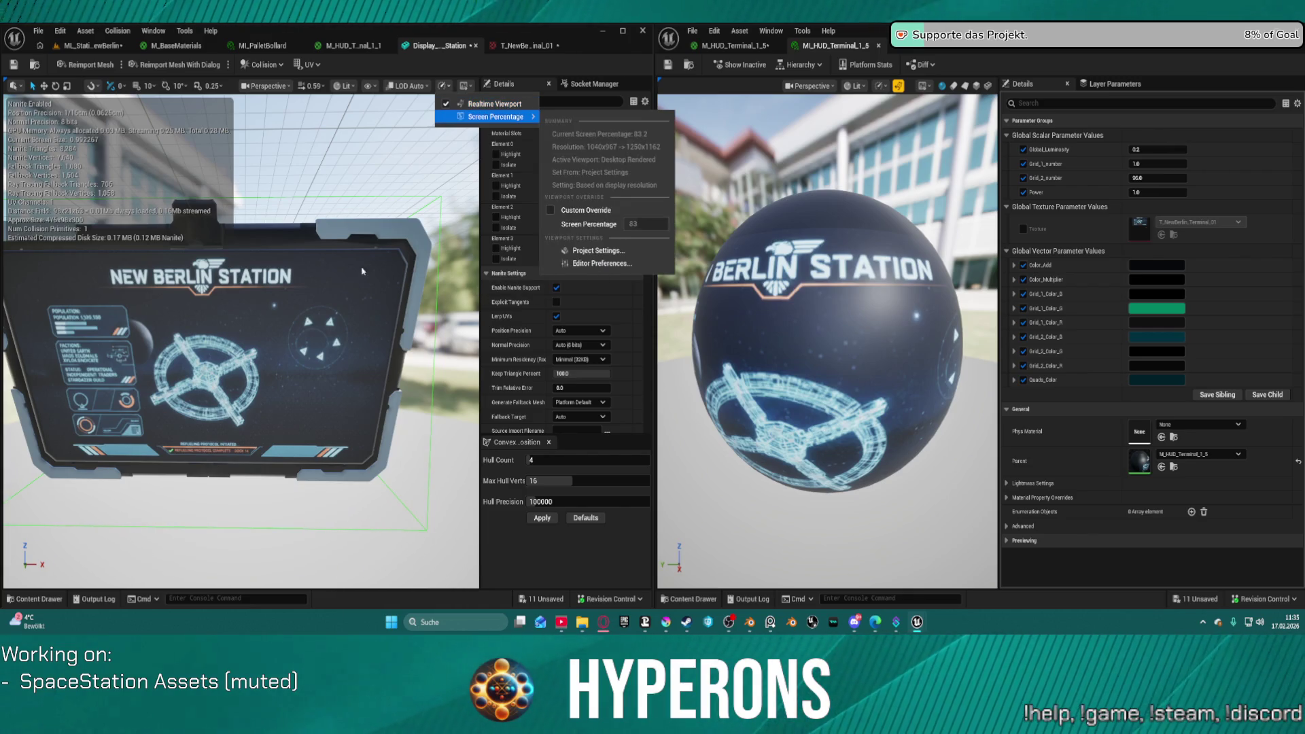
mouse_move(301, 197)
mouse_down()
mouse_move(265, 207)
mouse_move(253, 258)
mouse_move(248, 211)
mouse_up()
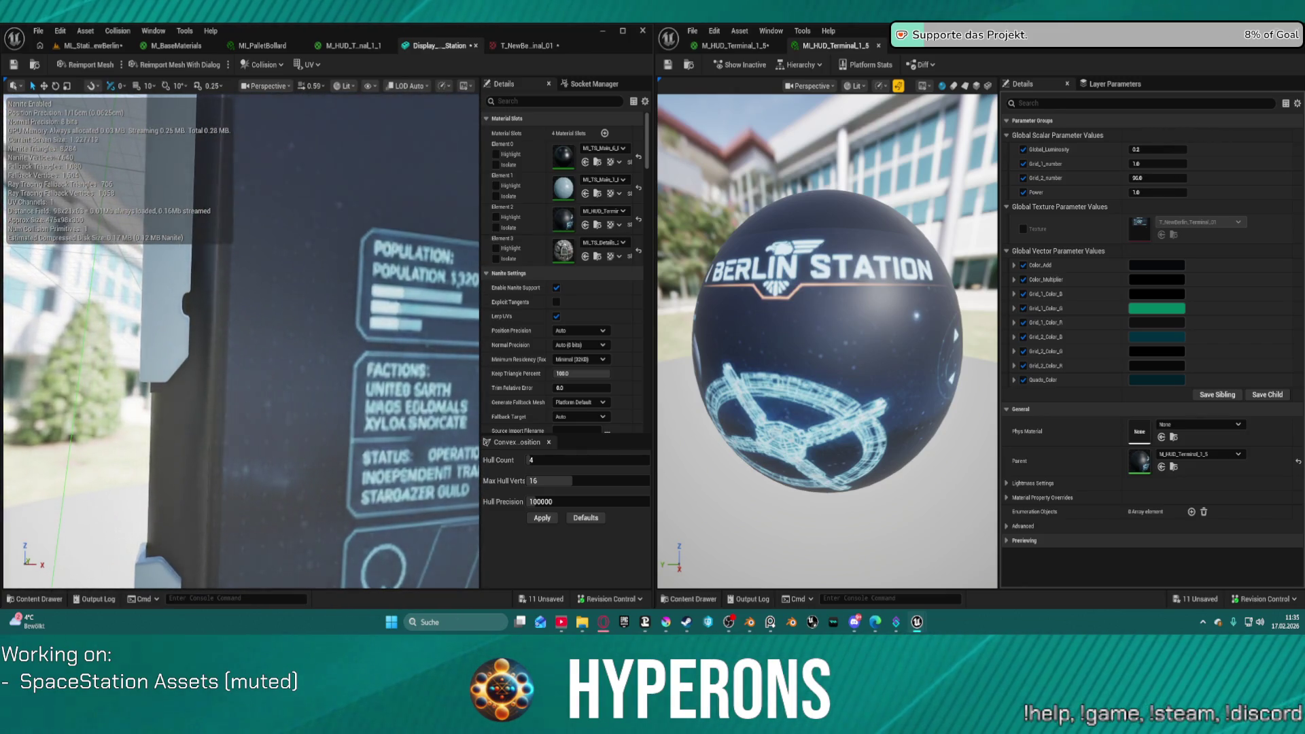
mouse_move(248, 210)
mouse_down()
mouse_move(273, 249)
mouse_move(248, 265)
mouse_up()
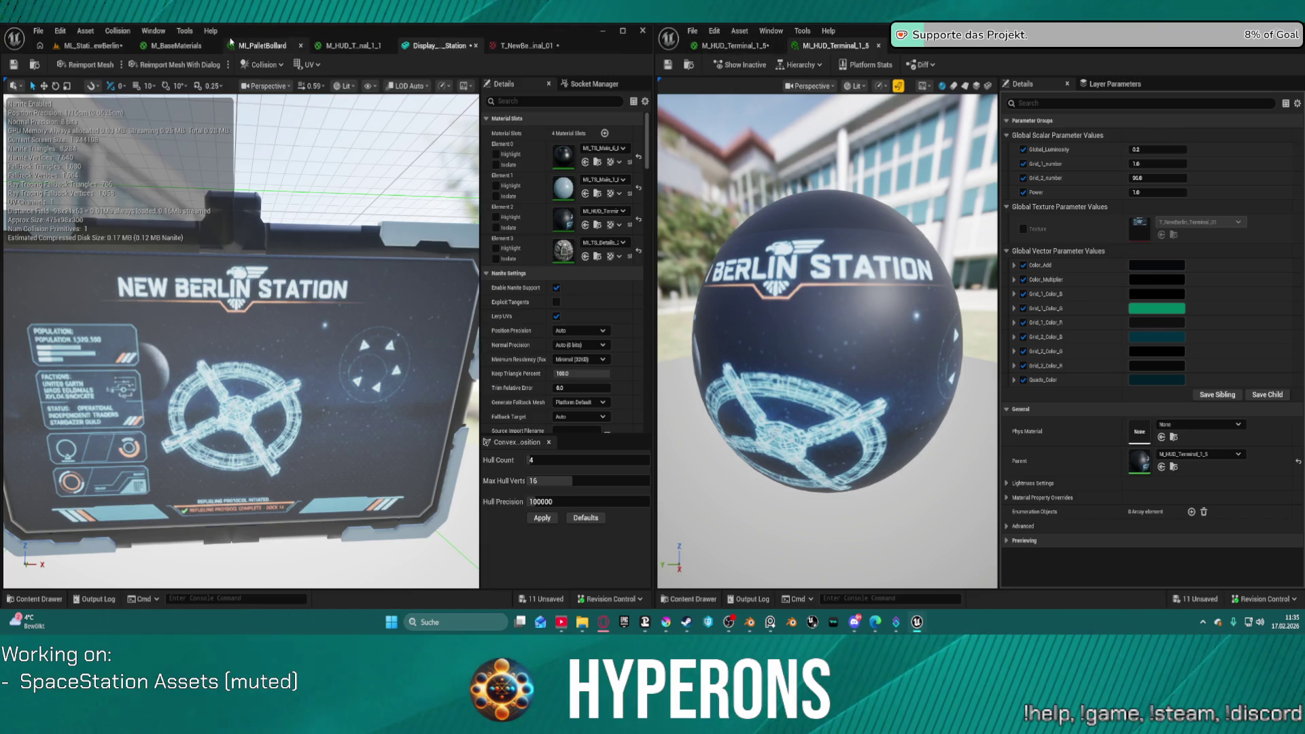
click(102, 46)
drag(204, 340, 204, 340)
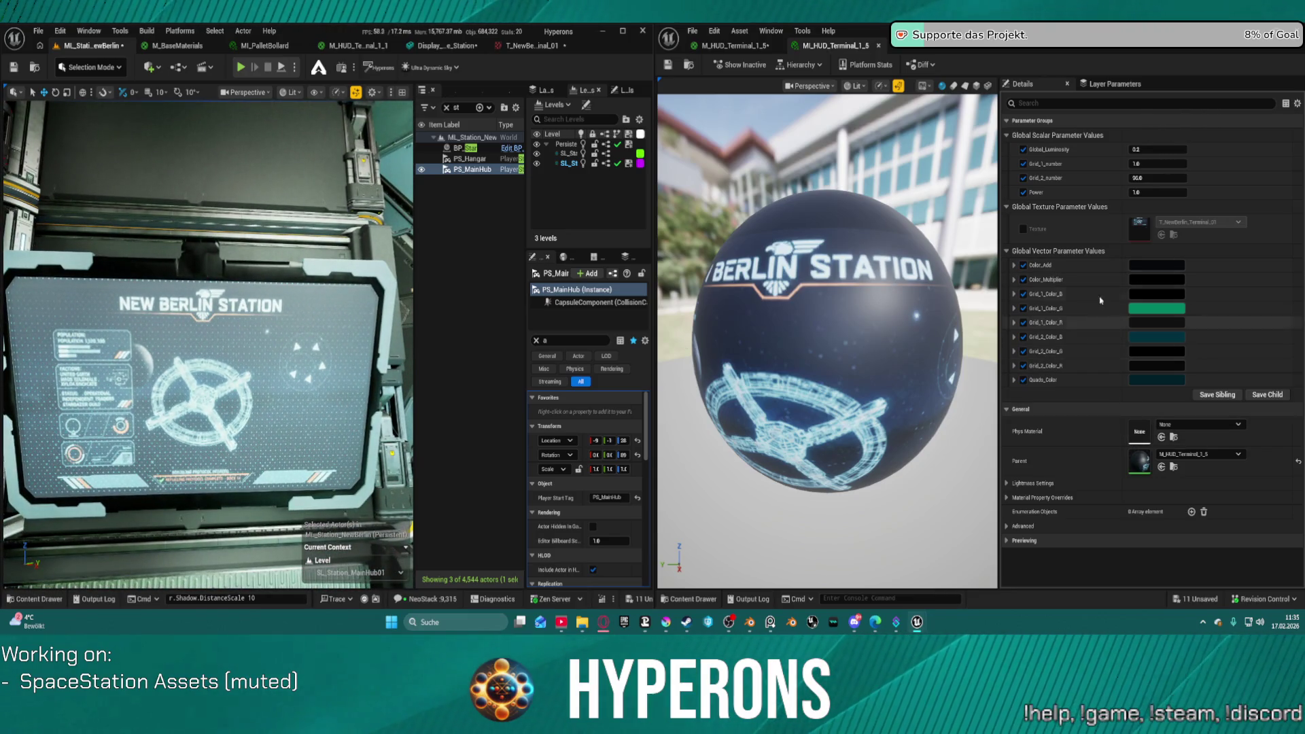
Step: Raise Grid_2_Color_B's value to 1.0 for a vivid cyan
click(1156, 336)
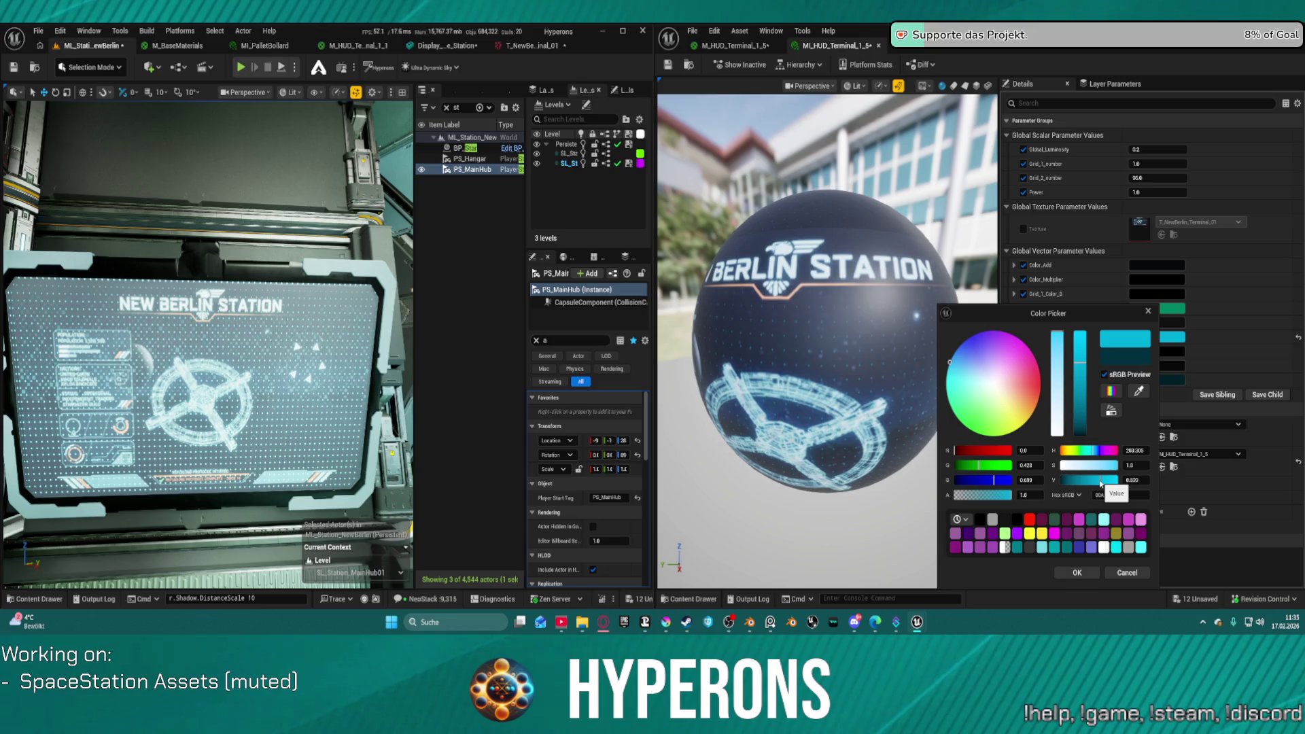
drag(1101, 481, 1119, 484)
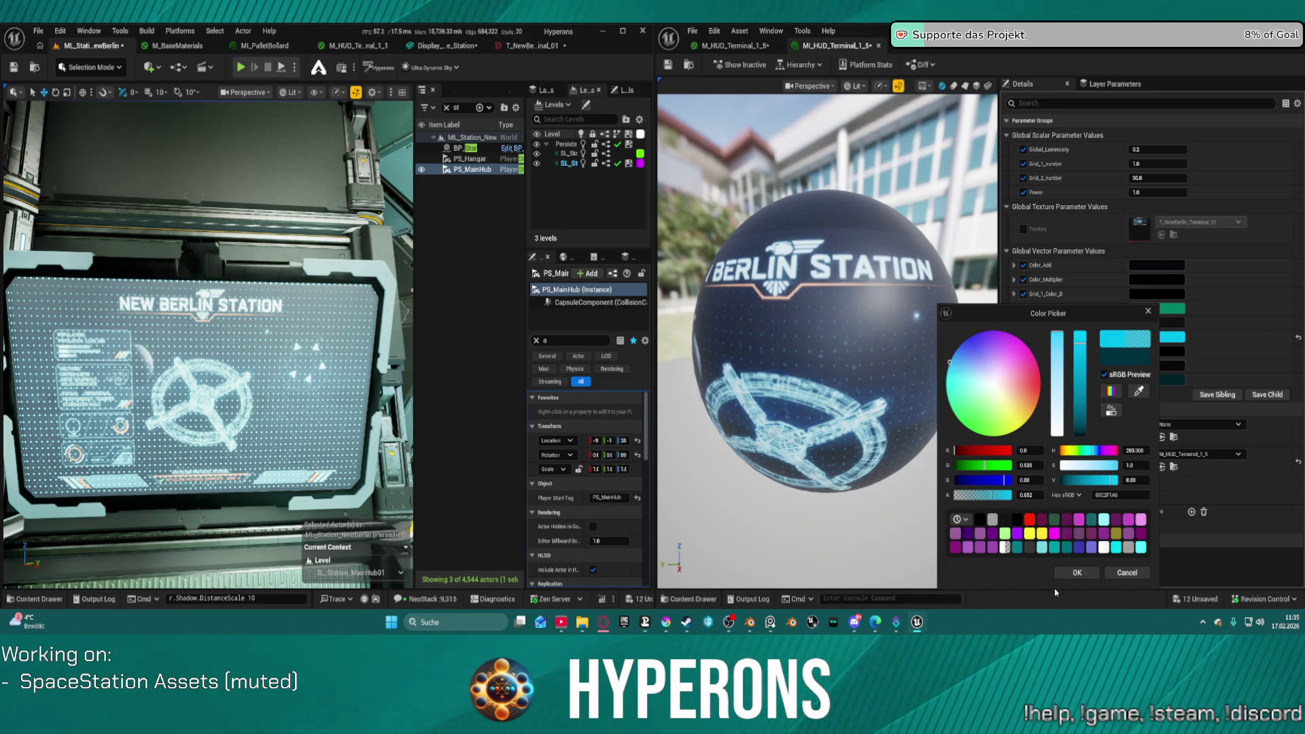
click(1078, 573)
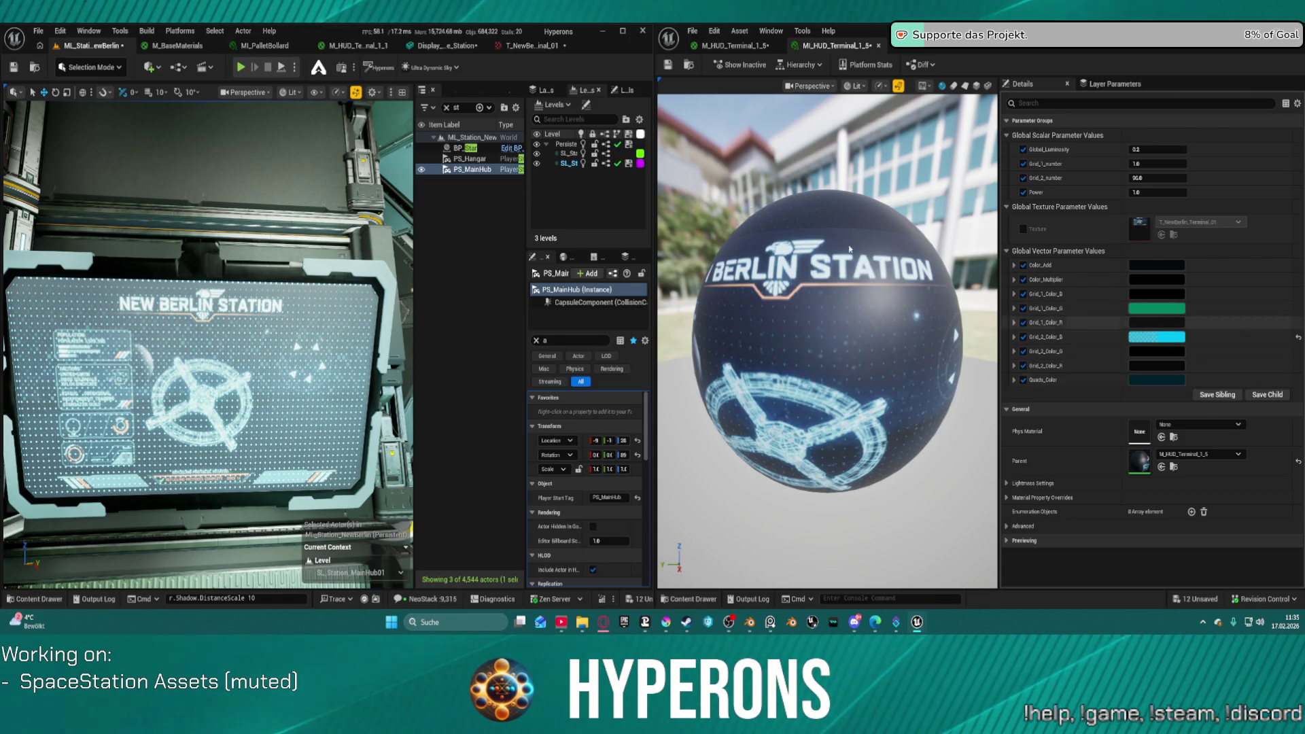
Step: Save the display mesh asset and select Display_Large_Station in the hub level
click(435, 45)
click(9, 67)
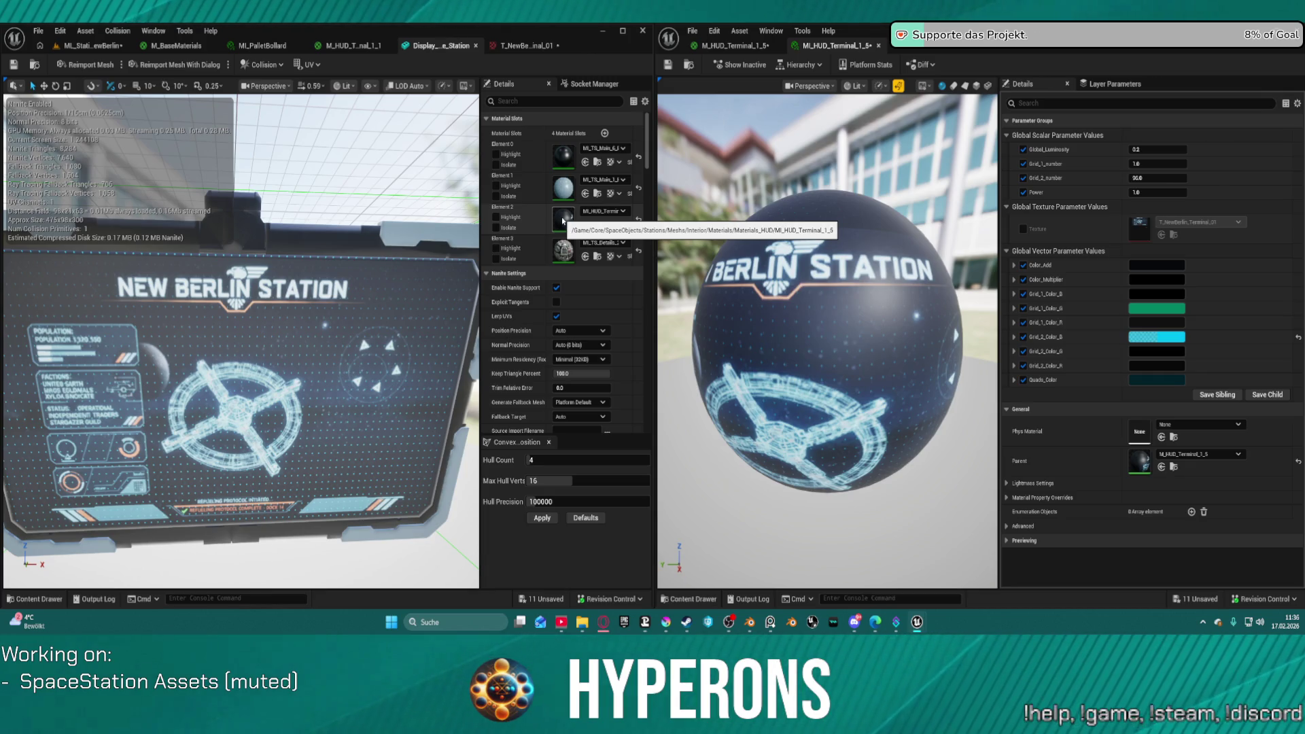
click(86, 45)
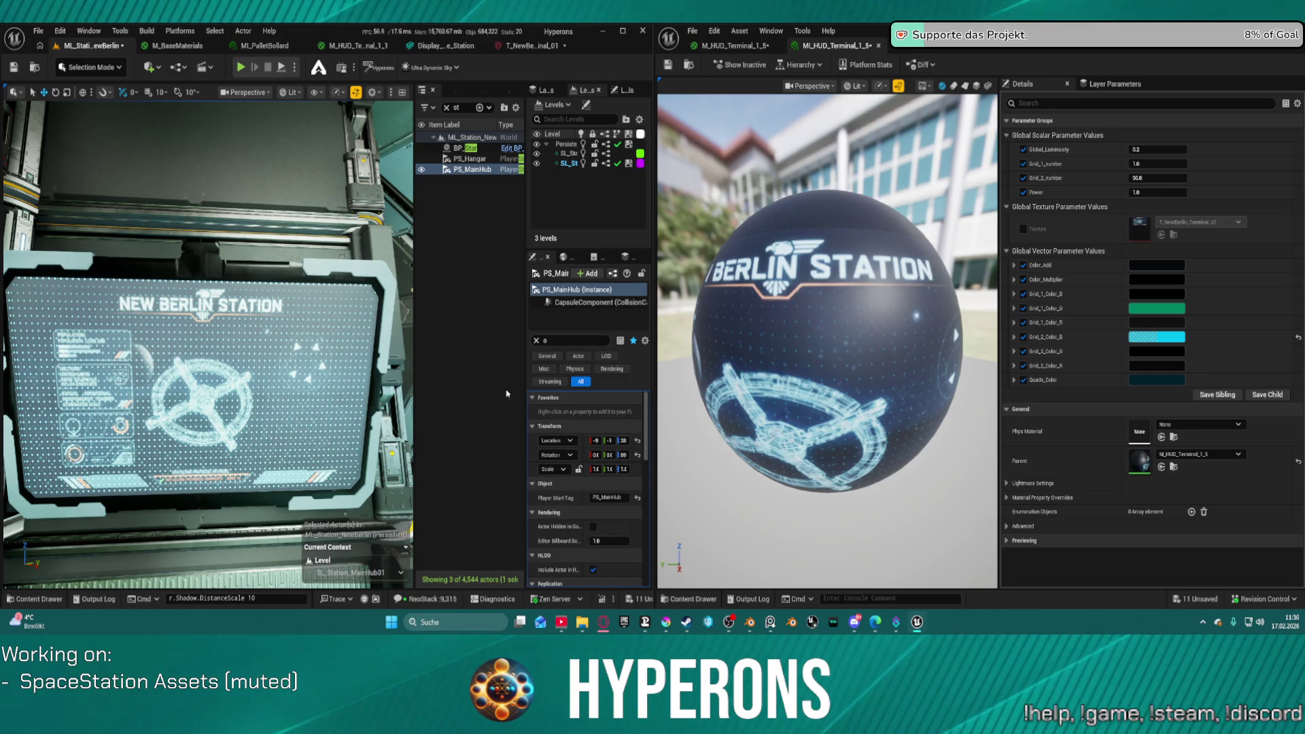
click(381, 428)
scroll(602, 534, down, 3)
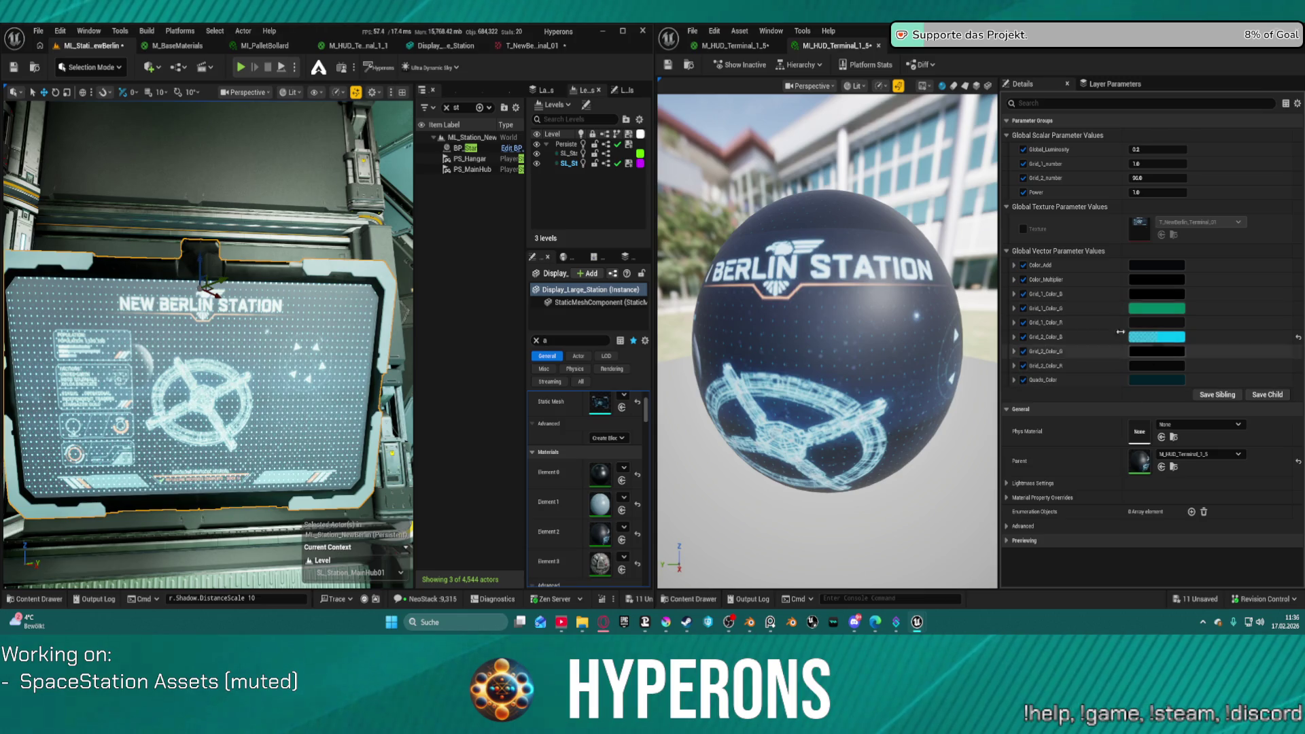
Step: Copy the cyan Grid_2_Color_B colour onto Quads_Color
shift+right_click(1092, 336)
shift+click(1097, 380)
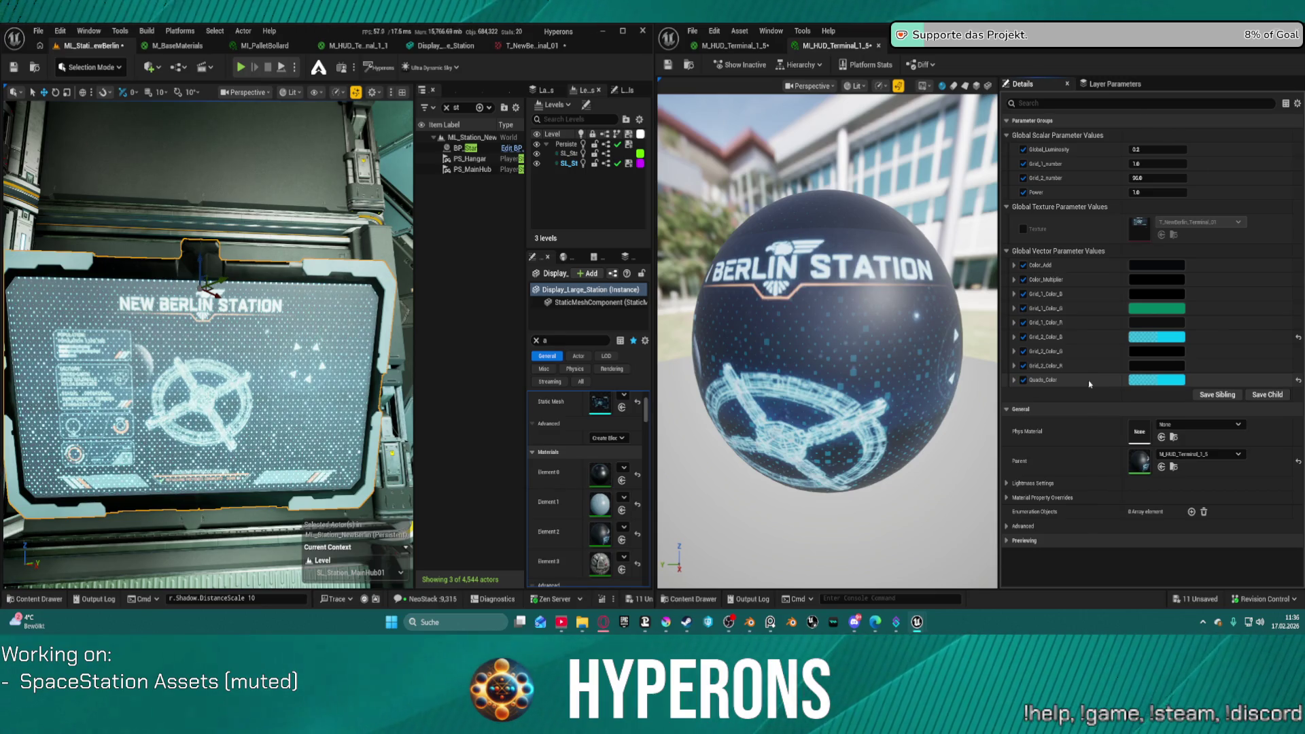
right_click(1162, 338)
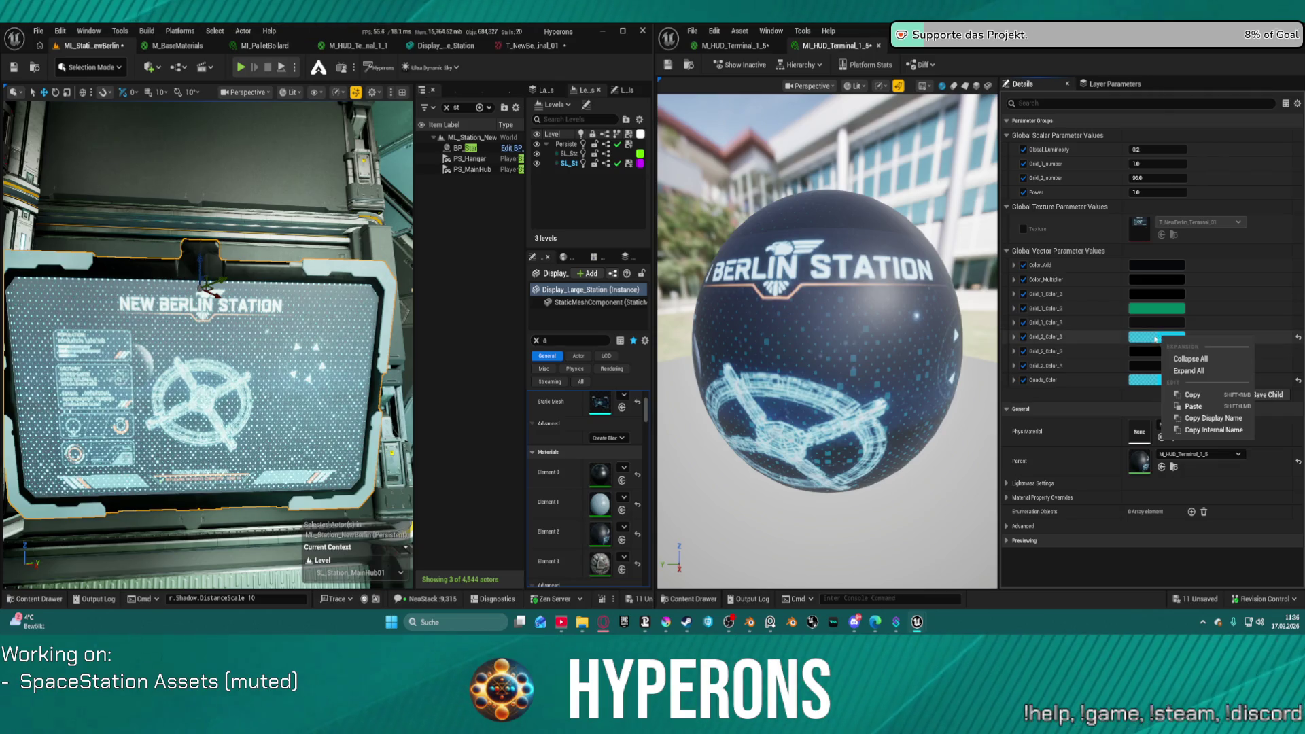
key(Escape)
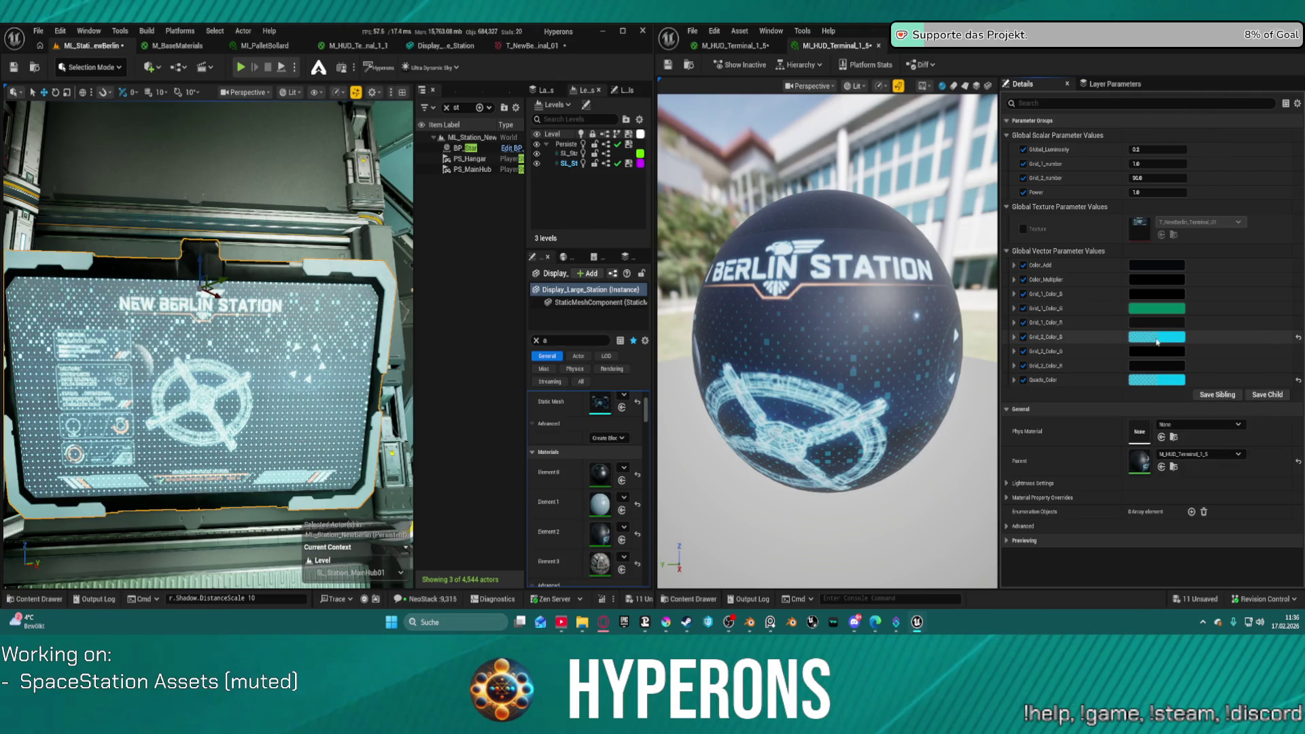
Step: Make Grid_2_Color_B a dark, translucent blue and paste it into Quads_Color
click(1157, 341)
mouse_move(1057, 379)
mouse_down()
mouse_move(1055, 408)
mouse_move(1058, 344)
mouse_move(1081, 439)
mouse_up()
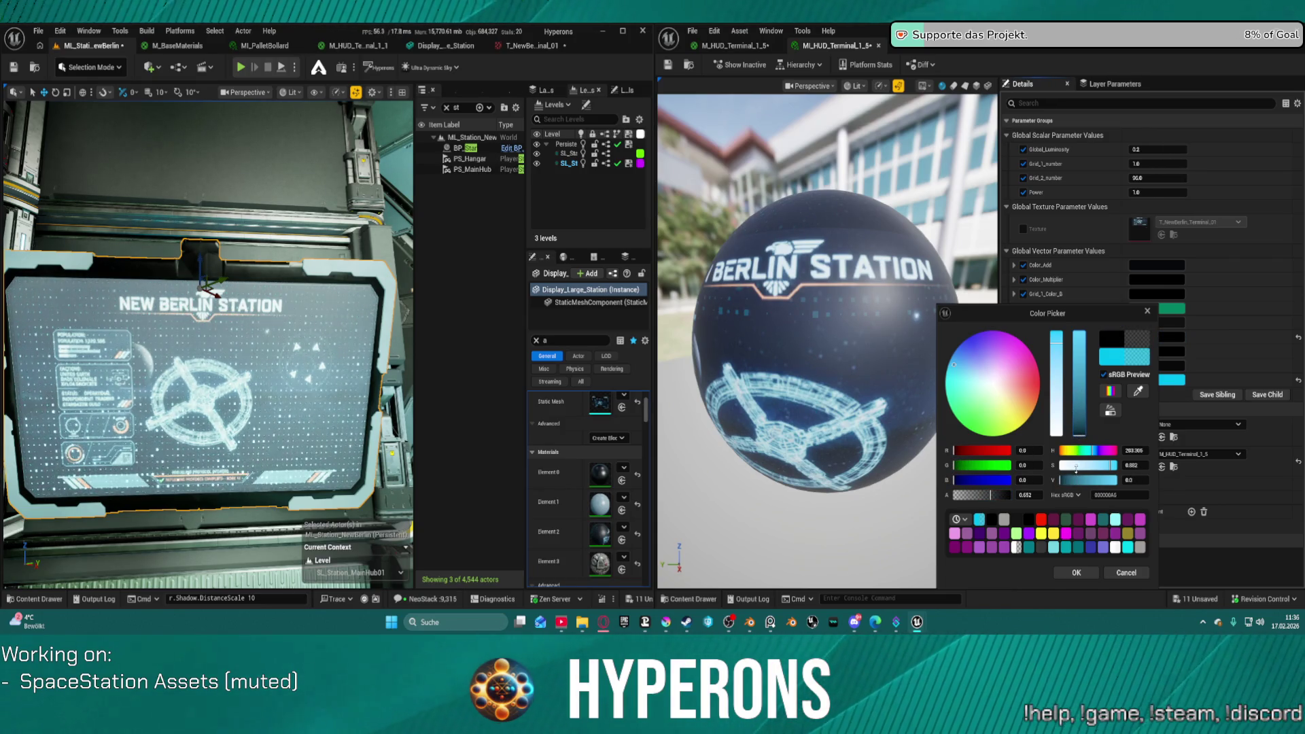
drag(1080, 437, 1079, 433)
drag(998, 497, 969, 494)
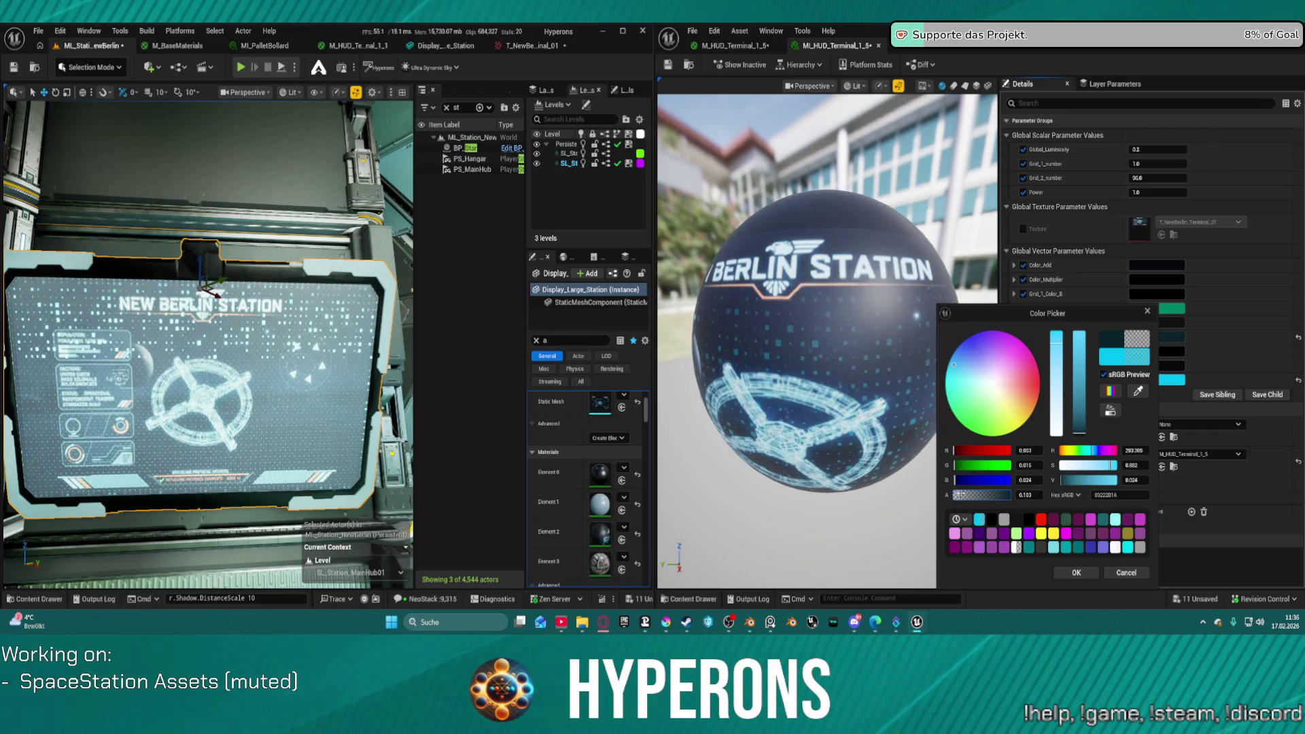
key(Return)
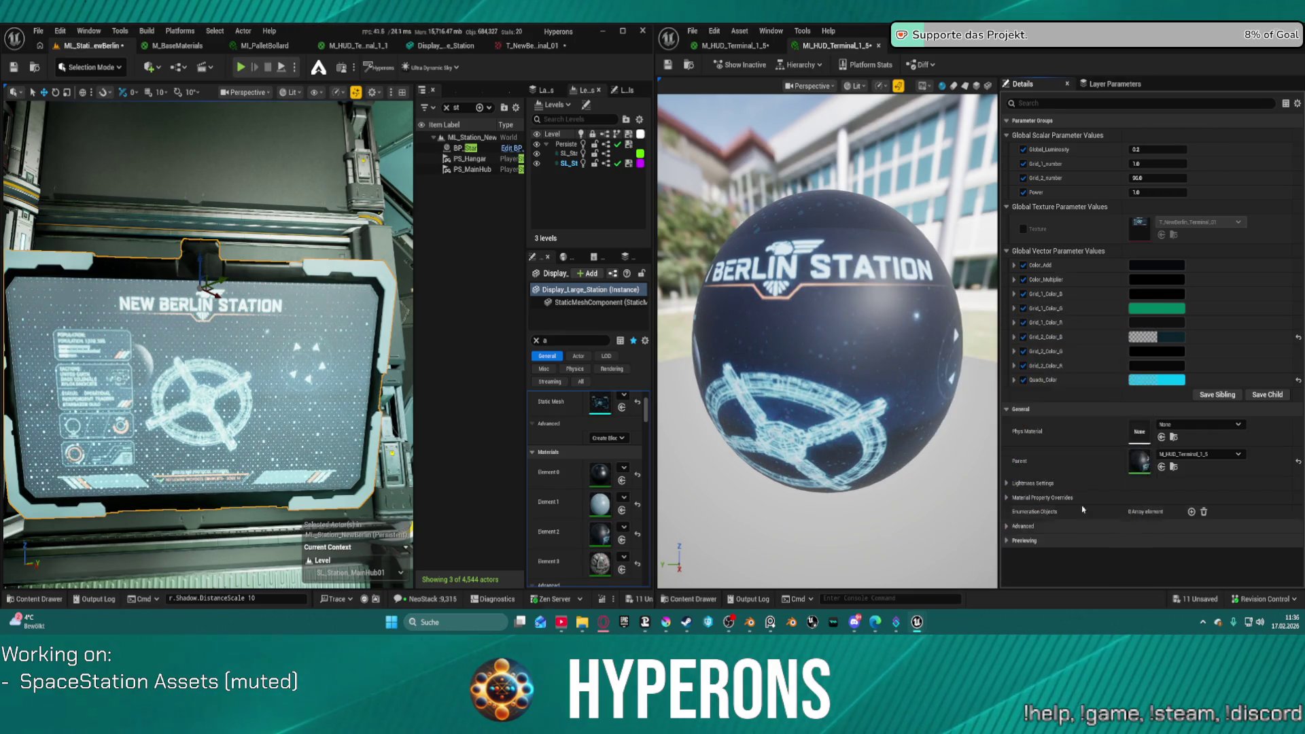
shift+click(1090, 385)
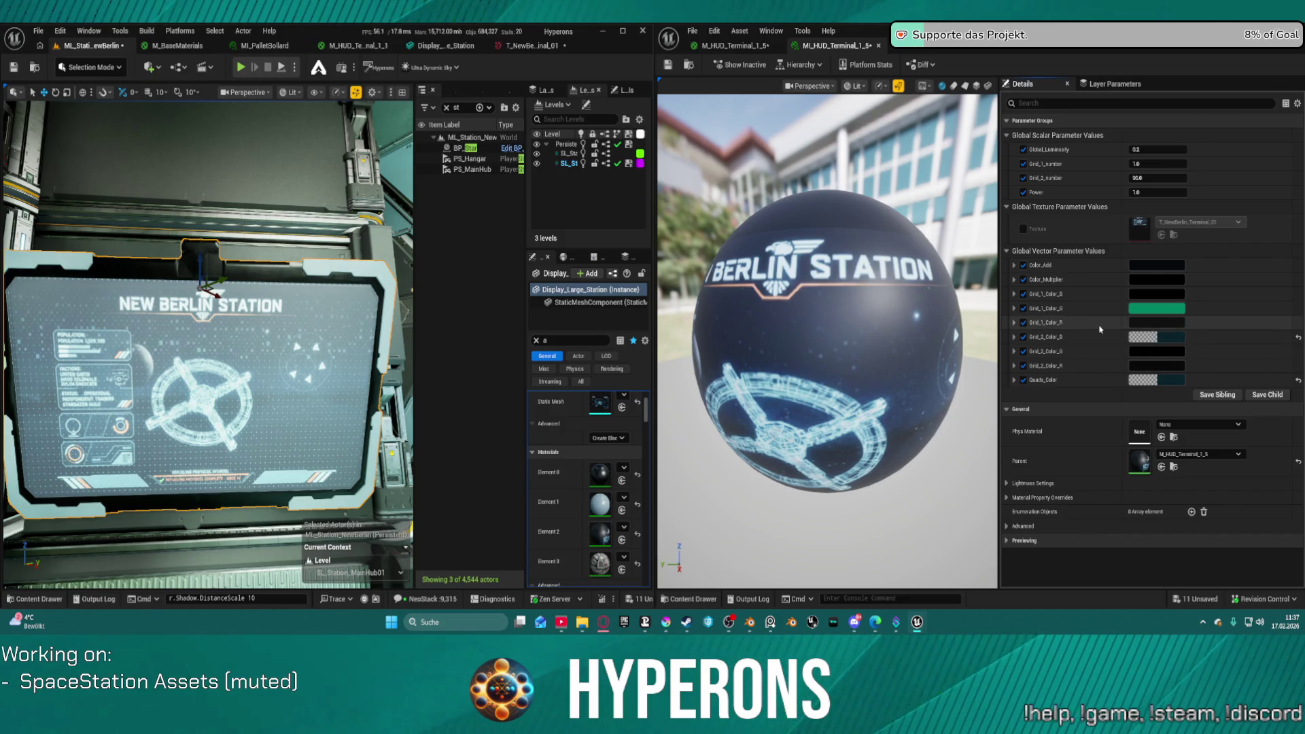
click(1133, 265)
mouse_move(1065, 394)
mouse_down()
mouse_move(1066, 371)
mouse_move(1070, 398)
mouse_up()
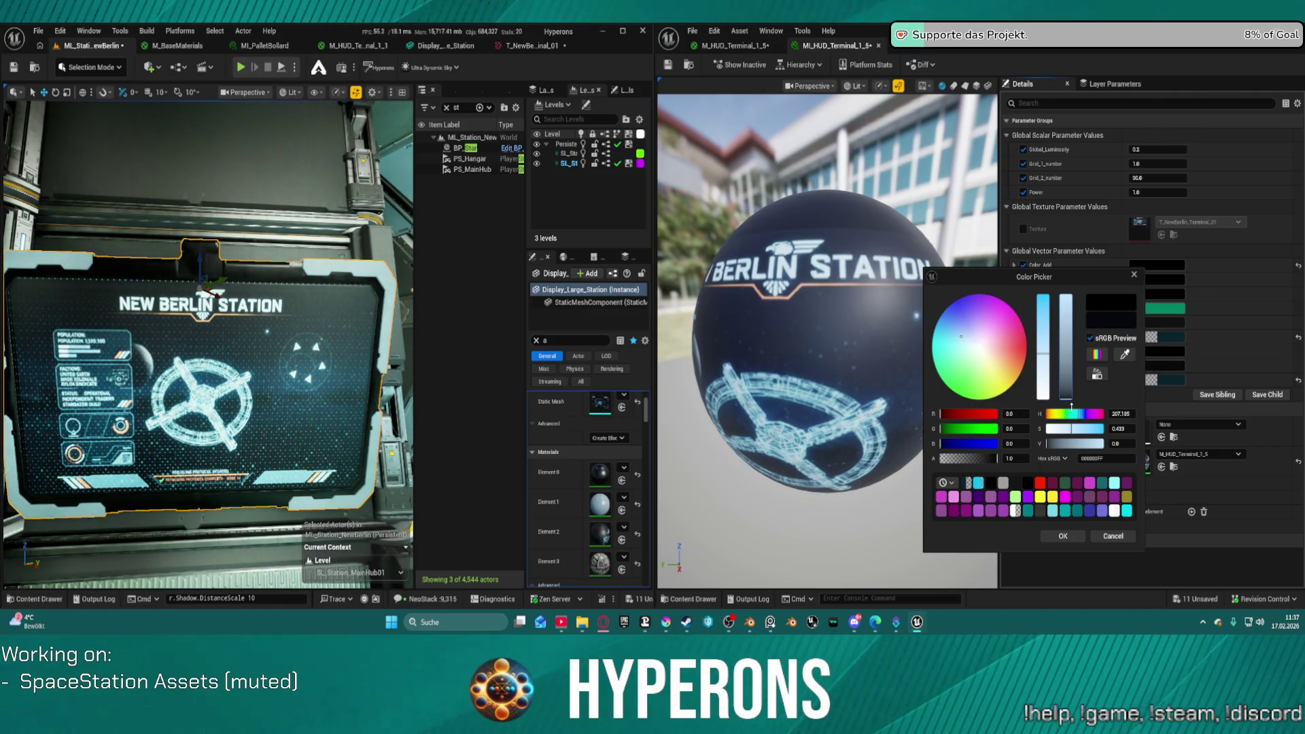
click(1048, 444)
drag(1048, 444, 1046, 444)
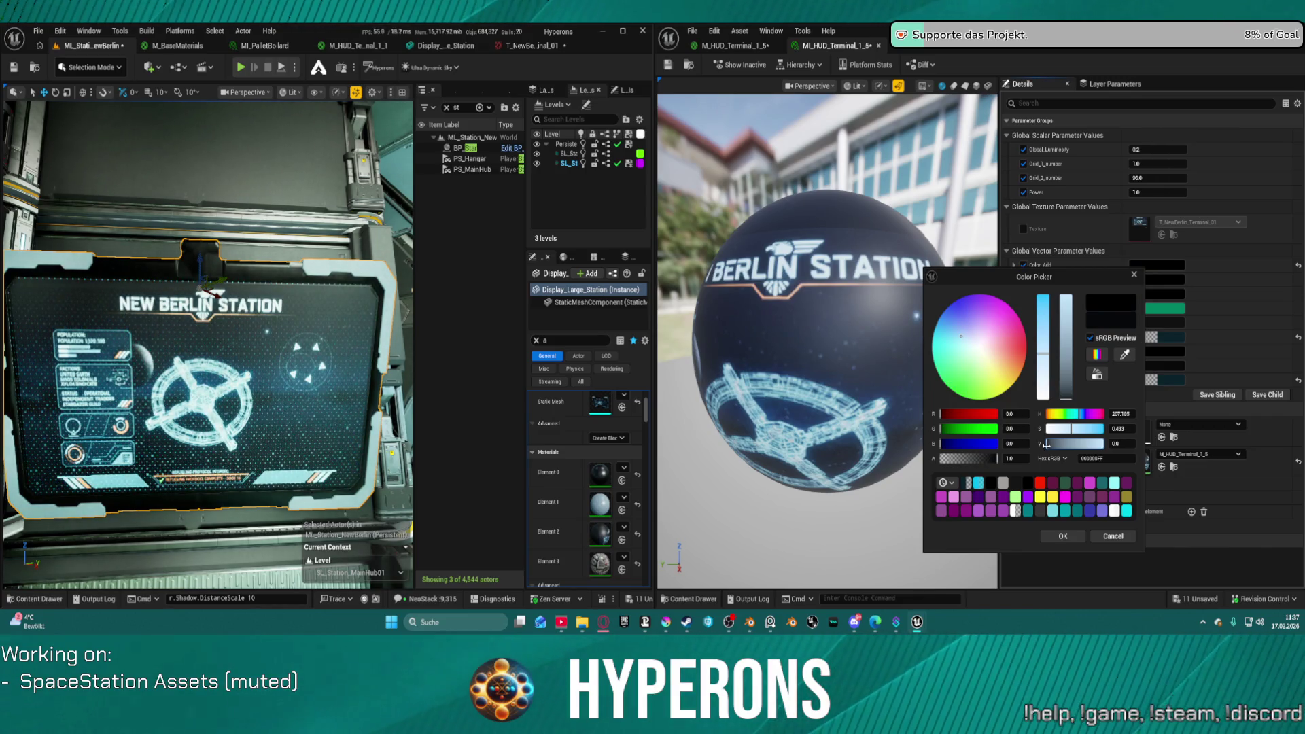
click(1130, 444)
click(1130, 445)
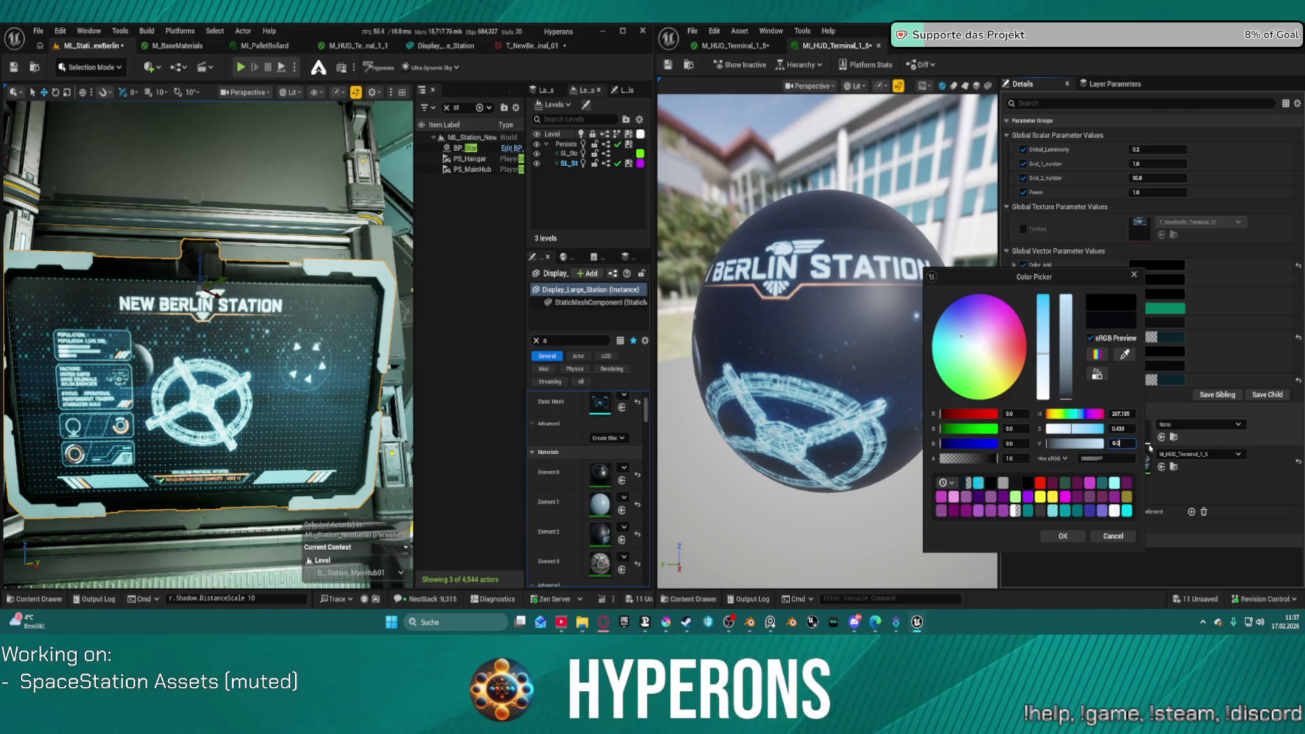
key(Return)
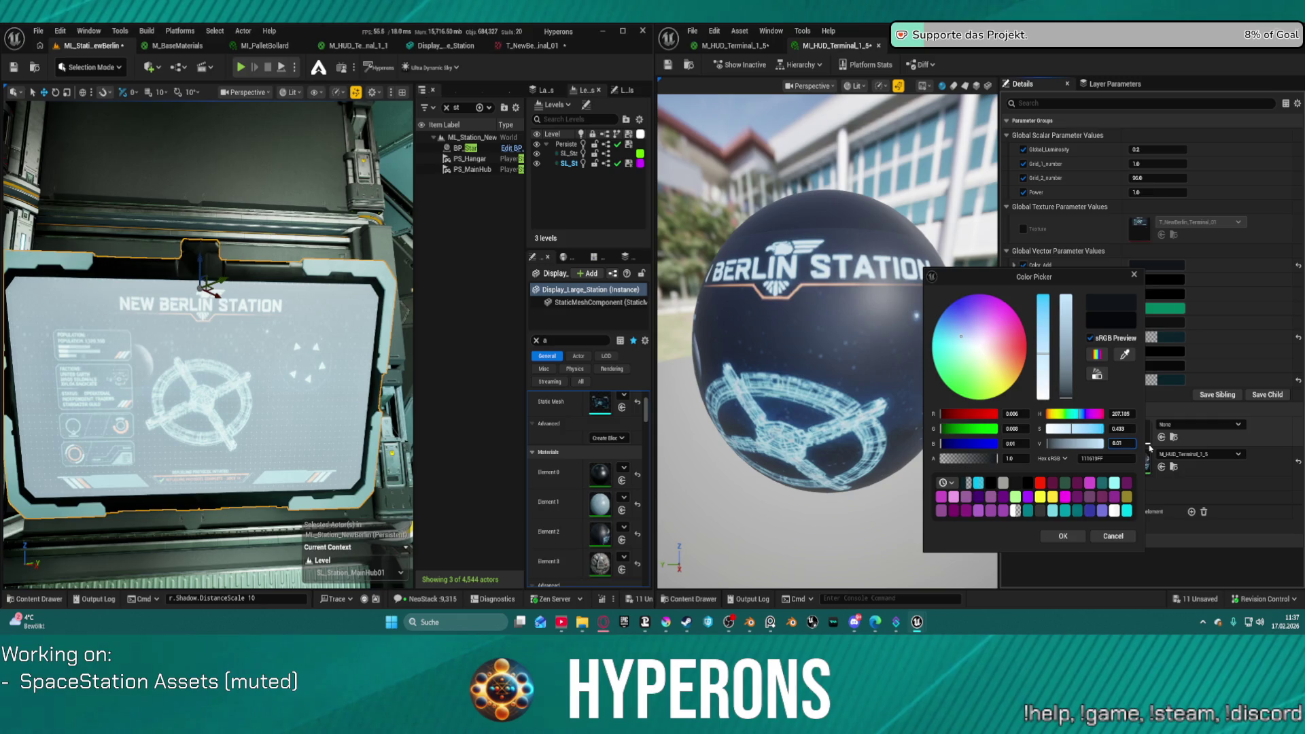
text(0.001)
key(Return)
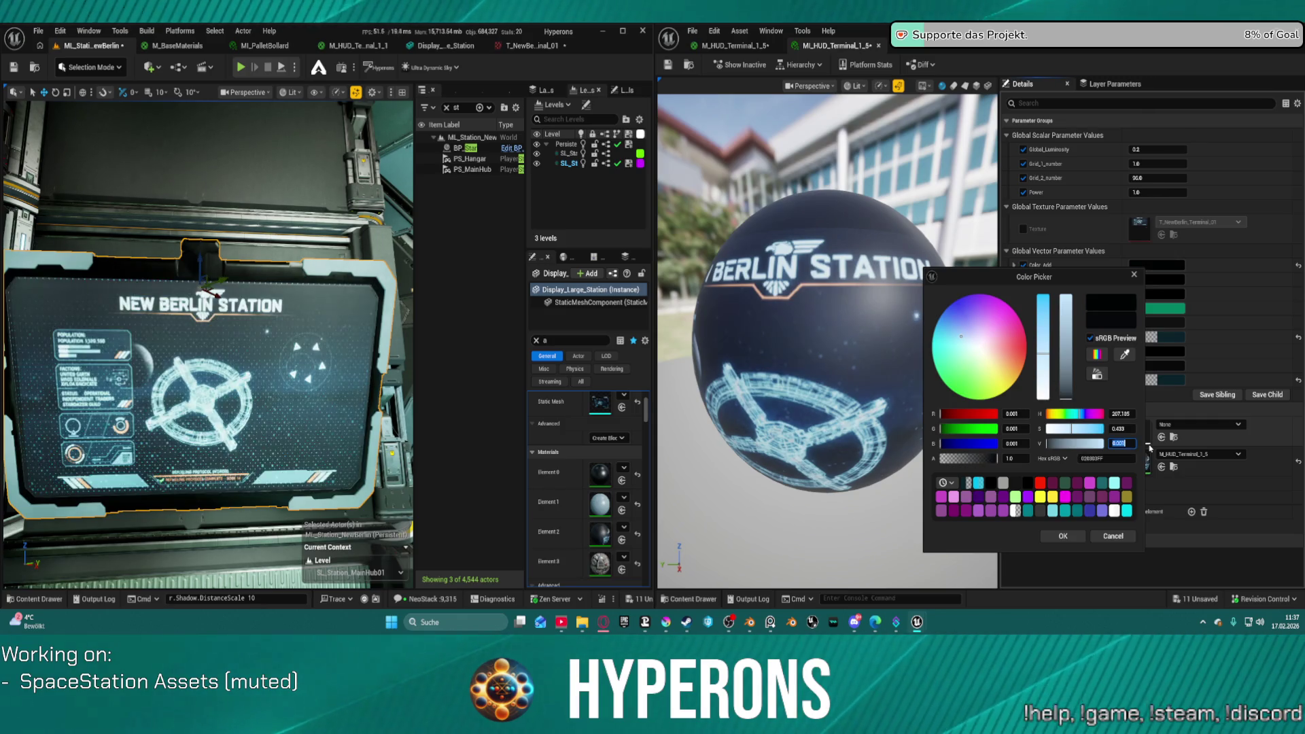
text(0.002)
key(Return)
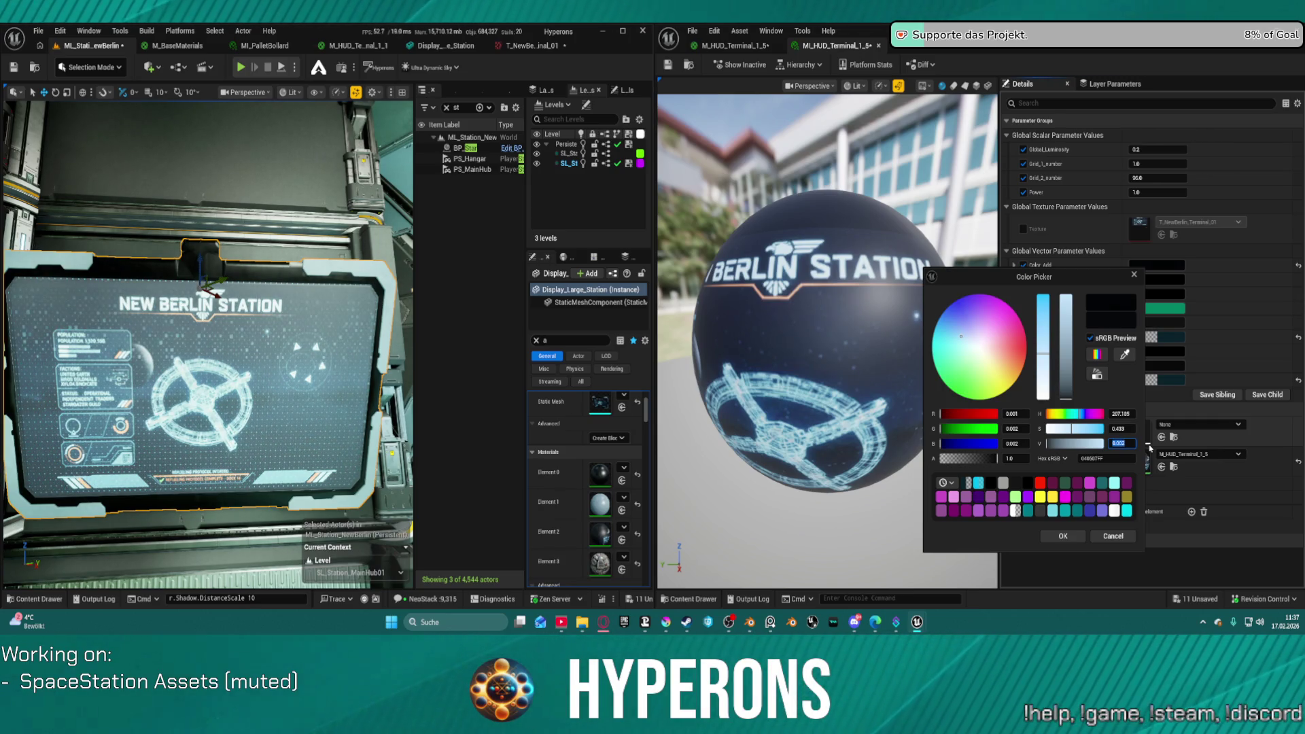
drag(1050, 352, 1047, 272)
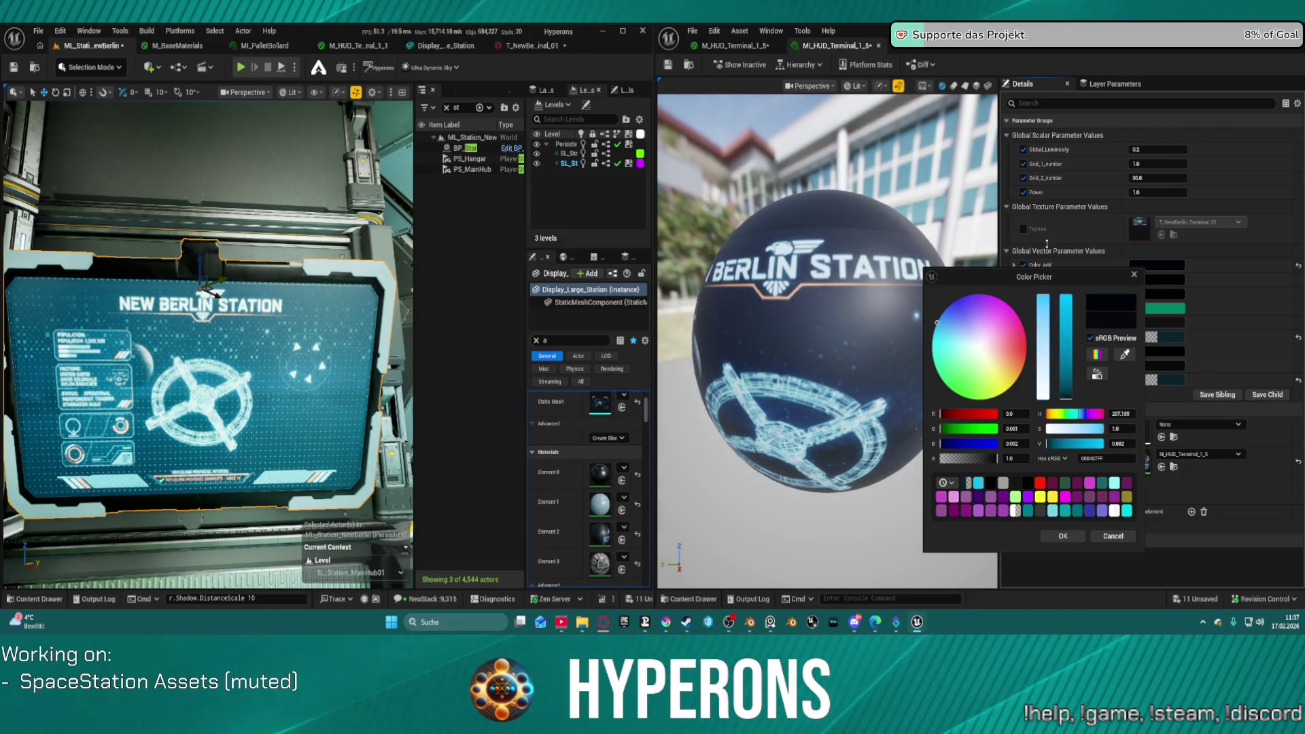
click(1050, 306)
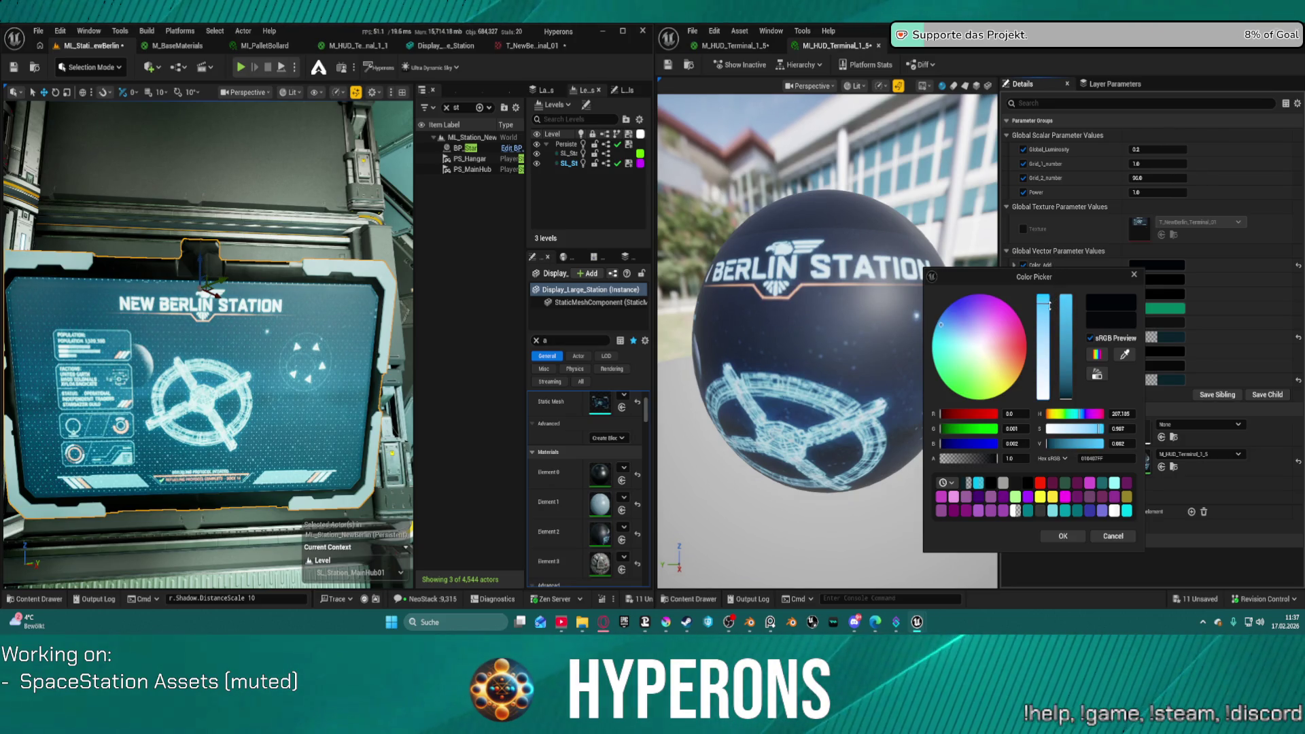
click(952, 445)
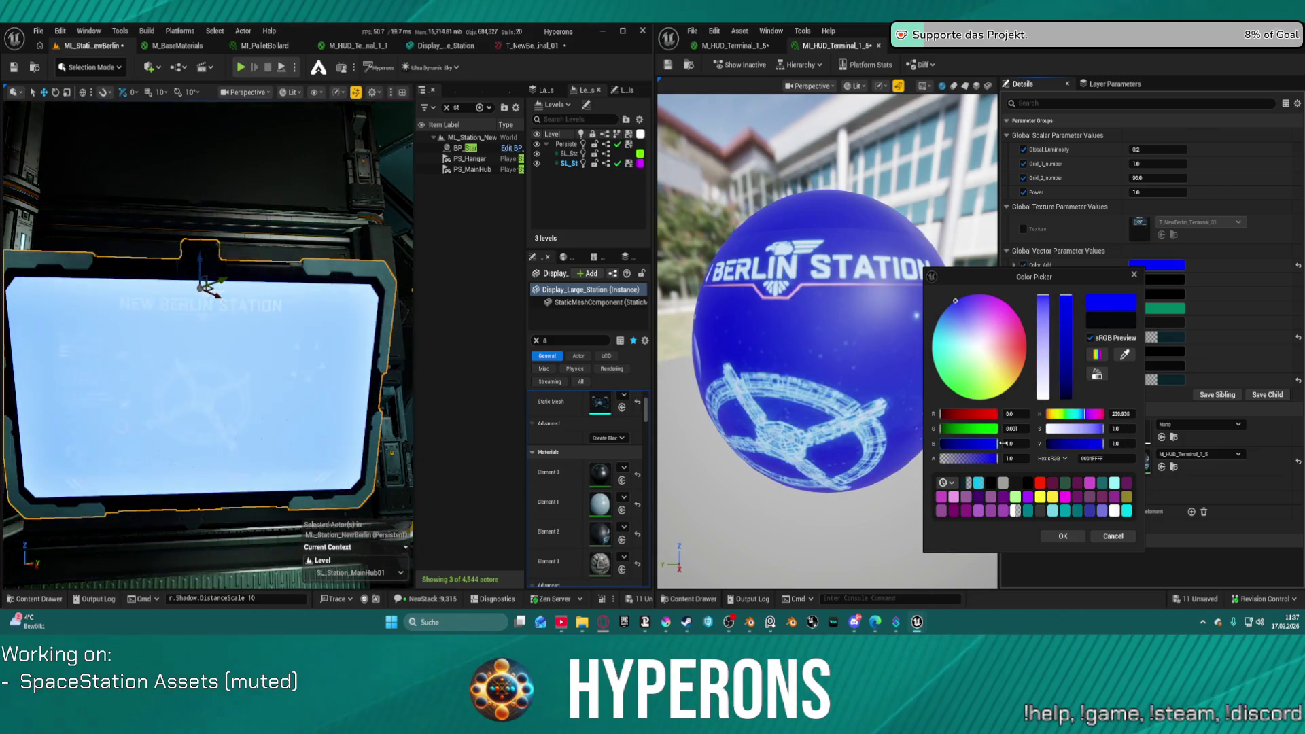
drag(950, 444, 940, 443)
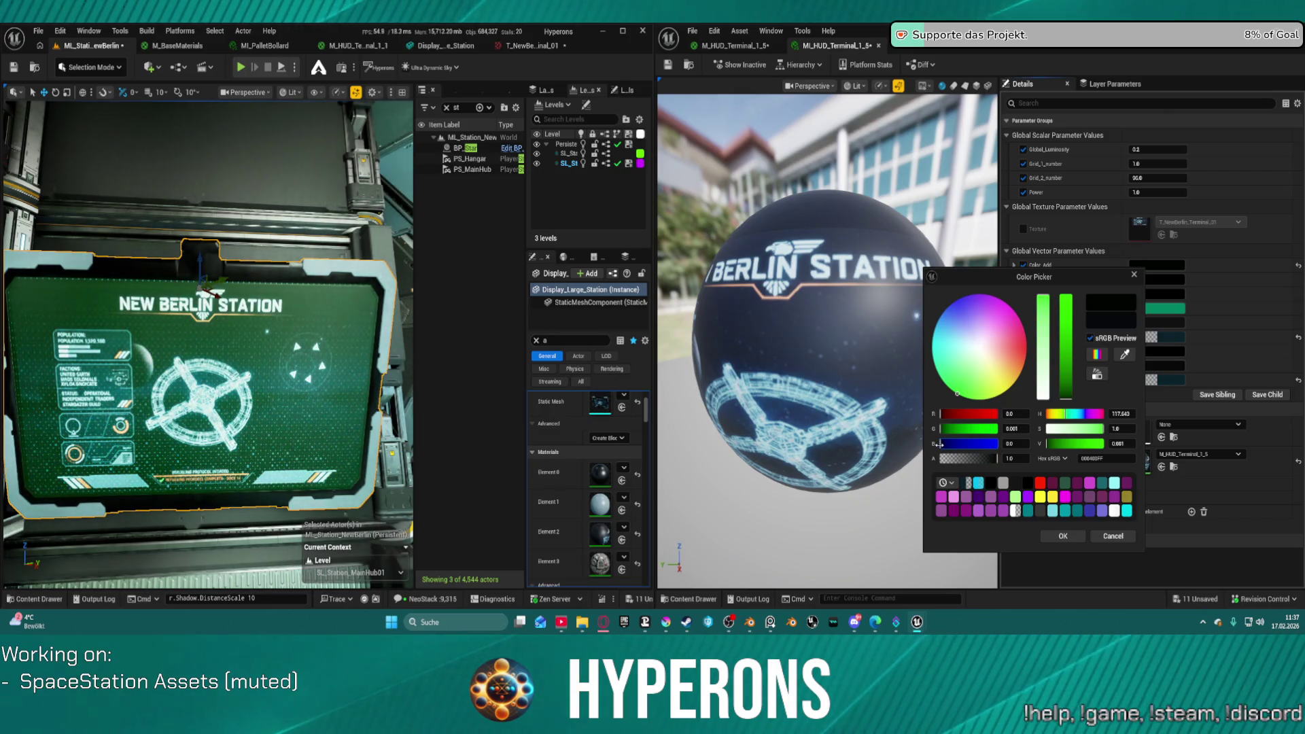
click(943, 444)
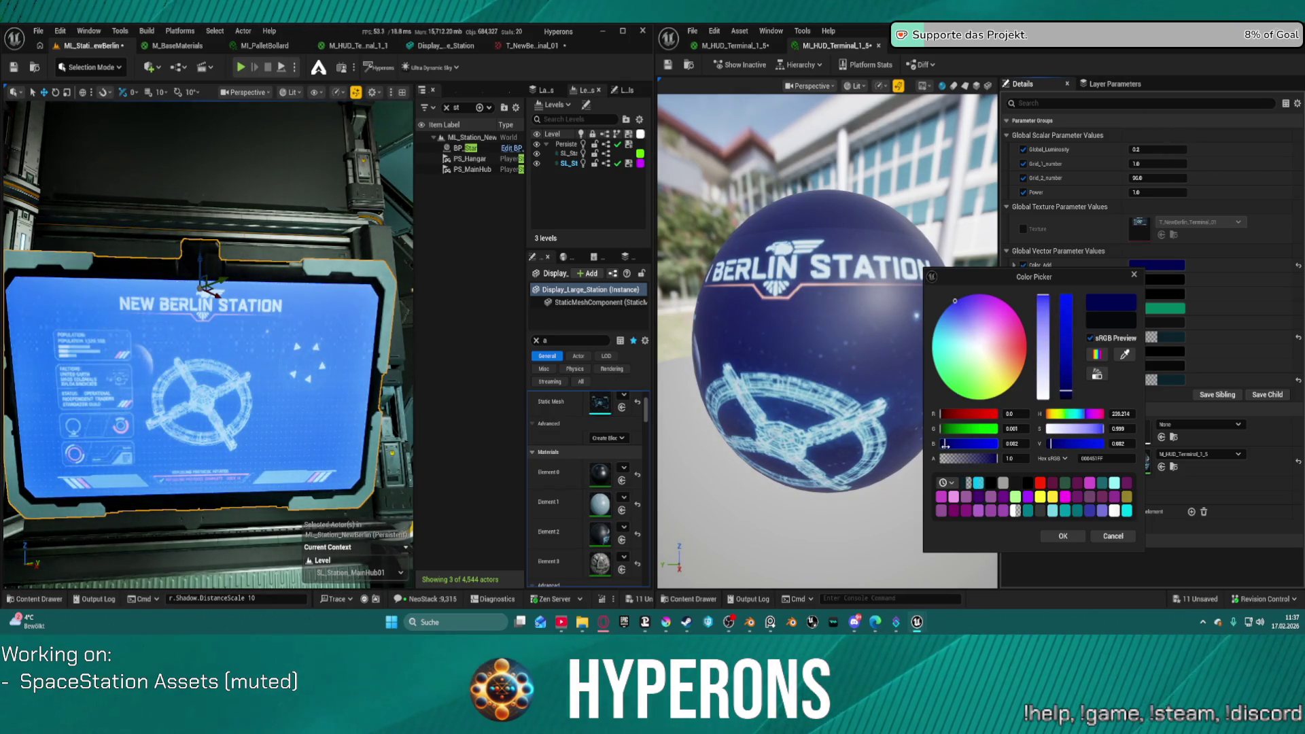
drag(942, 444, 941, 444)
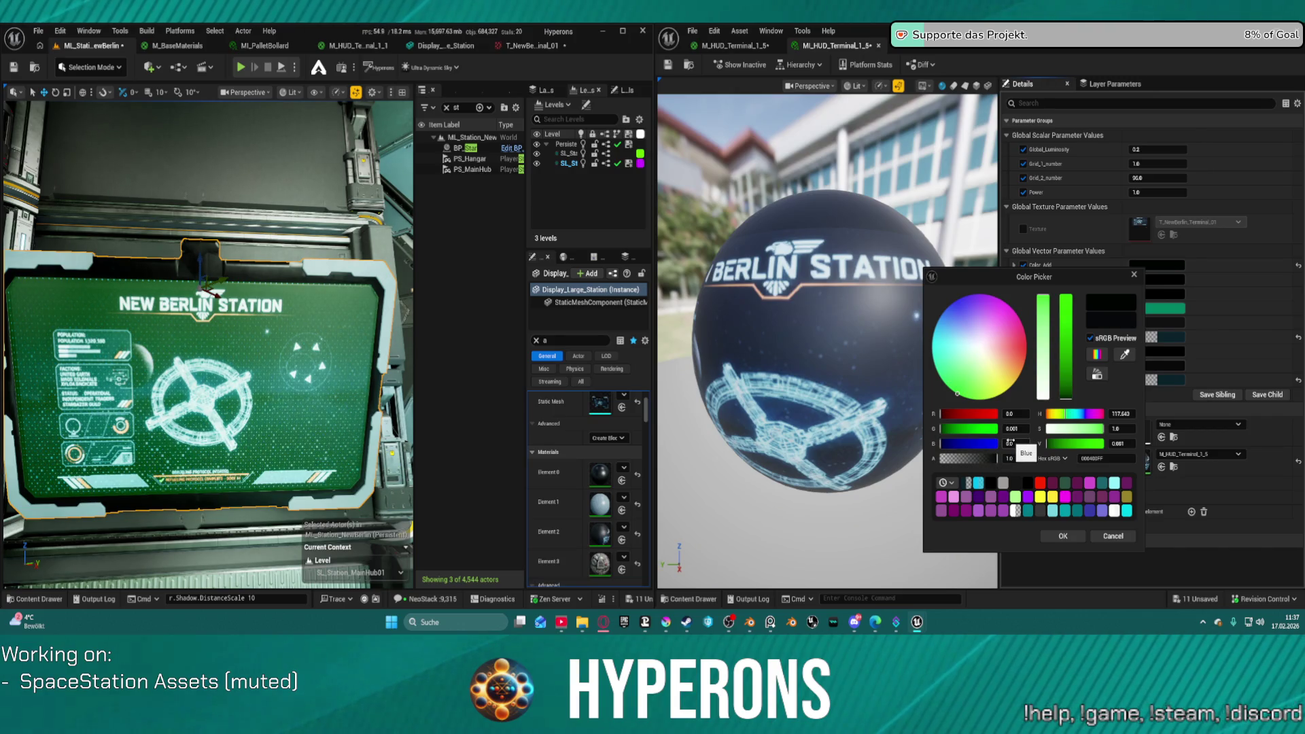
click(1111, 535)
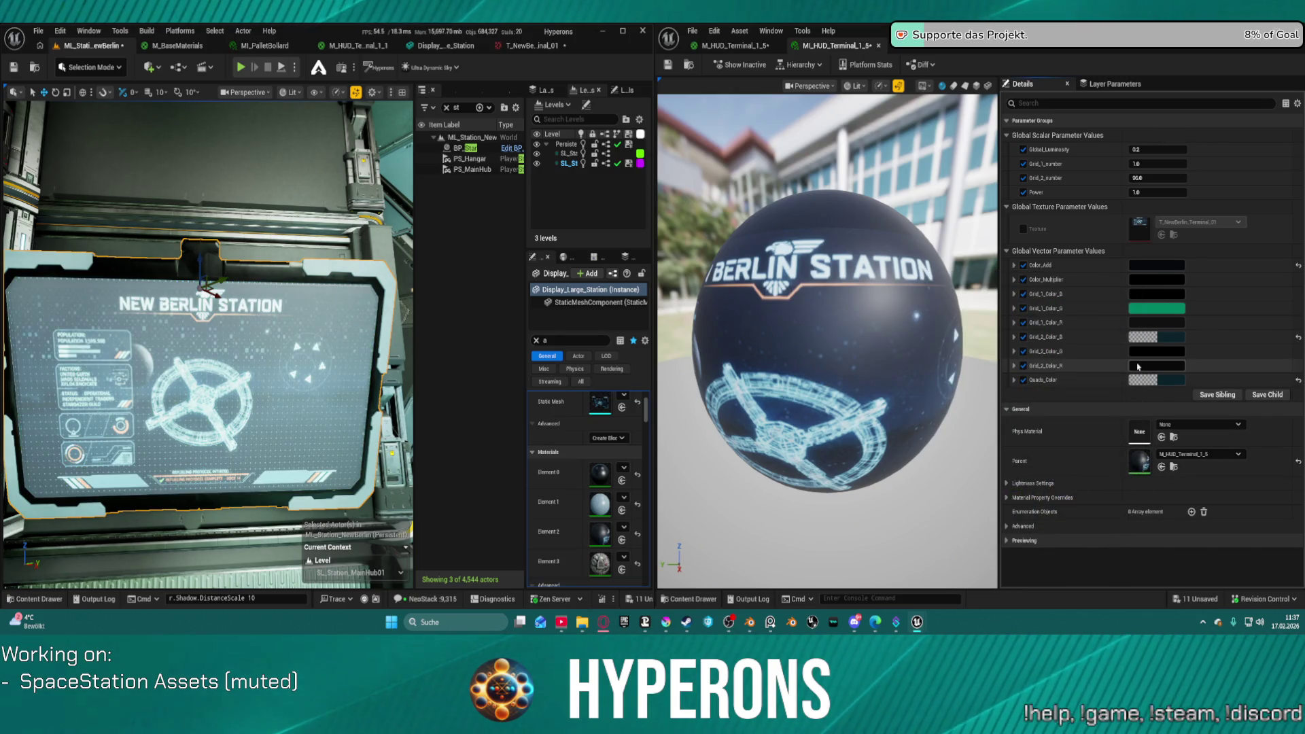
Step: In Color_Add's picker, raise saturation for a bluer tint while keeping full opacity
click(1139, 268)
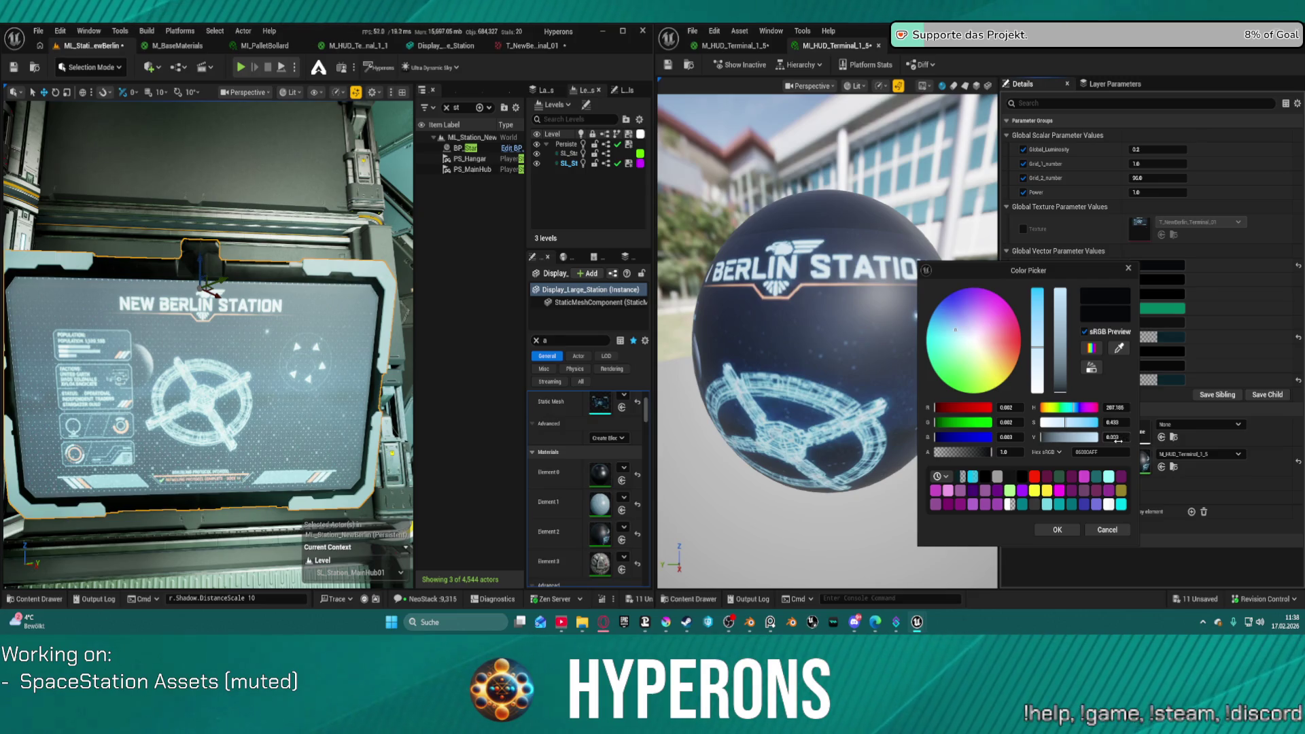
click(1066, 422)
drag(1066, 423, 1089, 417)
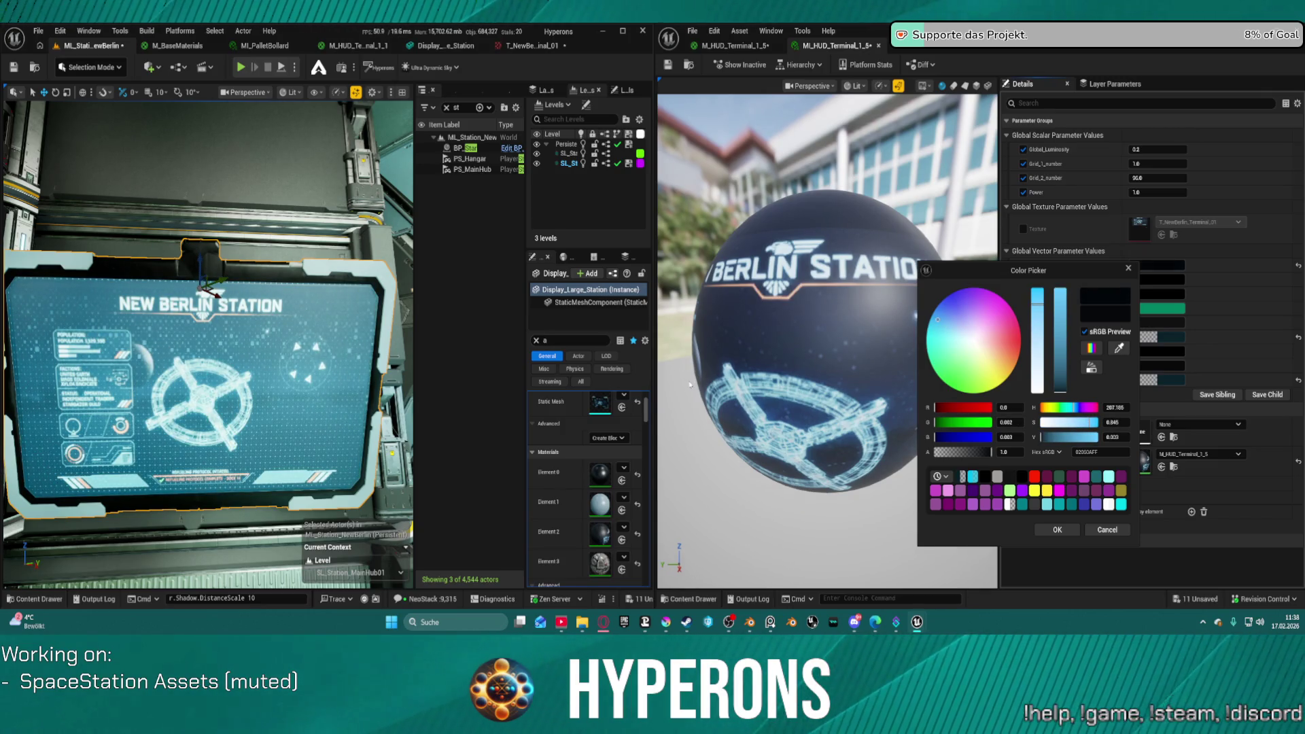
drag(1000, 450, 979, 450)
drag(980, 451, 1013, 452)
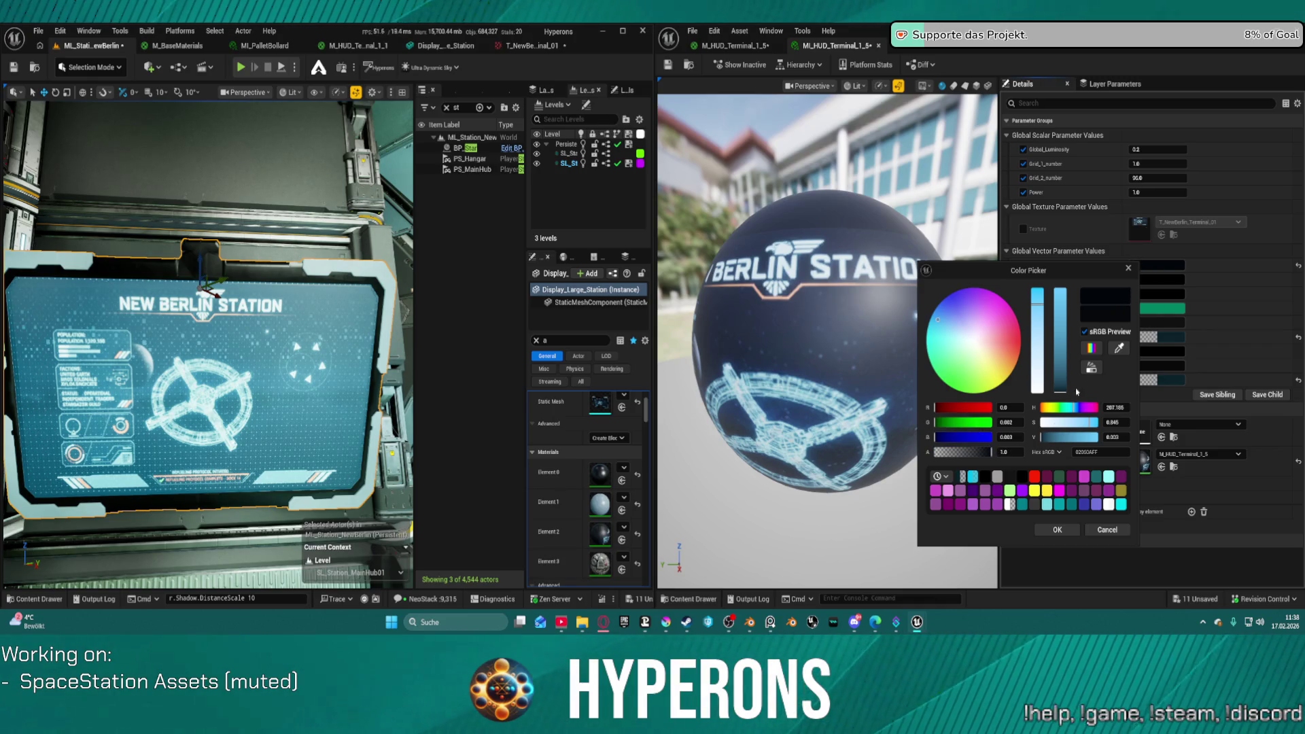
Step: Set Color_Add's value to 0.002 and saturation to about 0.5, then accept
click(1123, 437)
text(2)
key(Return)
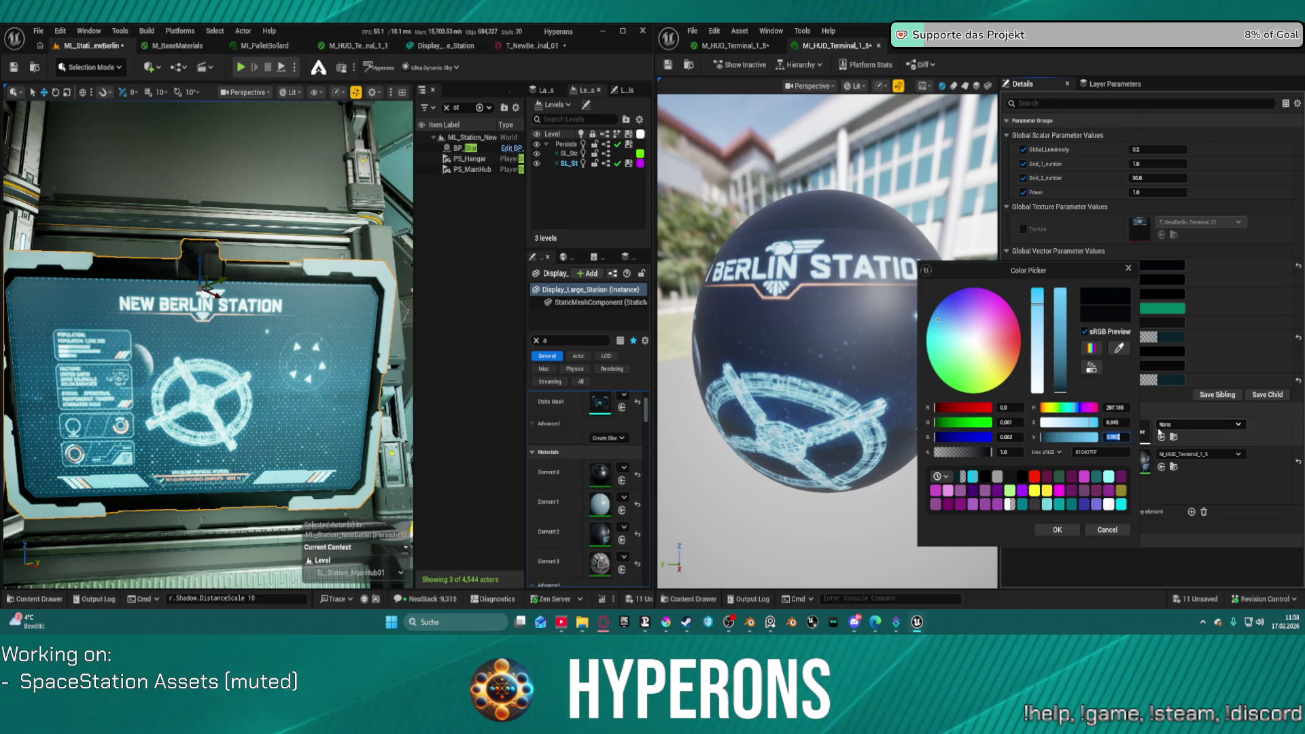
click(1088, 422)
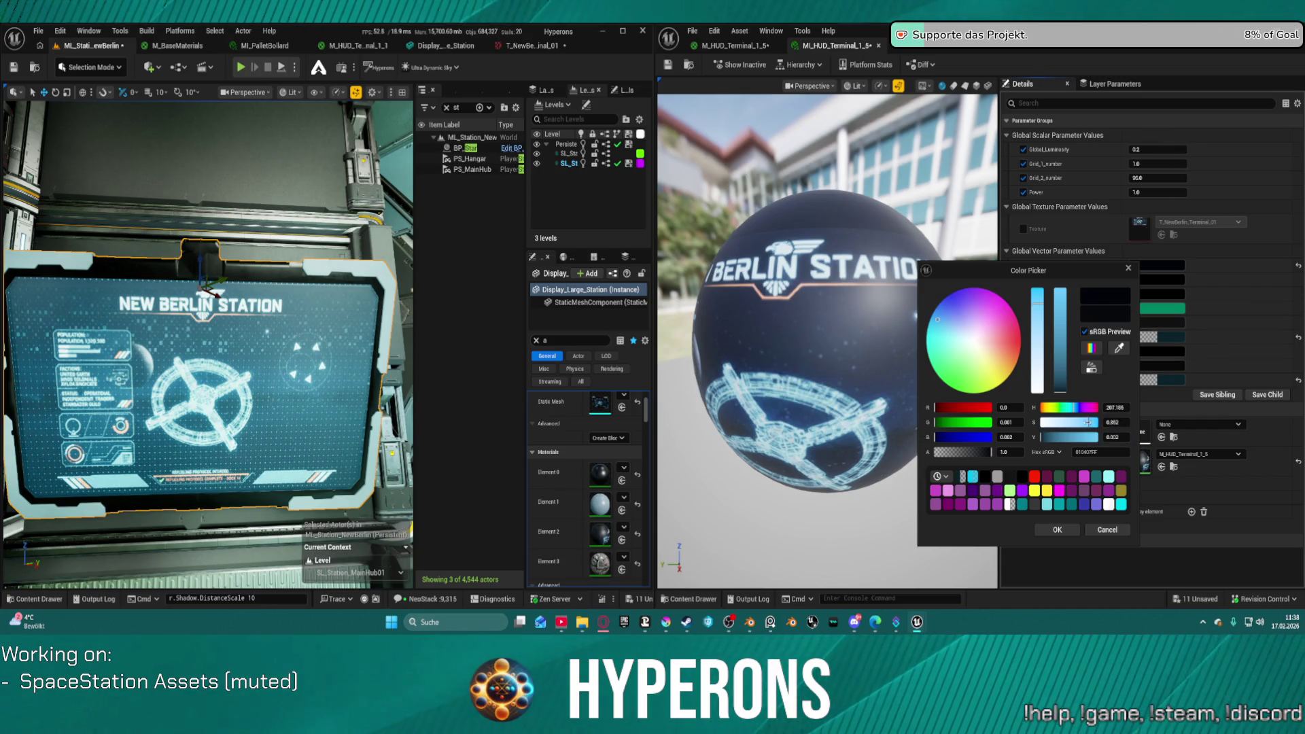
mouse_move(1088, 422)
mouse_down()
mouse_move(1032, 413)
mouse_move(1087, 422)
mouse_up()
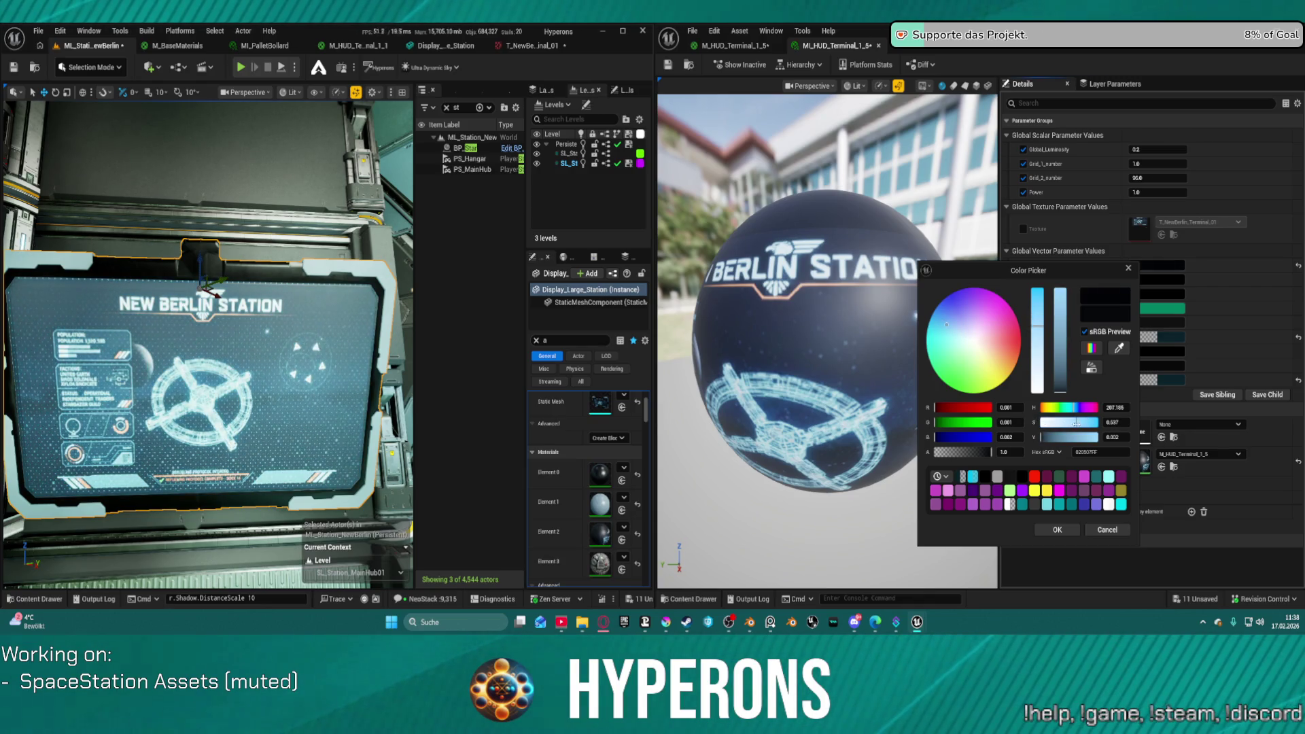
drag(1076, 423, 1070, 420)
click(1057, 530)
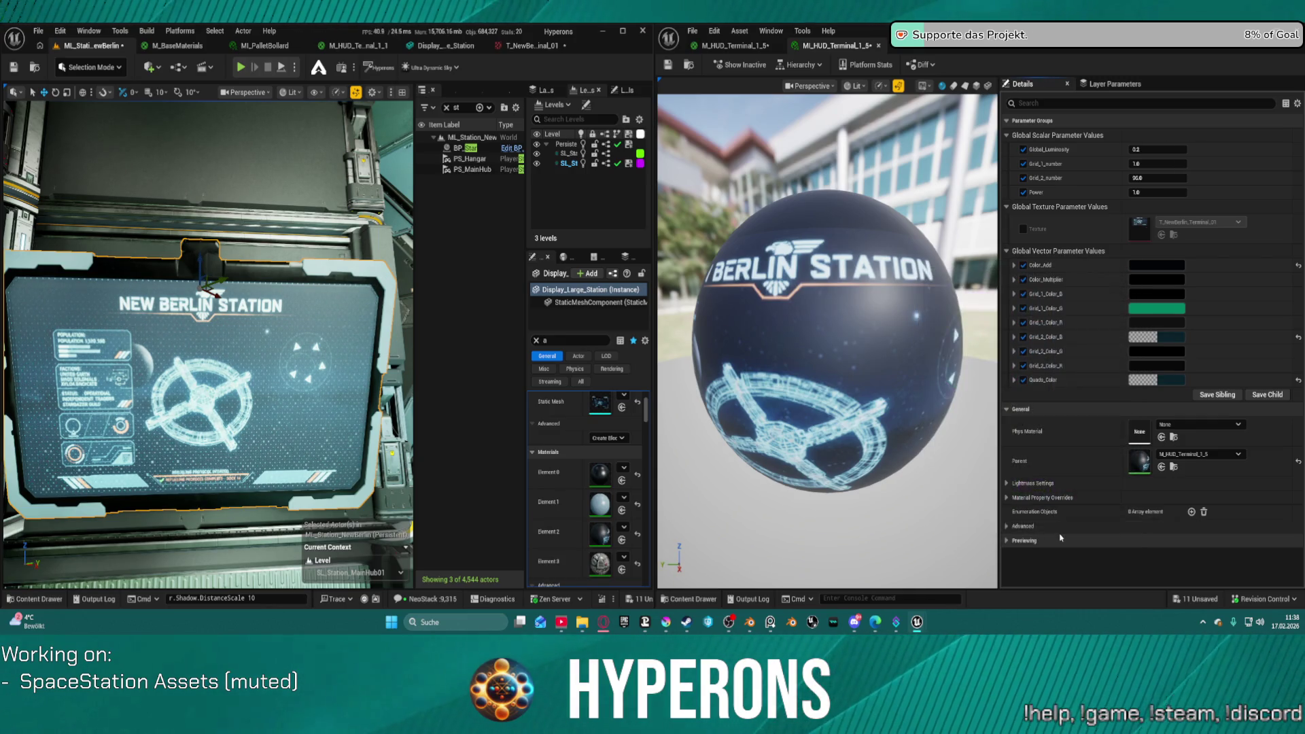
drag(231, 367, 232, 367)
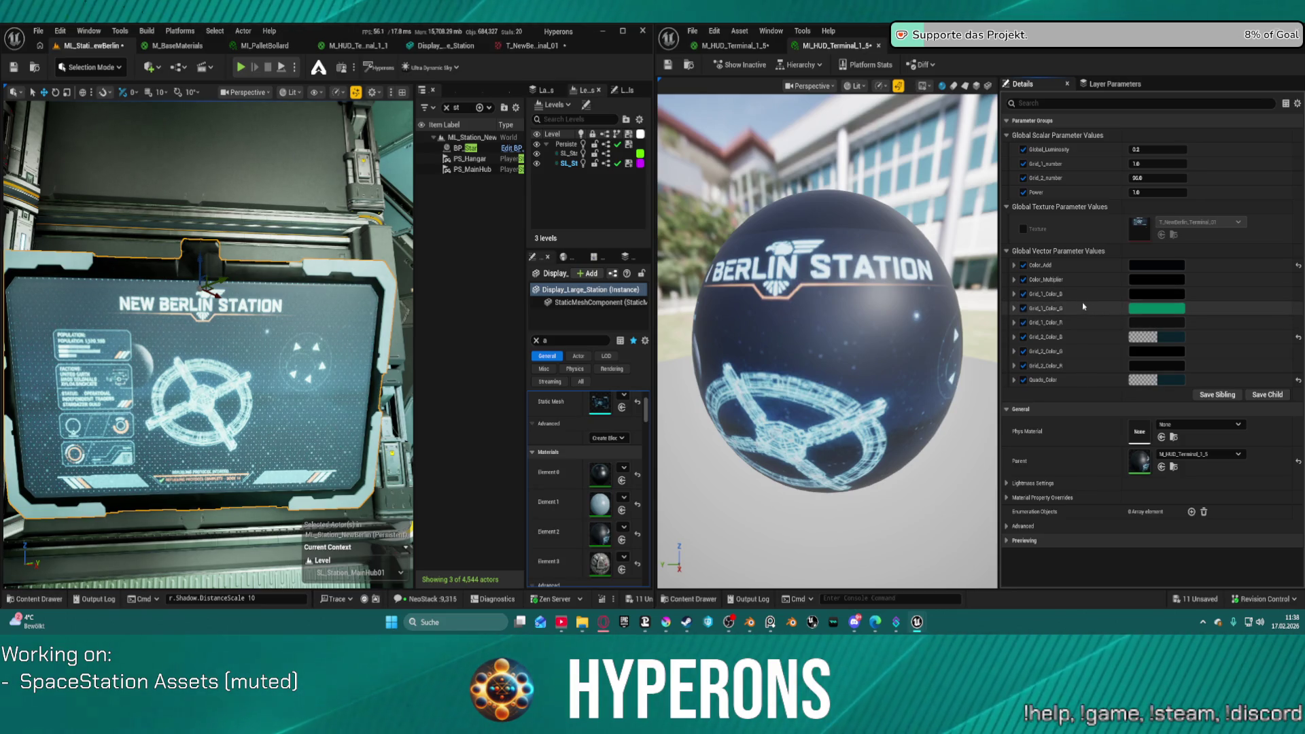
Step: Lower Grid_1_Color_G's Value slightly to darken the green grid
click(1156, 312)
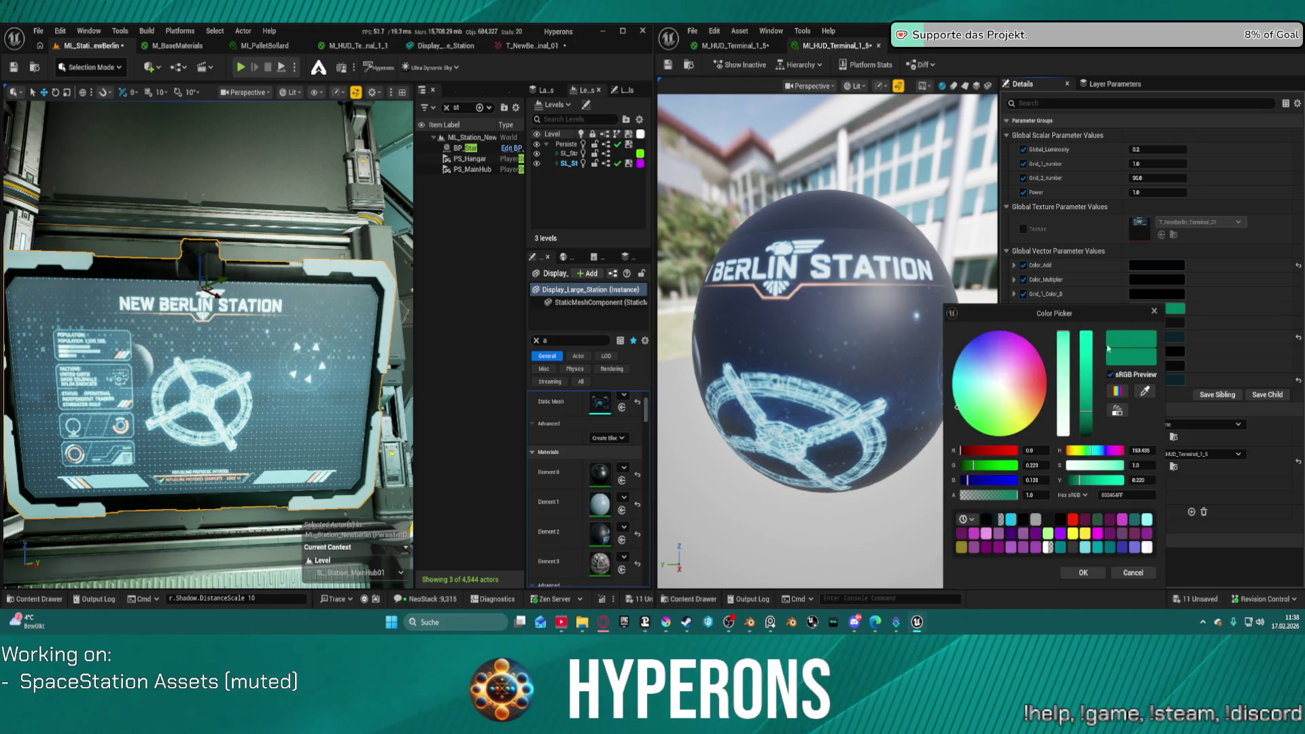
drag(1086, 424, 1087, 427)
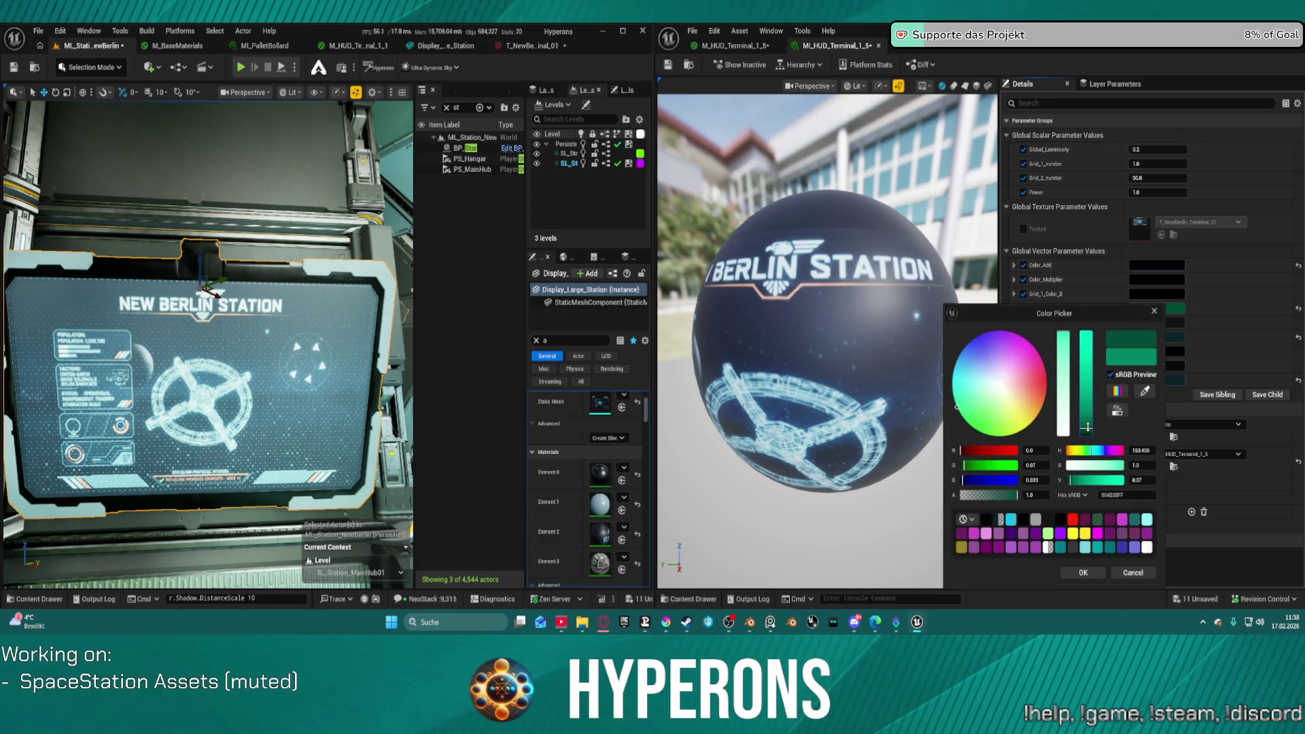
click(1086, 573)
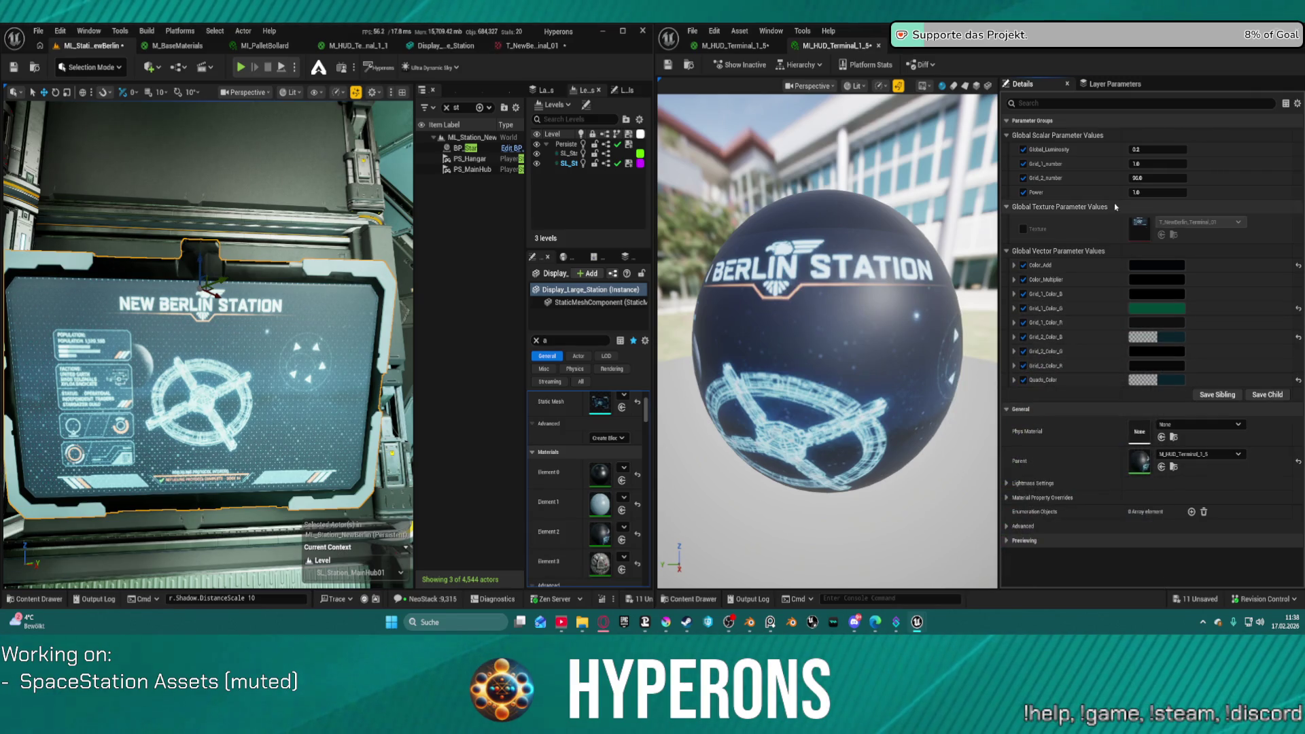
click(1152, 178)
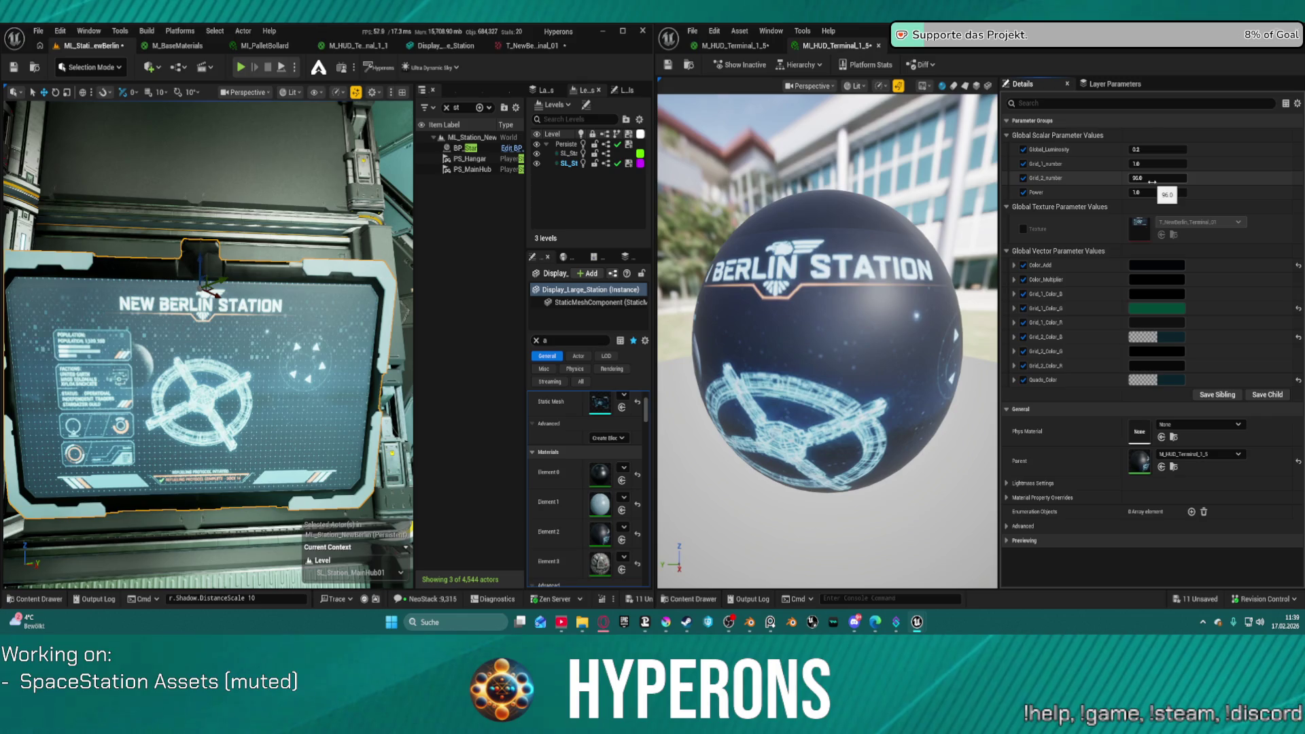
Step: Double Grid_2_number to 192 and fine-tune Grid_1_number
click(1154, 179)
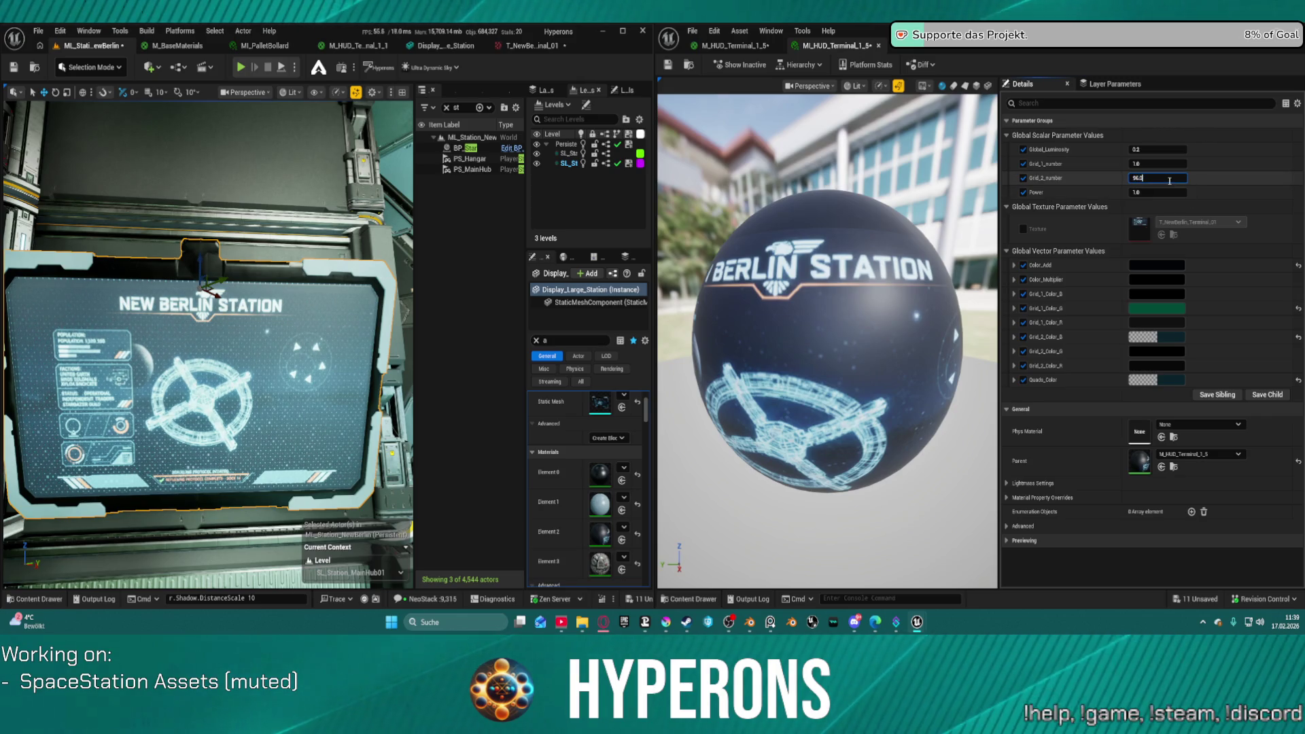
text(*2)
key(Return)
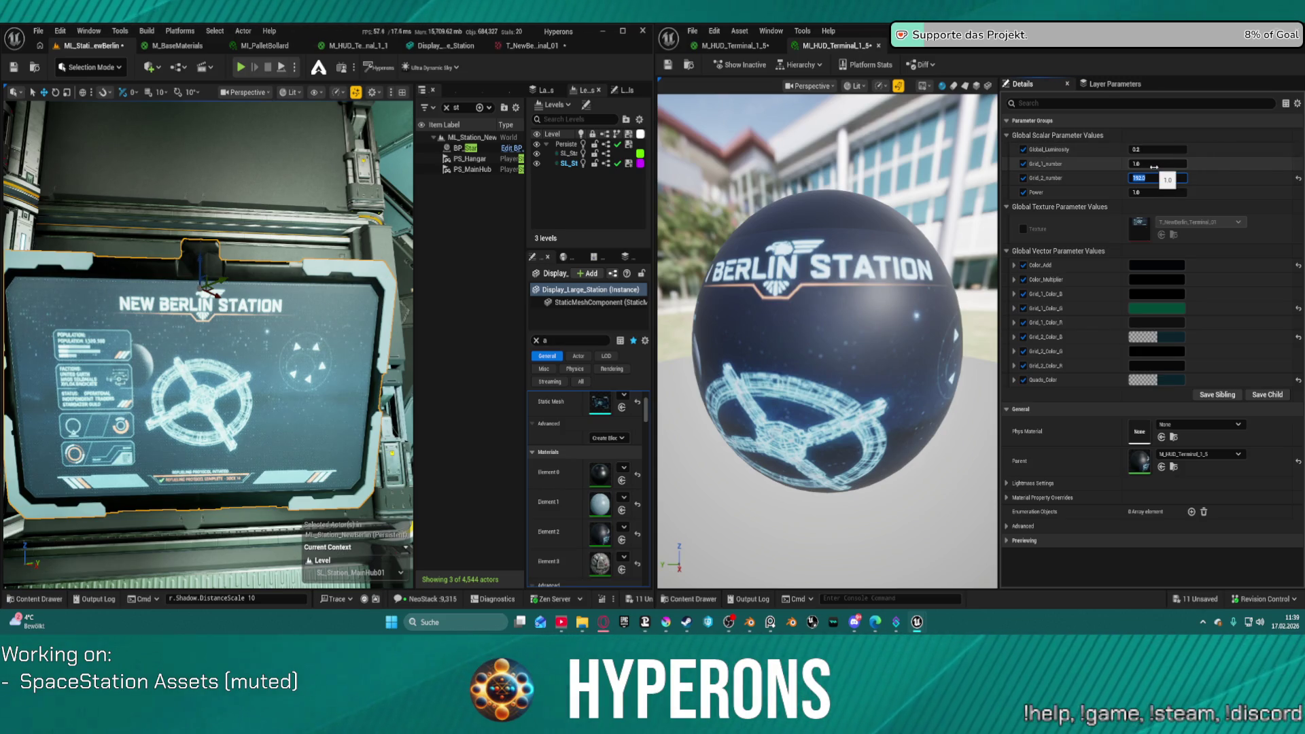
drag(1157, 164, 1183, 163)
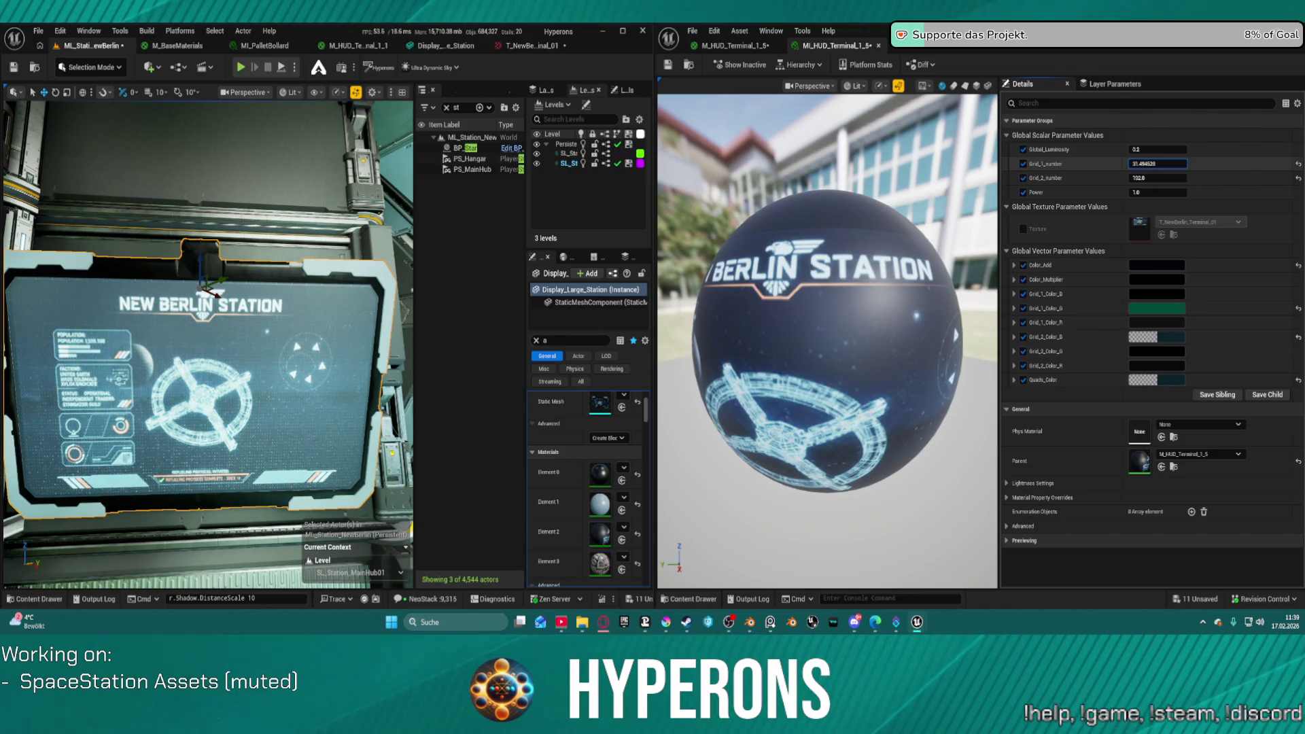
mouse_move(1157, 164)
mouse_down()
mouse_move(1147, 146)
mouse_move(1157, 148)
mouse_up()
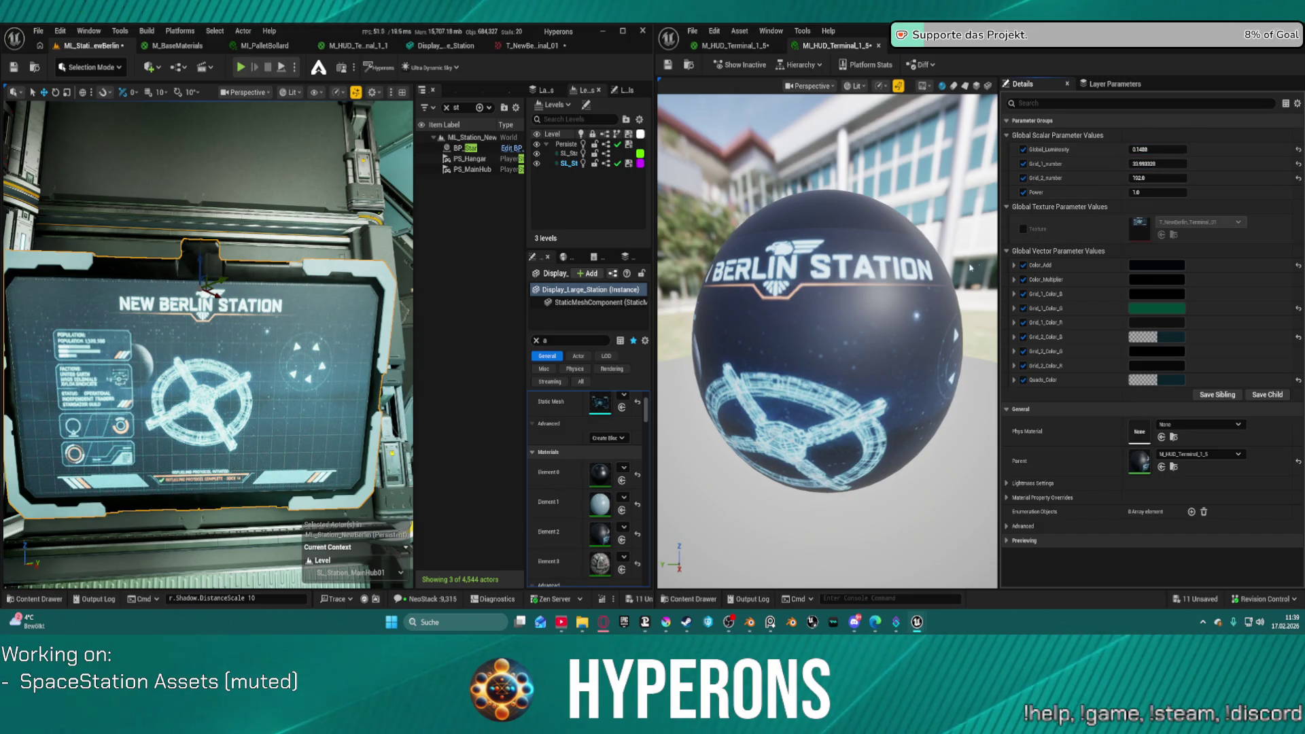
Step: Zoom onto the wall display and start Play In Editor with Alt+P
scroll(295, 301, down, 5)
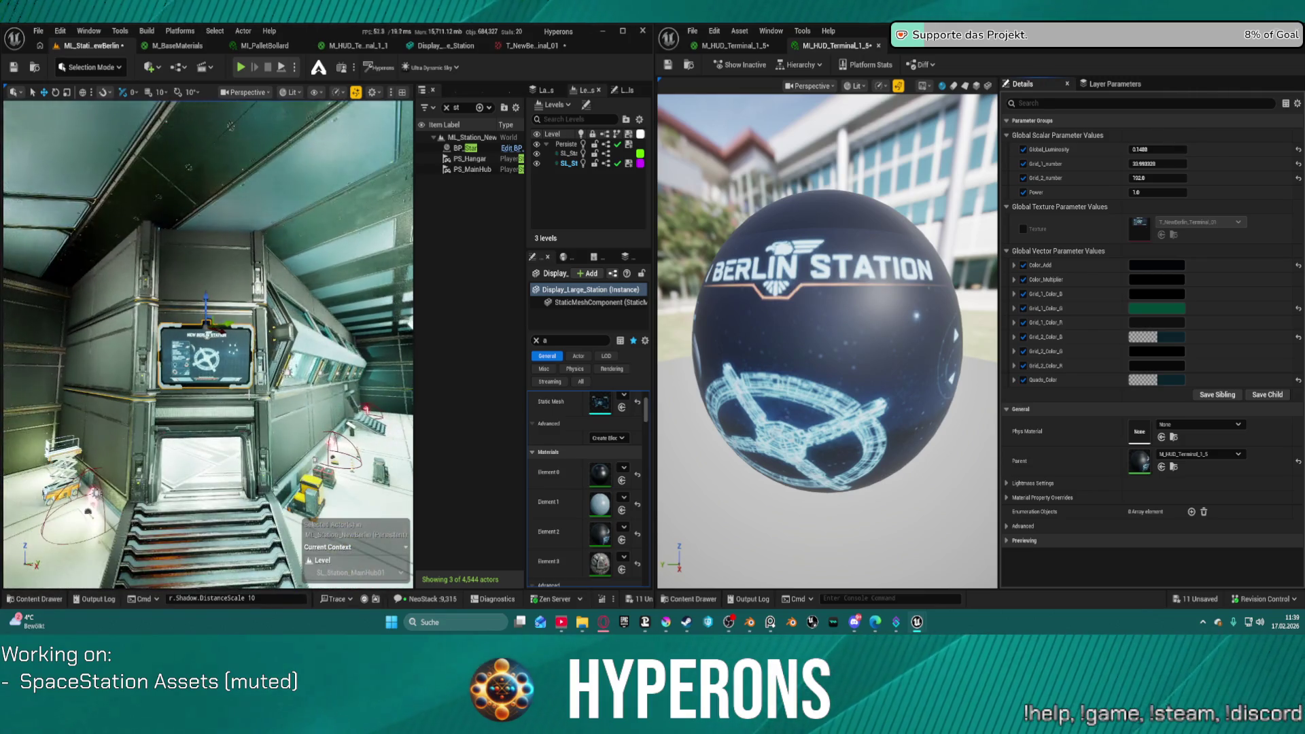
scroll(236, 311, up, 5)
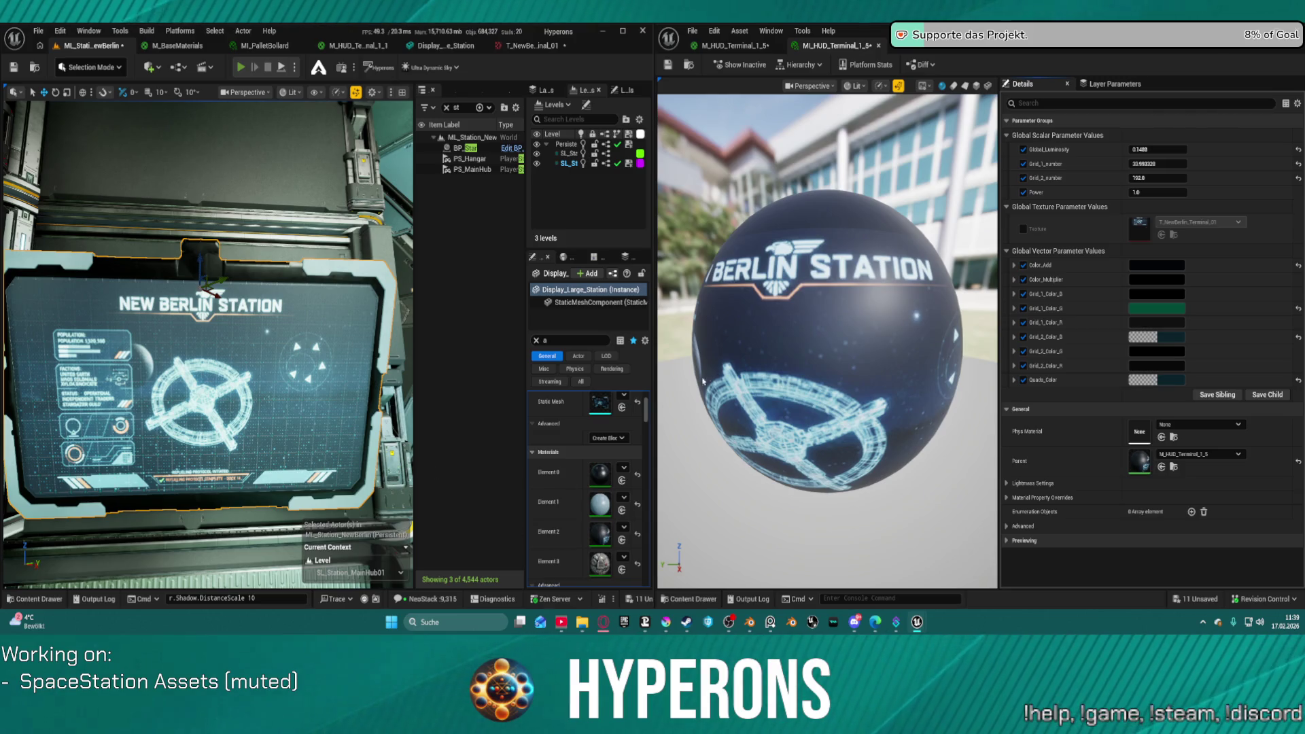
key(alt+p)
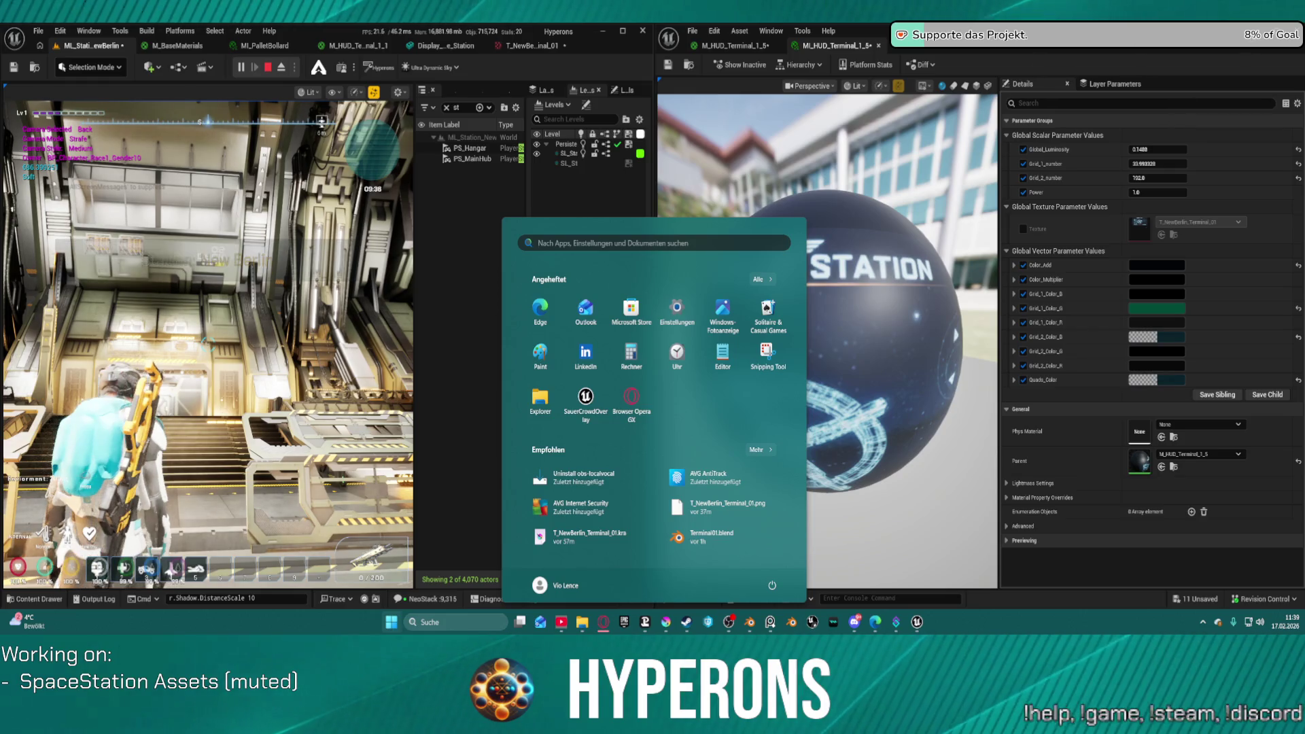
Step: Maximize the editor and walk the character through the corridor and lift into the main hub
click(1164, 133)
click(623, 34)
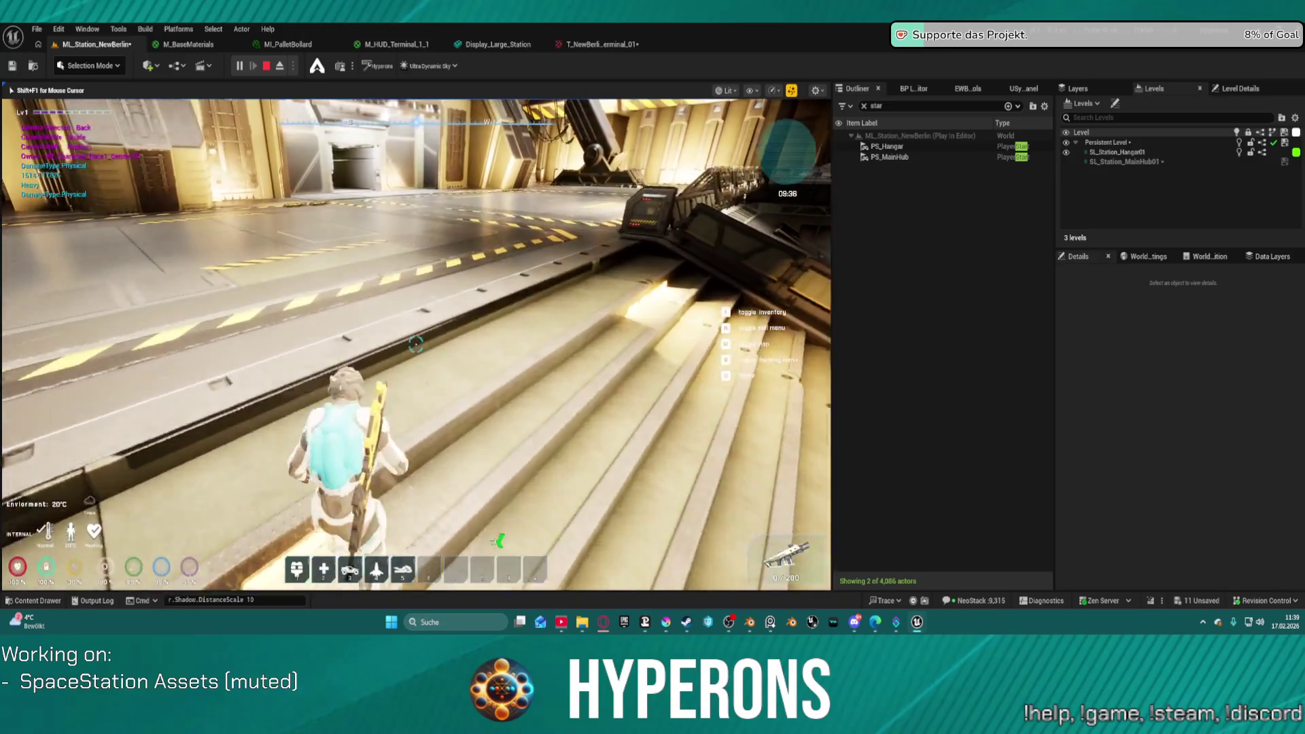
key(w)
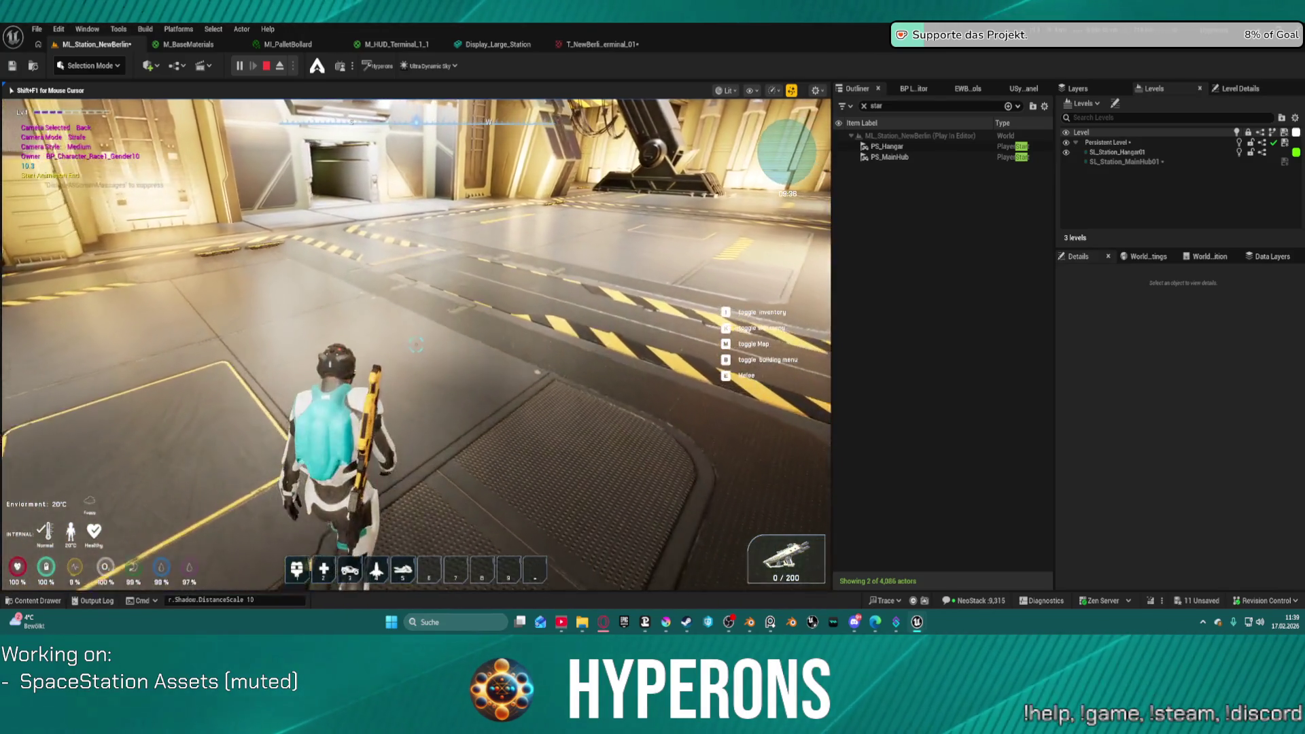
key(w)
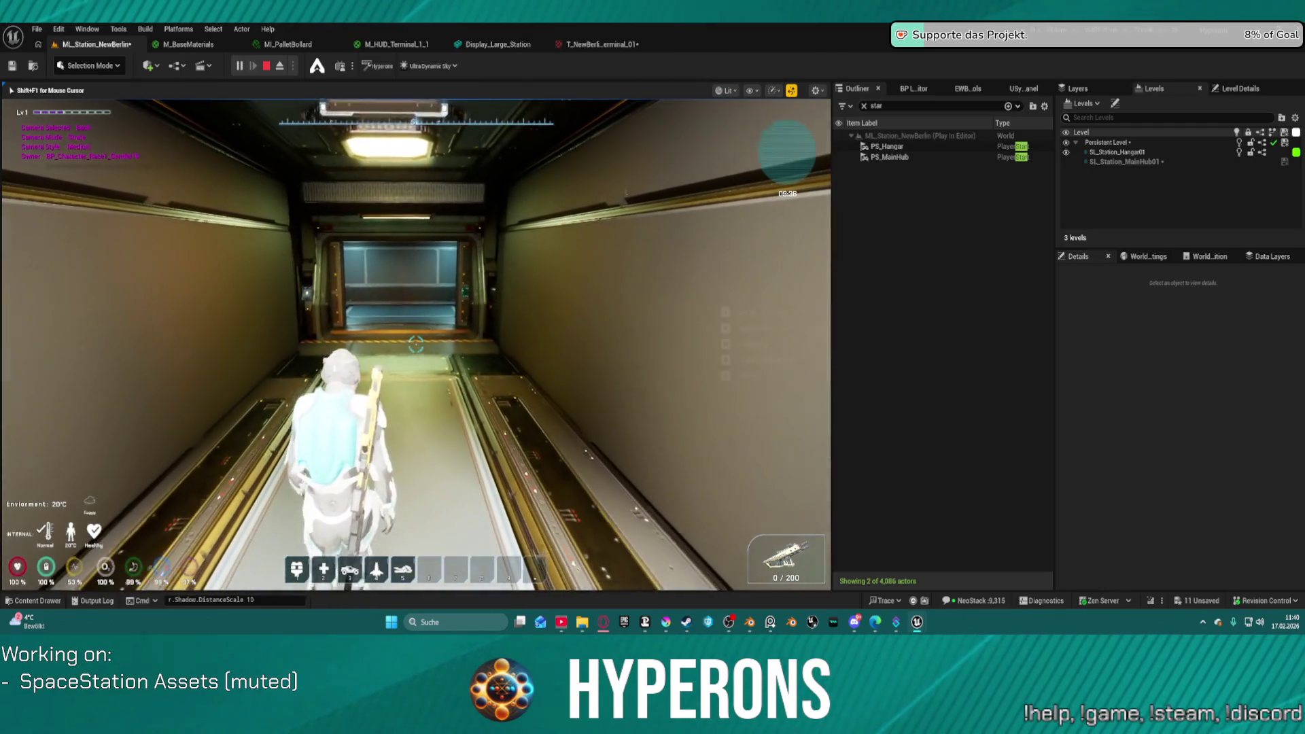
key(w)
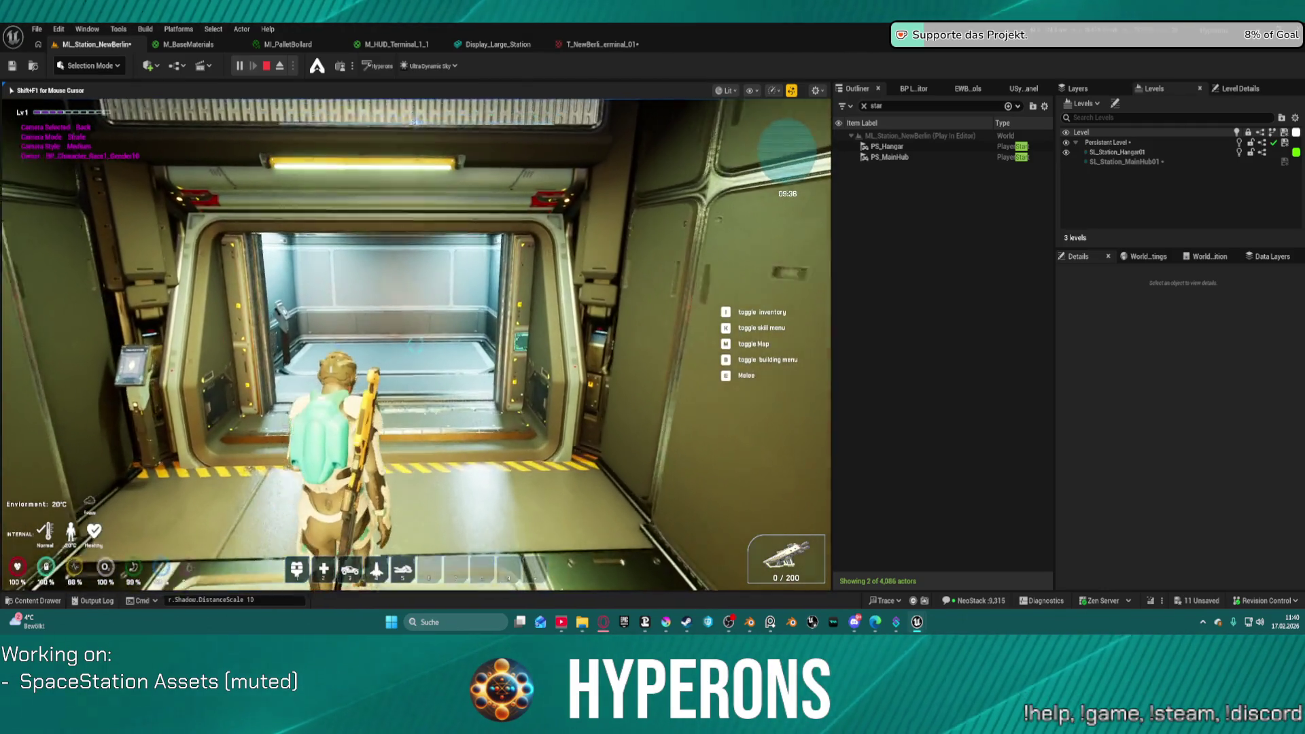
key(f)
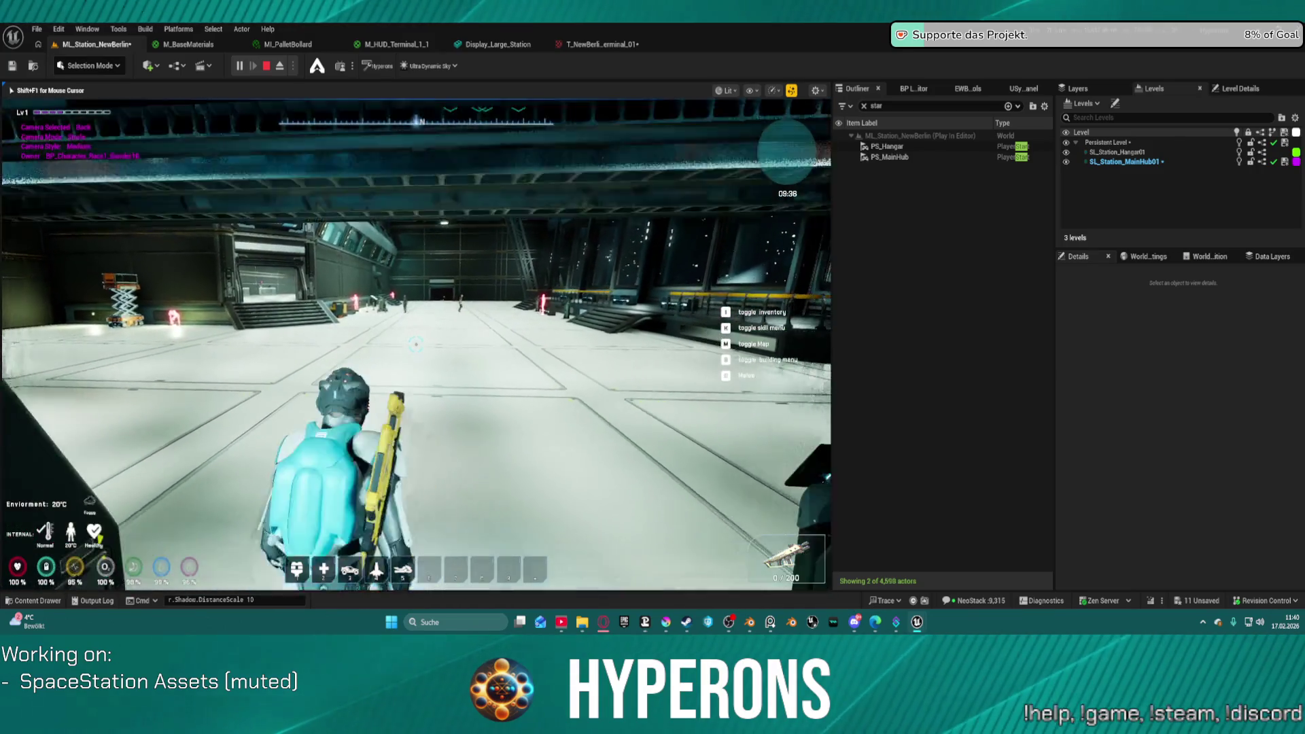
key(w)
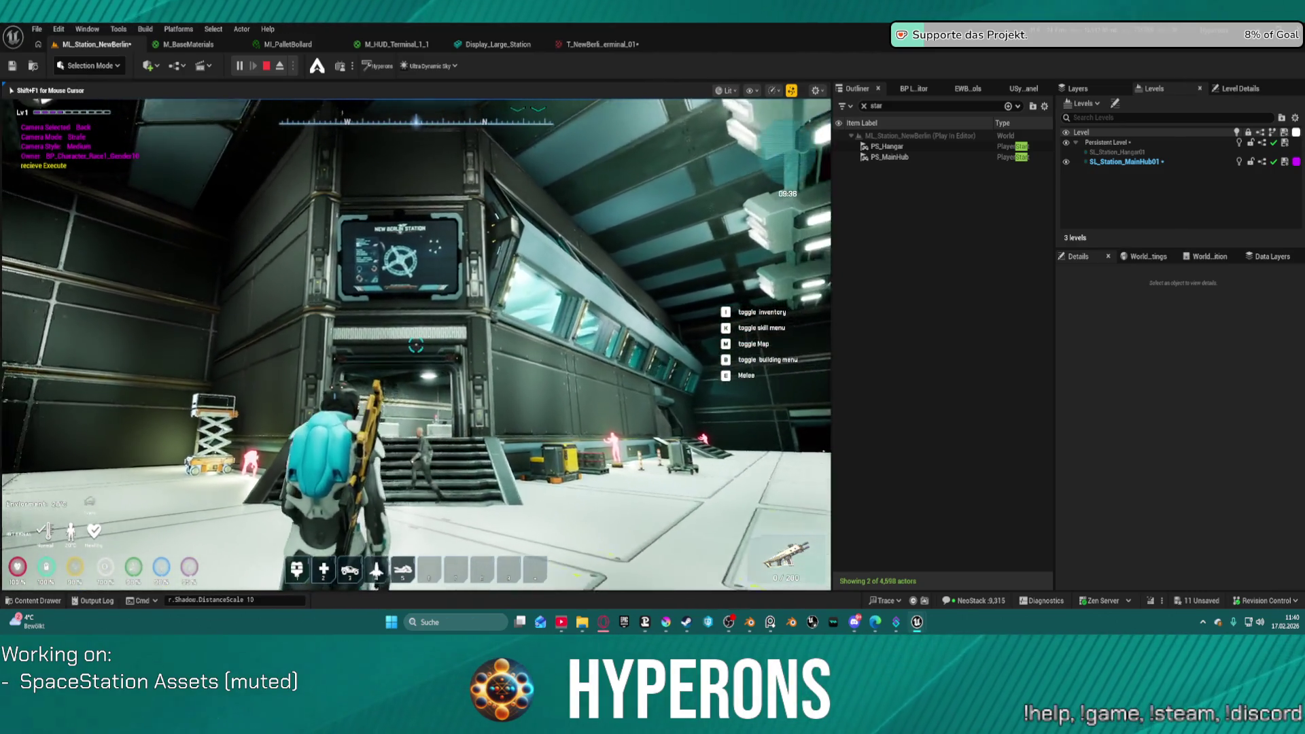
Step: Walk toward the station display, interact, then stop the play session with Esc
key(w)
key(e)
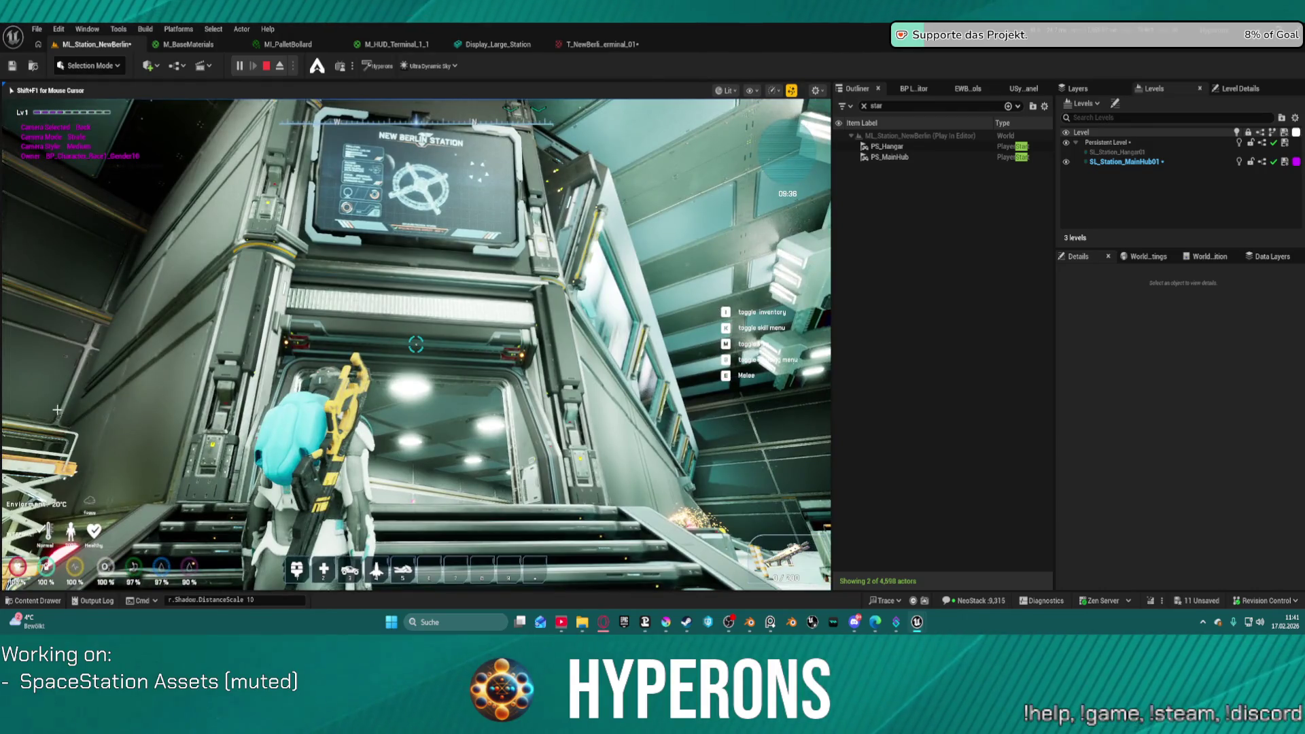
key(Escape)
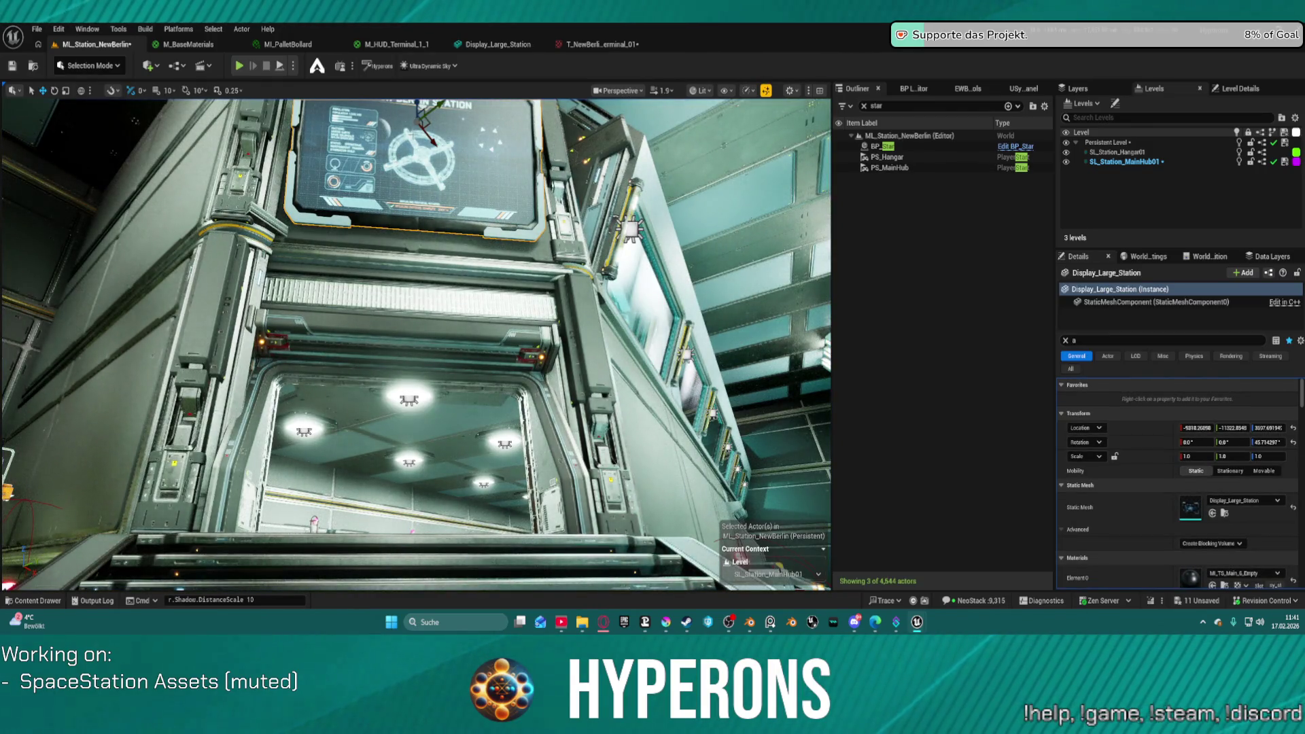
Step: Raise Display_Large_Station on the wall, view its static mesh, then switch to Blender
drag(418, 100, 423, 148)
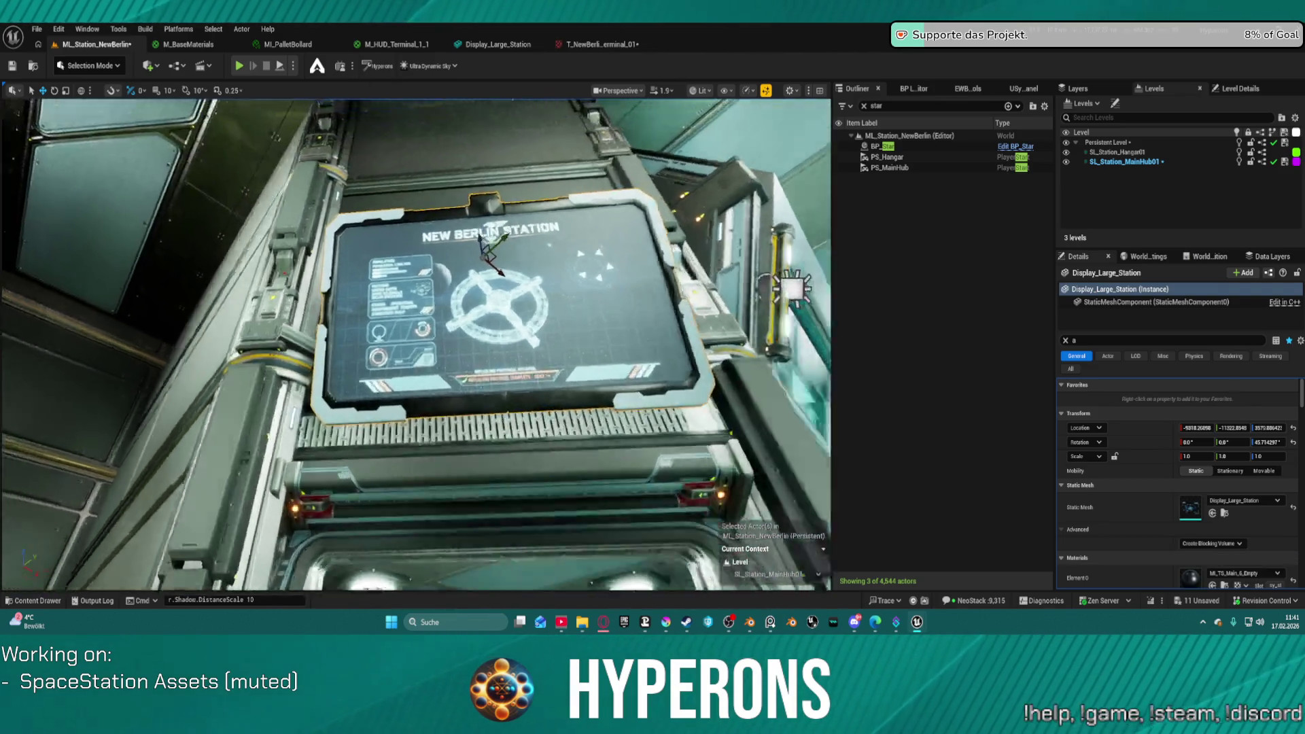
mouse_move(415, 340)
mouse_down()
mouse_move(408, 326)
mouse_move(435, 333)
mouse_move(448, 292)
mouse_move(408, 333)
mouse_move(418, 343)
mouse_move(430, 332)
mouse_up()
click(523, 44)
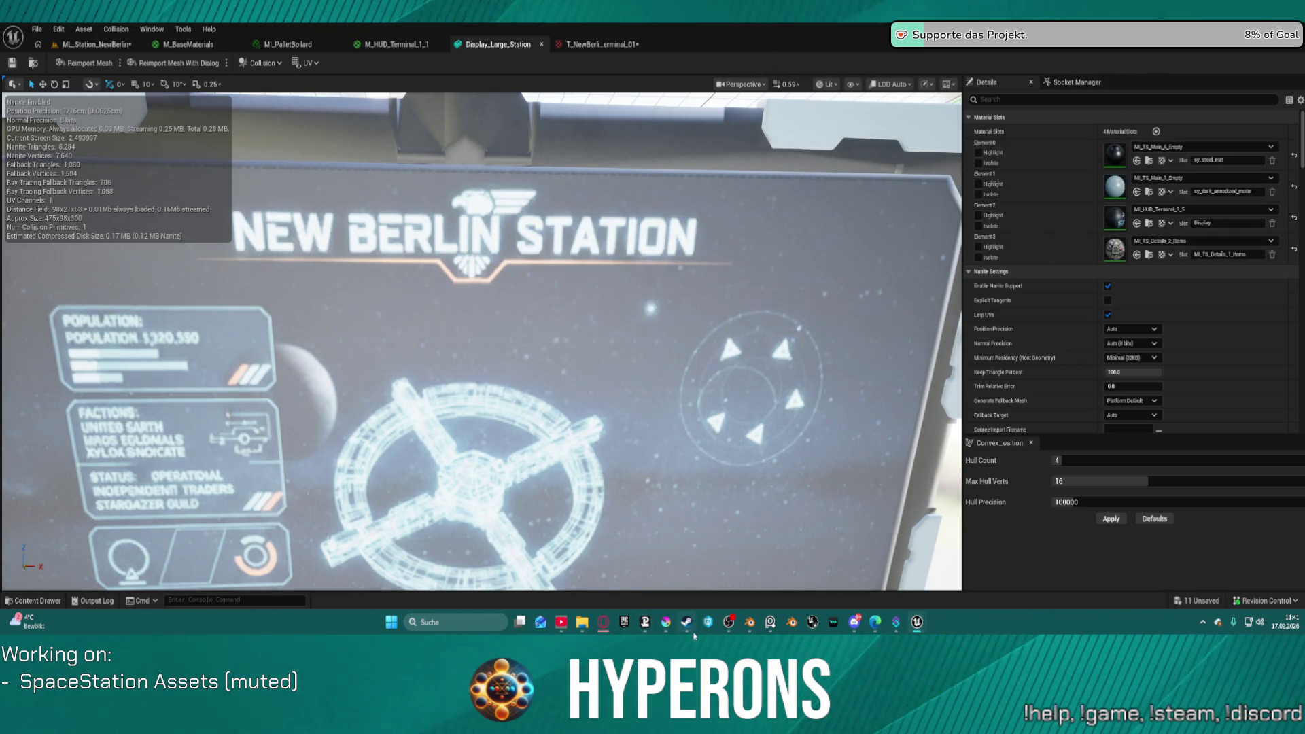
click(750, 622)
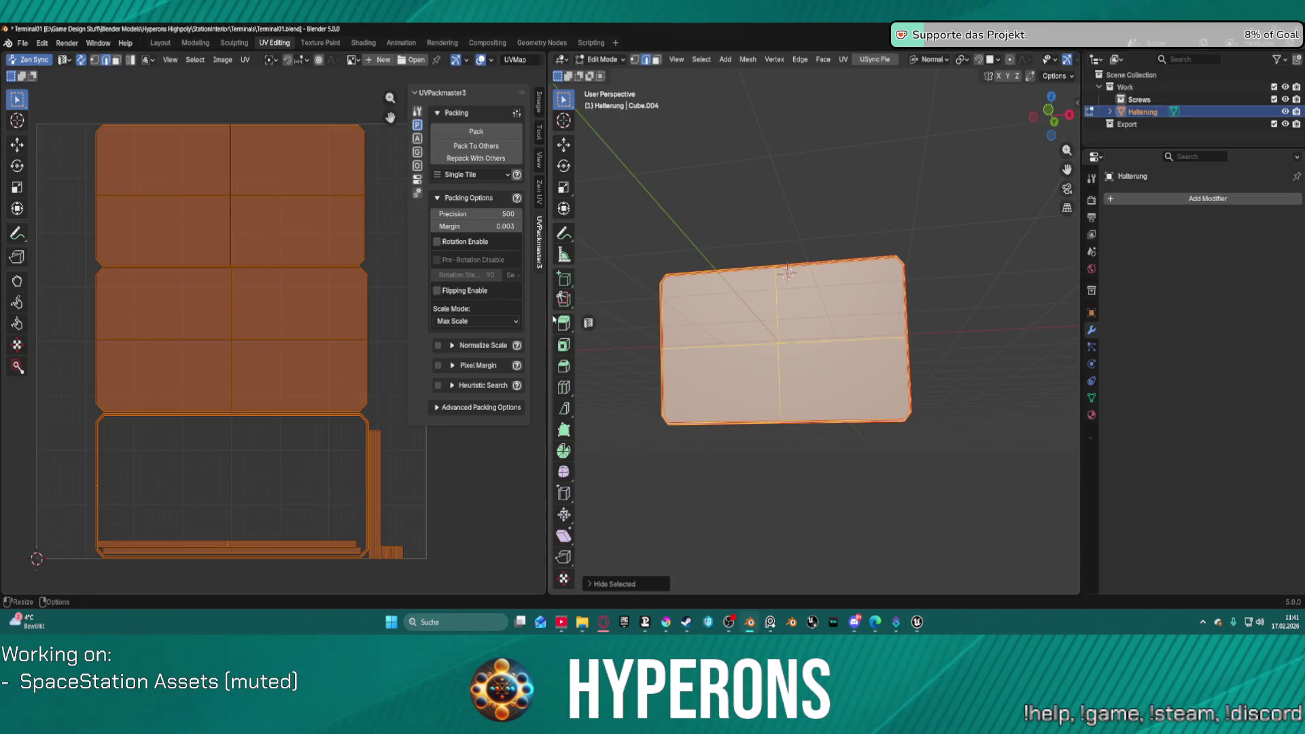
Step: Frame and isolate the Halterung mesh, deselected, in the Layout workspace
click(1111, 112)
key(KP_Decimal)
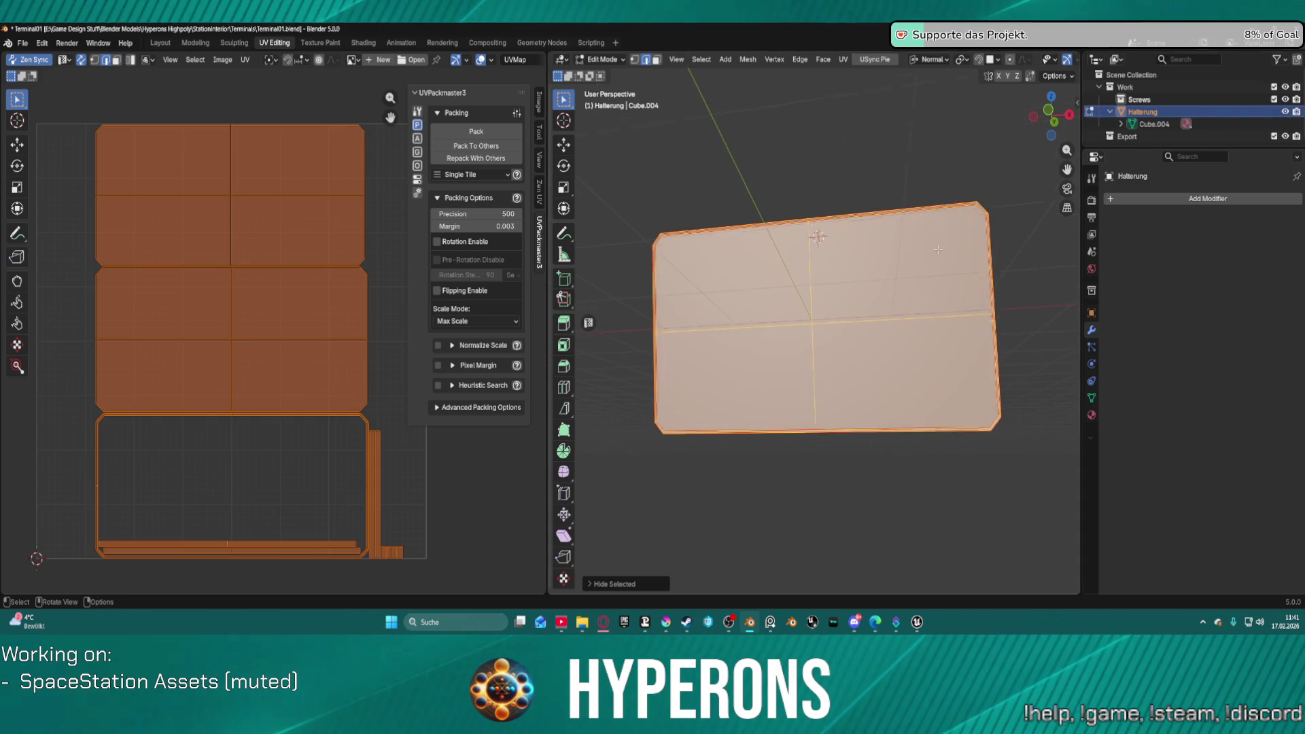
key(KP_Divide)
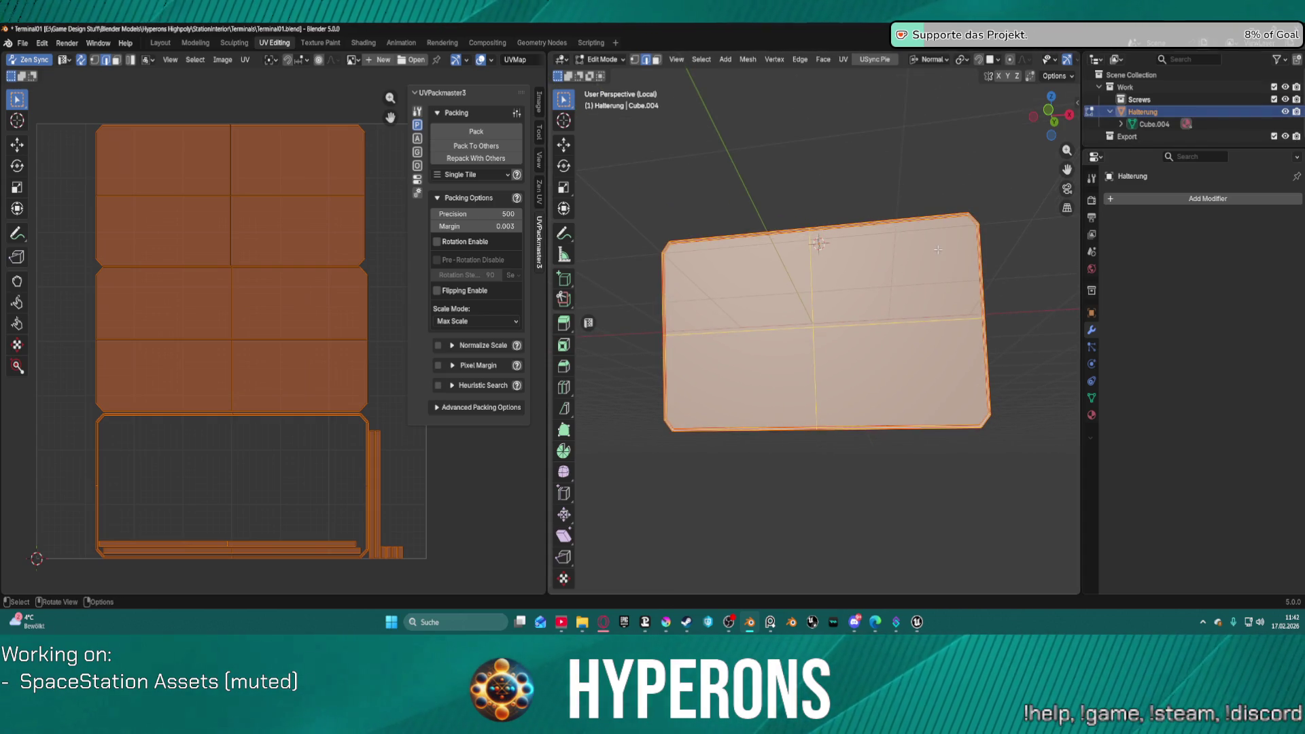
click(902, 179)
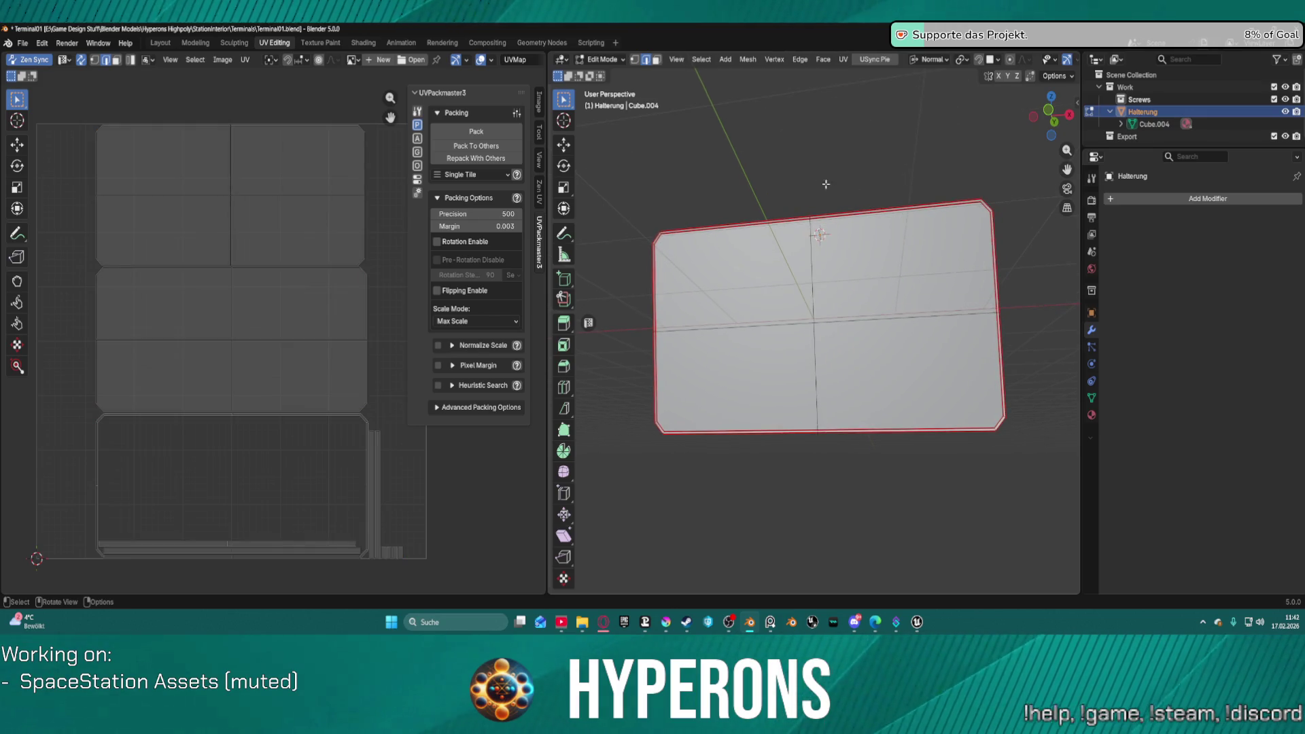
click(161, 42)
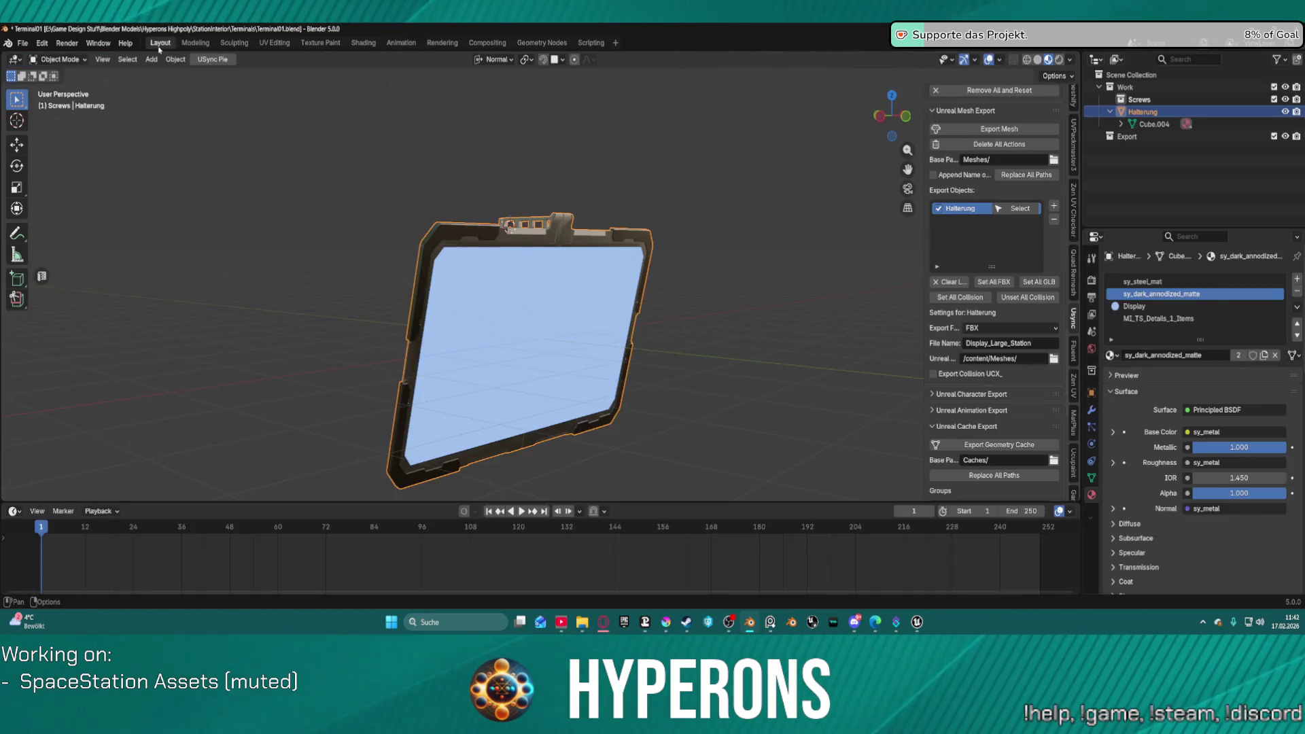
scroll(669, 288, down, 2)
scroll(693, 306, up, 2)
drag(698, 310, 611, 279)
scroll(414, 214, up, 5)
scroll(414, 214, down, 2)
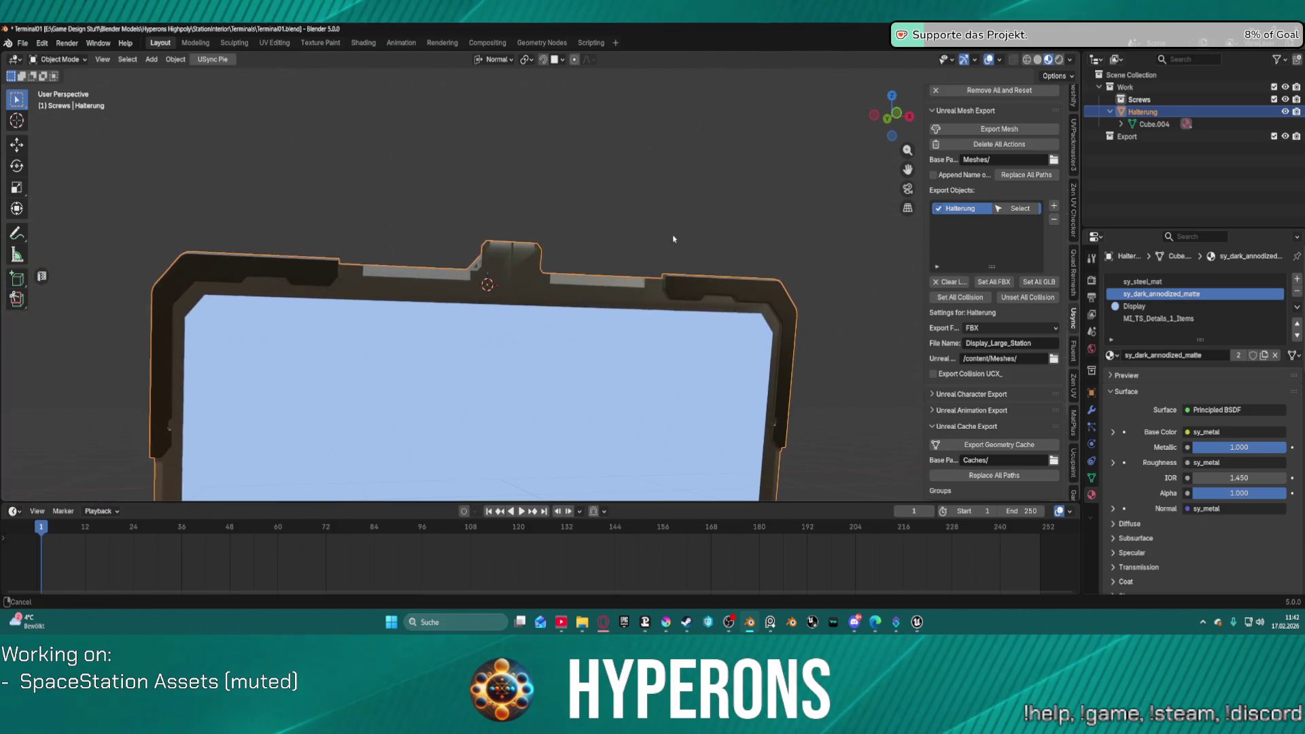
scroll(508, 231, up, 4)
Step: Enter Edit Mode on the Halterung bracket and reveal its hidden geometry
key(ctrl+Tab)
click(601, 254)
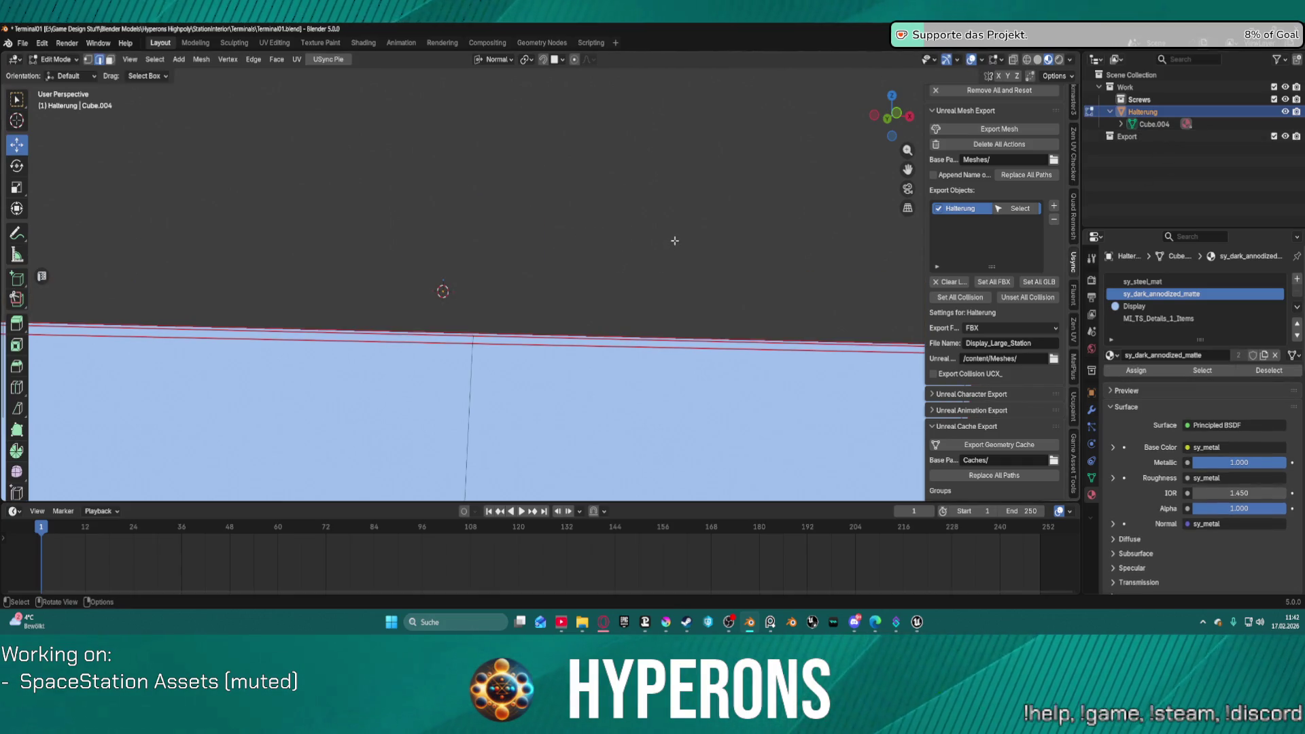
key(KP_Divide)
key(KP_Divide)
key(KP_Divide)
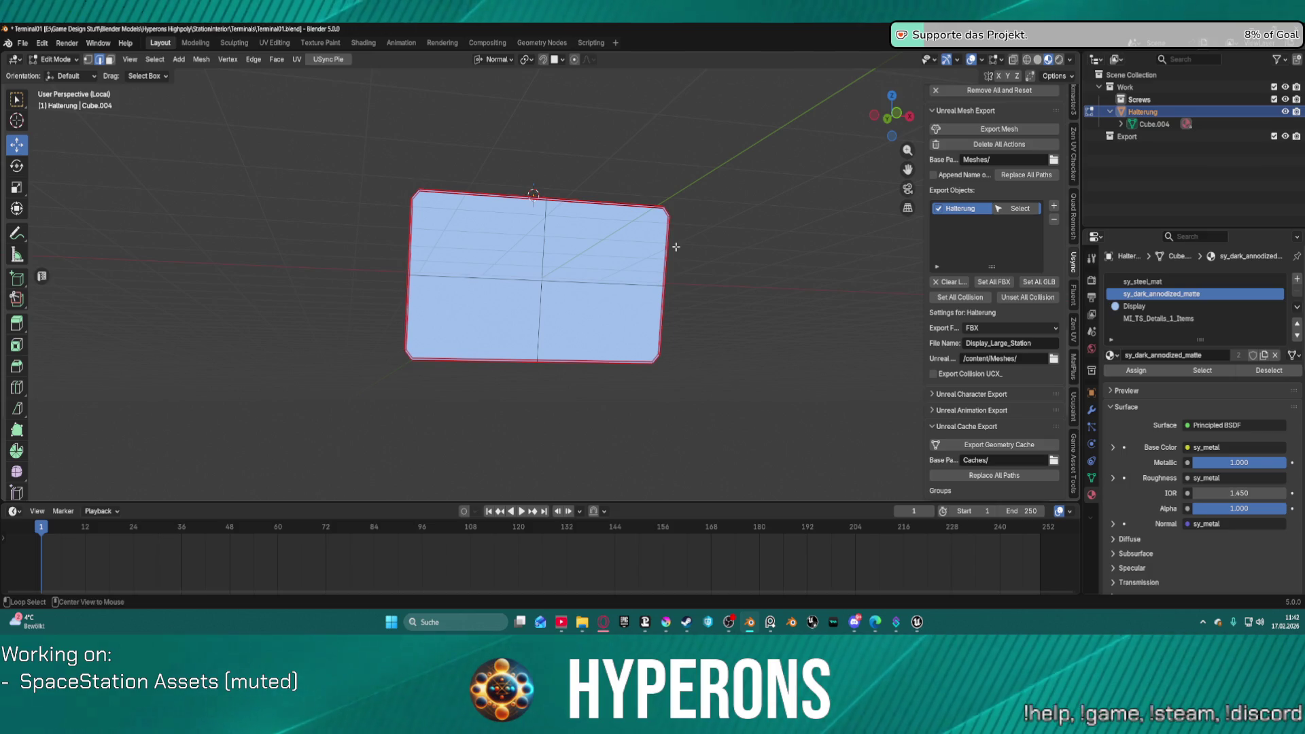
key(alt+h)
click(684, 187)
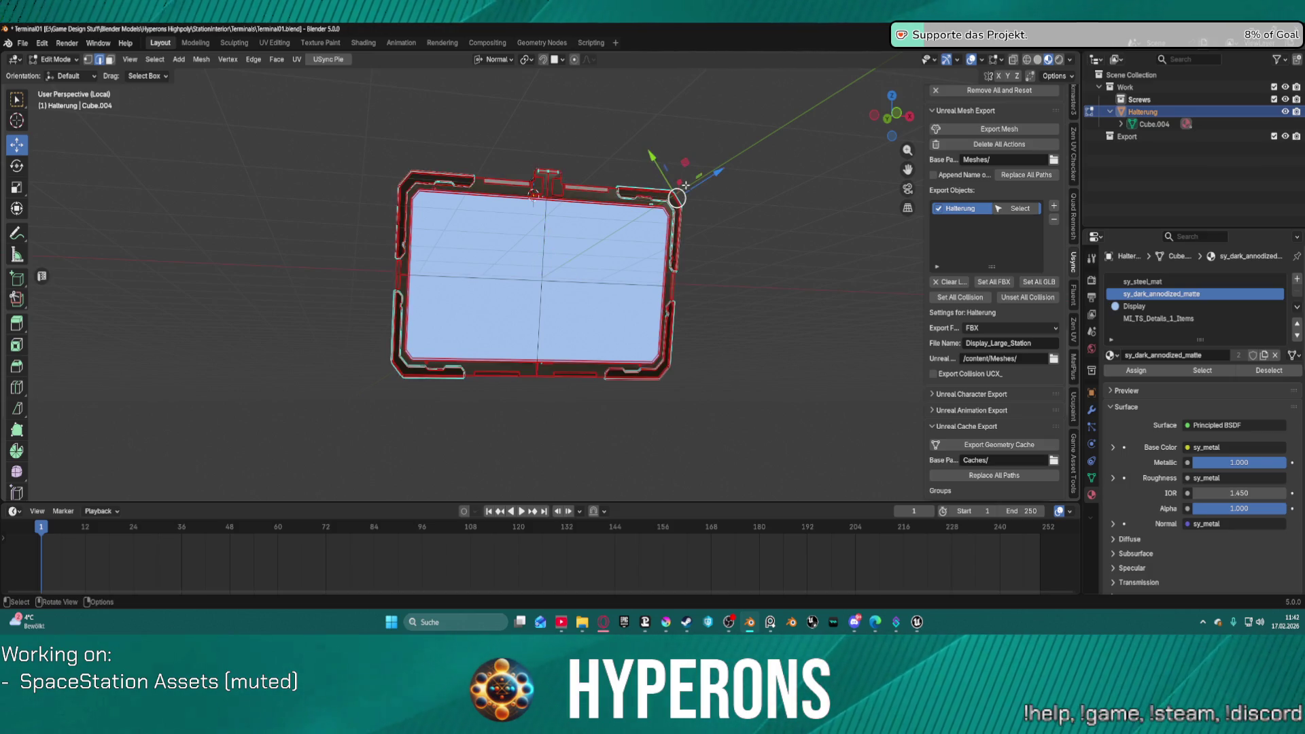
scroll(539, 244, up, 5)
scroll(618, 243, up, 3)
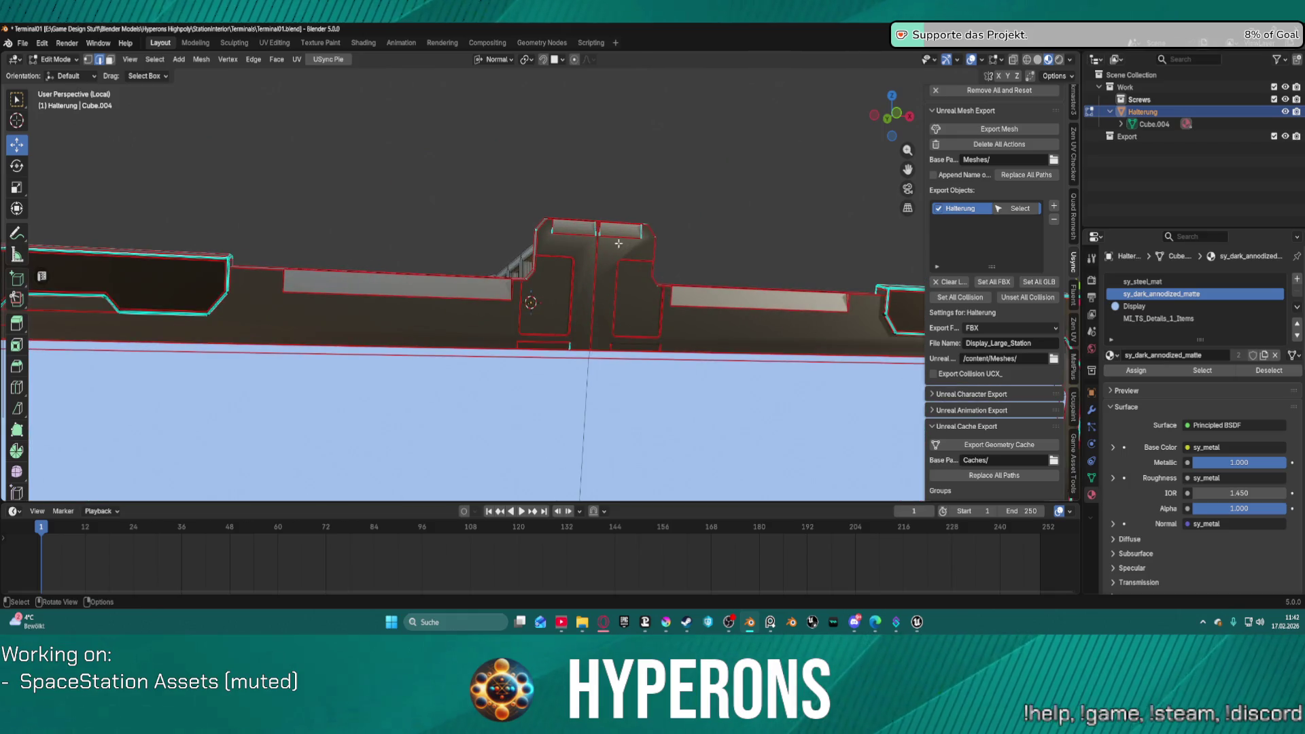
scroll(626, 282, up, 2)
mouse_move(642, 252)
mouse_down()
mouse_move(574, 303)
mouse_move(582, 268)
mouse_move(599, 348)
mouse_move(622, 212)
mouse_move(593, 227)
mouse_up()
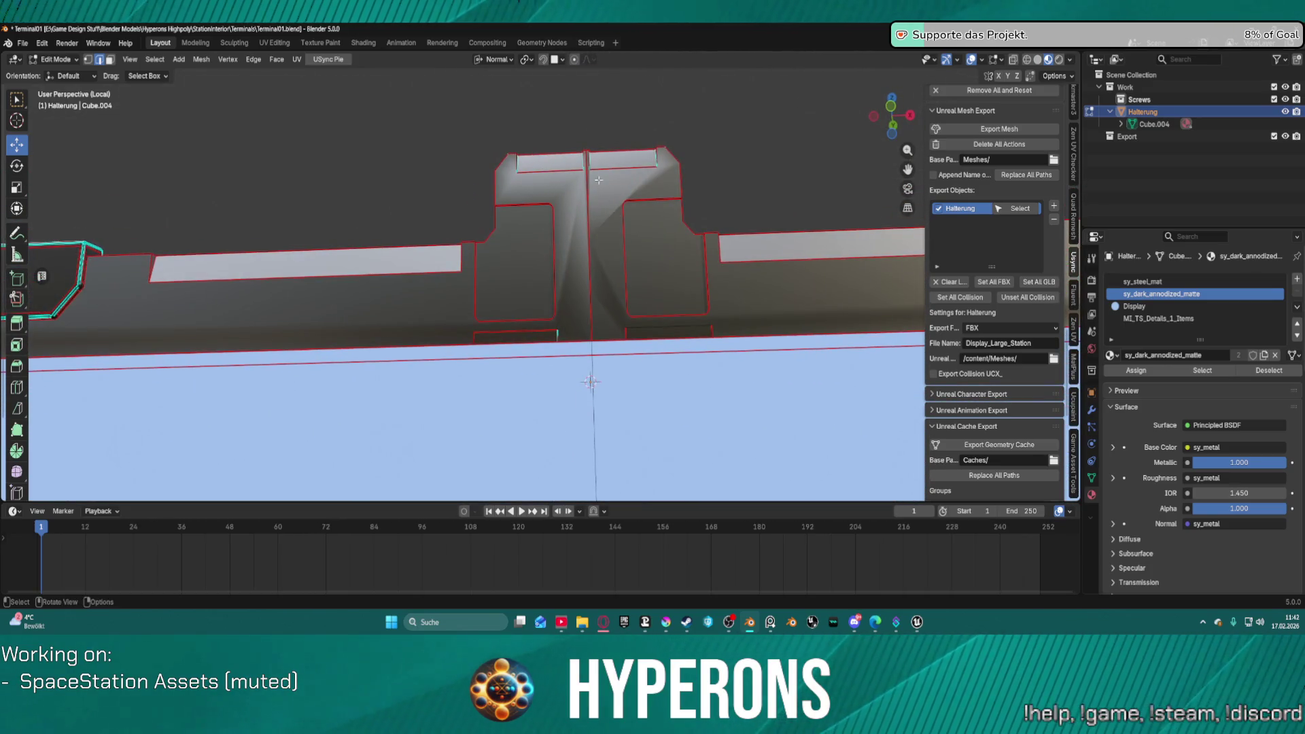
Step: Mark the bracket's vertical centre edge loop as sharp, then return to front view
alt+click(587, 245)
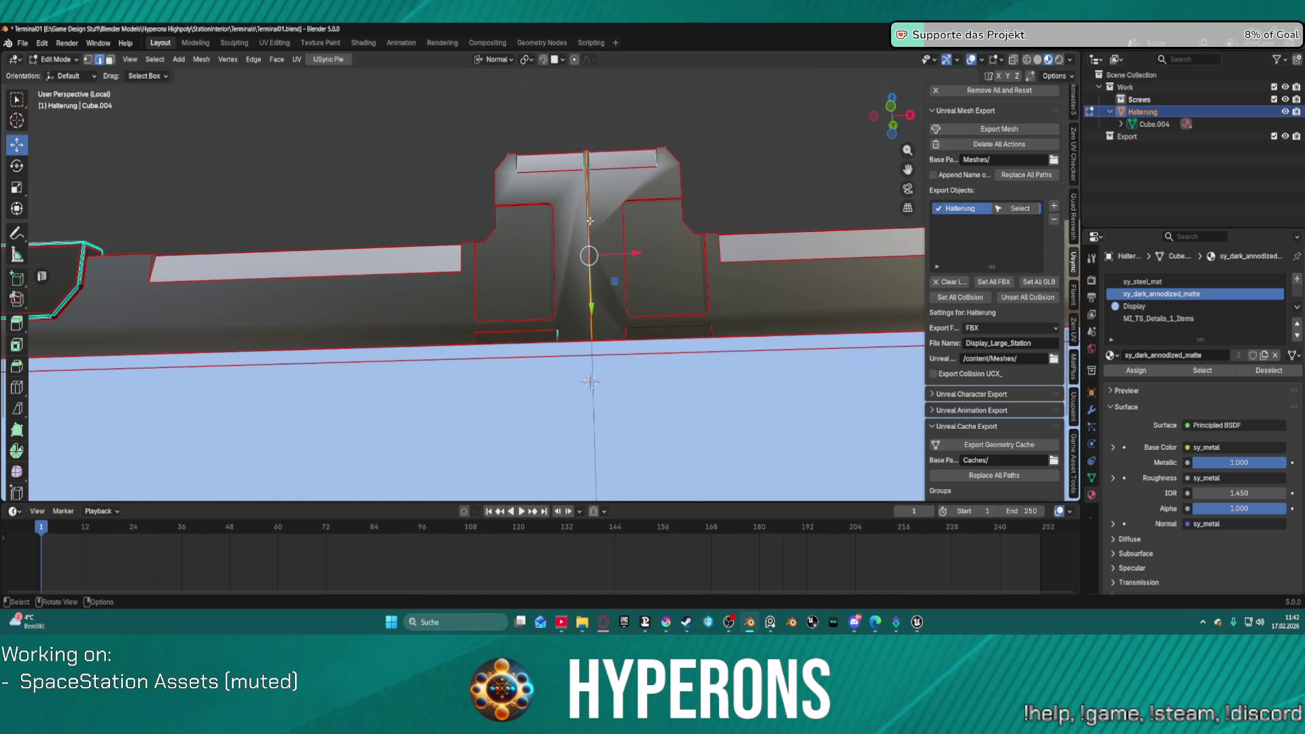
key(ctrl+e)
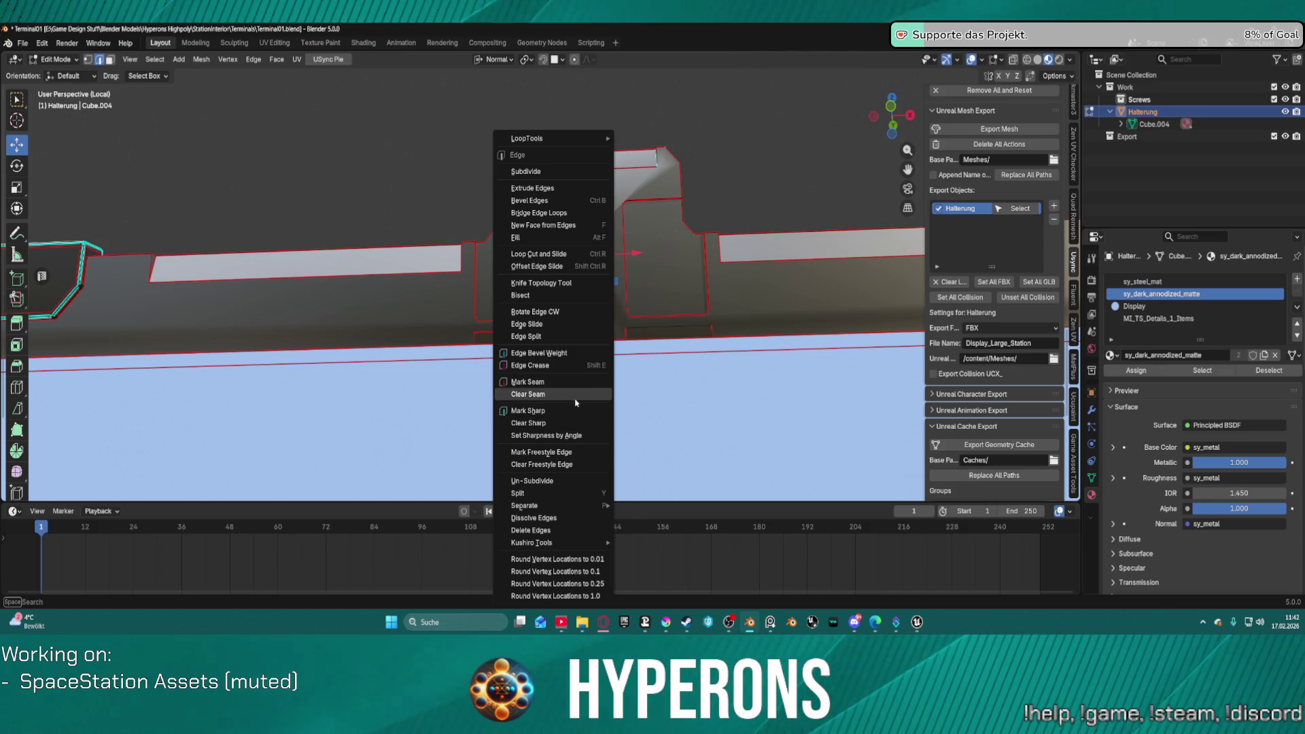
click(575, 410)
mouse_move(734, 195)
mouse_down()
mouse_move(763, 225)
mouse_move(751, 272)
mouse_move(716, 218)
mouse_move(747, 185)
mouse_move(727, 184)
mouse_move(739, 204)
mouse_move(728, 213)
mouse_move(747, 226)
mouse_up()
key(grave)
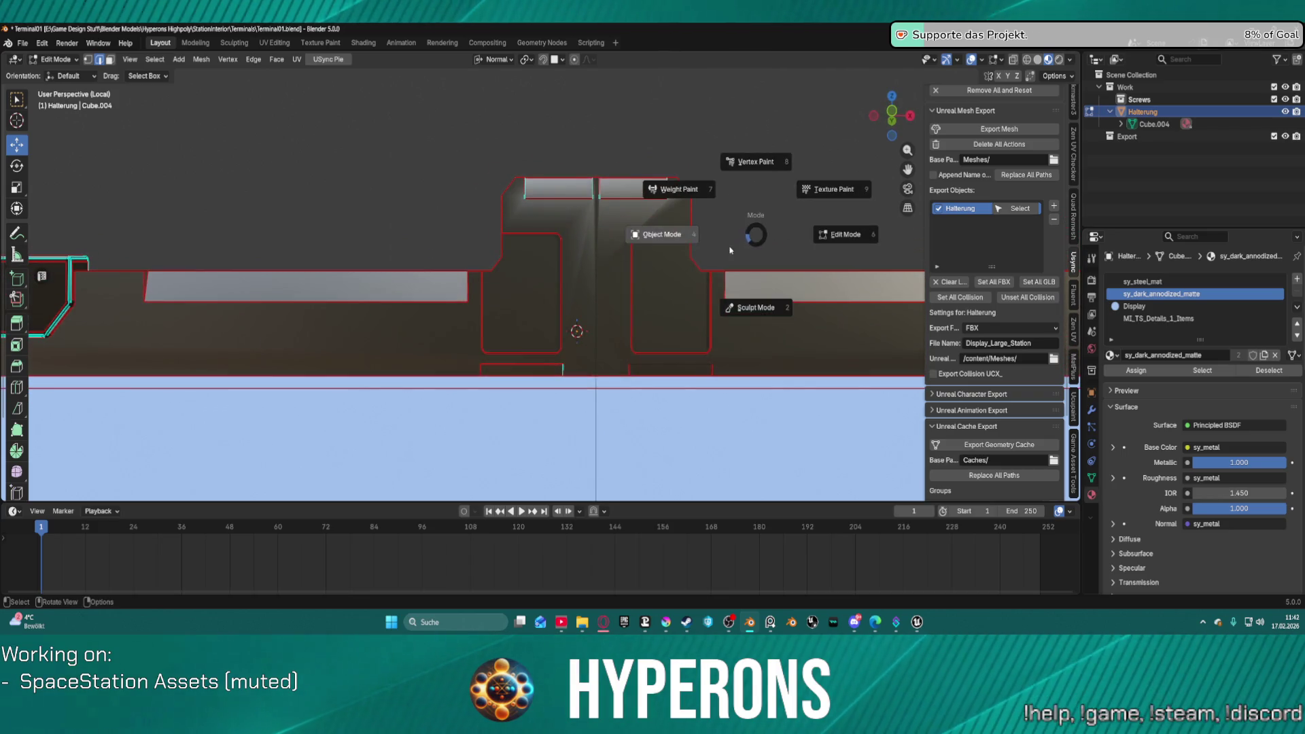
Step: In face select, pick the linked right and left parts of the bracket to check them
key(3)
key(l)
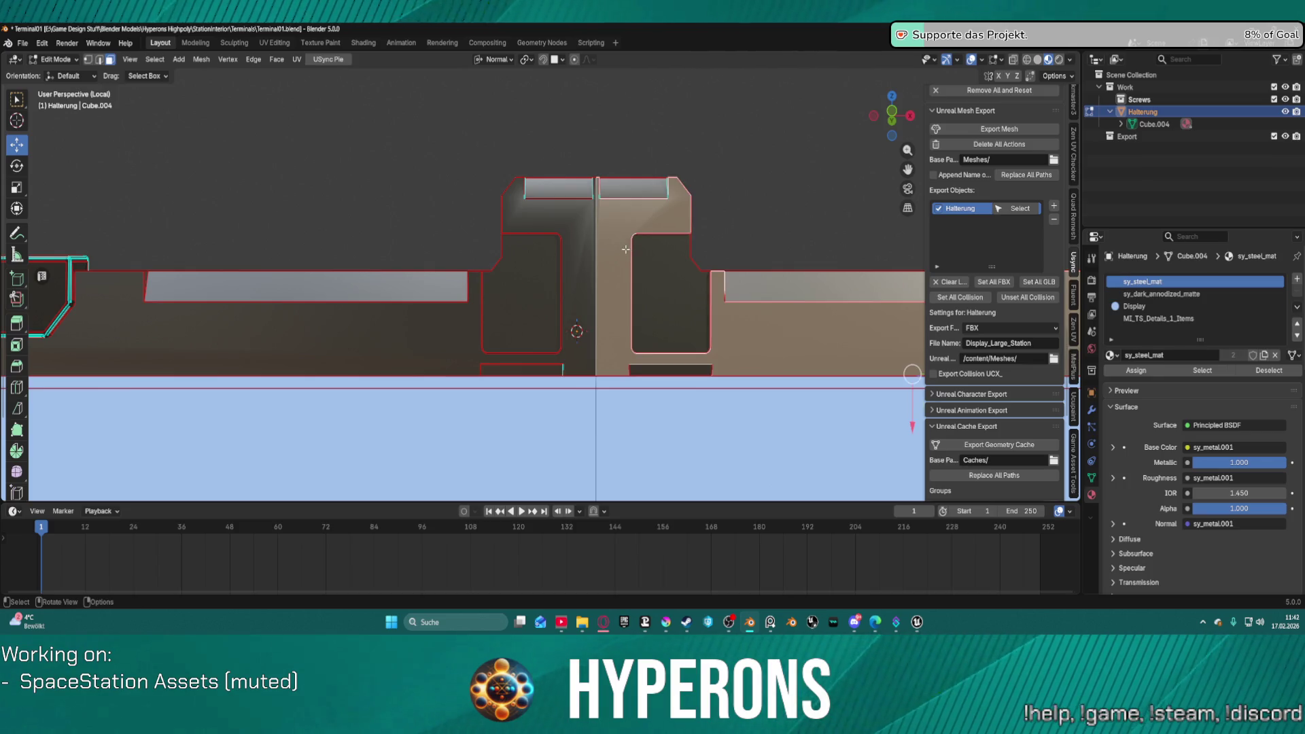
key(ctrl+l)
scroll(589, 251, down, 4)
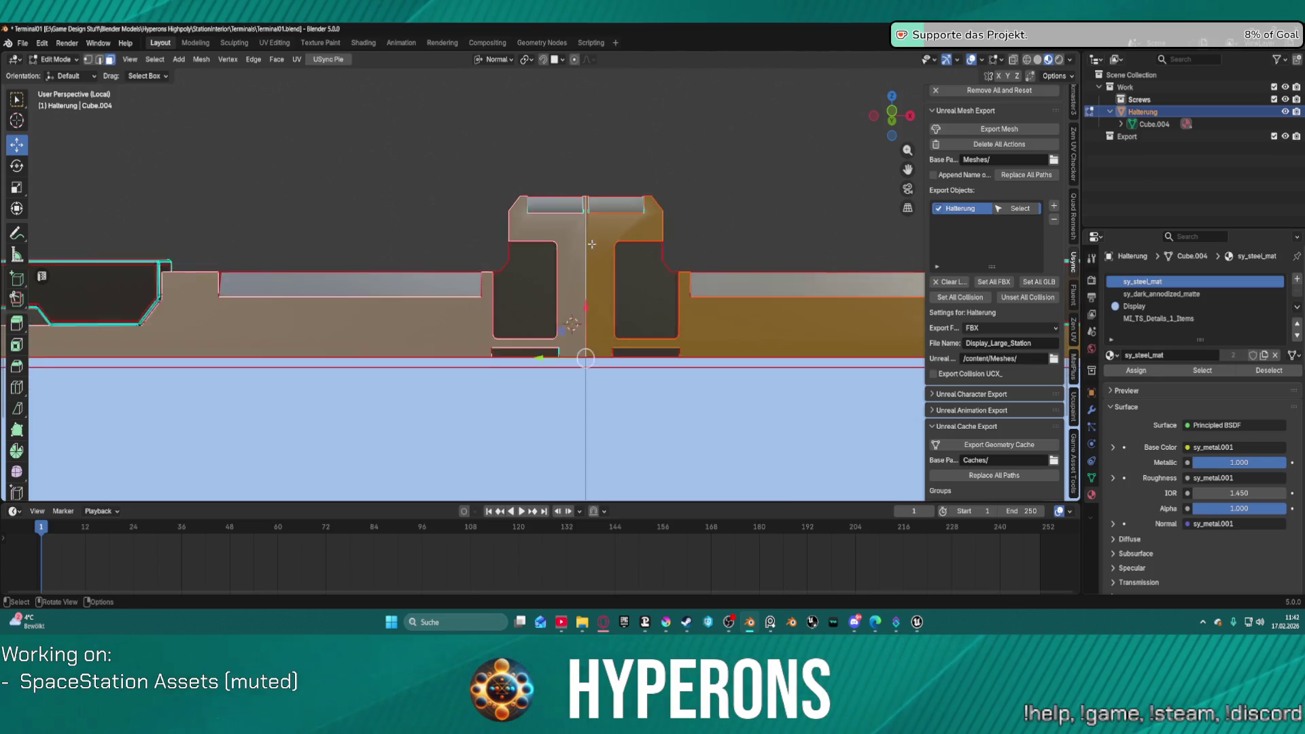
scroll(589, 251, down, 3)
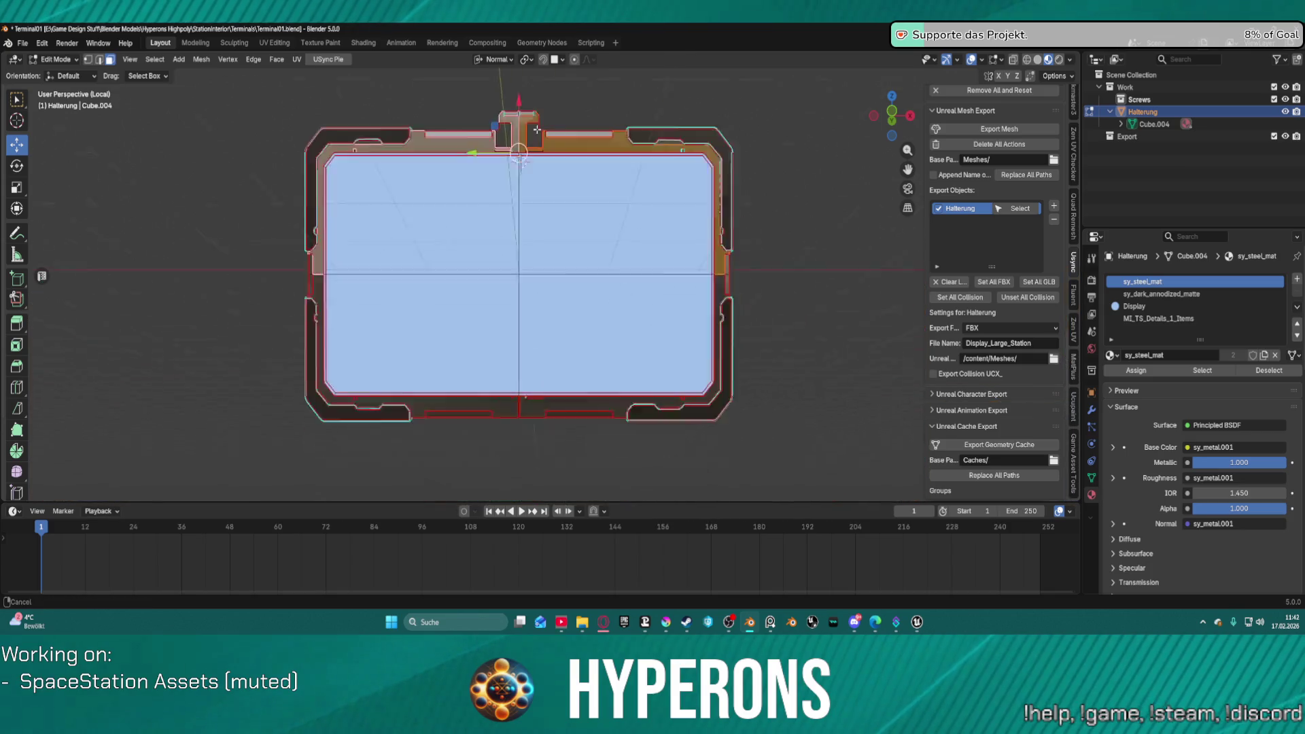
scroll(603, 277, up, 5)
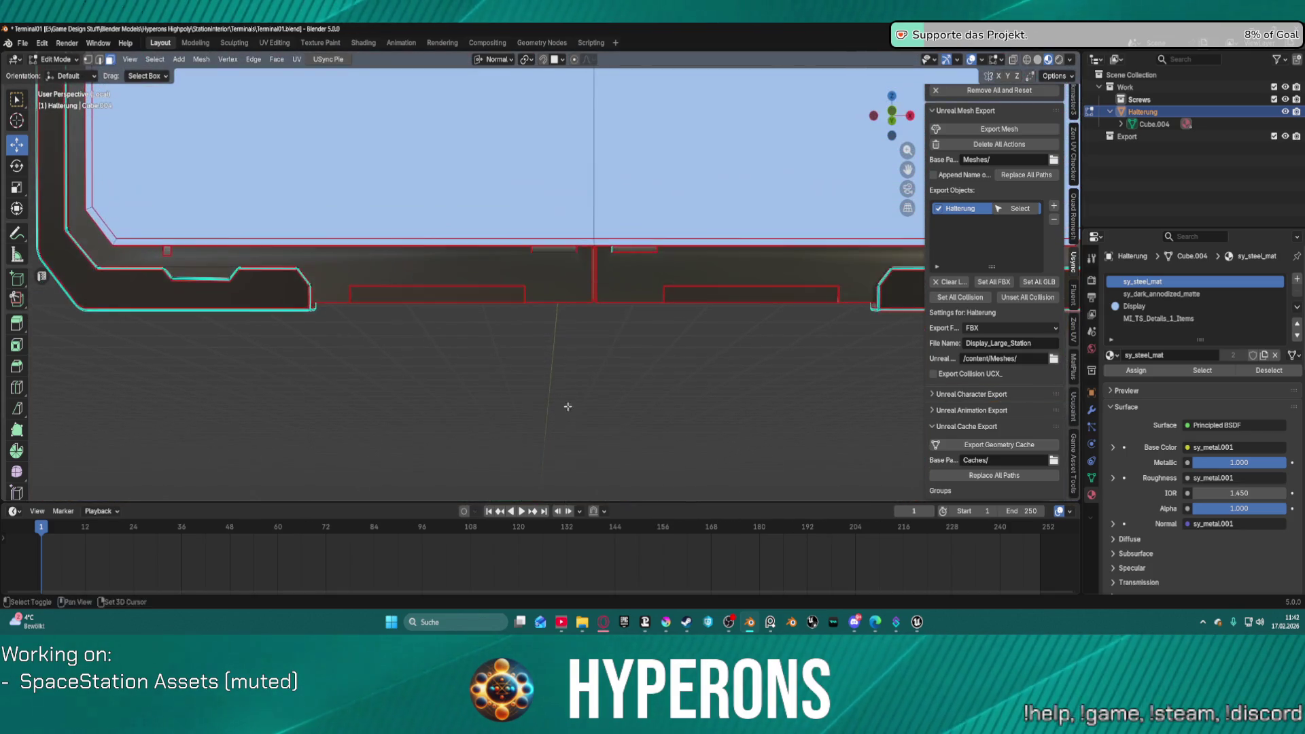
scroll(584, 274, down, 1)
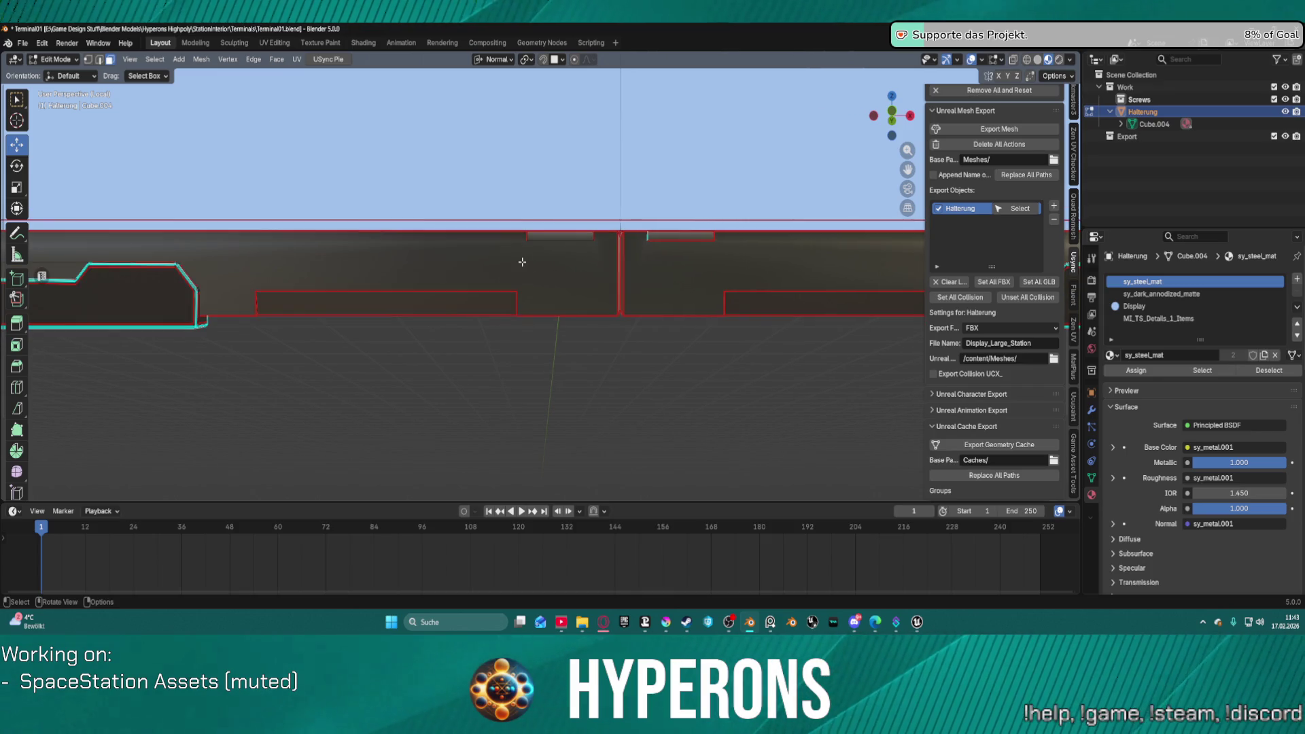
key(l)
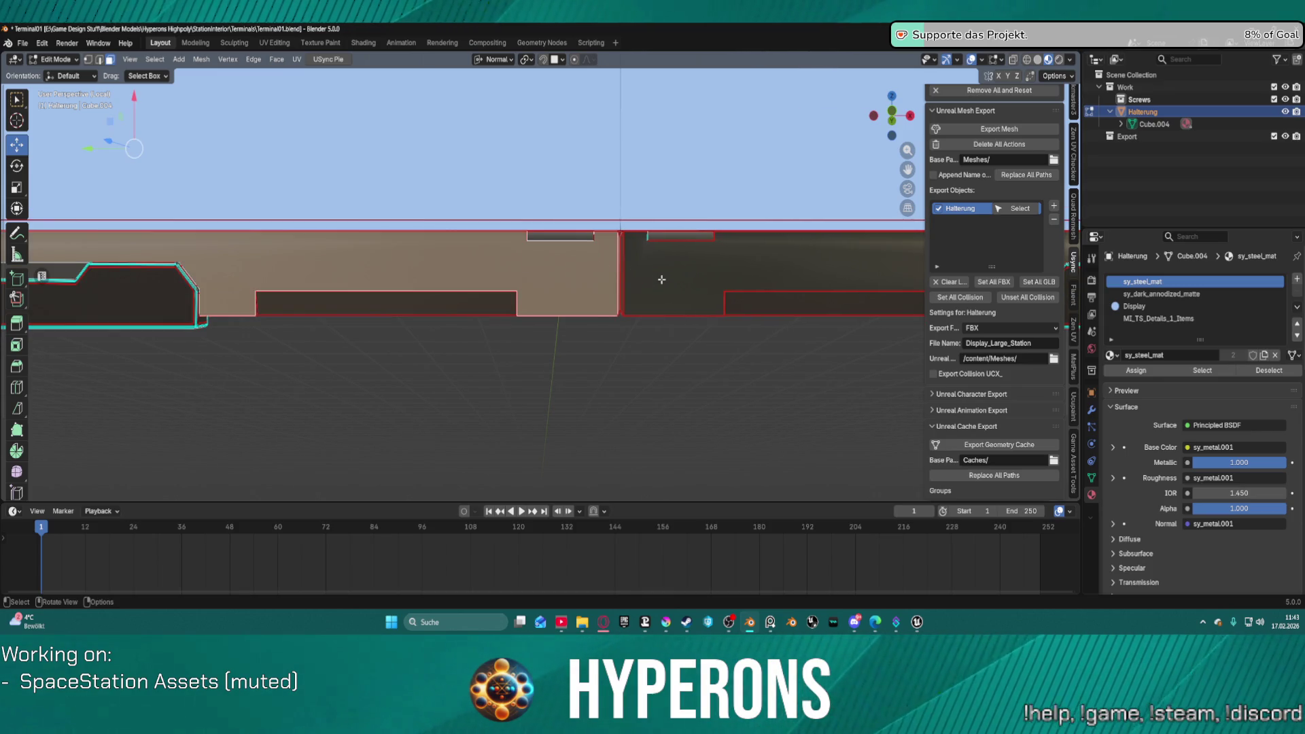
scroll(678, 279, up, 3)
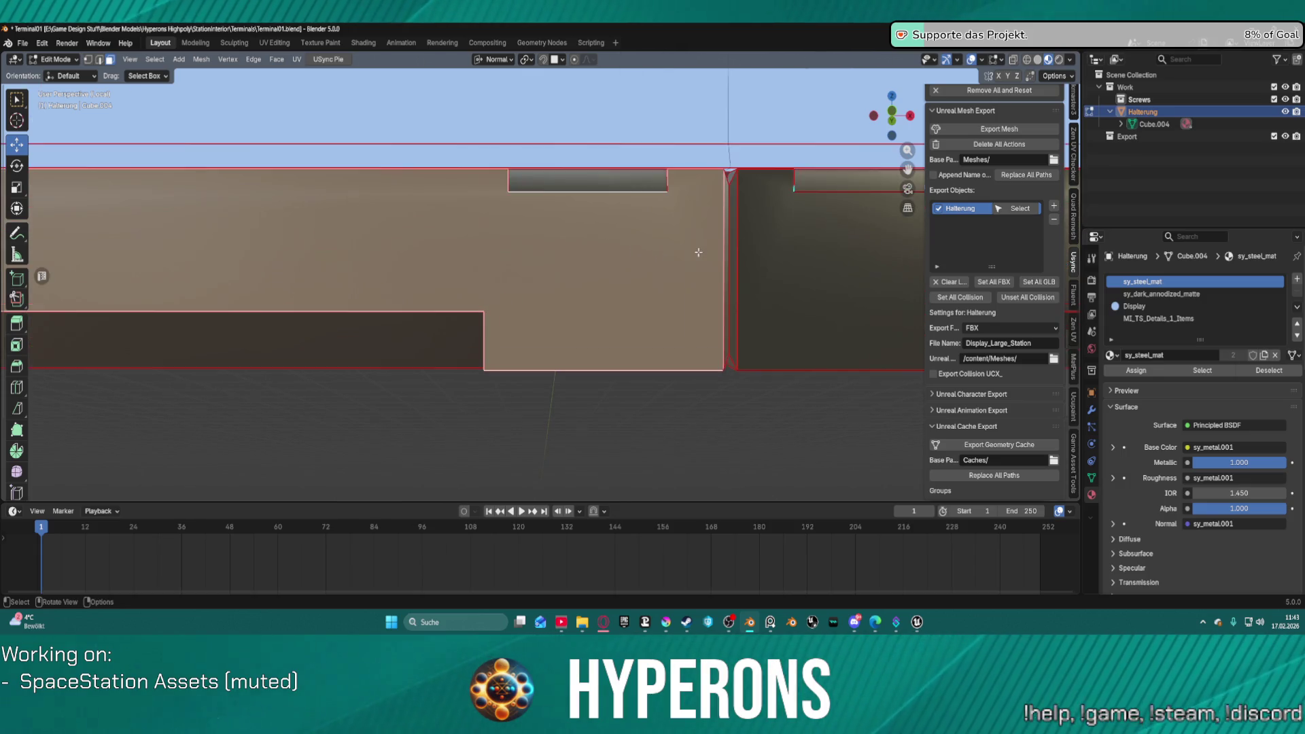
scroll(714, 254, down, 2)
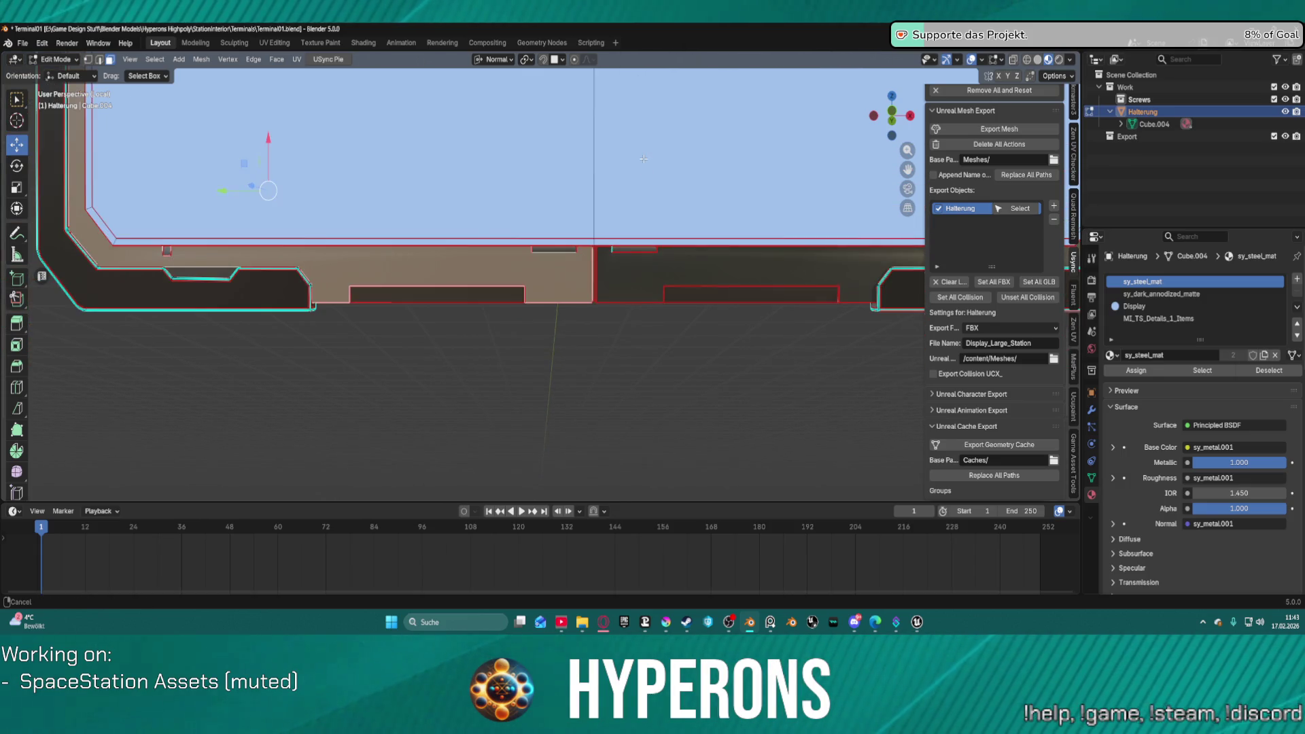
scroll(626, 122, up, 5)
scroll(625, 122, down, 3)
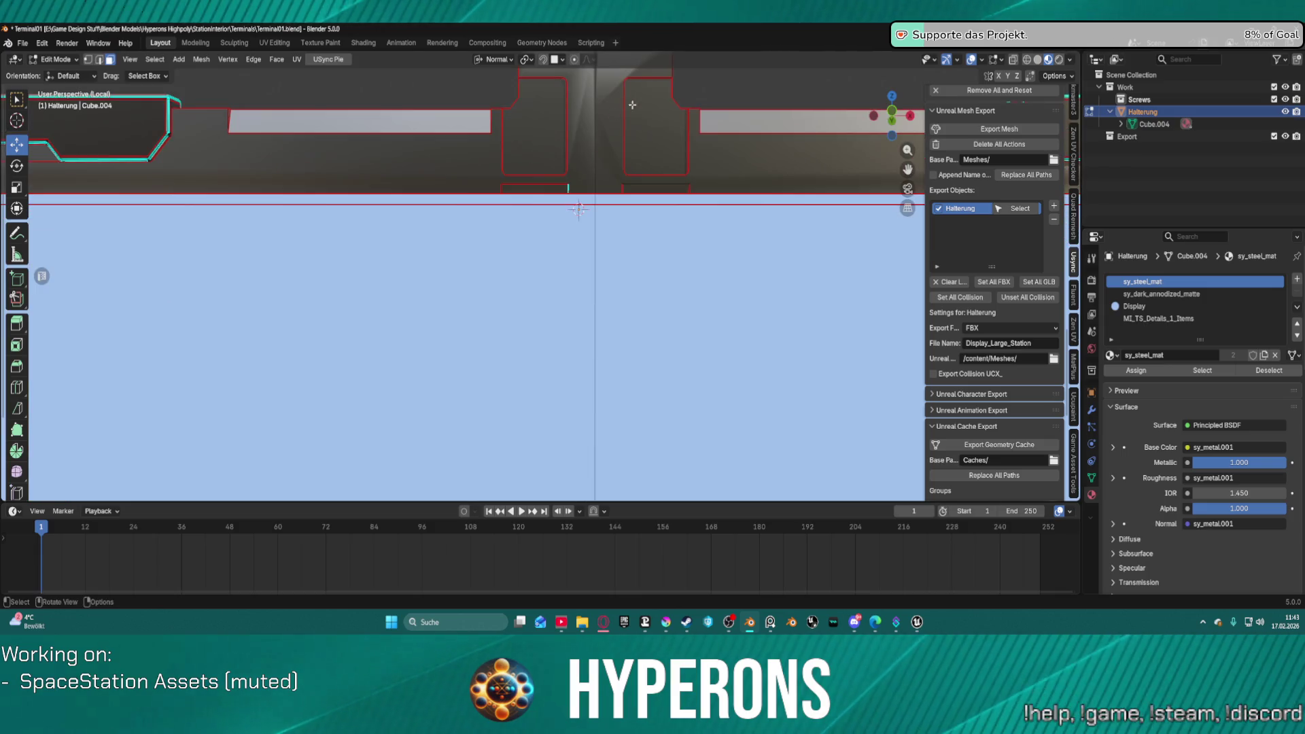
scroll(583, 285, up, 5)
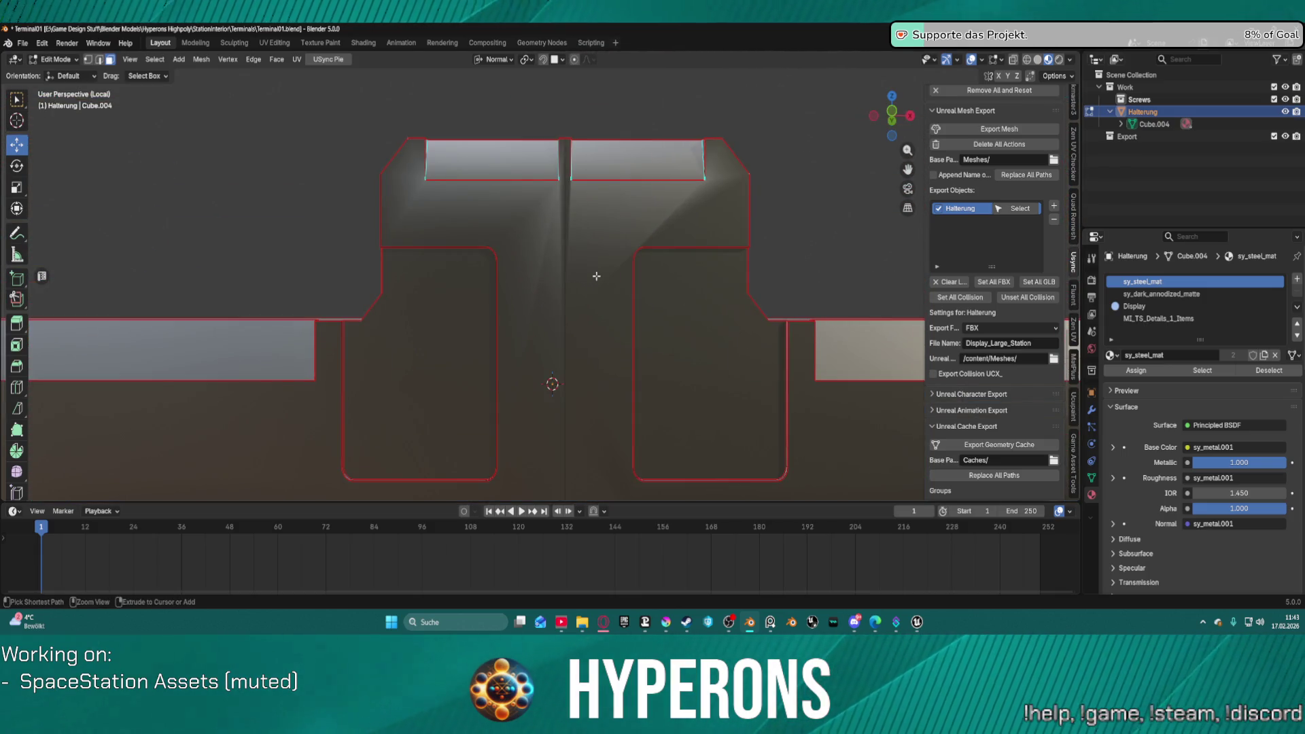
Step: Select the bracket's right half and a corner vertex in vertex mode, then clear the selection
ctrl+click(576, 255)
click(575, 255)
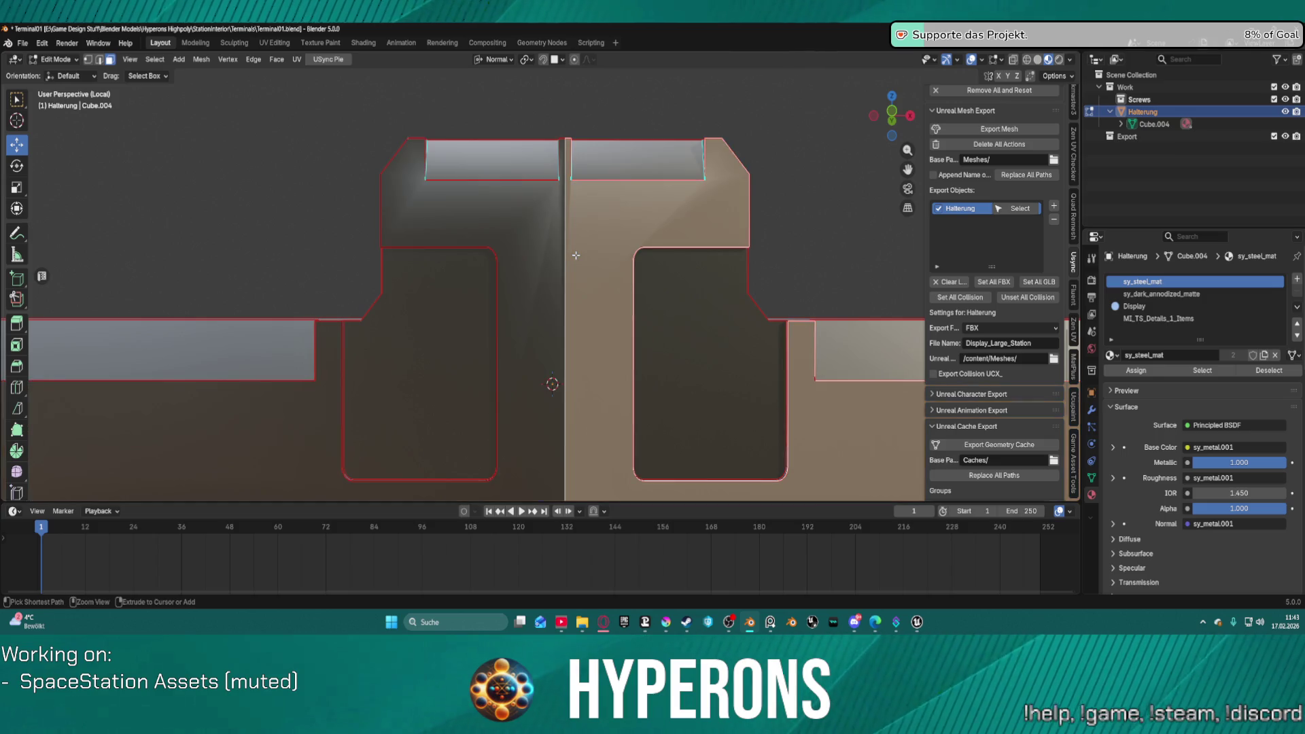
key(z)
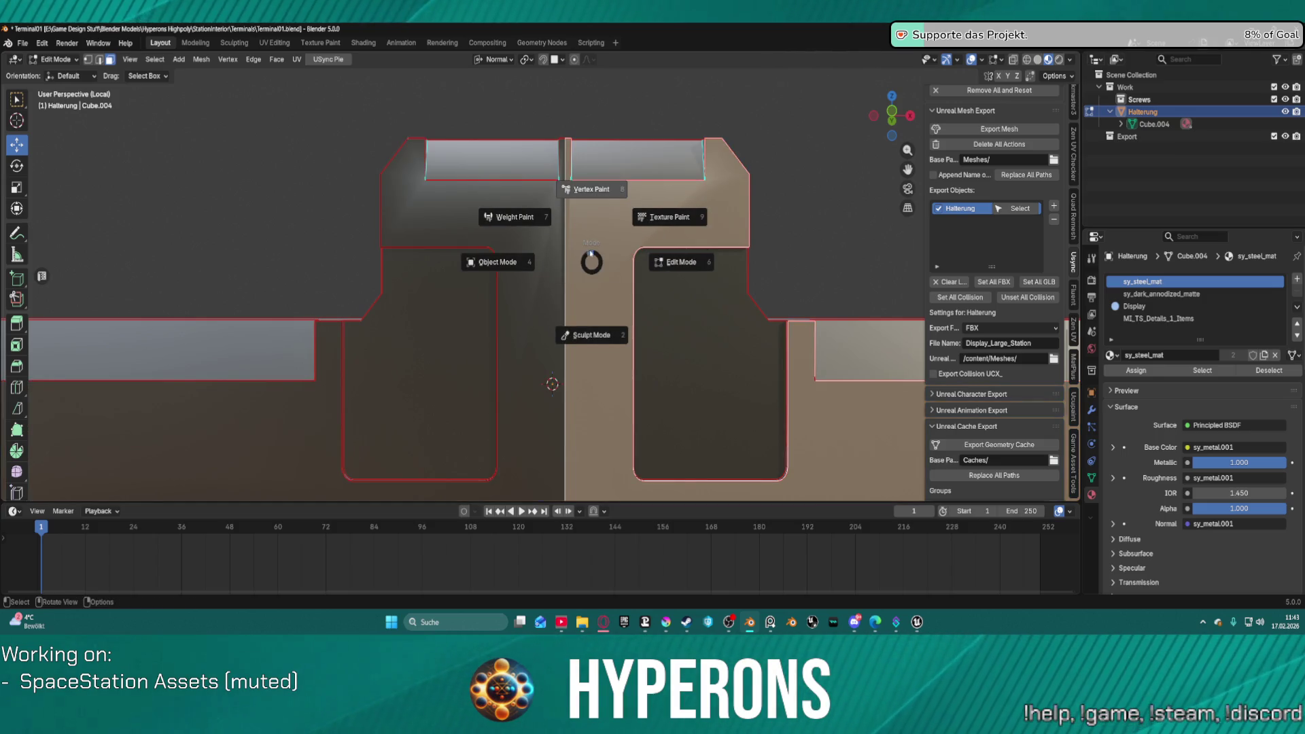
click(556, 73)
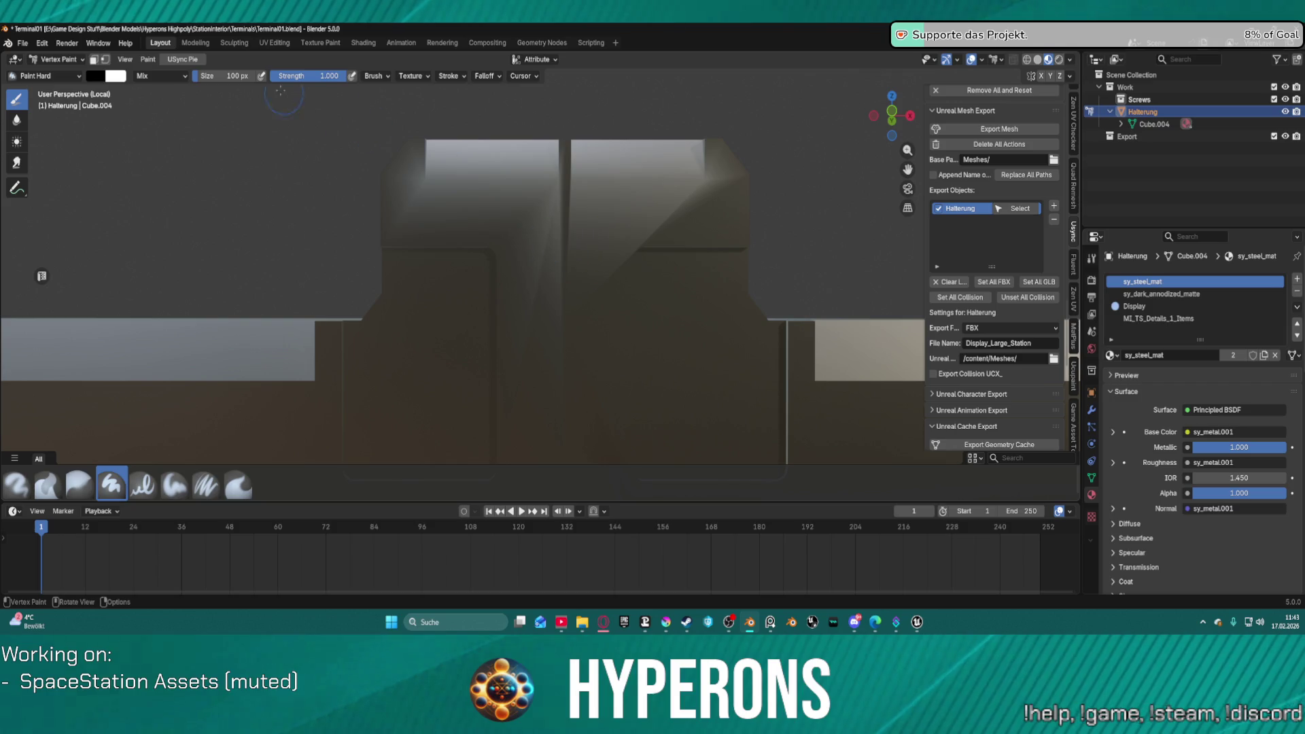
key(Tab)
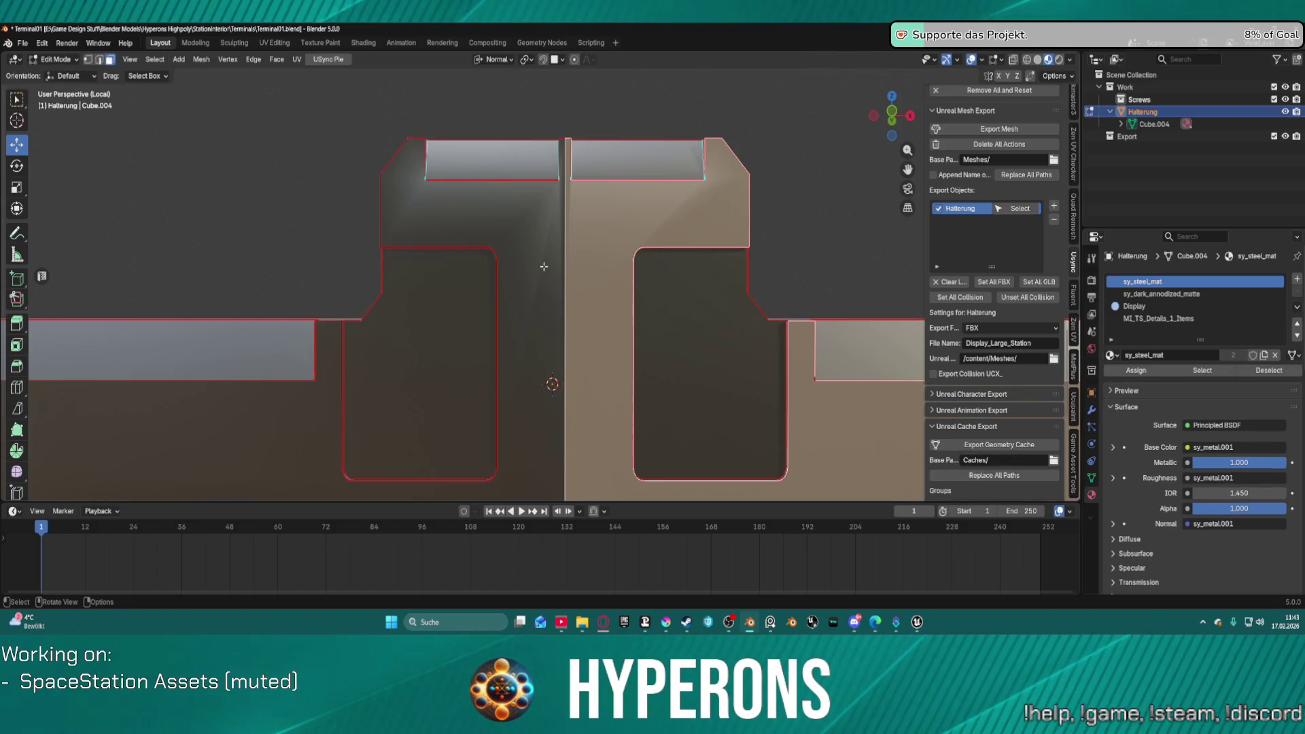
click(88, 60)
key(l)
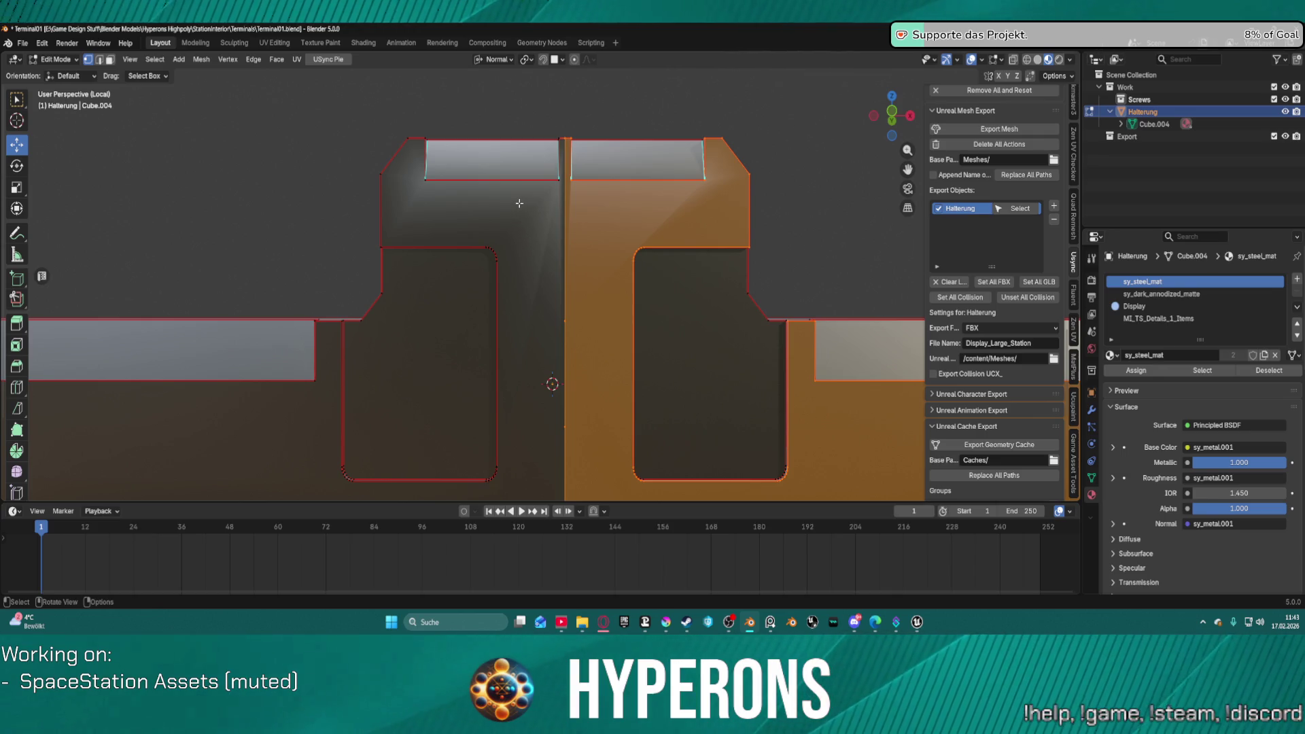
click(381, 247)
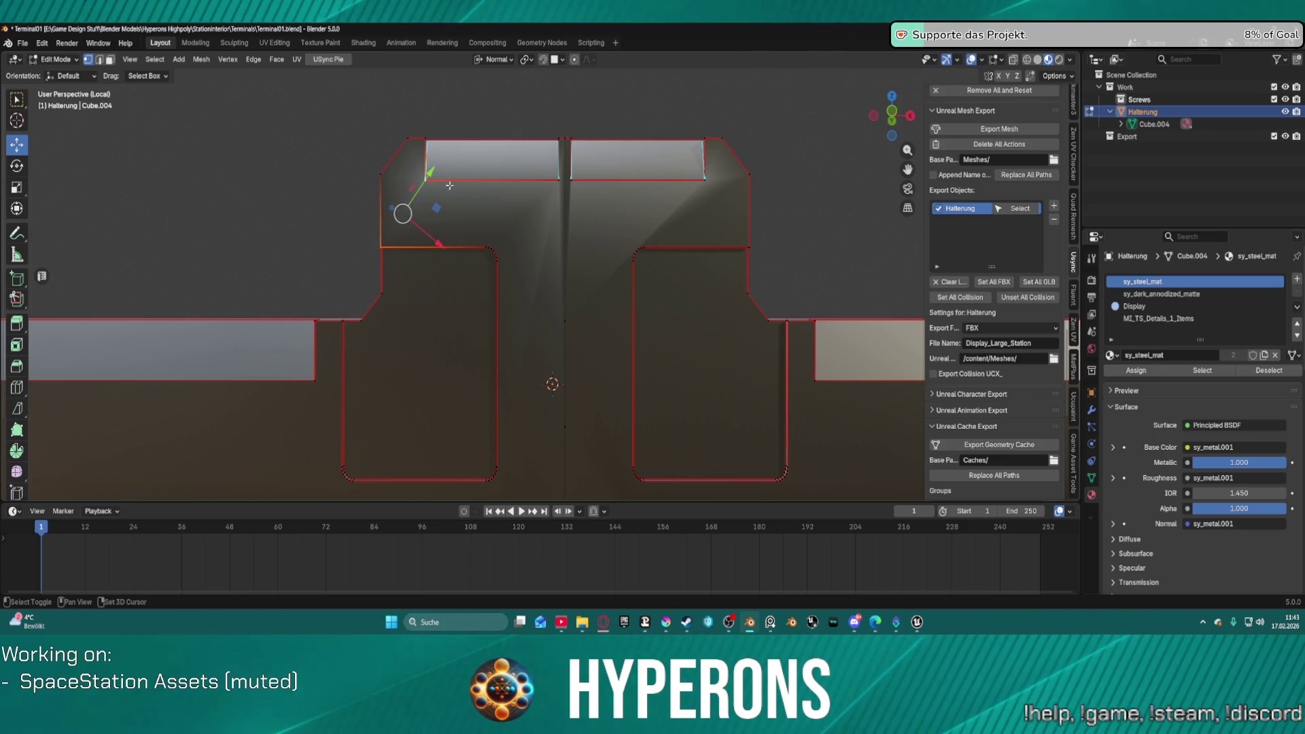
click(538, 198)
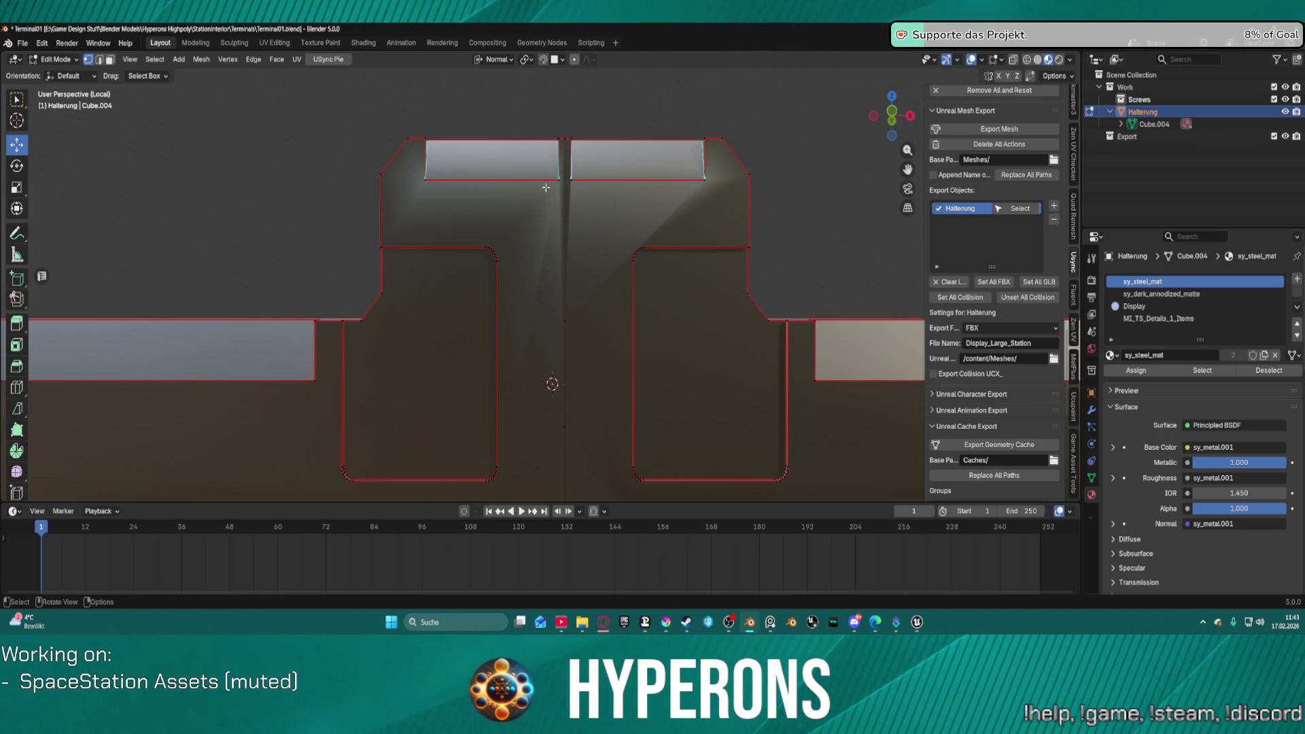
Step: Keep the name Halterung, select the upper central vertical edge and open its Edge menu
scroll(582, 218, up, 3)
scroll(581, 219, down, 2)
scroll(581, 219, down, 1)
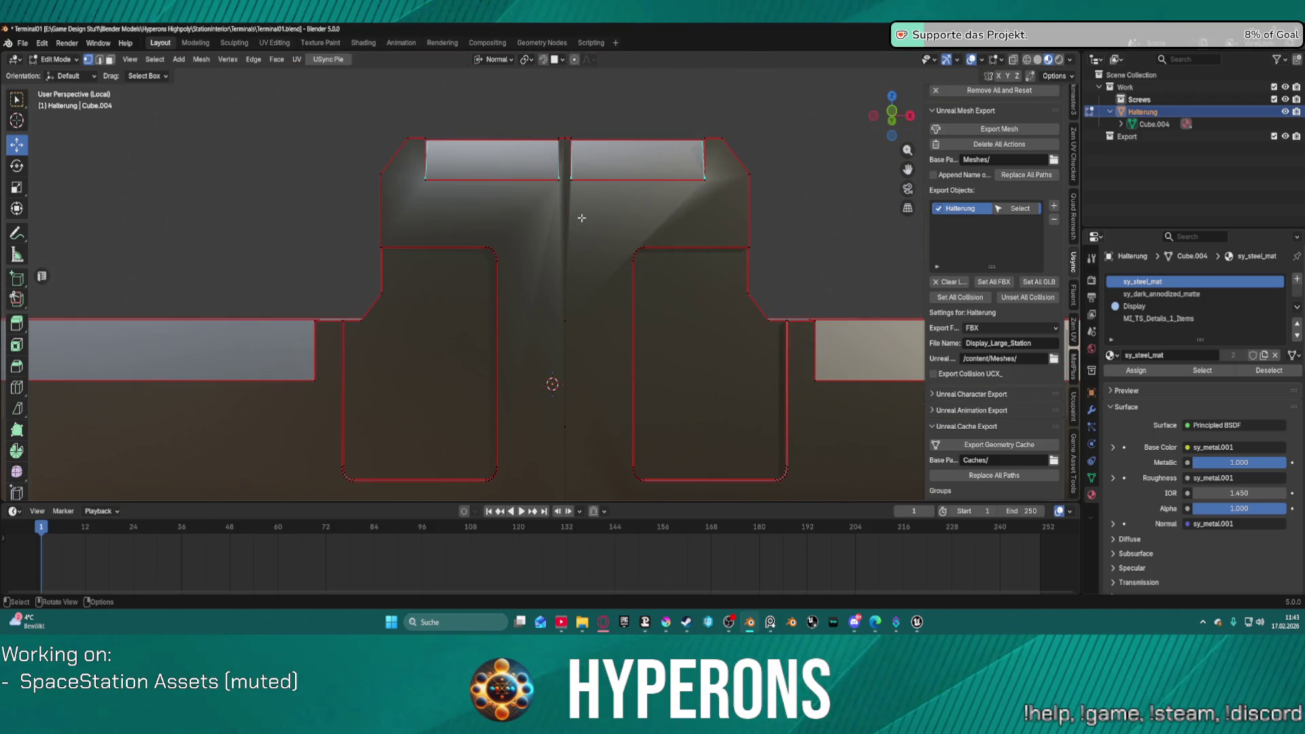
key(F2)
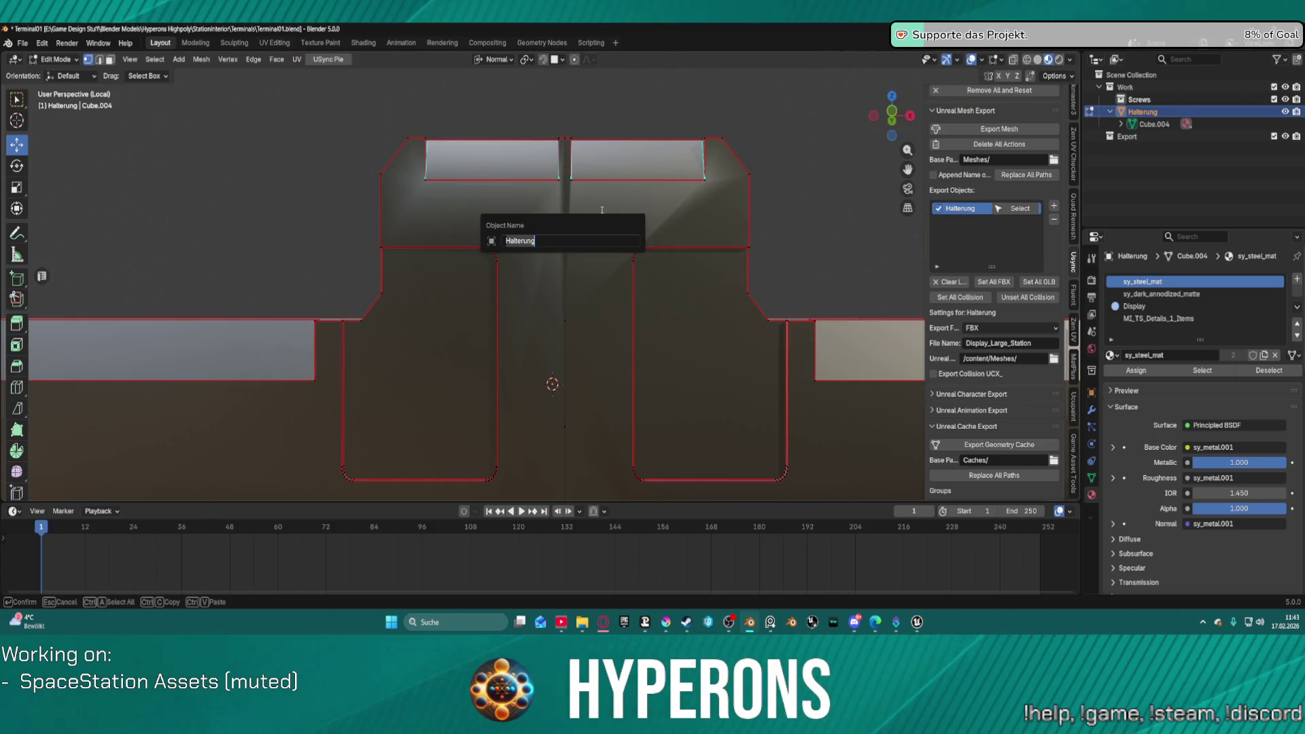
key(Escape)
click(566, 216)
shift+click(564, 401)
shift+click(565, 458)
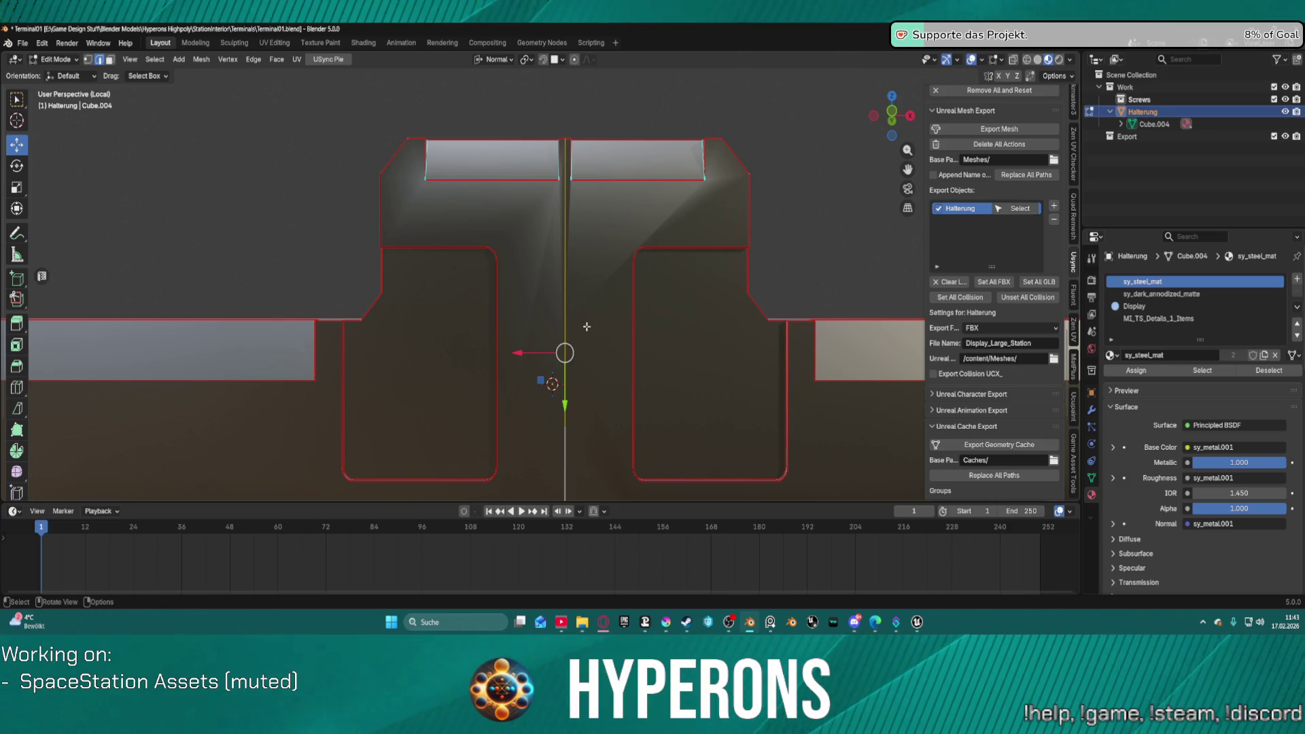
click(568, 465)
click(567, 356)
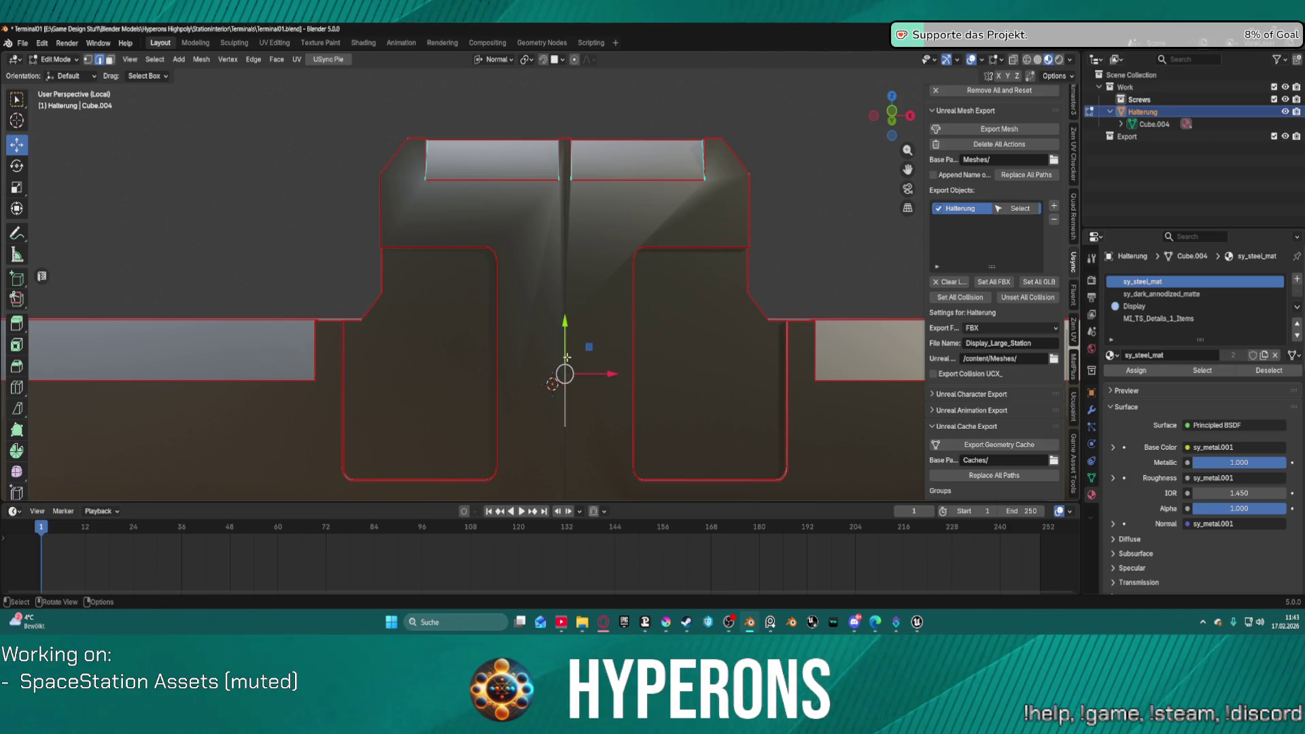
click(563, 275)
right_click(564, 274)
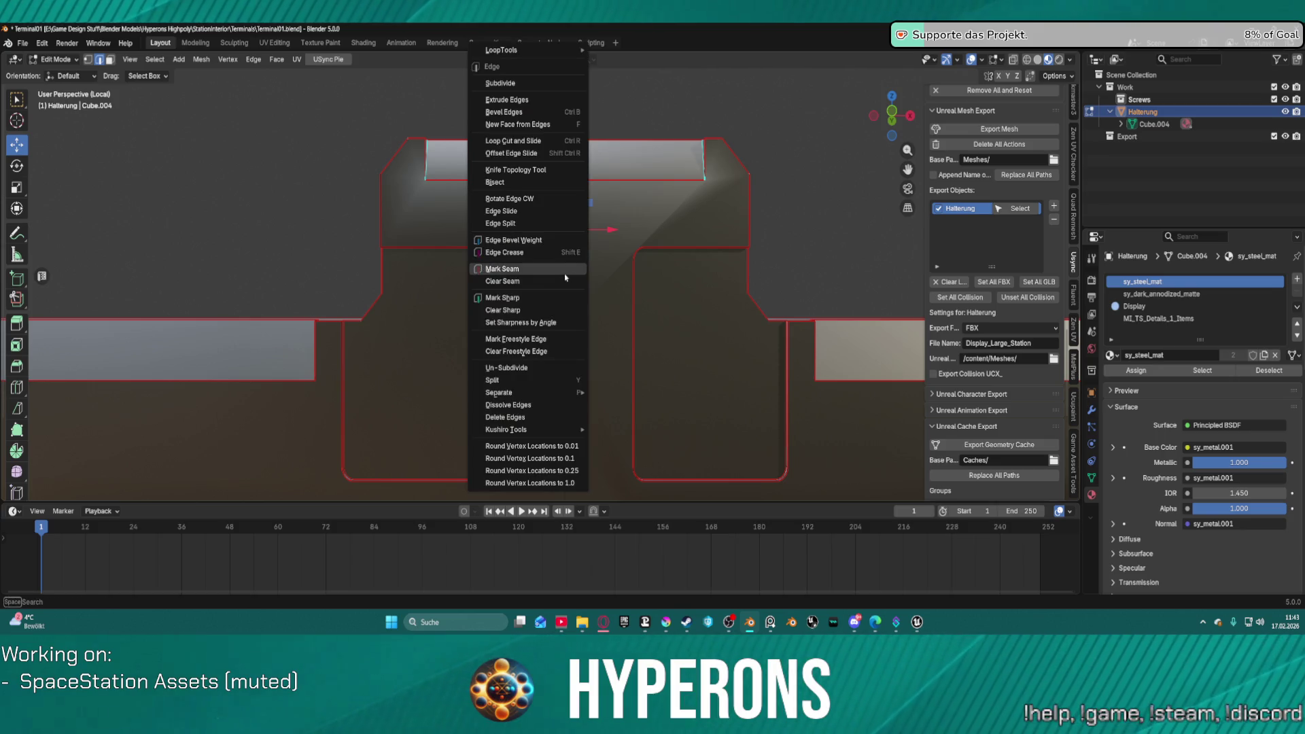
Step: Subdivide the central edge and apply a further edge operation to it
click(502, 81)
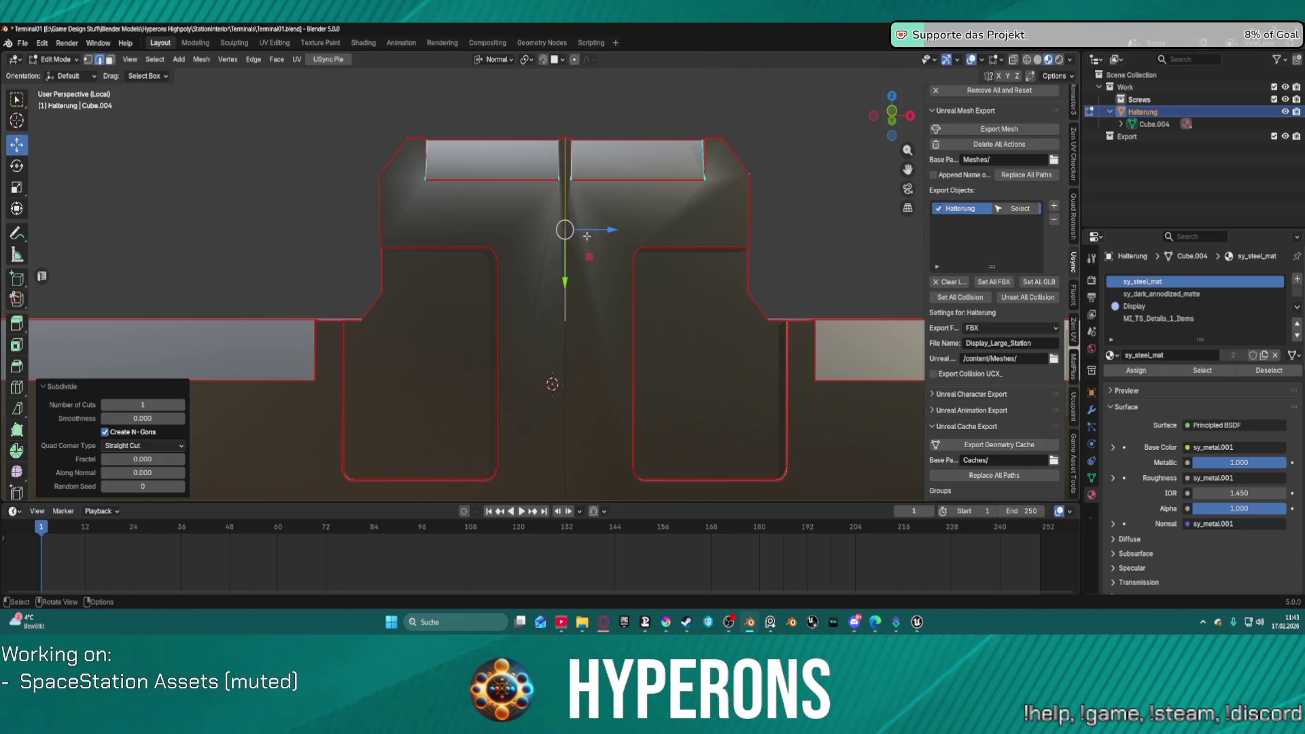
scroll(587, 236, up, 1)
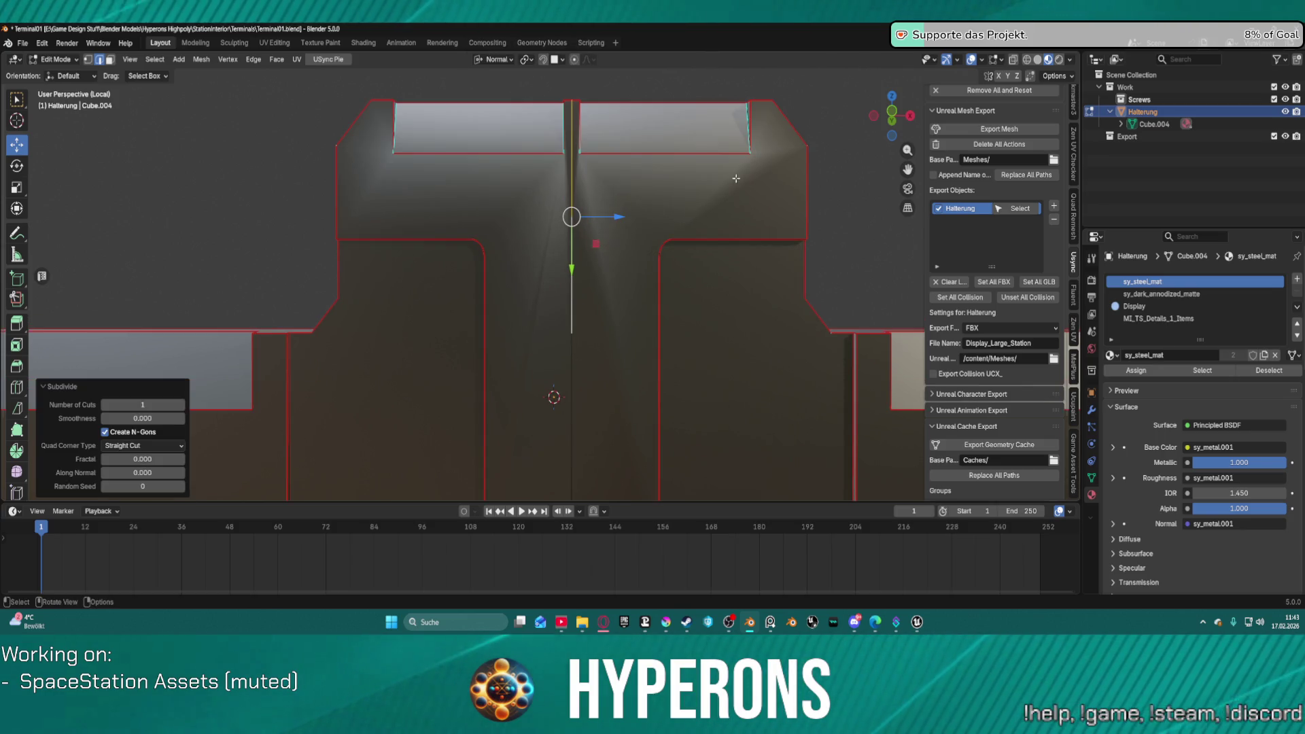
right_click(570, 290)
click(530, 172)
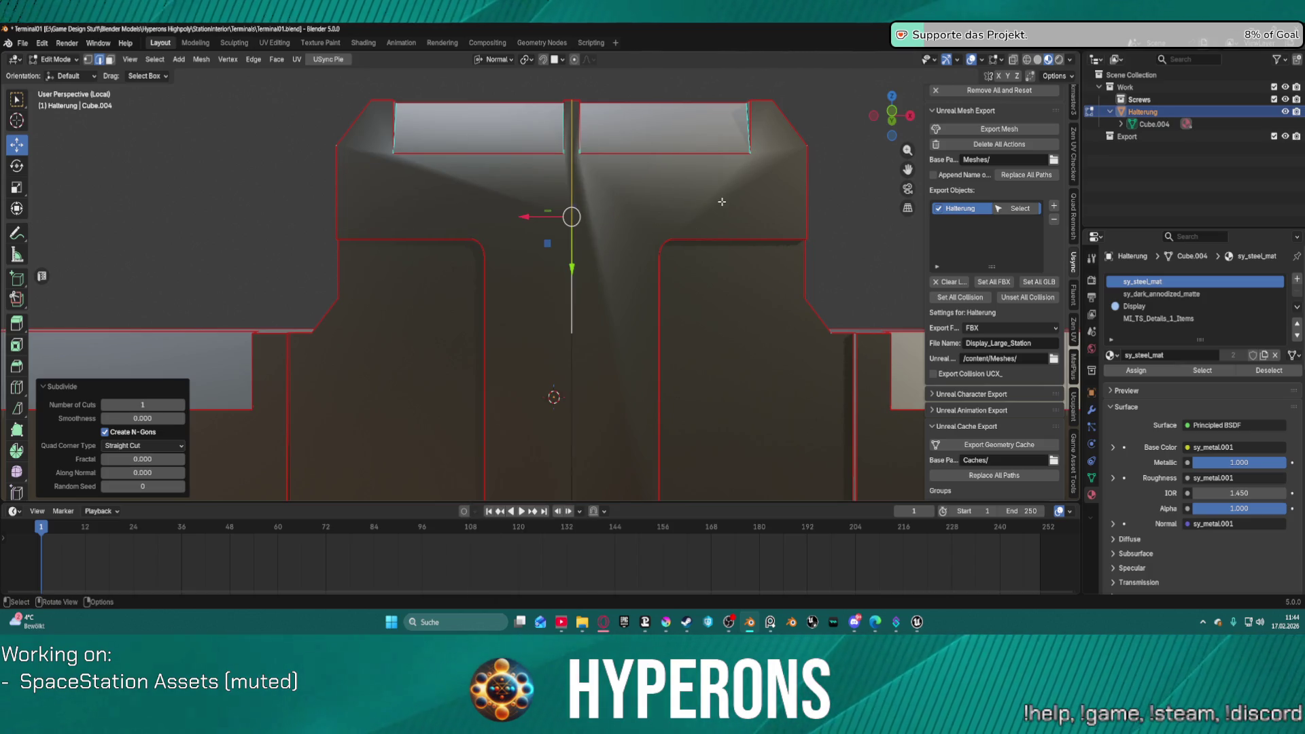
key(ctrl+Tab)
click(503, 301)
key(ctrl+Tab)
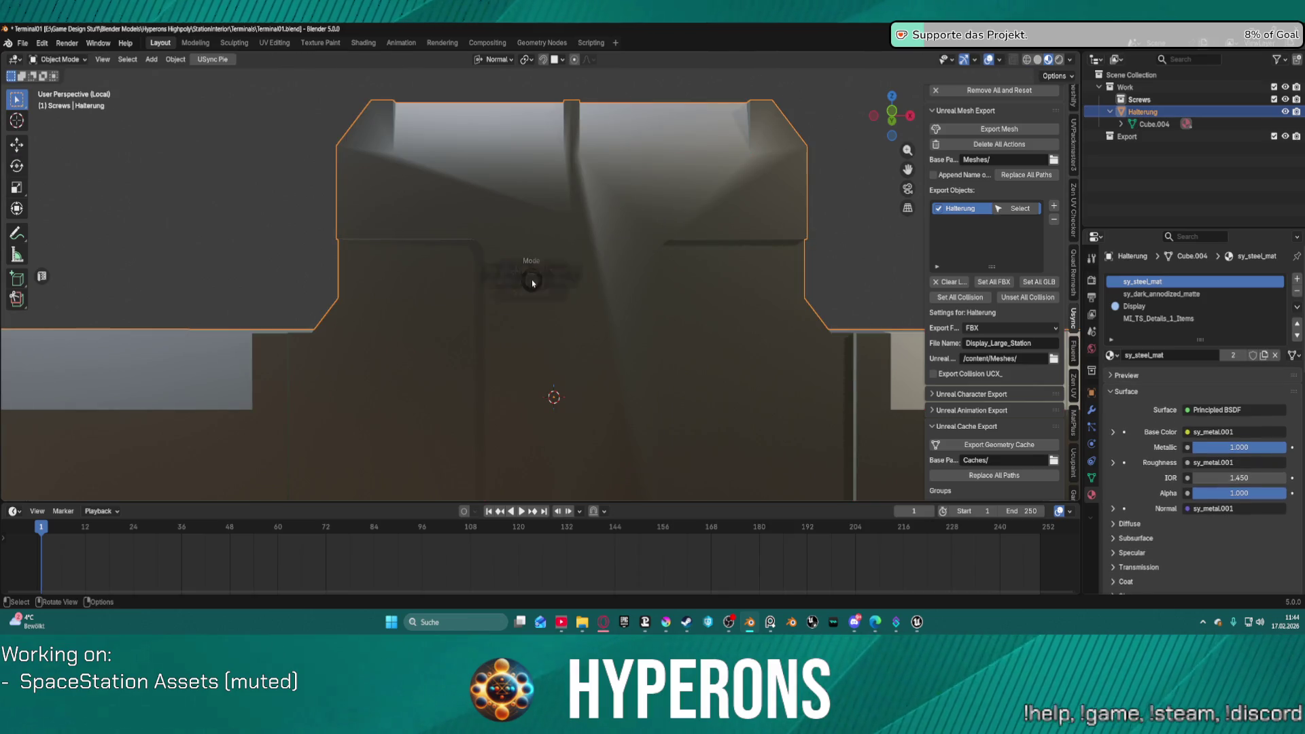
click(626, 282)
Step: Connect the left and right inner corner vertices with a new edge
scroll(567, 250, up, 3)
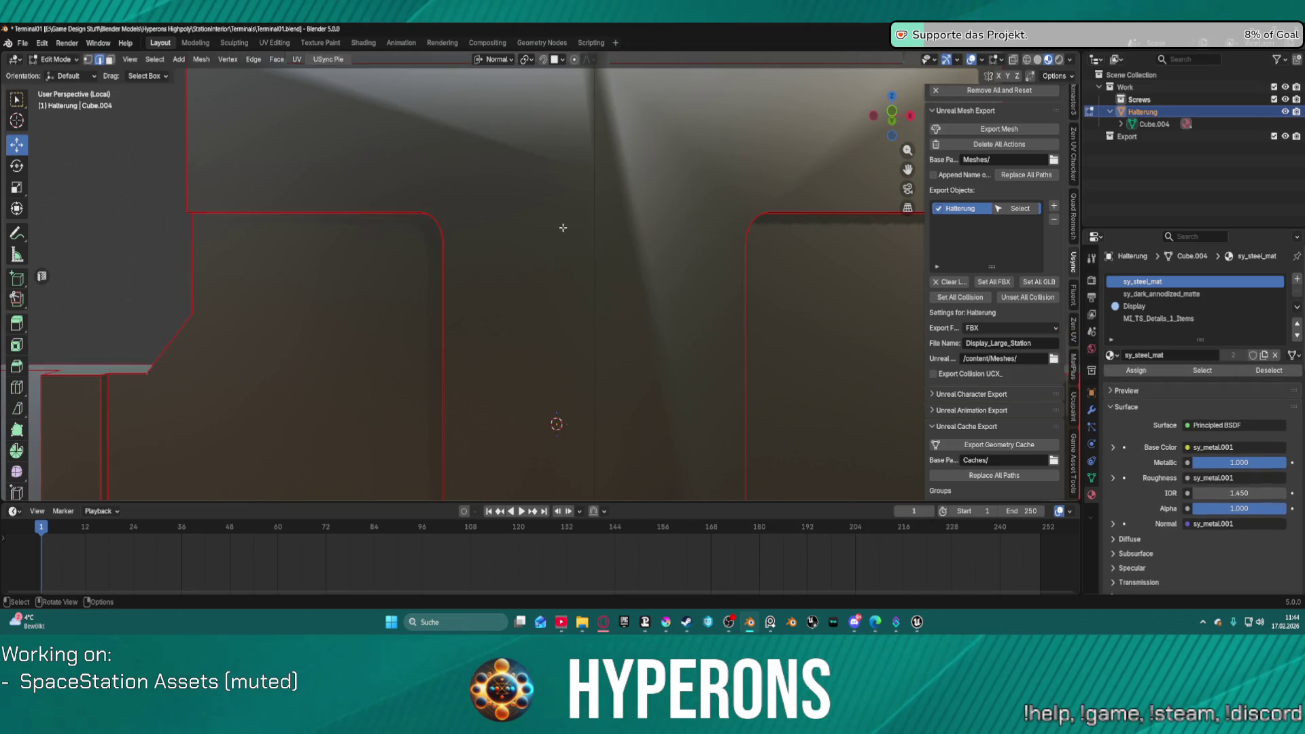
scroll(564, 224, down, 2)
key(ctrl+Tab)
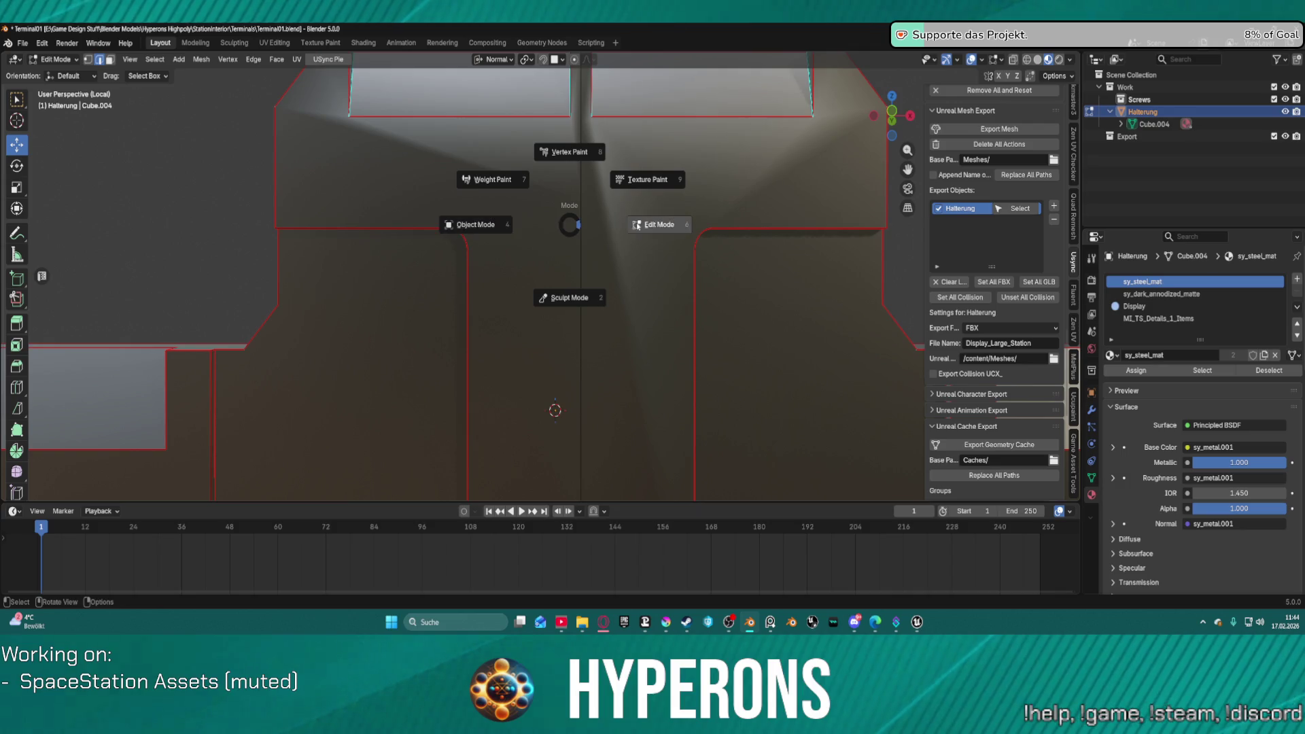
click(87, 59)
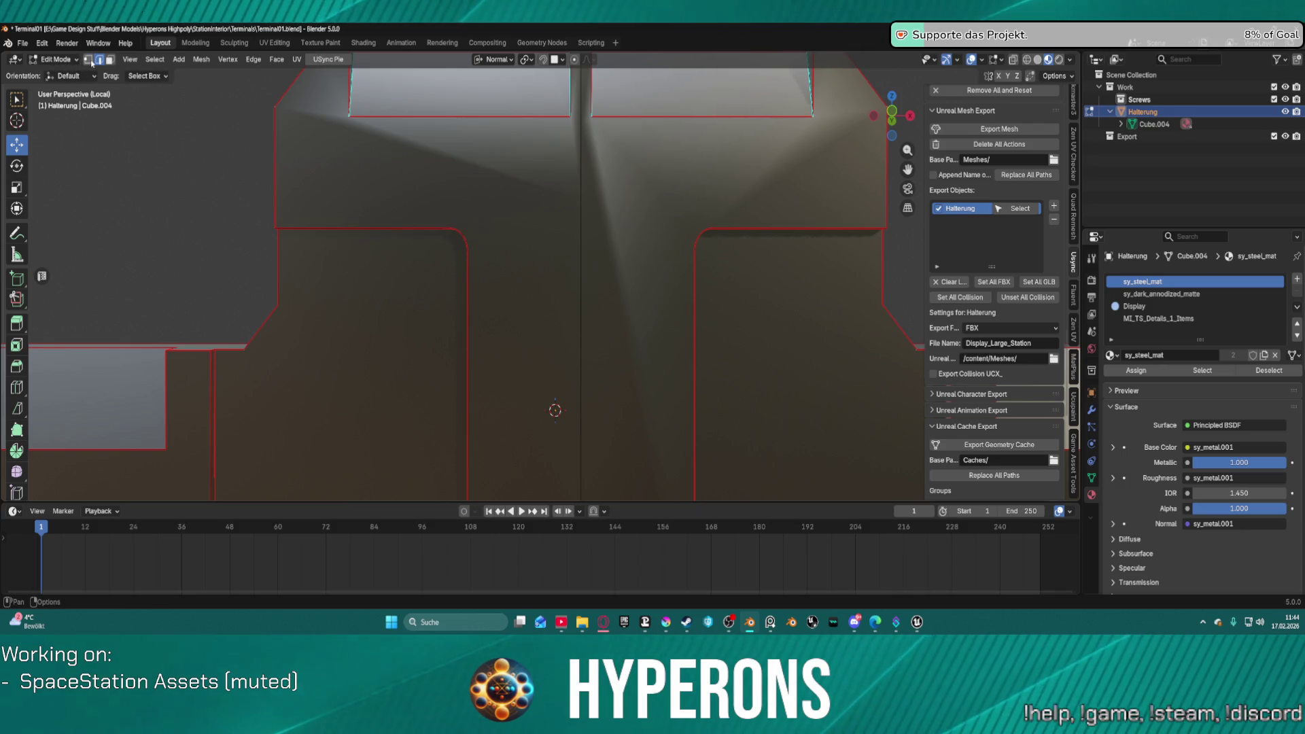
scroll(525, 227, up, 2)
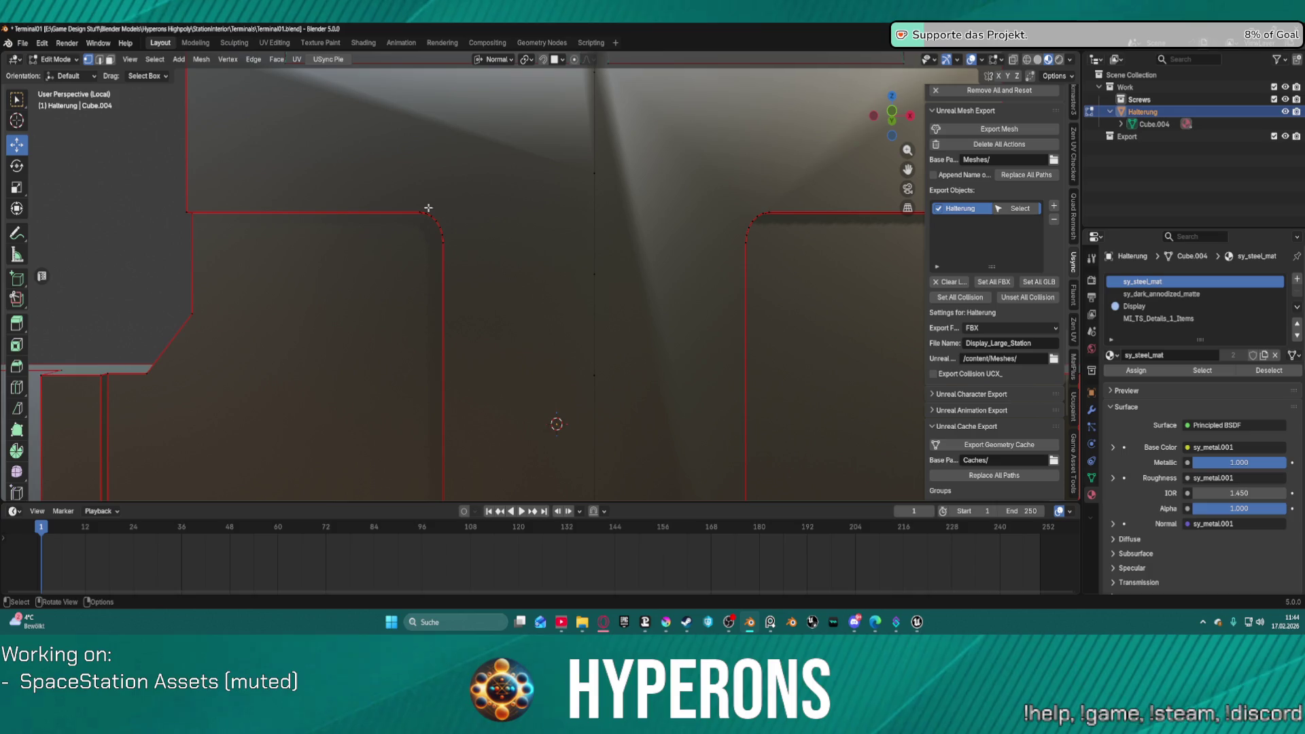
click(417, 213)
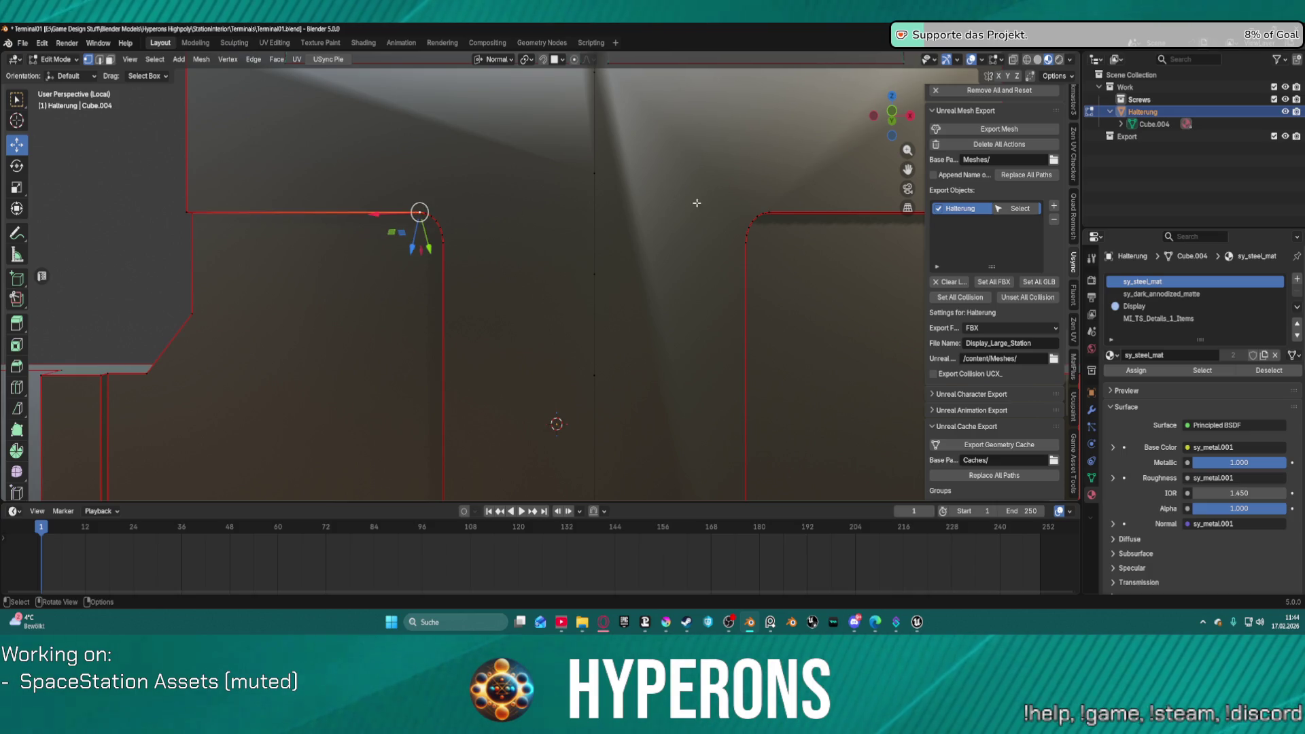
shift+click(769, 213)
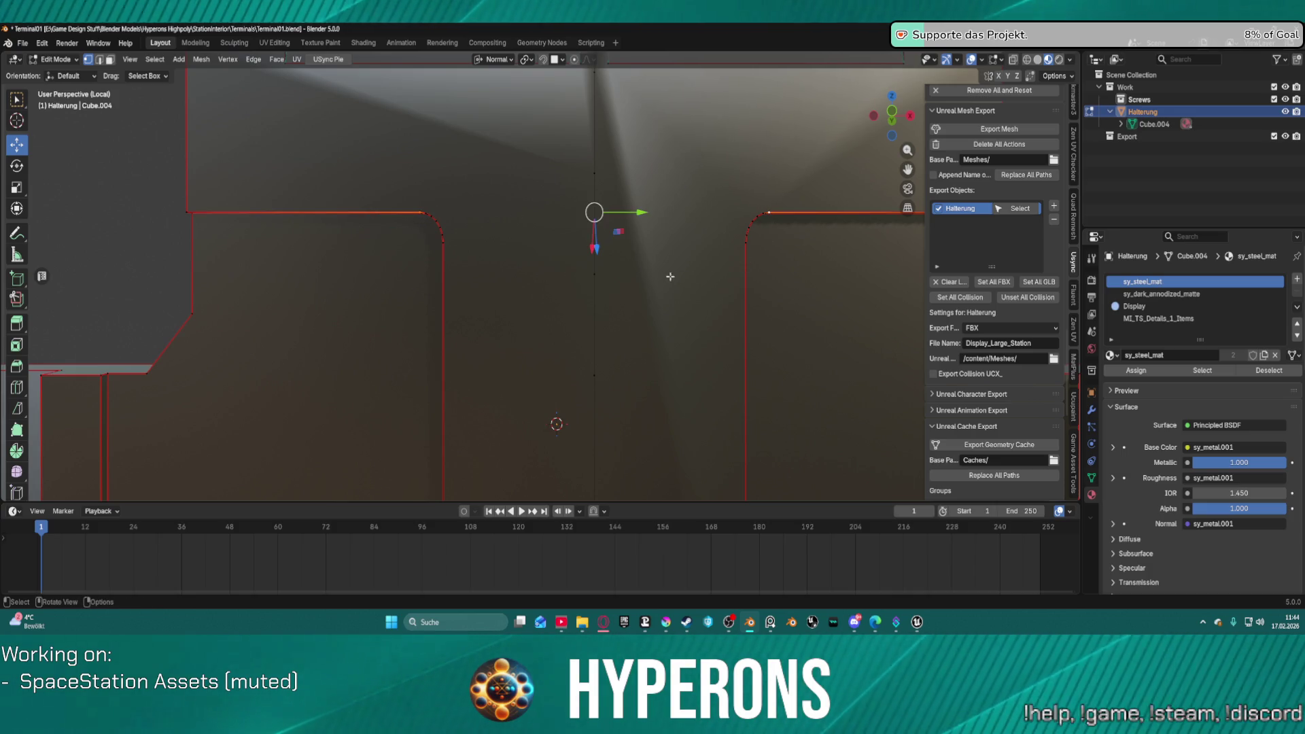
key(f)
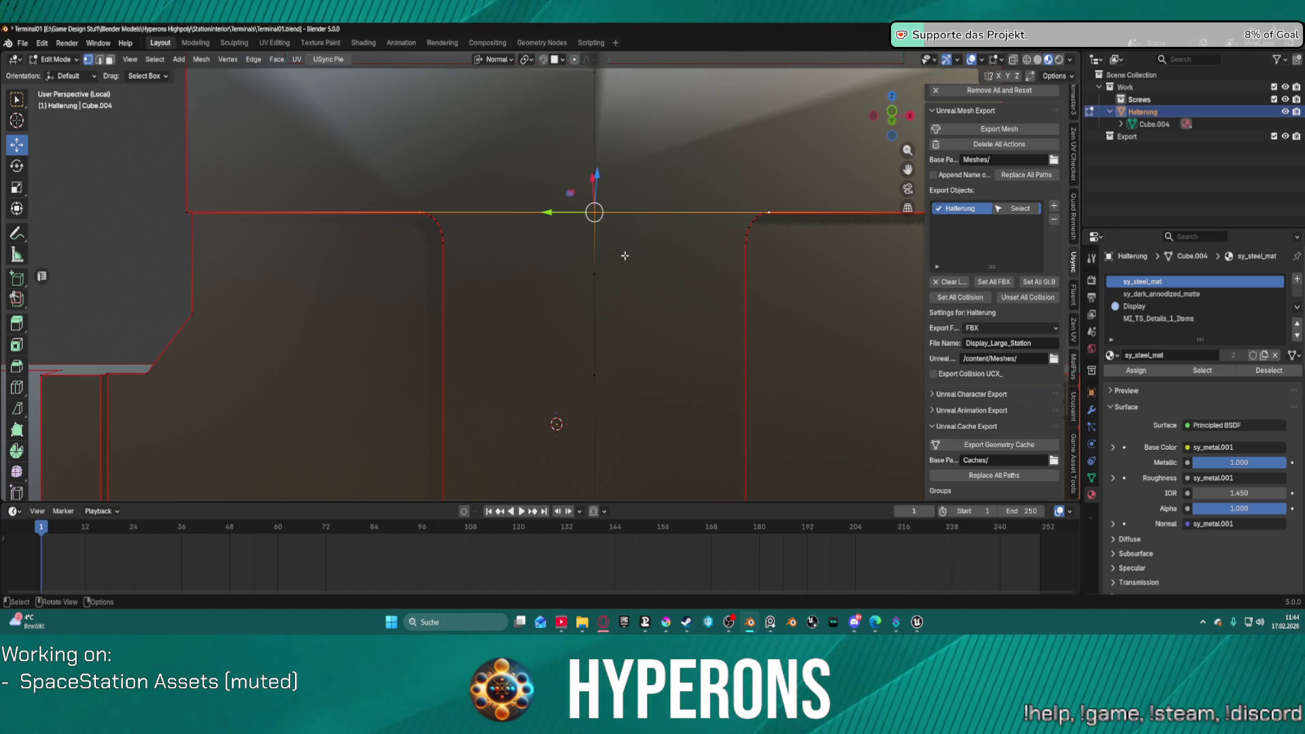
click(648, 248)
Step: Zoom around the finished Halterung bracket, then switch over to Unreal Engine
scroll(649, 248, down, 3)
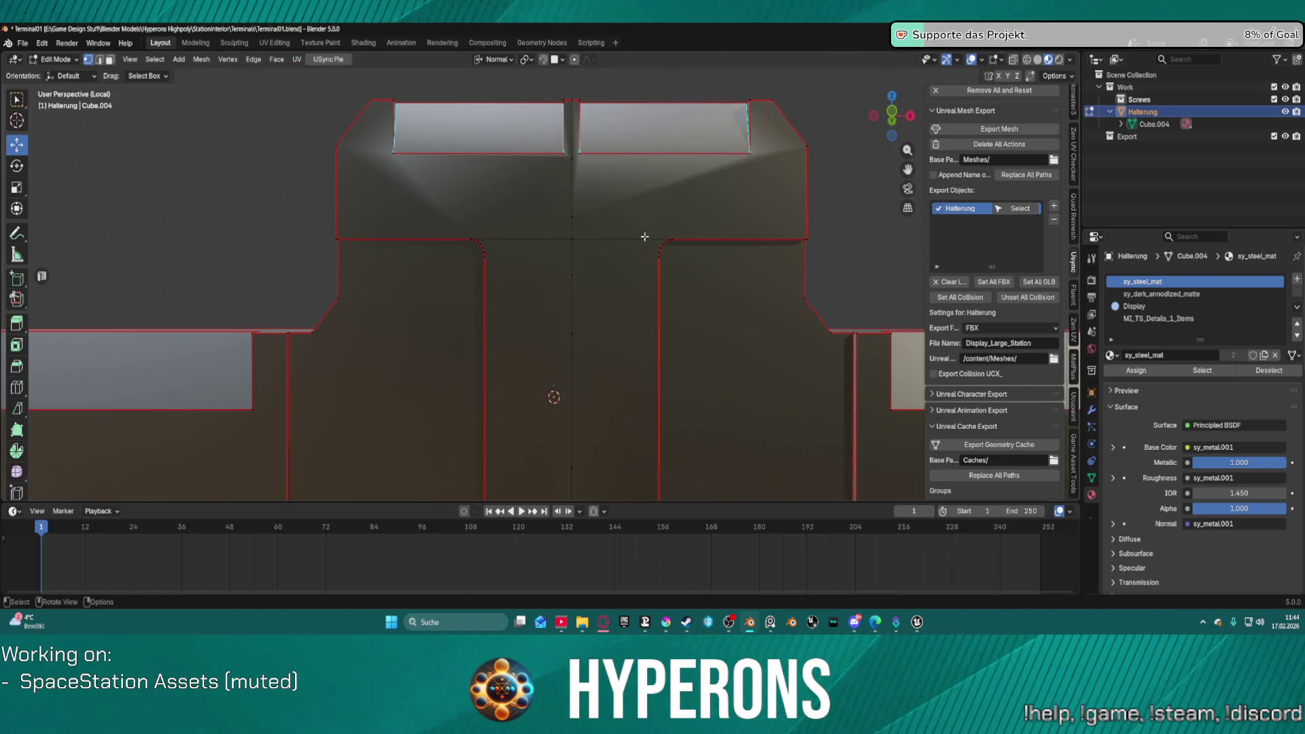
scroll(644, 237, up, 3)
scroll(643, 228, down, 2)
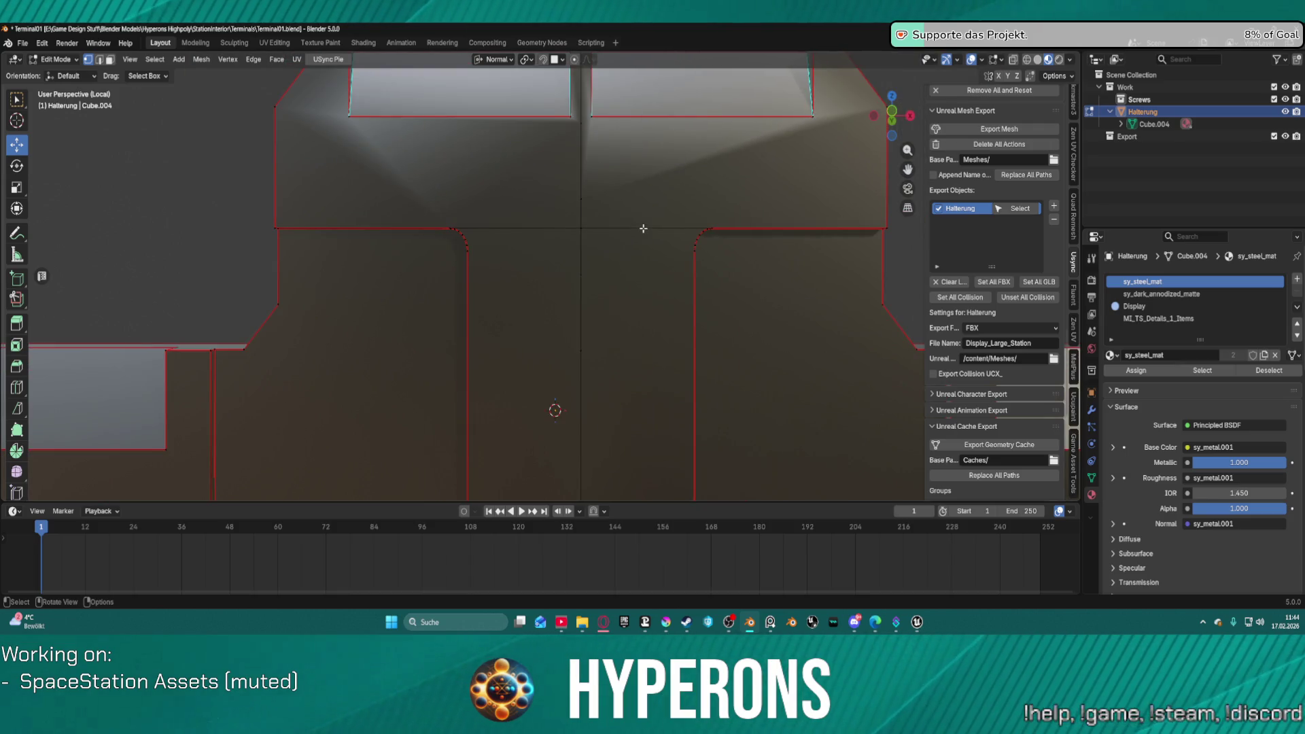
scroll(631, 228, up, 2)
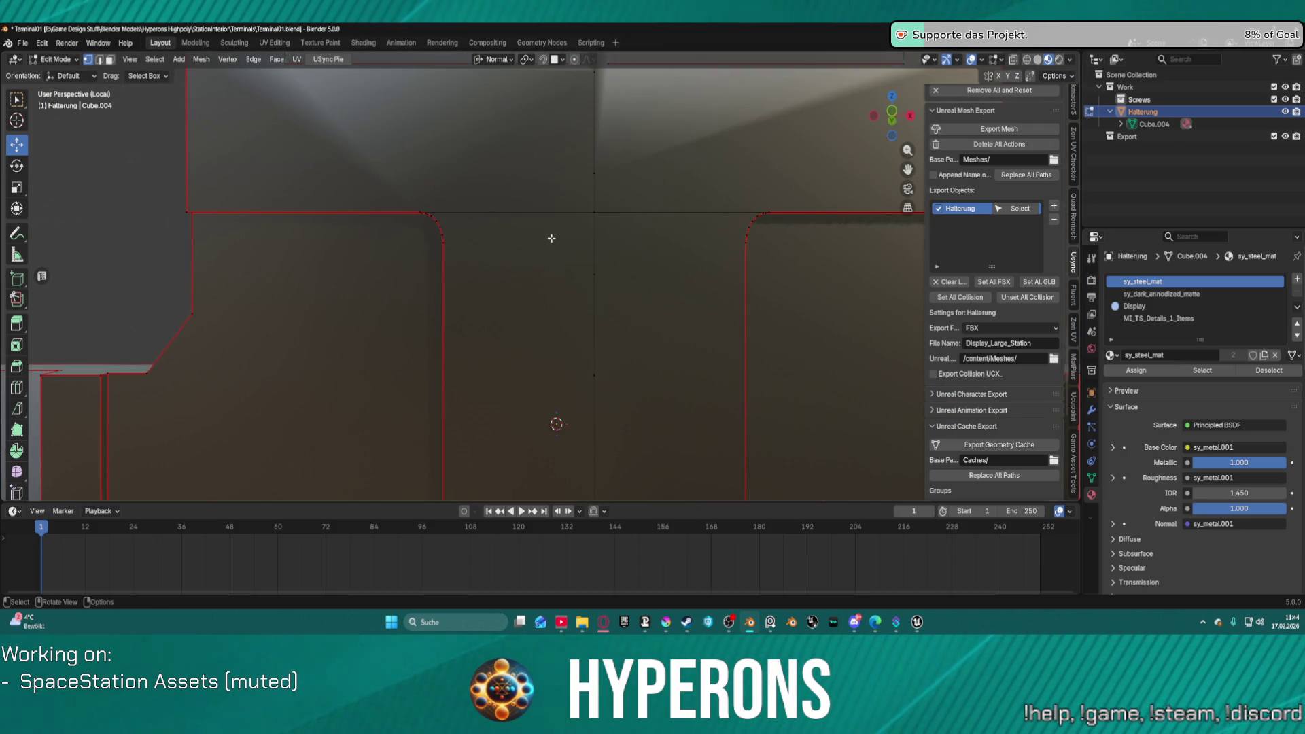
scroll(609, 217, down, 2)
scroll(609, 219, down, 2)
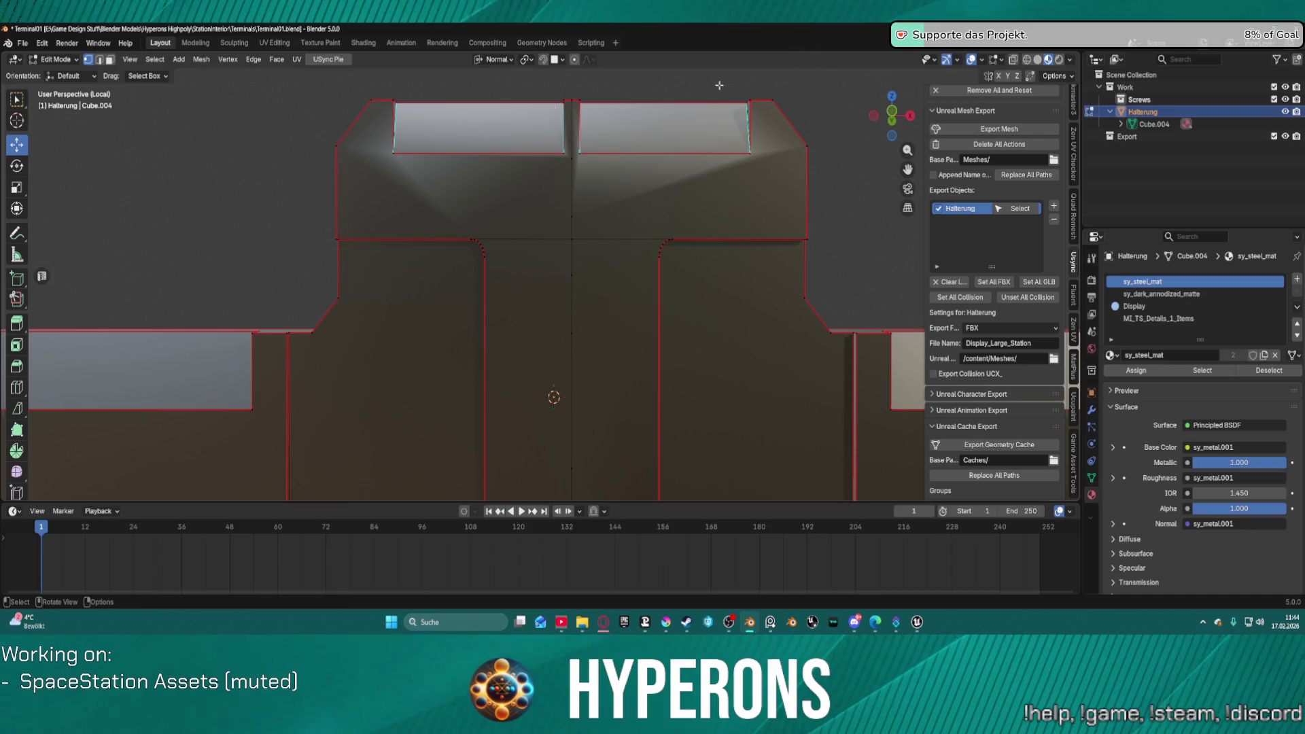
key(alt+Tab)
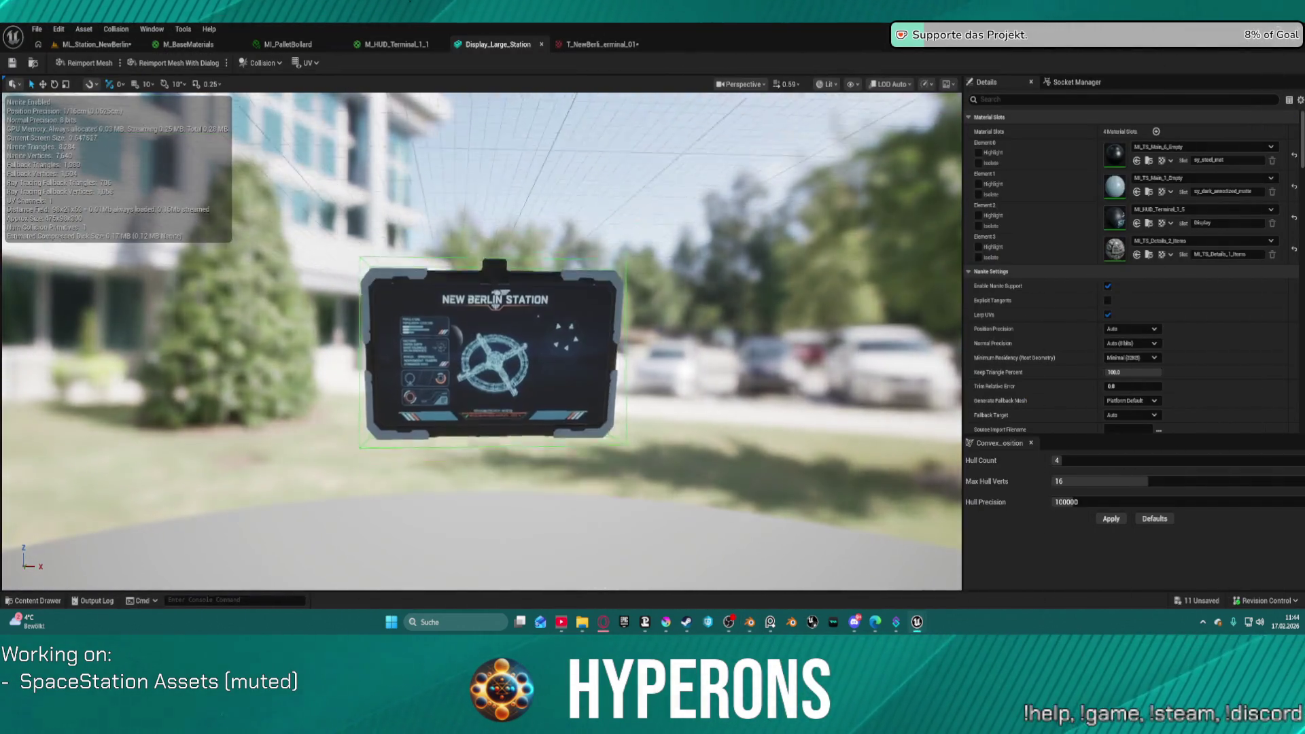
Step: Orbit and frame the Display_Large_Station mesh, then go back to the ML_Station_NewBerlin level
scroll(481, 340, up, 10)
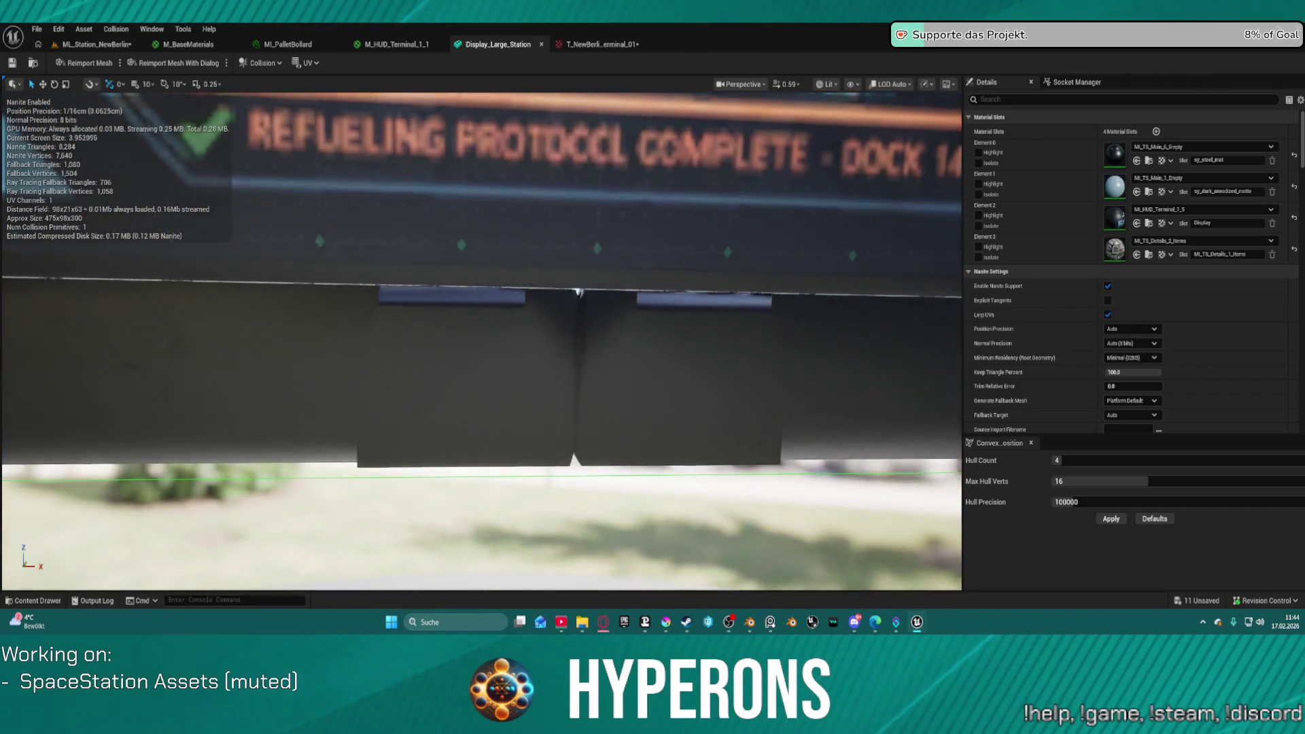
scroll(481, 340, down, 3)
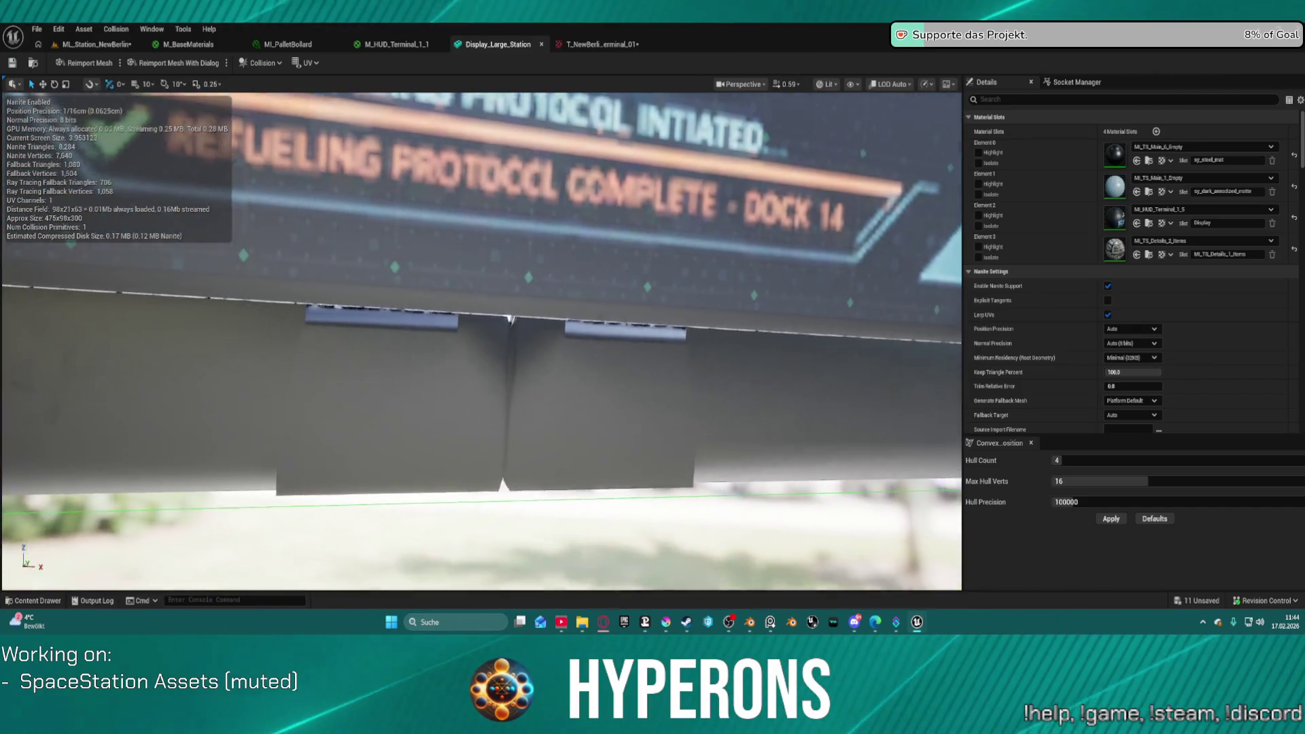
mouse_move(481, 340)
mouse_down()
mouse_move(517, 320)
mouse_move(476, 380)
mouse_move(469, 299)
mouse_move(490, 319)
mouse_move(490, 354)
mouse_move(486, 327)
mouse_move(484, 343)
mouse_move(414, 357)
mouse_move(462, 340)
mouse_move(476, 367)
mouse_move(490, 340)
mouse_up()
key(f)
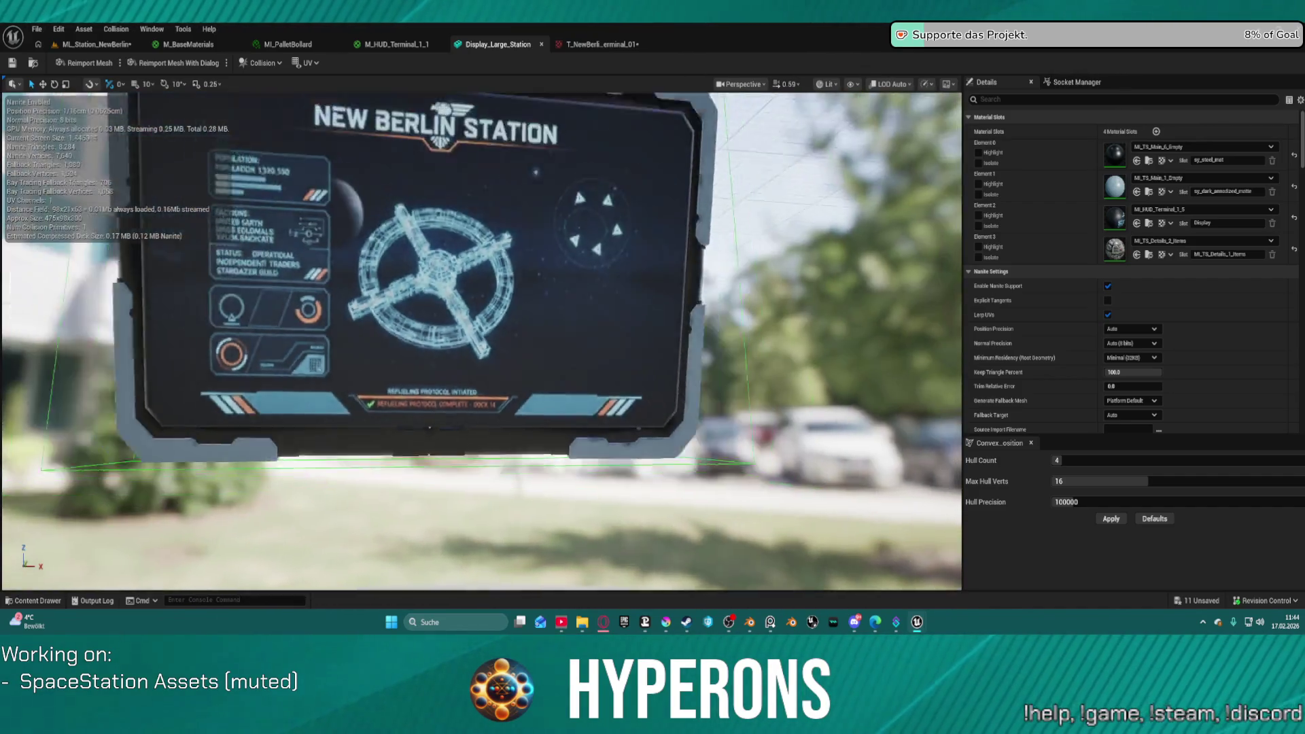
scroll(481, 340, down, 2)
scroll(481, 340, up, 2)
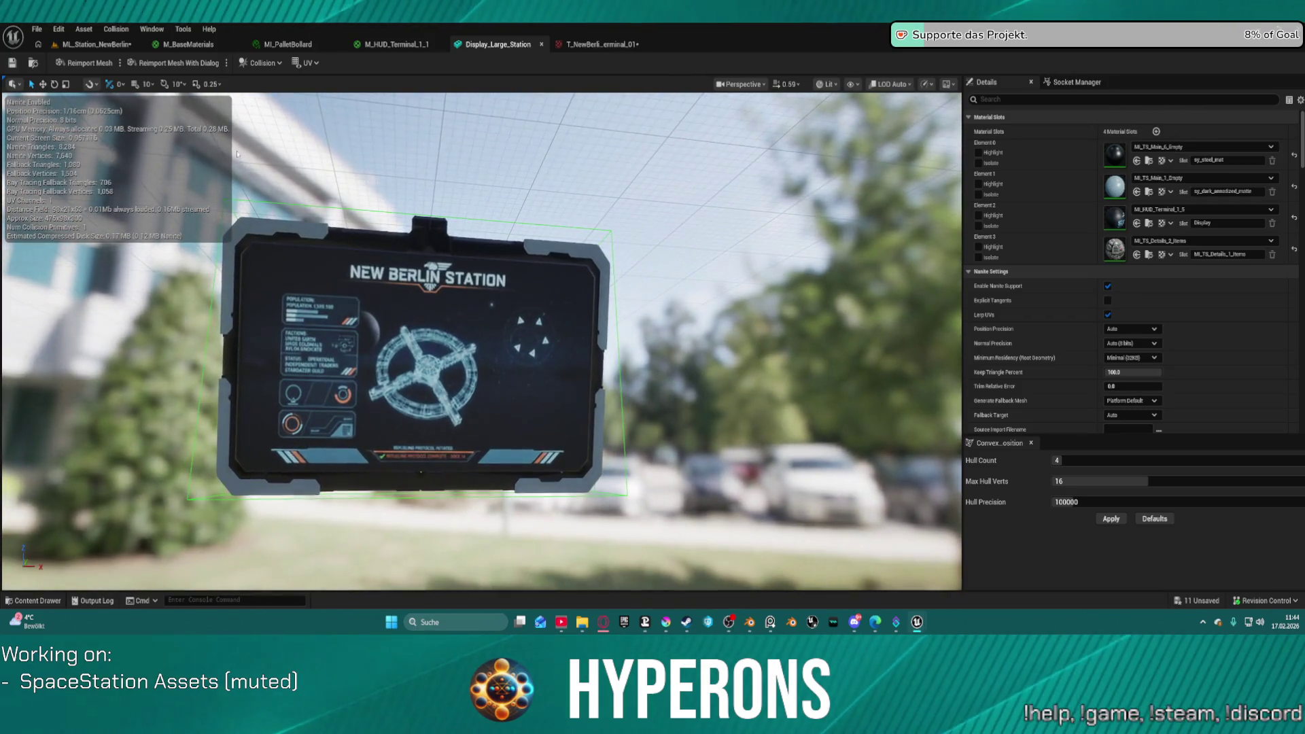
click(99, 46)
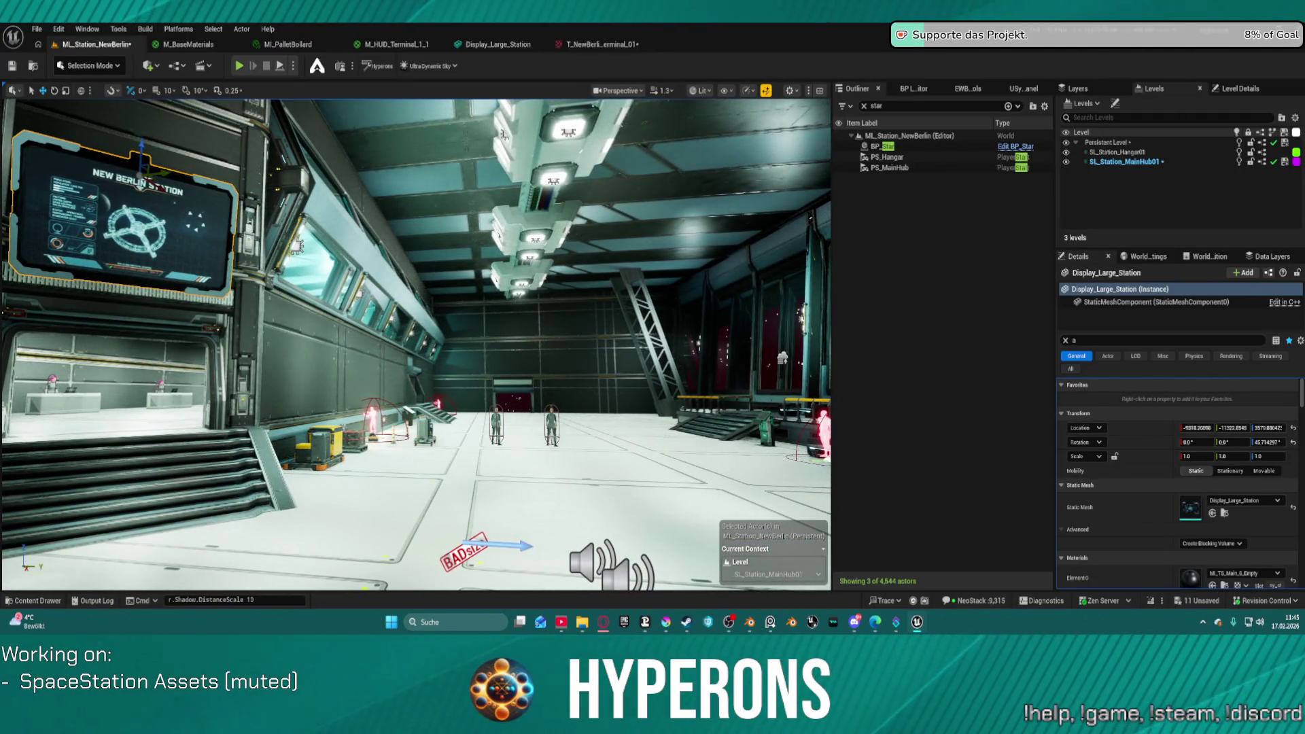
Step: Duplicate the wall display as Display_Large_Station2 and focus on the copy
key(f)
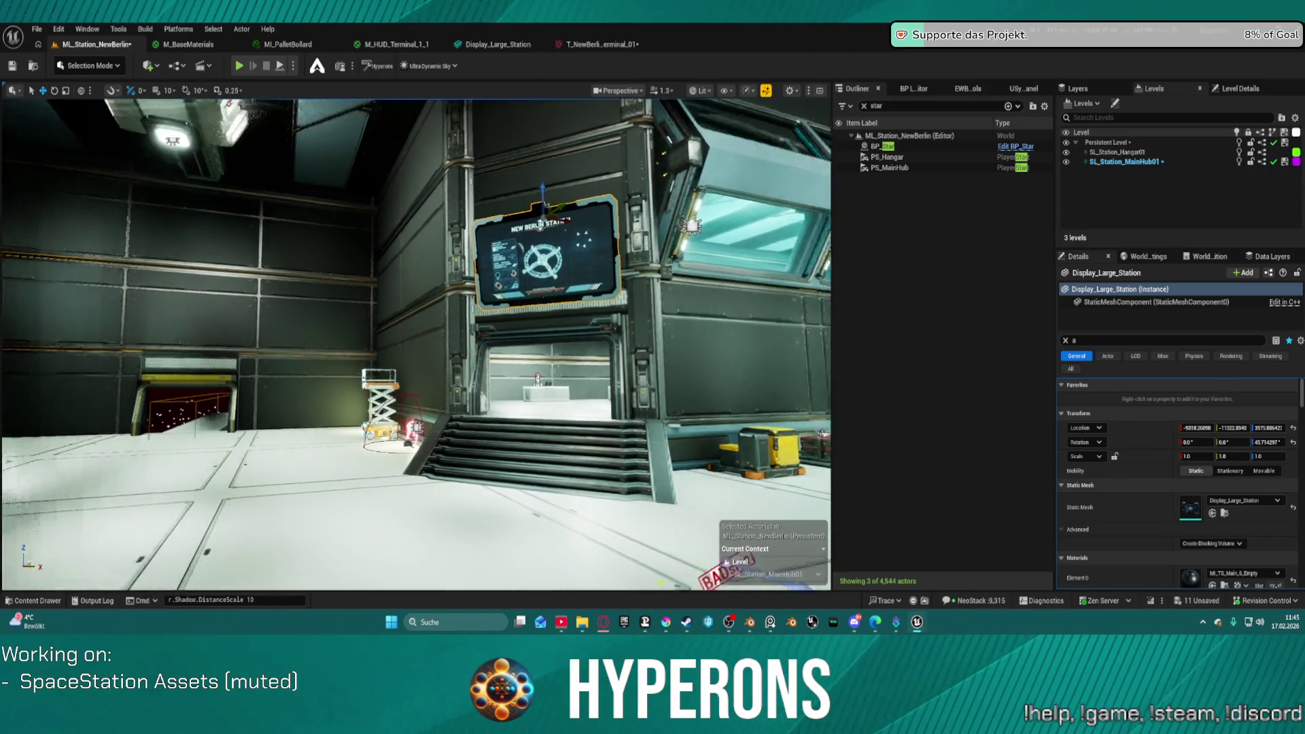
key(f)
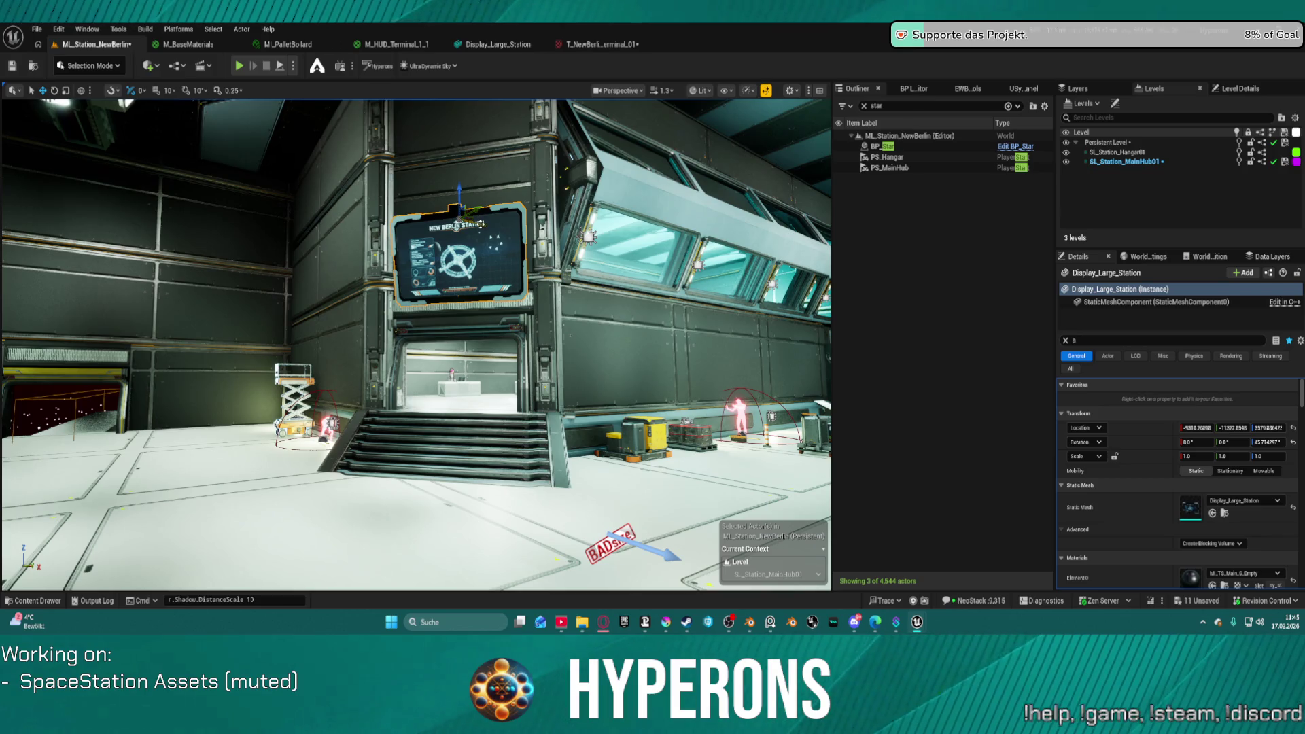
mouse_move(479, 224)
mouse_down()
mouse_move(340, 200)
mouse_move(577, 163)
mouse_move(197, 258)
mouse_move(88, 265)
mouse_move(265, 279)
mouse_move(306, 358)
mouse_up()
scroll(571, 187, down, 5)
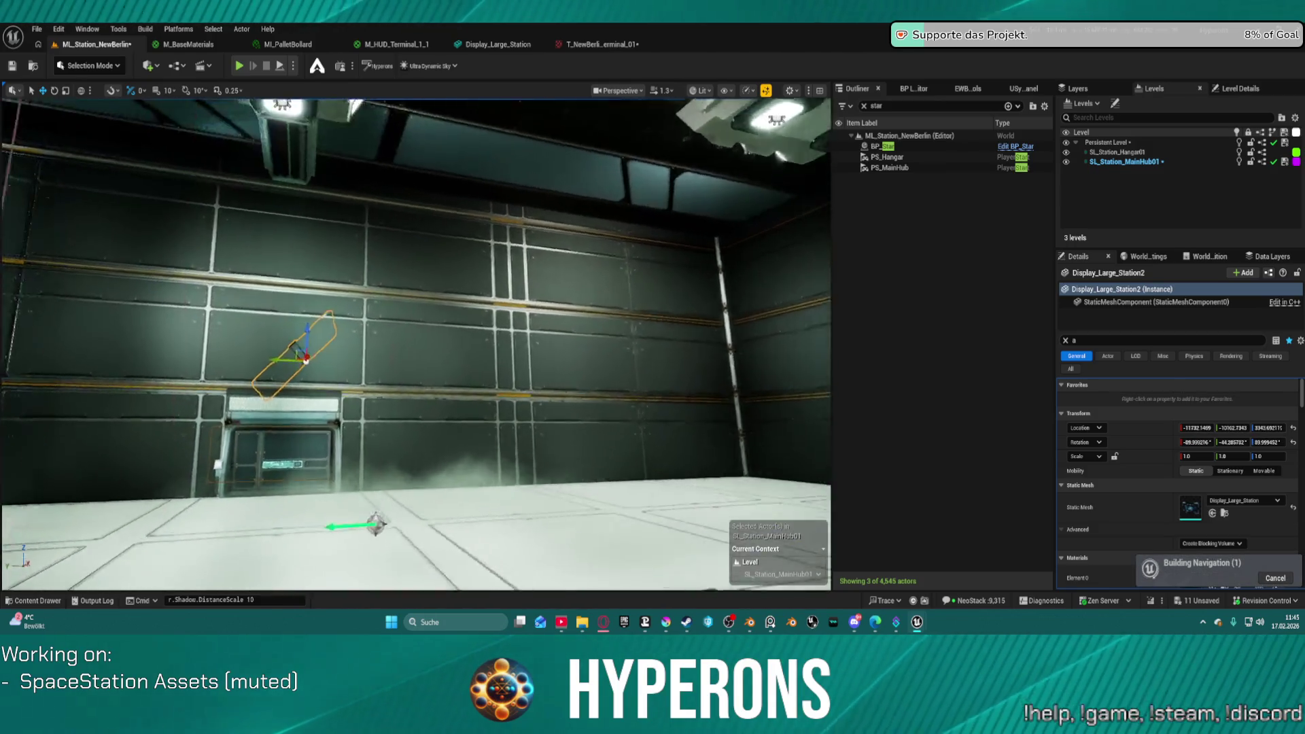
key(f)
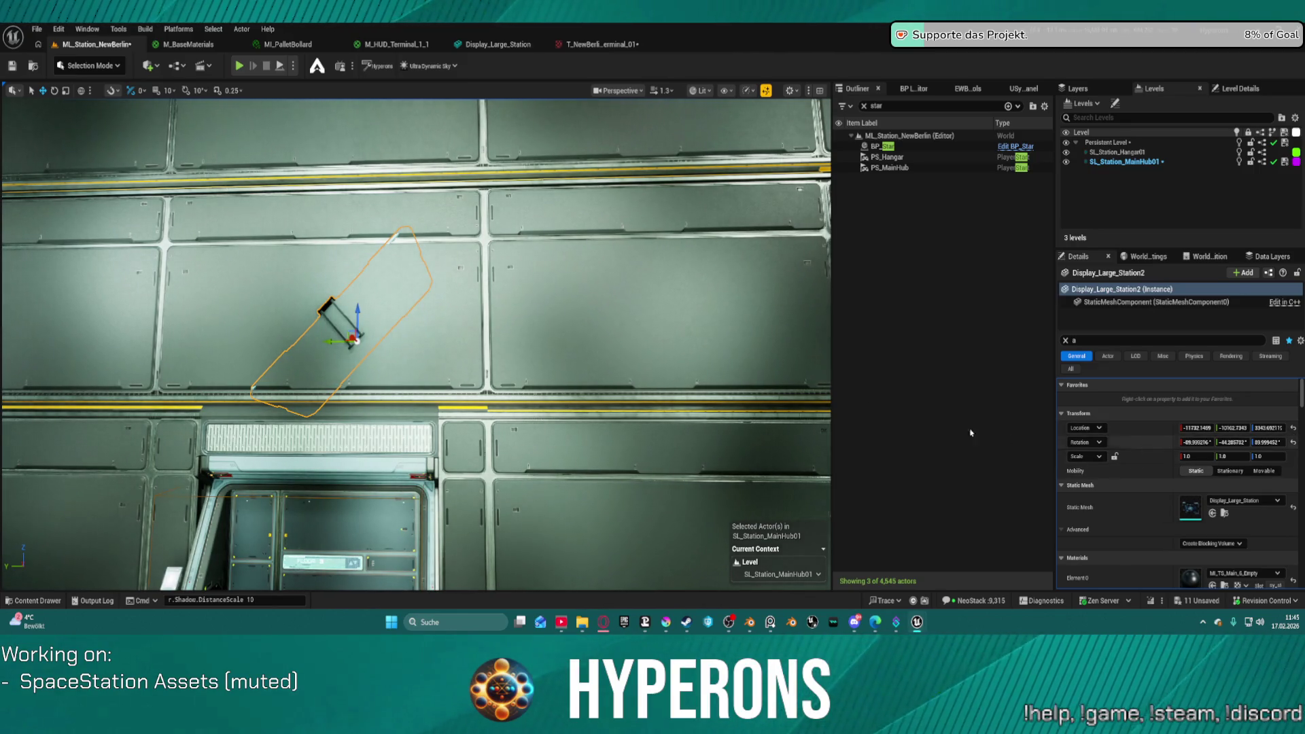
Step: Move the copy to the other wall, turn it outward, raise it, and centre it above the doorway
drag(358, 342, 317, 361)
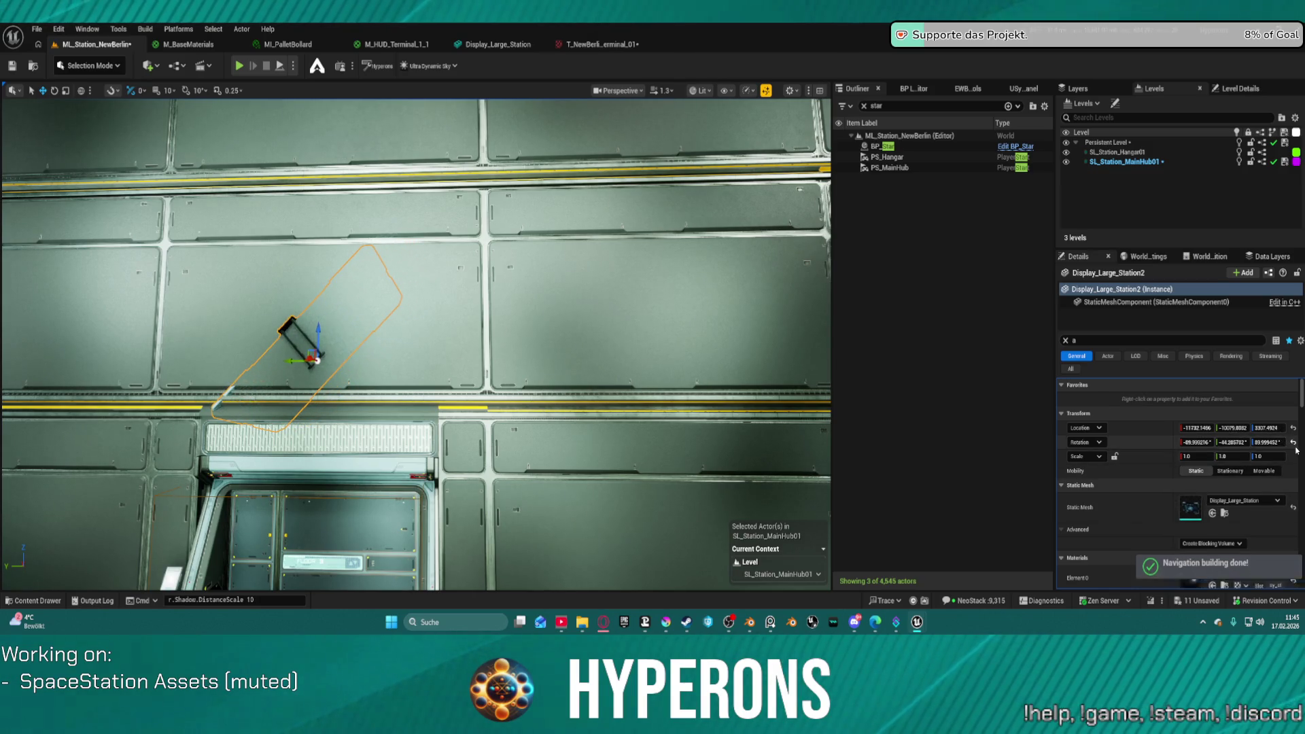
key(e)
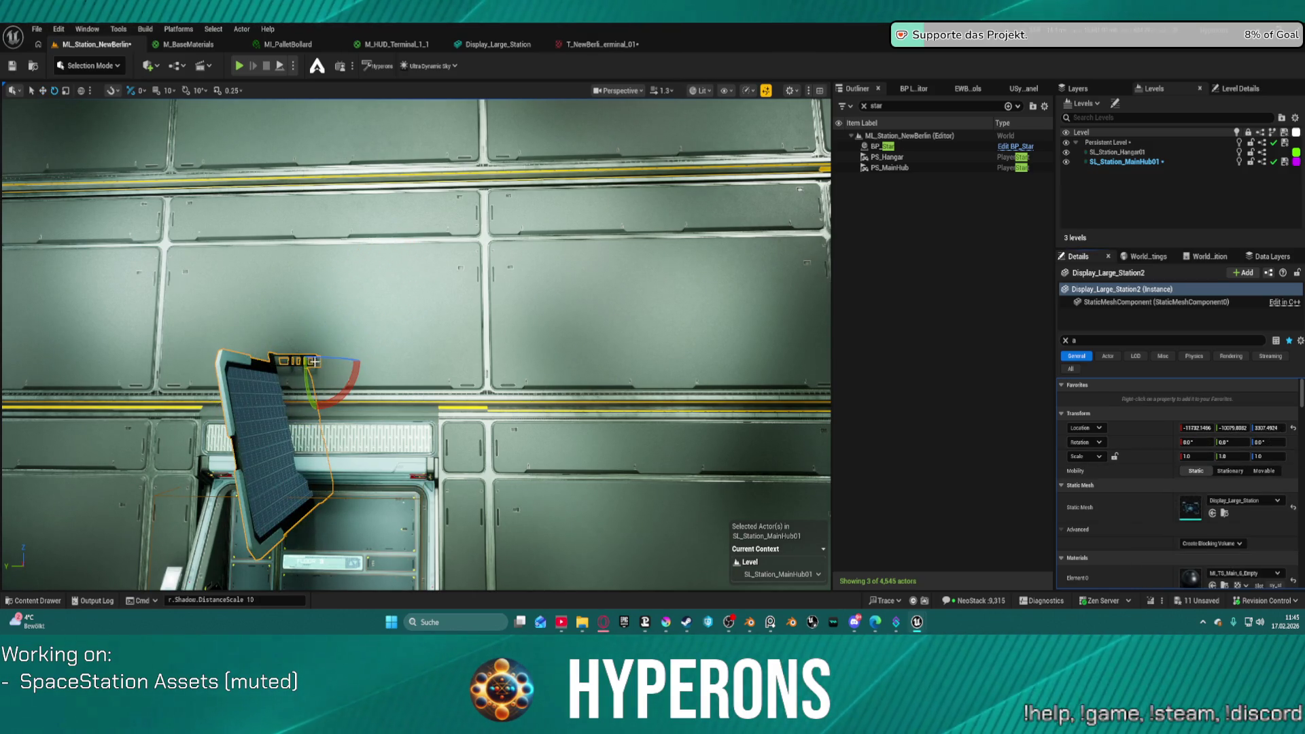
mouse_move(312, 373)
mouse_down()
mouse_move(370, 366)
mouse_move(301, 349)
mouse_move(335, 238)
mouse_move(338, 262)
mouse_up()
key(r)
key(w)
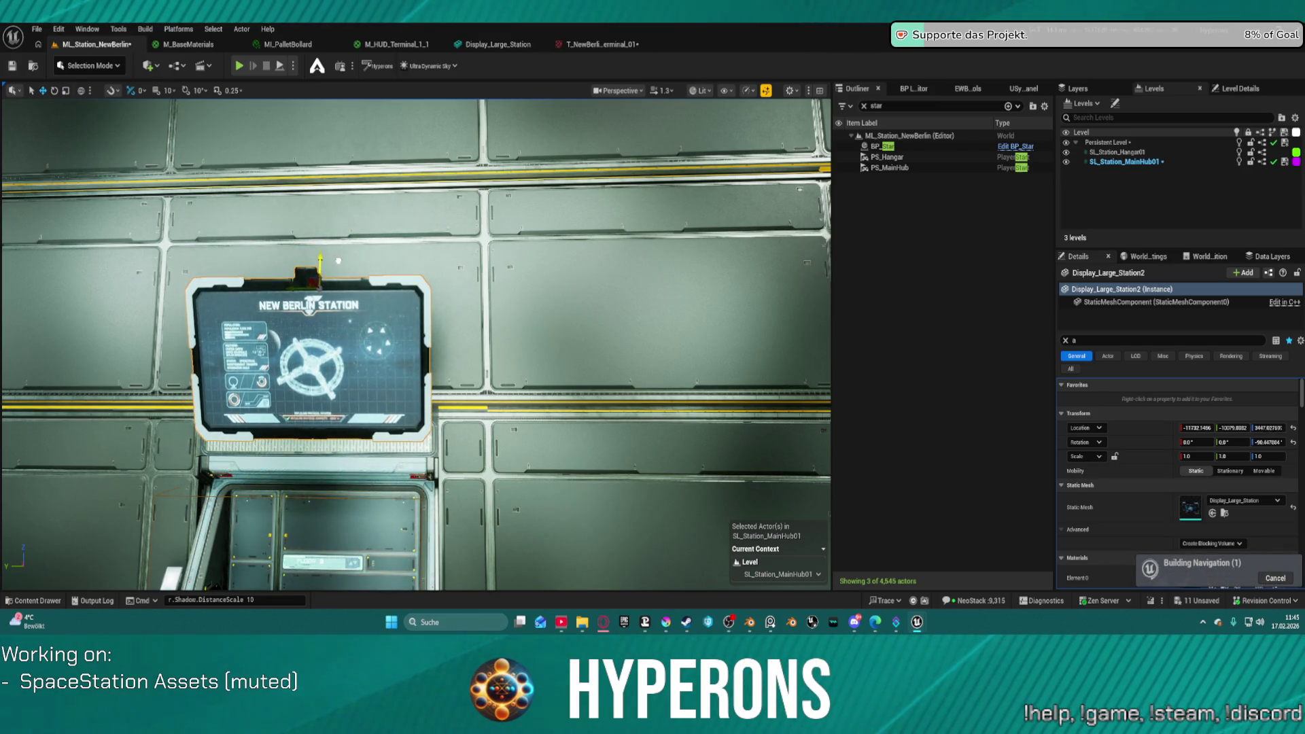
key(w)
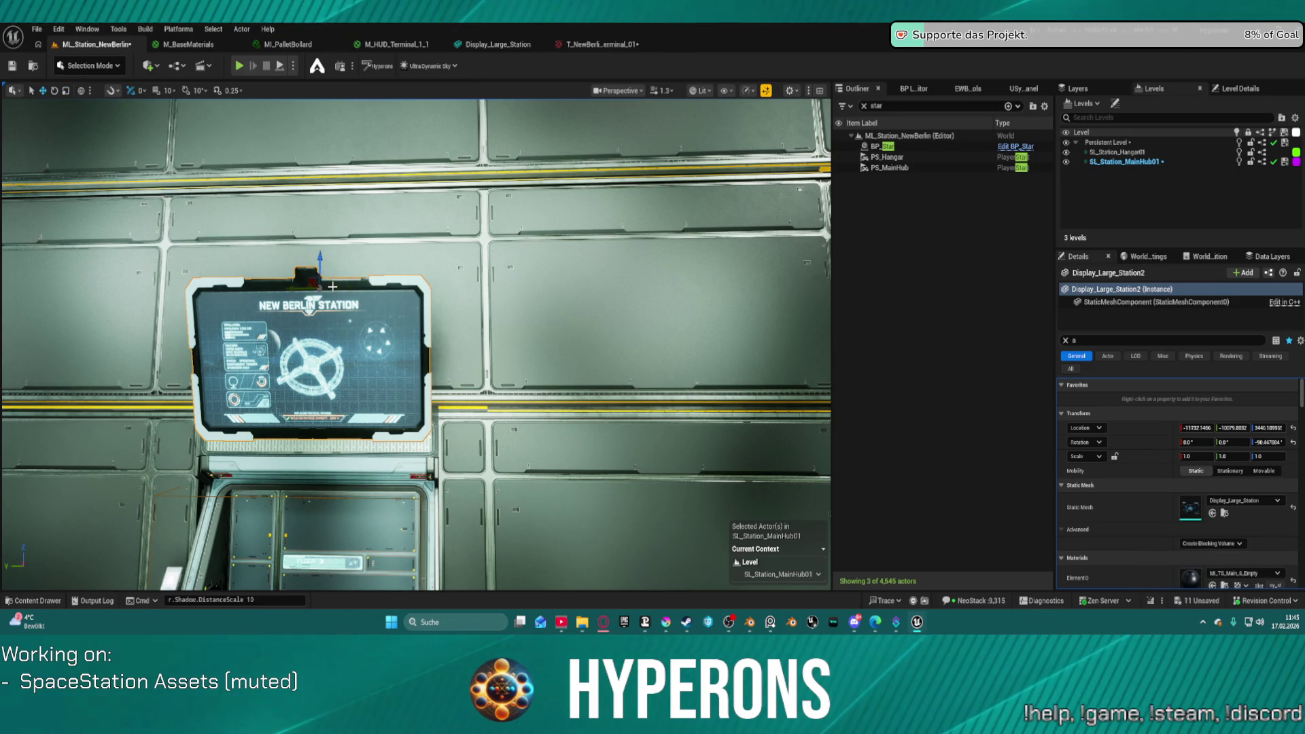
key(Left)
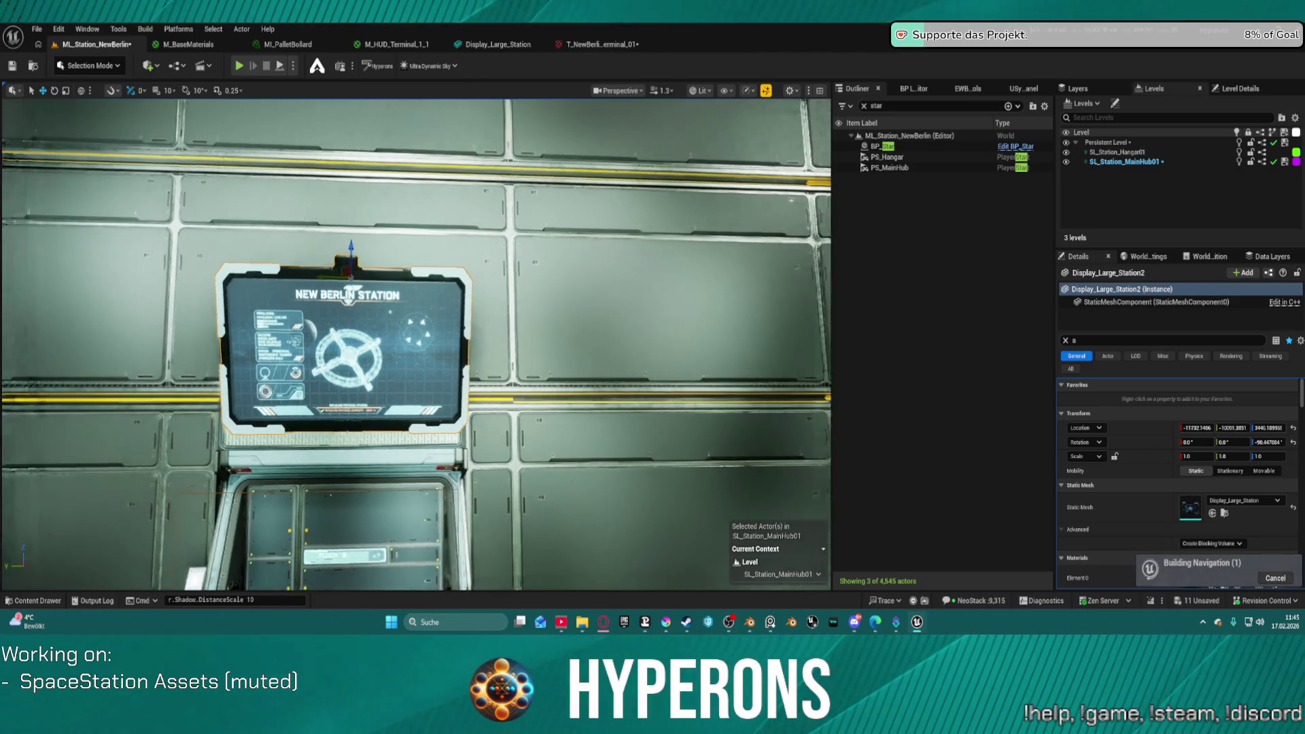
key(Right)
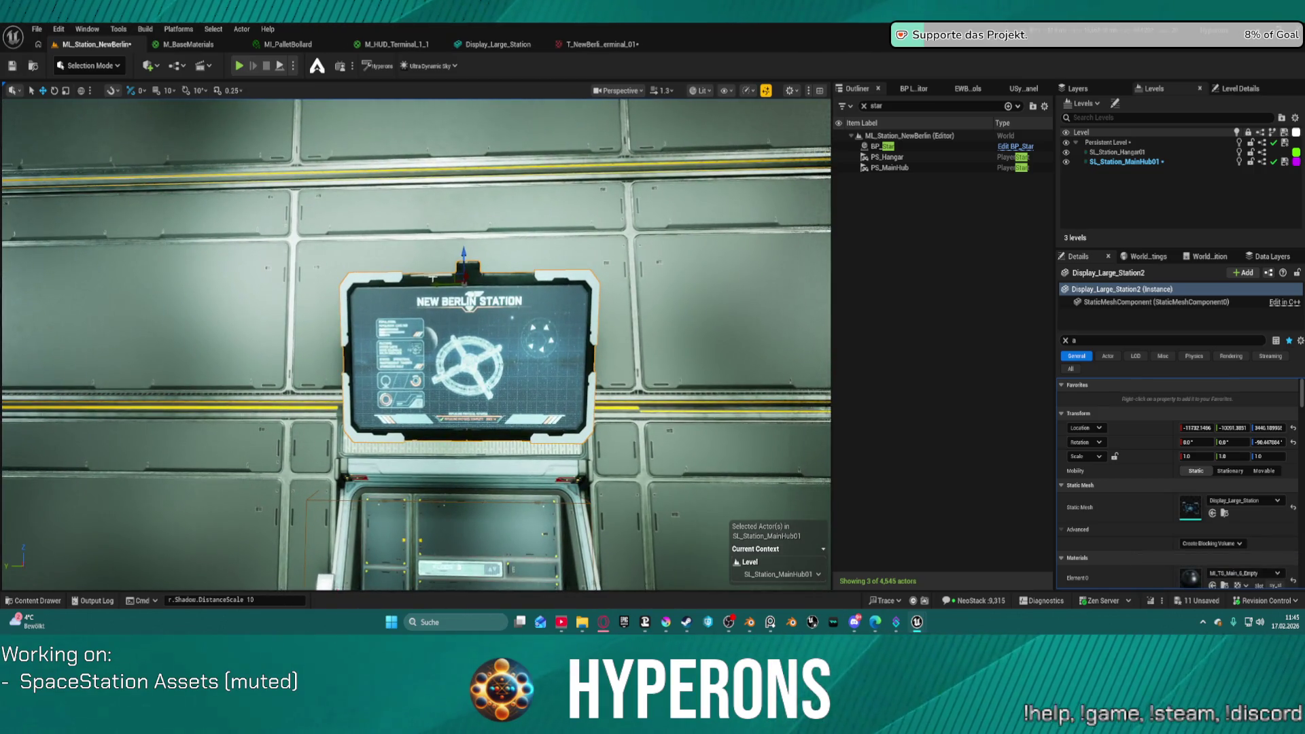
mouse_move(443, 284)
mouse_down()
mouse_move(463, 236)
mouse_move(516, 285)
mouse_move(523, 367)
mouse_up()
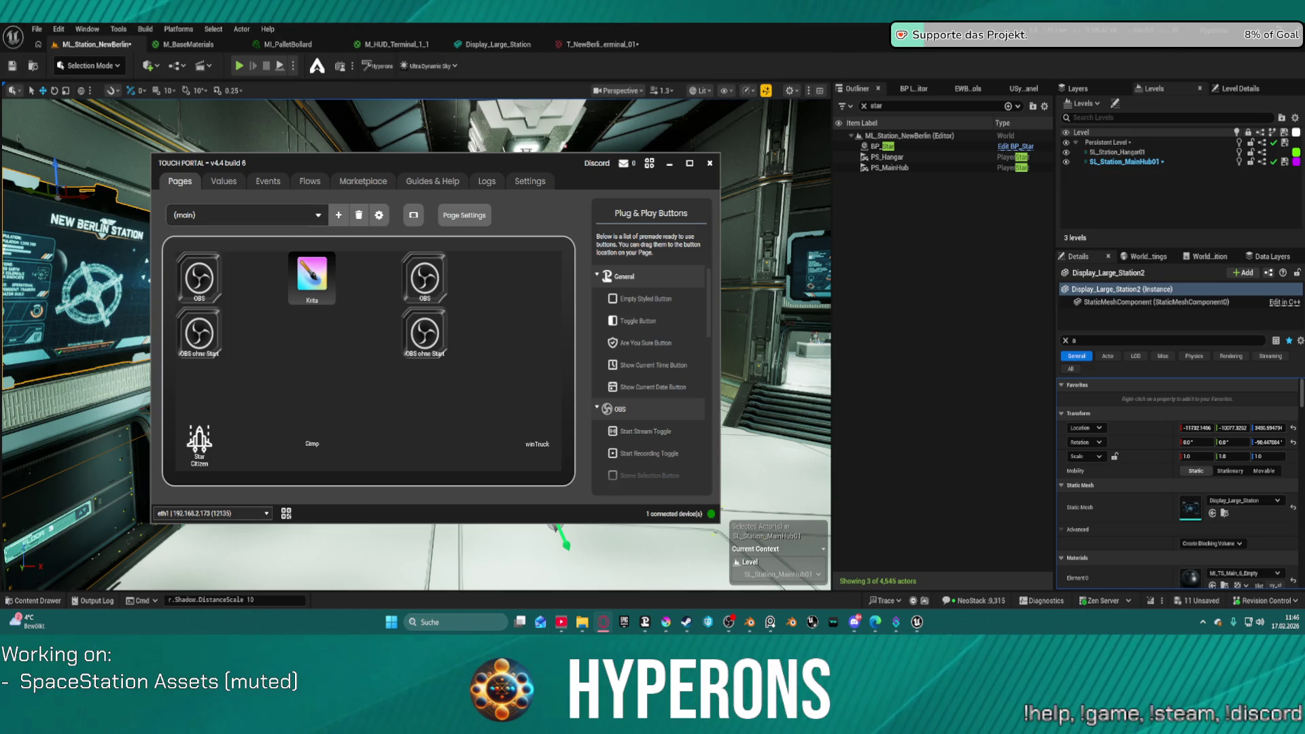
Step: Minimise Touch Portal to bring the ML_Station_NewBerlin hub back into view
click(670, 164)
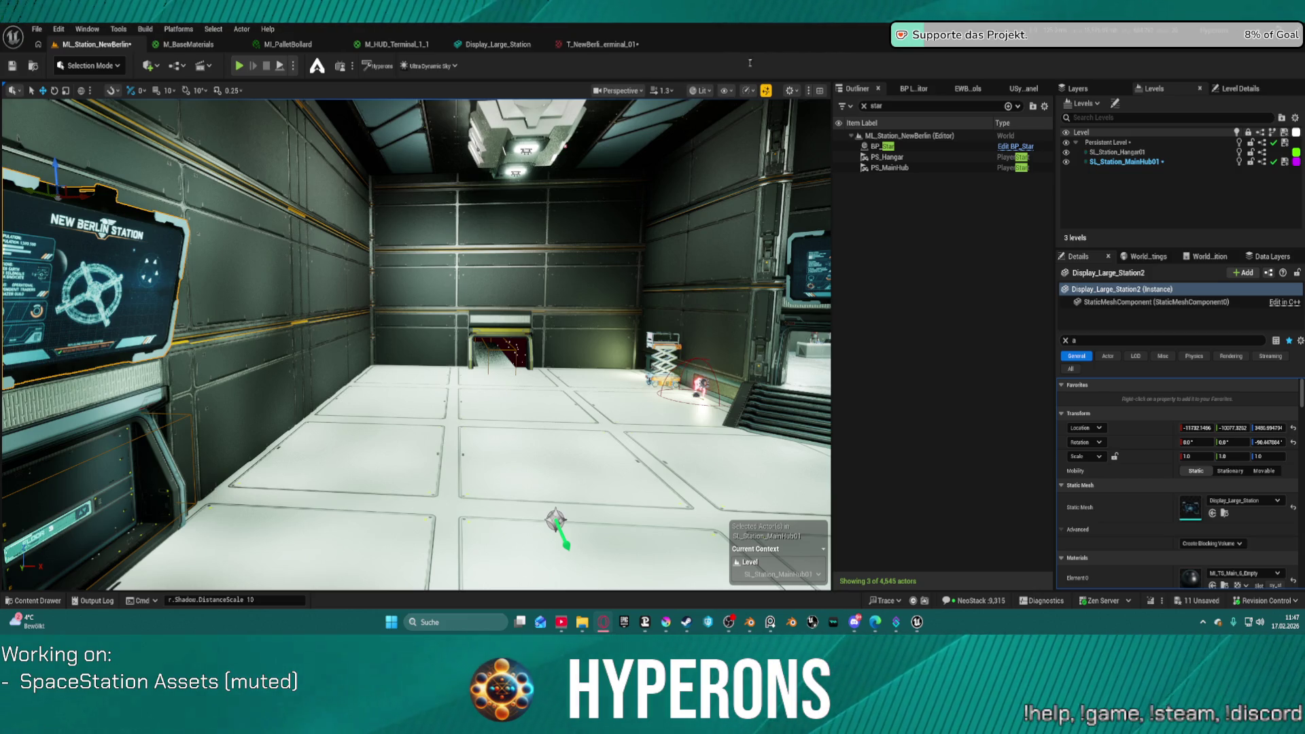
Step: In the terminal texture document, set AI image generation to the Digital Artwork style
mouse_move(666, 622)
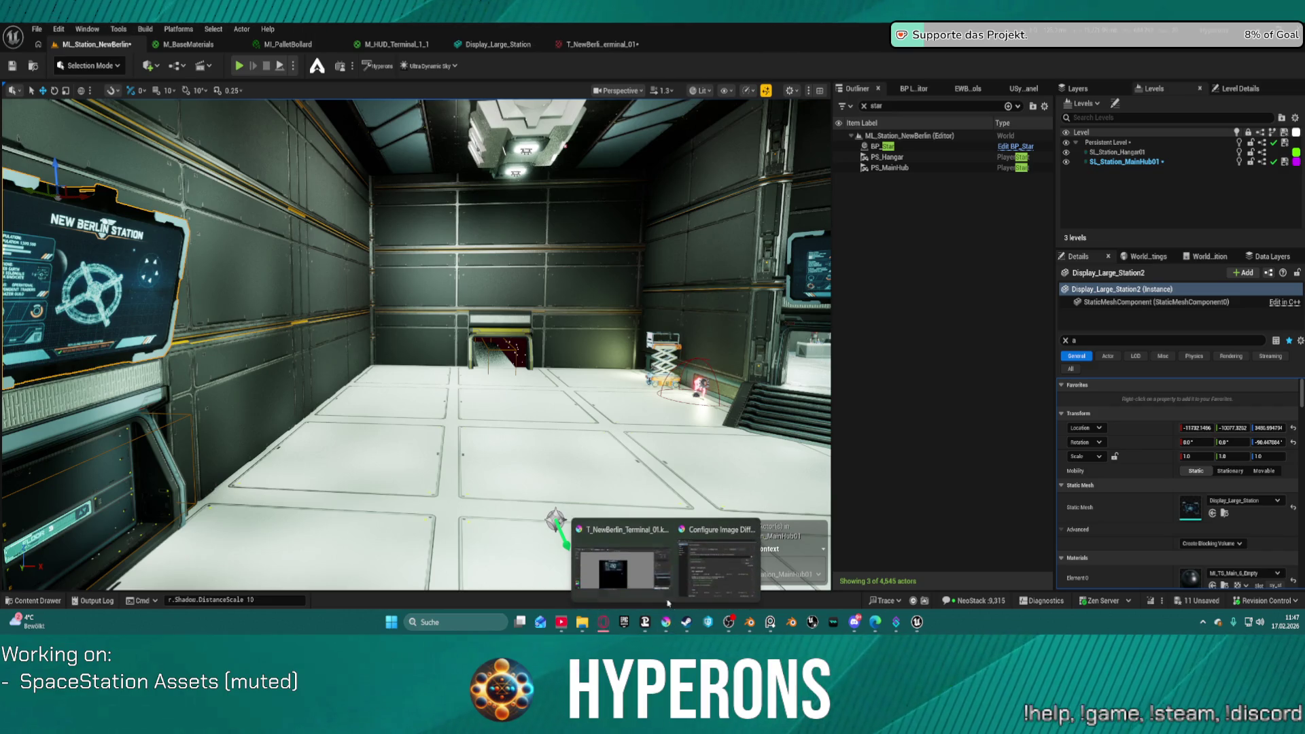
click(663, 584)
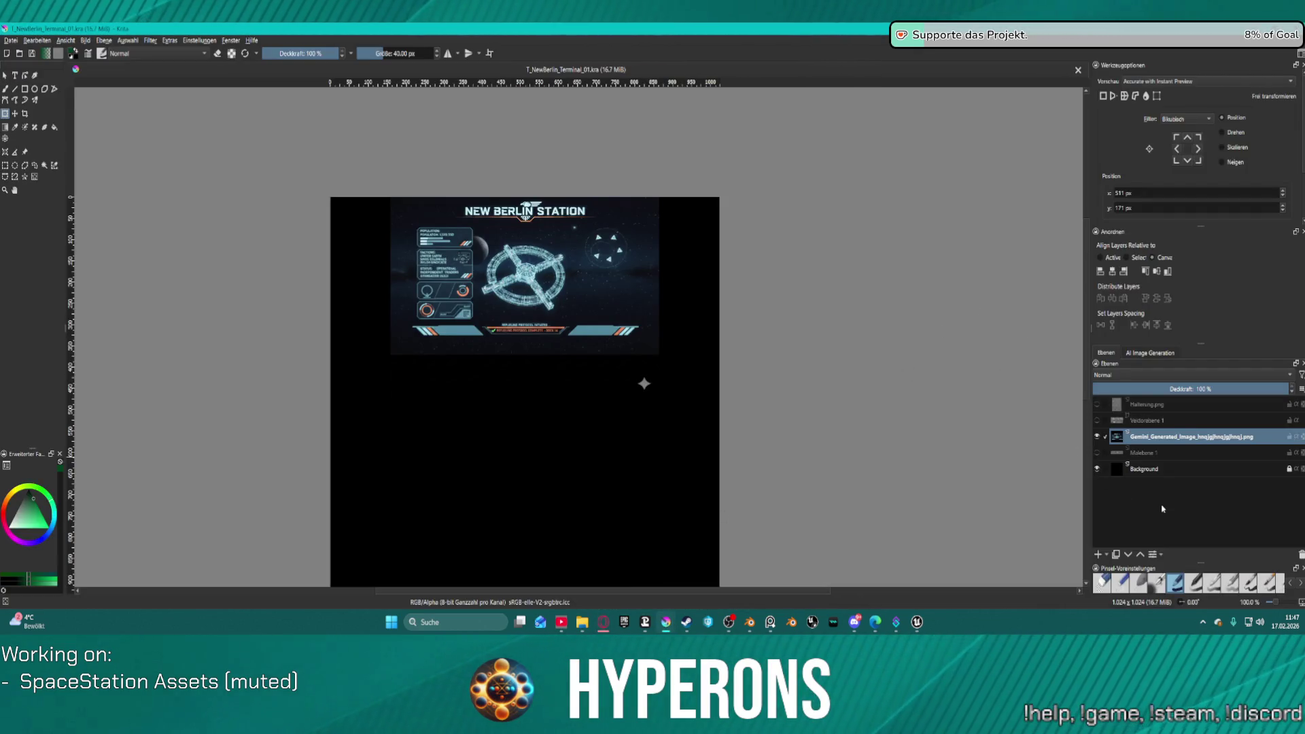
click(1150, 353)
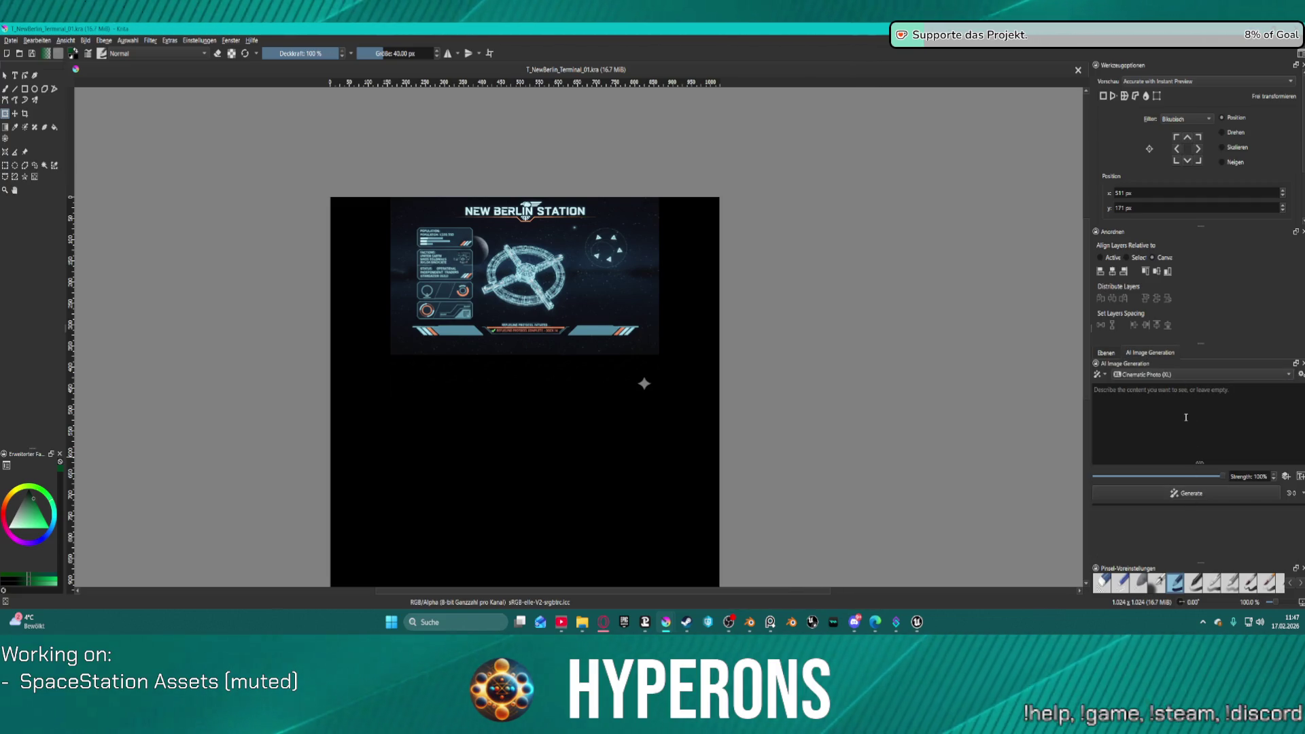
click(1168, 376)
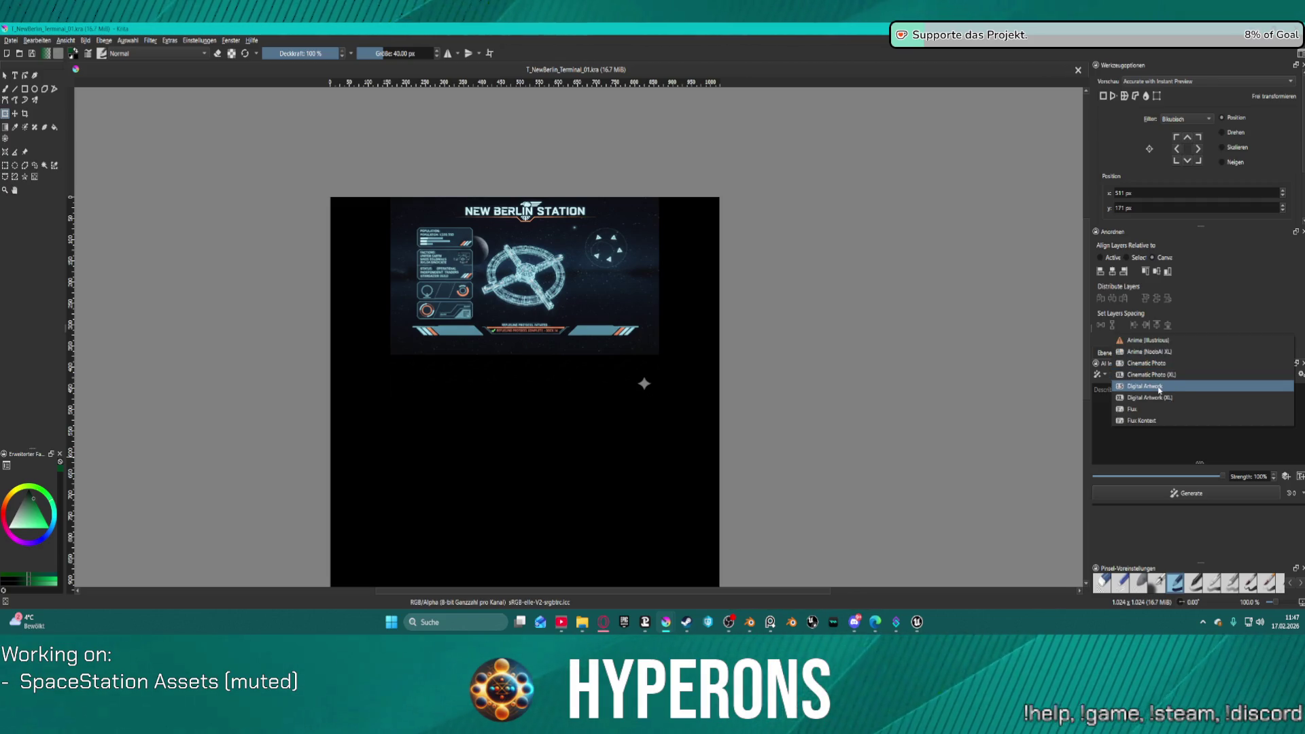
click(1159, 389)
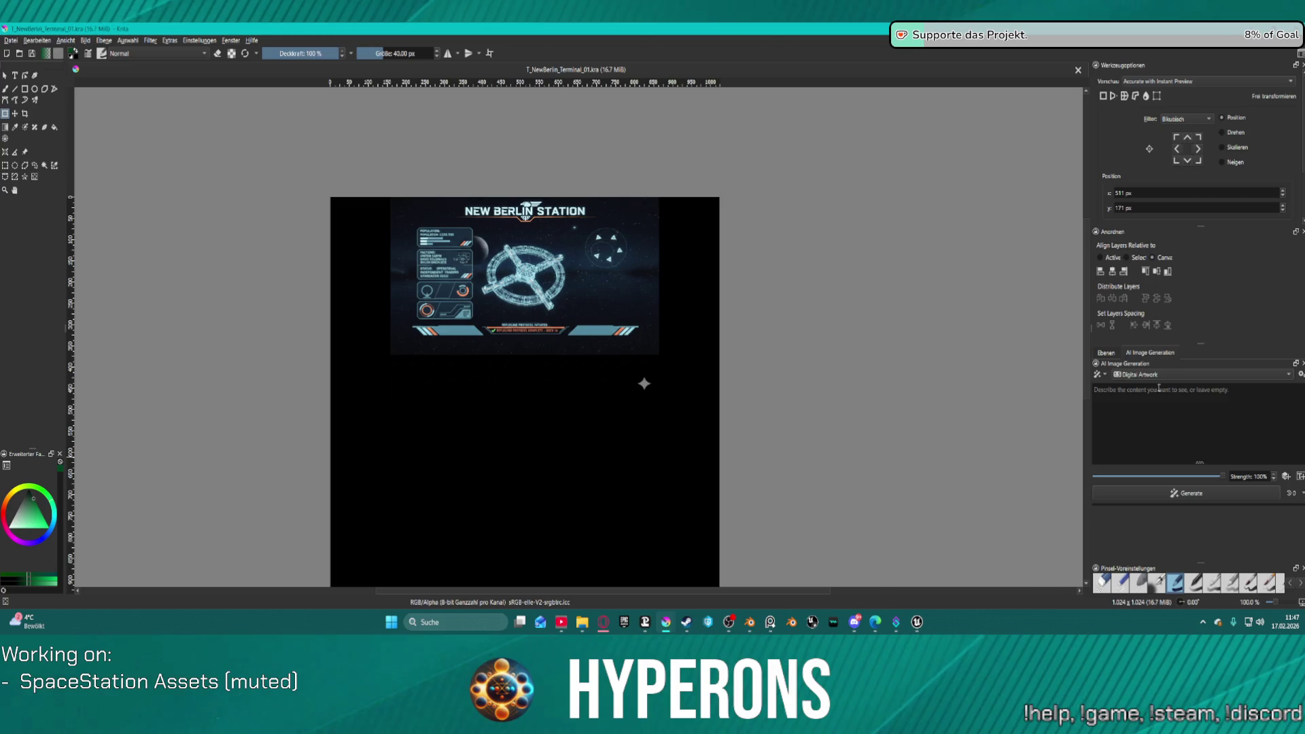
Step: Write the prompt 'werbetafel in futuristischen look, text "to hangar"'
click(1172, 426)
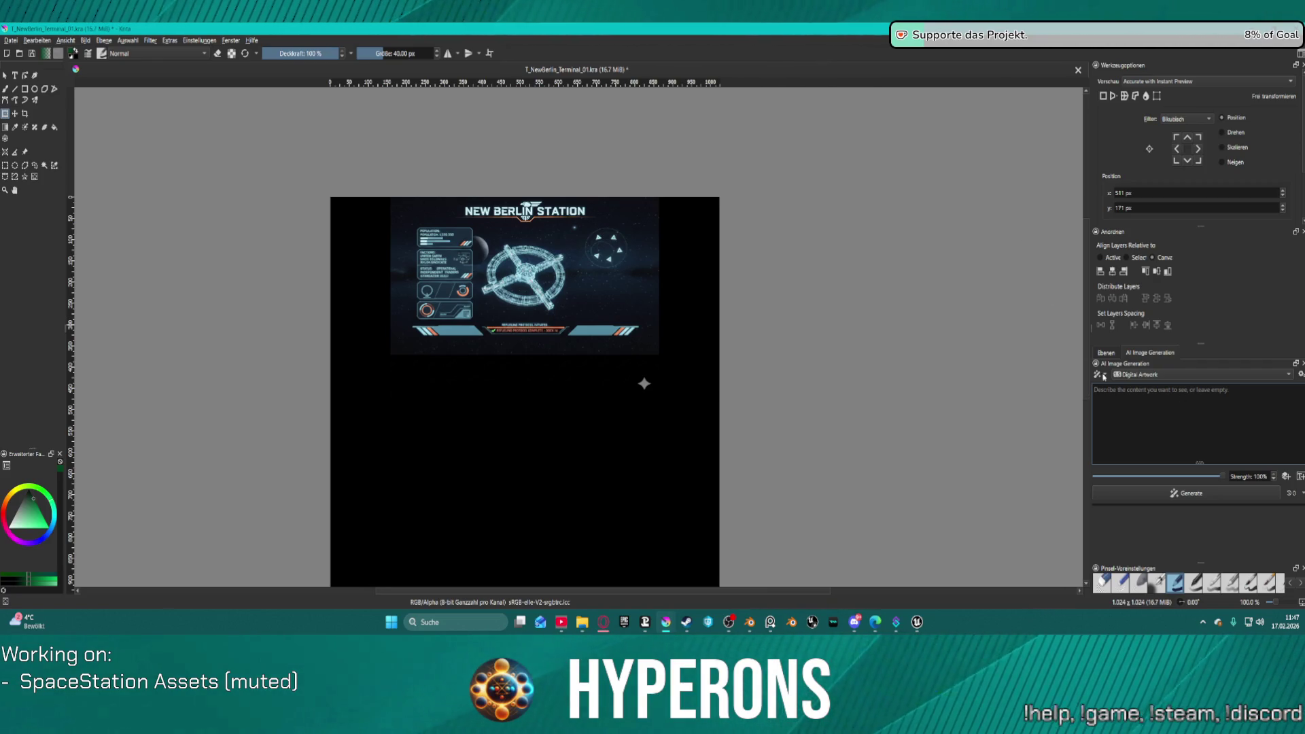
text(w)
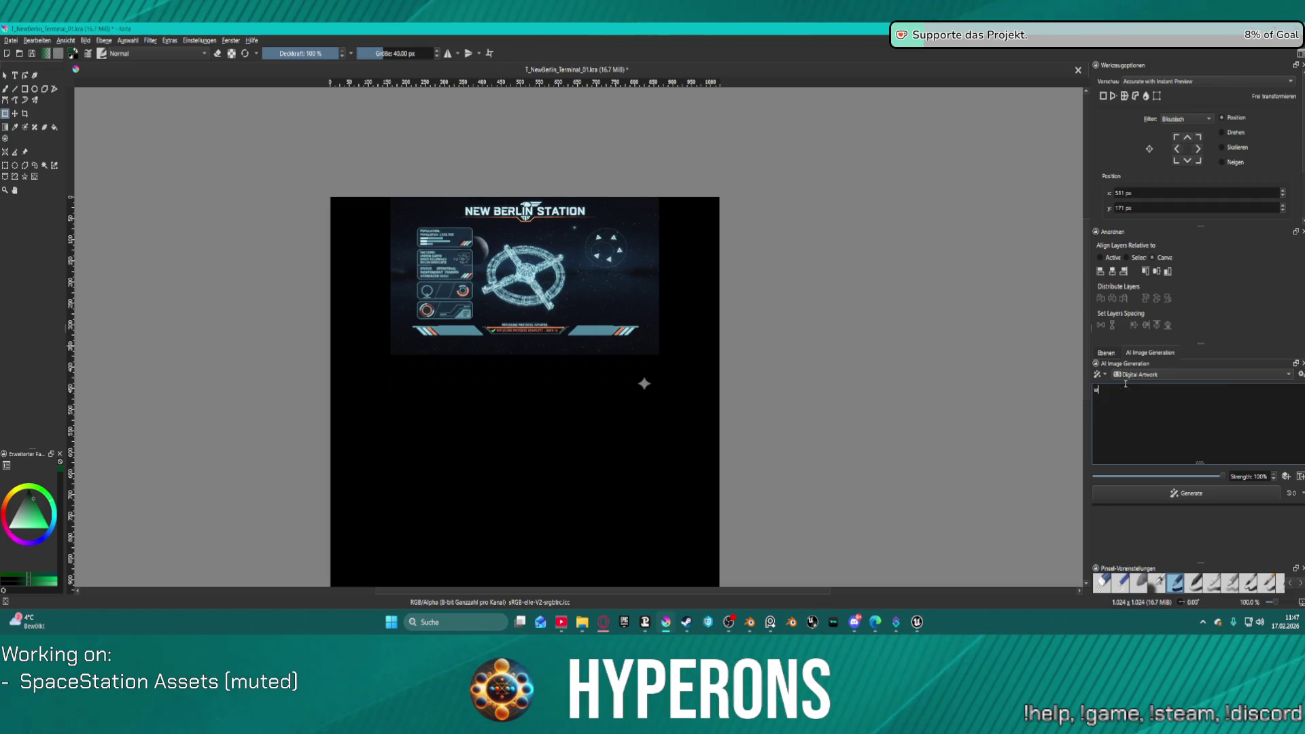
text(erbetafel fü)
key(BackSpace)
key(BackSpace)
text(in futuristischen lo)
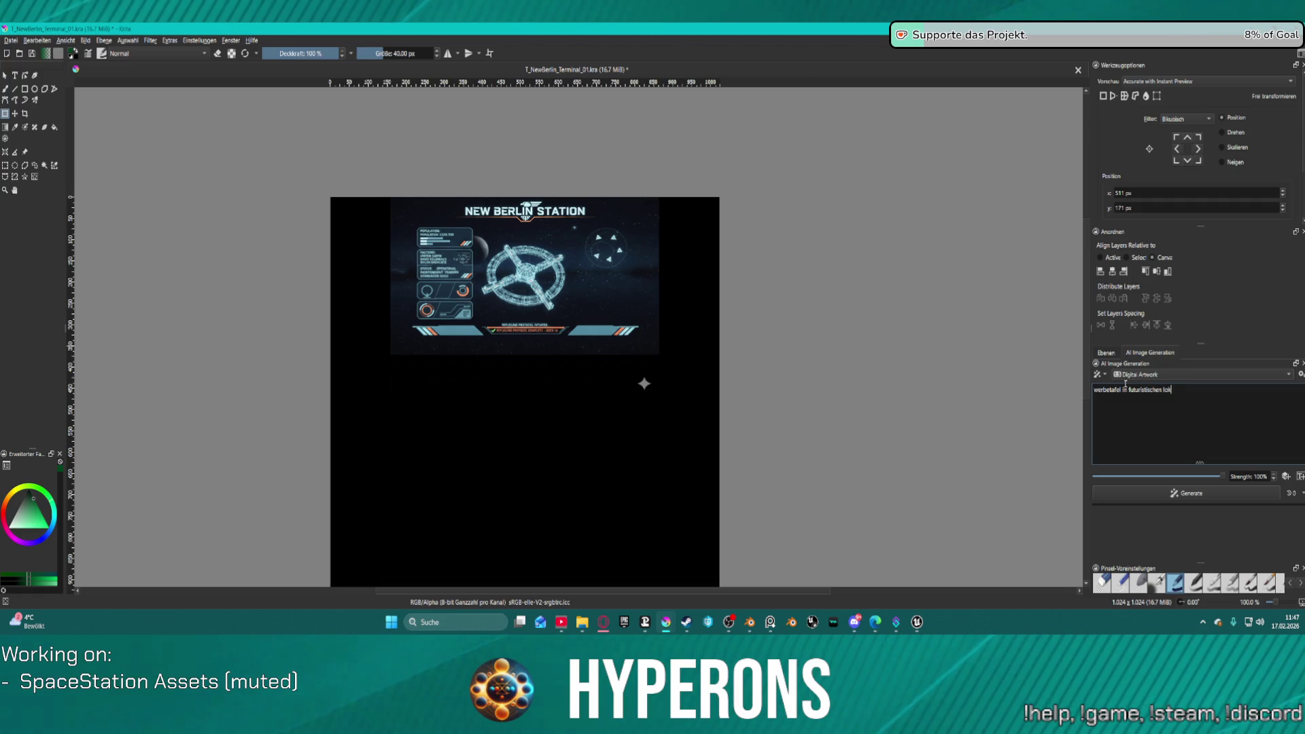
key(BackSpace)
text(ok)
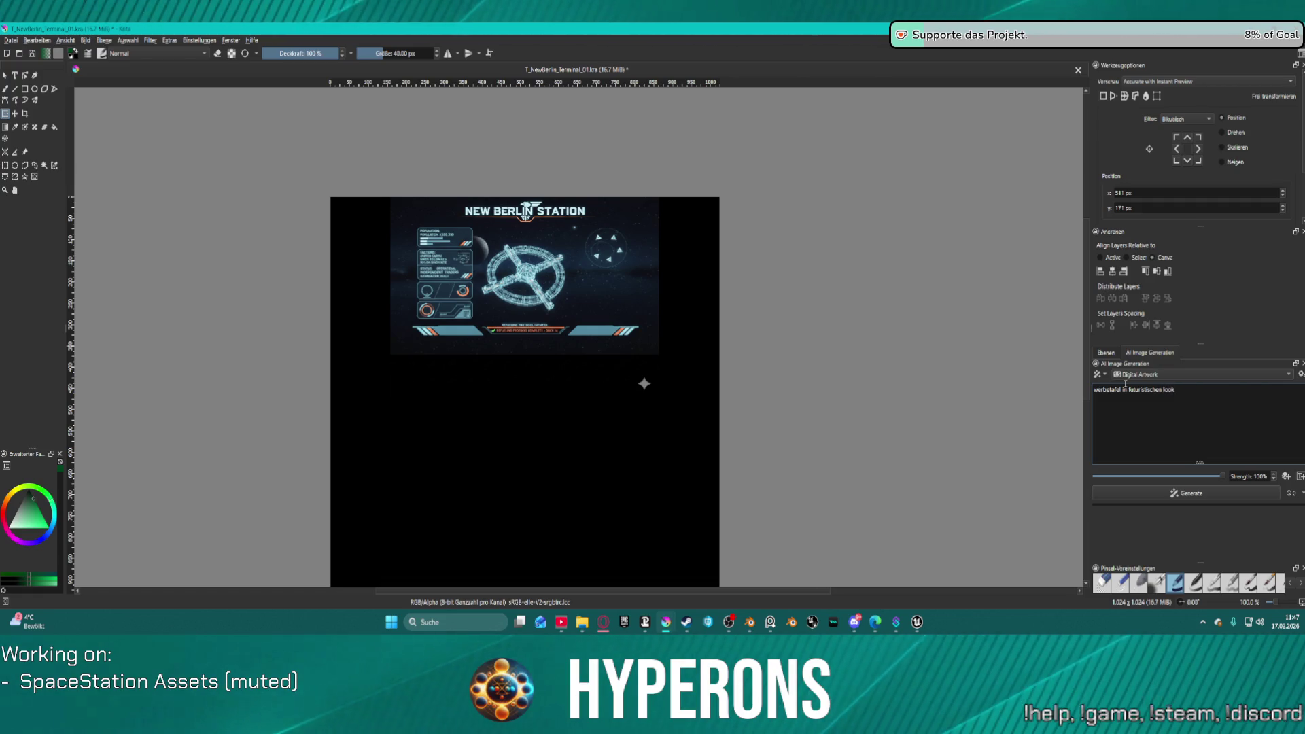
text( t)
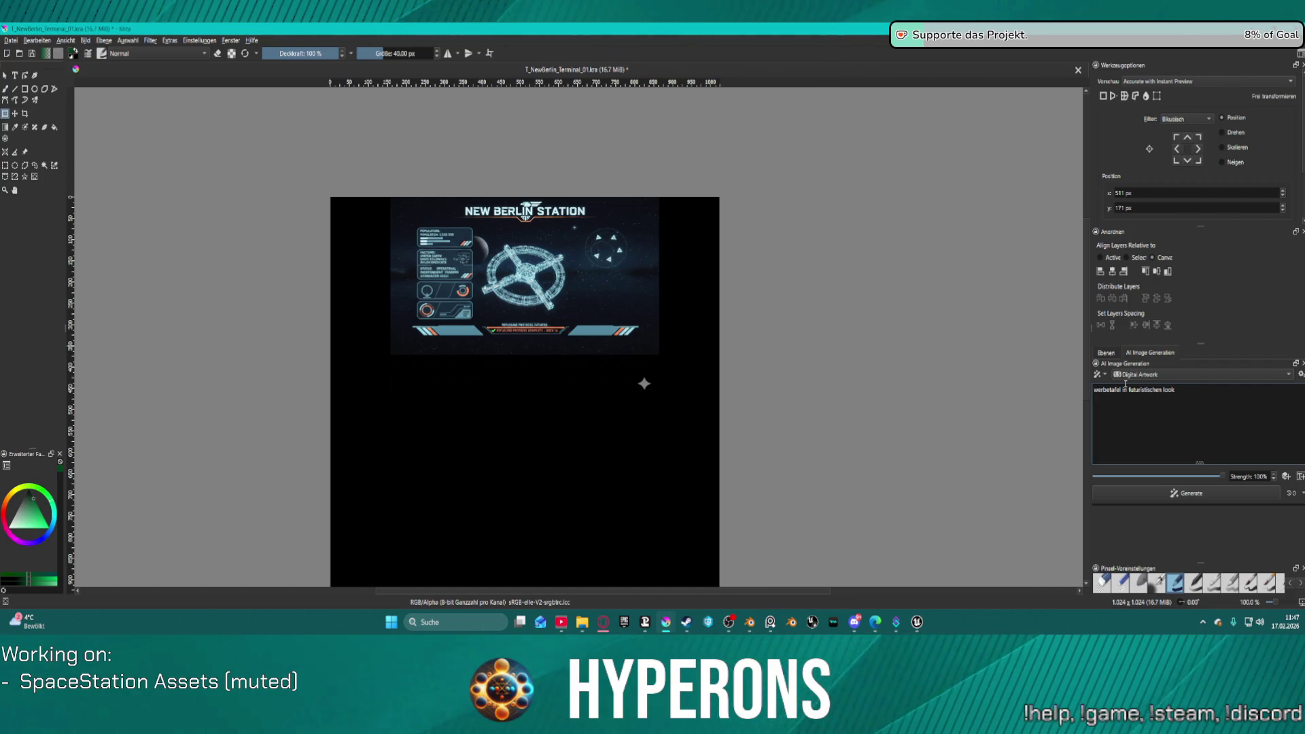
text(, text hang)
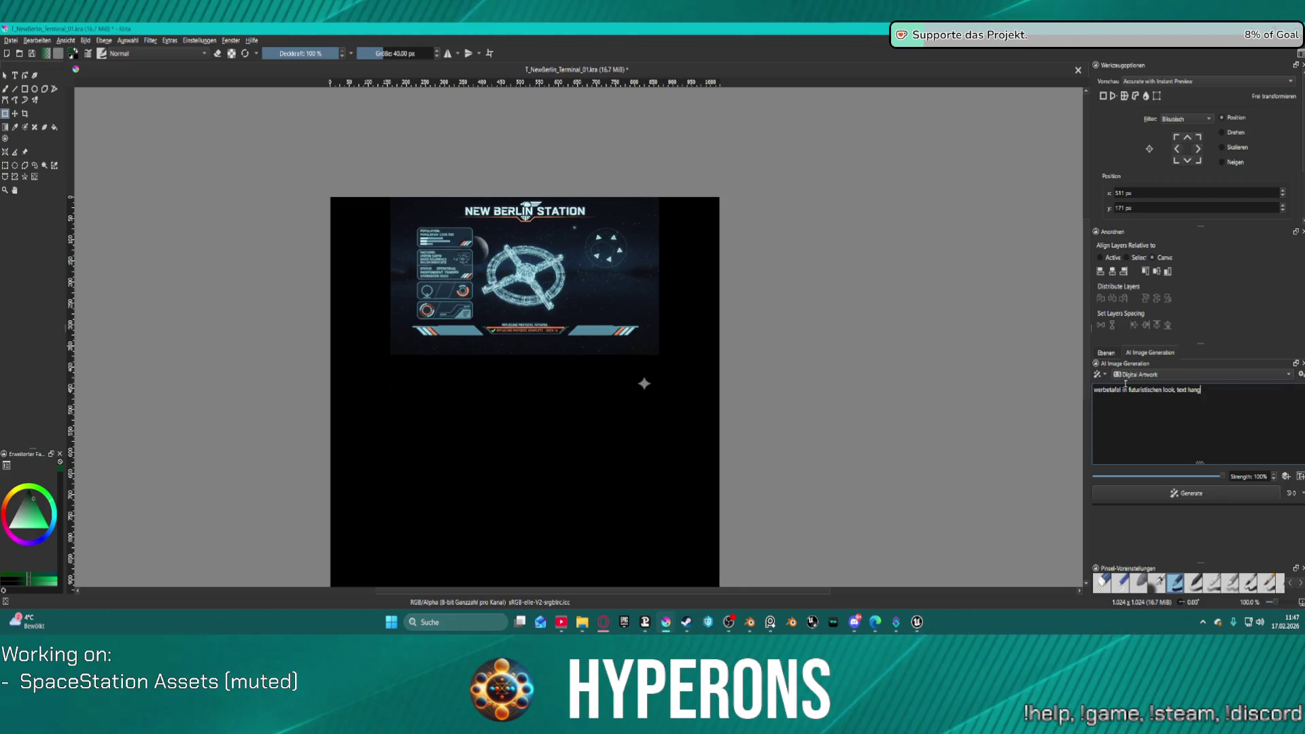
text(ar)
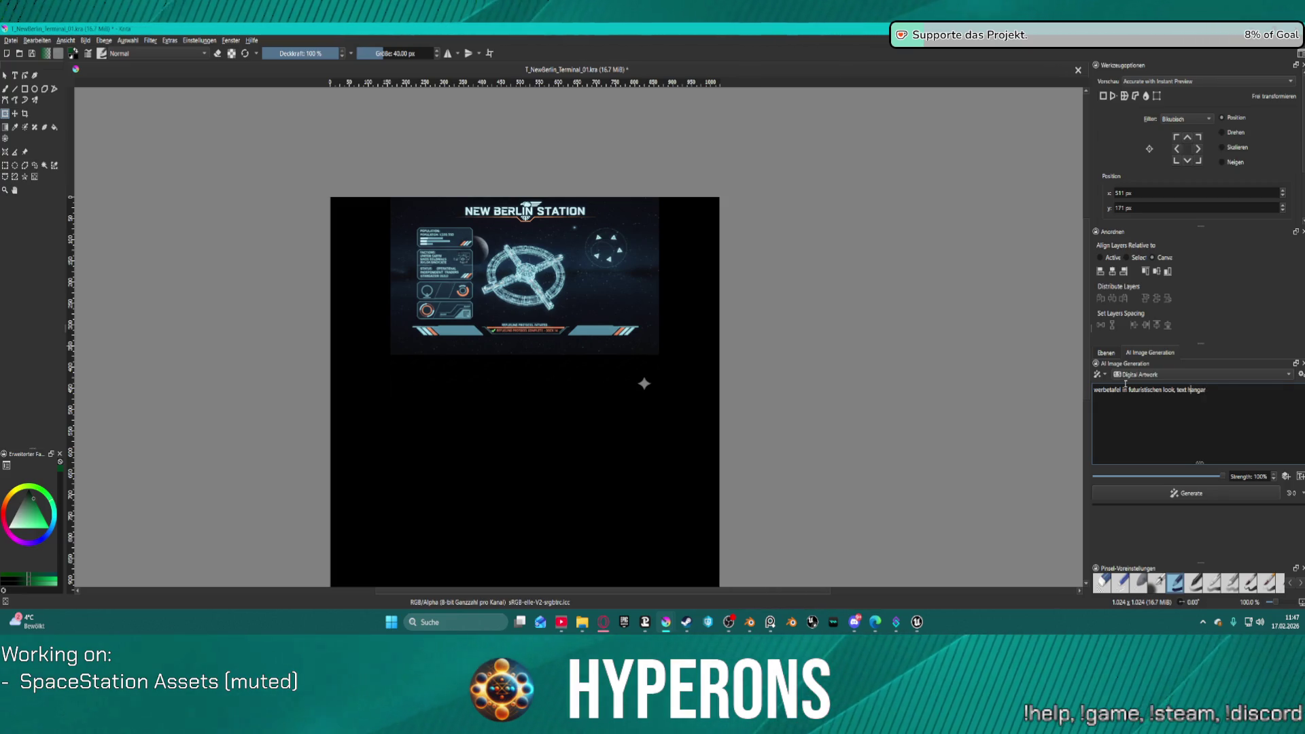
text(ot)
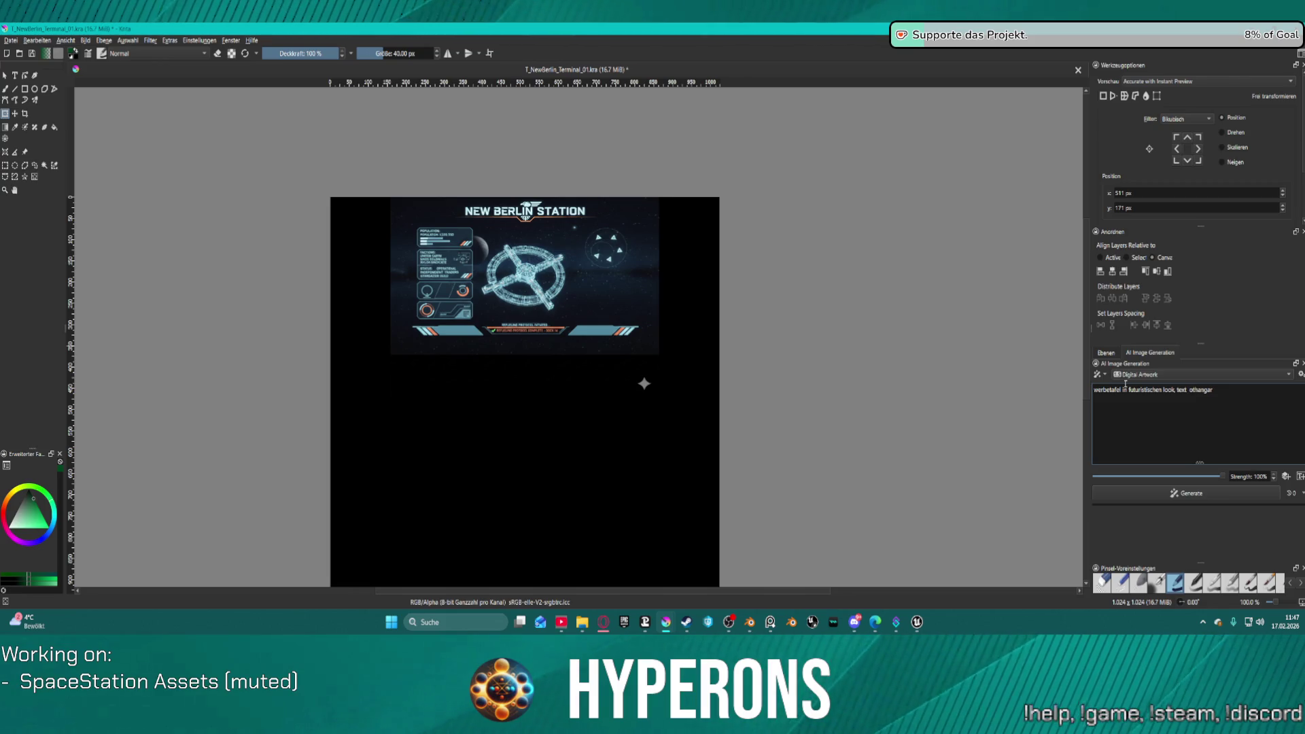
text(o)
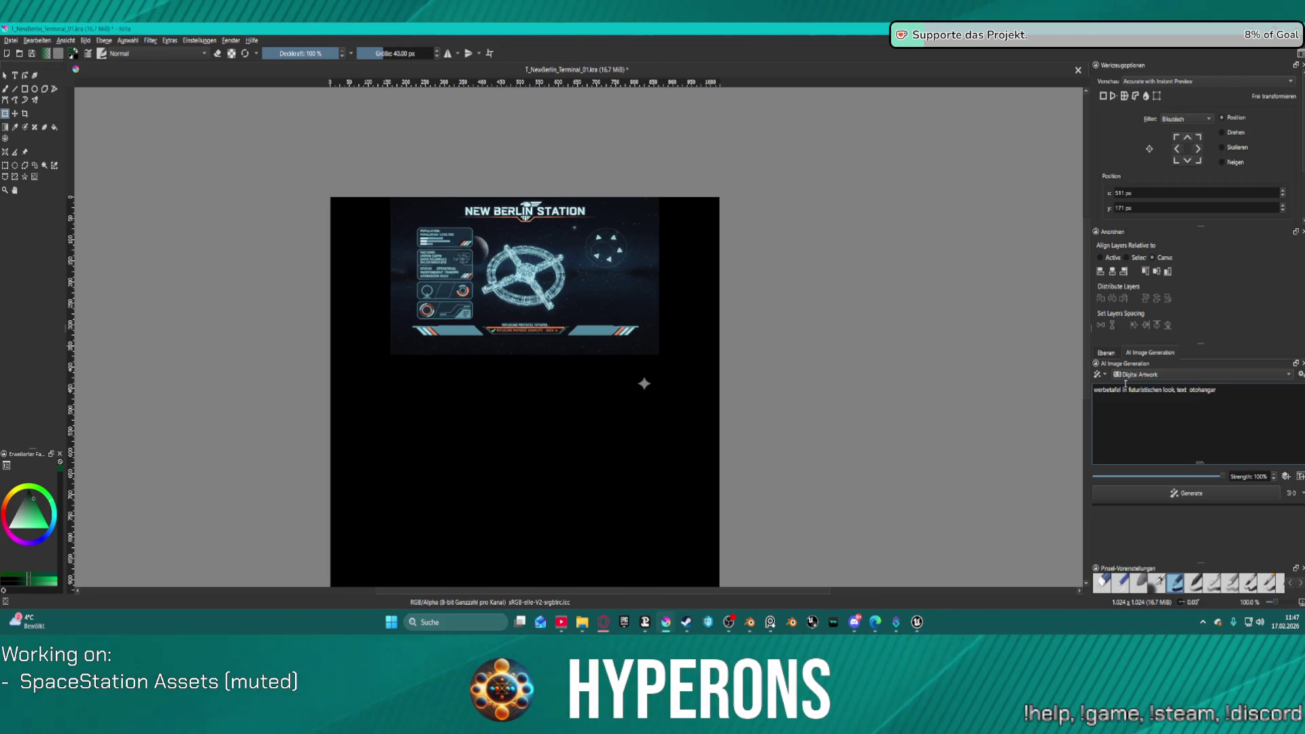
text(t)
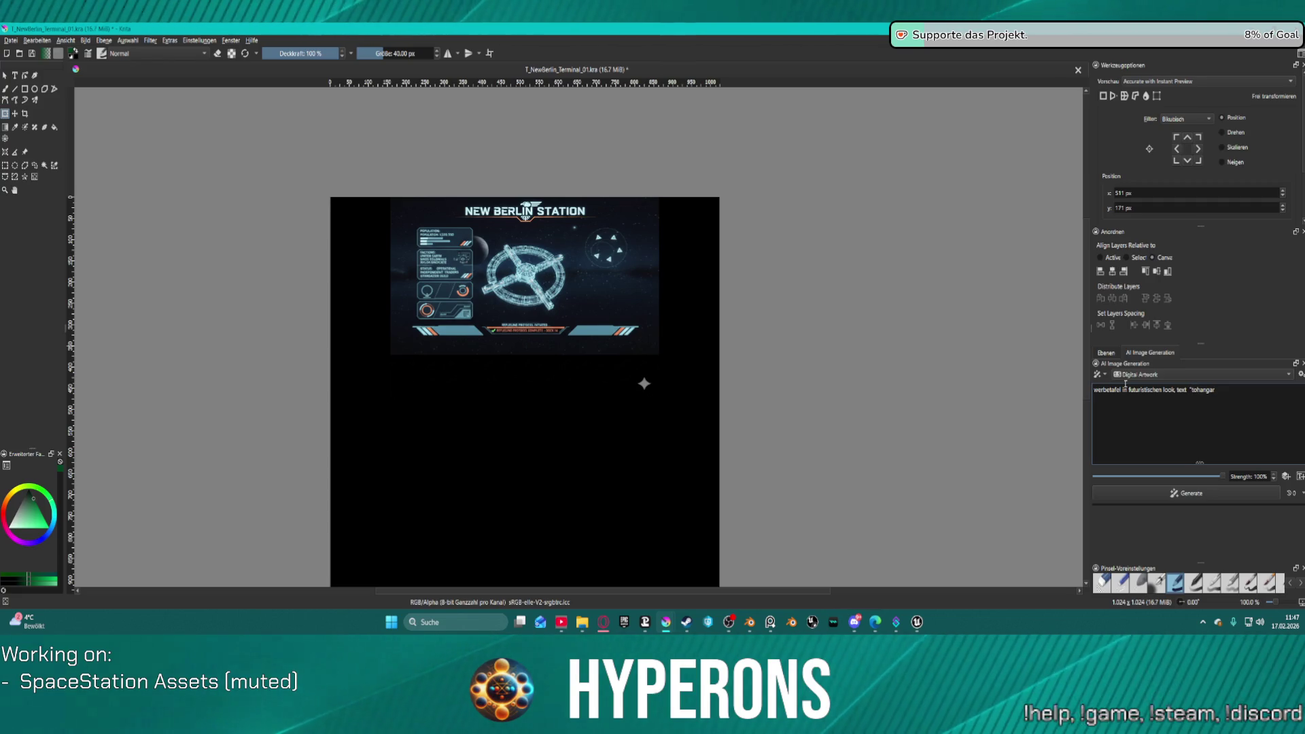
text( ")
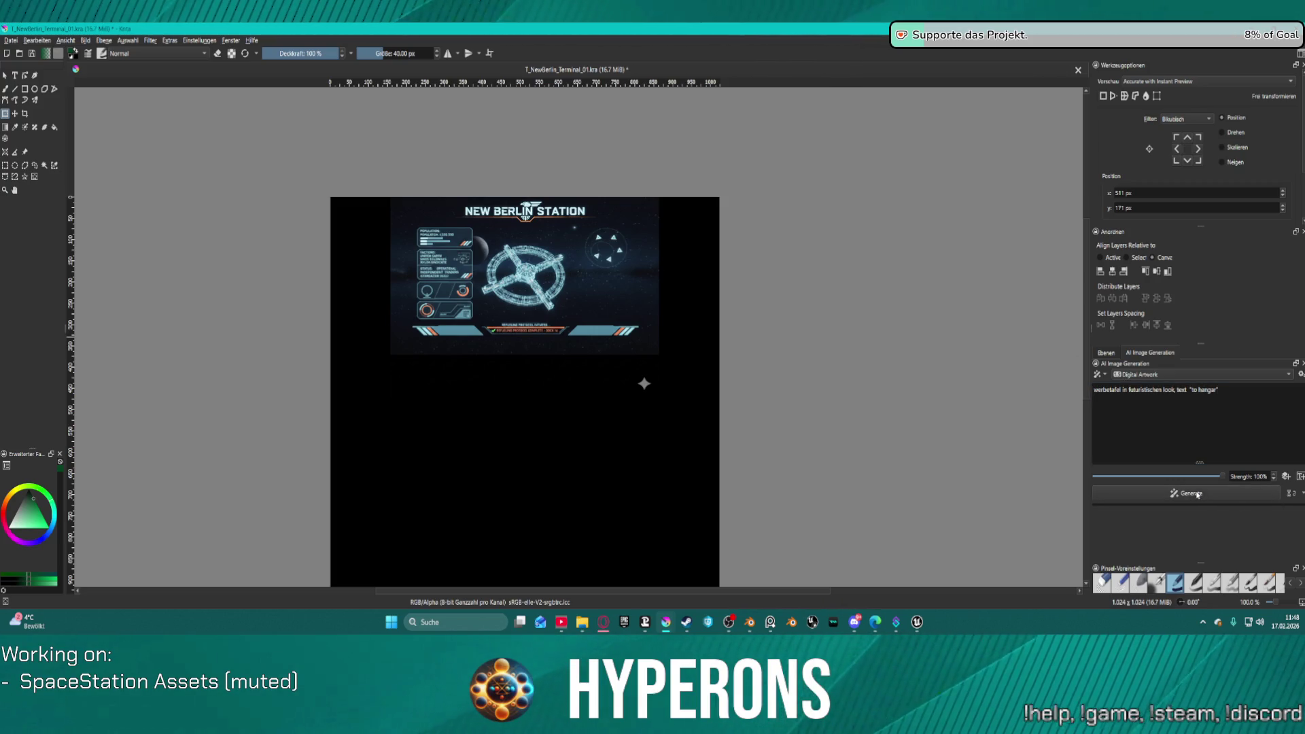
Step: Generate images from the billboard prompt and zoom over the spacecraft-in-hangar result
click(1192, 492)
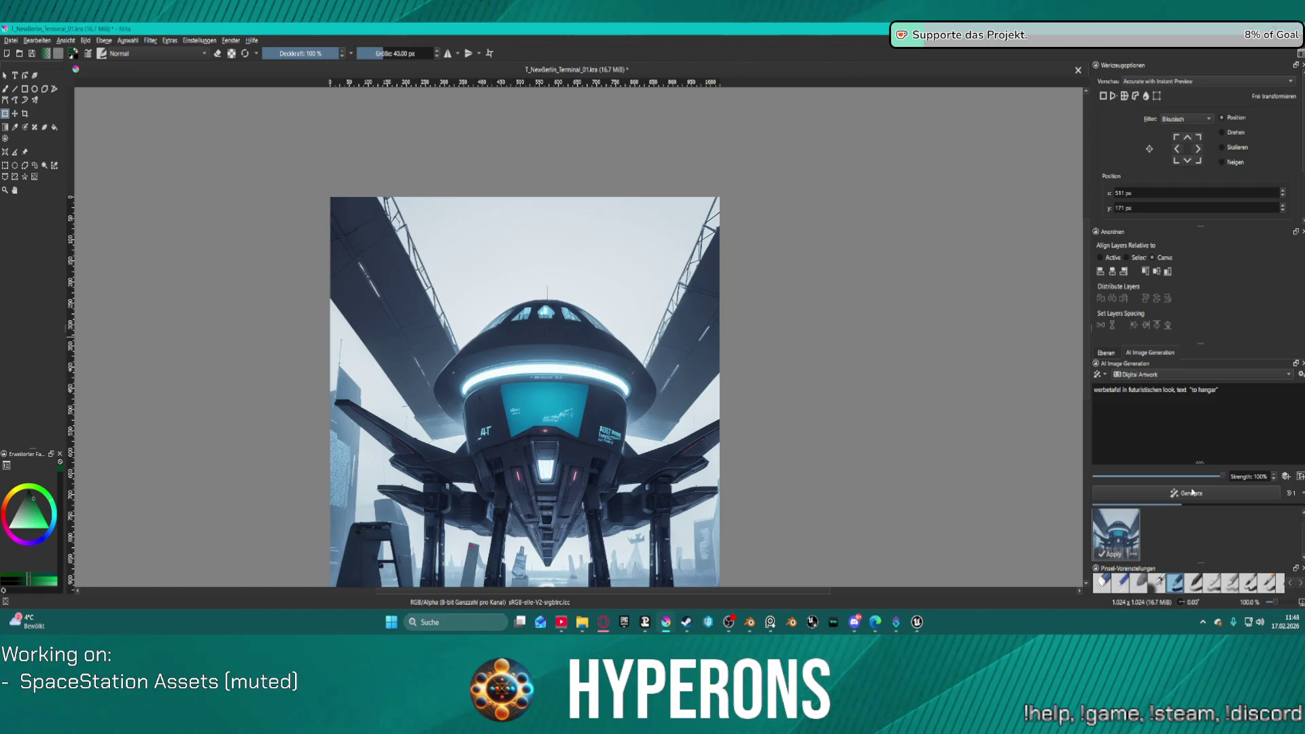
scroll(315, 209, down, 3)
scroll(464, 382, up, 5)
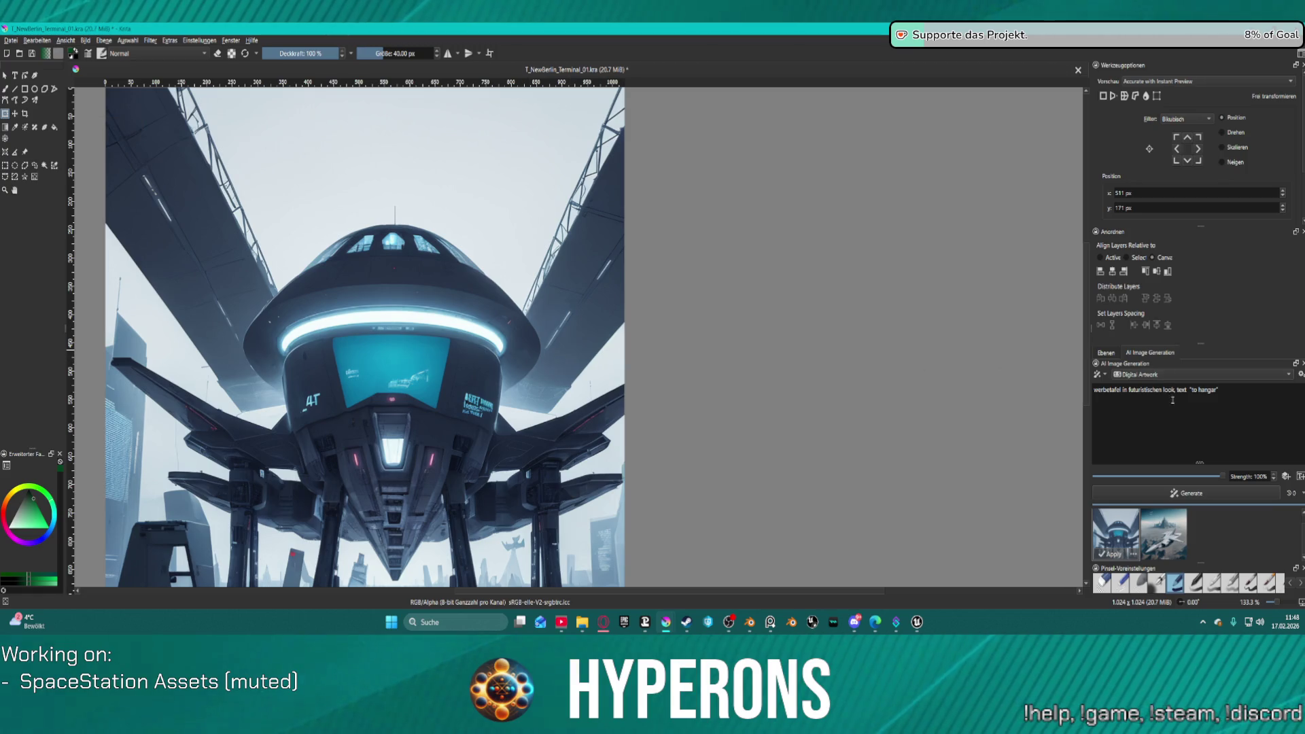
click(1190, 376)
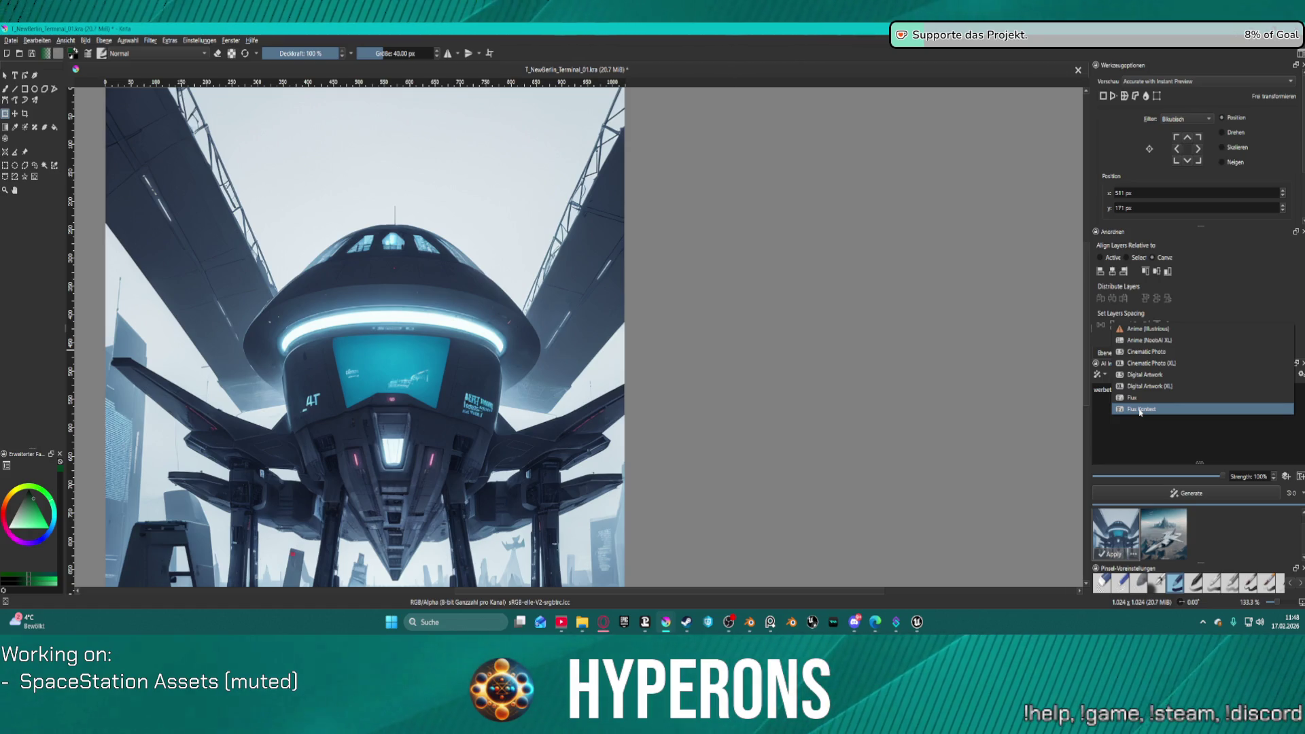
Step: Switch to Flux Kontext, prompt 'futuristische werbe anzeige', run Edit and discard two previews
click(1139, 409)
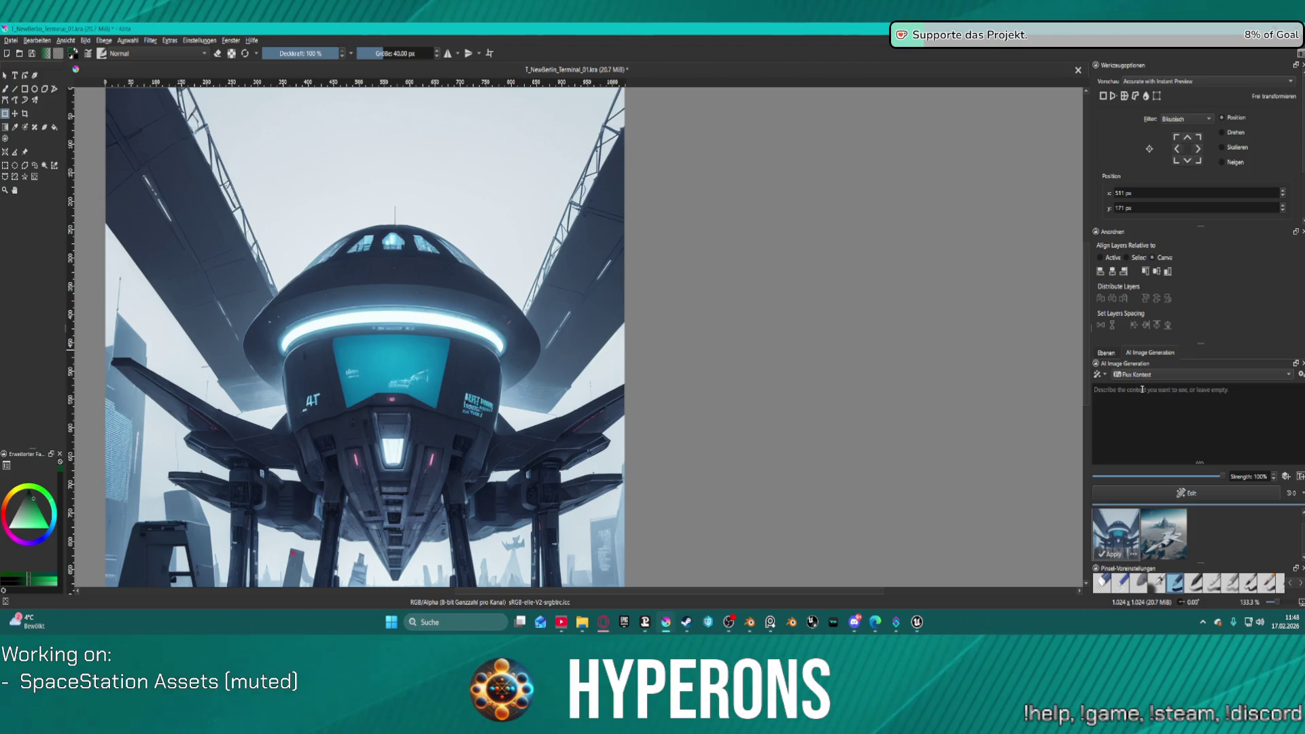
click(1142, 389)
text(futuristische w)
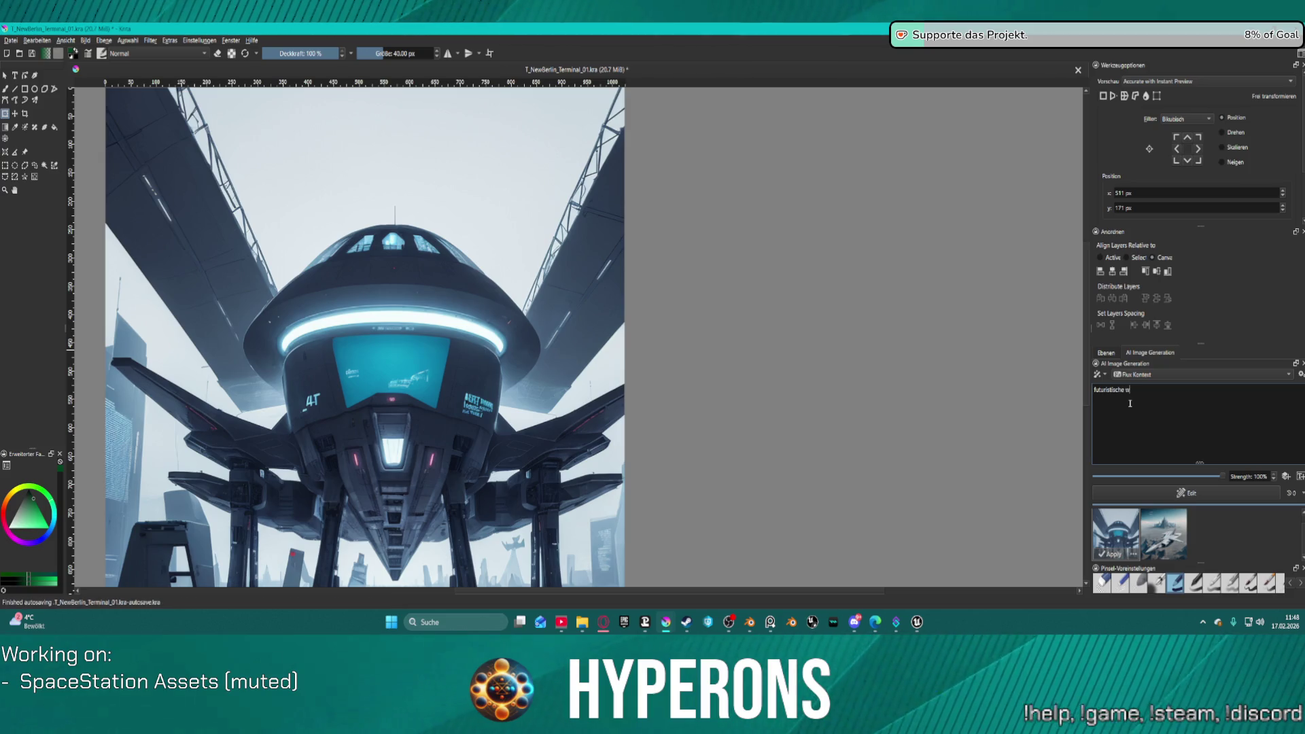
text(el)
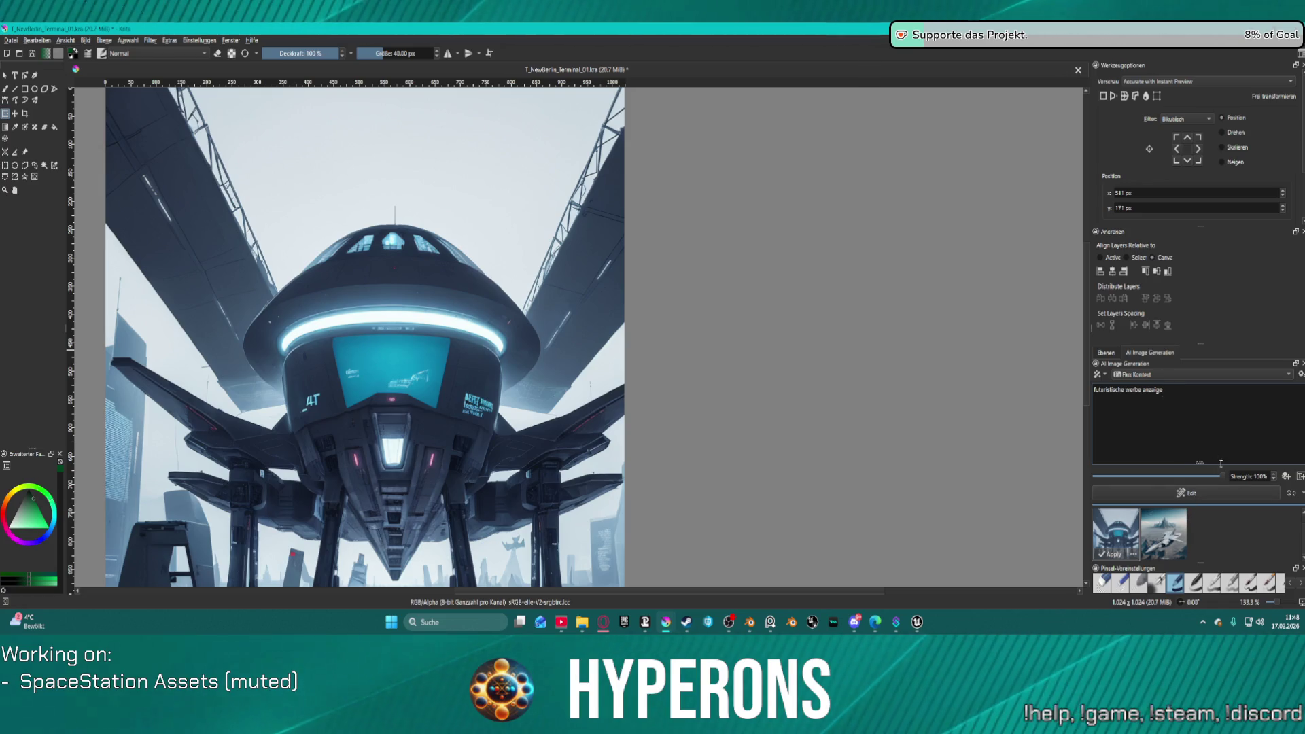
click(1208, 403)
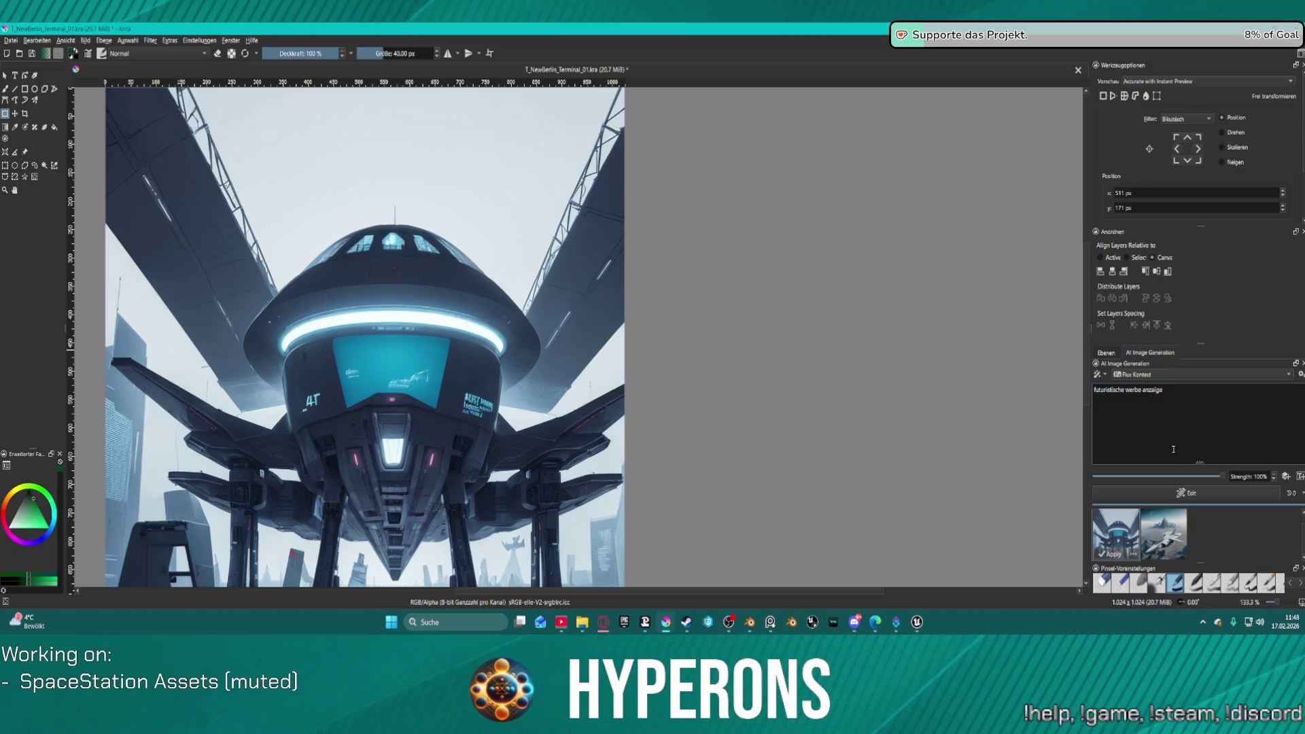
click(1179, 492)
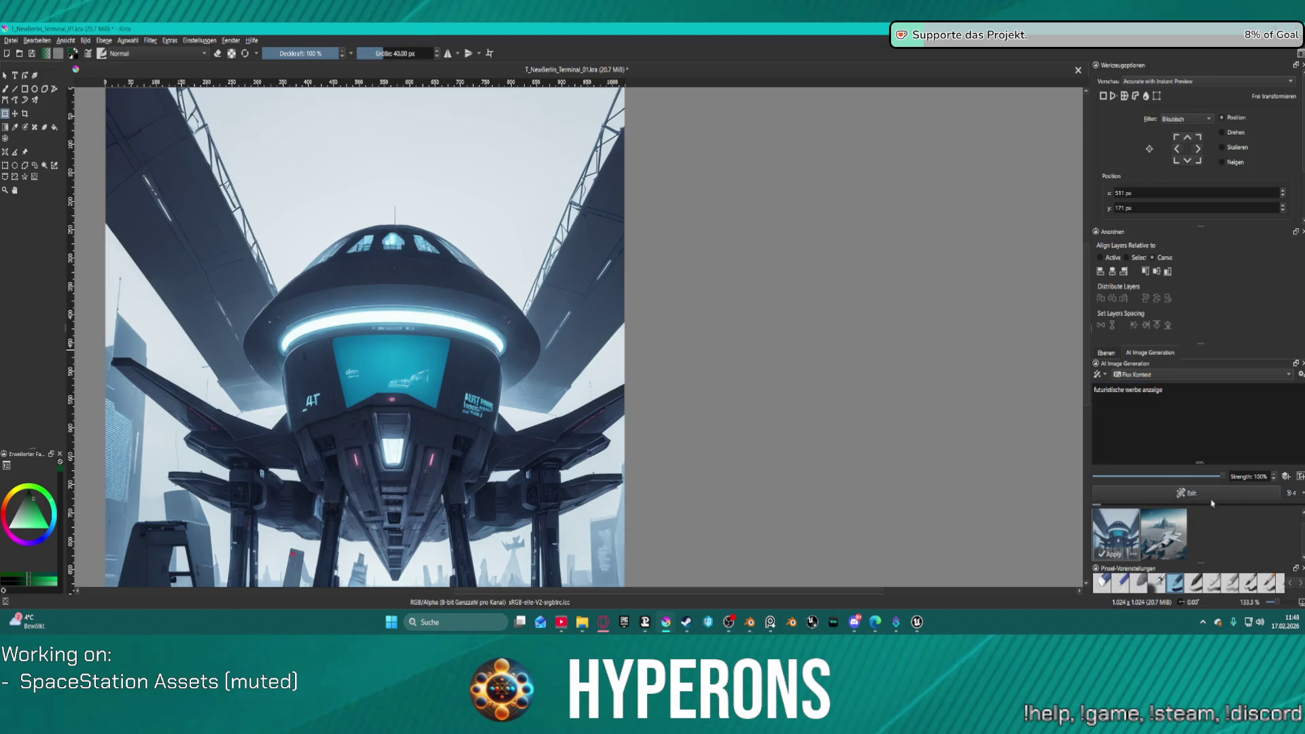
click(1163, 533)
click(1126, 541)
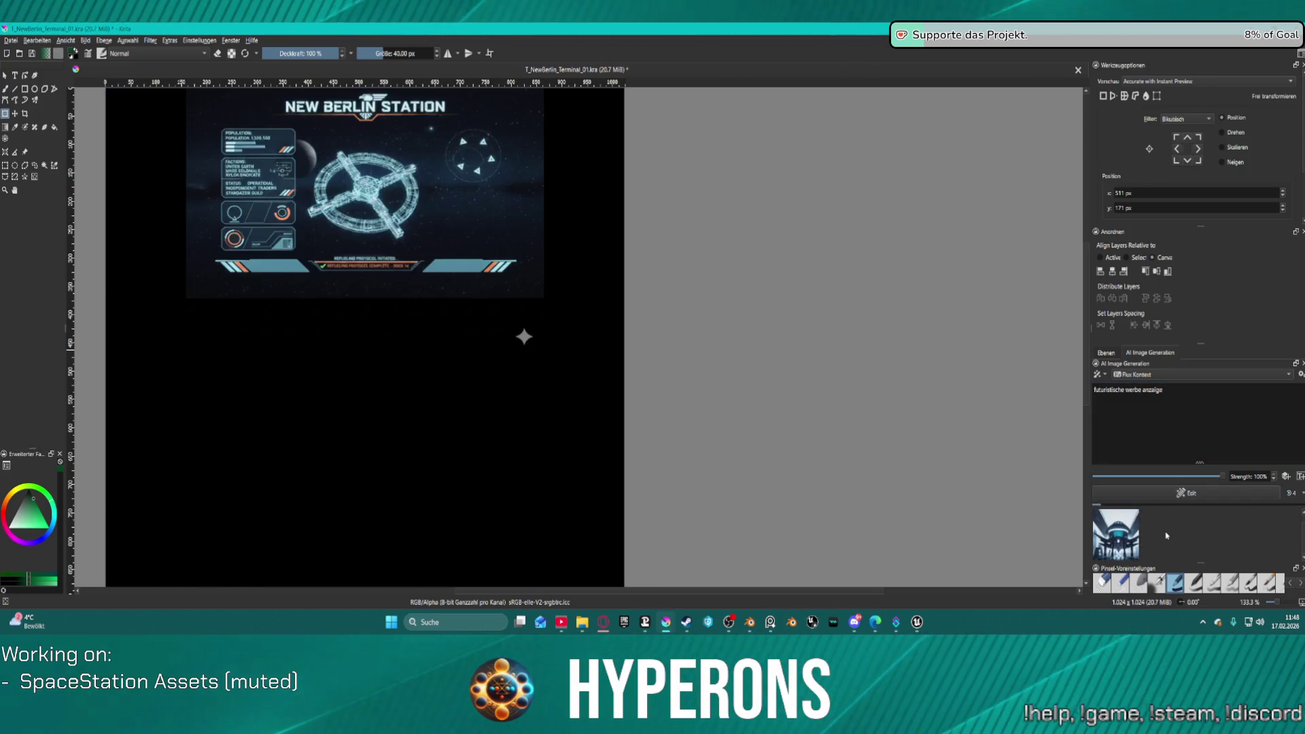
Step: Clear the last result, retry the edit with Flux, then switch the model to Cinematic Photo
double_click(1126, 542)
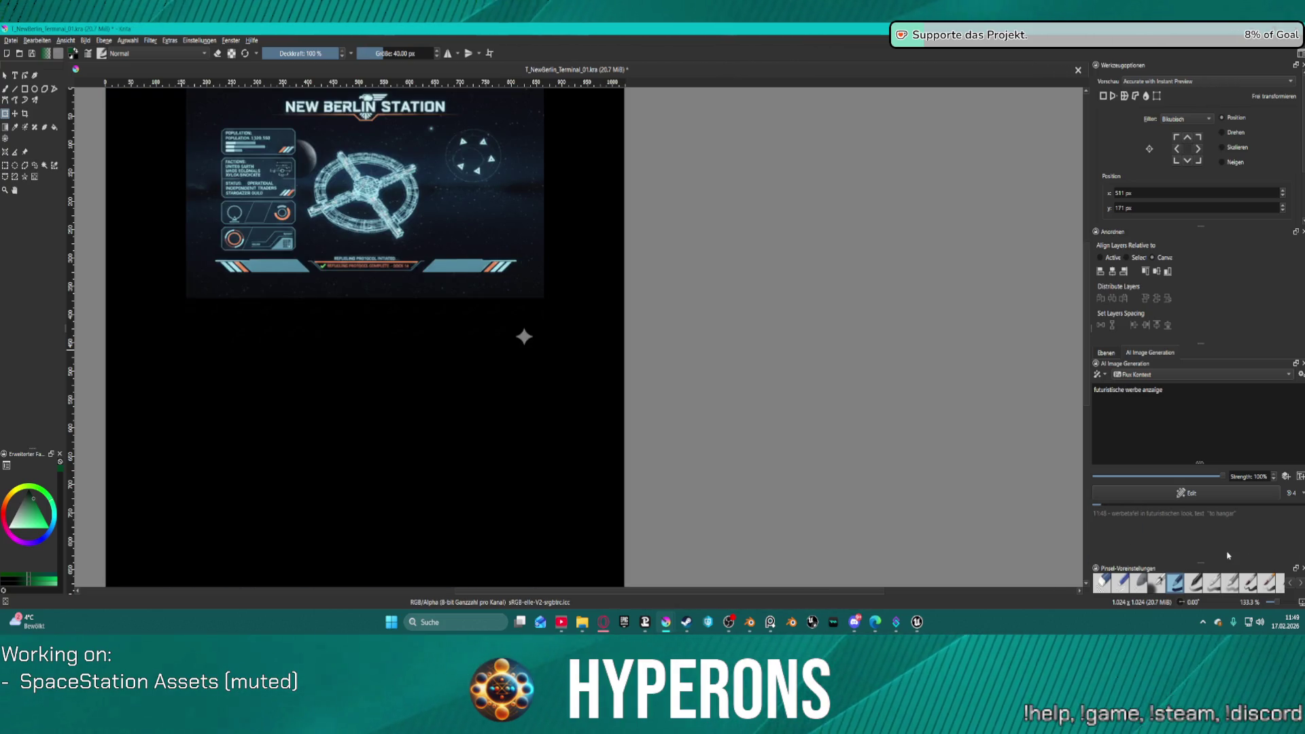
click(1167, 418)
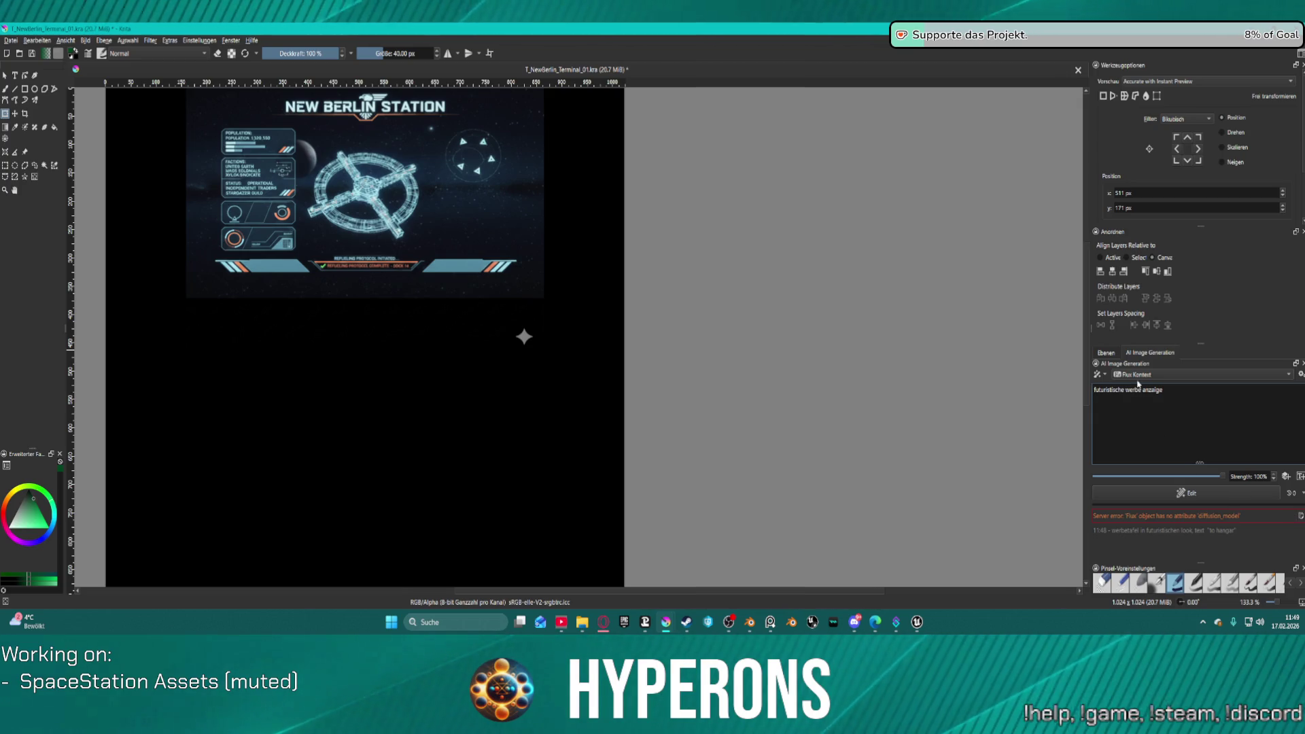
click(1155, 375)
click(1148, 367)
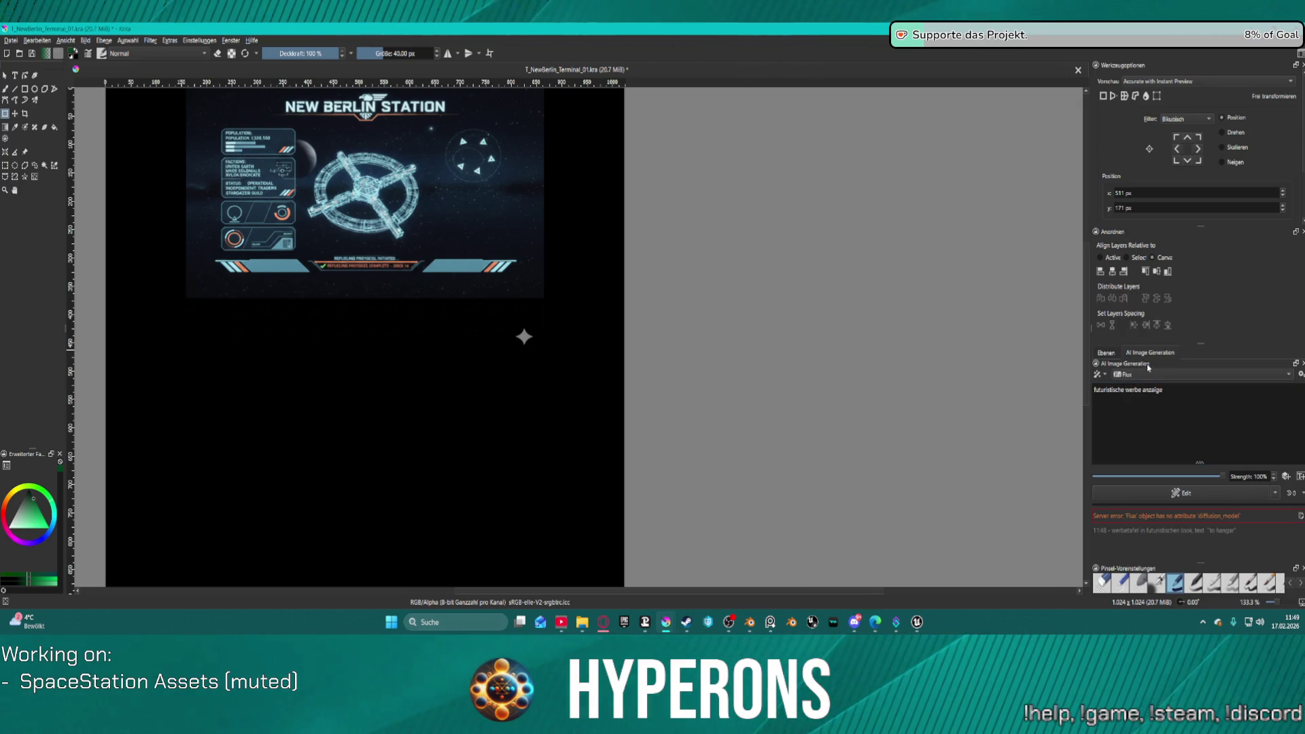
click(1237, 500)
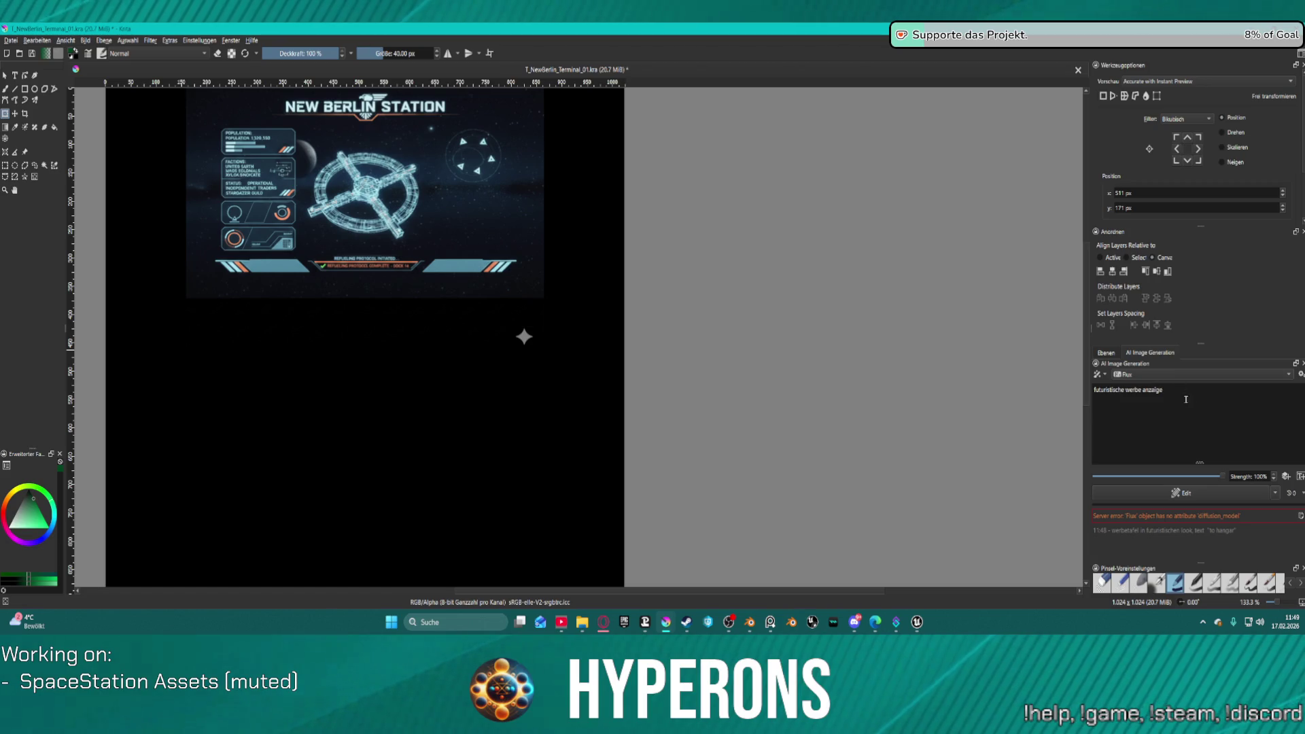
click(1278, 378)
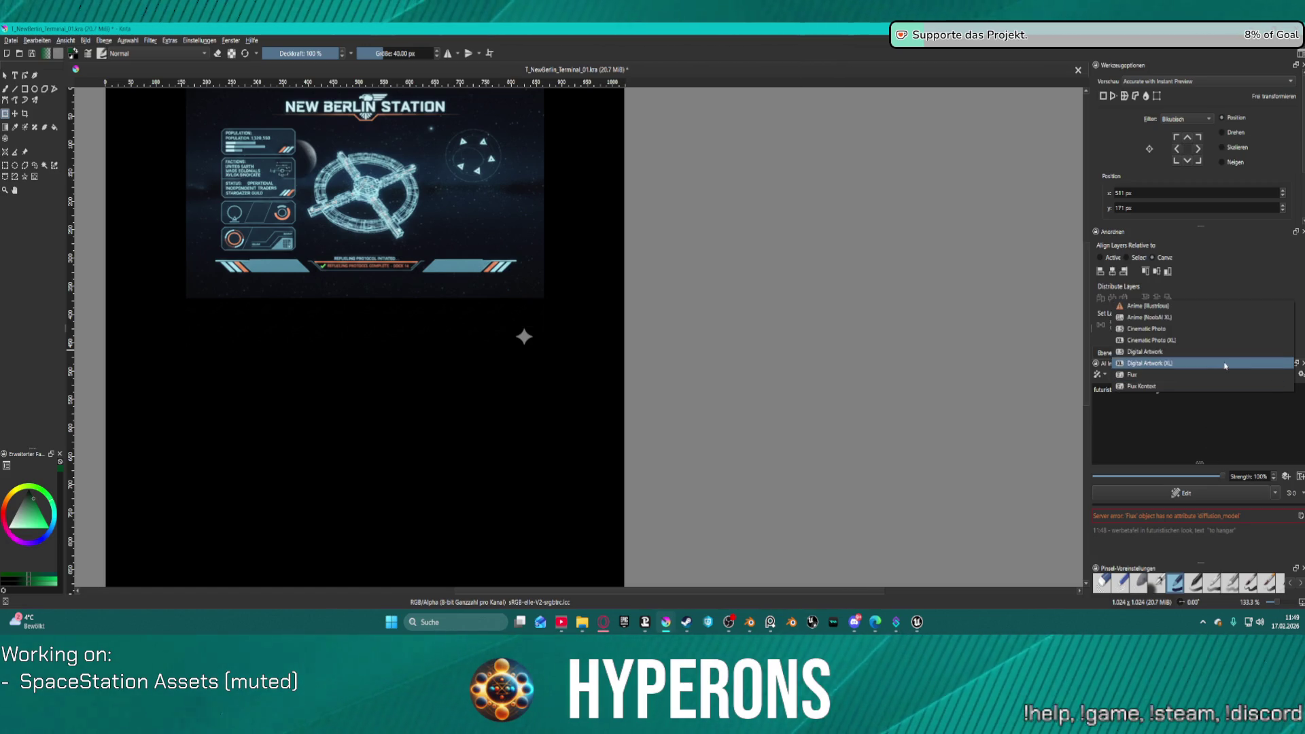
click(1174, 330)
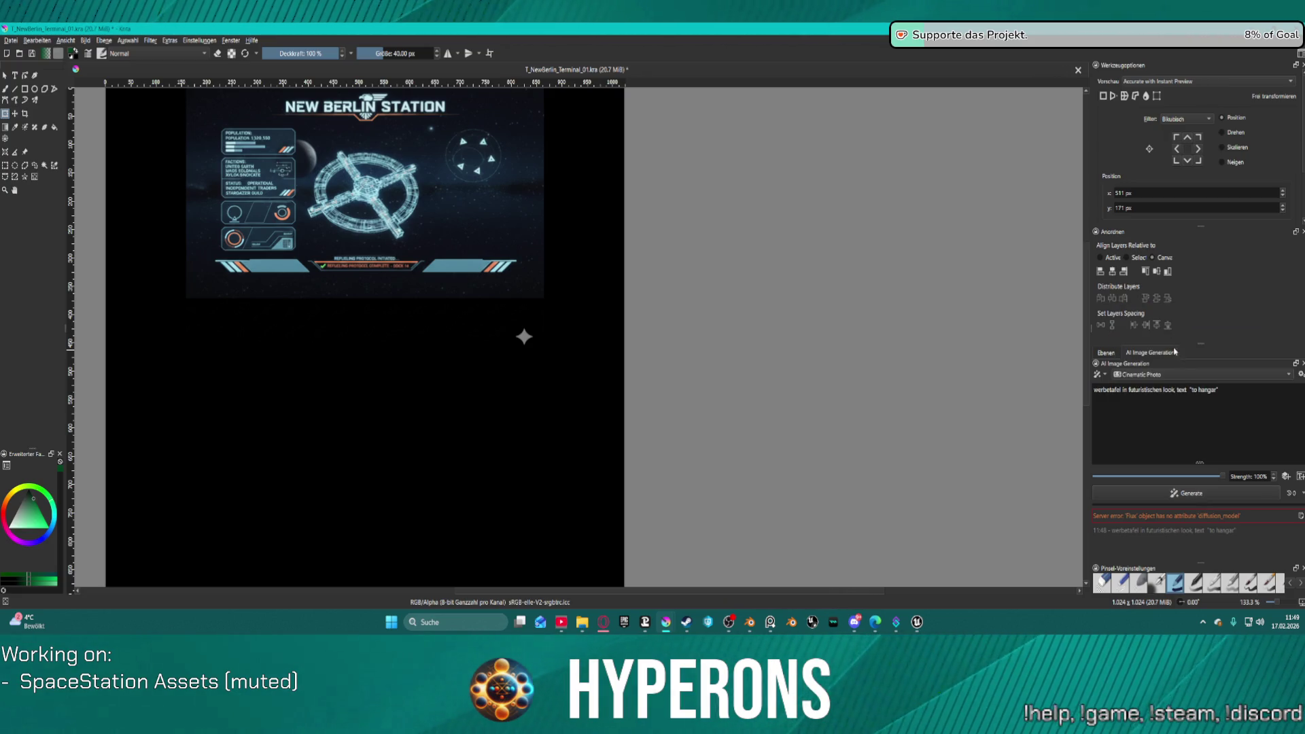
Step: Generate Cinematic Photo images of the 'to hangar' billboard prompt, compare the hangar and spaceship results, then regenerate
click(1186, 493)
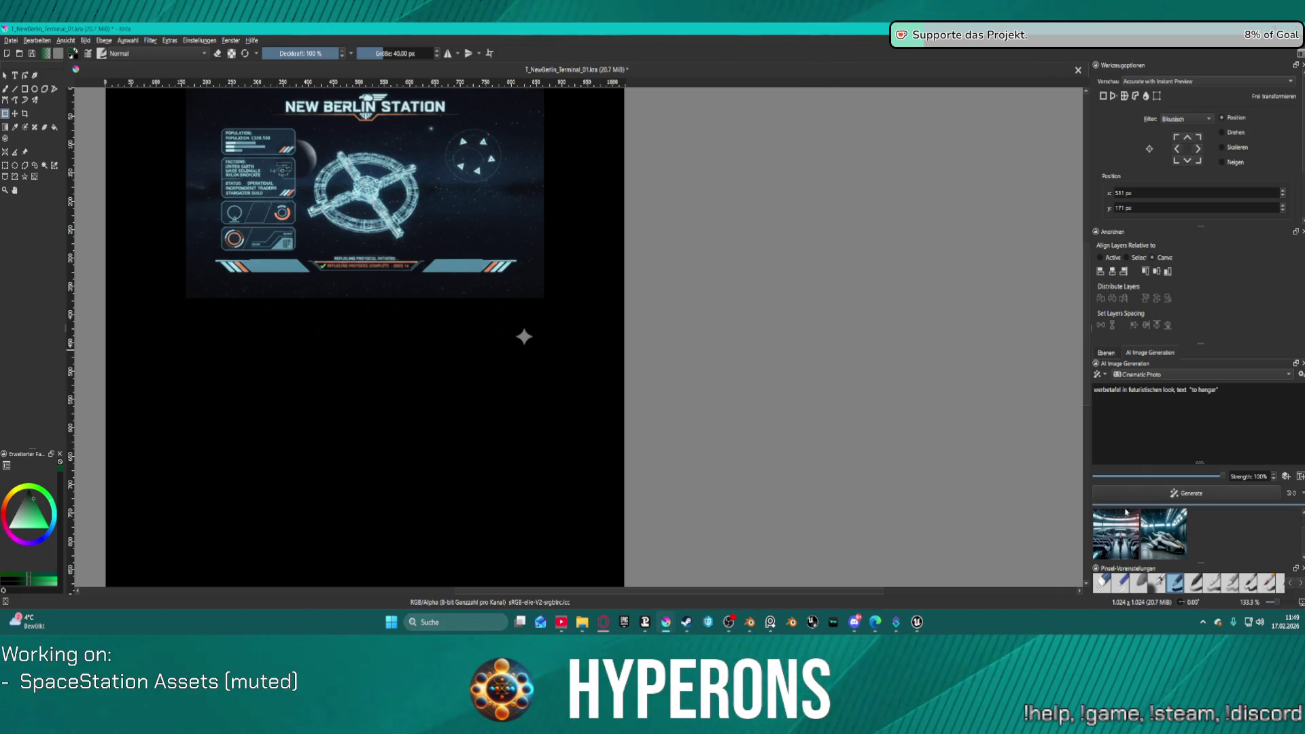
click(1120, 553)
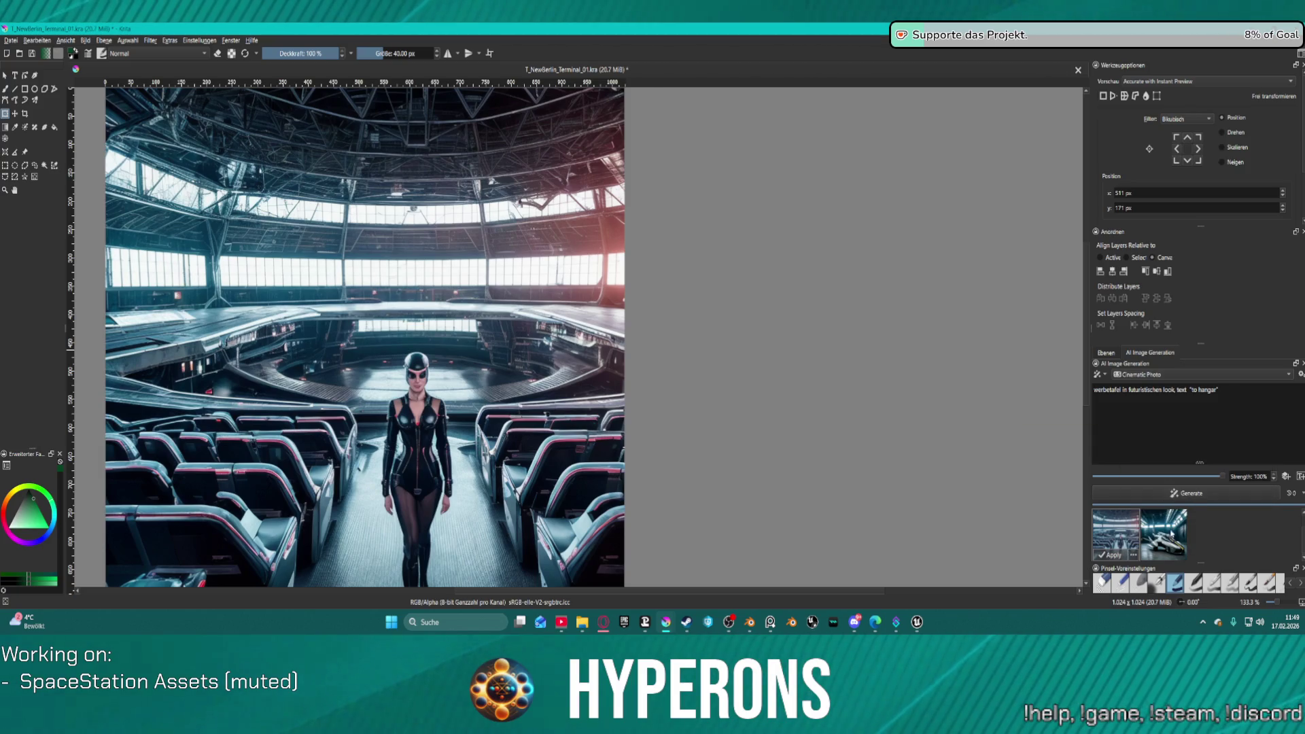
click(1163, 534)
scroll(579, 407, down, 1)
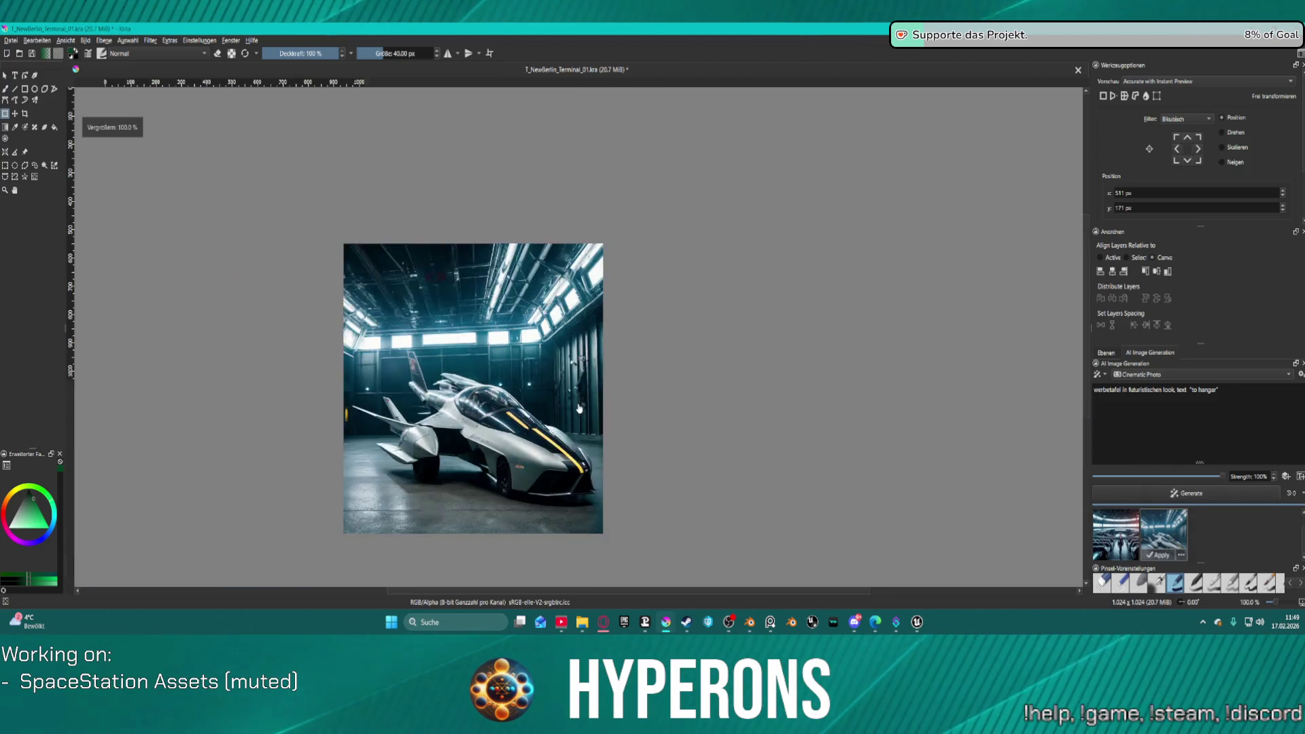
click(1176, 494)
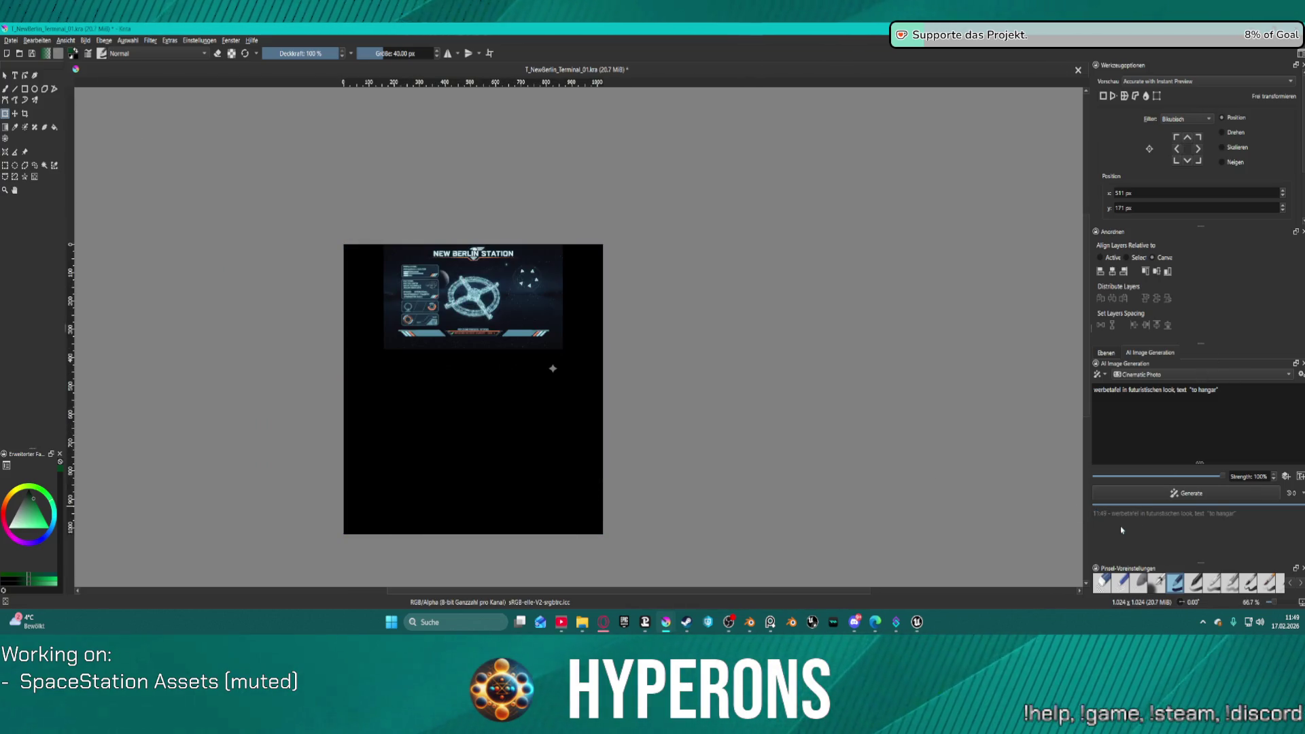
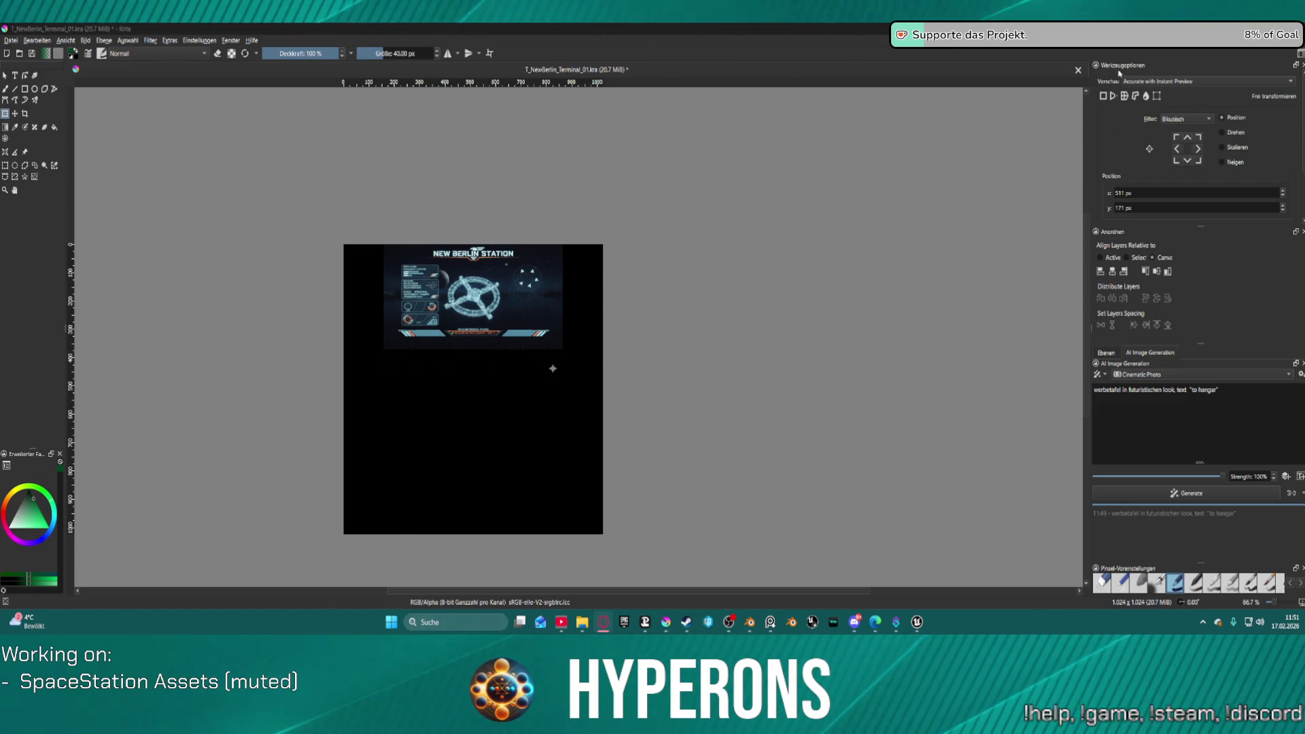
Step: Paste the TO HANGAR button image from the browser into the Krita terminal document as a new layer
click(1105, 354)
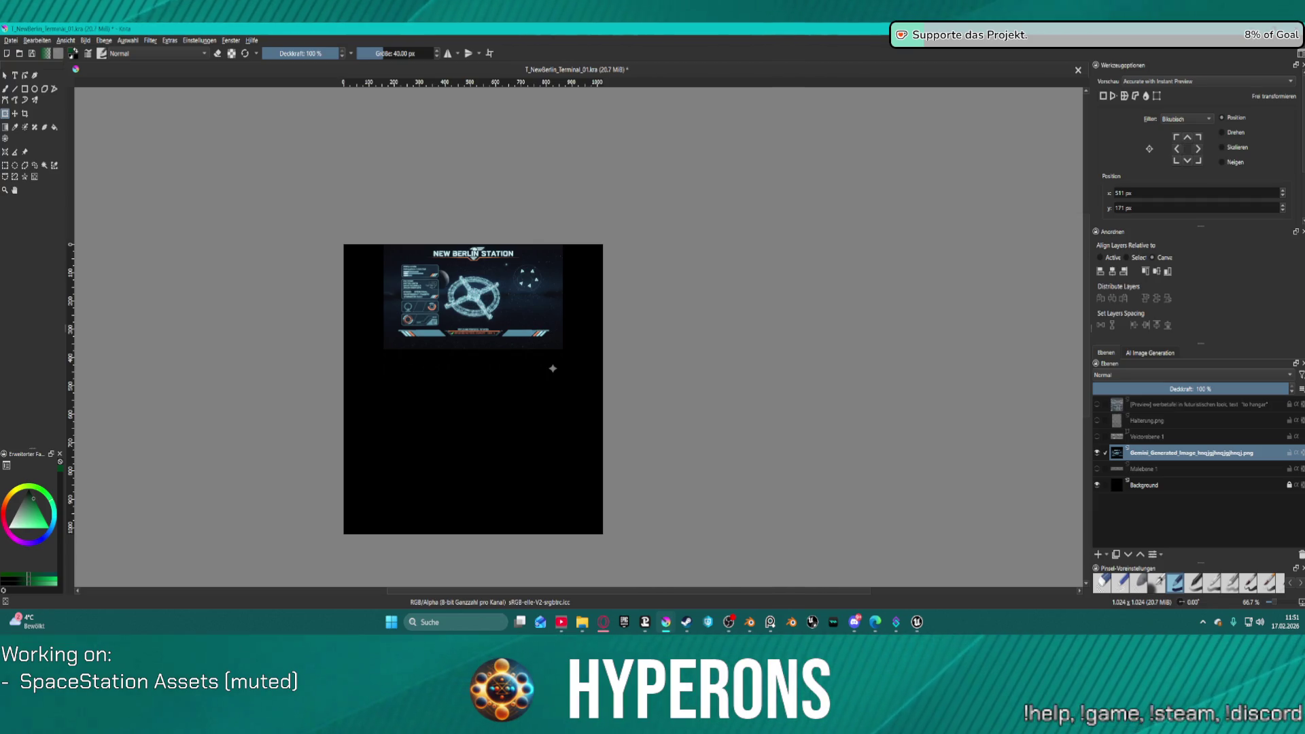
key(alt+Tab)
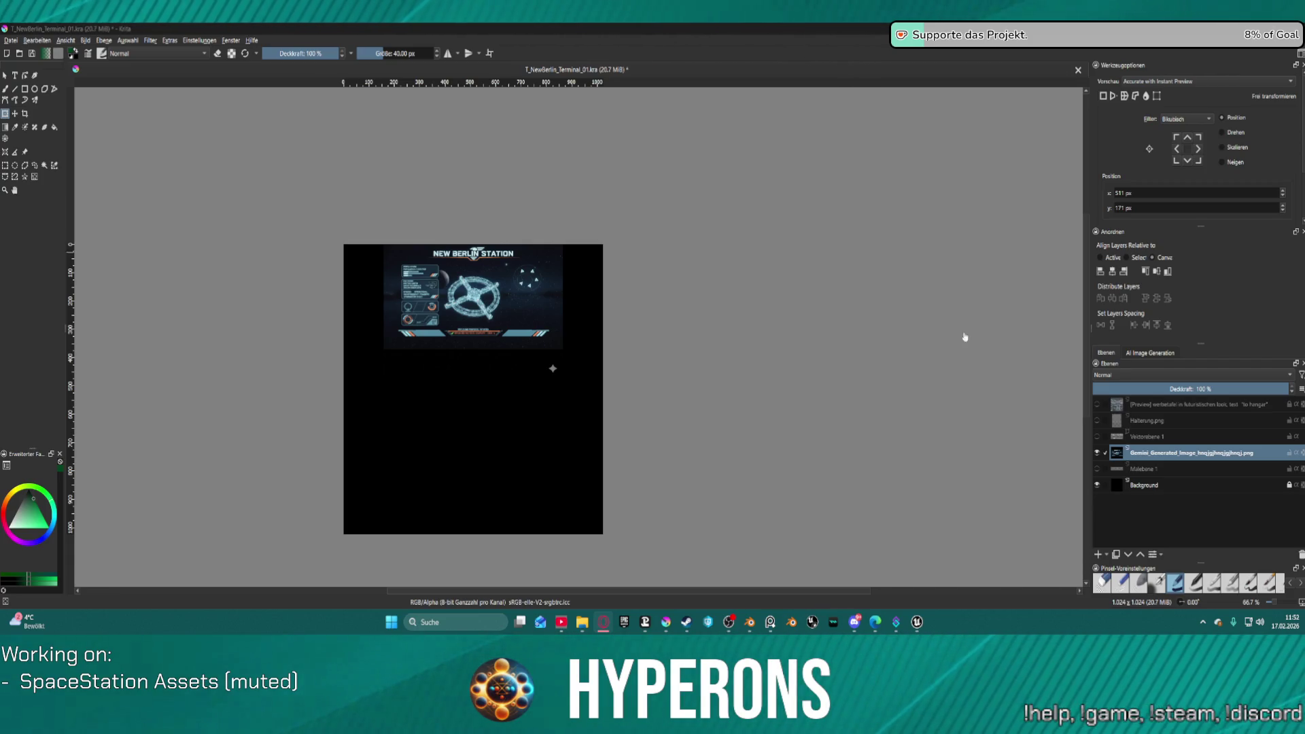
click(1206, 512)
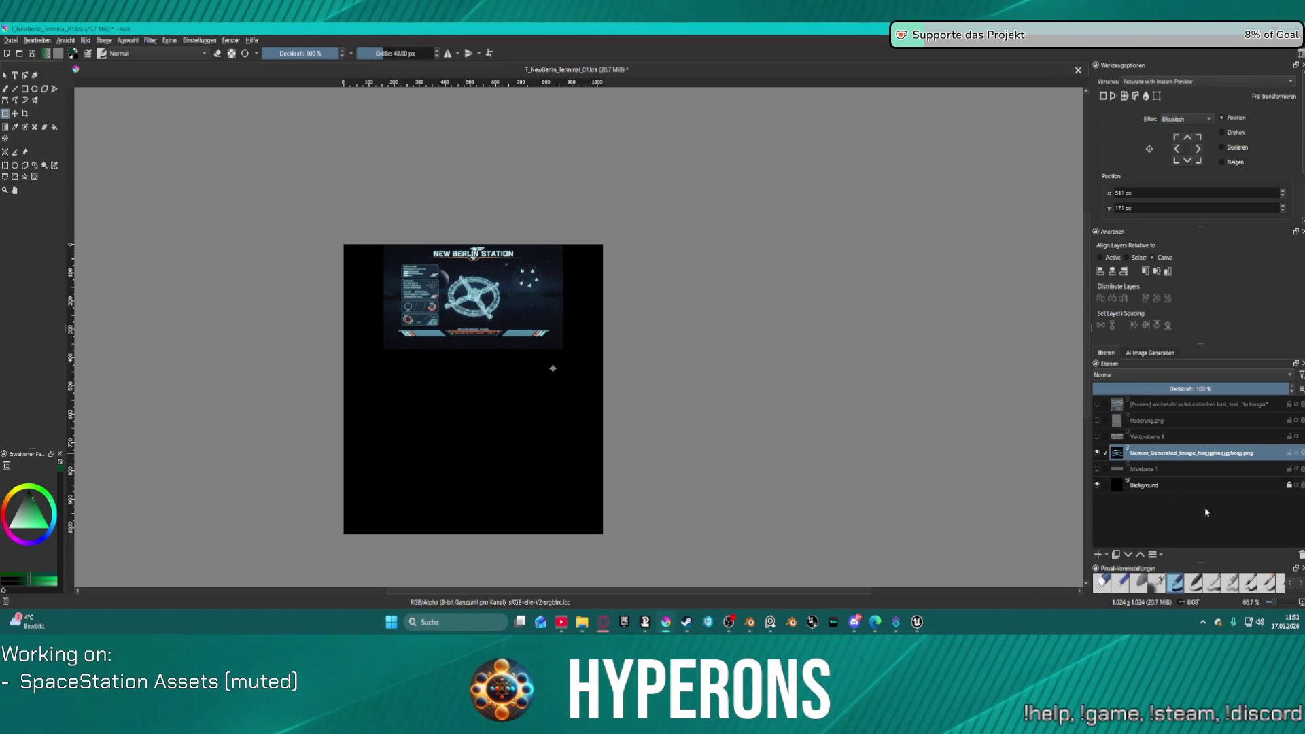
key(ctrl+v)
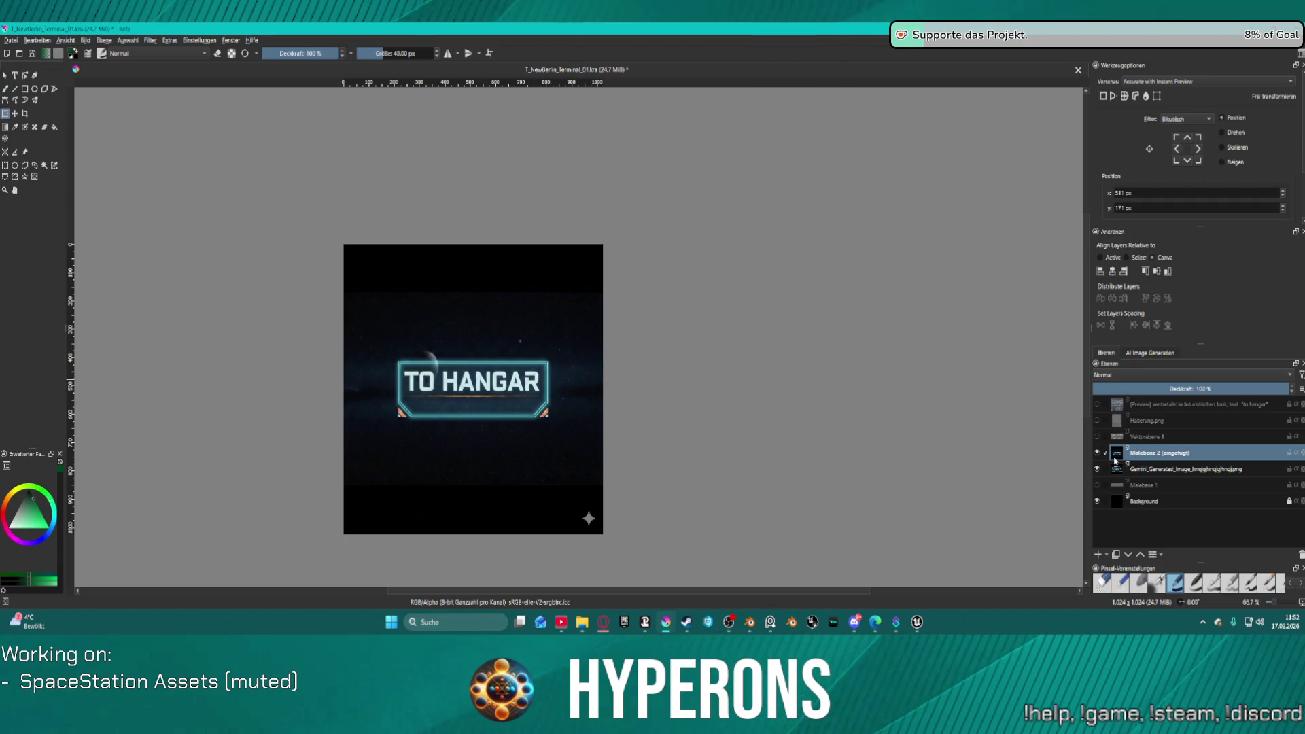
Step: Scale down the TO HANGAR layer and position it across the top of the terminal canvas
mouse_move(500, 326)
mouse_down()
mouse_move(707, 244)
mouse_move(506, 272)
mouse_move(508, 312)
mouse_up()
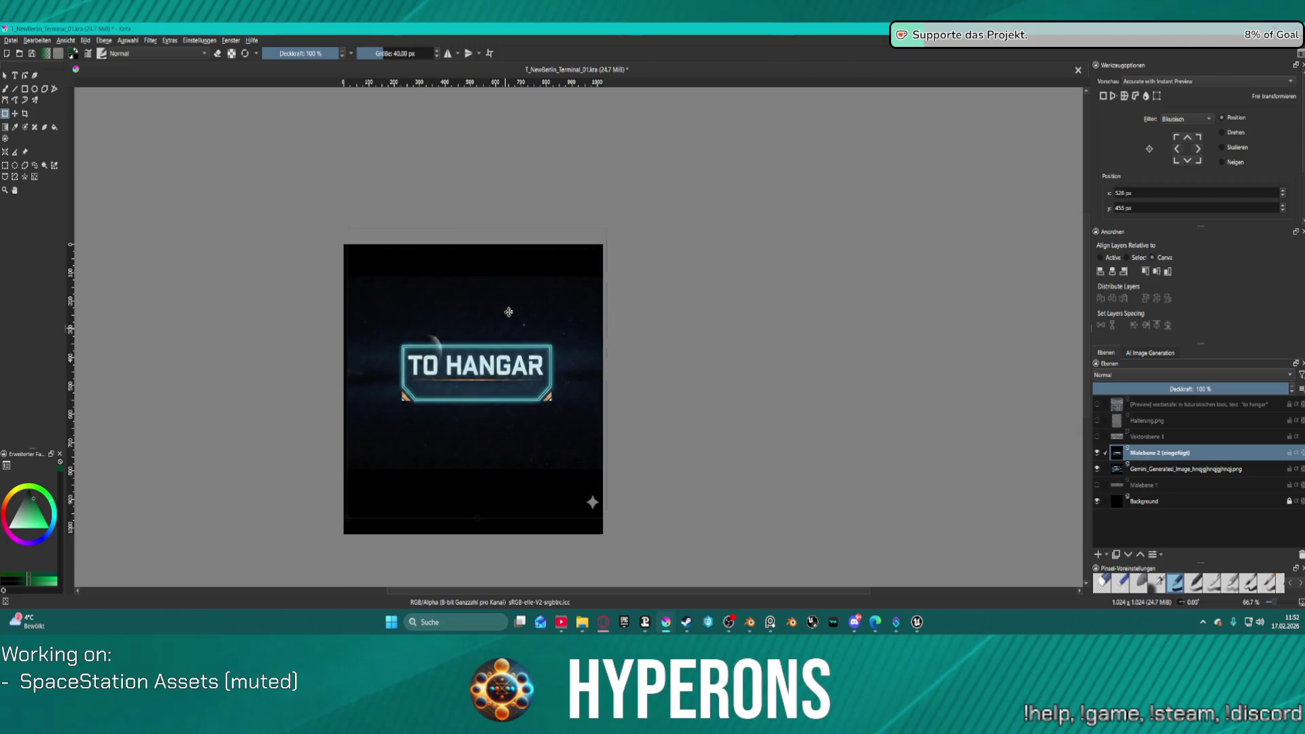
mouse_move(345, 229)
mouse_down()
mouse_move(465, 326)
mouse_move(476, 399)
mouse_move(486, 392)
mouse_up()
mouse_move(545, 456)
mouse_down()
mouse_move(478, 297)
mouse_move(499, 281)
mouse_move(460, 278)
mouse_up()
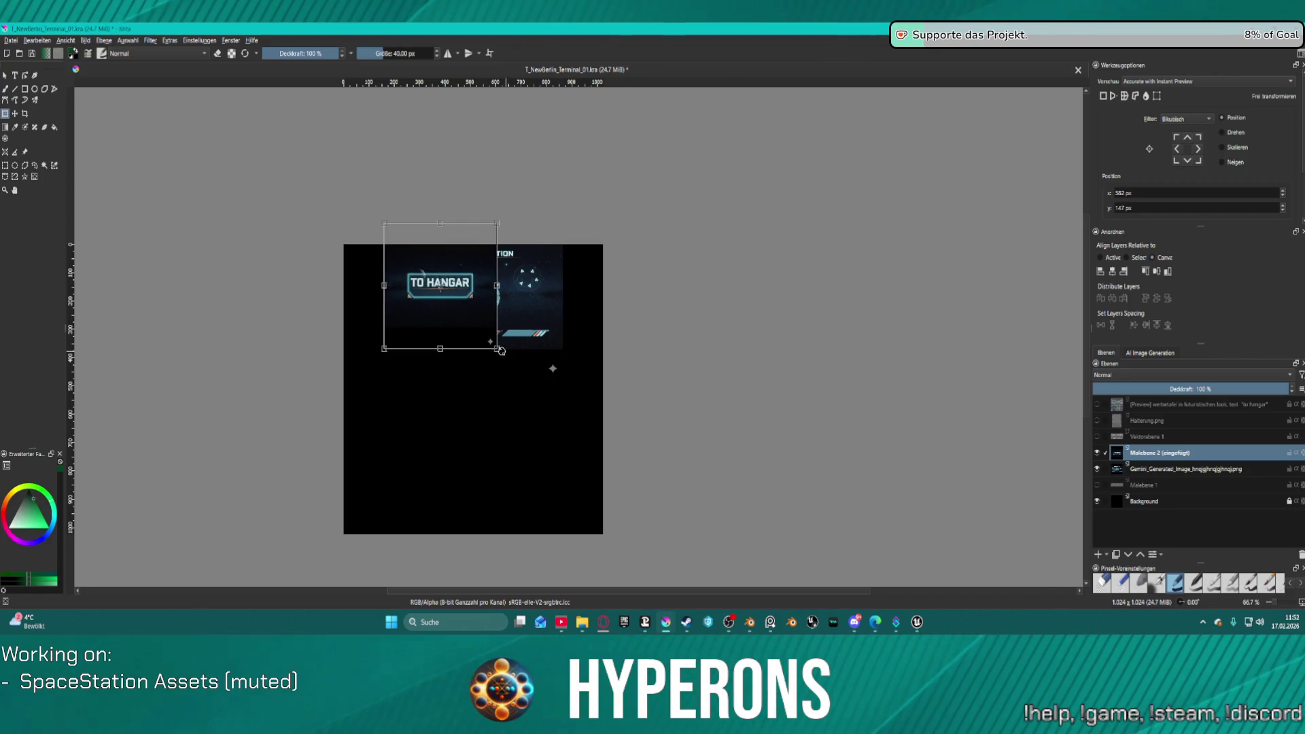
drag(495, 344, 562, 375)
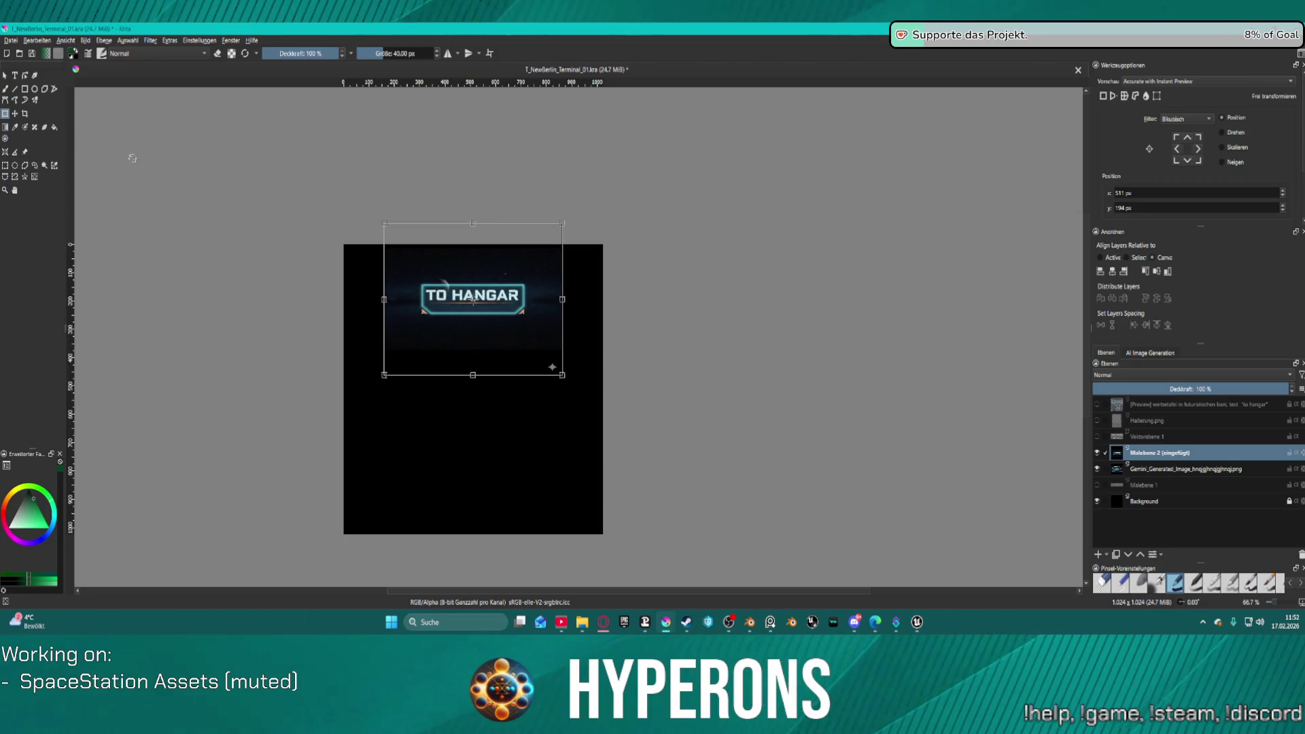
Step: Export the image through Erweitertes Exportieren as T_NewBerlin_Terminal_02.png with default PNG options
click(11, 41)
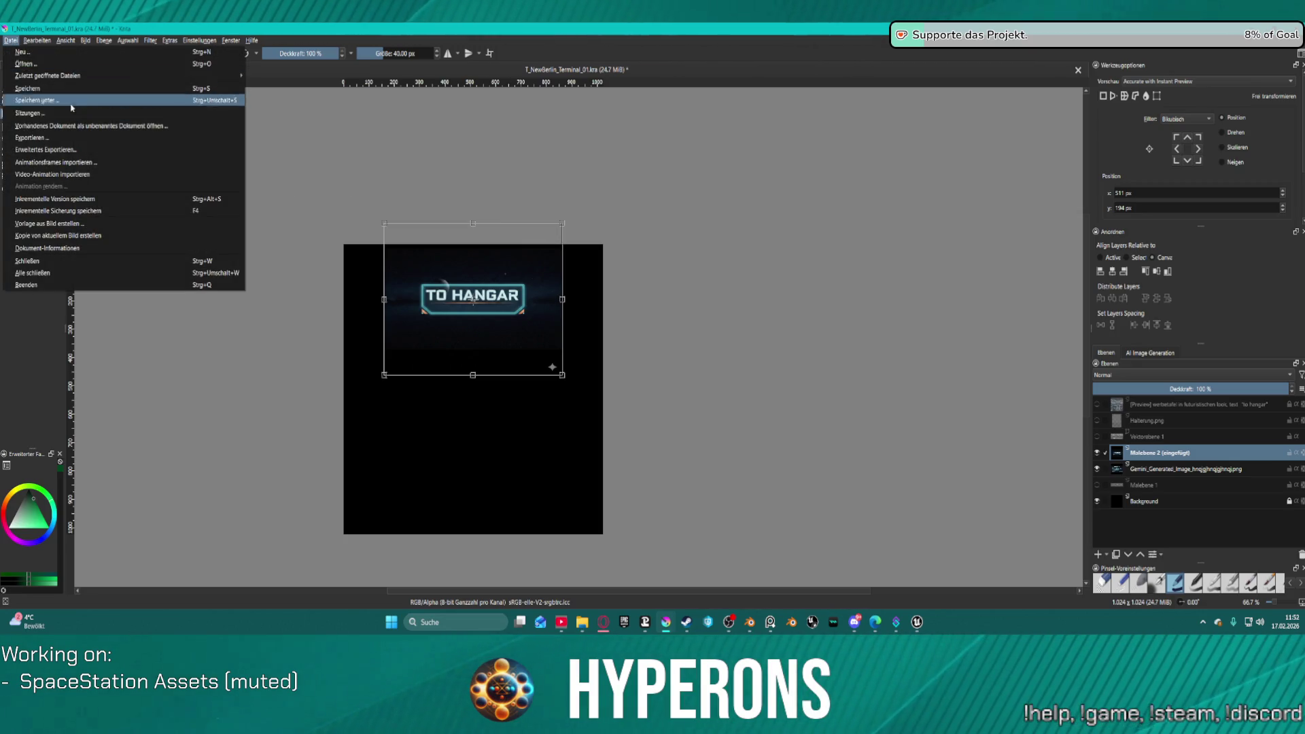
click(116, 150)
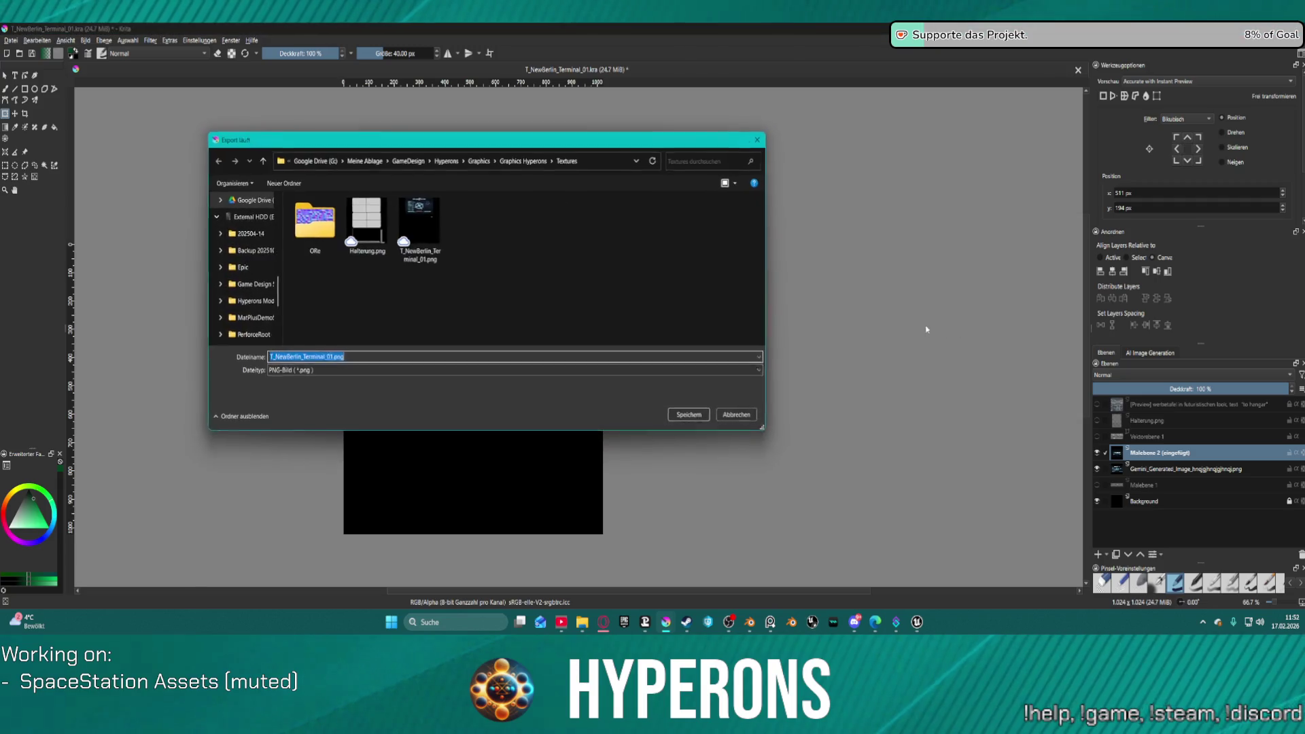
click(352, 358)
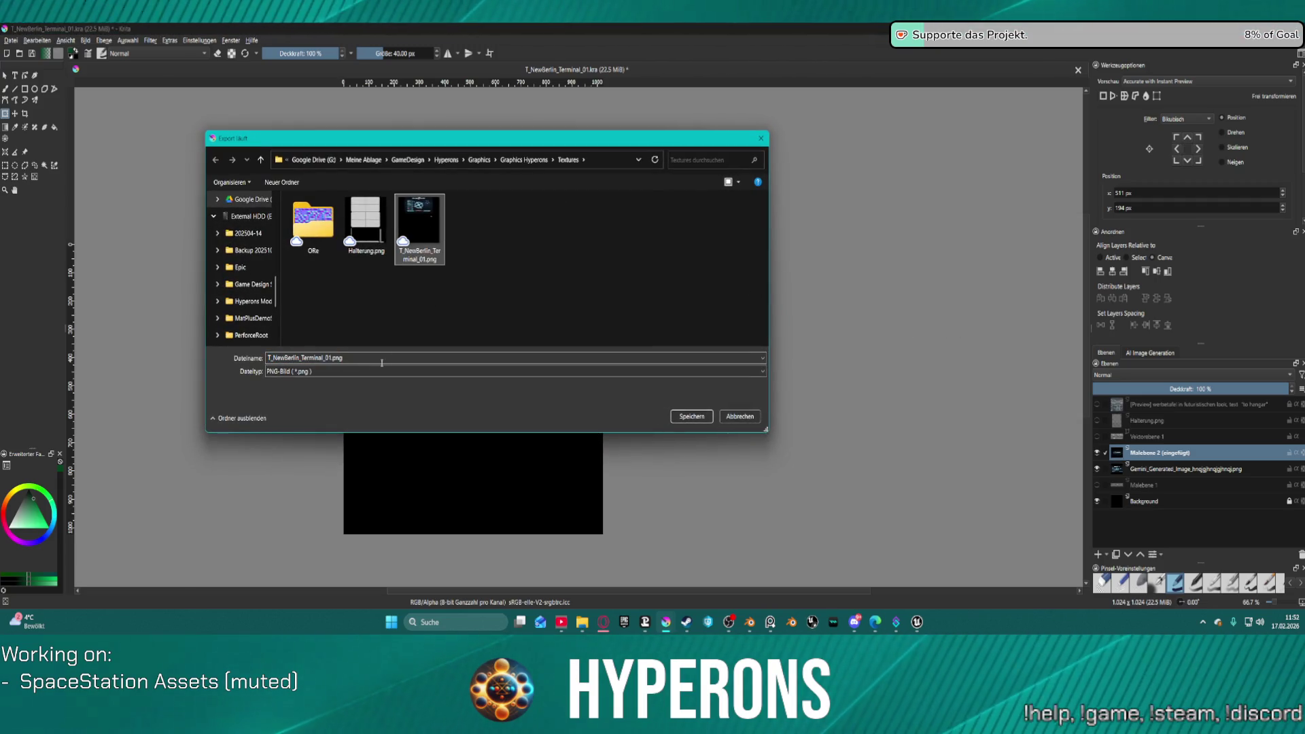
double_click(333, 358)
click(331, 358)
text(2)
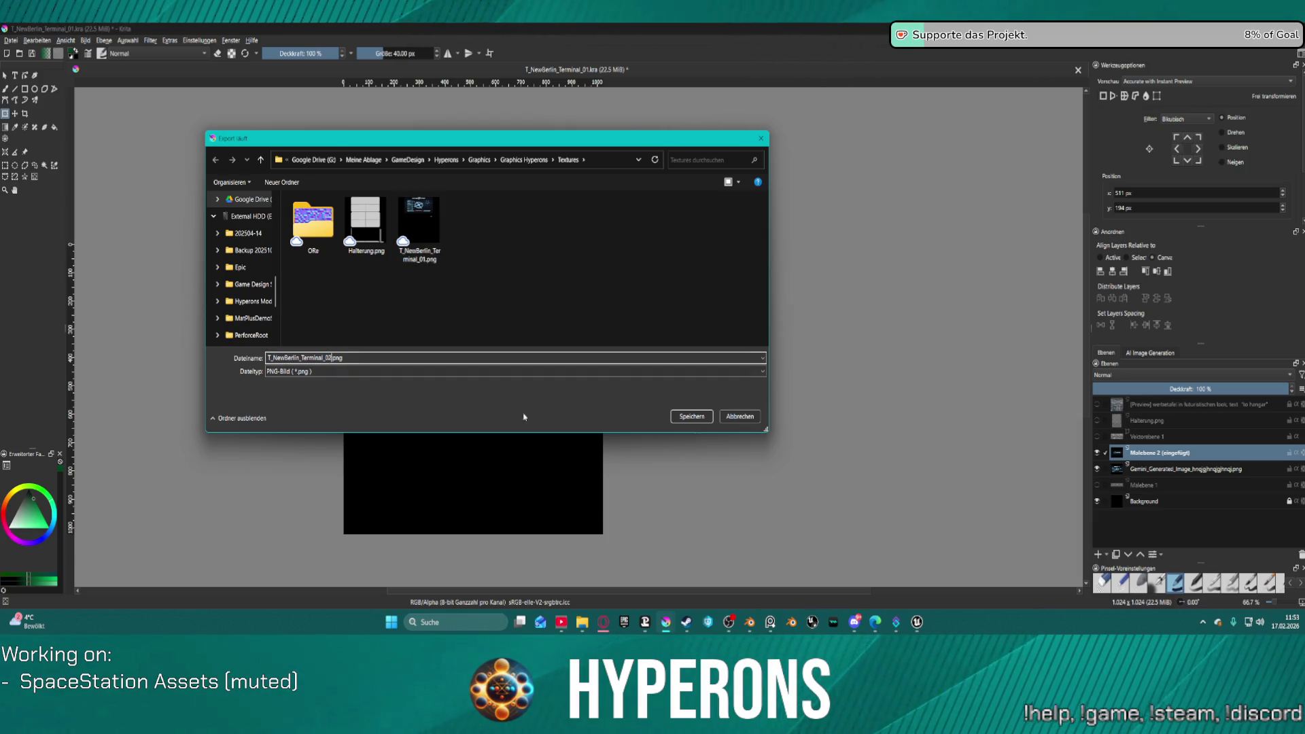
click(691, 416)
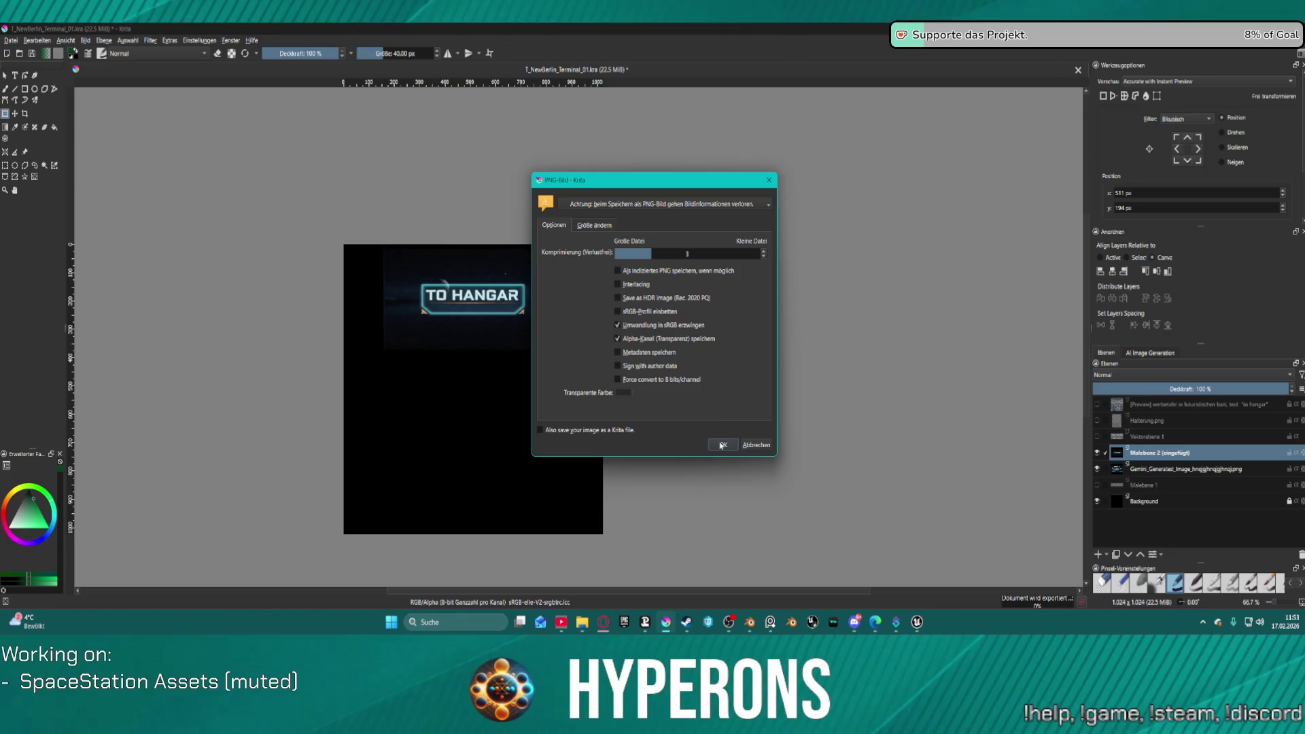
click(721, 446)
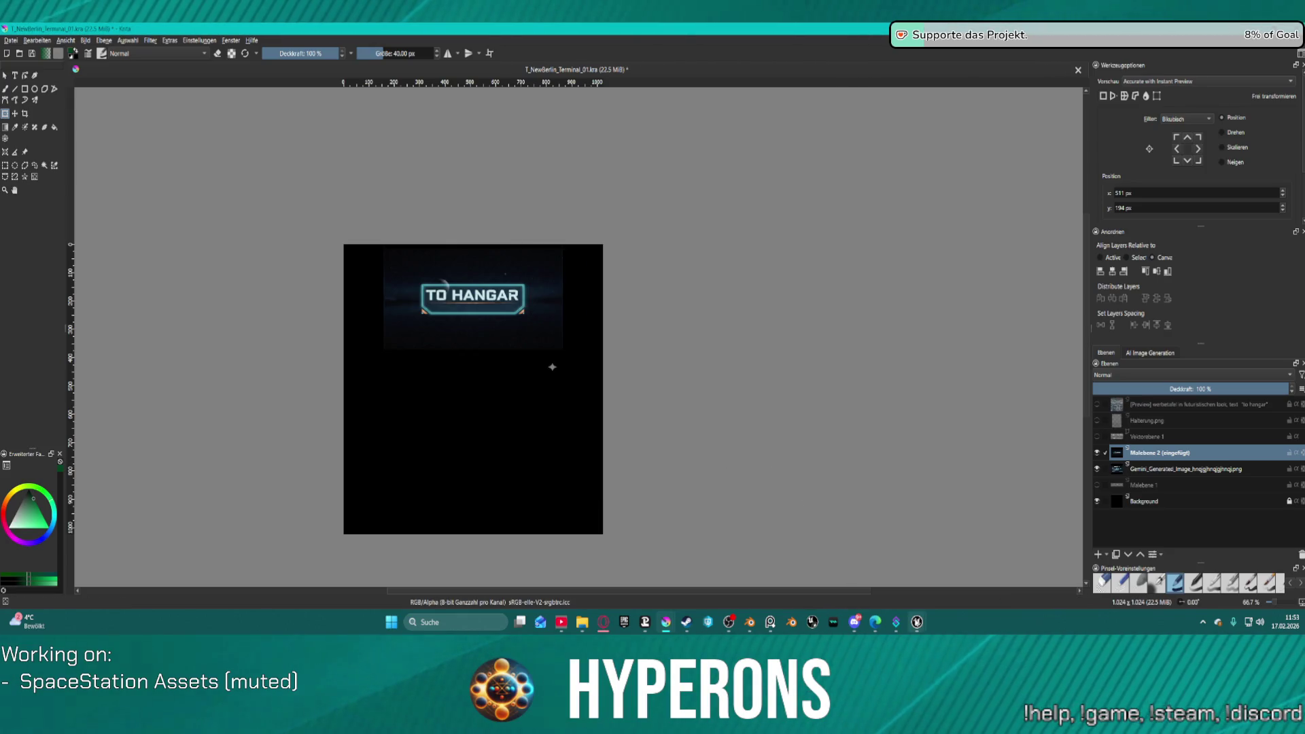
Step: Switch from Krita to Unreal Editor from the taskbar
mouse_move(918, 624)
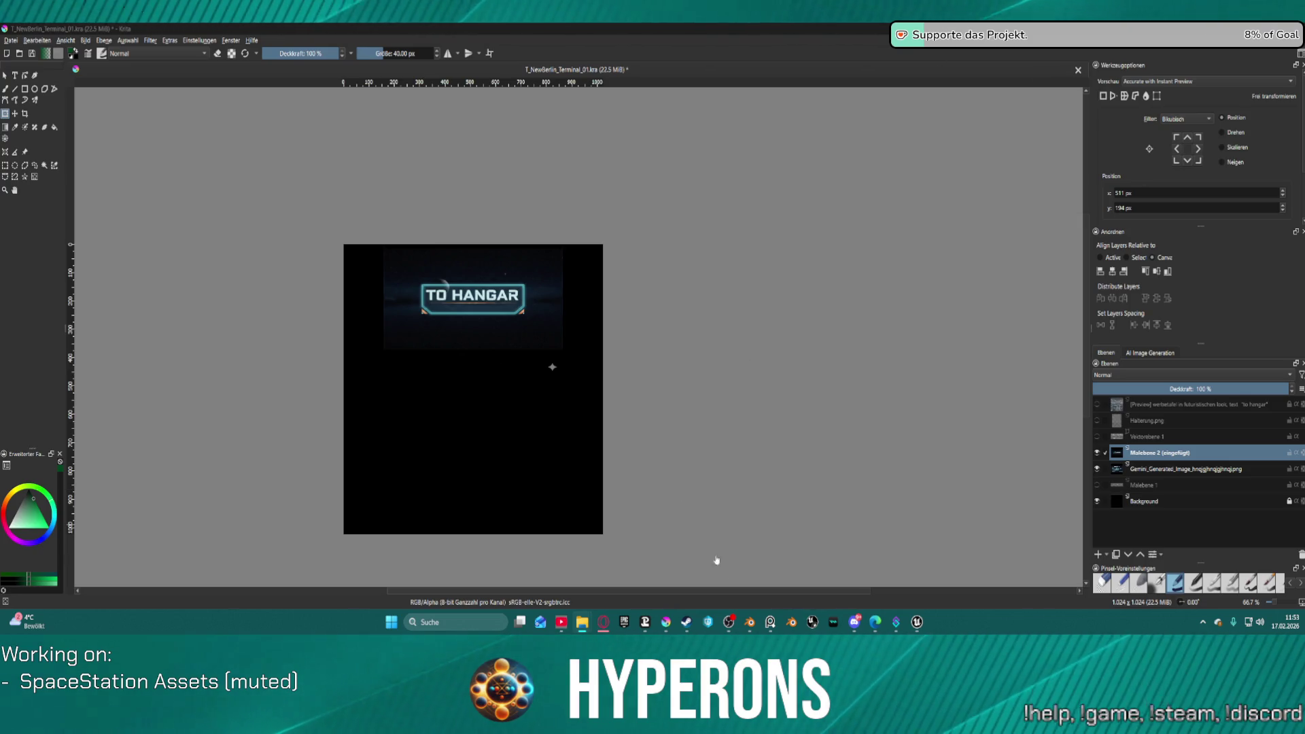
mouse_move(917, 624)
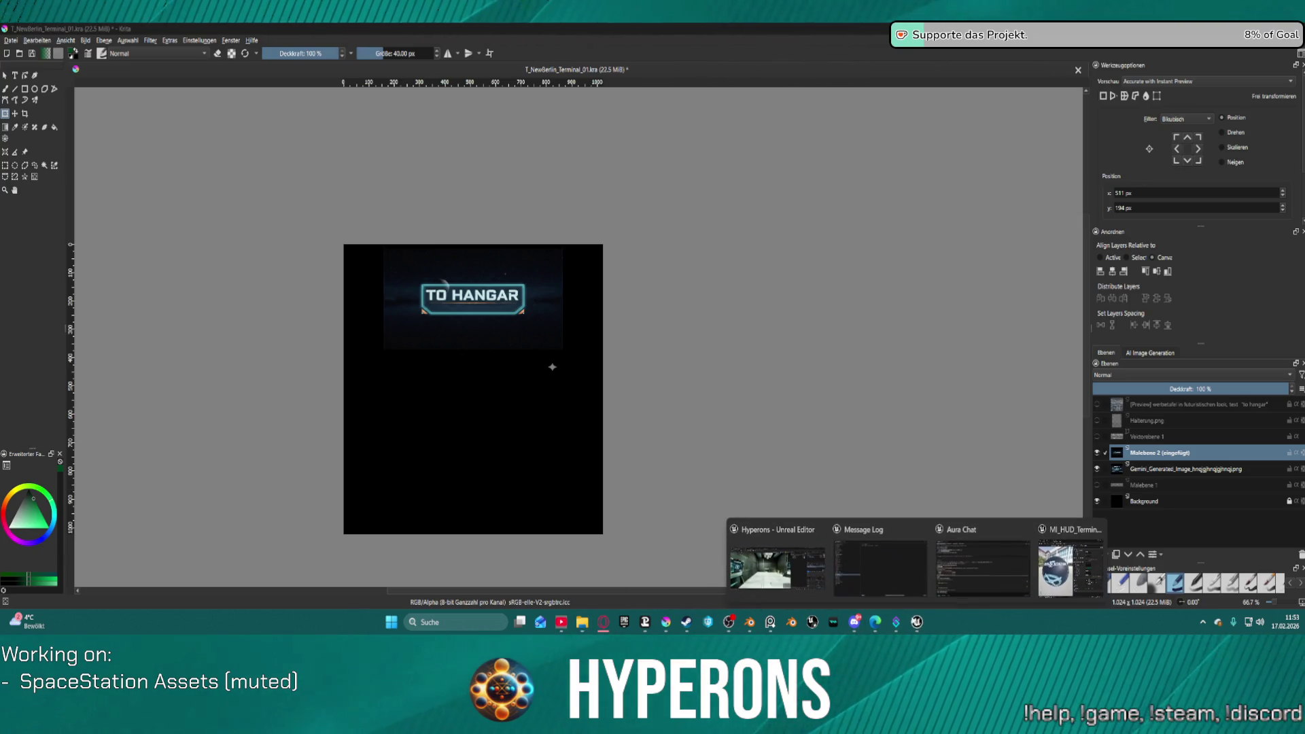
click(759, 559)
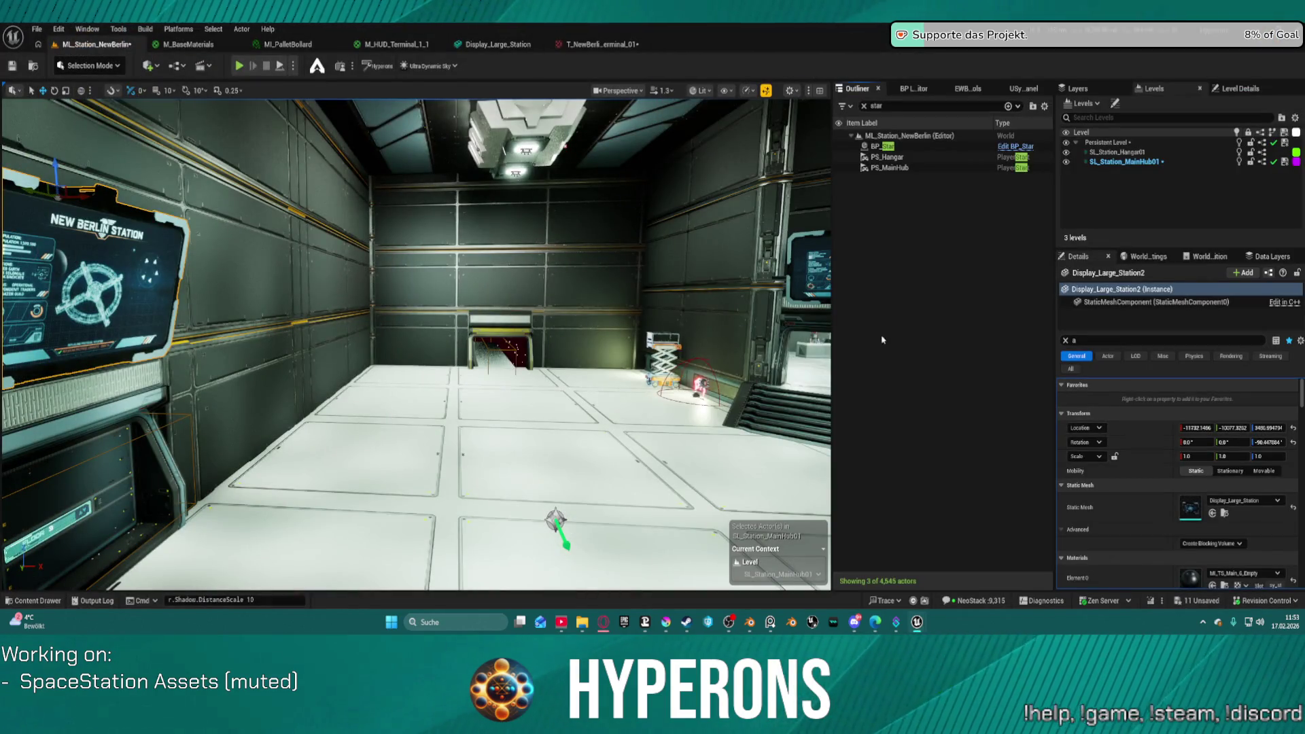
Step: Close the Aura Chat and Message Log windows in Unreal Editor
key(ctrl+space)
mouse_move(911, 624)
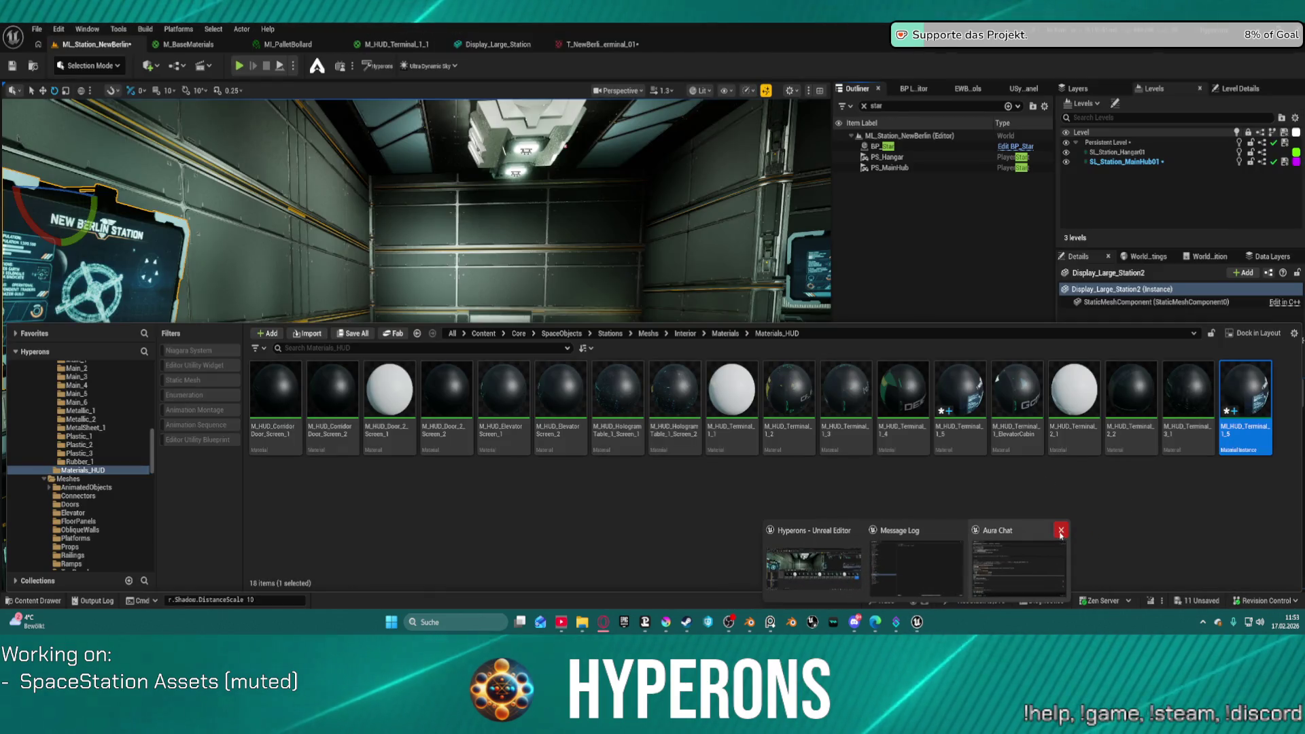
click(1060, 530)
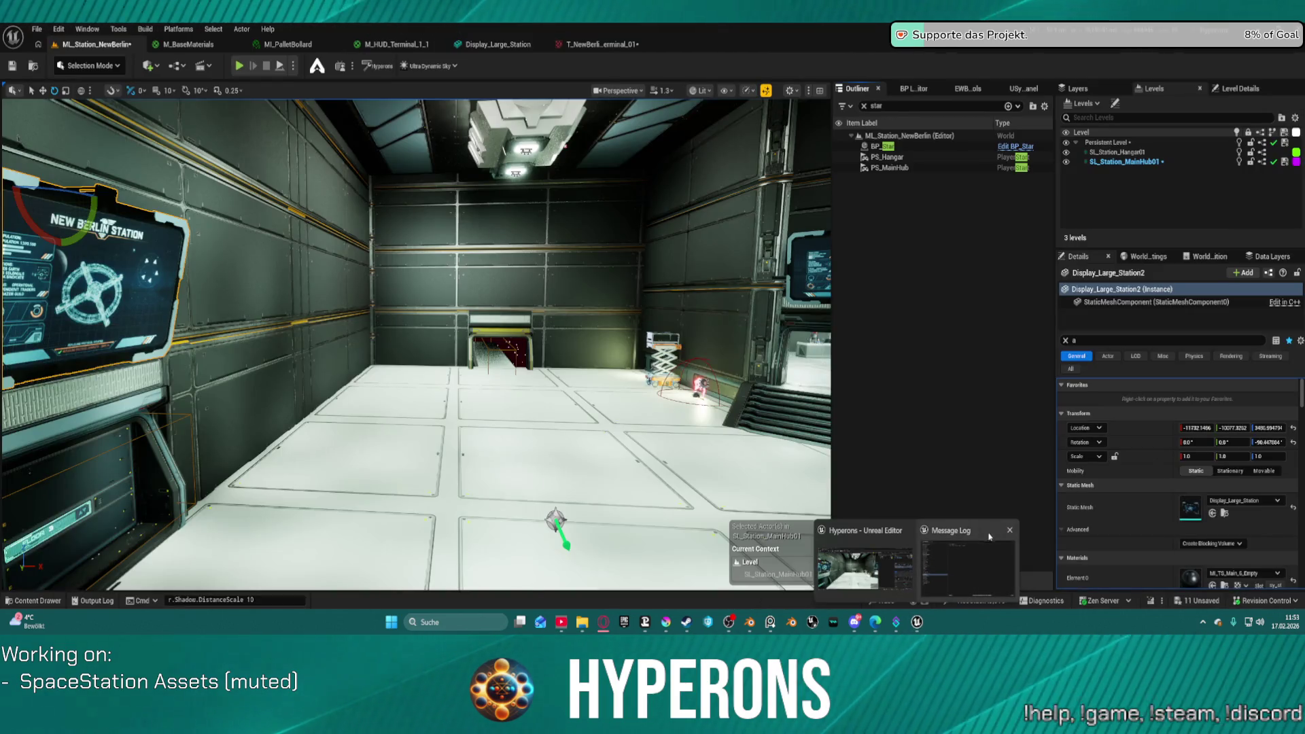
click(1009, 530)
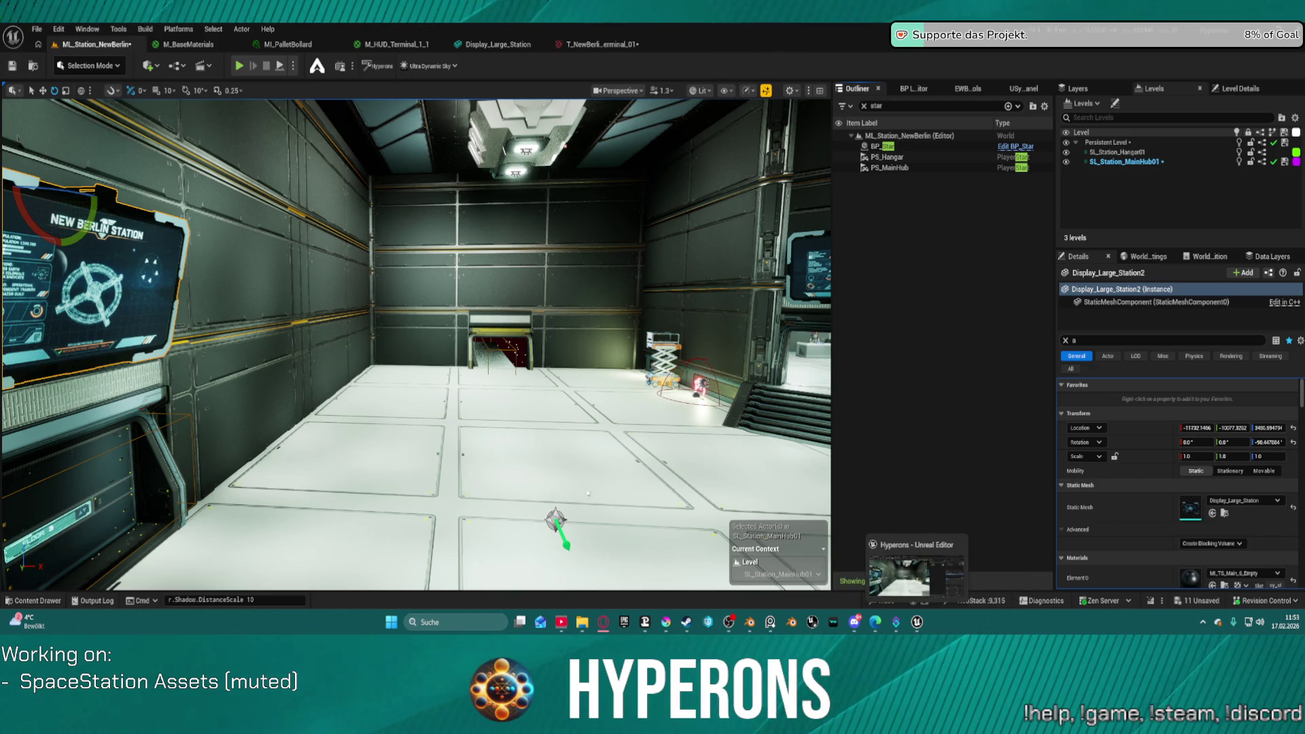
Step: Open the Content Drawer and browse to the Meshes > Props folder
click(55, 601)
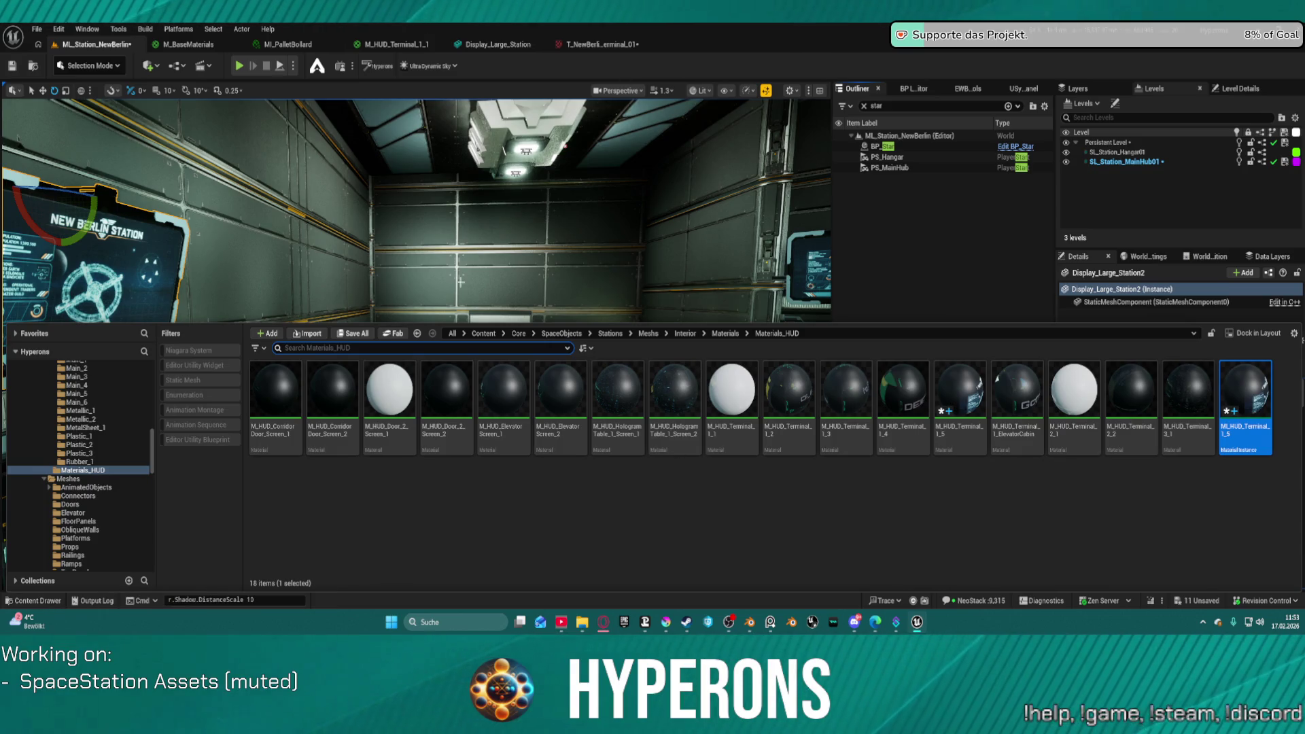
scroll(135, 422, up, 10)
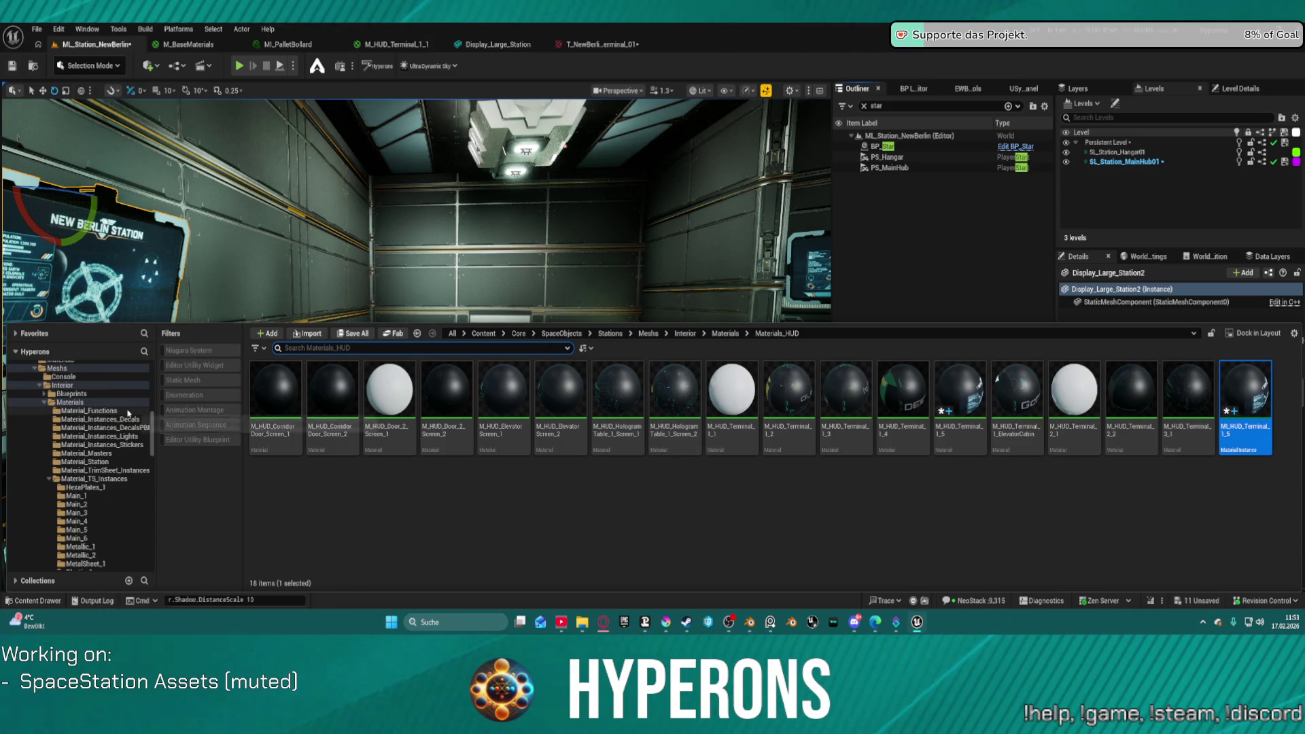
scroll(135, 423, down, 10)
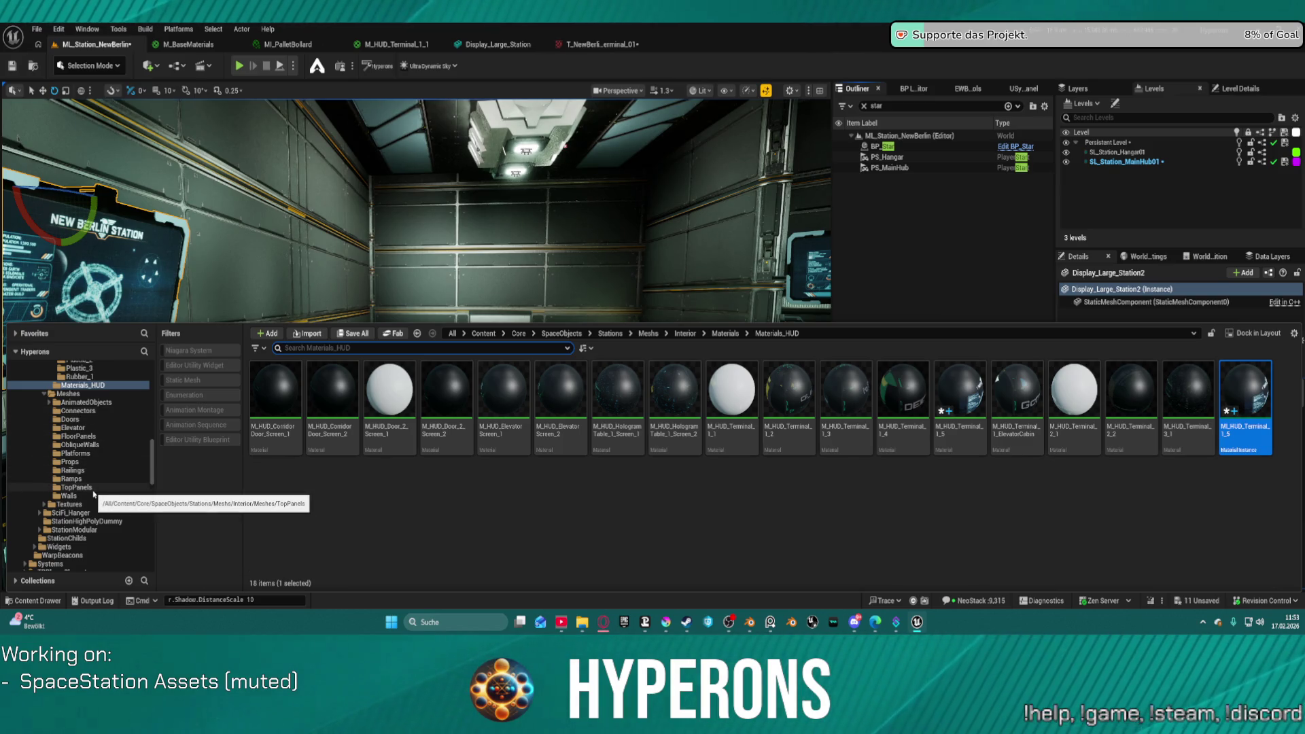
click(83, 465)
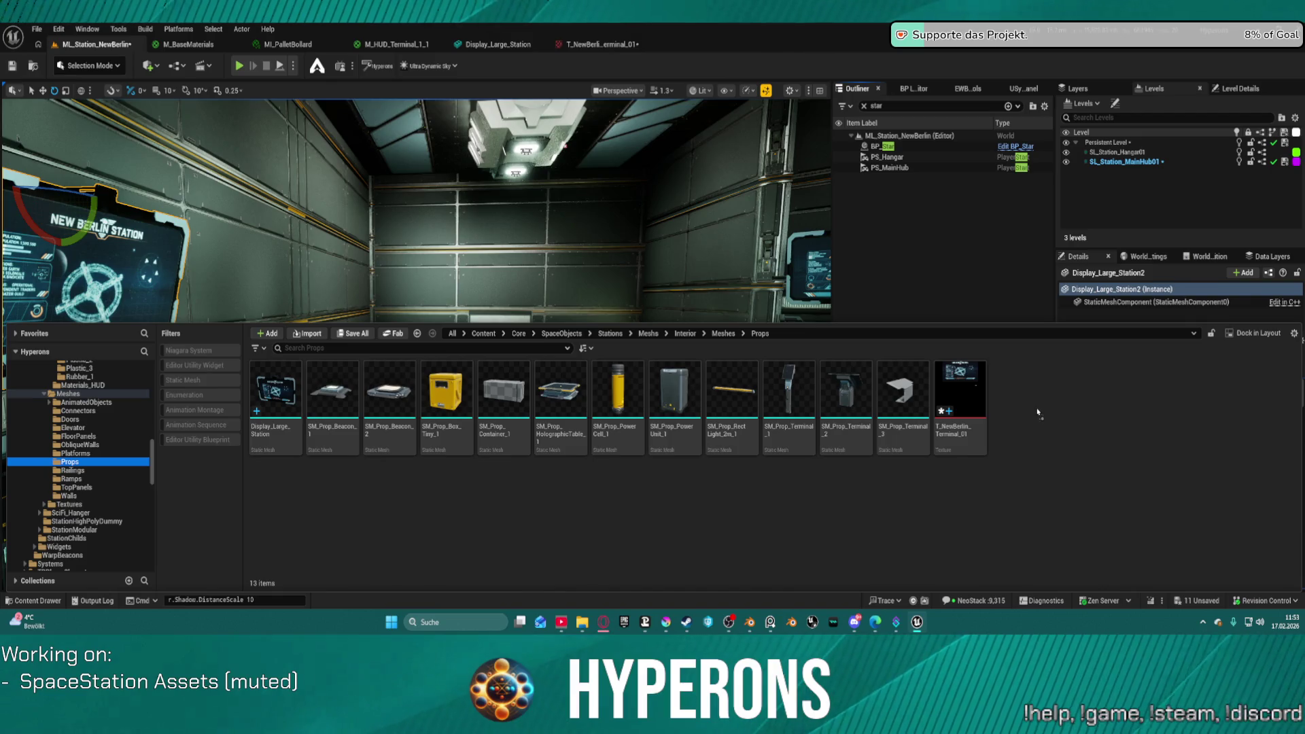
Step: Create a new folder named Display inside Props
right_click(554, 534)
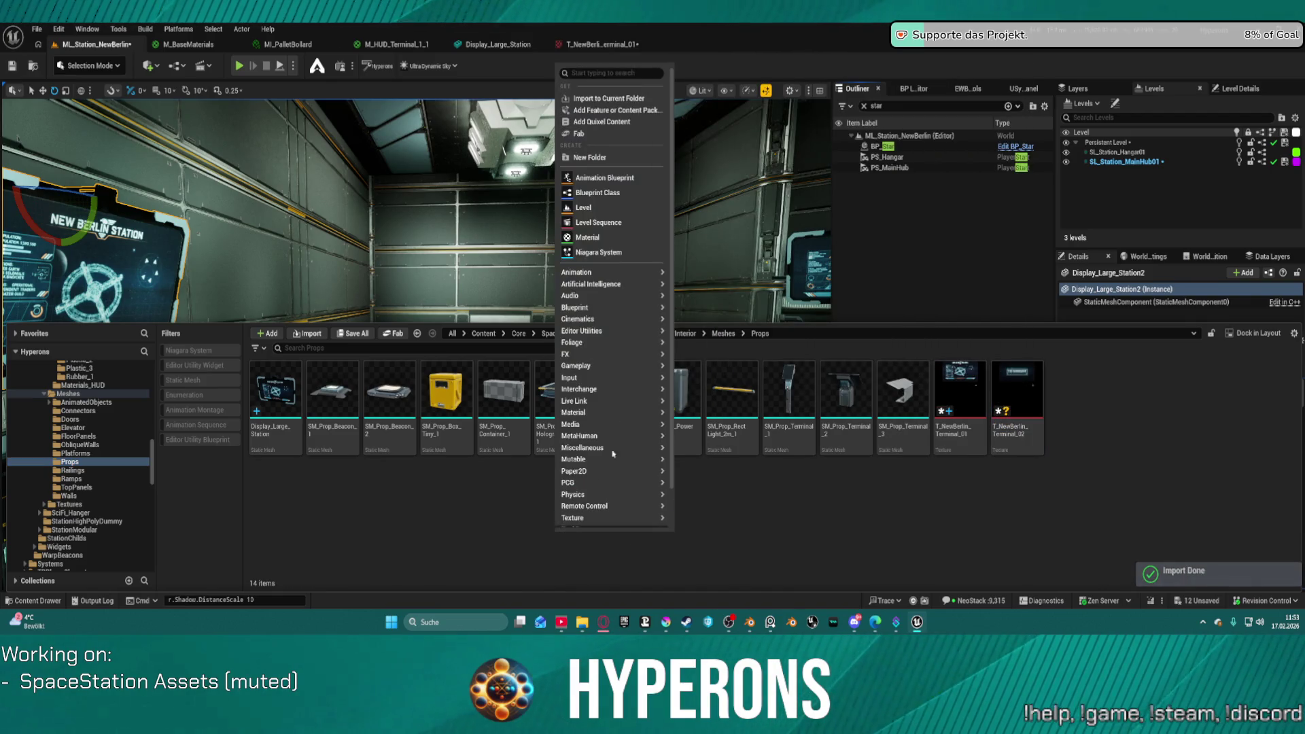
click(604, 156)
text(Display)
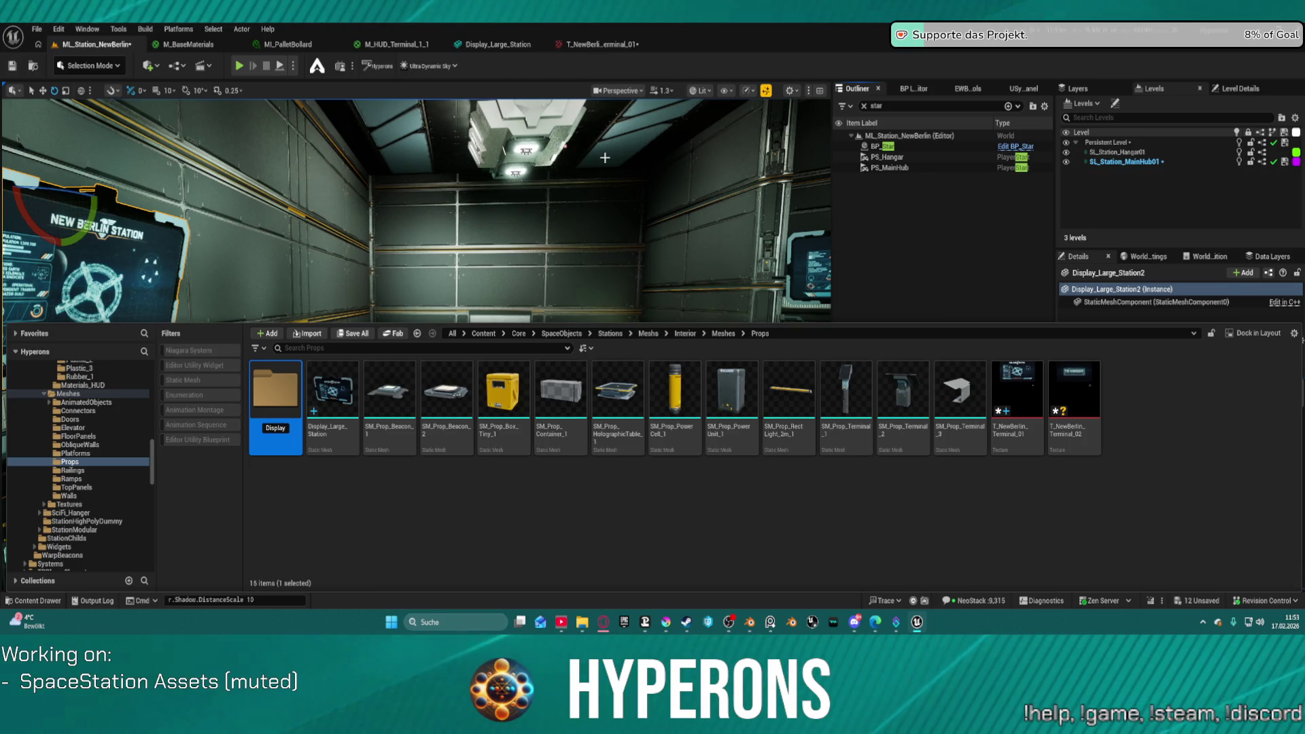
key(Return)
Step: Move Display_Large_Station and both T_NewBerlin_Terminal textures into the Display folder
key(Right)
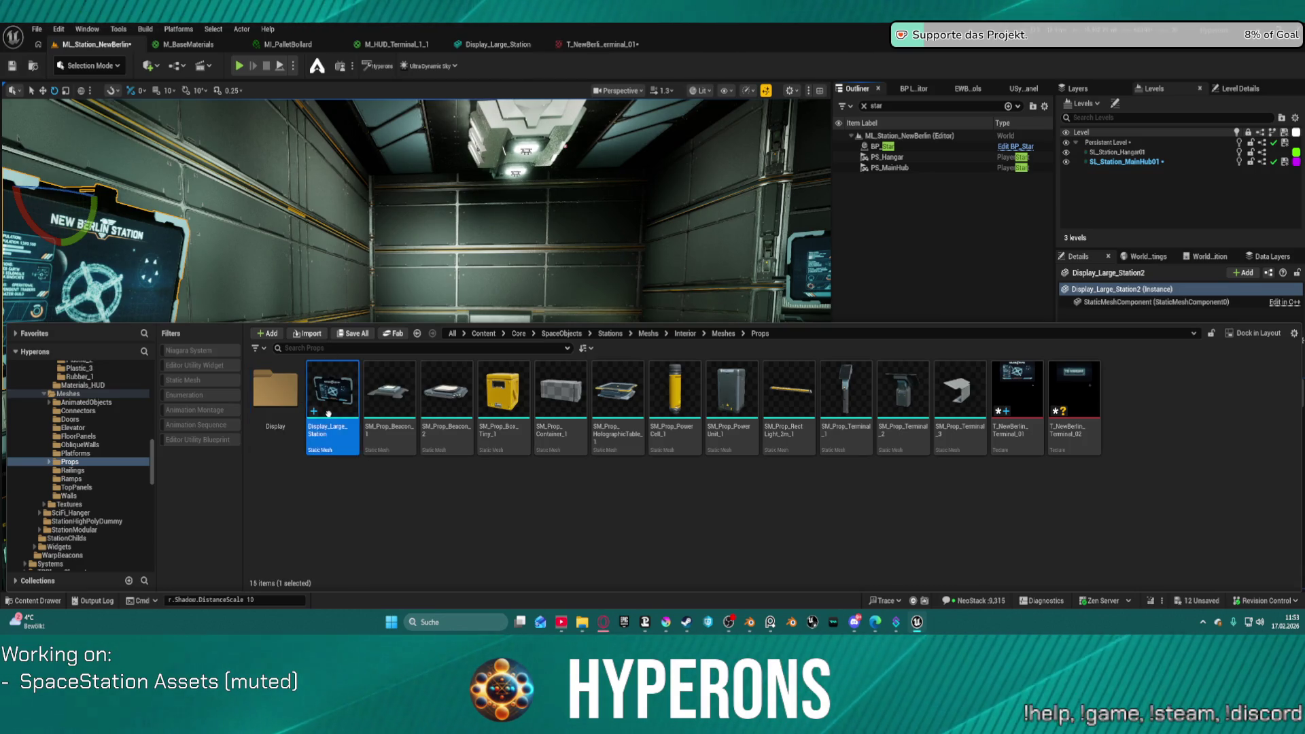
ctrl+click(1073, 407)
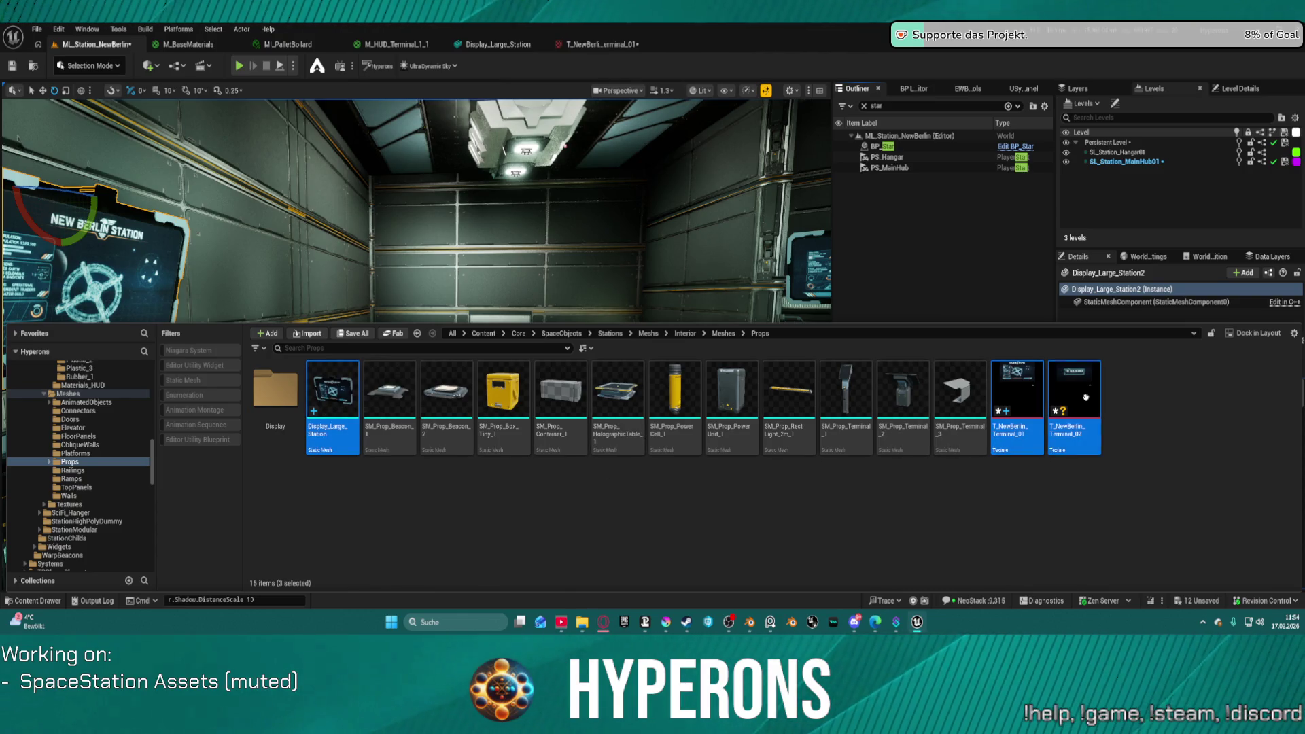
drag(274, 399, 276, 401)
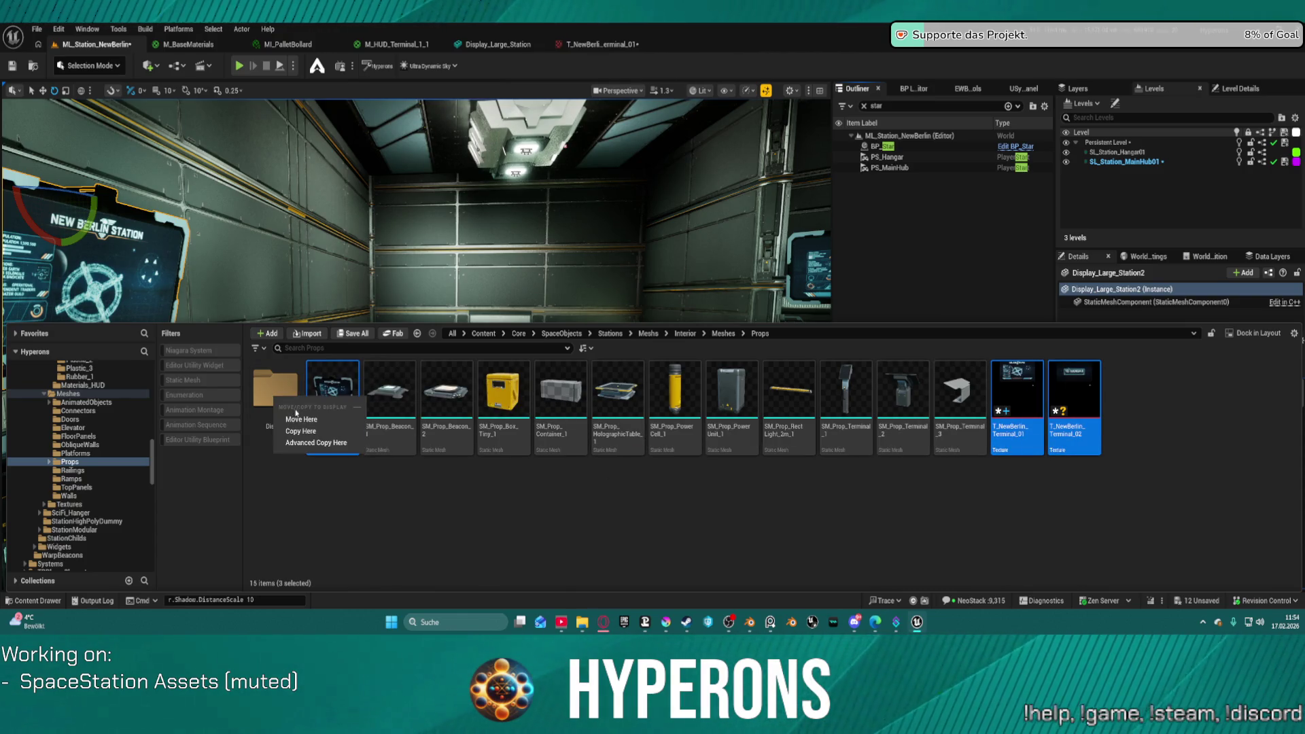
click(300, 413)
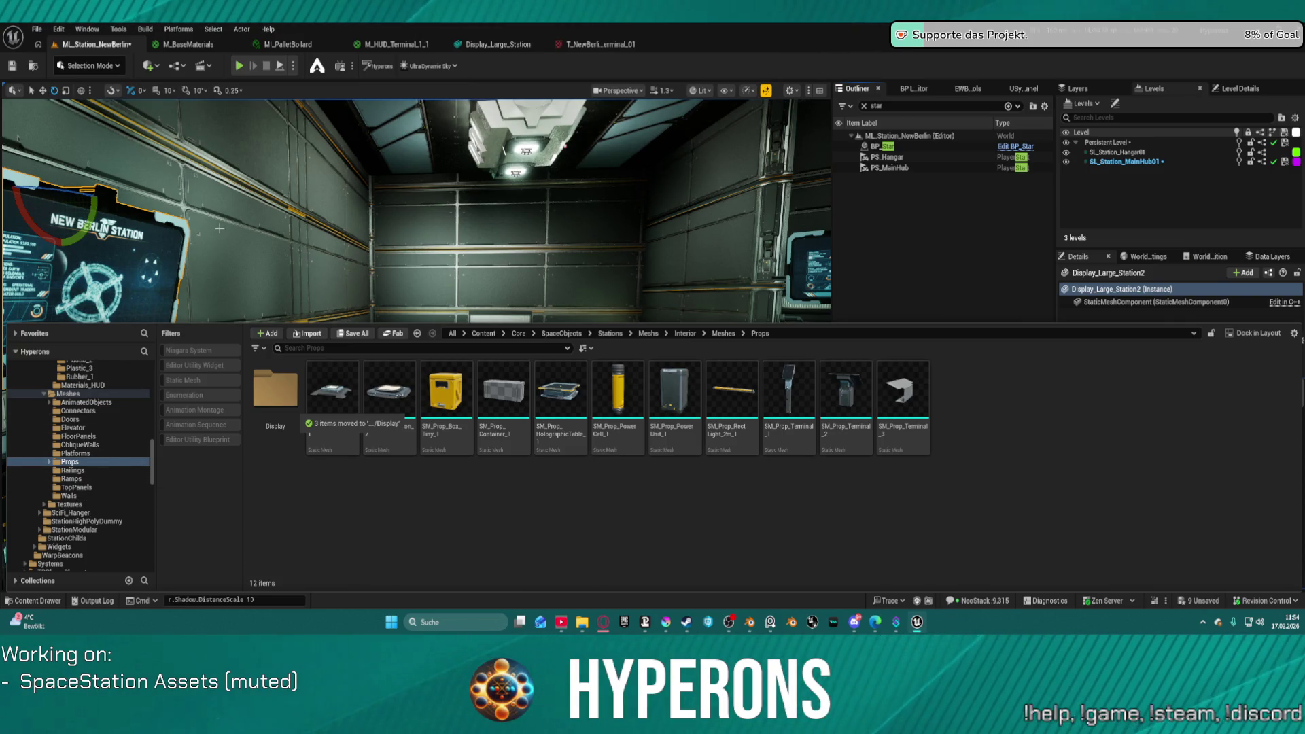
scroll(116, 448, down, 10)
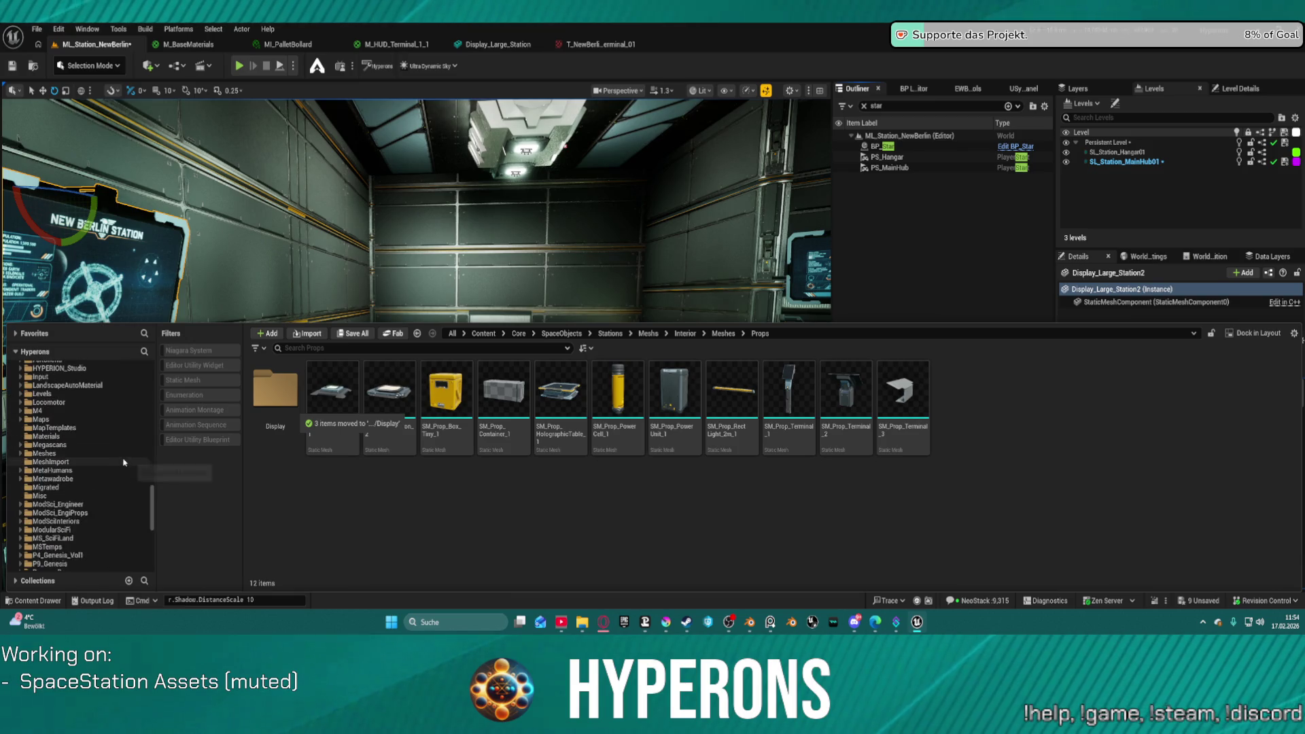
Step: Navigate the Content Browser to the Materials_HUD folder
scroll(126, 437, up, 8)
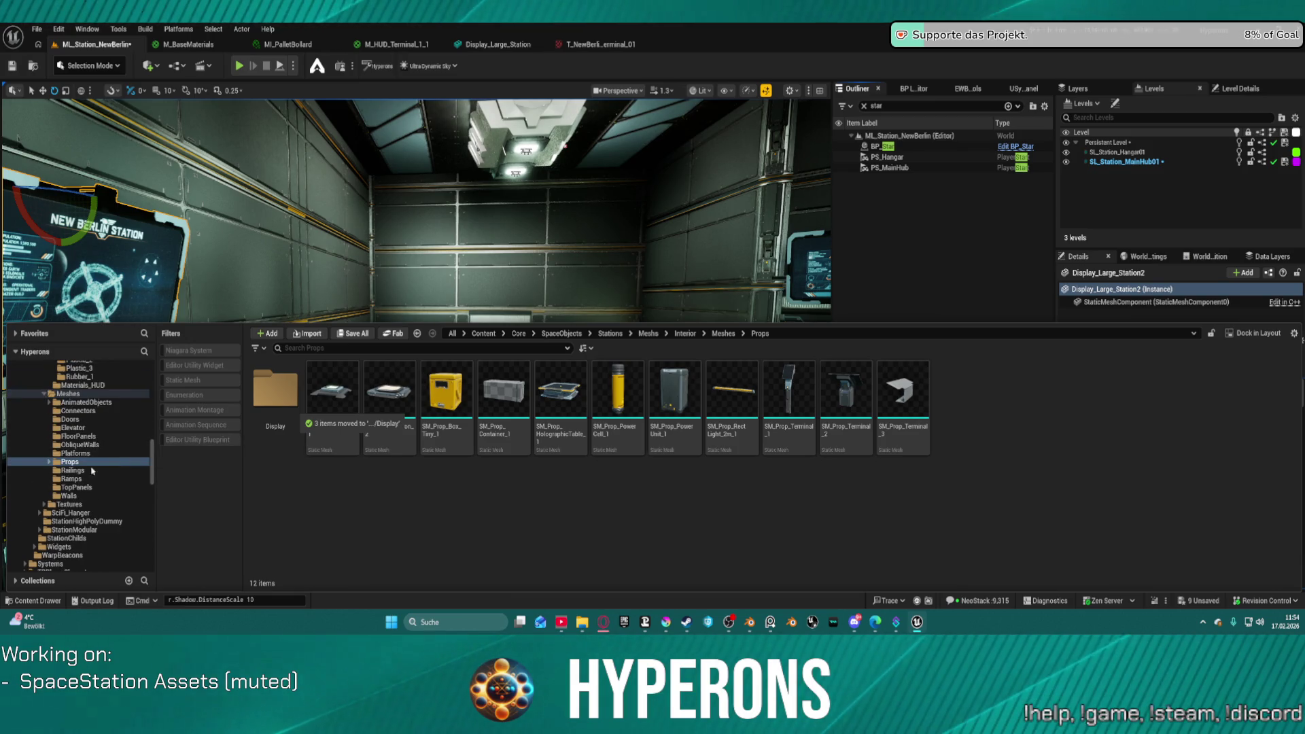
click(91, 504)
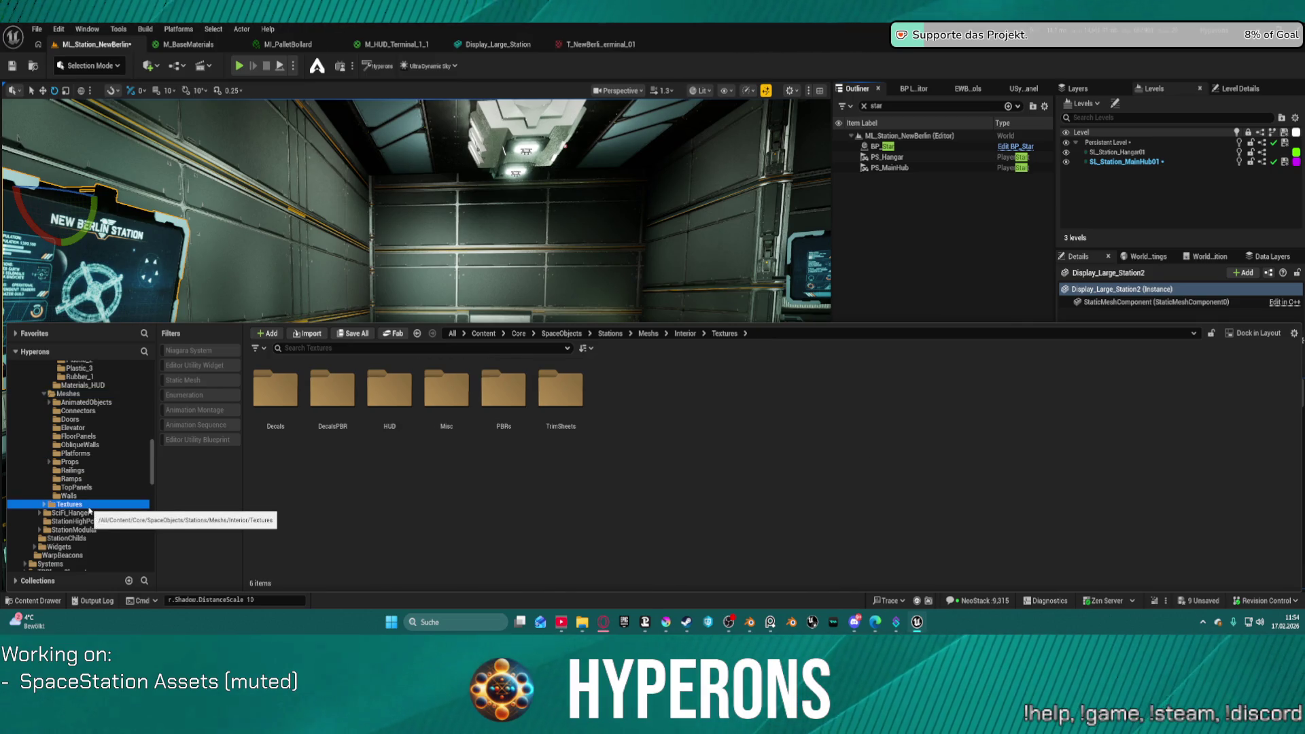
scroll(105, 449, up, 3)
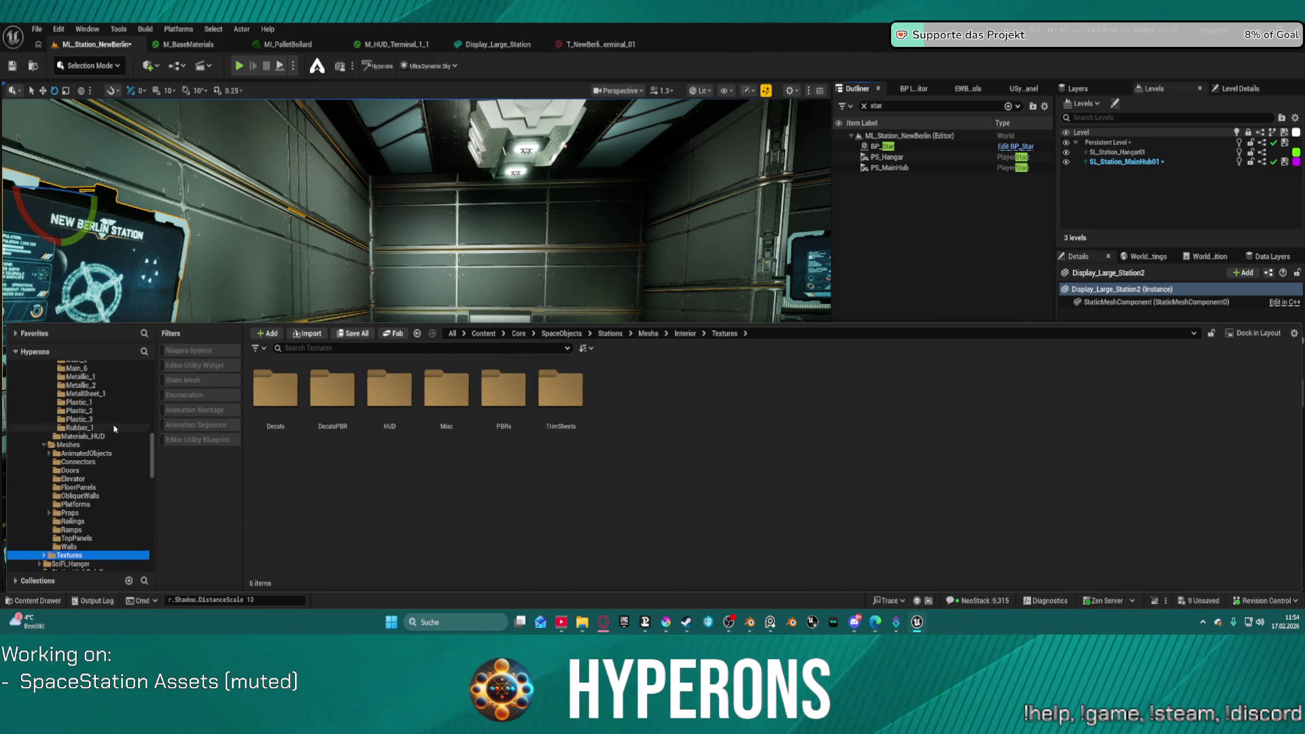
scroll(107, 430, up, 1)
click(81, 453)
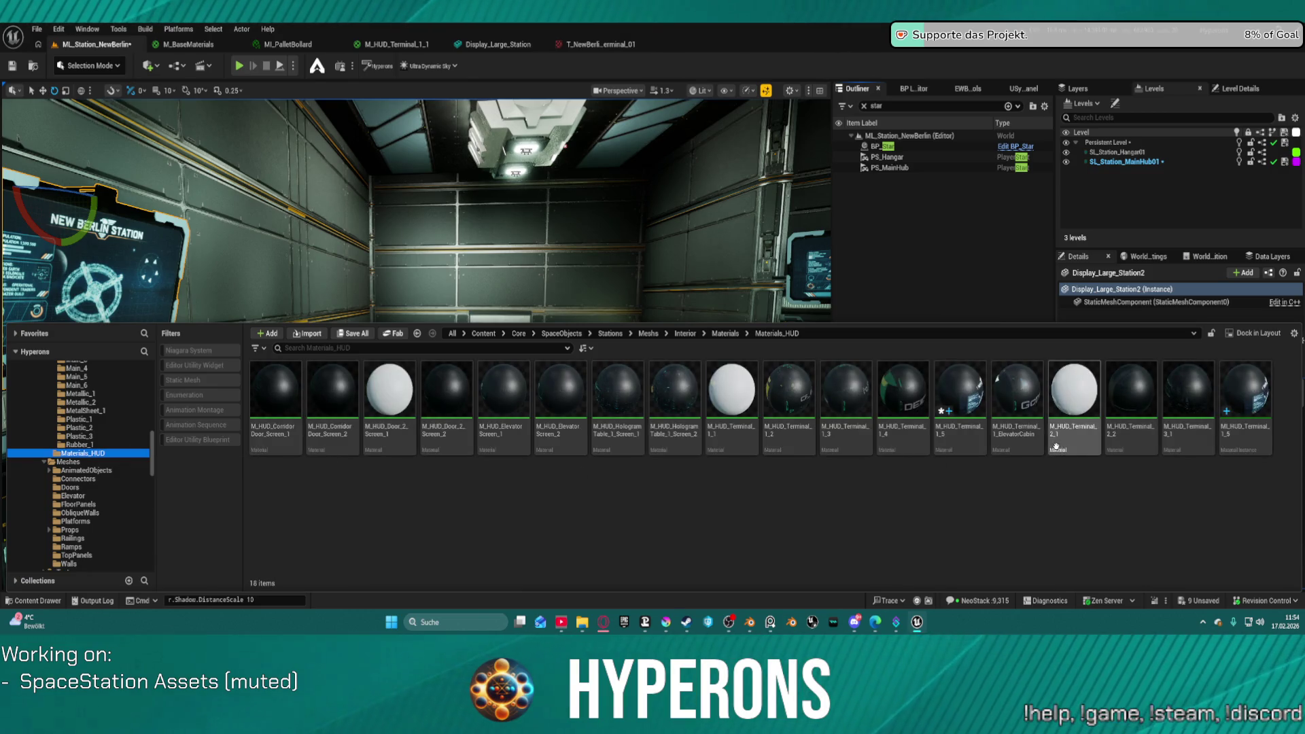
Step: Create a new folder named DisplayLarge inside Materials_HUD
right_click(1248, 560)
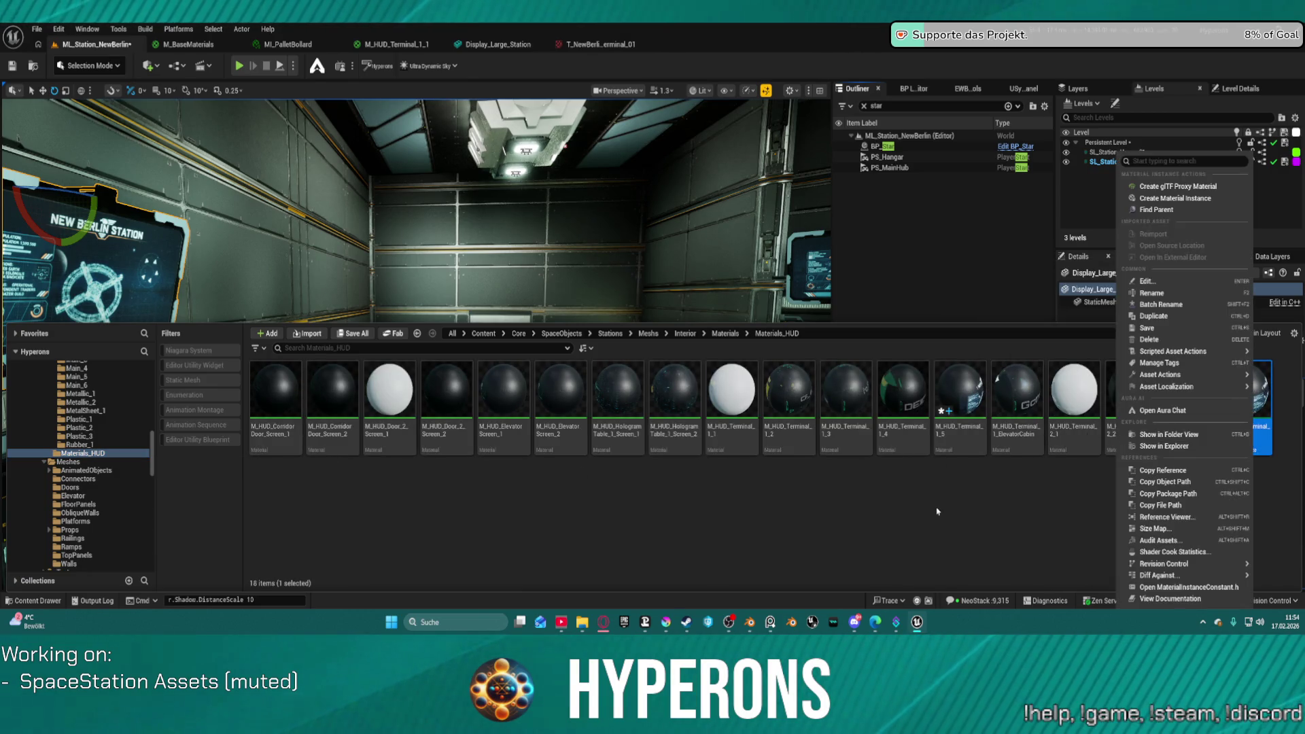
click(896, 529)
right_click(896, 530)
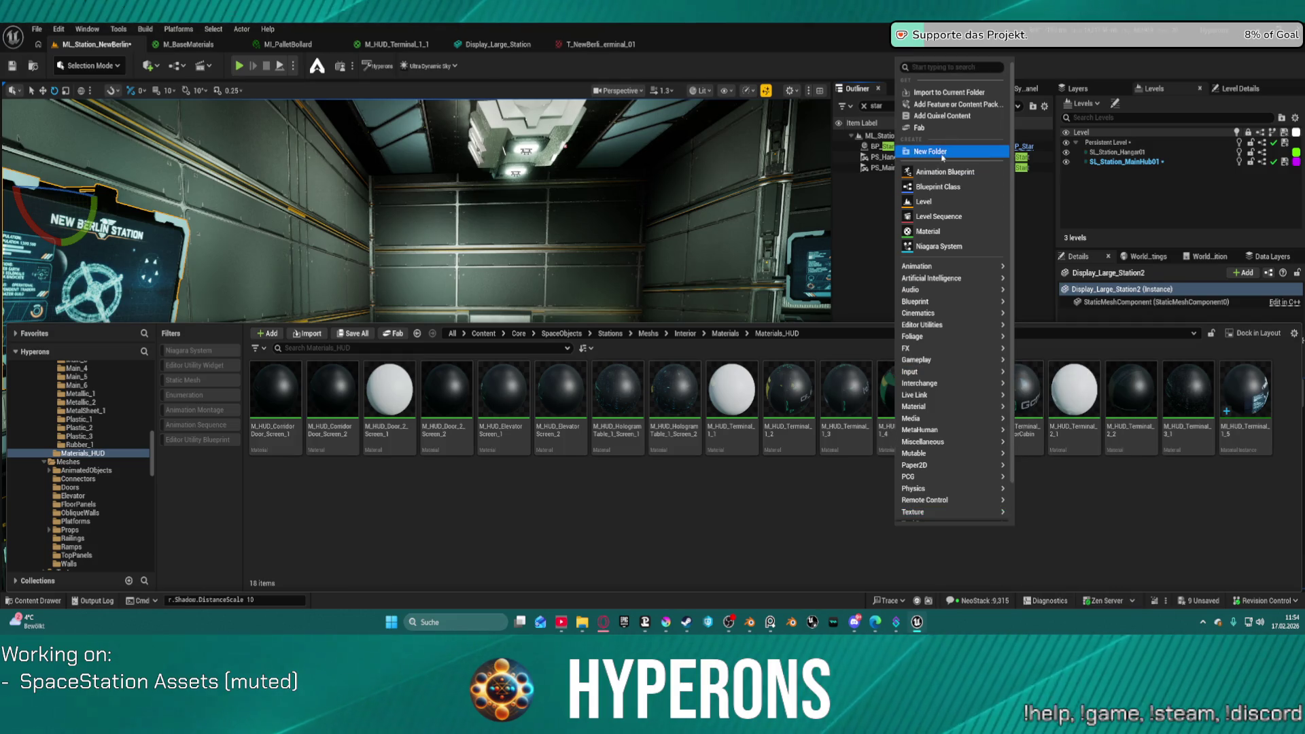
click(950, 150)
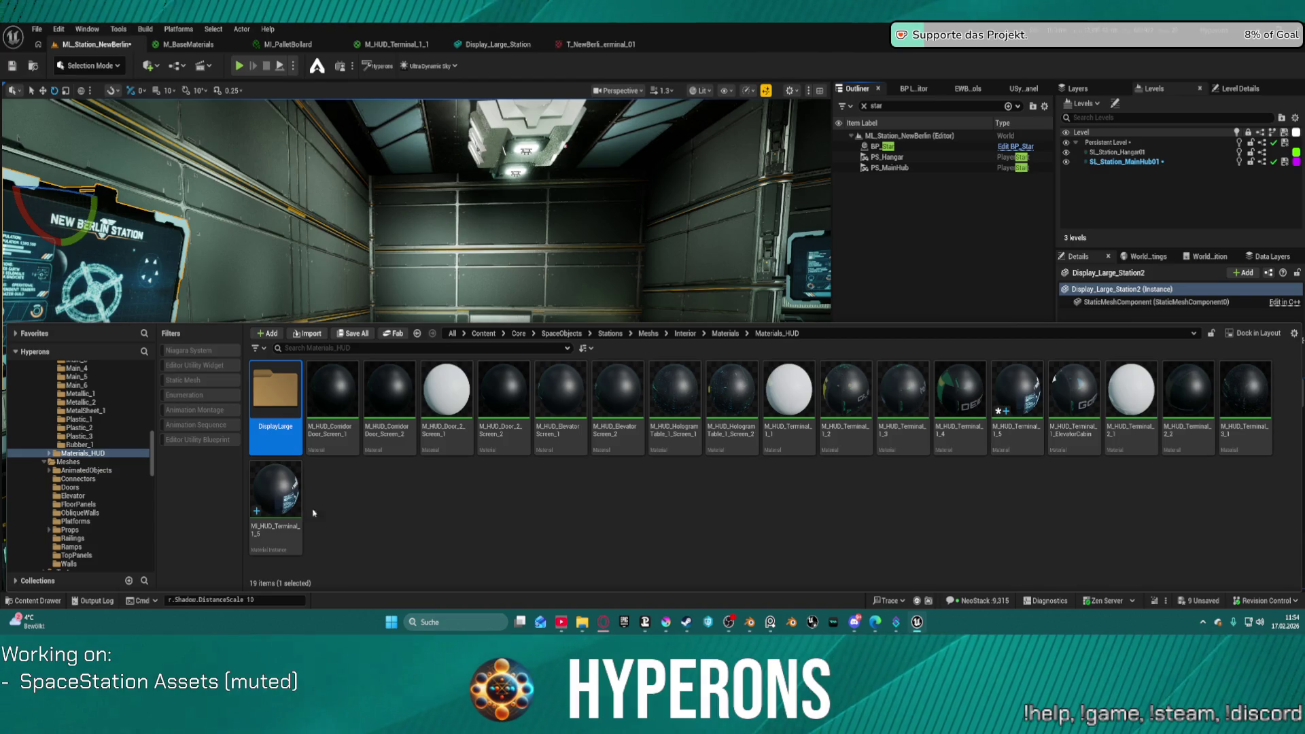
Step: Move M_HUD_Terminal_1_5 and its material instance into DisplayLarge
click(285, 506)
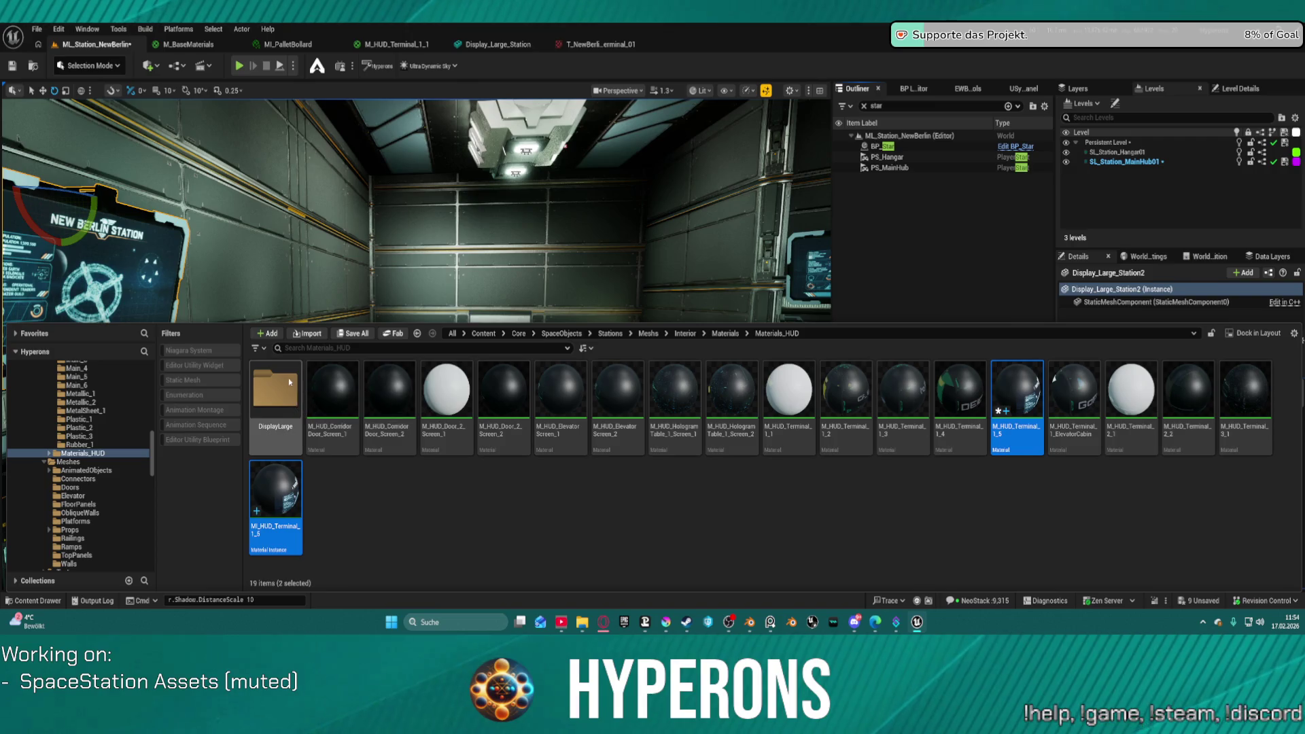
drag(288, 383, 289, 383)
click(320, 411)
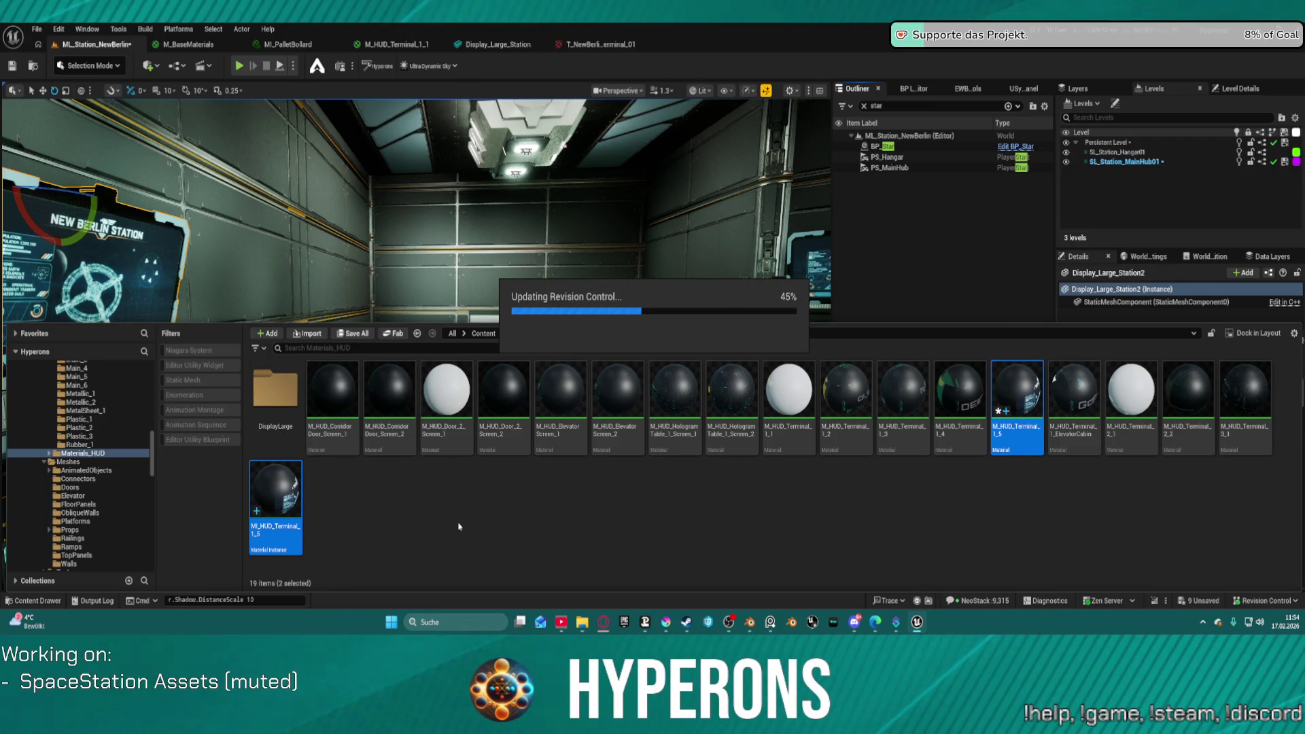
Step: Open DisplayLarge and duplicate the MI_HUD_Terminal_1_5 material instance
click(269, 381)
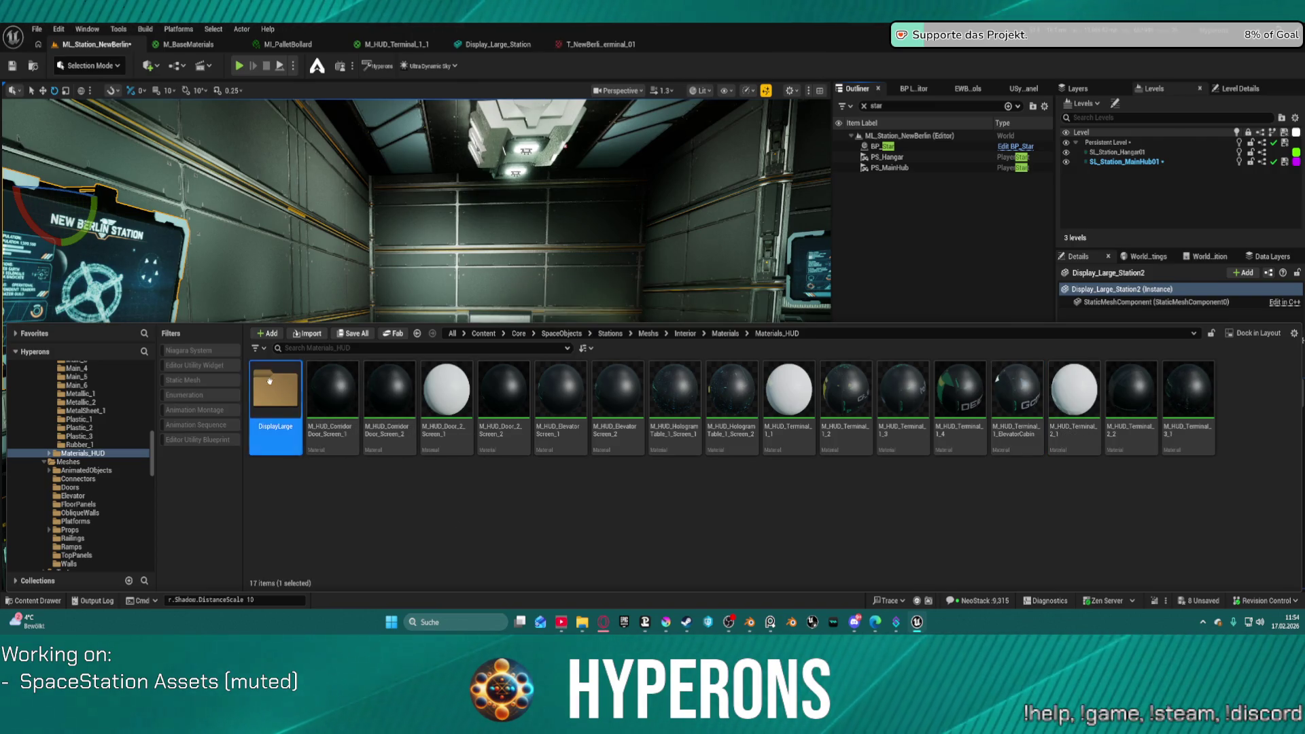
double_click(269, 381)
click(333, 391)
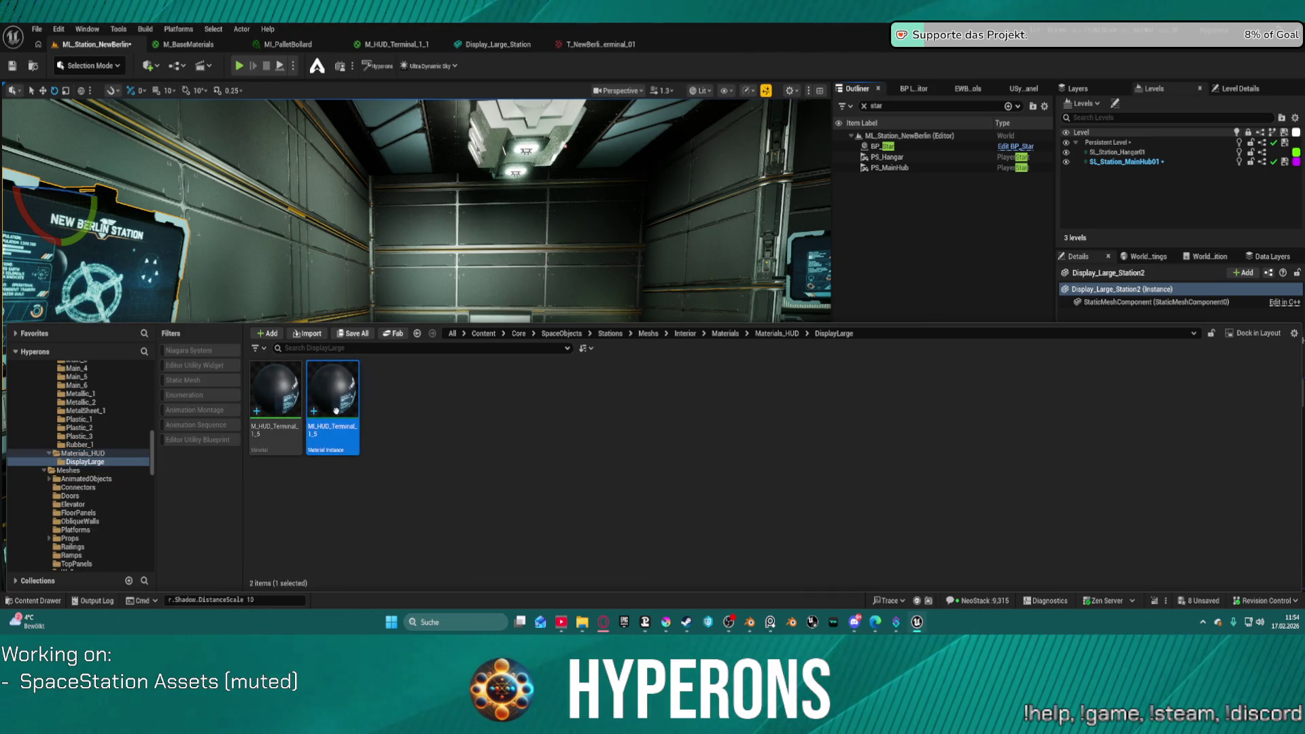
right_click(333, 391)
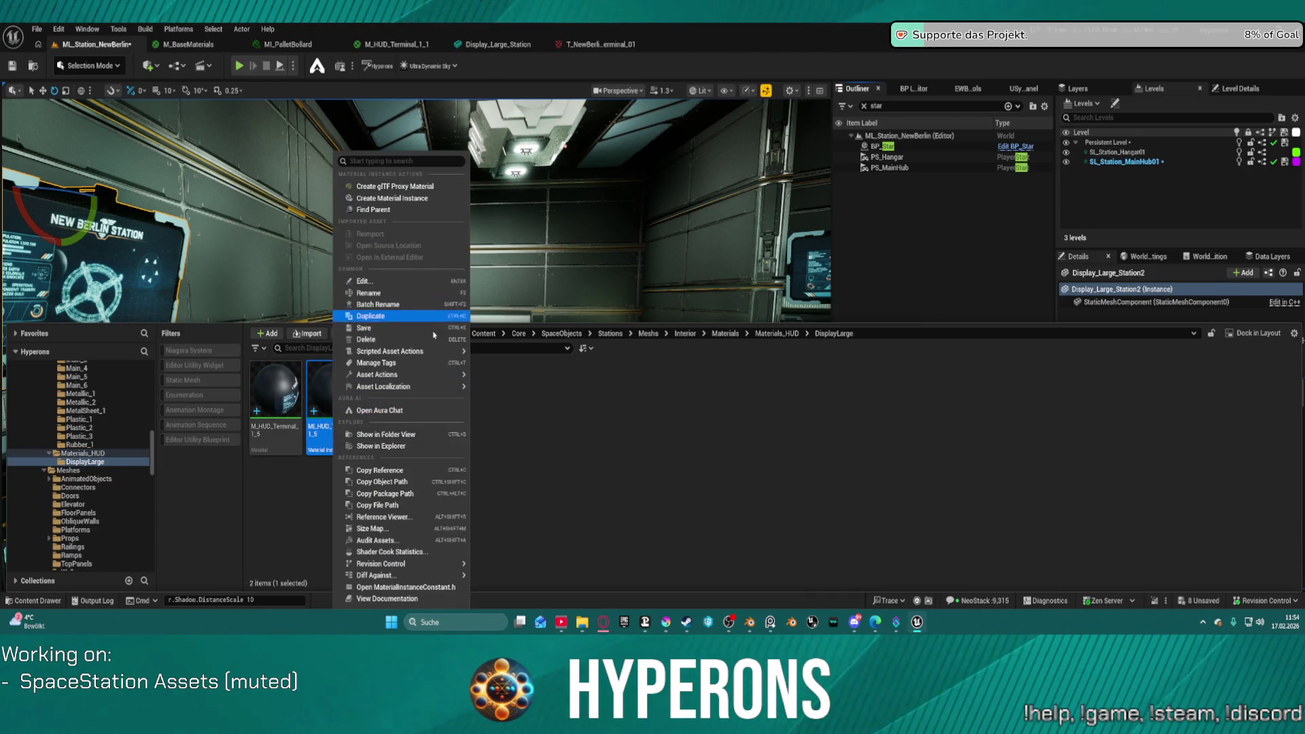
click(419, 317)
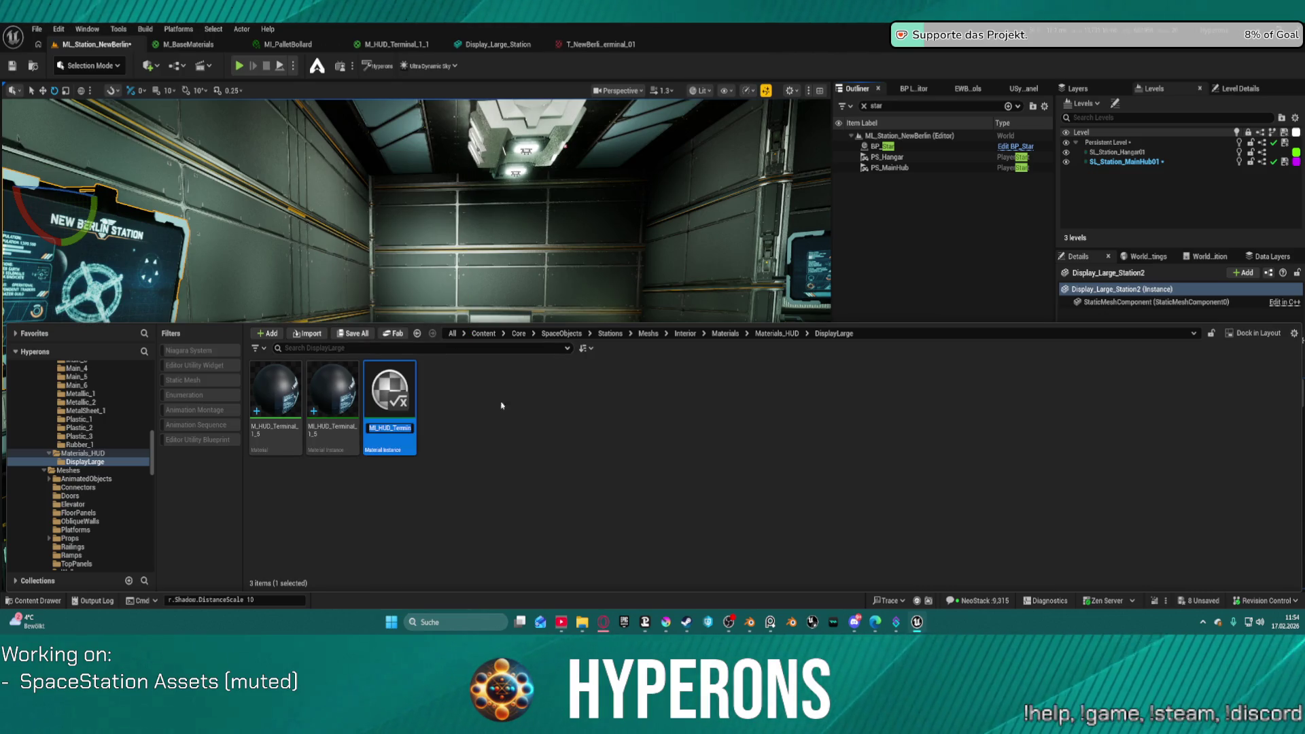
key(Return)
Step: Rename the two instances to MI_HUD_Terminal_01 and MI_HUD_Terminal_02
click(347, 449)
key(F2)
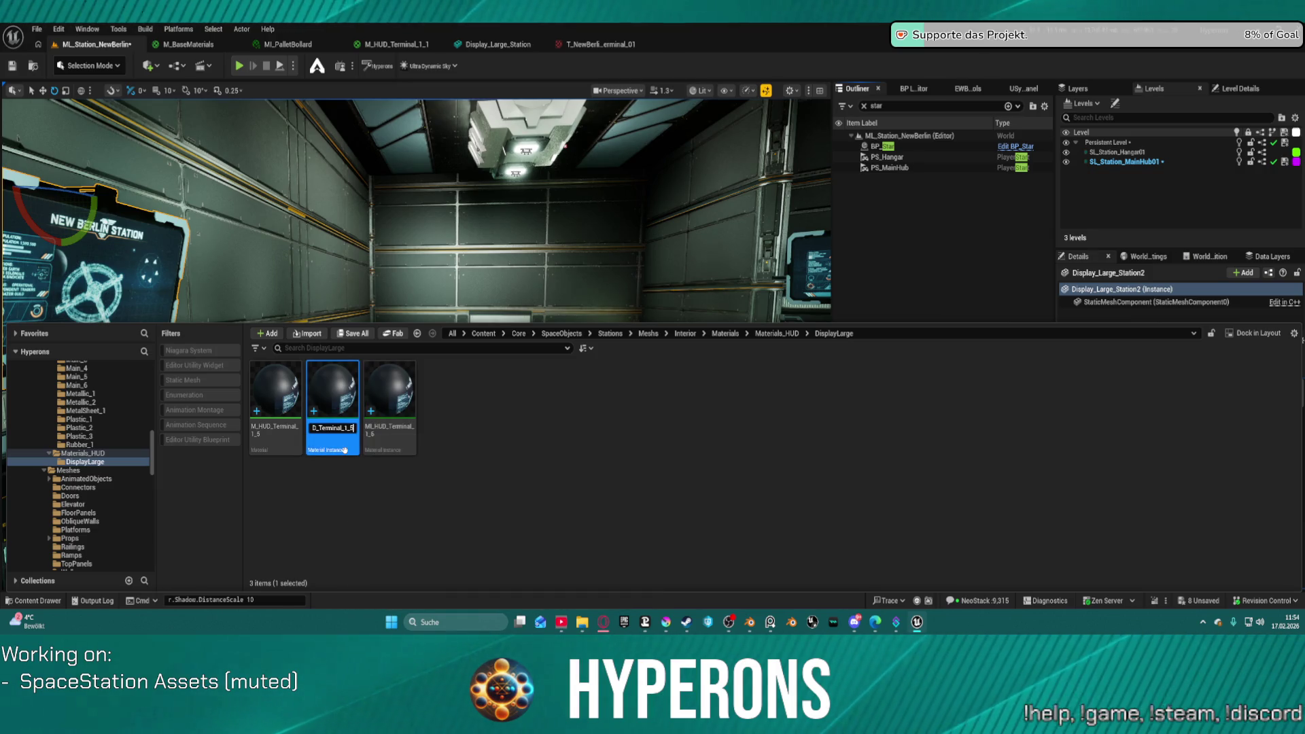
key(Return)
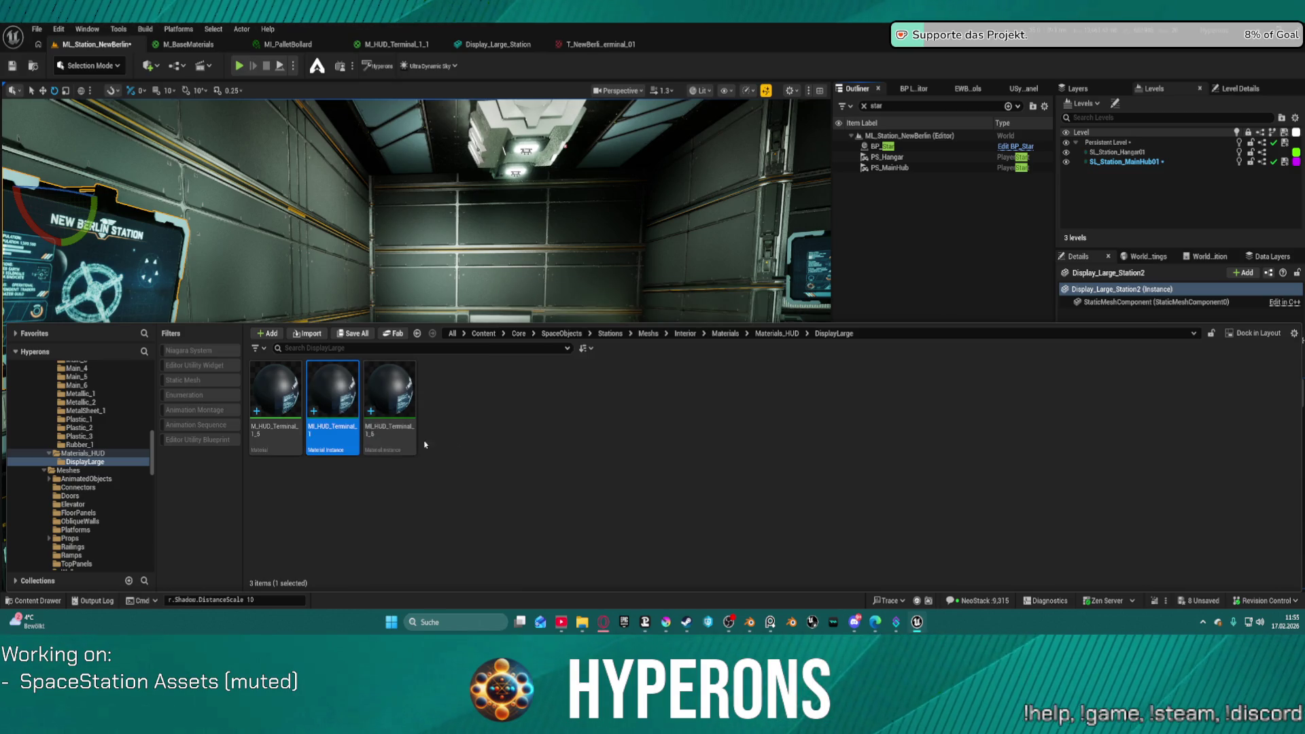
click(405, 438)
click(327, 421)
key(F2)
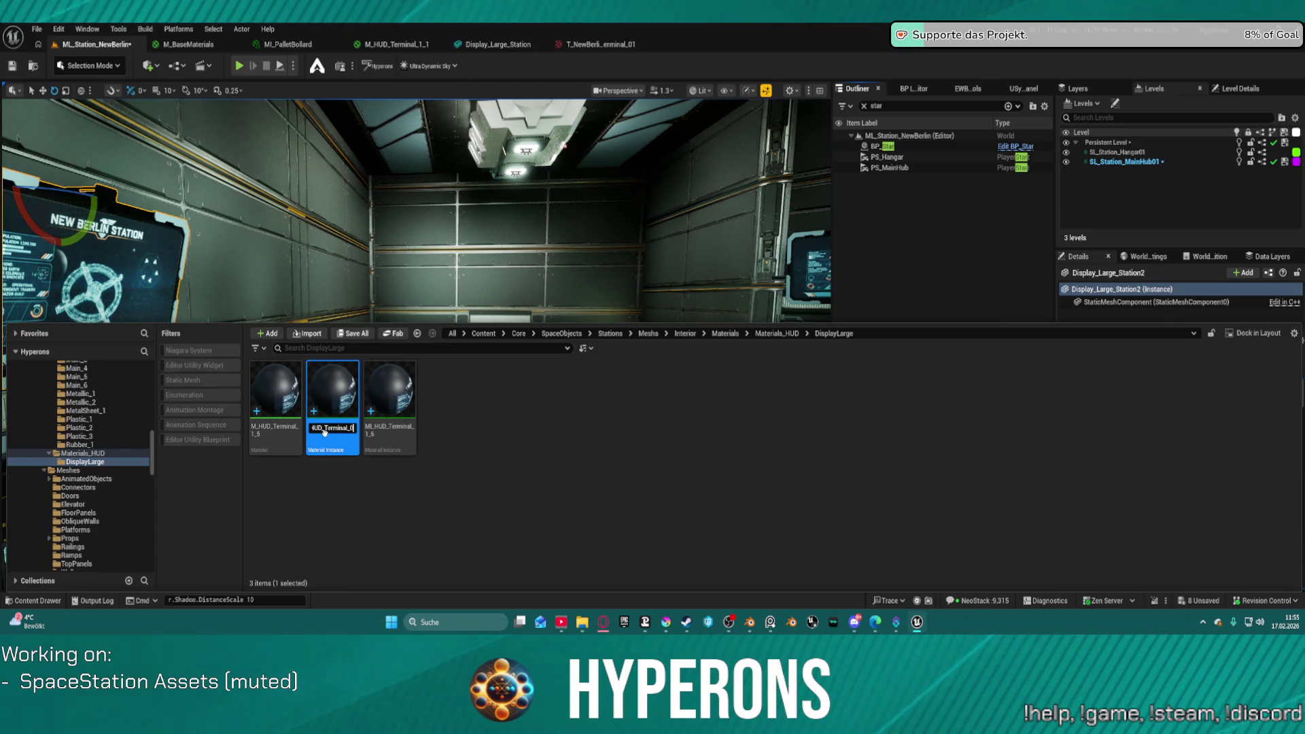
key(Return)
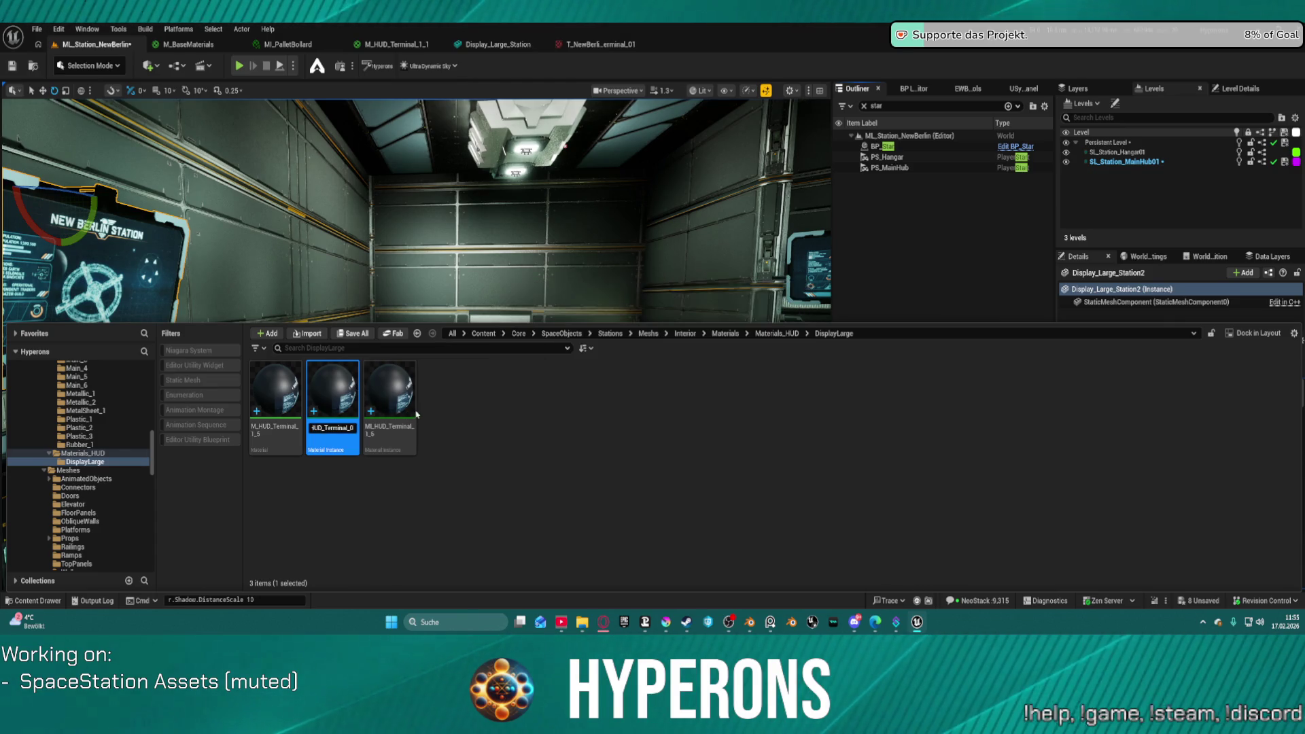
click(407, 439)
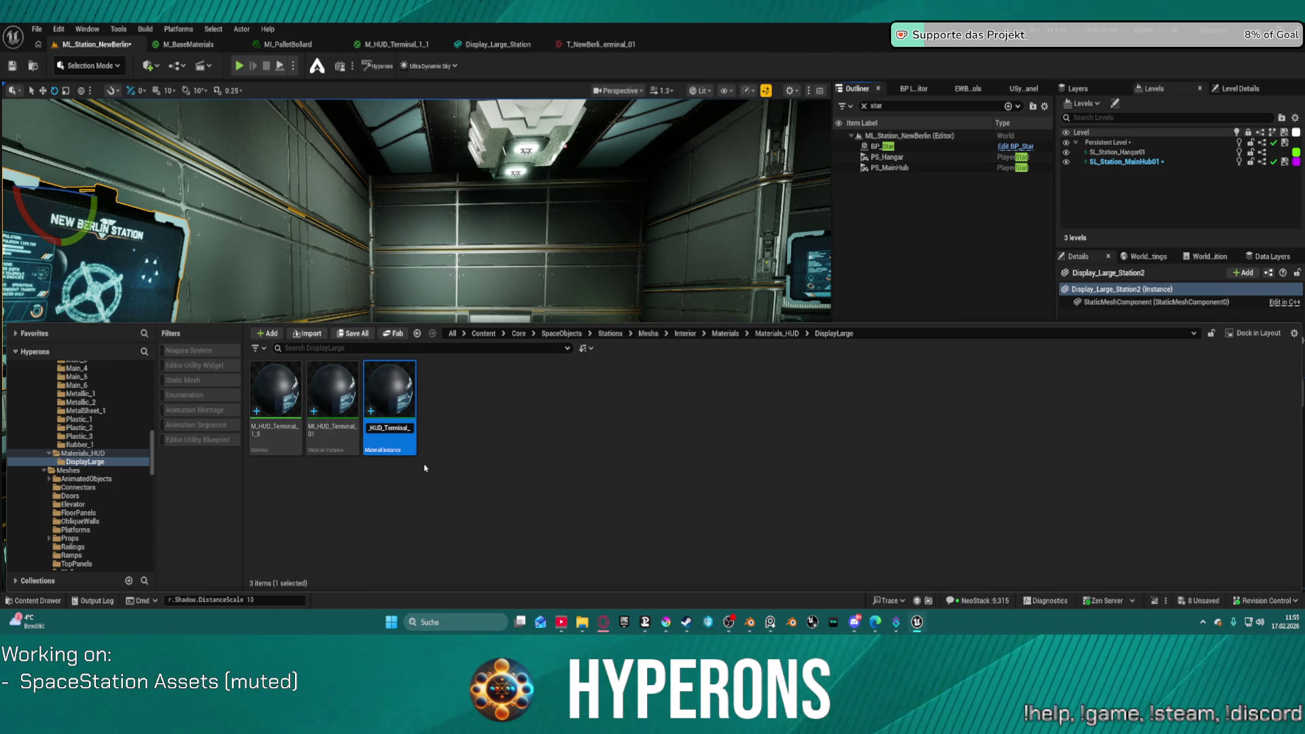
key(Return)
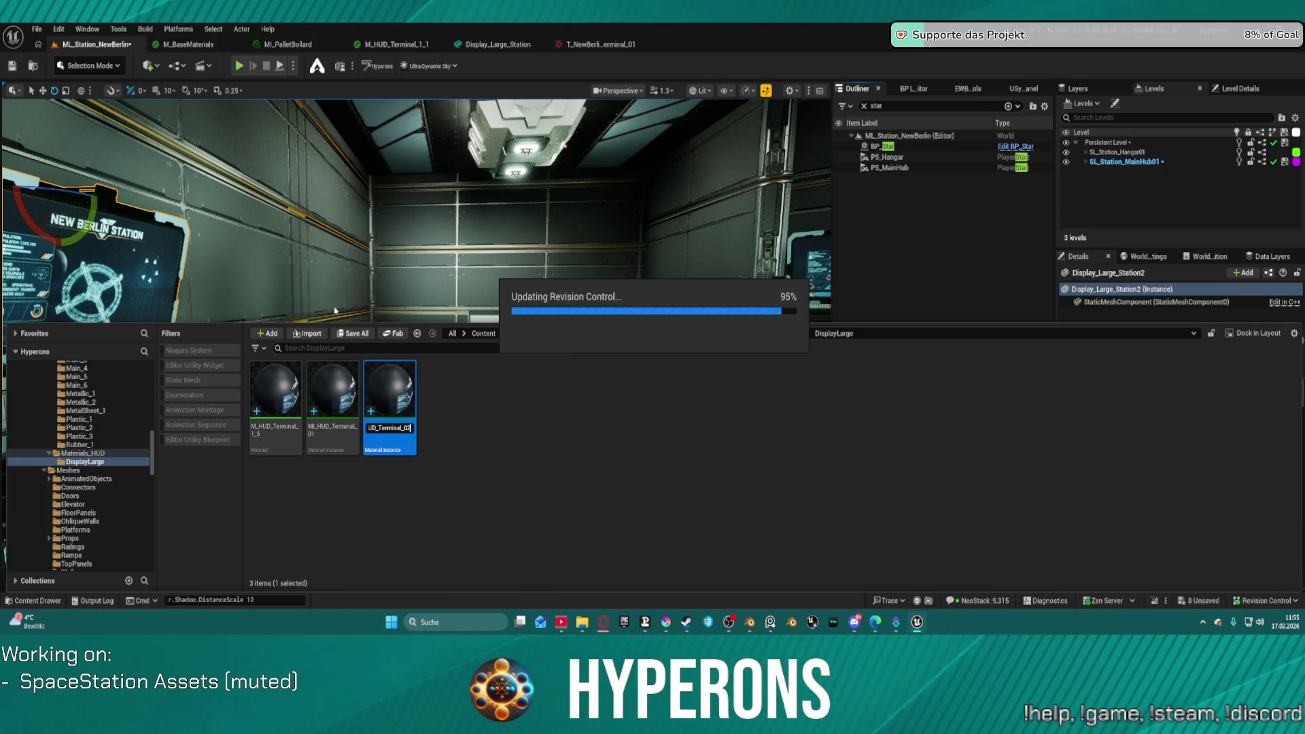
Step: Open MI_HUD_Terminal_02 in the material instance editor
click(333, 391)
click(434, 407)
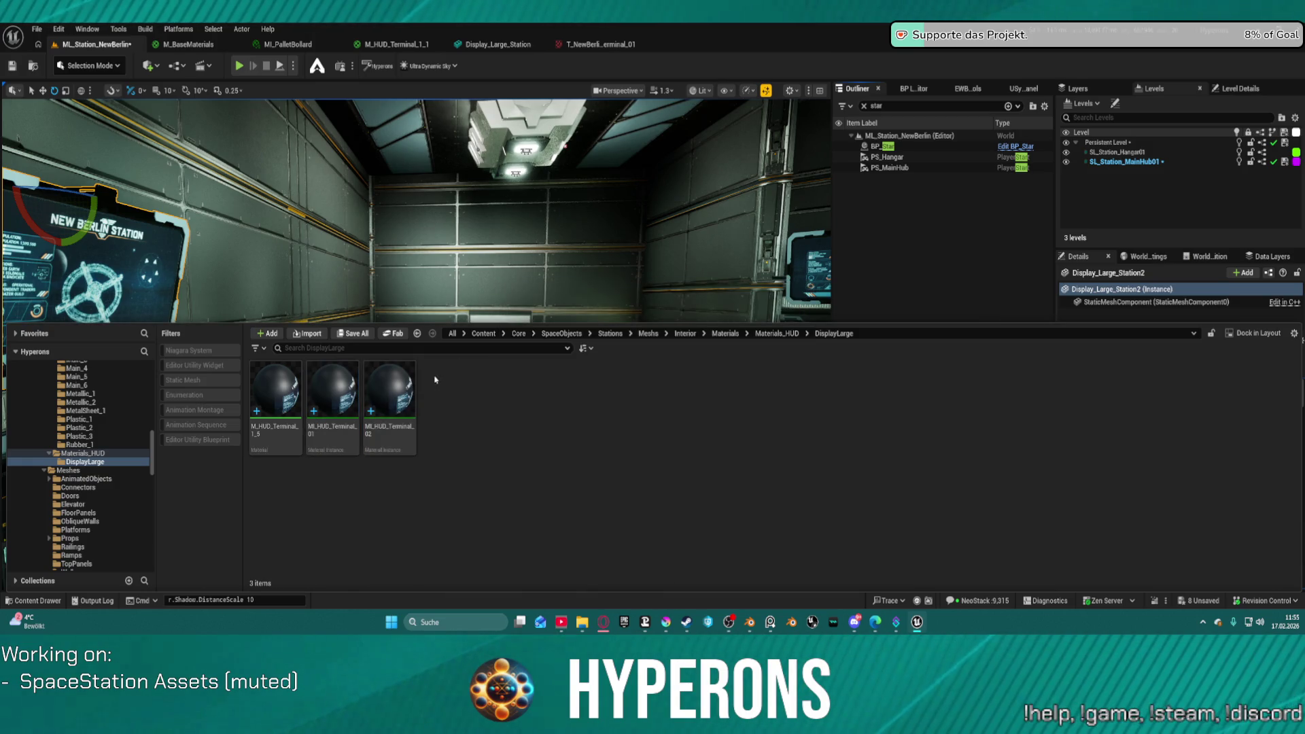
double_click(401, 383)
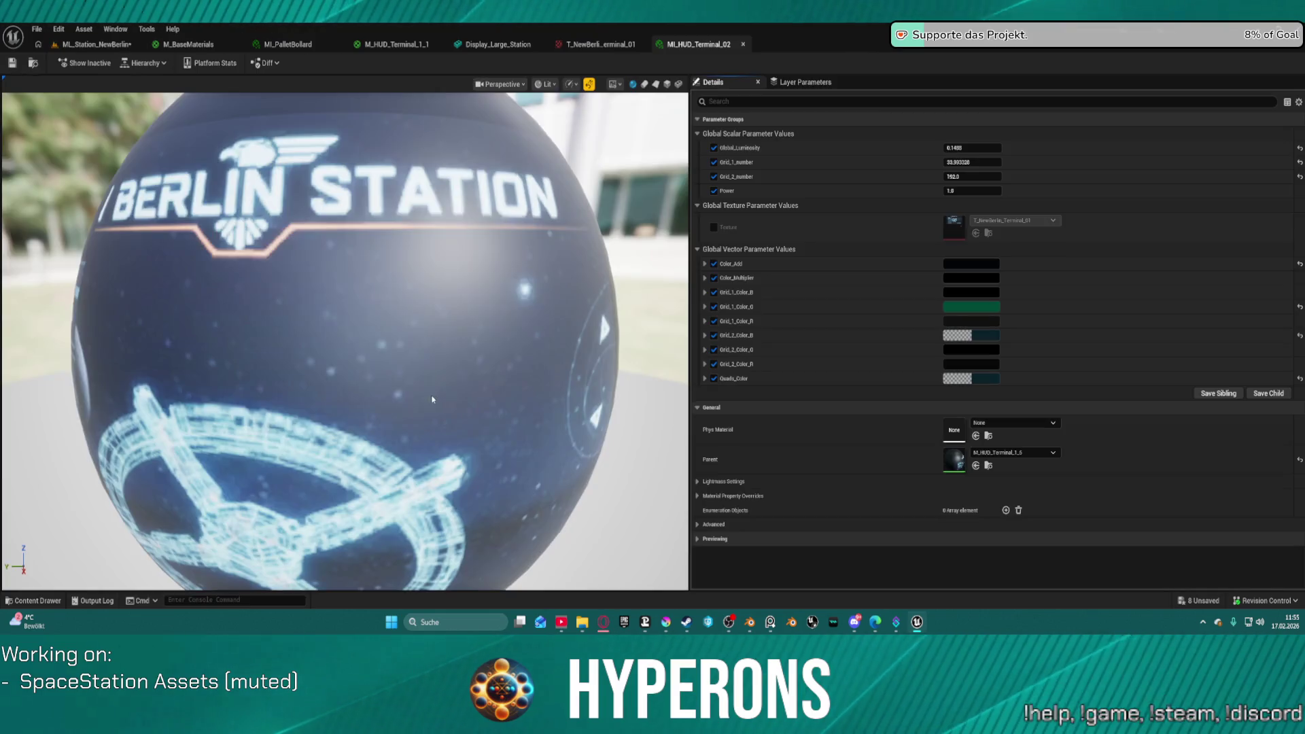
Step: Override MI_HUD_Terminal_02's Texture parameter with T_NewBerlin_Terminal_02
click(714, 228)
click(1012, 220)
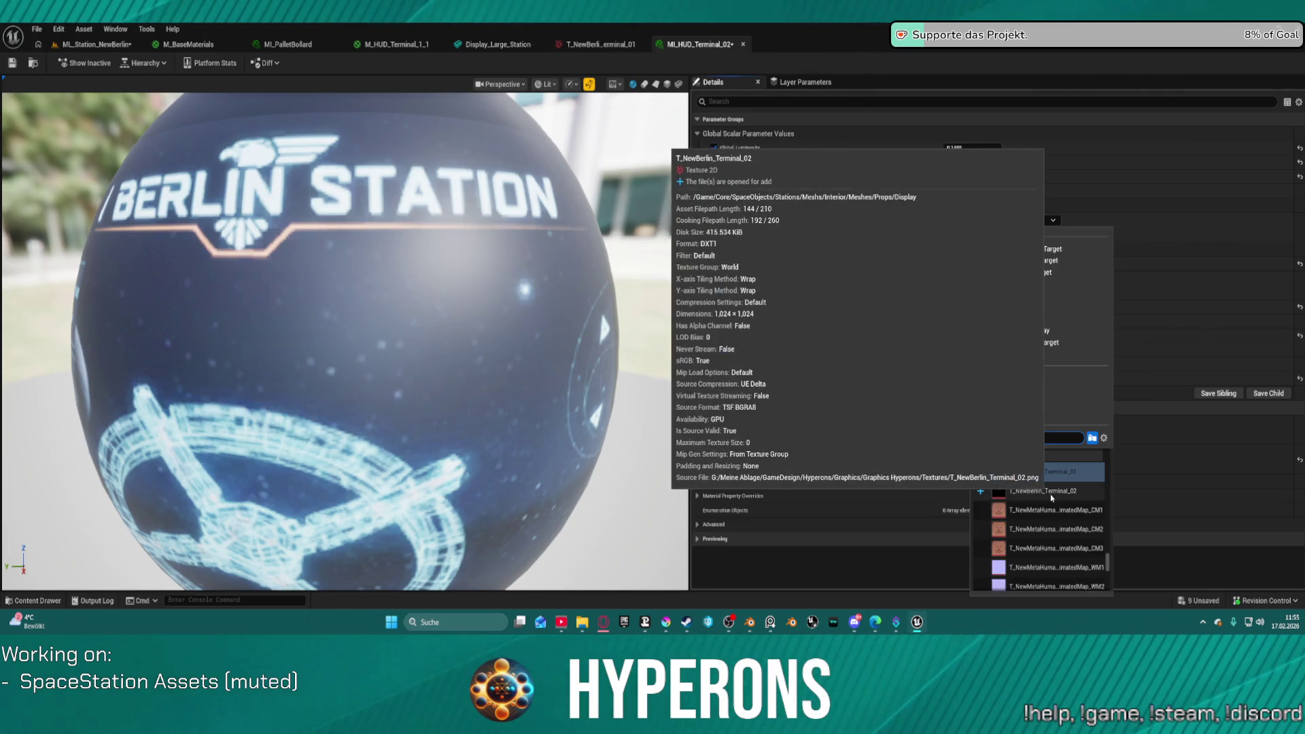
click(1040, 491)
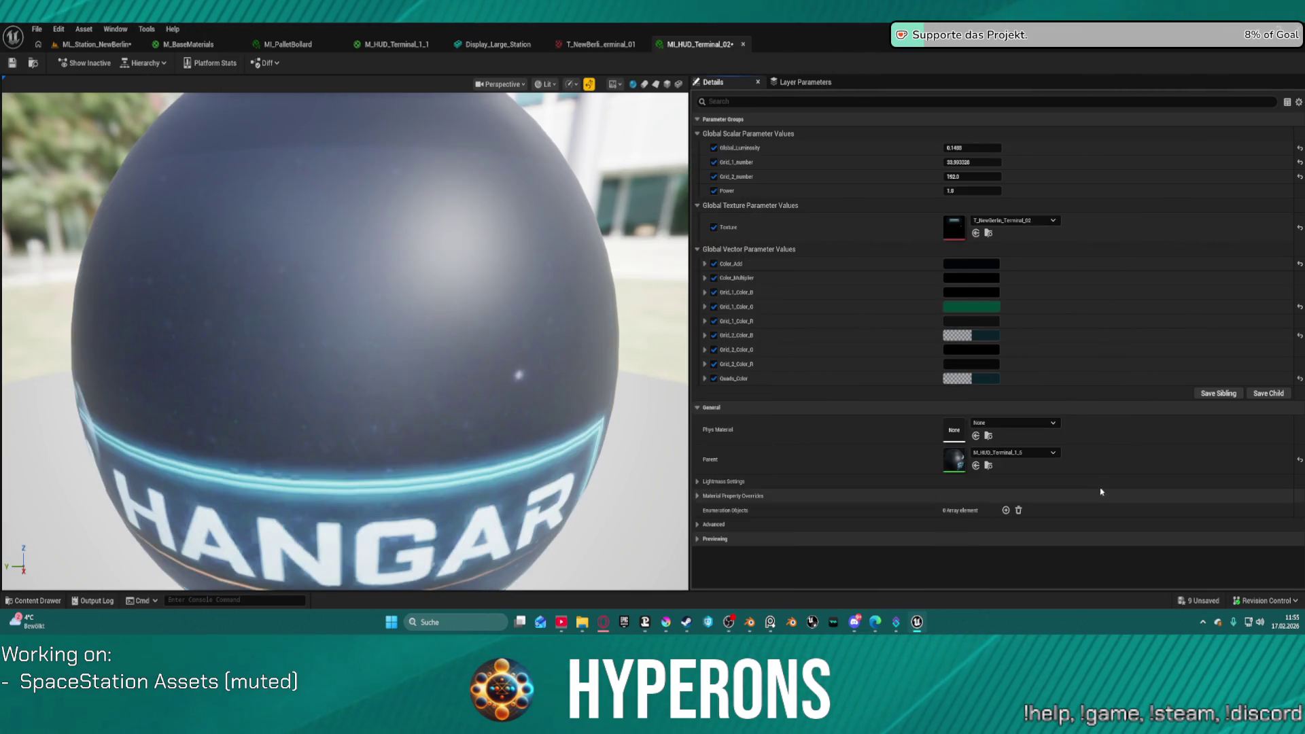
Step: Set T_NewBerlin_Terminal_02's Mip Gen Settings to NoMipmaps, save, and return to the level
double_click(953, 228)
click(1040, 229)
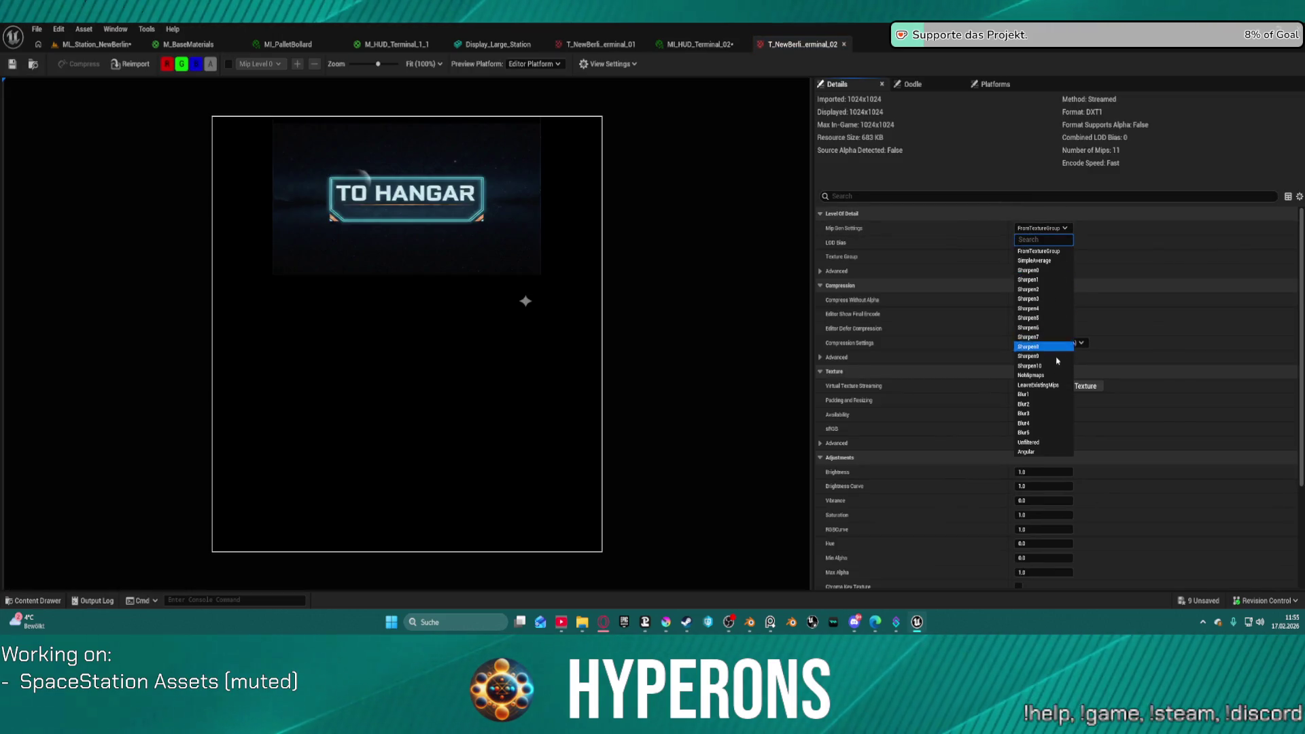
click(1050, 377)
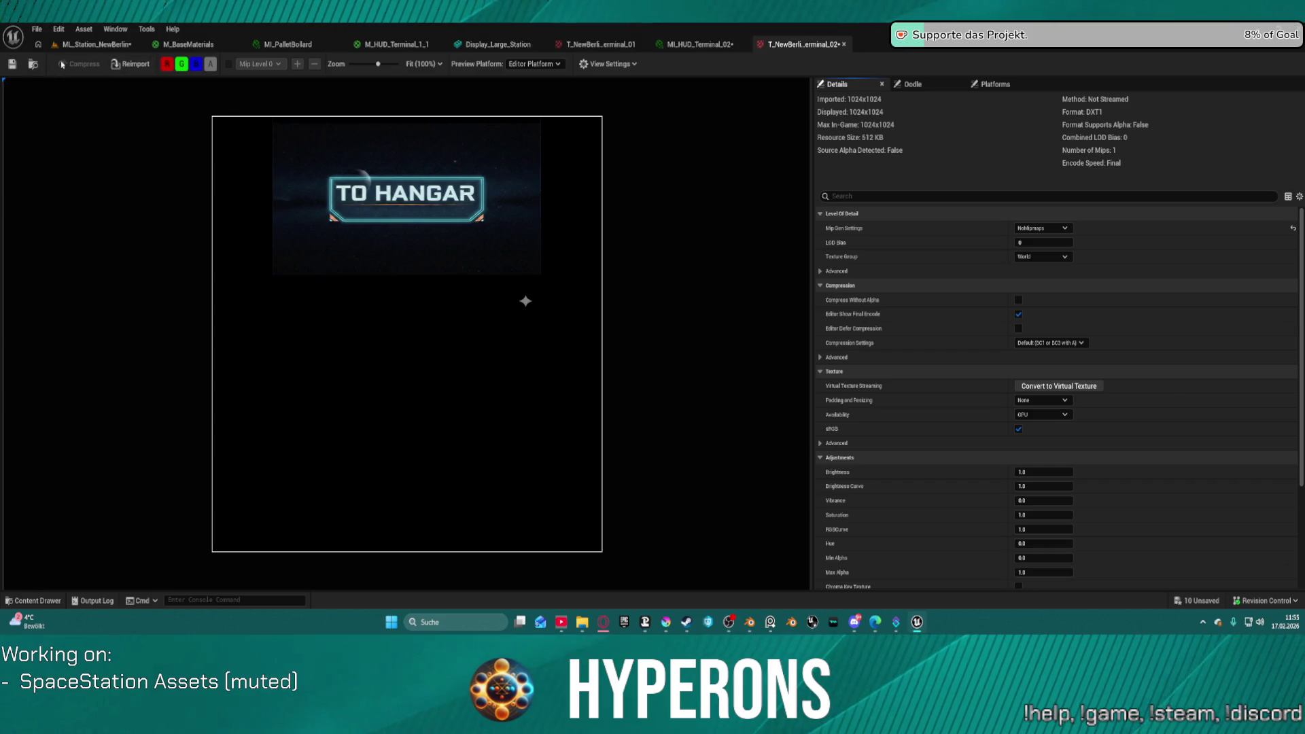
click(13, 64)
click(92, 44)
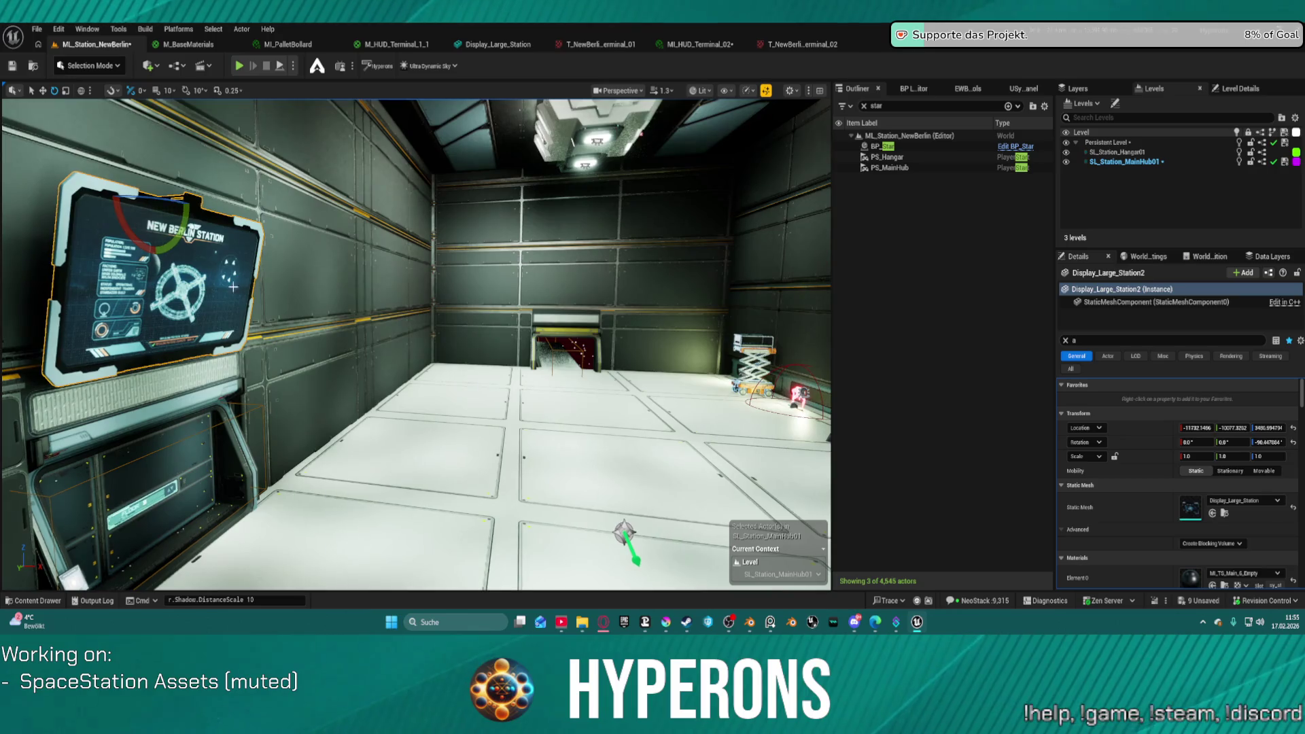
Step: Select the TO HANGAR wall display and frame it in the viewport with F
scroll(1145, 526, down, 2)
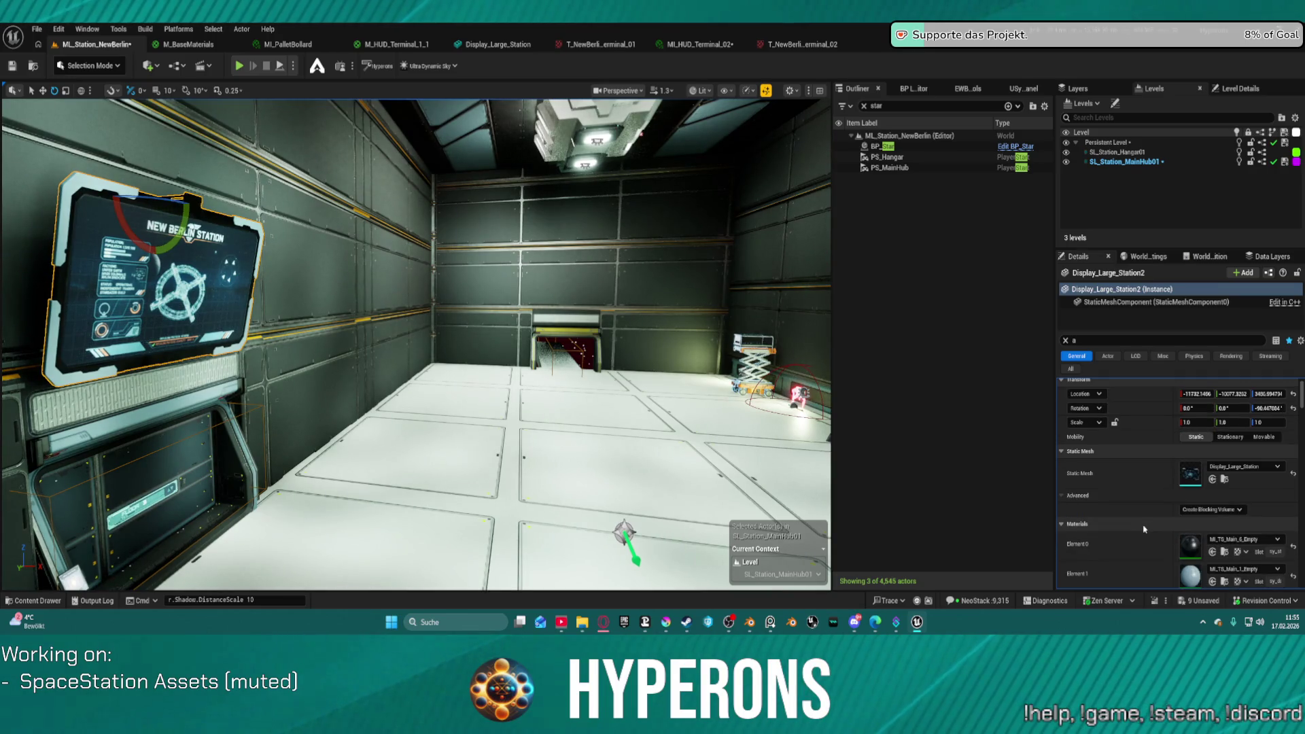
scroll(1145, 525, down, 2)
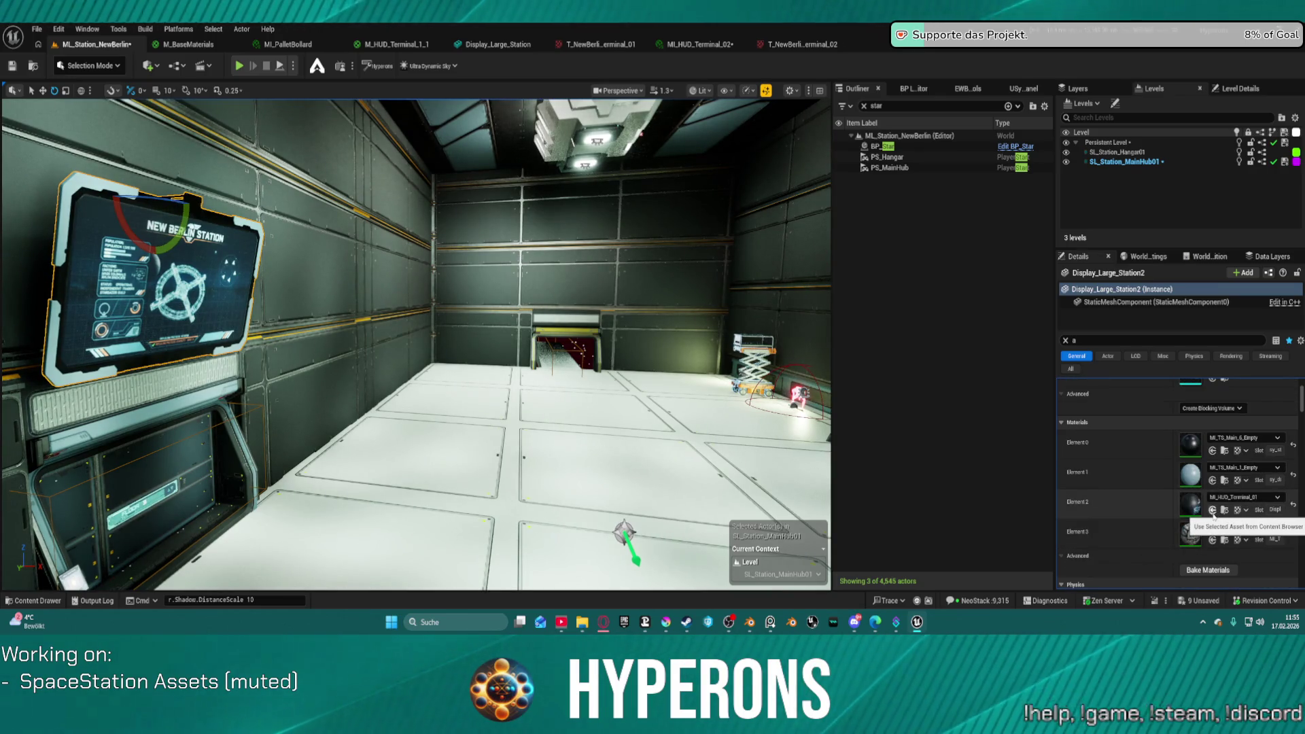
click(1224, 510)
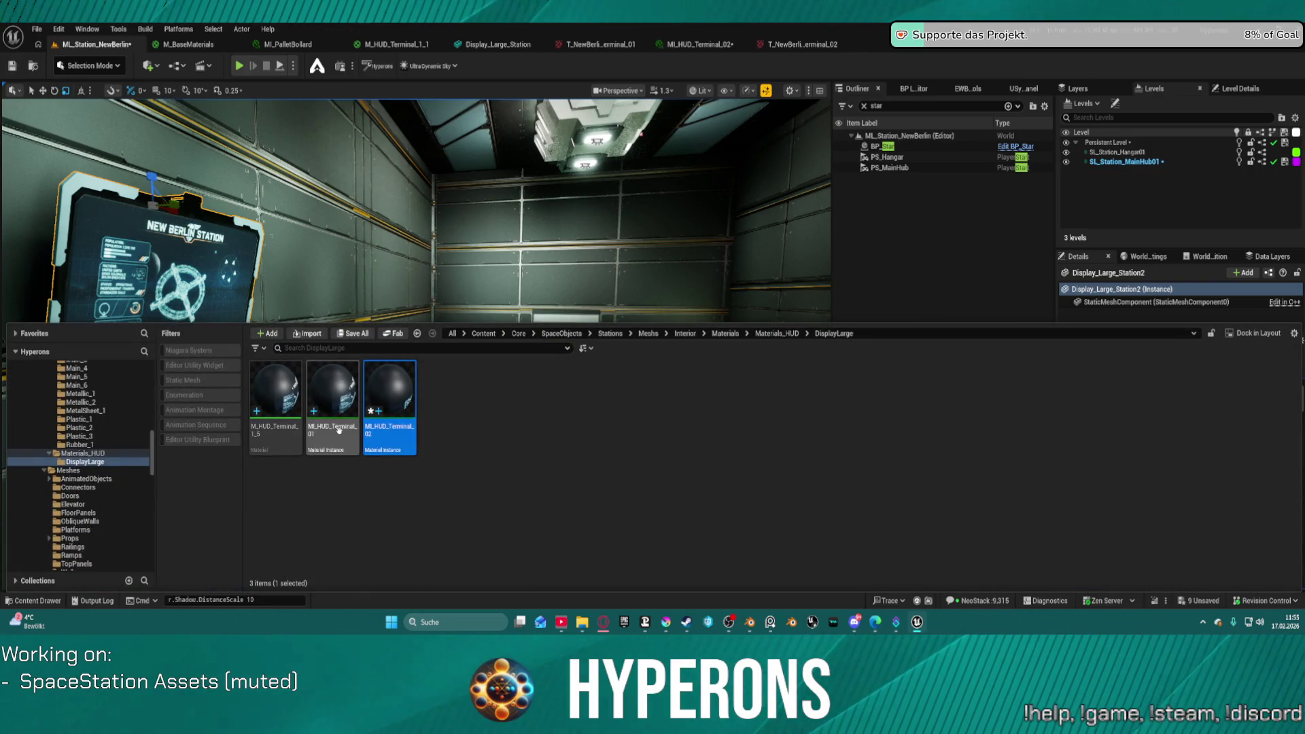
key(ctrl+space)
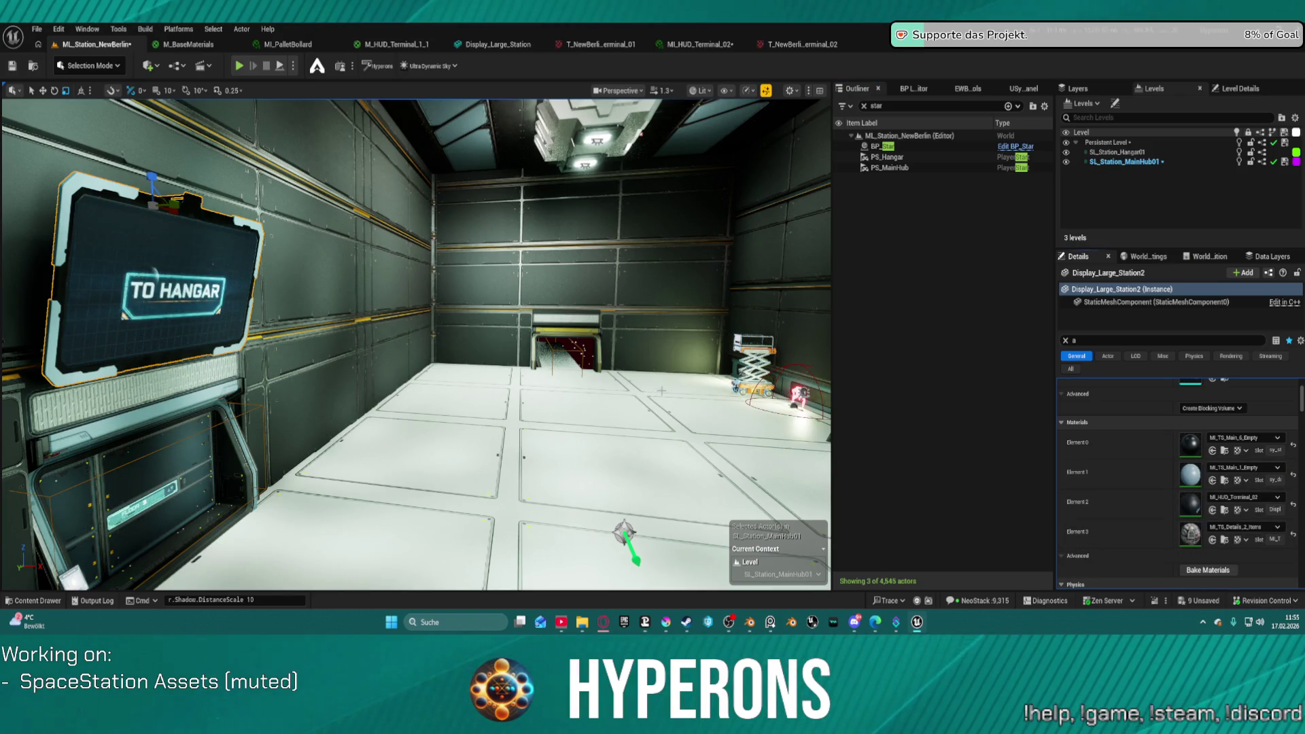
key(f)
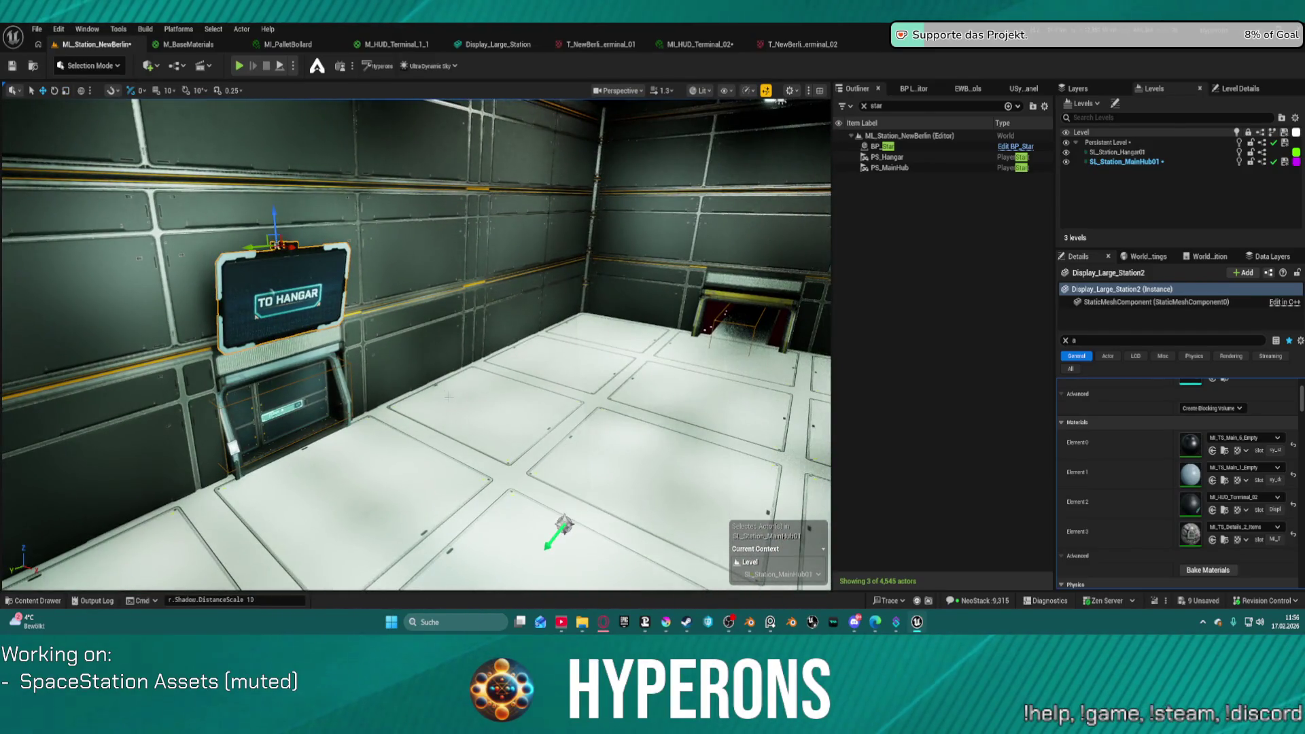
Step: Place a copy of the TO HANGAR display on the upper wall and rotate it upright
key(e)
key(w)
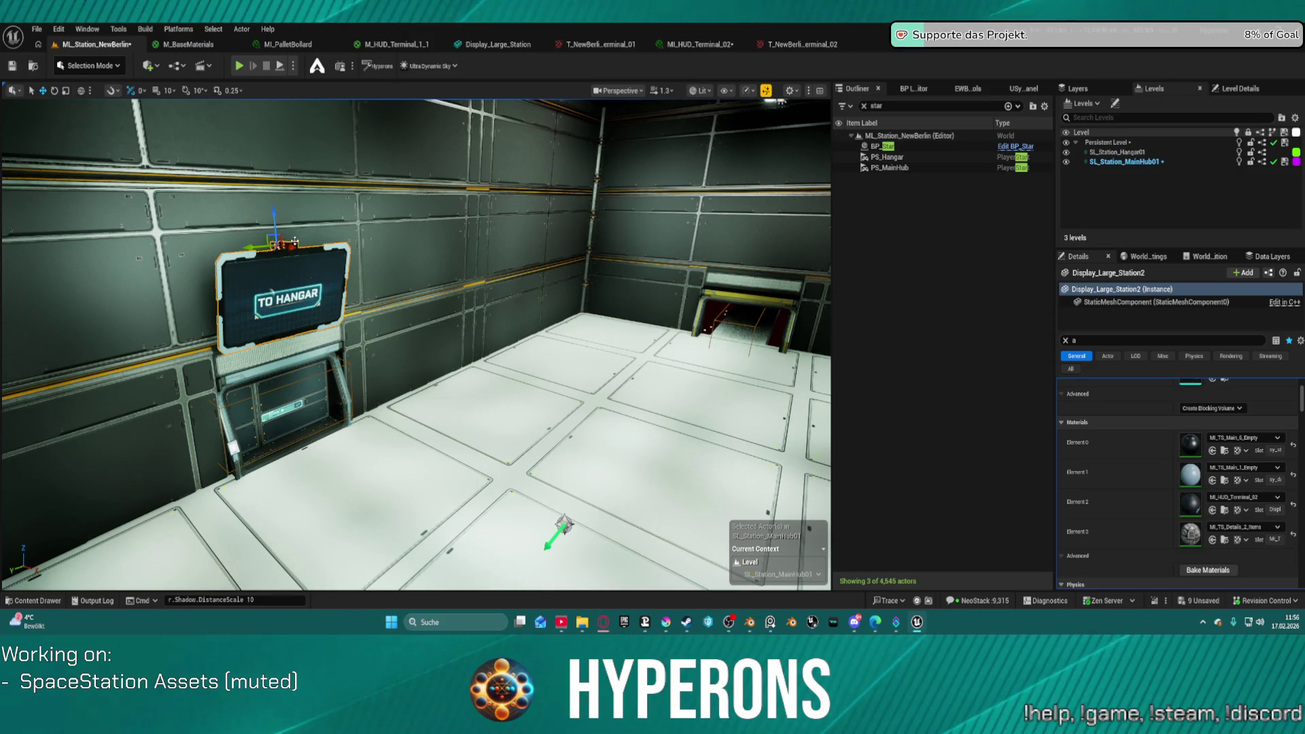
mouse_move(258, 244)
mouse_down()
mouse_move(523, 207)
mouse_move(598, 218)
mouse_move(577, 224)
mouse_up()
key(e)
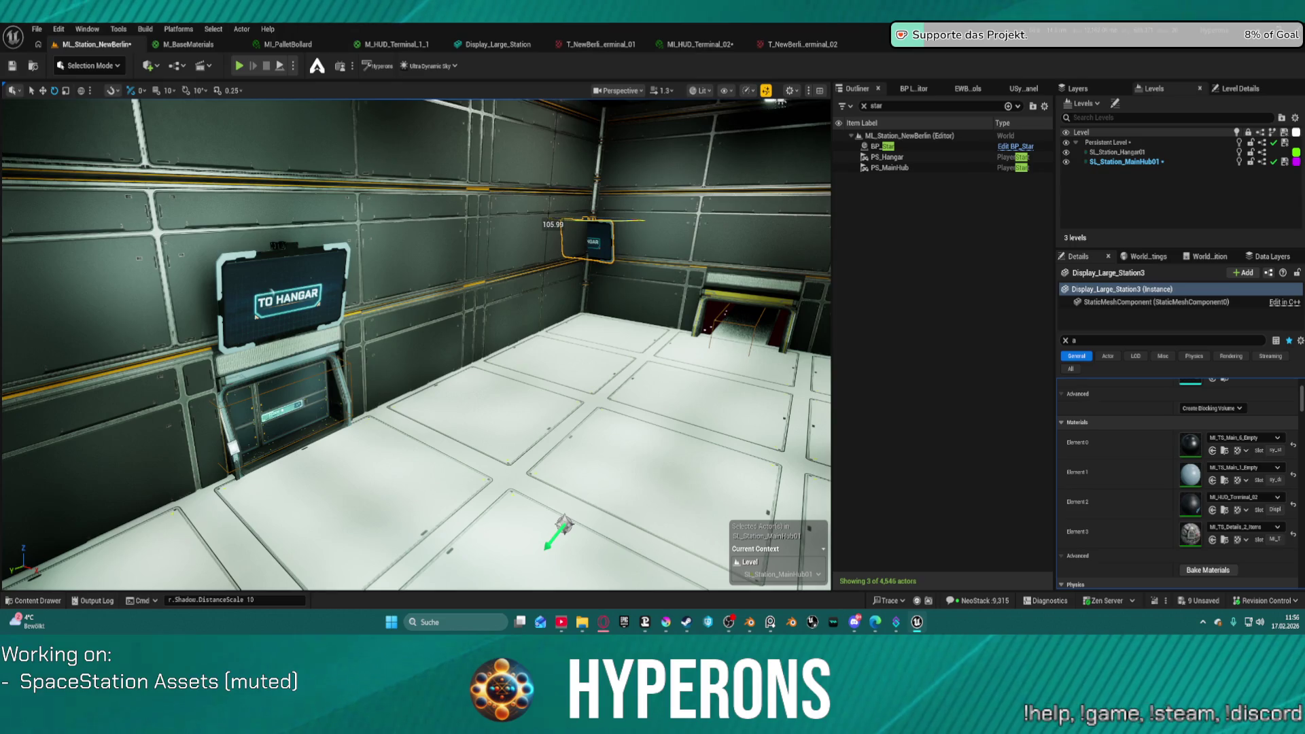
key(ctrl+z)
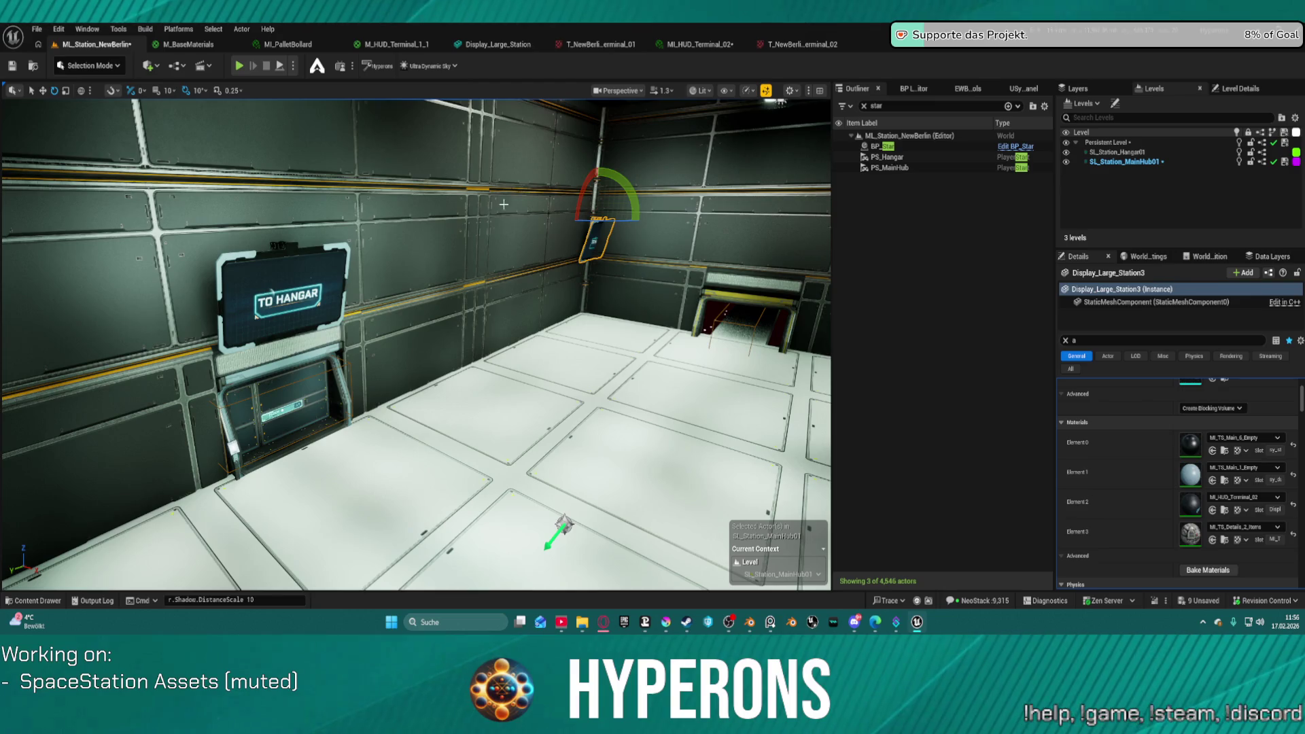
mouse_move(624, 221)
mouse_down()
mouse_move(802, 248)
mouse_move(744, 343)
mouse_up()
key(w)
Step: Duplicate the display copy and slide it right along the wall
key(ctrl+d)
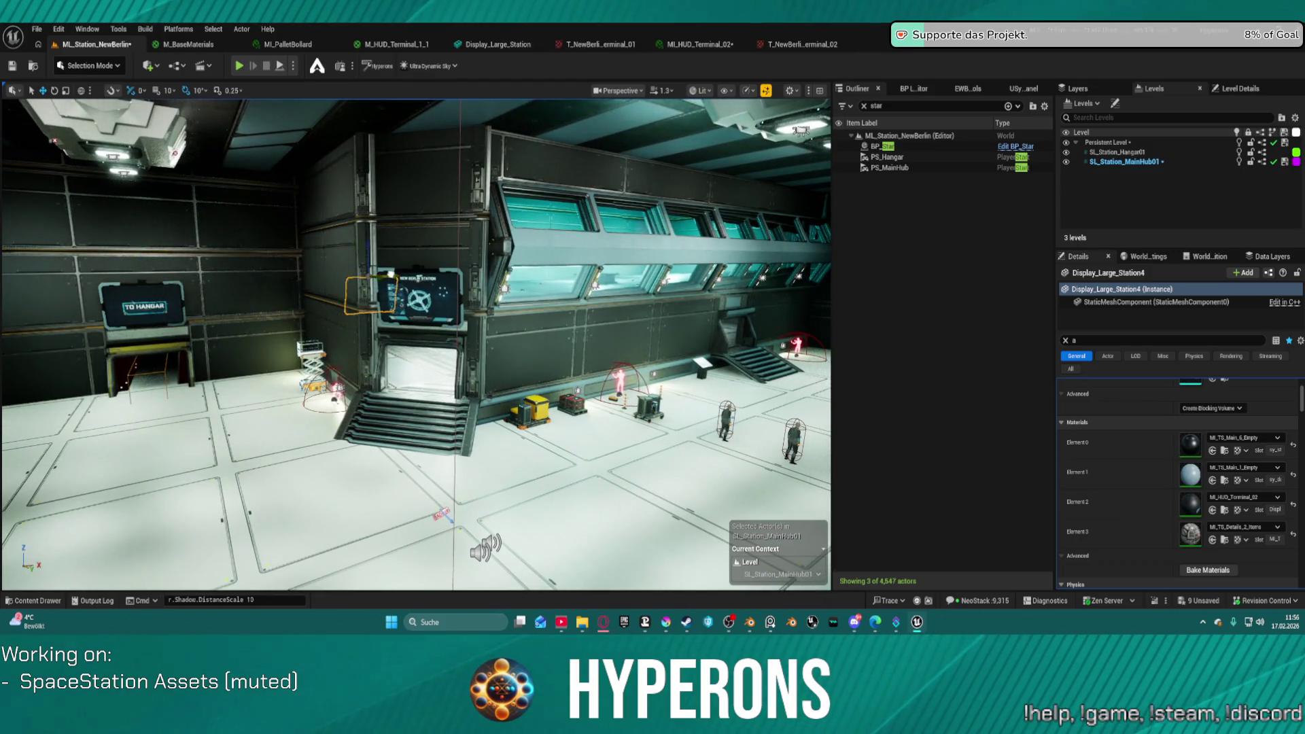
key(f)
mouse_move(527, 275)
mouse_down()
mouse_move(670, 270)
mouse_move(608, 278)
mouse_move(612, 267)
mouse_move(628, 261)
mouse_move(562, 338)
mouse_move(463, 347)
mouse_move(431, 335)
mouse_up()
mouse_move(352, 361)
mouse_down()
mouse_move(475, 363)
mouse_move(13, 374)
mouse_move(581, 355)
mouse_up()
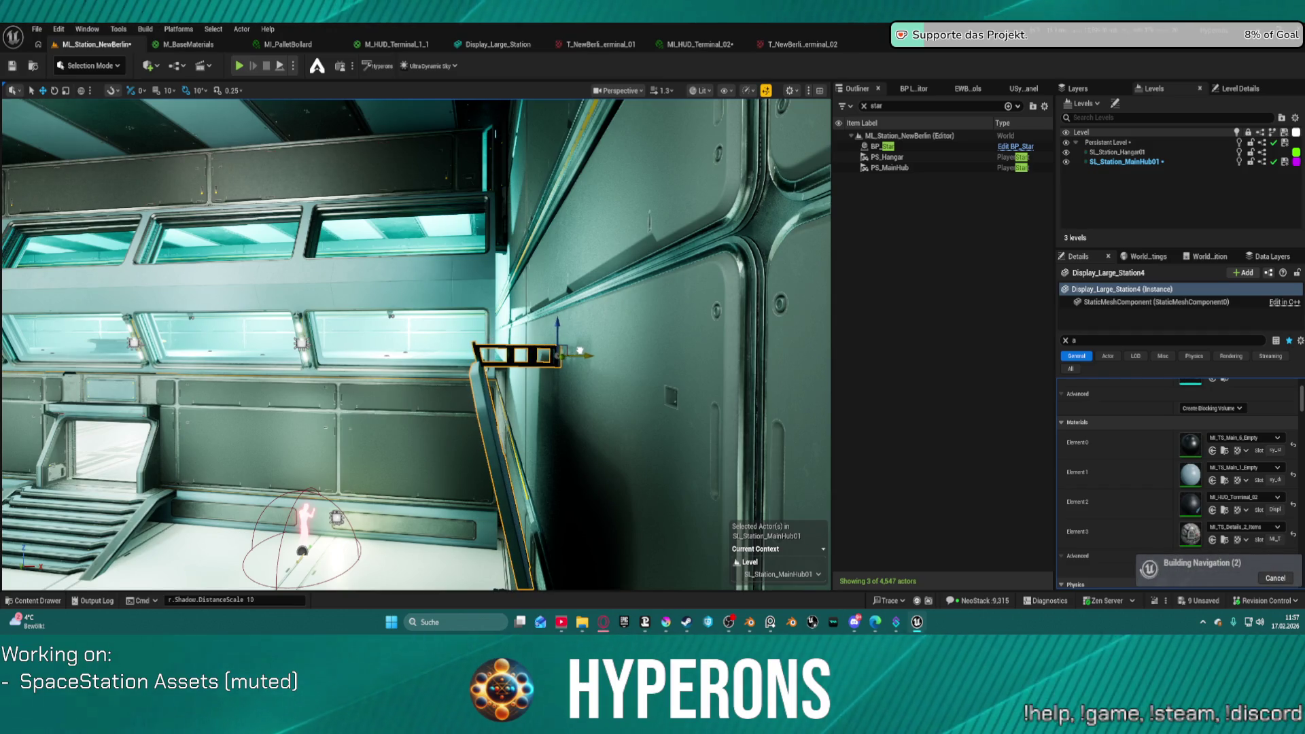
Step: Nudge the bracket behind the New Berlin Station display slightly left
key(f)
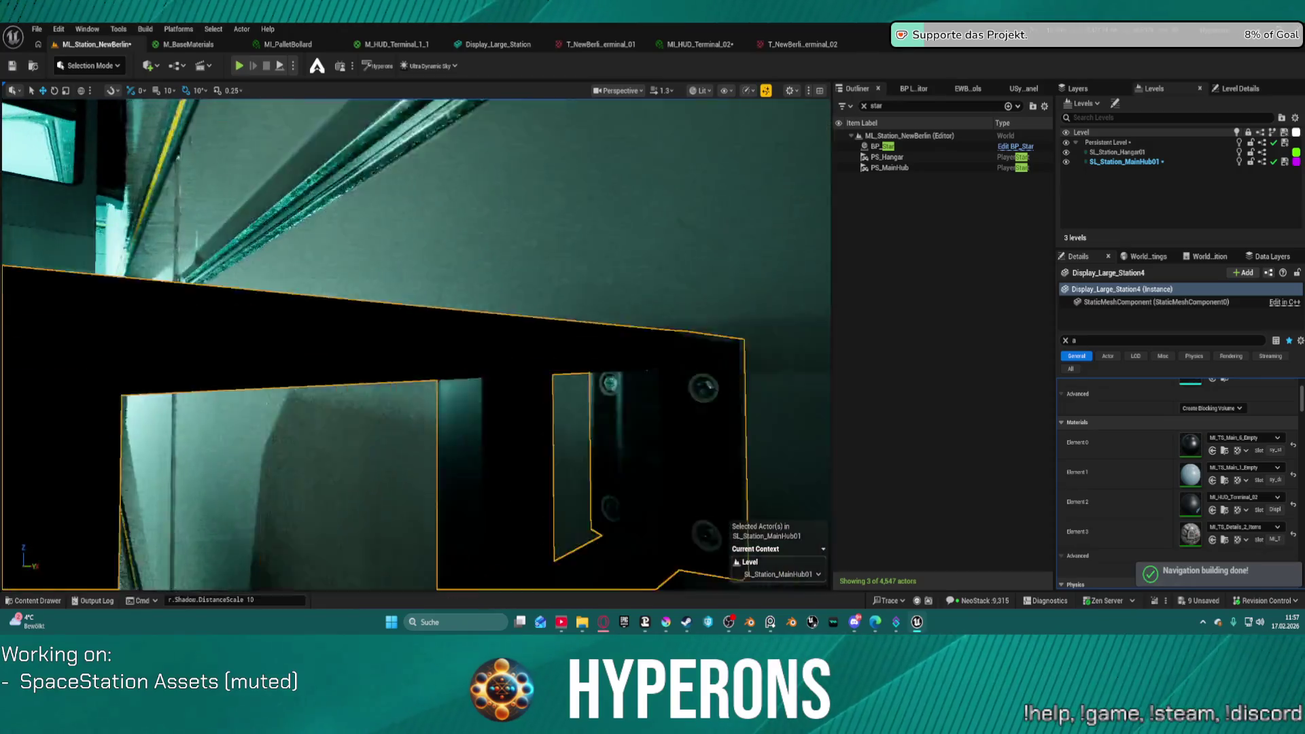
scroll(416, 344, down, 2)
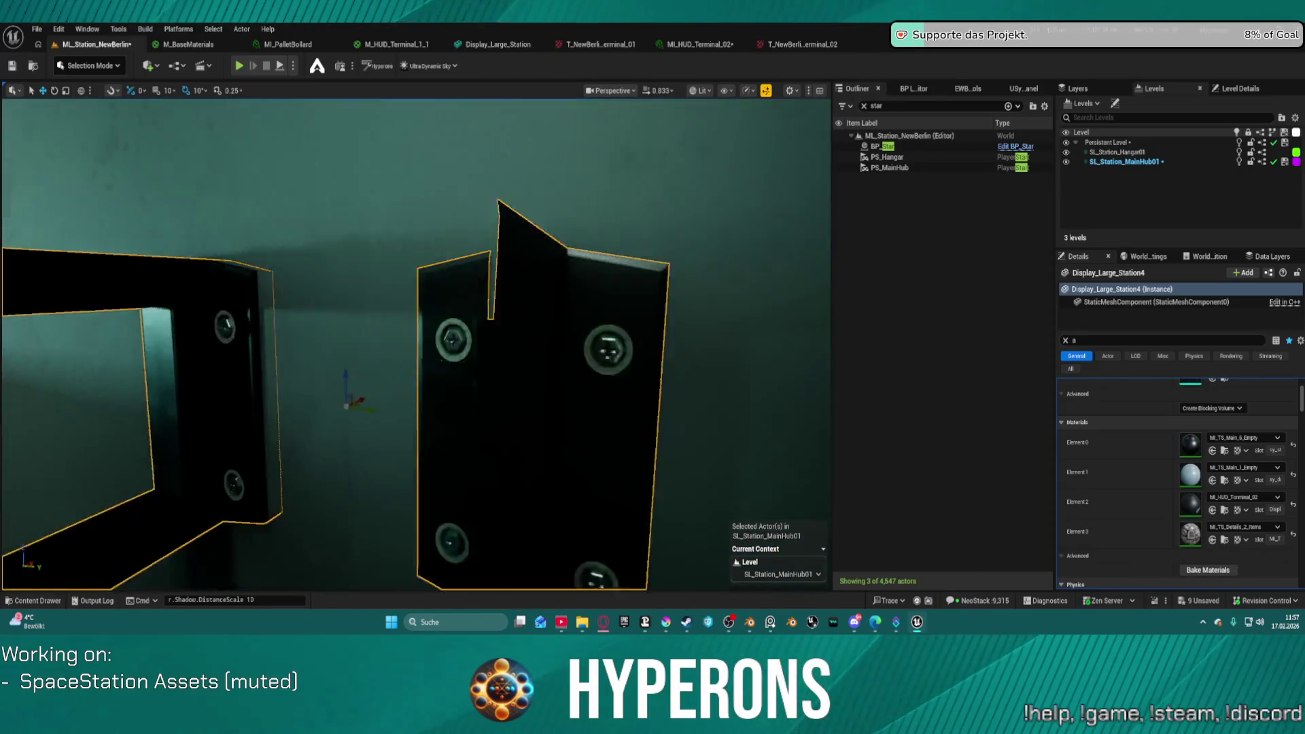
mouse_move(416, 343)
mouse_down()
mouse_move(418, 454)
mouse_move(475, 475)
mouse_move(509, 509)
mouse_move(530, 437)
mouse_move(555, 586)
mouse_move(496, 462)
mouse_up()
scroll(556, 585, down, 2)
scroll(416, 344, down, 1)
key(w)
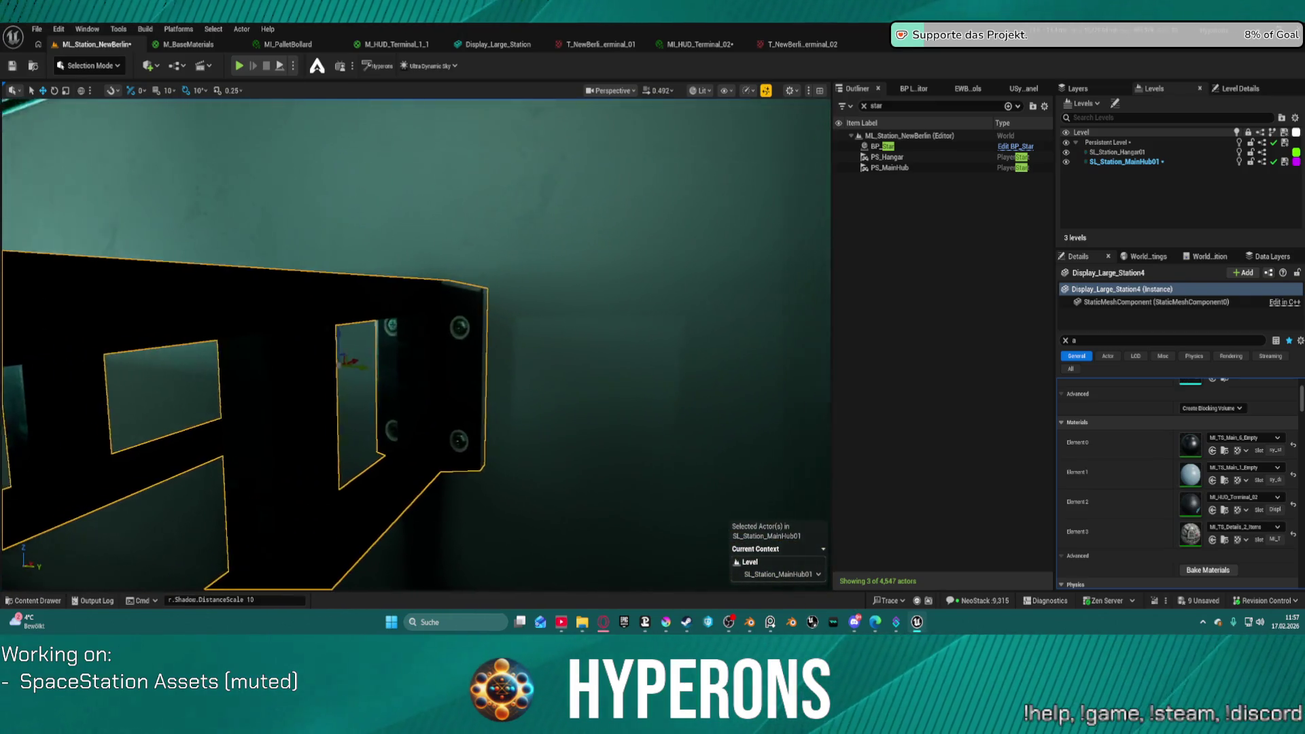
scroll(416, 344, up, 2)
key(s)
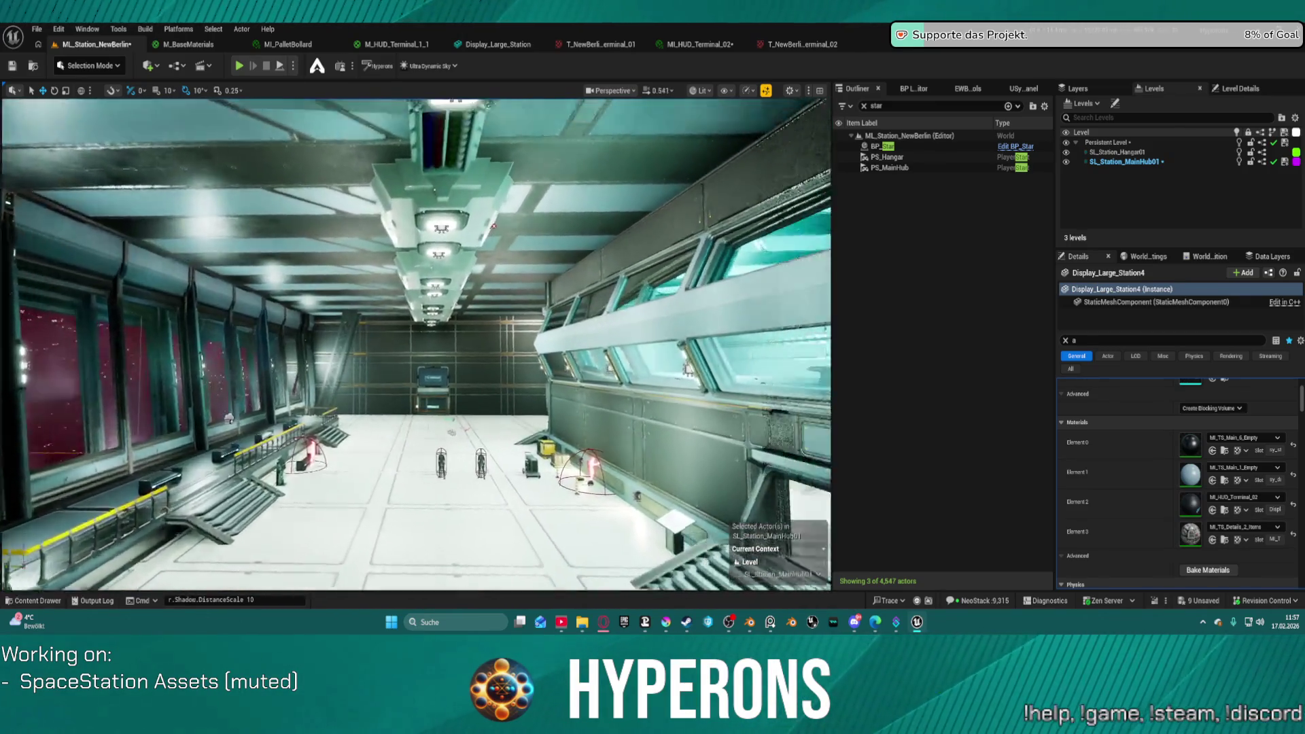
scroll(415, 344, up, 1)
key(w)
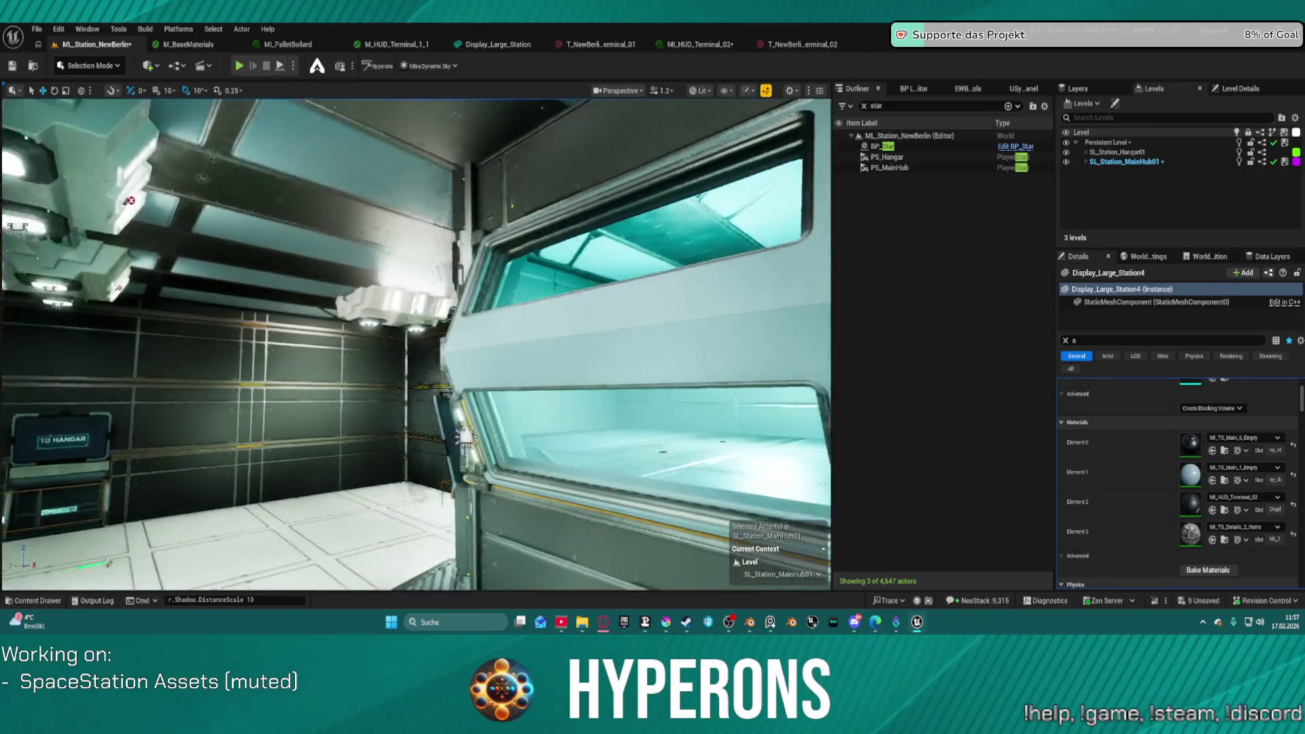
key(w)
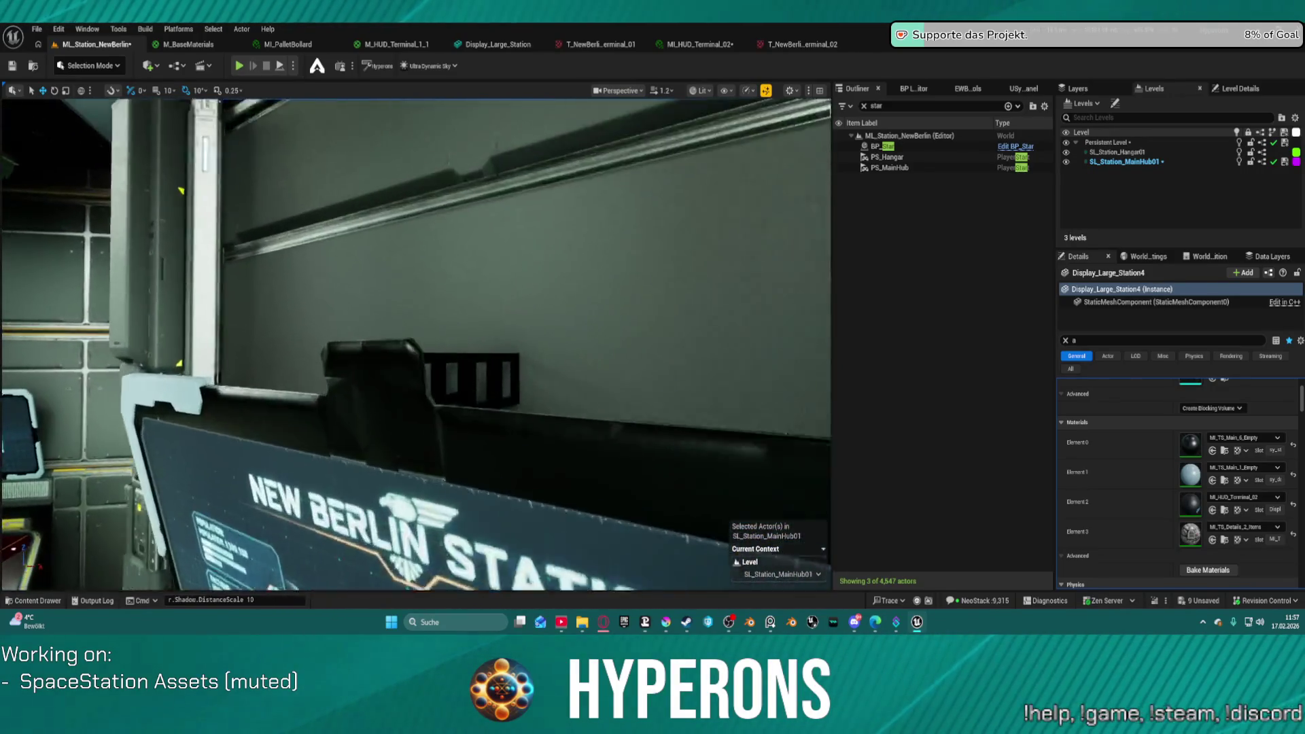
scroll(426, 354, down, 1)
key(s)
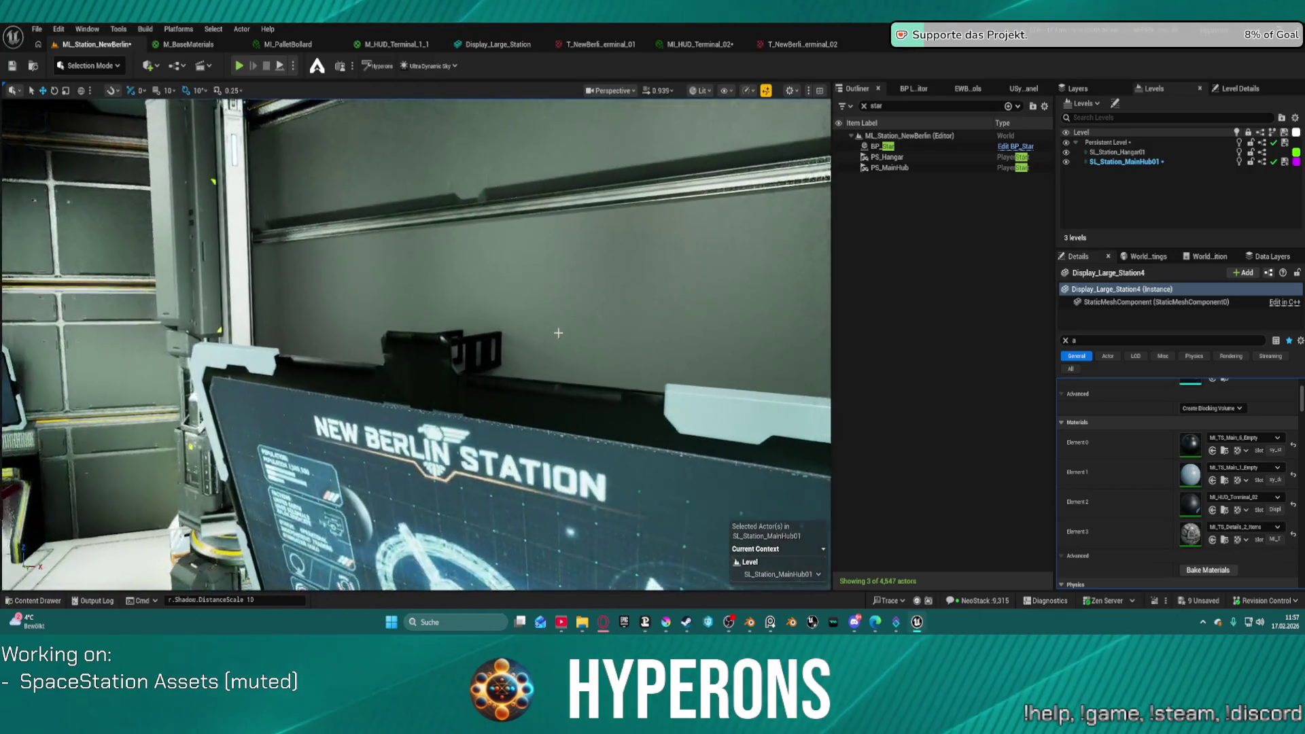
click(426, 353)
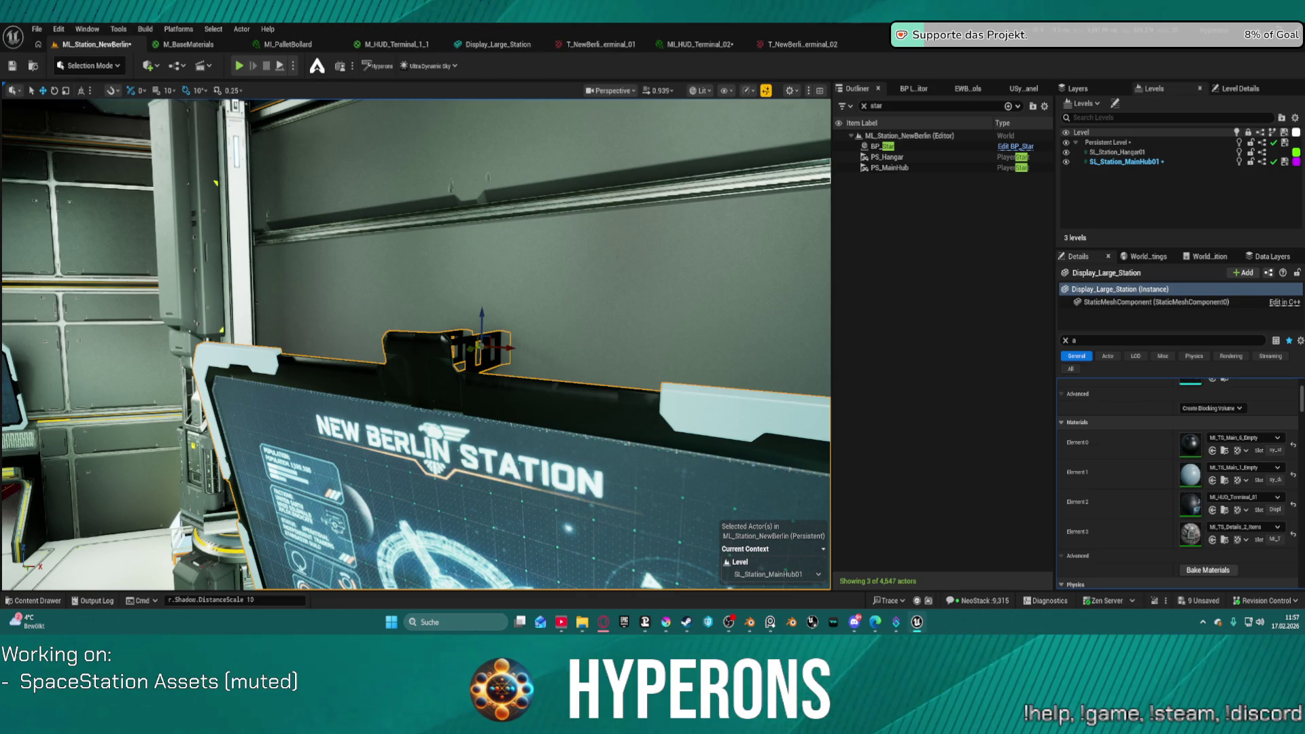
drag(467, 351, 464, 352)
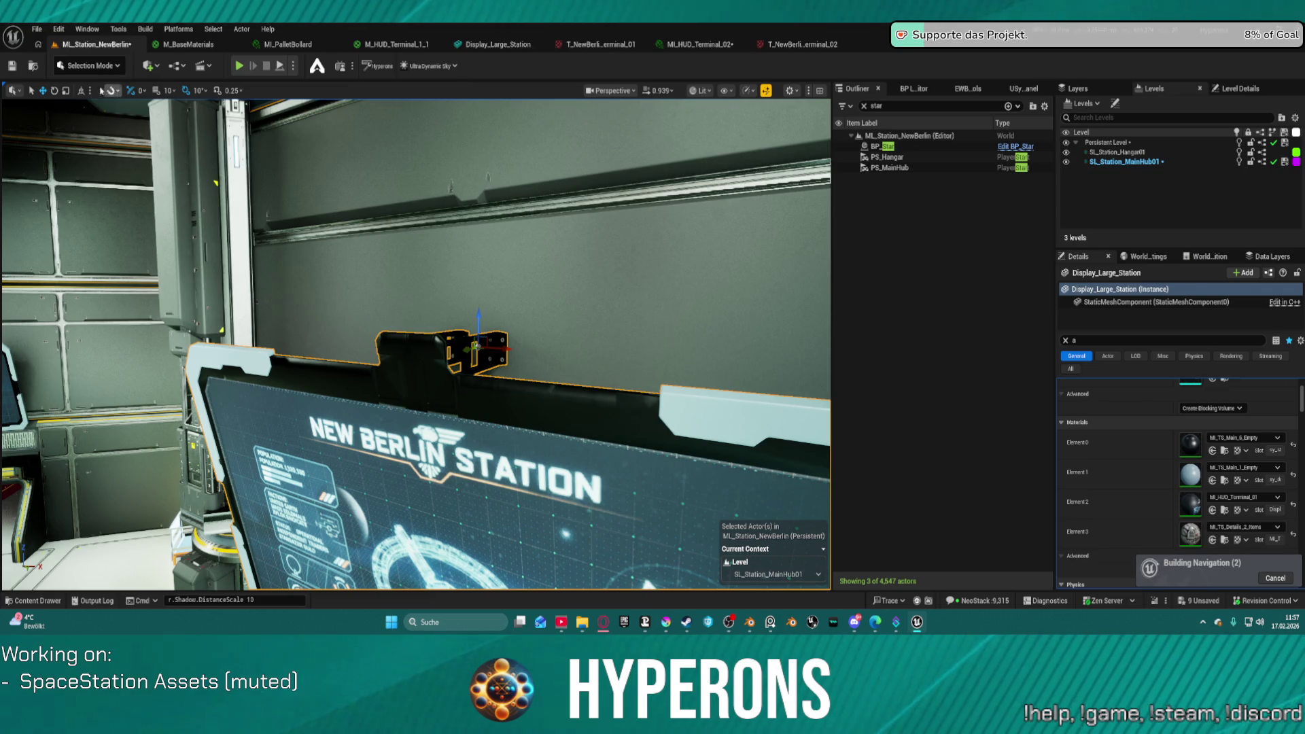
Step: Shift the display piece behind the TO HANGAR screen slightly left
key(f)
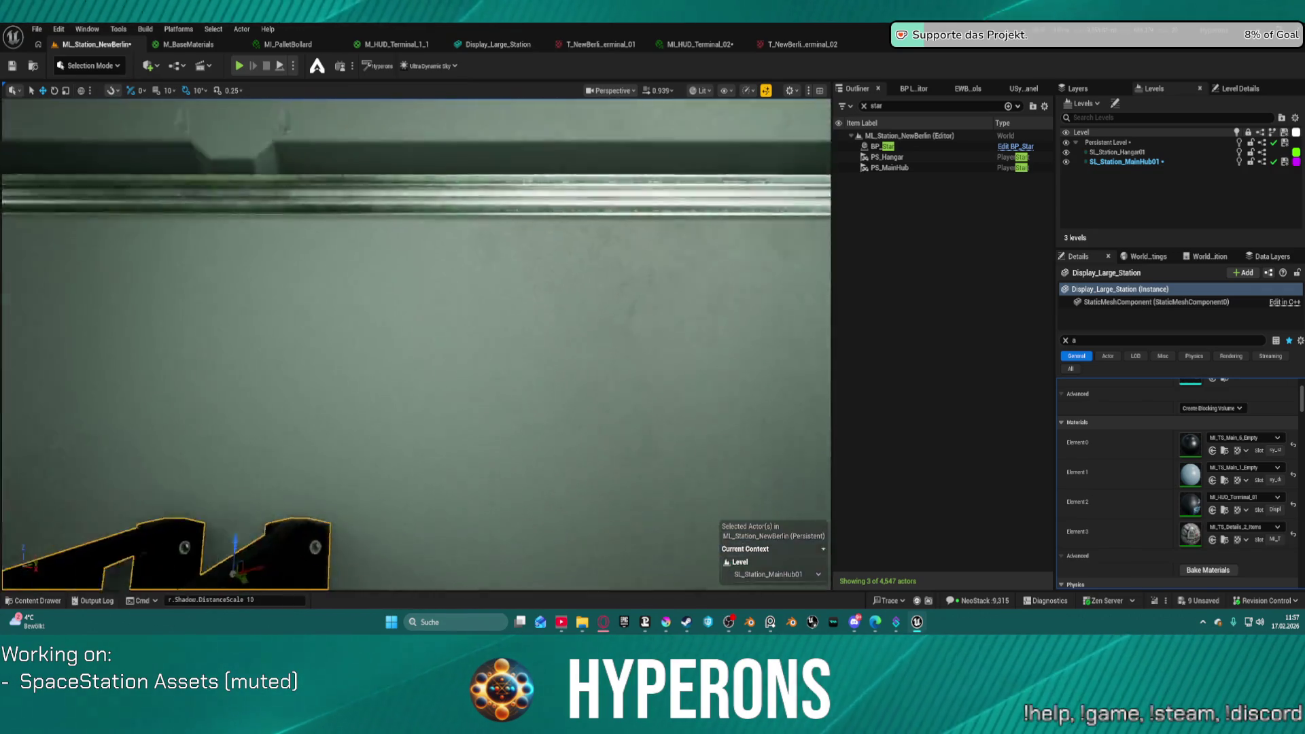
scroll(416, 344, down, 3)
key(f)
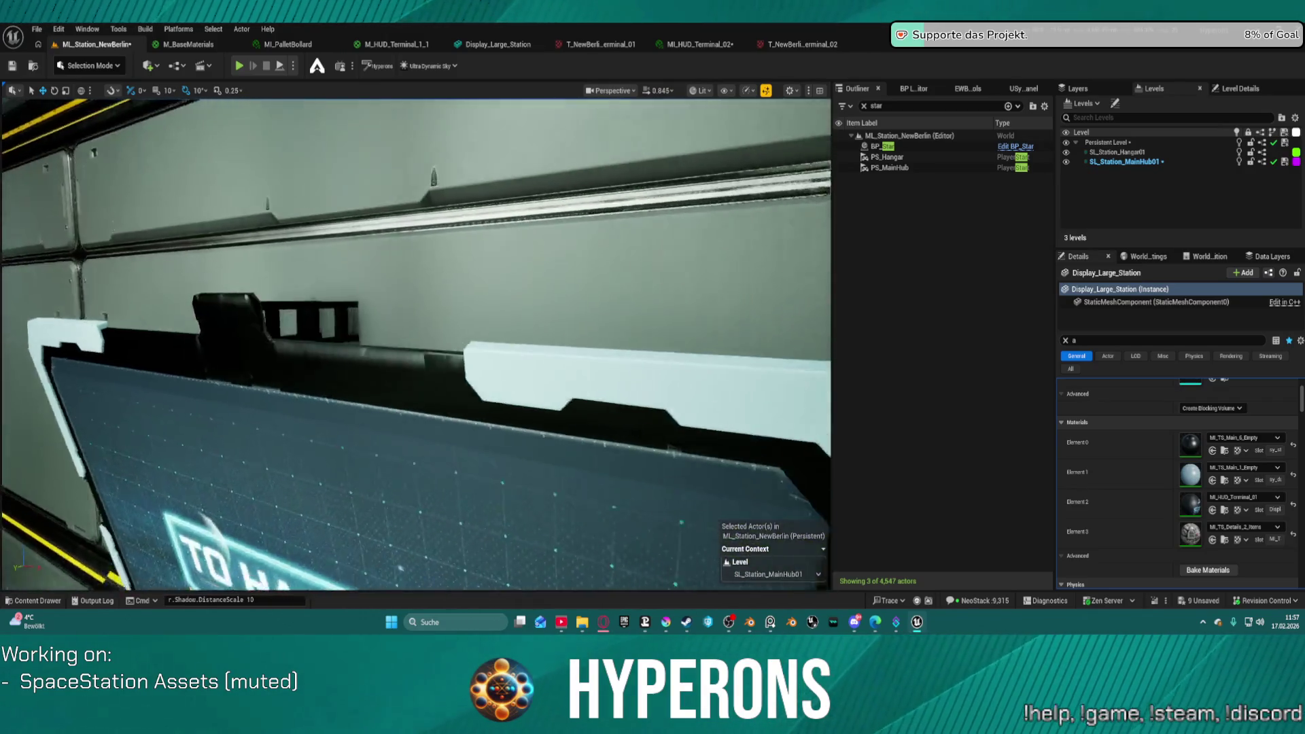
click(342, 308)
mouse_move(328, 311)
mouse_down()
mouse_move(204, 313)
mouse_move(272, 305)
mouse_move(258, 265)
mouse_up()
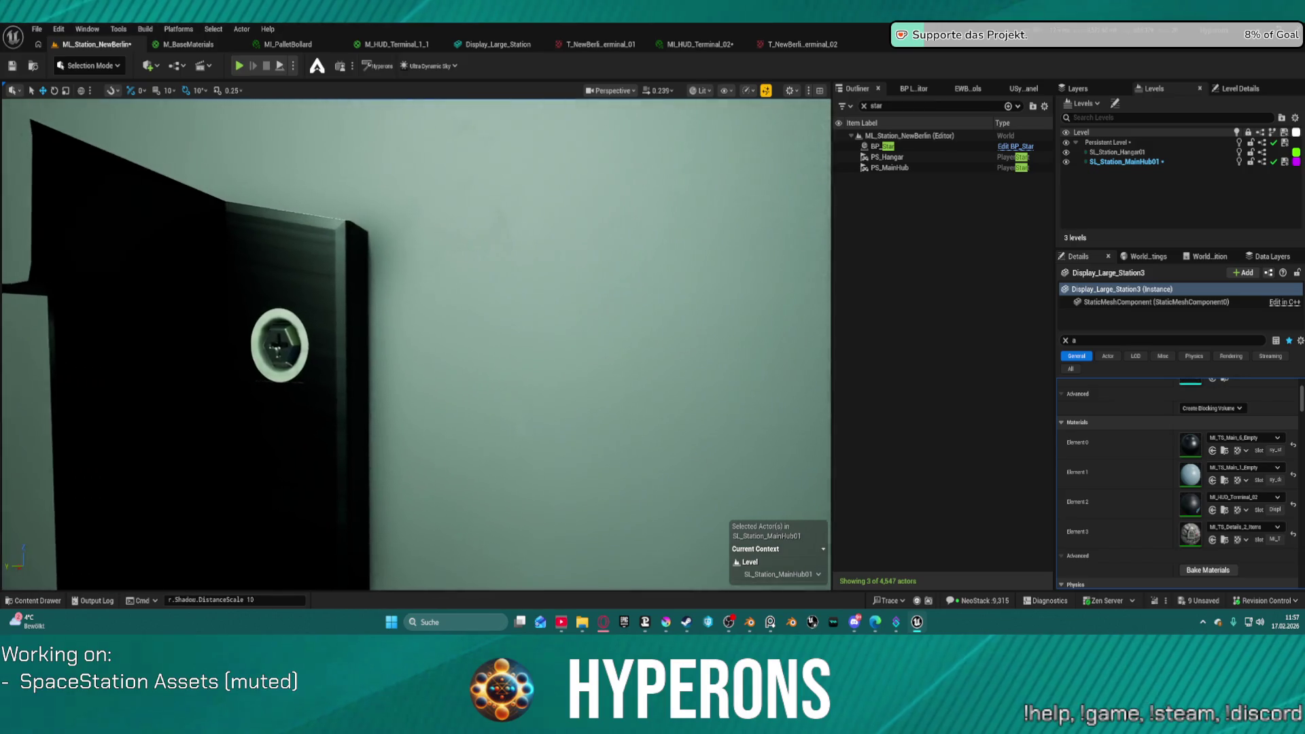
key(f)
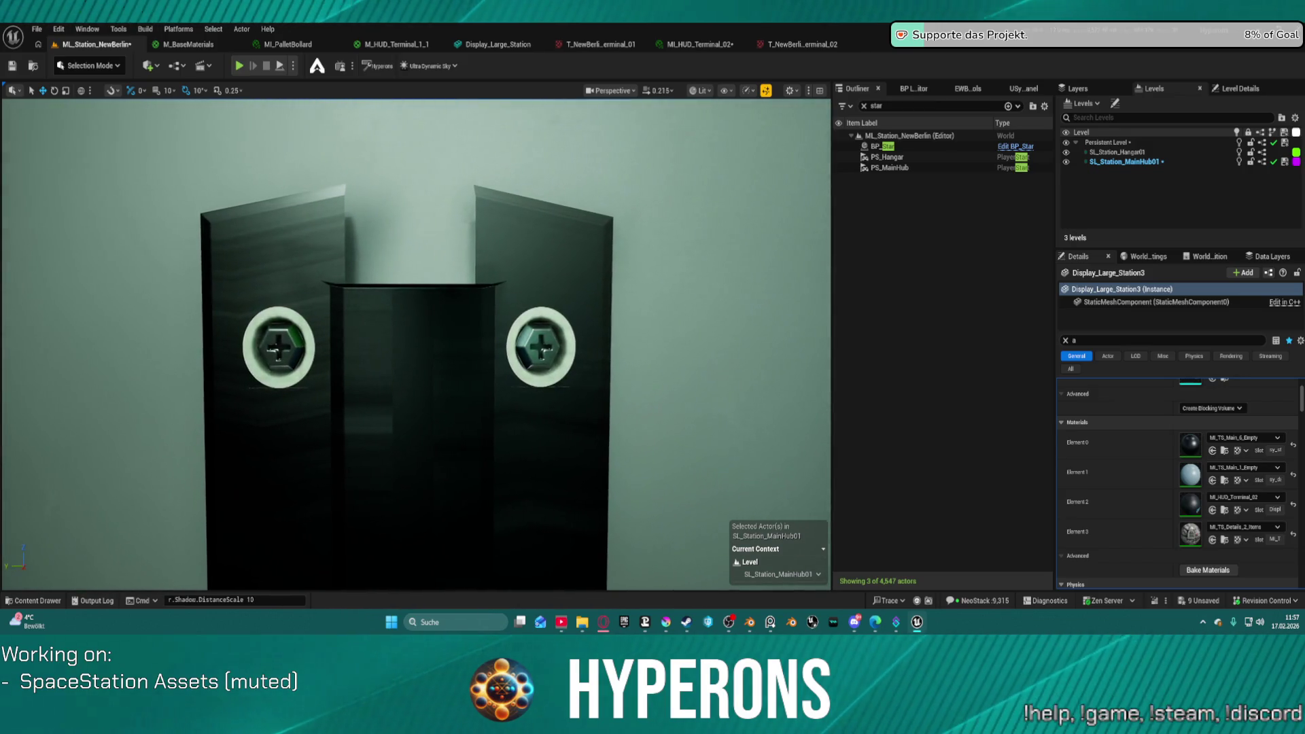
mouse_move(414, 340)
mouse_down()
mouse_move(374, 316)
mouse_move(407, 340)
mouse_move(364, 340)
mouse_move(363, 360)
mouse_move(319, 340)
mouse_up()
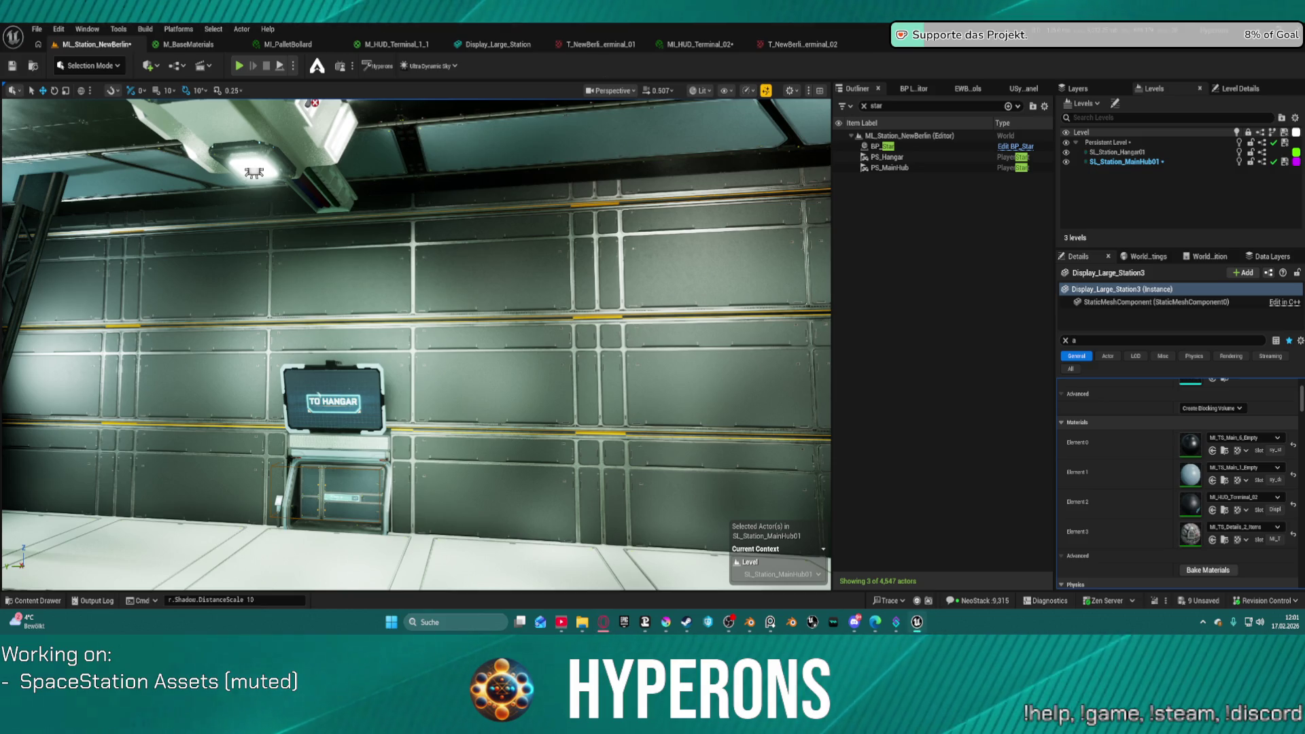
key(w)
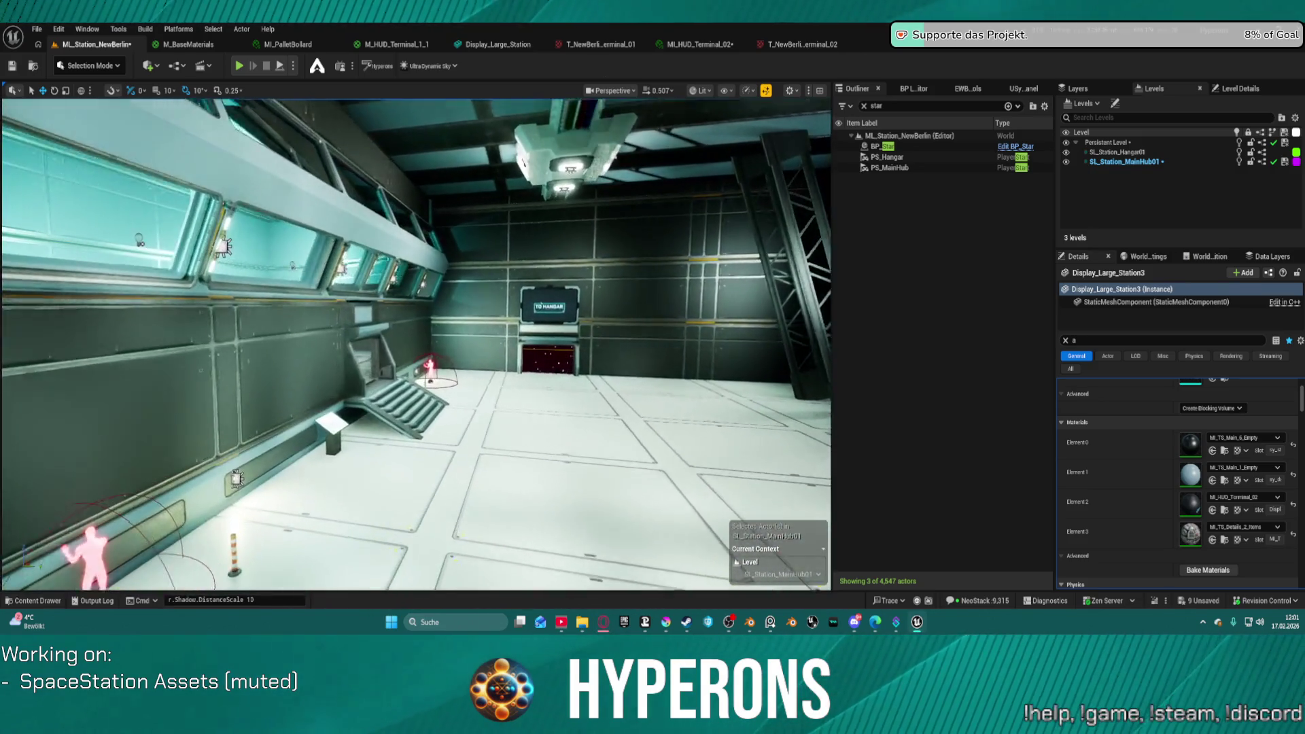
key(w)
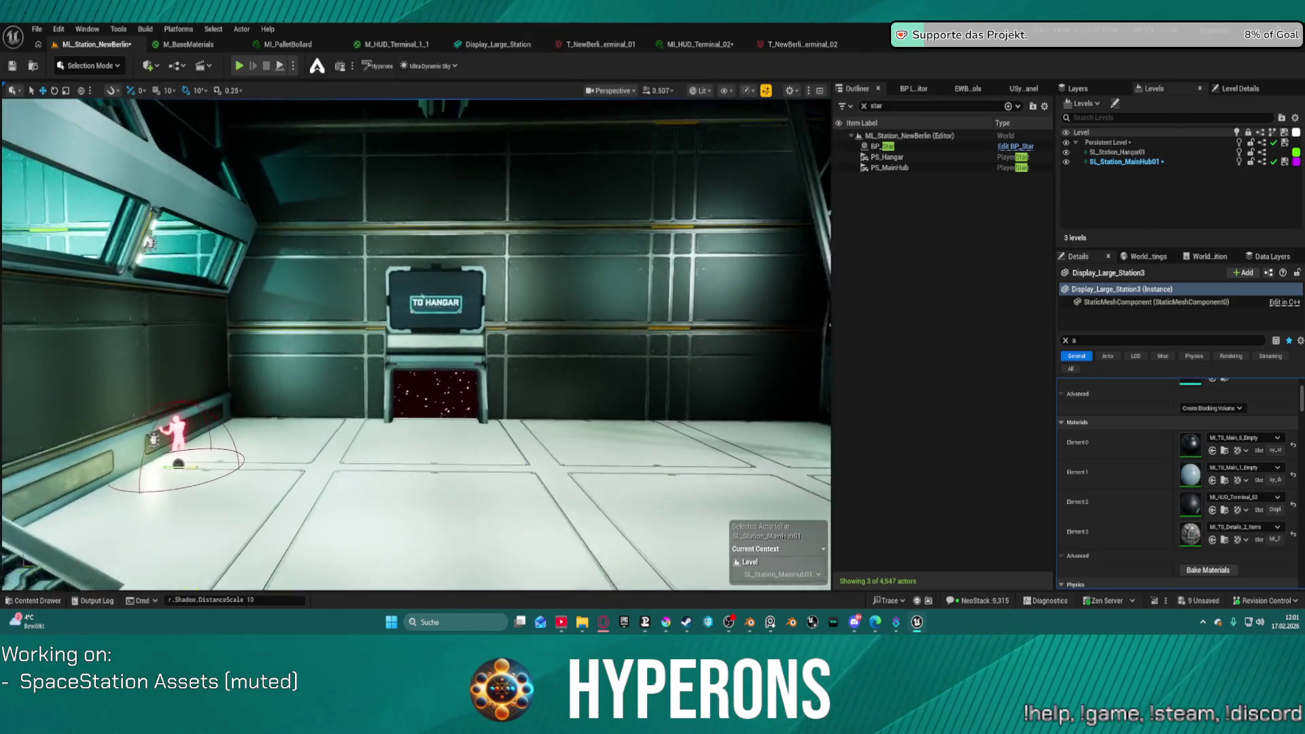
key(s)
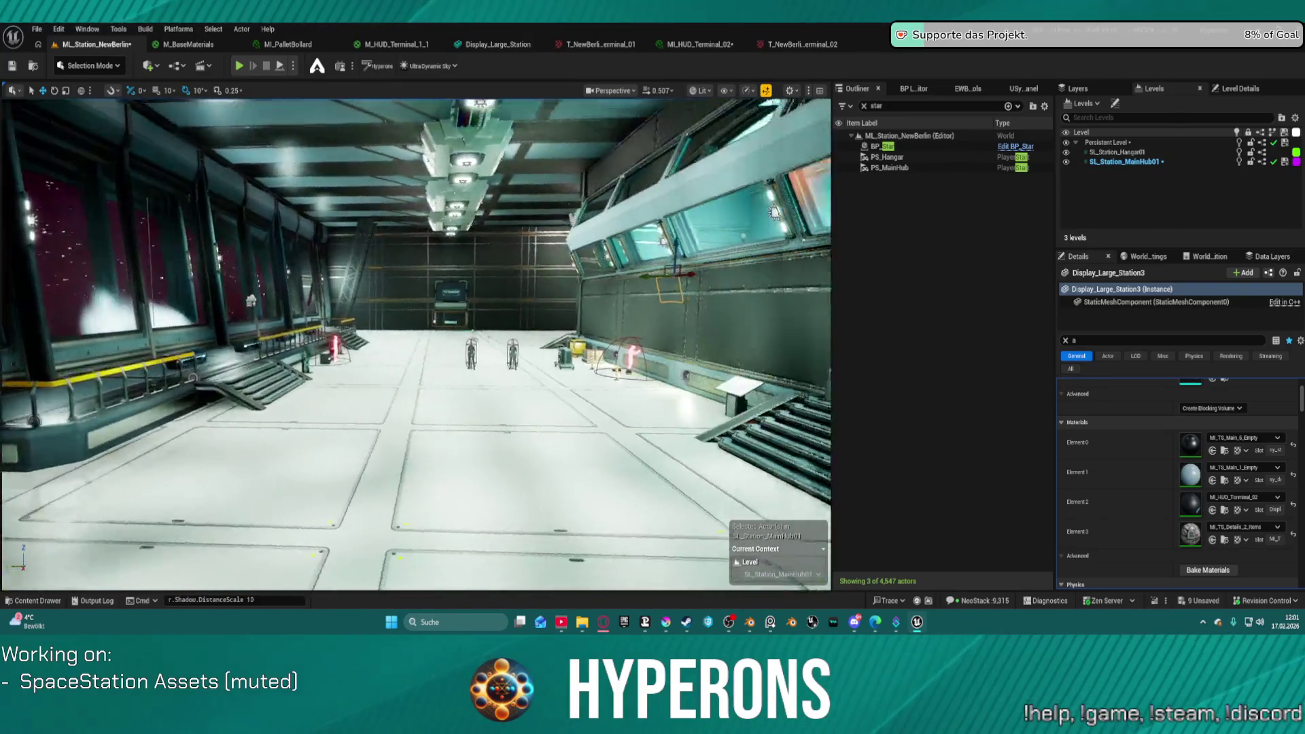
key(d)
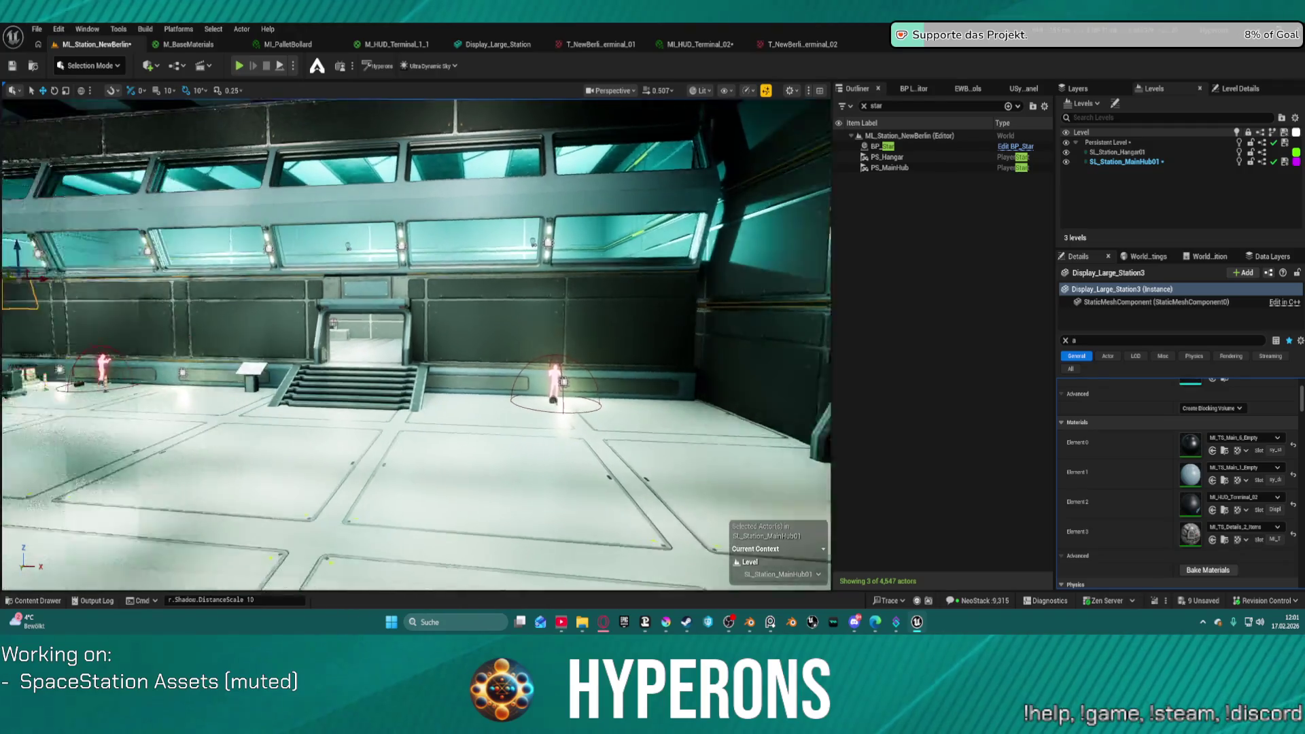
key(s)
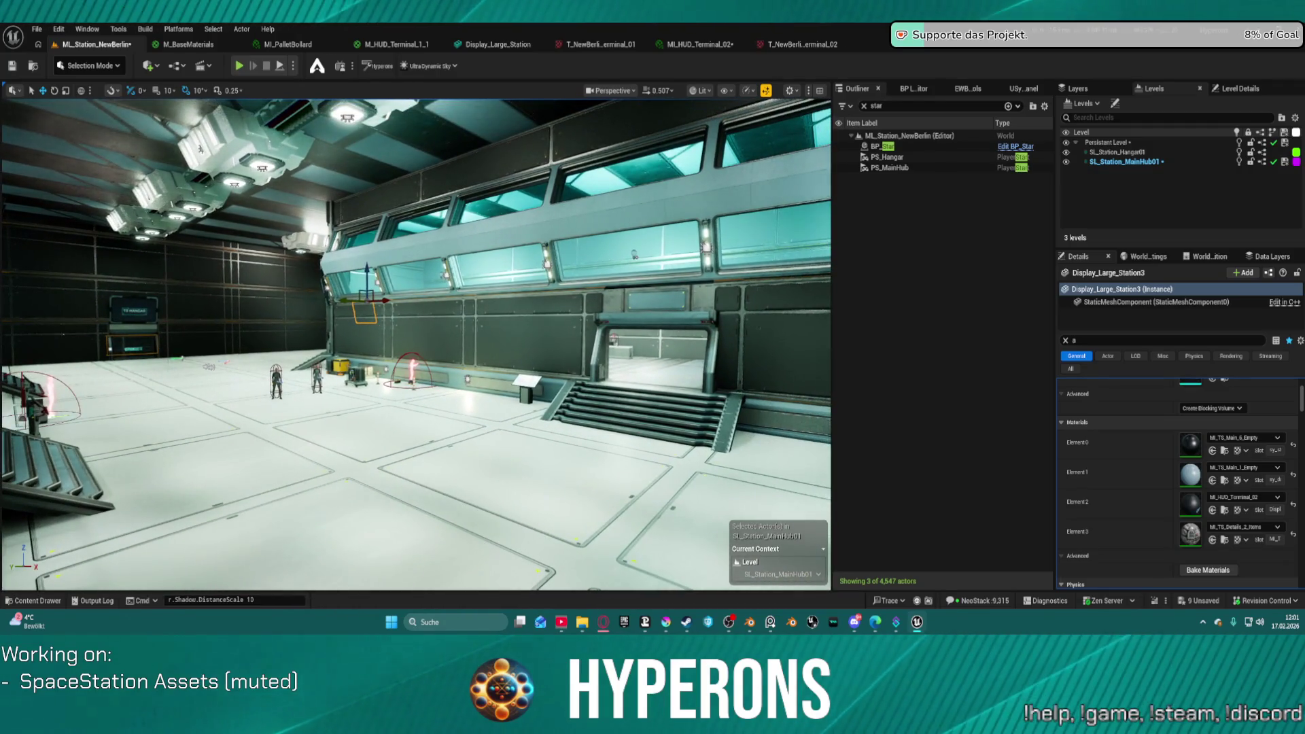
key(d)
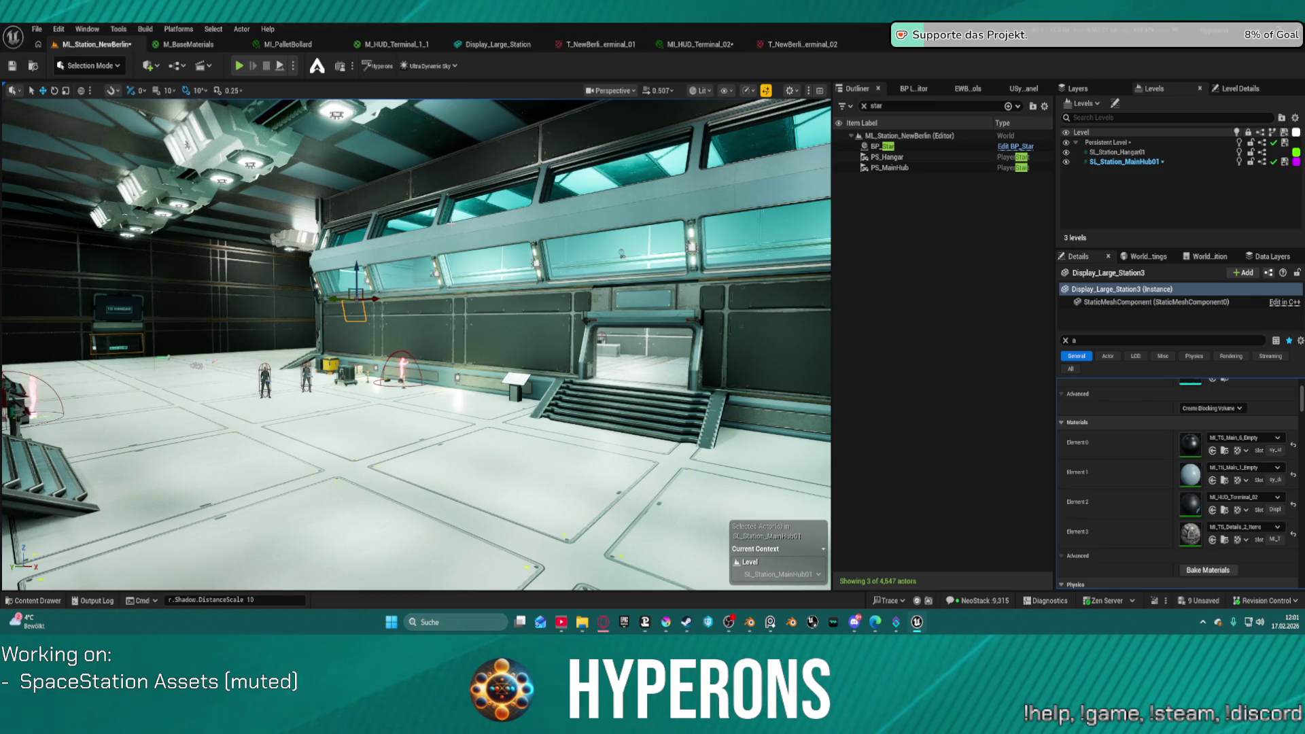
mouse_move(416, 344)
mouse_down()
mouse_move(360, 343)
mouse_move(332, 289)
mouse_move(319, 299)
mouse_move(320, 284)
mouse_move(320, 302)
mouse_move(322, 287)
mouse_up()
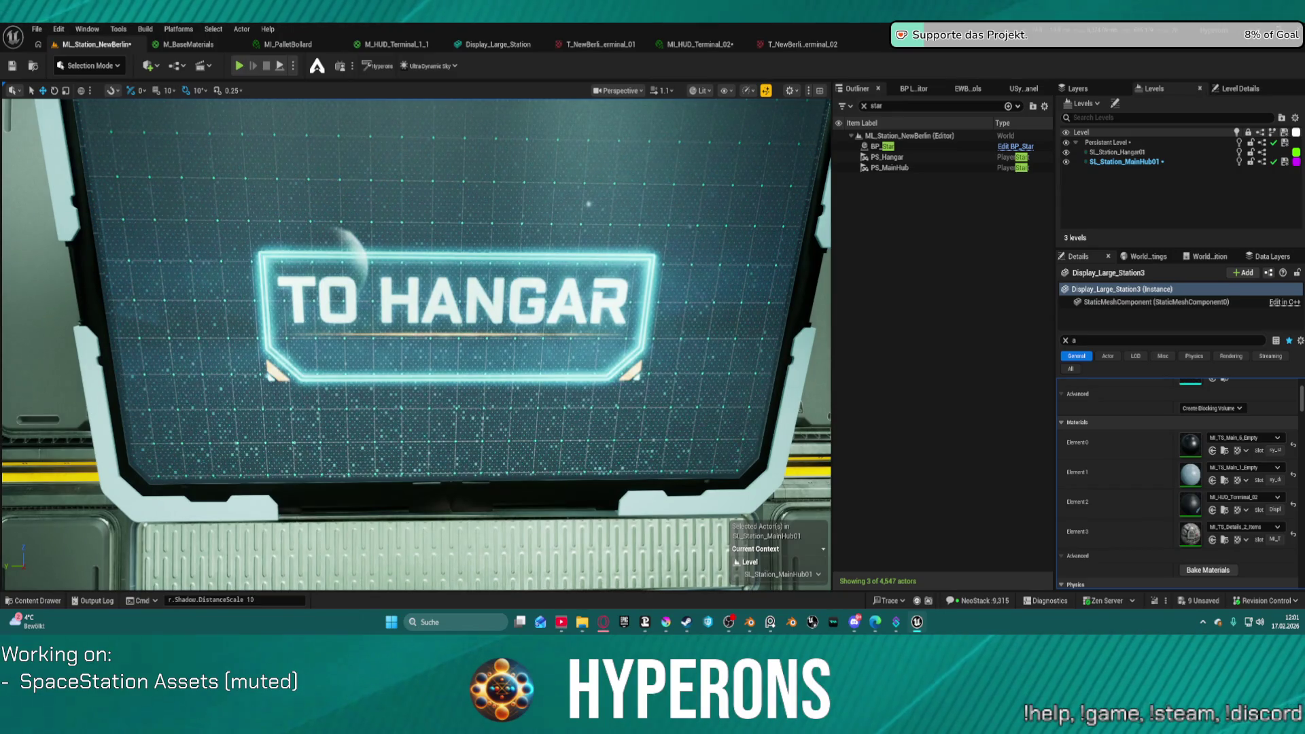
key(ctrl+space)
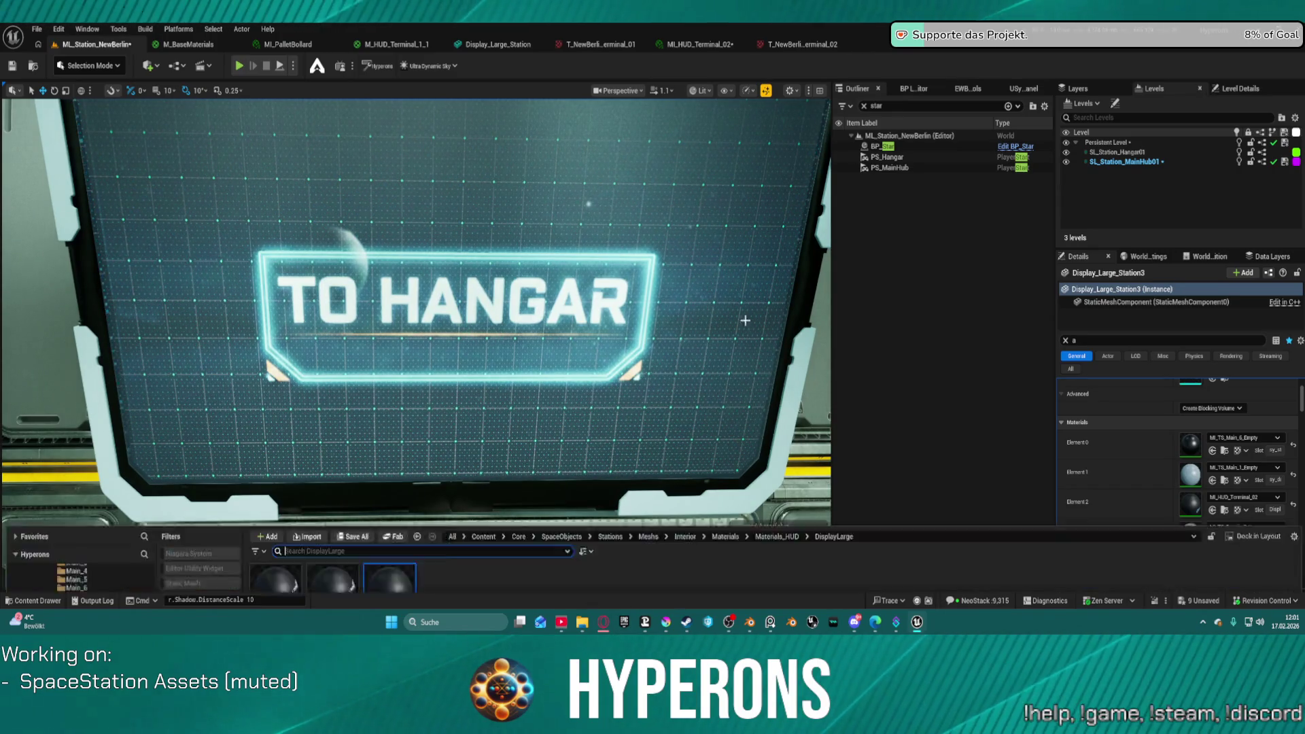
key(ctrl+space)
mouse_move(582, 622)
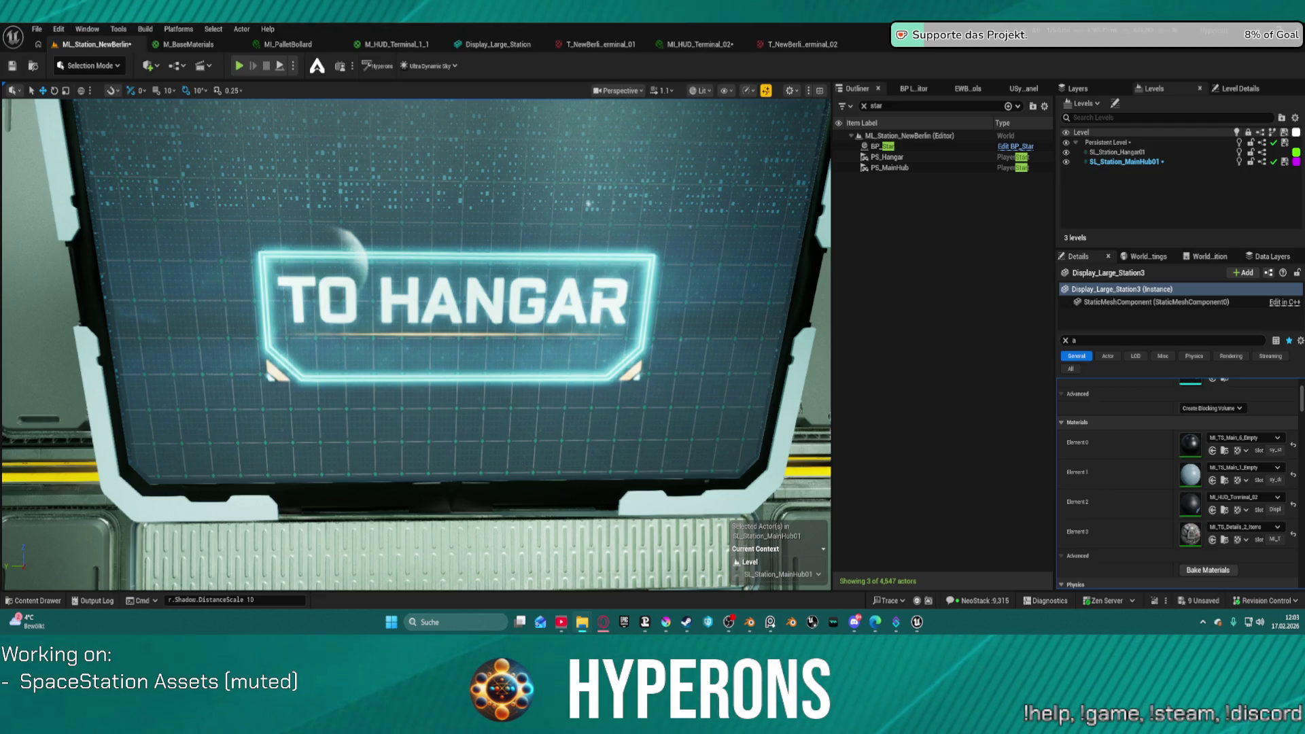
key(alt+Tab)
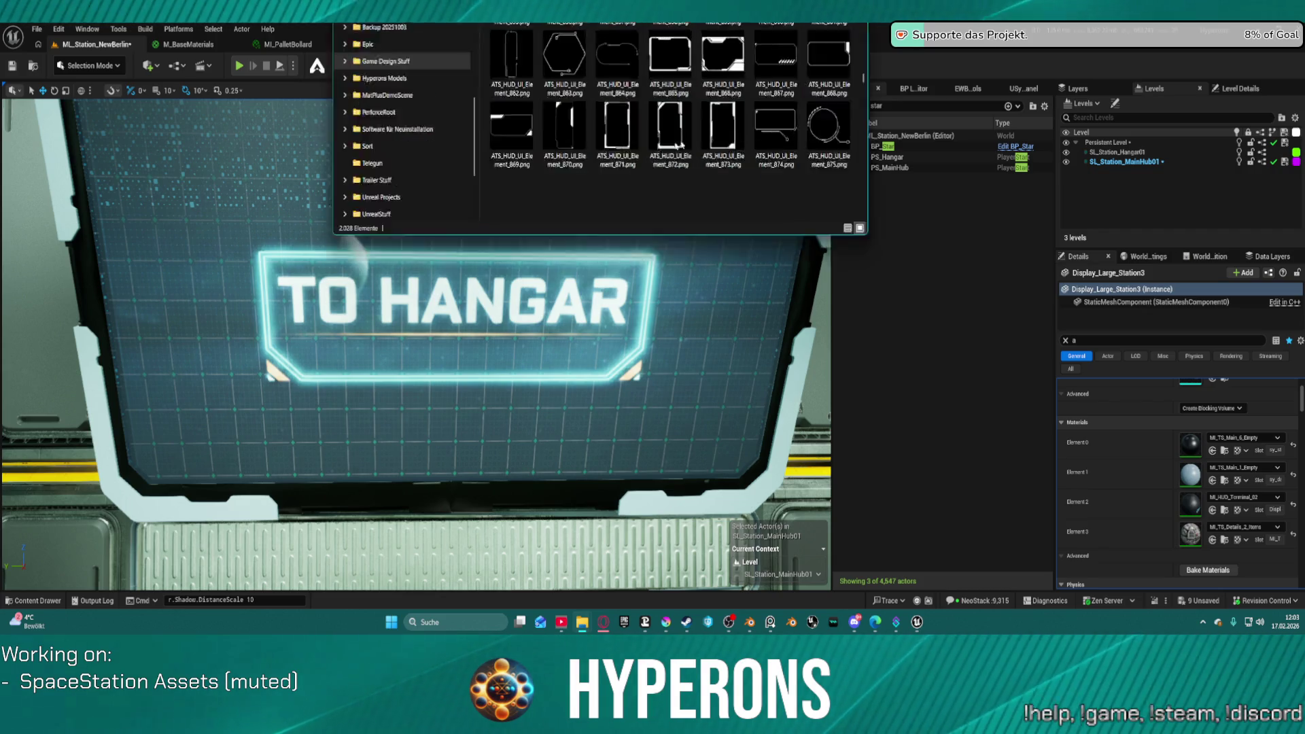
scroll(639, 362, down, 3)
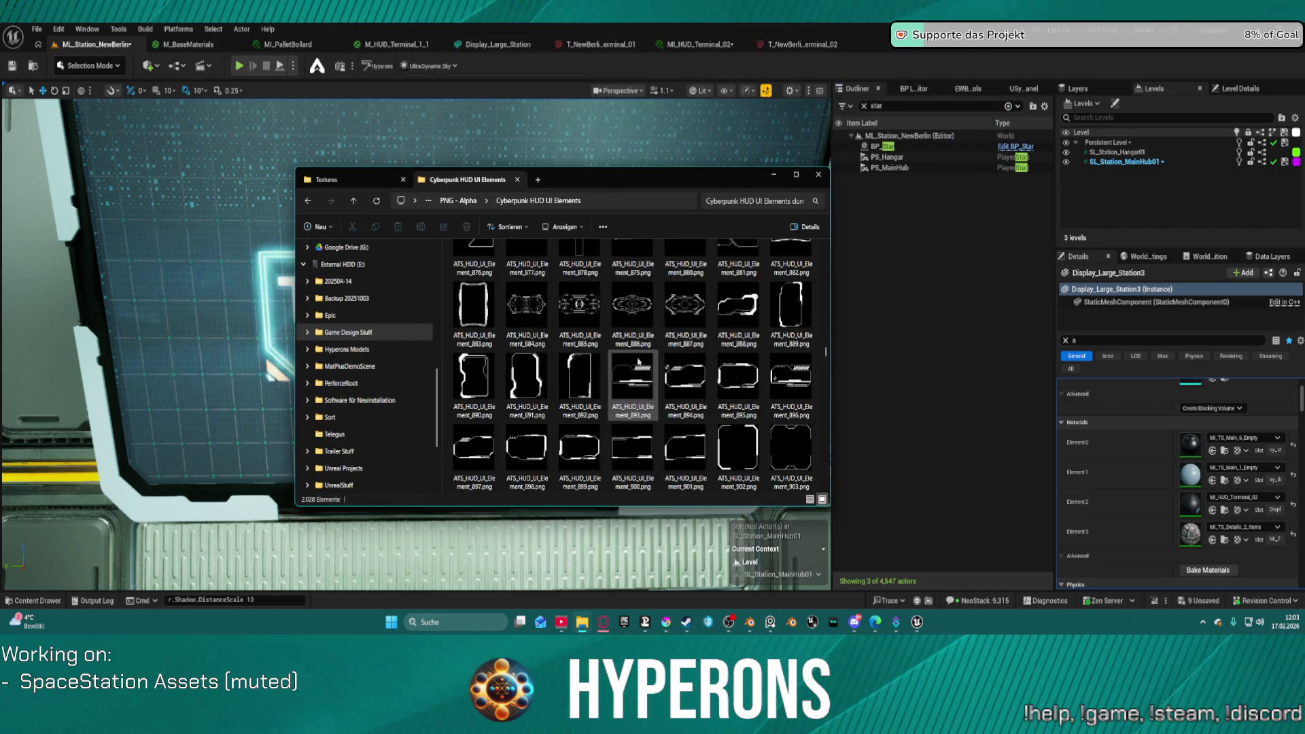
scroll(652, 374, down, 2)
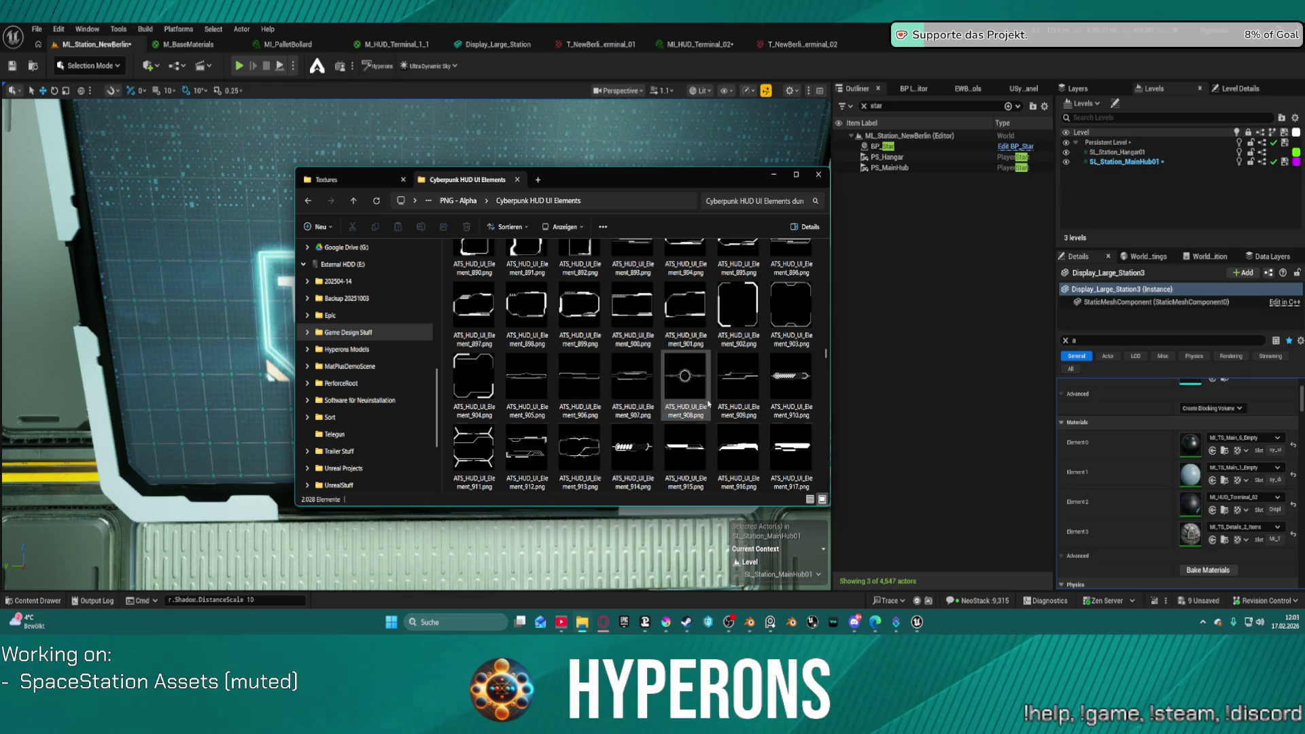
scroll(708, 404, down, 4)
scroll(630, 391, down, 4)
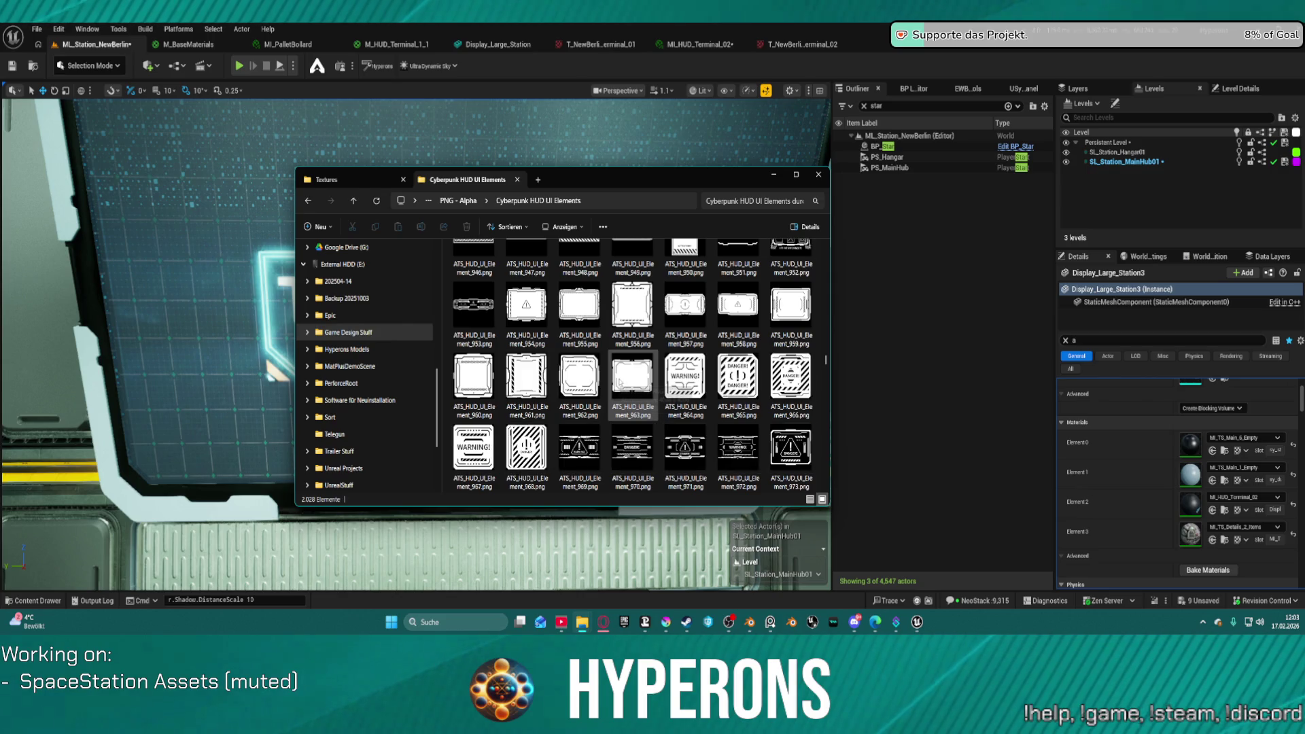
scroll(619, 385, down, 4)
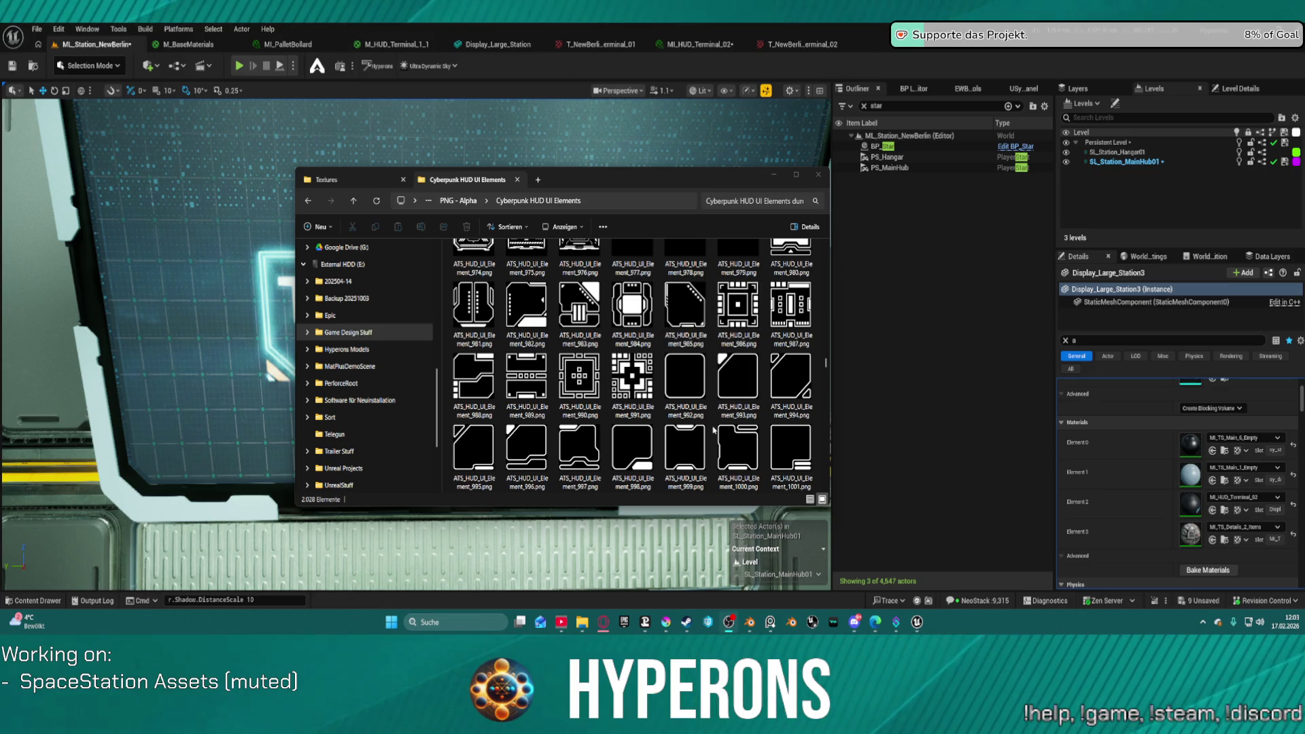
scroll(709, 432, down, 3)
scroll(710, 432, down, 6)
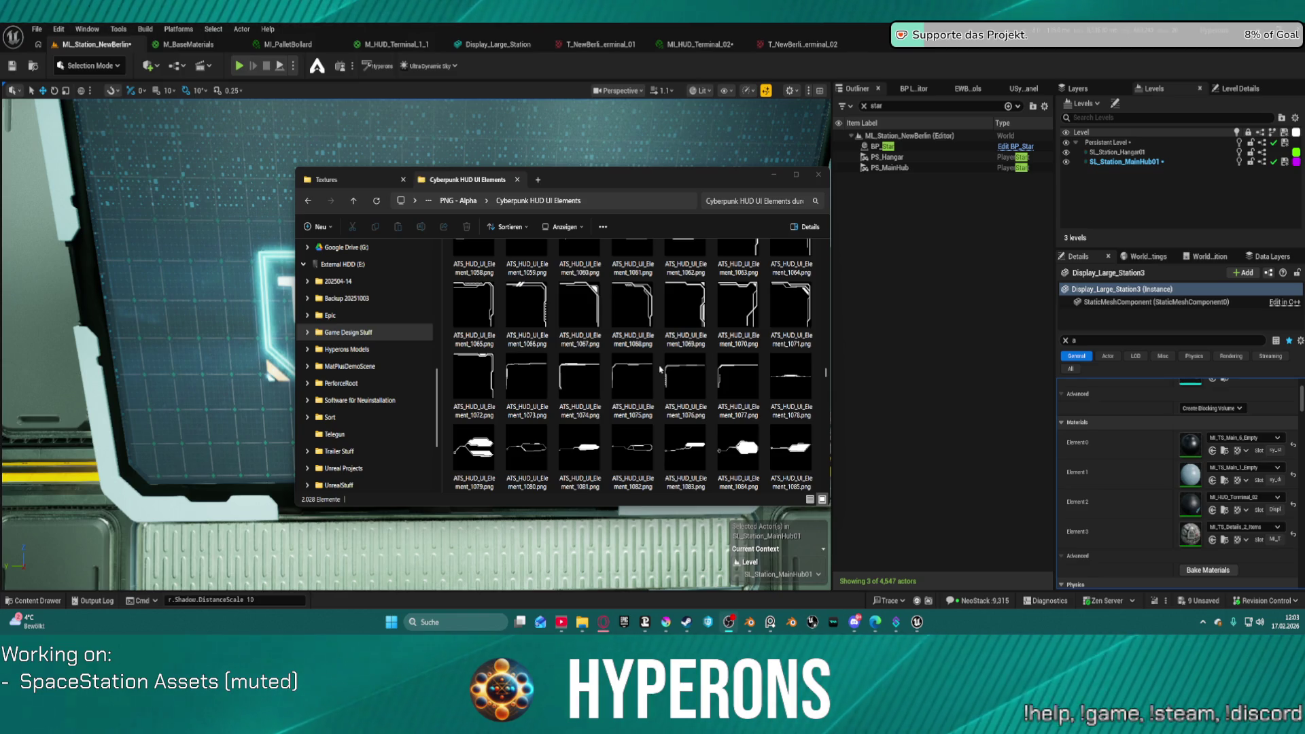
scroll(660, 369, down, 2)
scroll(683, 381, down, 2)
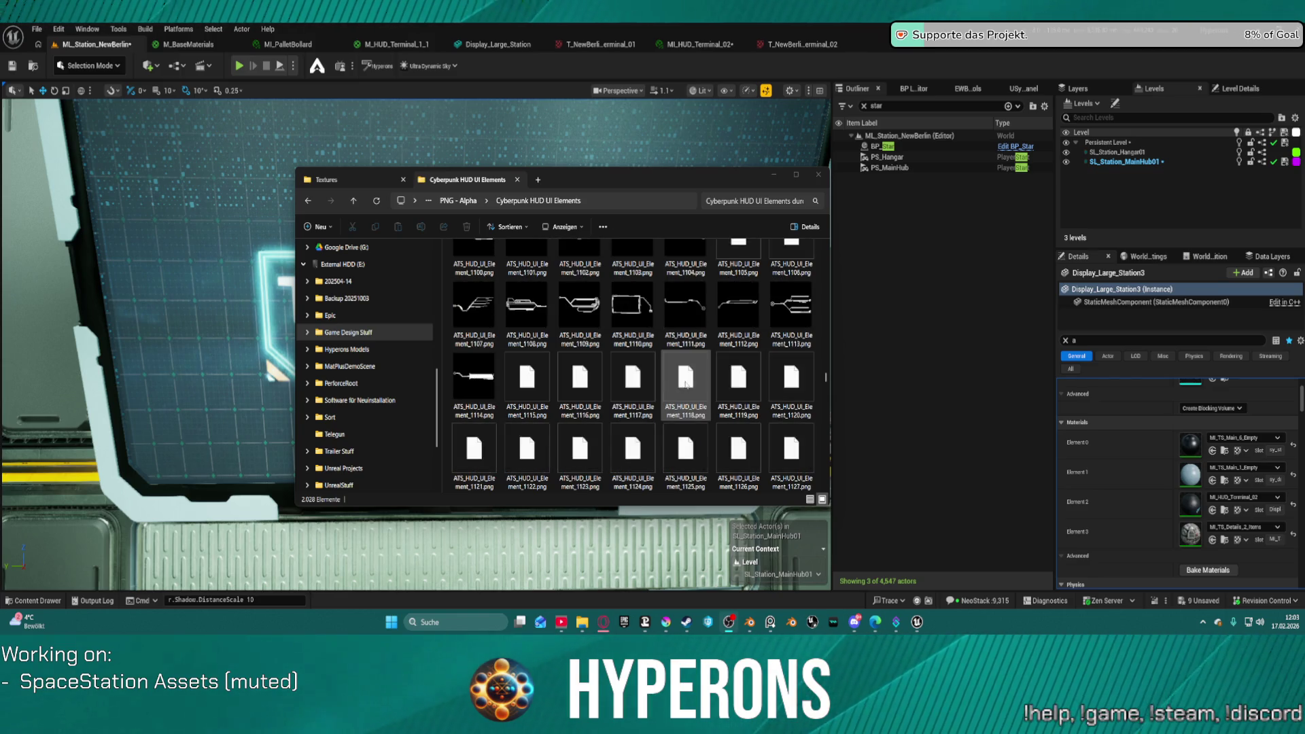
scroll(685, 384, down, 7)
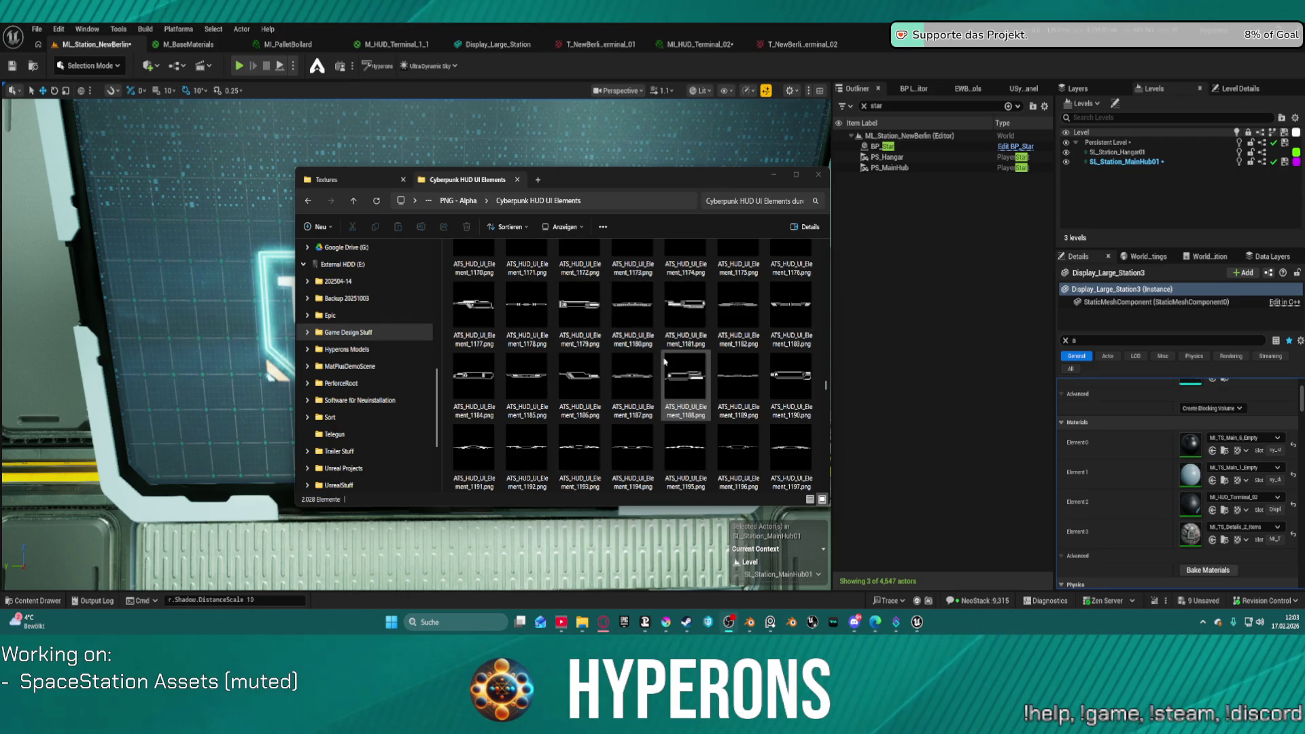
scroll(665, 361, down, 3)
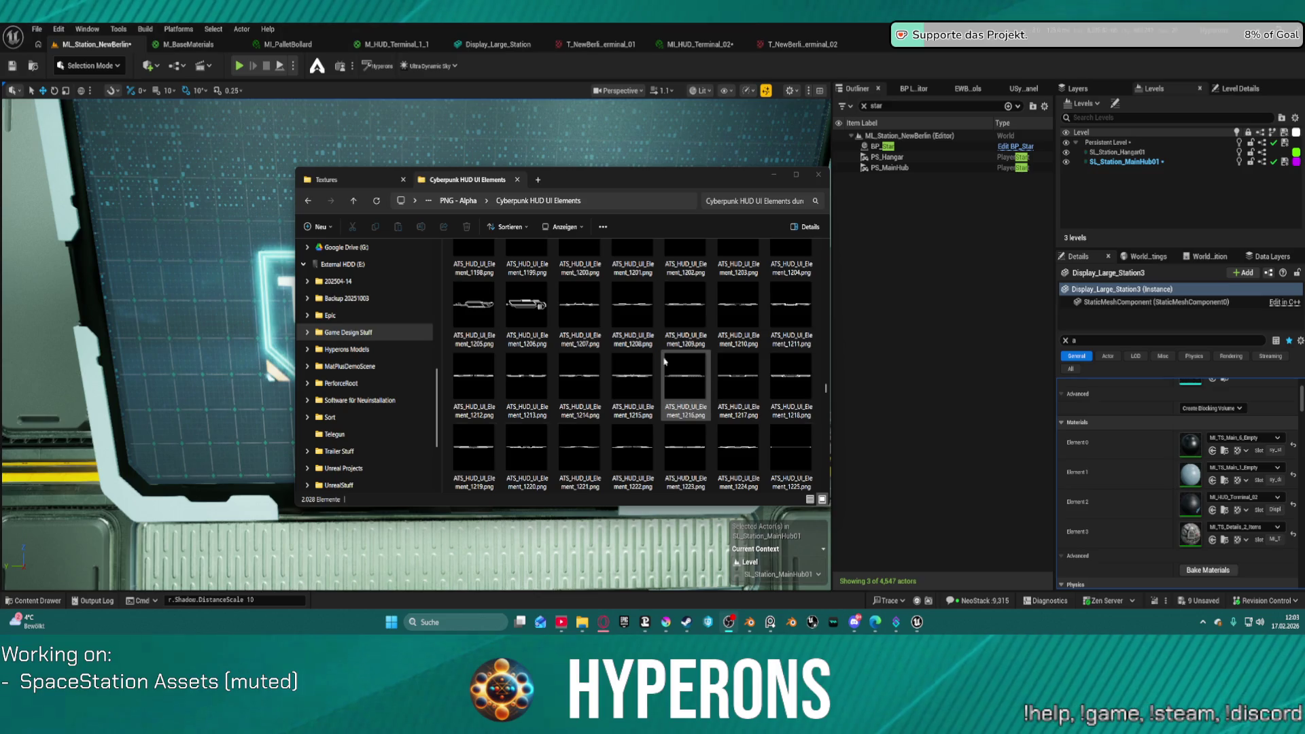
scroll(664, 362, down, 4)
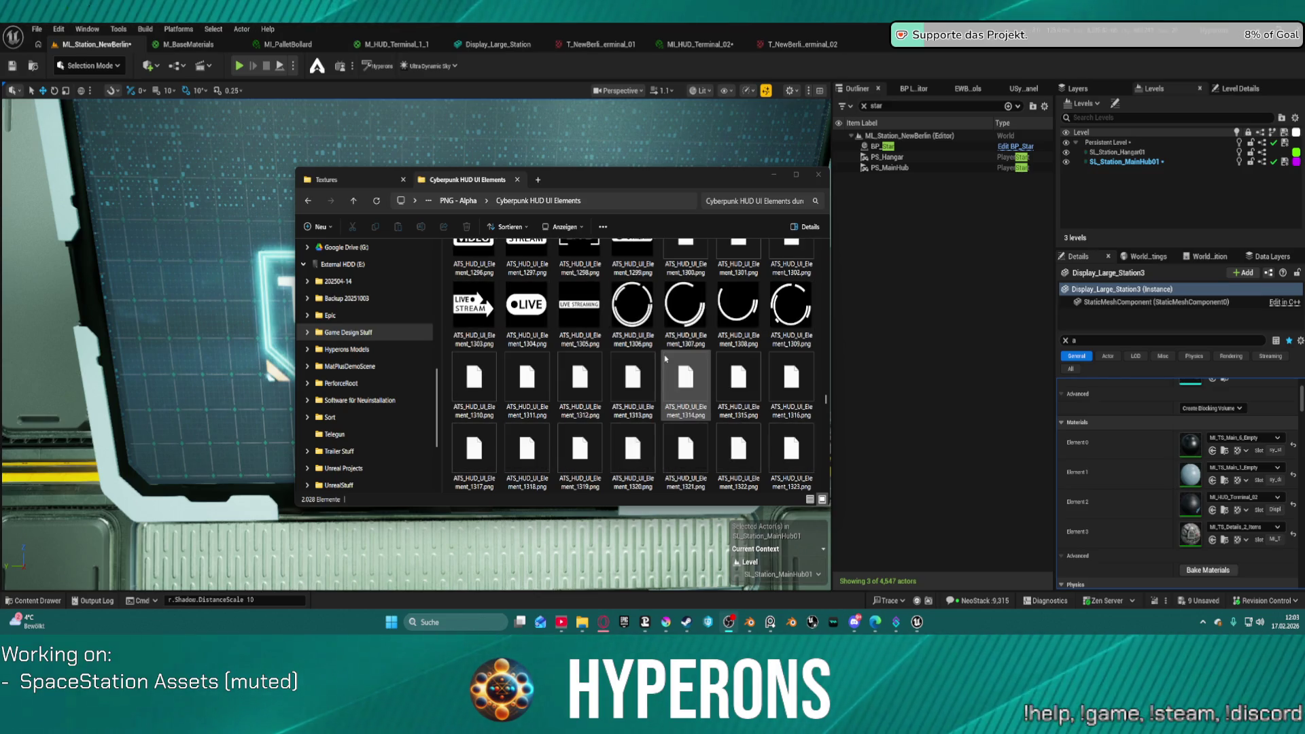
scroll(666, 360, down, 3)
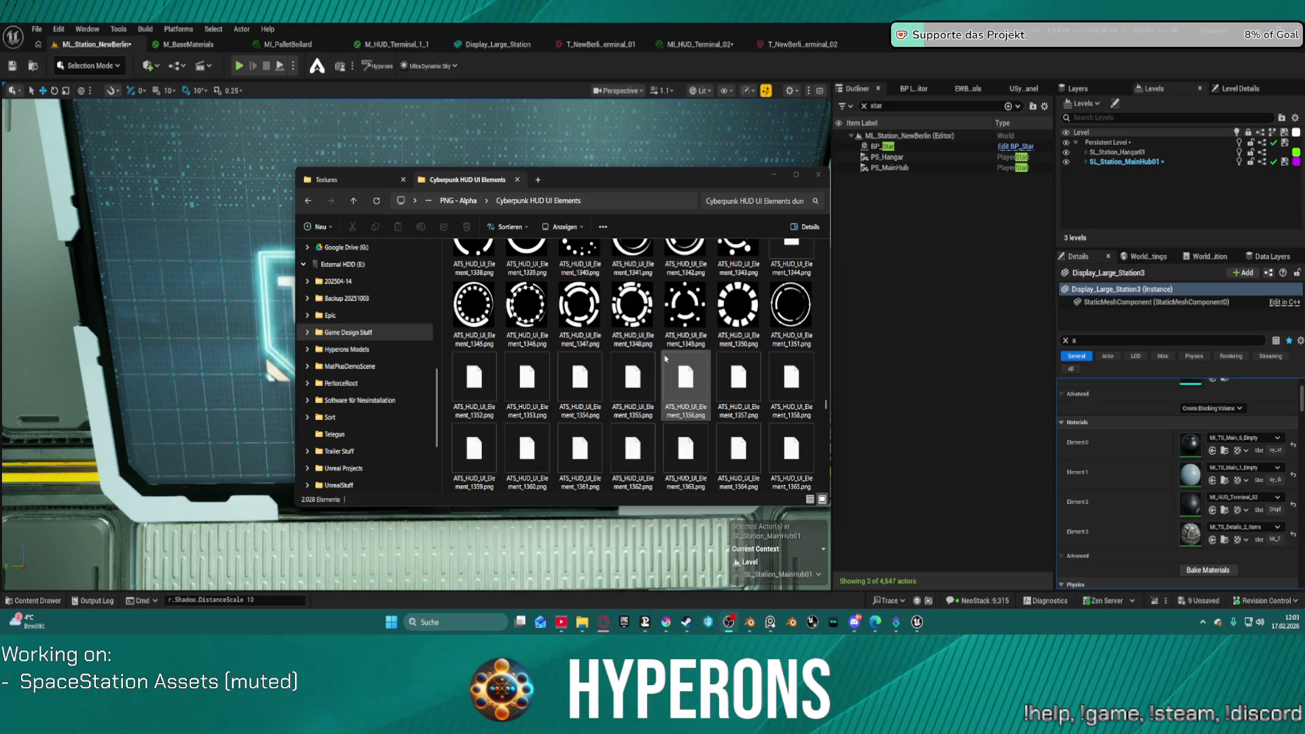
scroll(670, 363, down, 2)
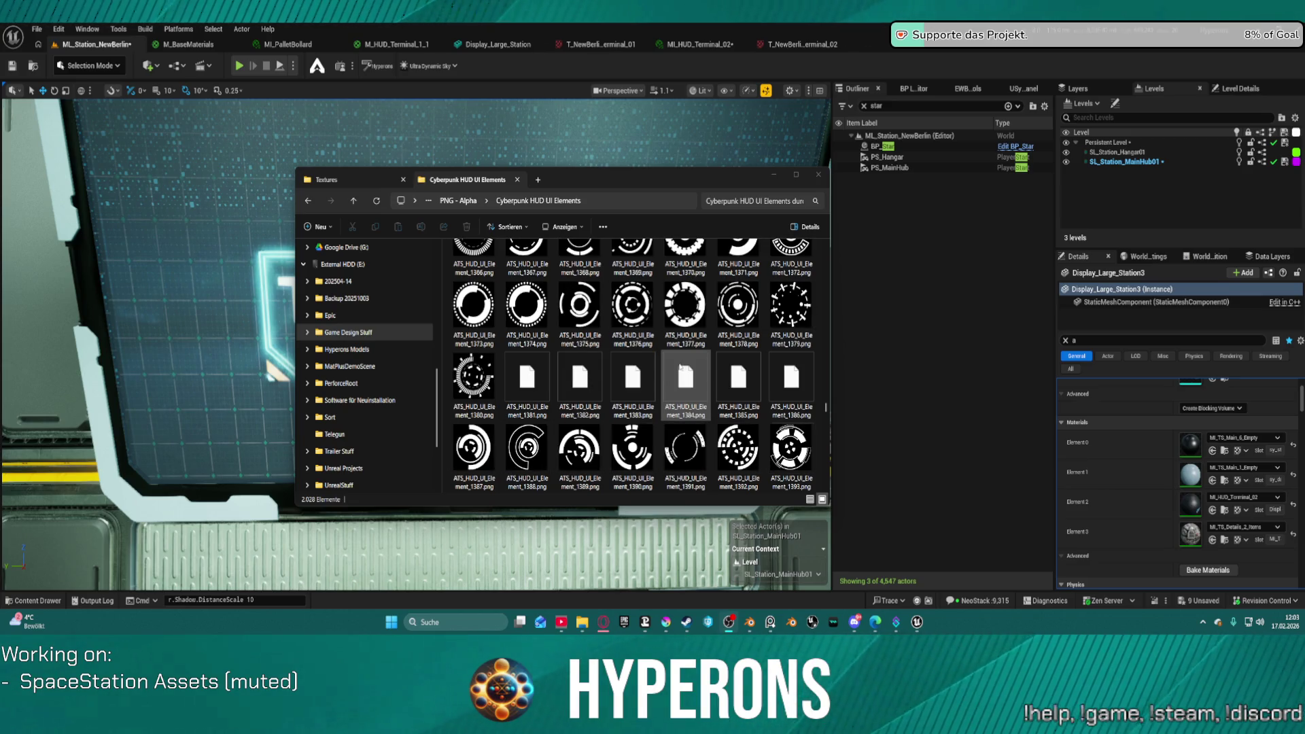
scroll(683, 366, down, 1)
scroll(682, 366, down, 1)
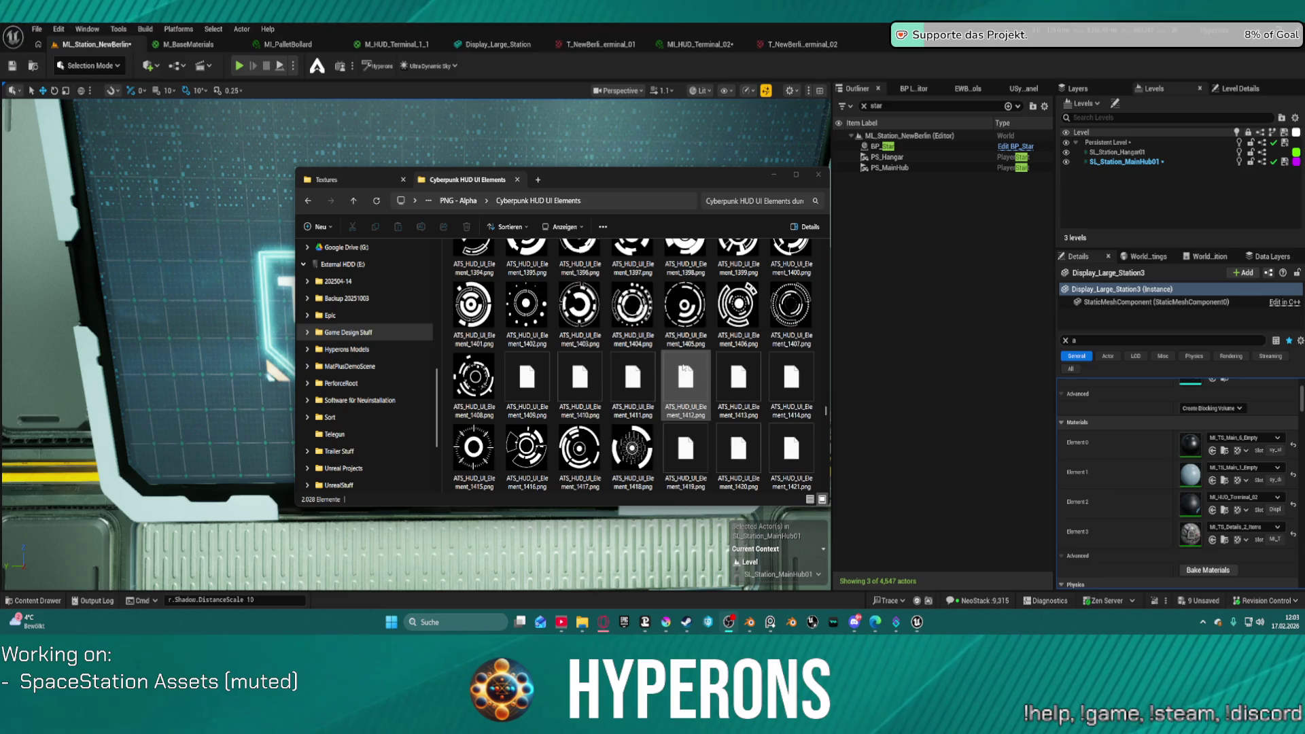
scroll(685, 373, down, 1)
scroll(684, 373, down, 1)
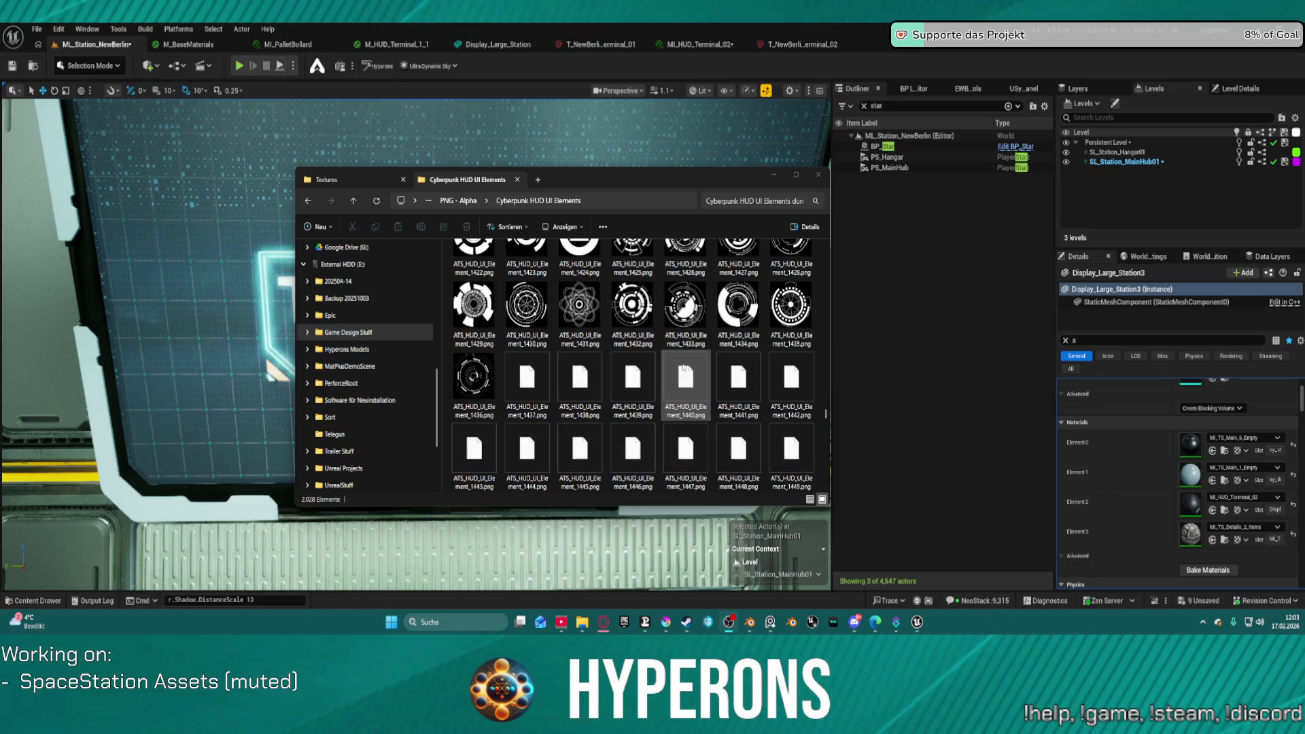
scroll(685, 369, down, 4)
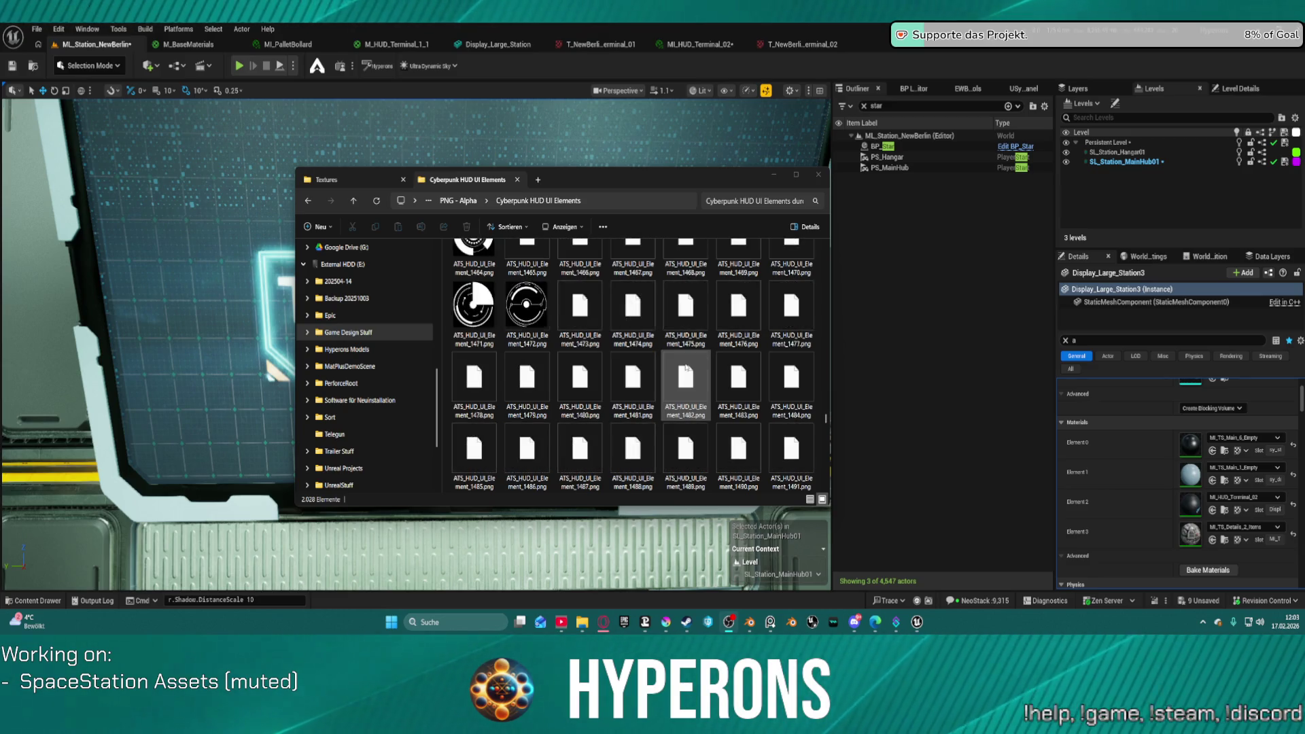
scroll(685, 369, down, 3)
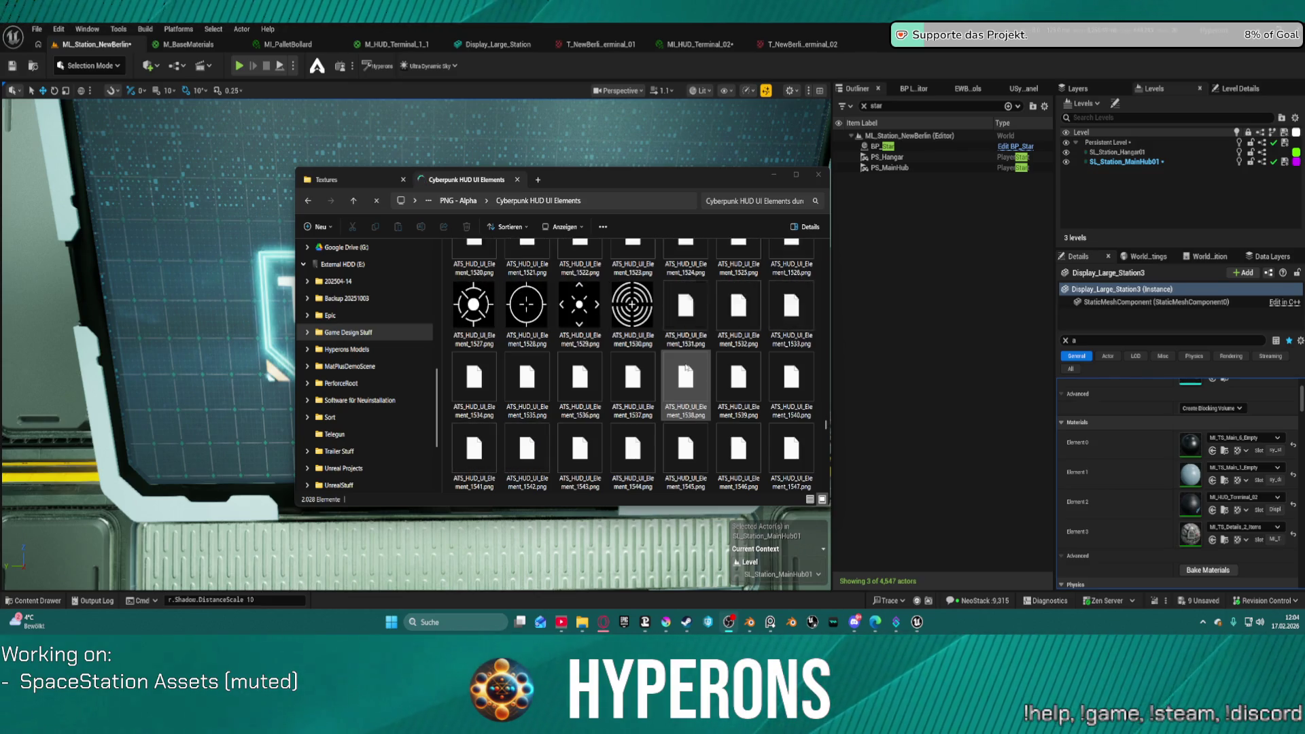
scroll(685, 373, down, 4)
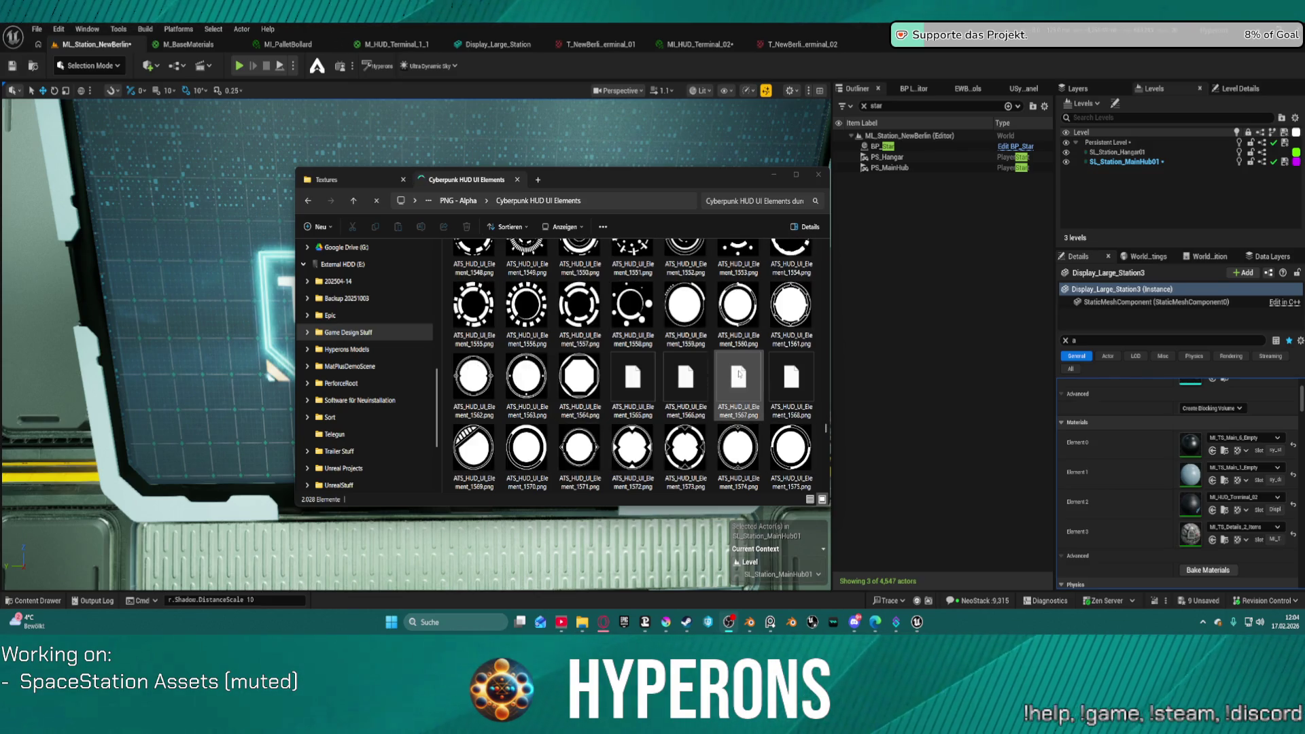
scroll(739, 373, down, 4)
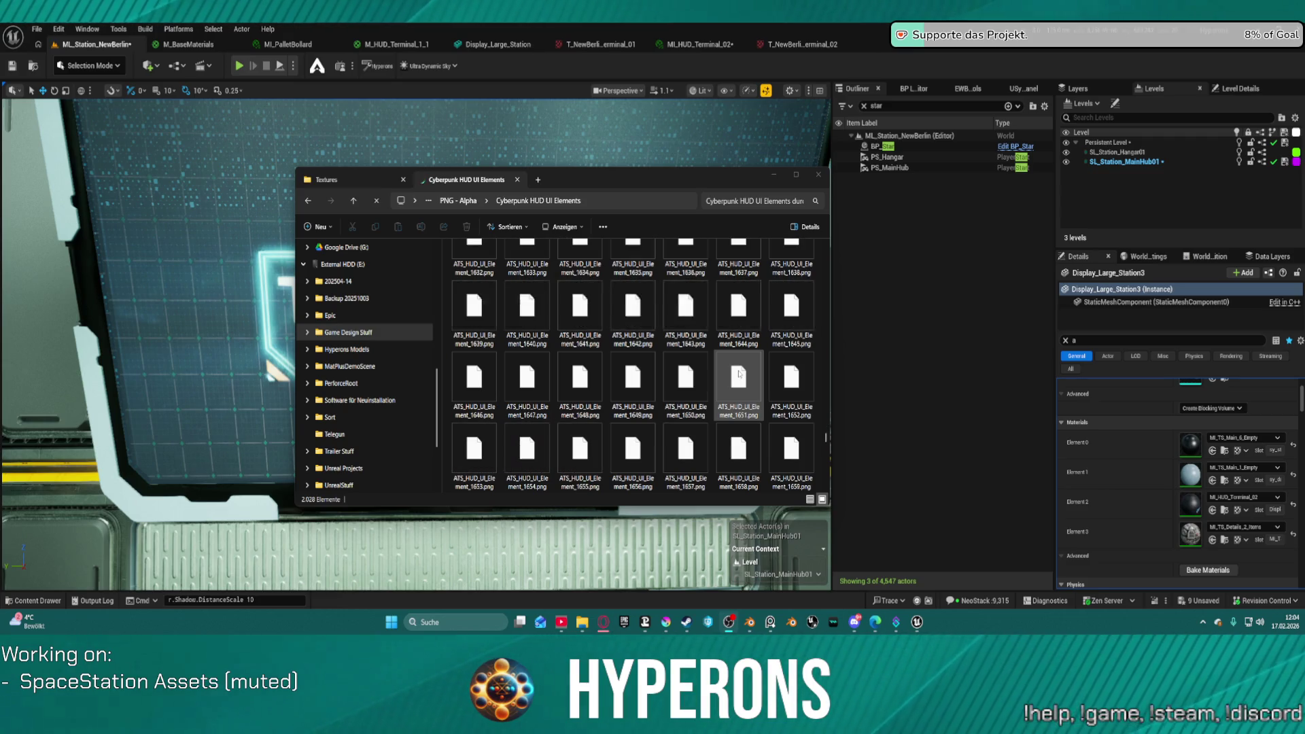
scroll(739, 373, down, 7)
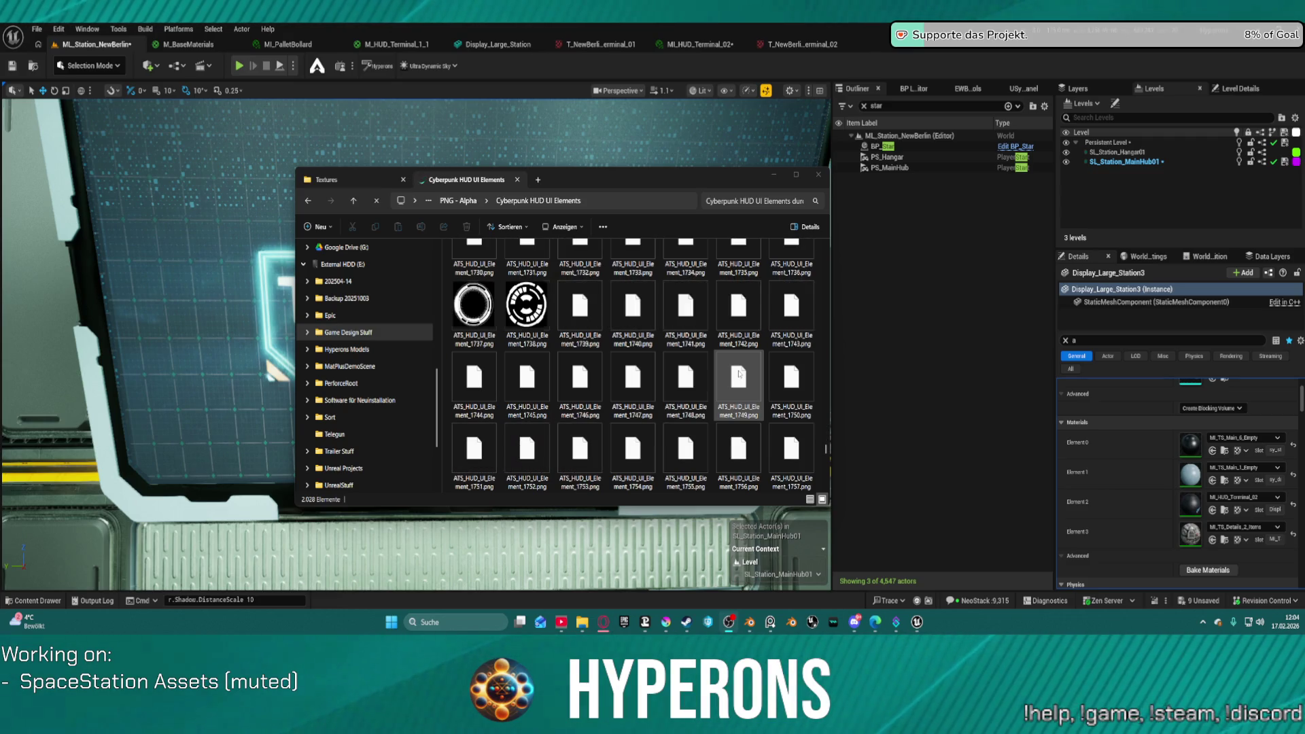
scroll(740, 373, down, 4)
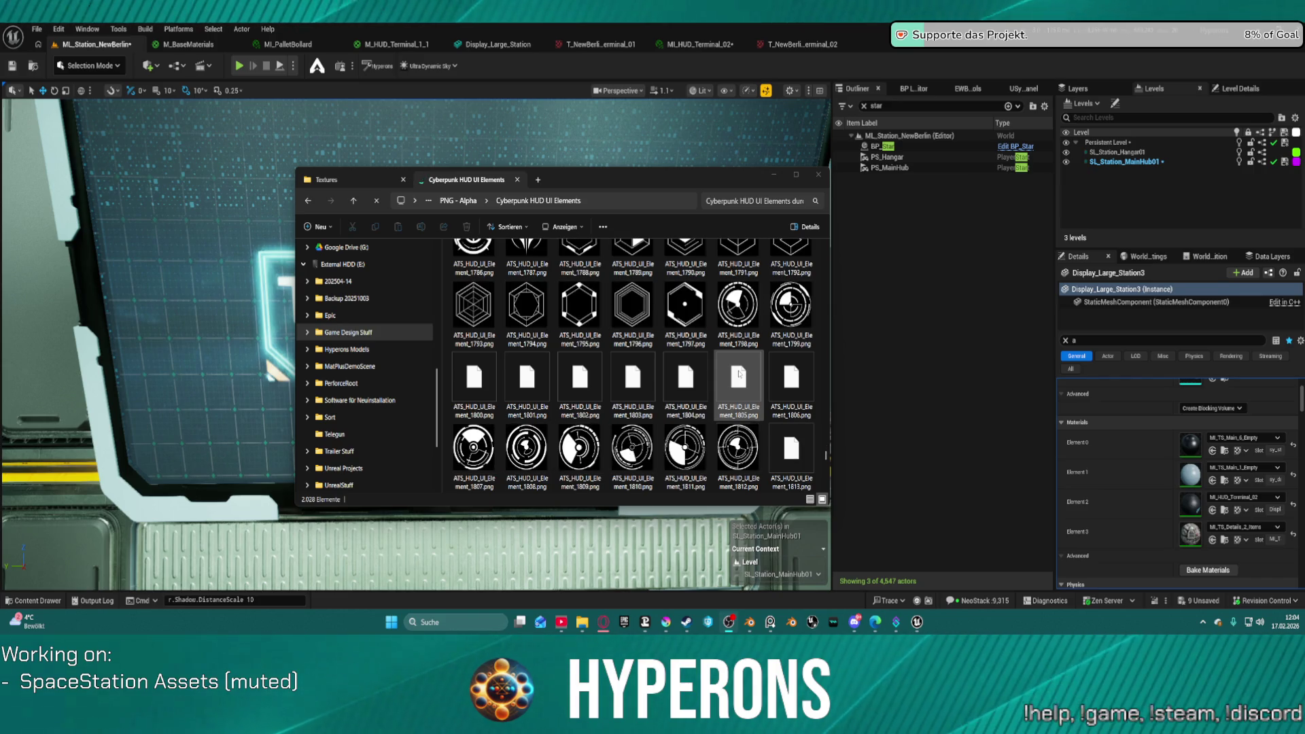
scroll(740, 373, down, 7)
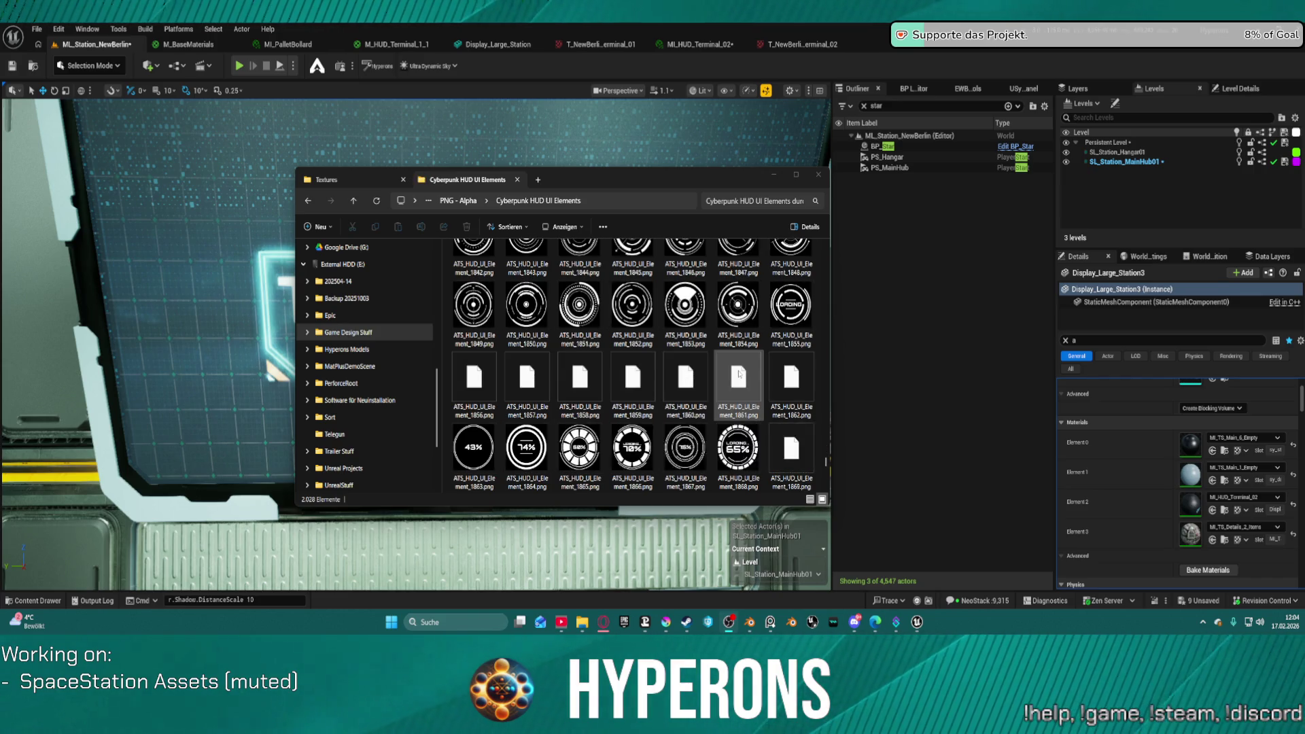
scroll(739, 373, down, 4)
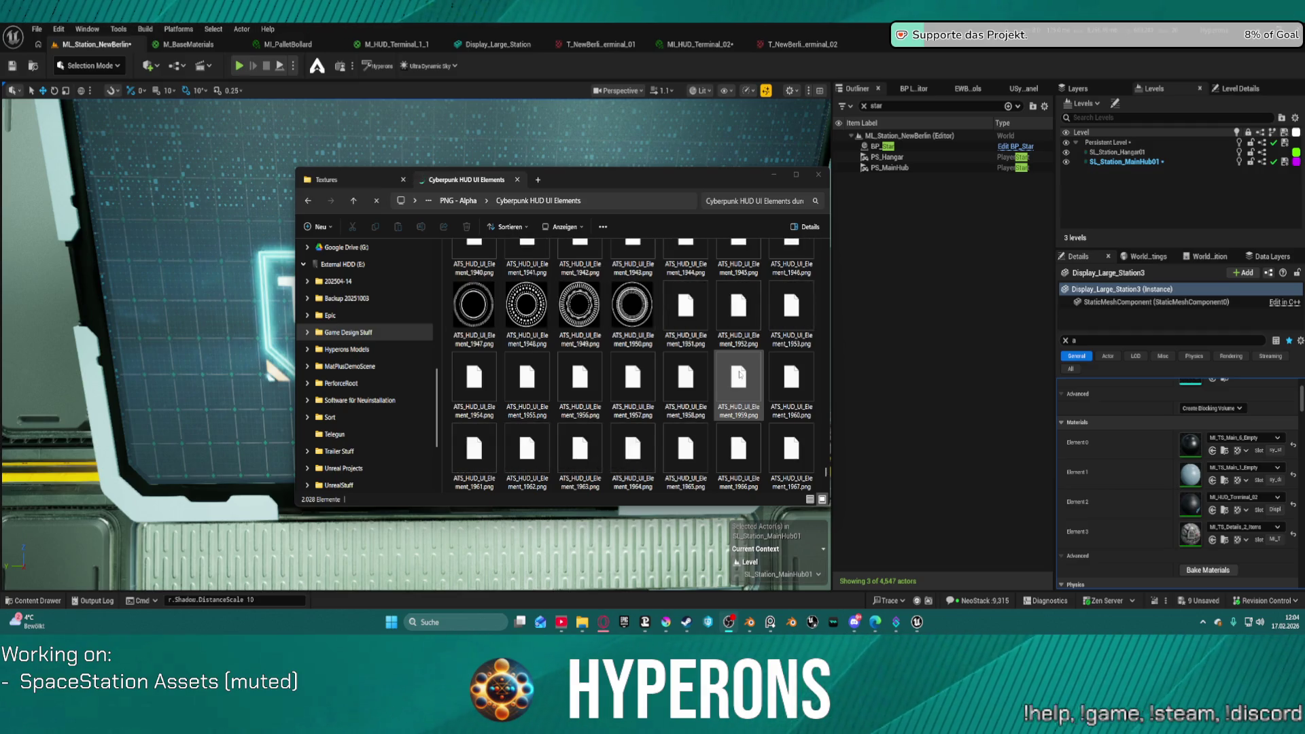
scroll(741, 374, down, 5)
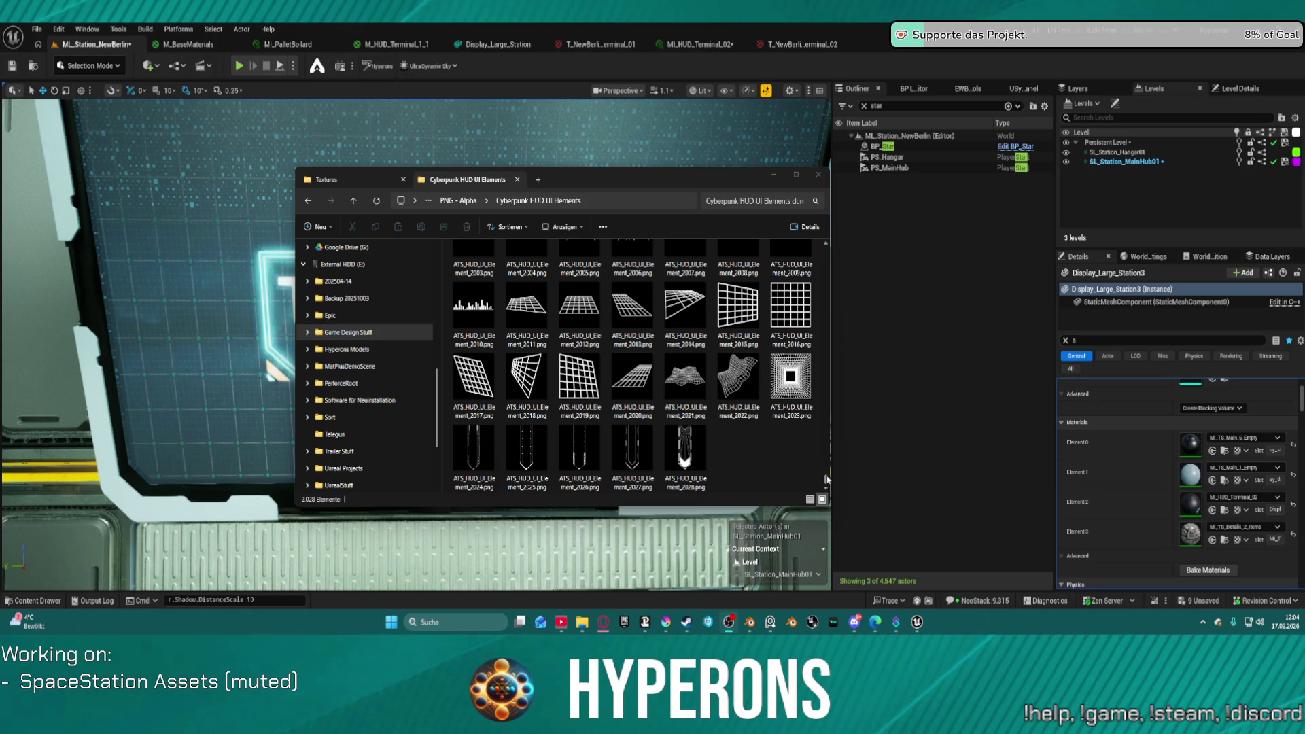
drag(827, 479, 826, 258)
scroll(717, 360, down, 5)
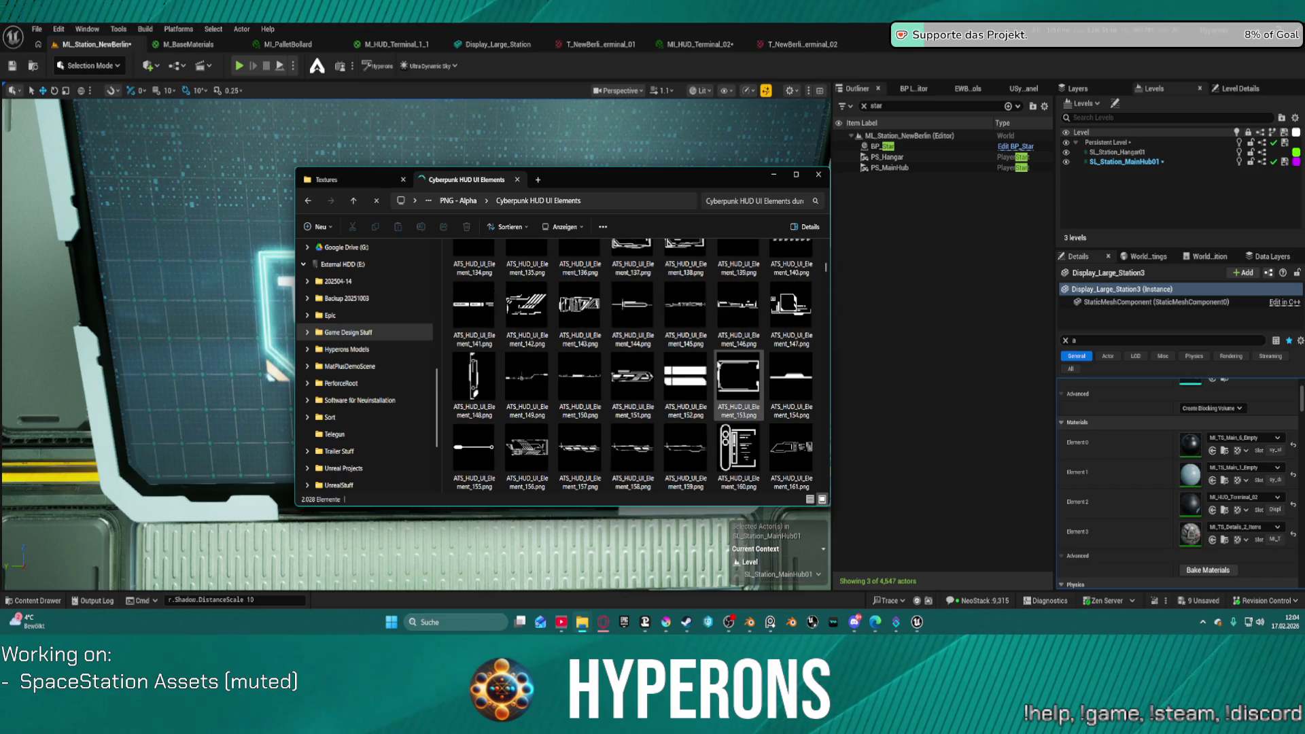
scroll(712, 384, down, 1)
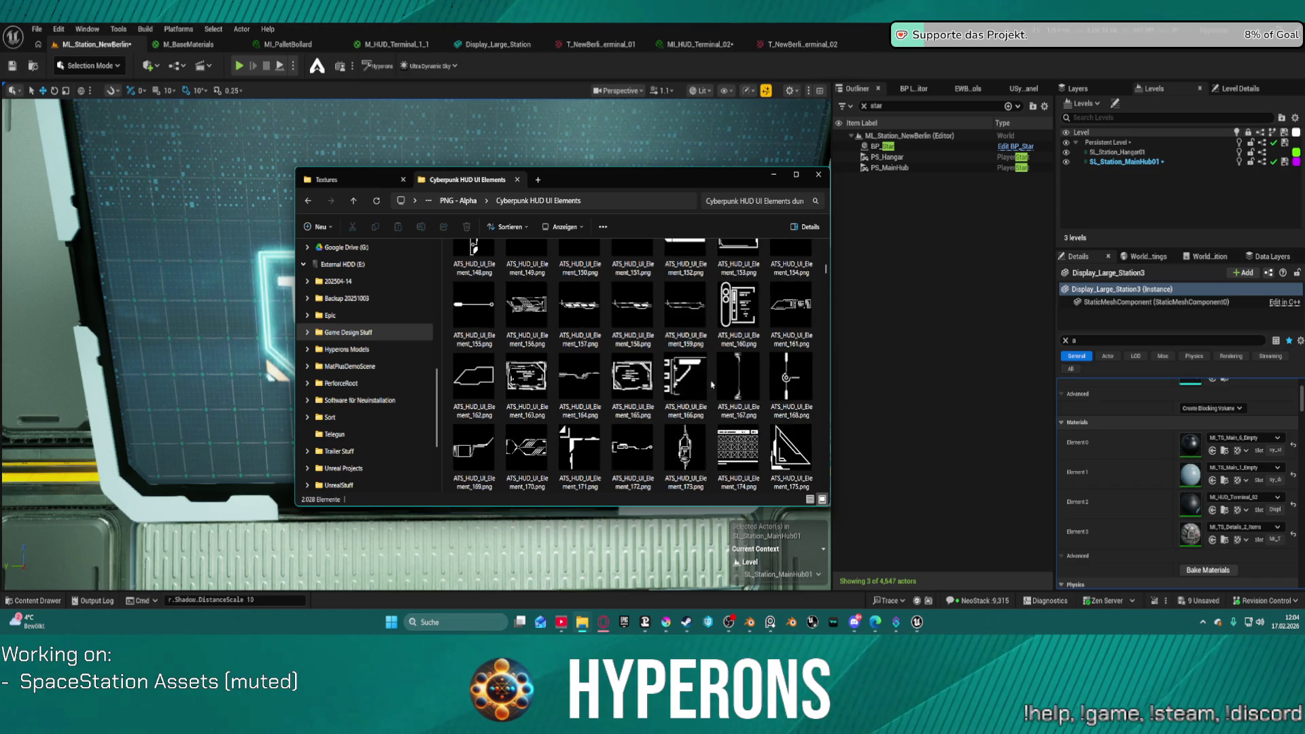
scroll(712, 384, down, 2)
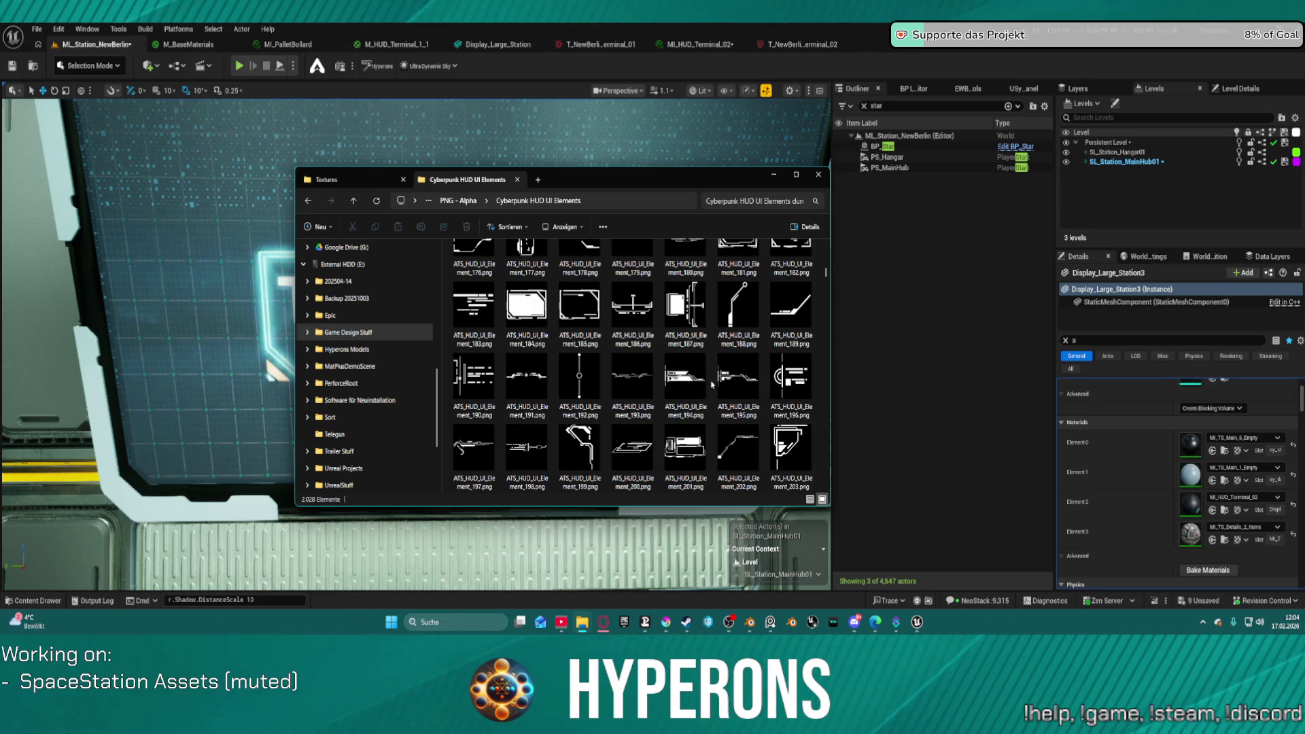
scroll(713, 385, down, 1)
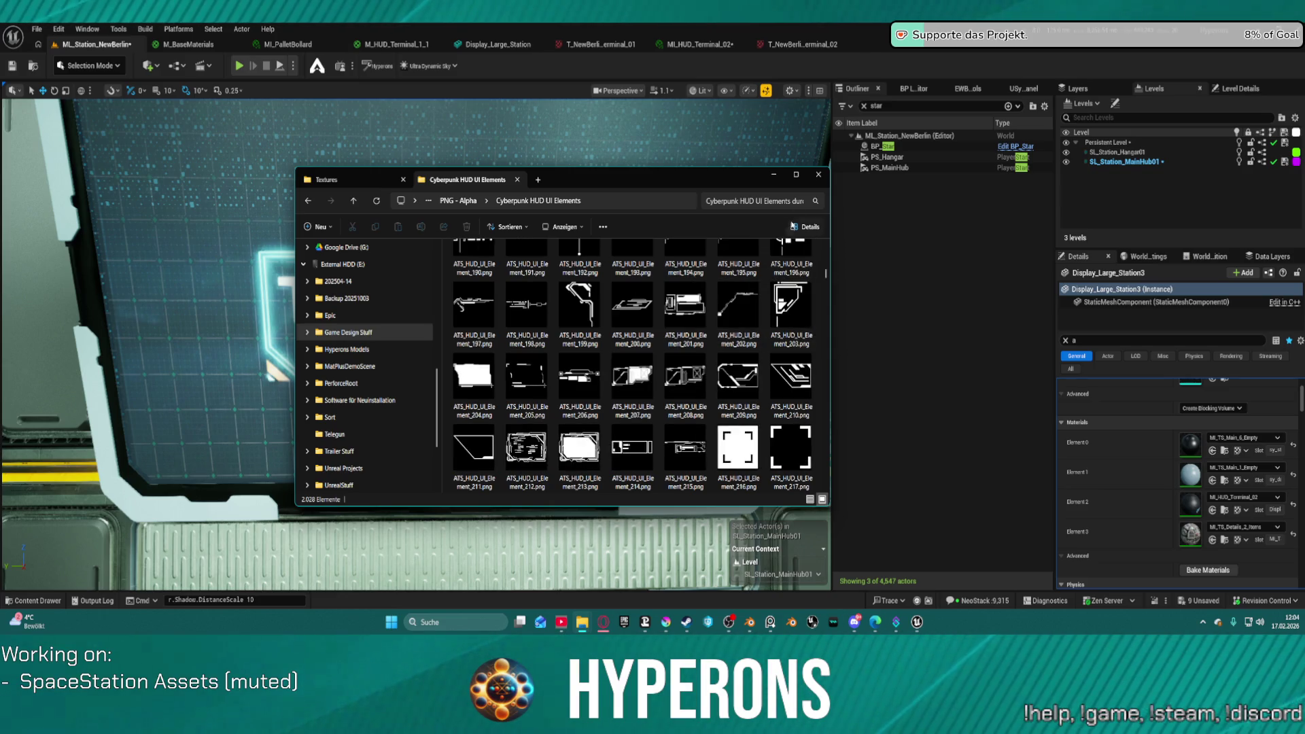
click(796, 175)
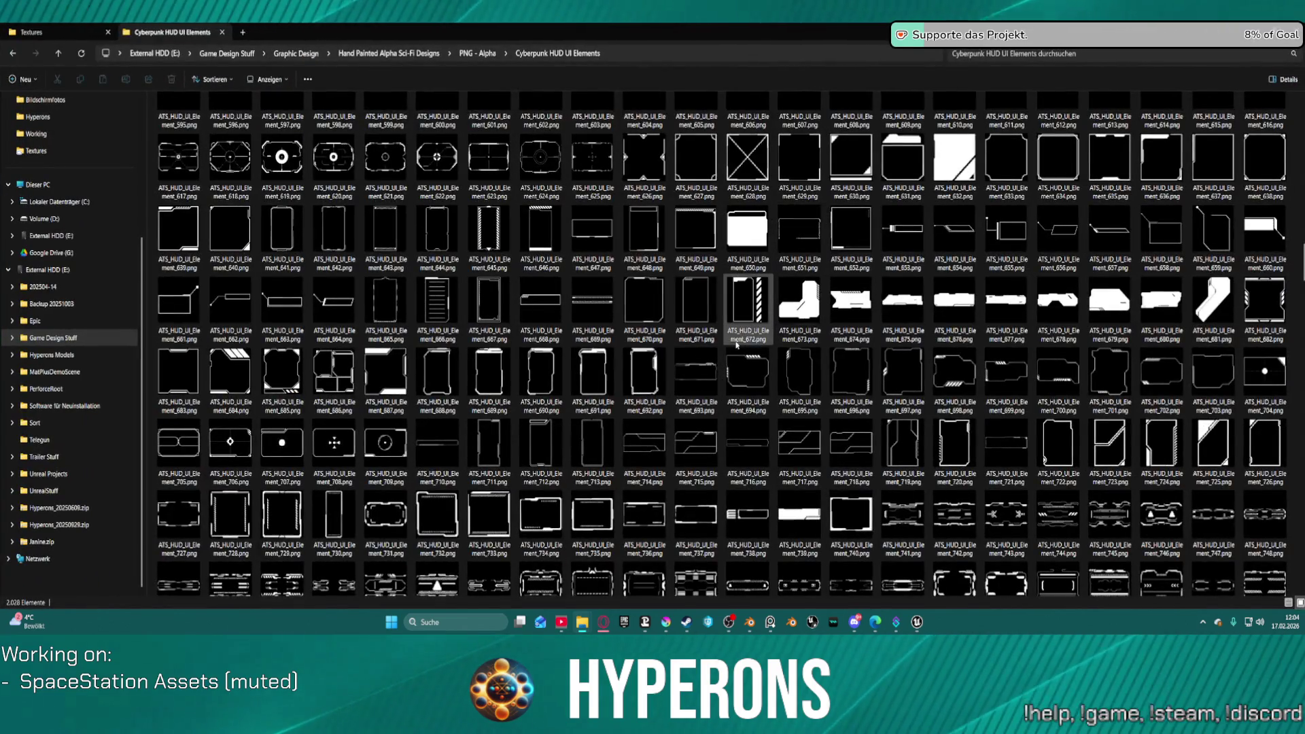
ctrl+scroll(713, 367, up, 1)
ctrl+scroll(756, 322, up, 3)
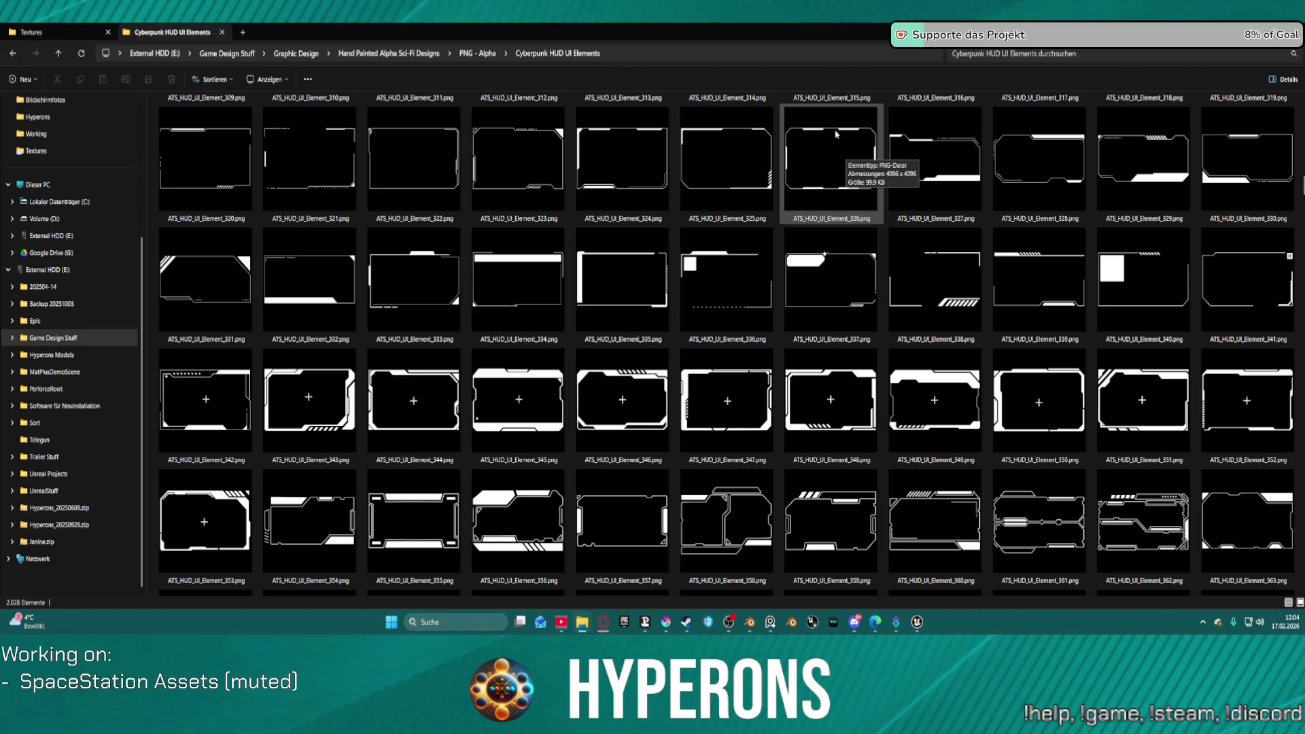
scroll(683, 391, down, 3)
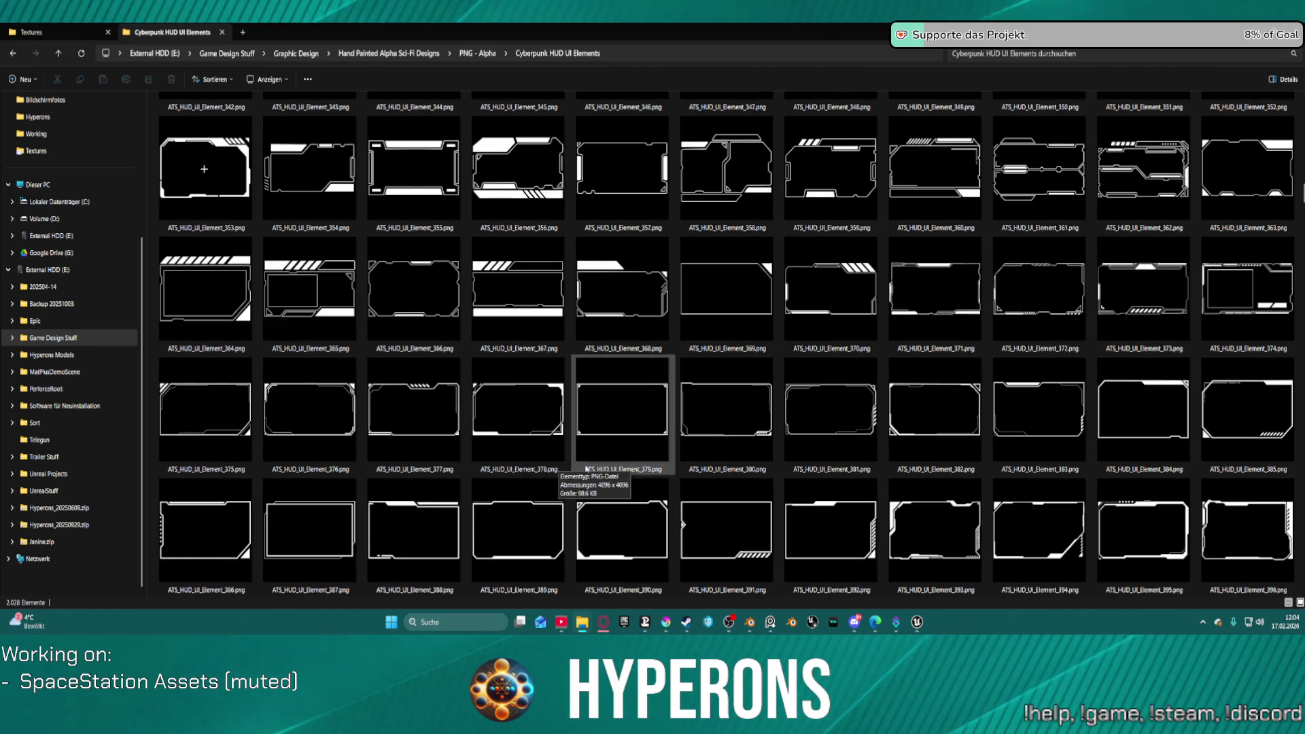
scroll(611, 523, down, 3)
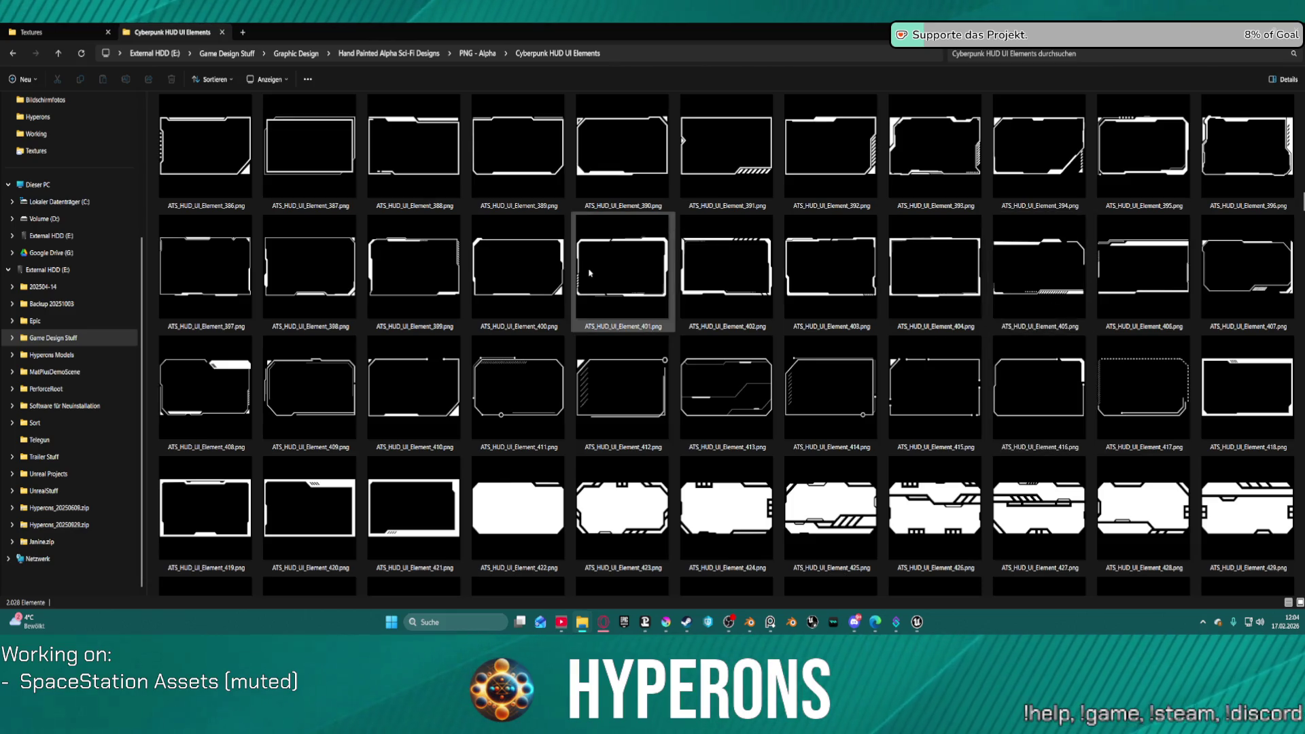
scroll(469, 304, up, 3)
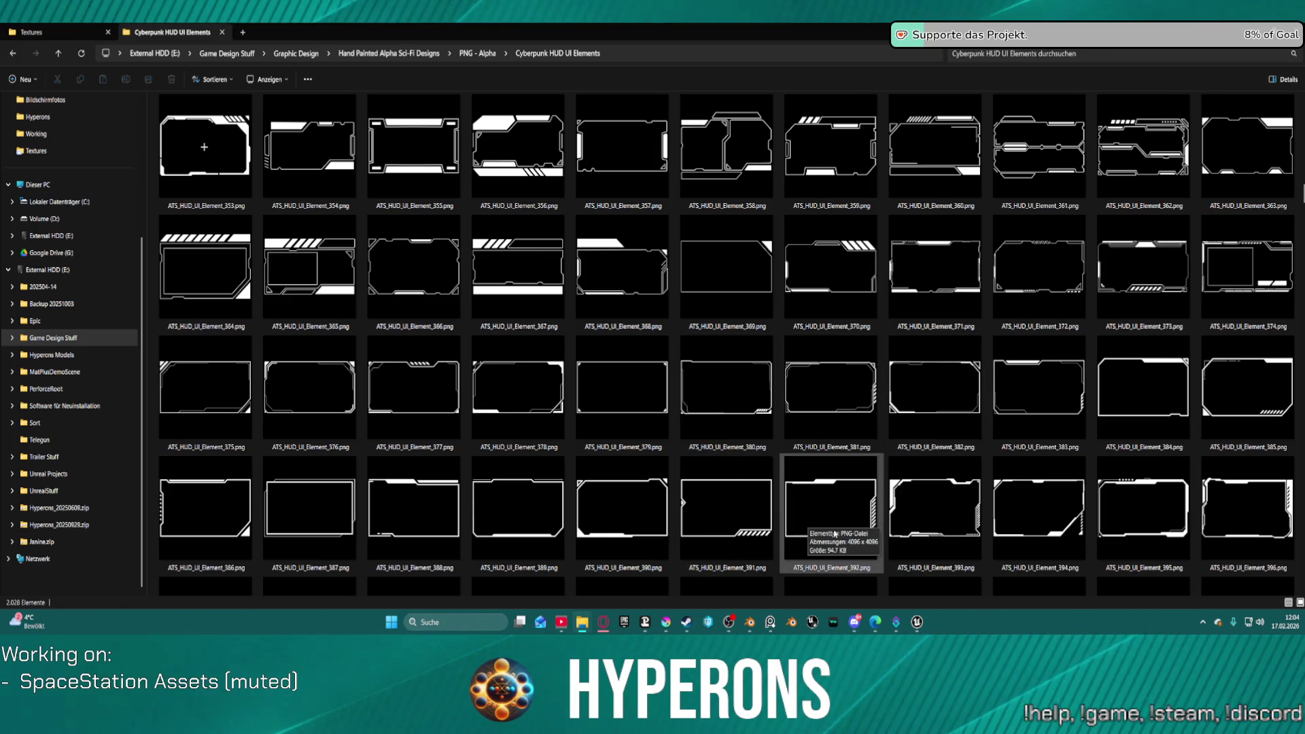
scroll(721, 476, down, 5)
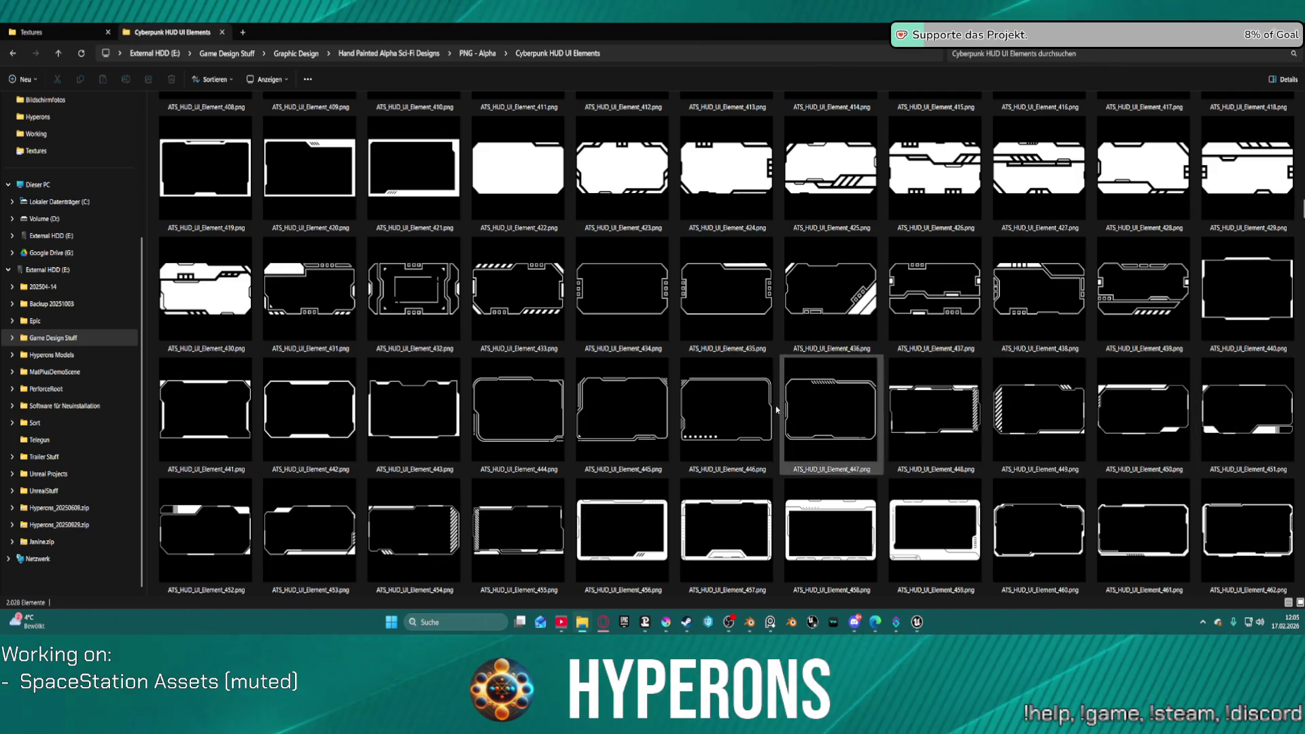
scroll(557, 435, down, 3)
scroll(570, 445, down, 3)
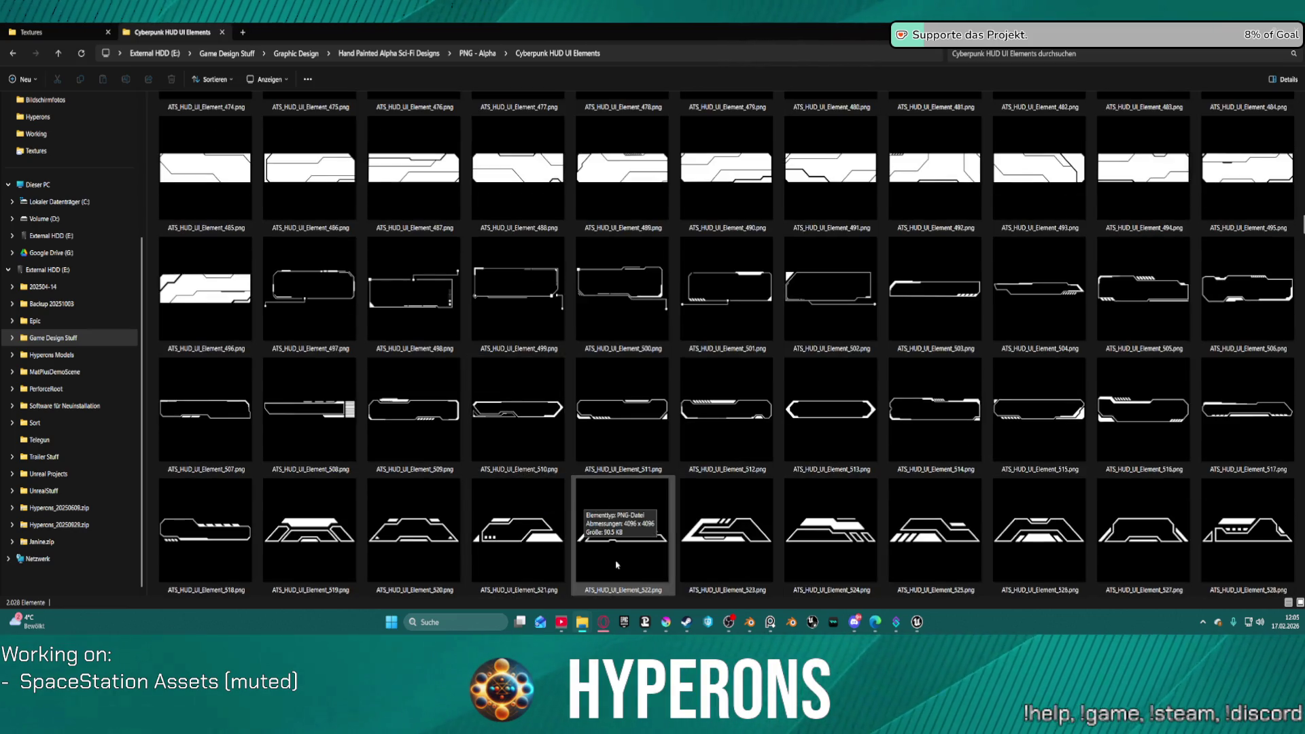
scroll(617, 564, down, 6)
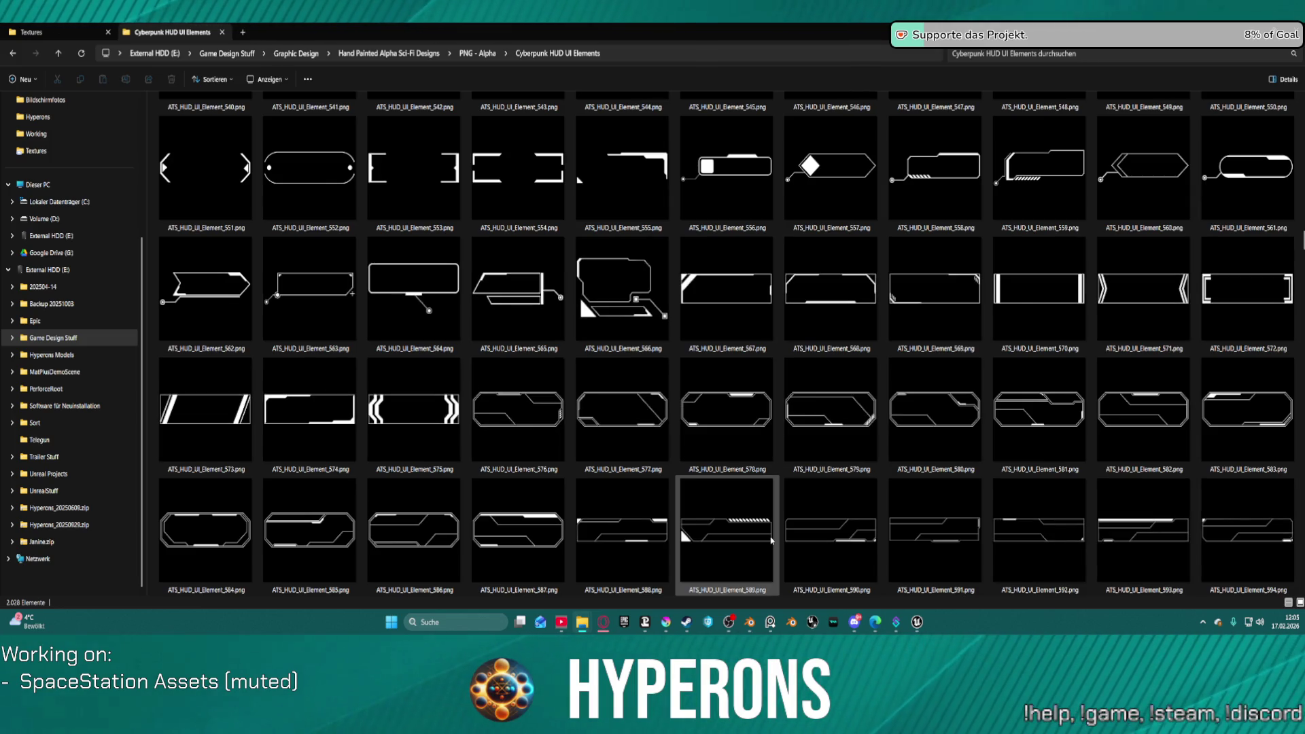
scroll(771, 541, down, 9)
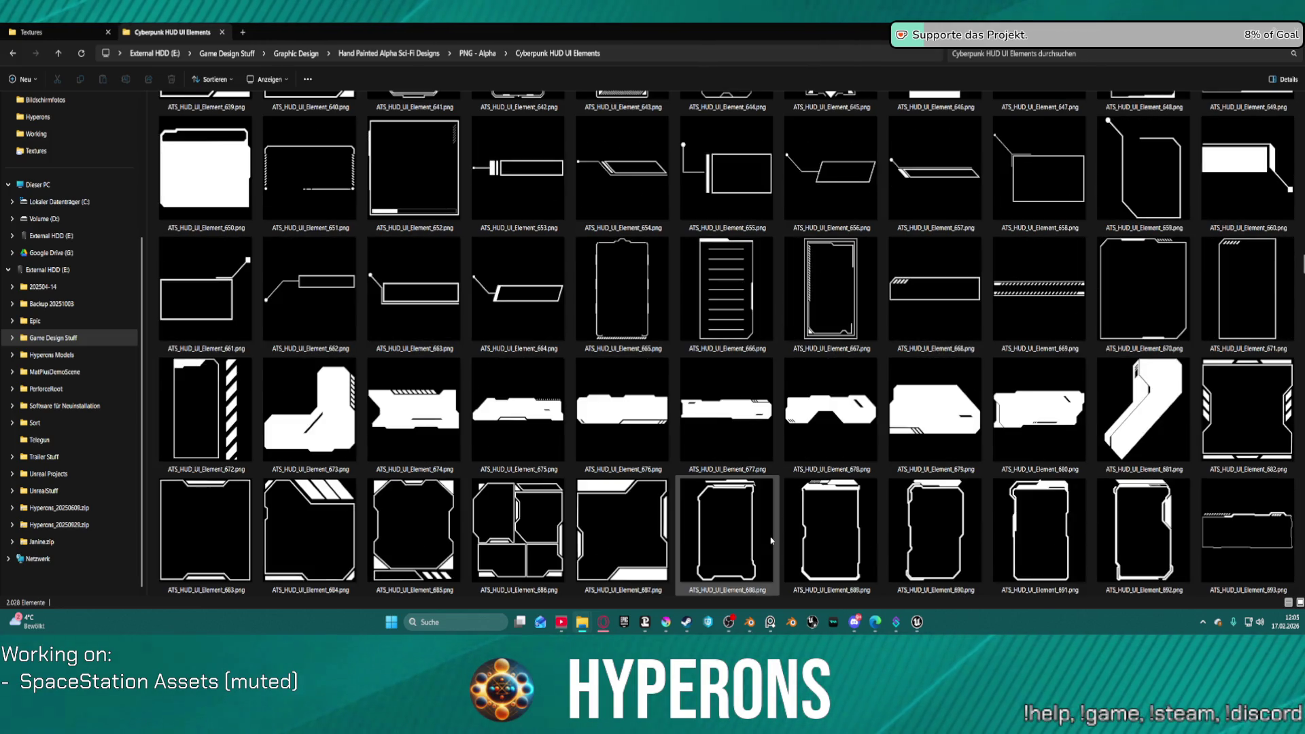
scroll(772, 540, up, 3)
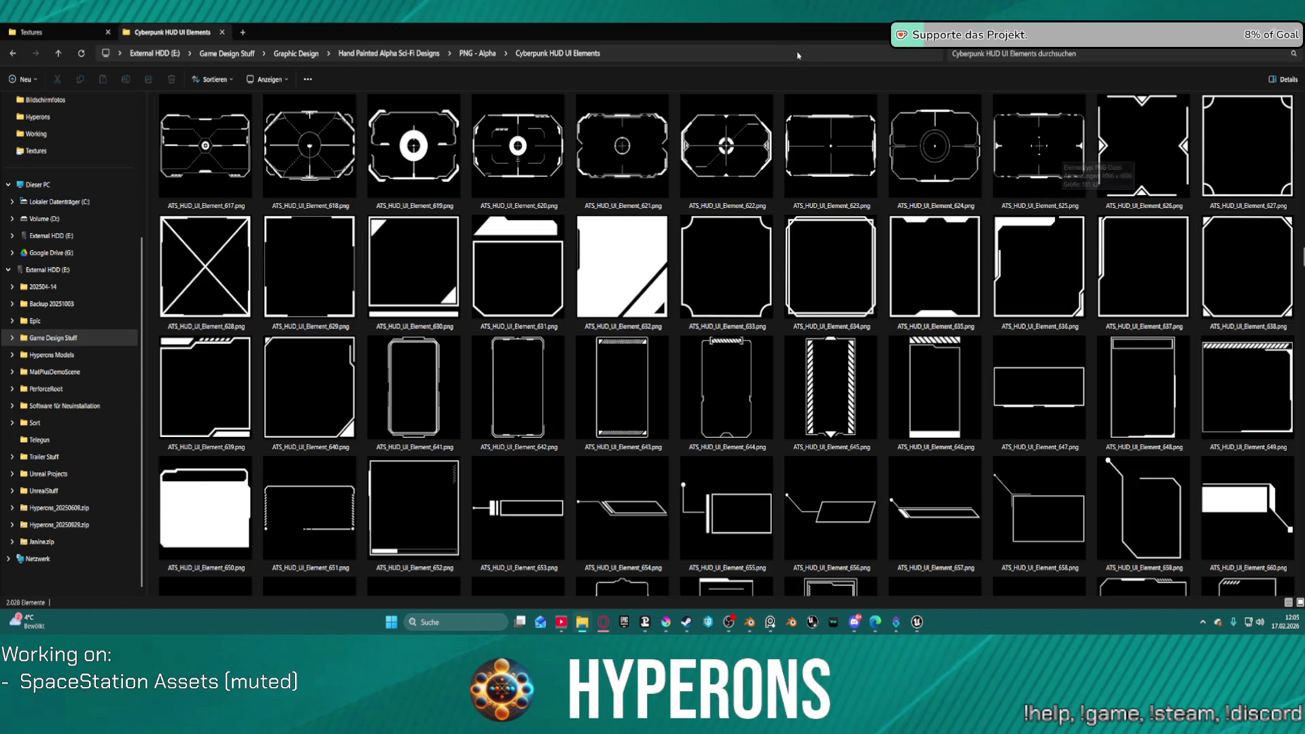
key(alt+Tab)
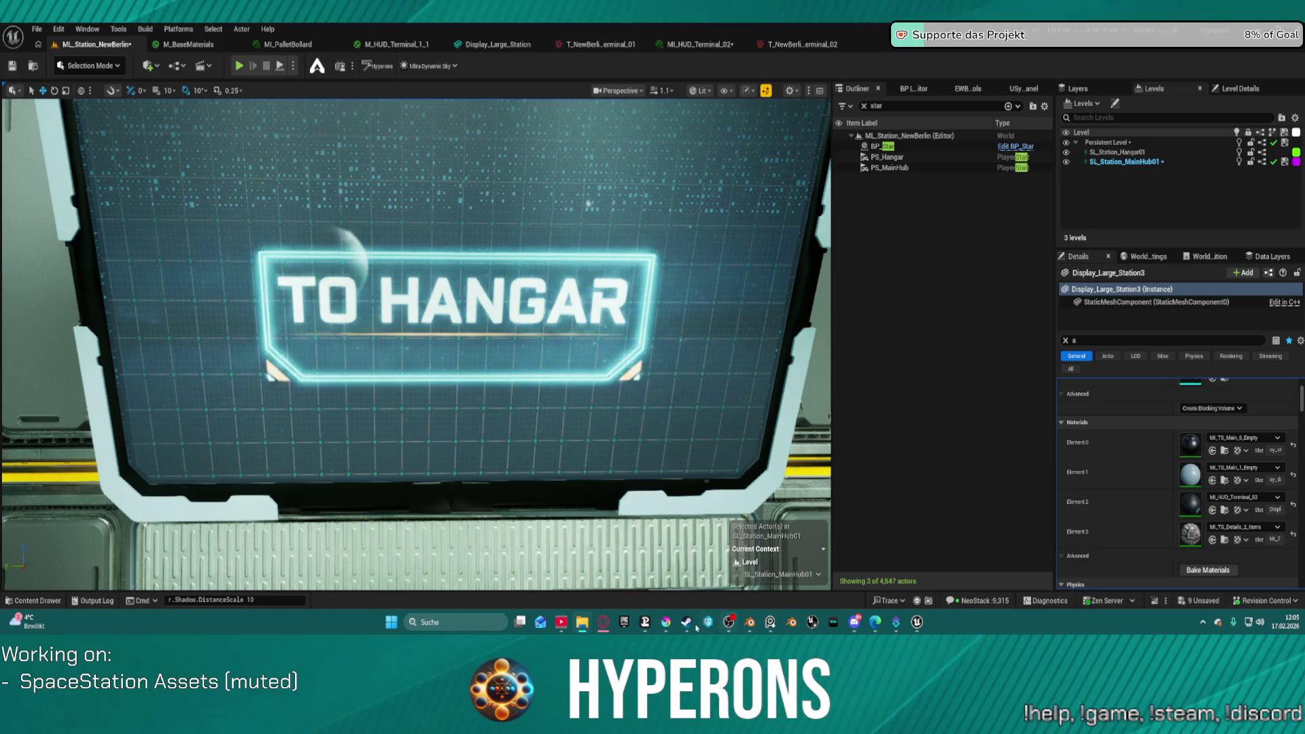
Step: Bring Krita's T_NewBerlin_Terminal_01 document forward and hide its pasted TO HANGAR painting layer
mouse_move(673, 626)
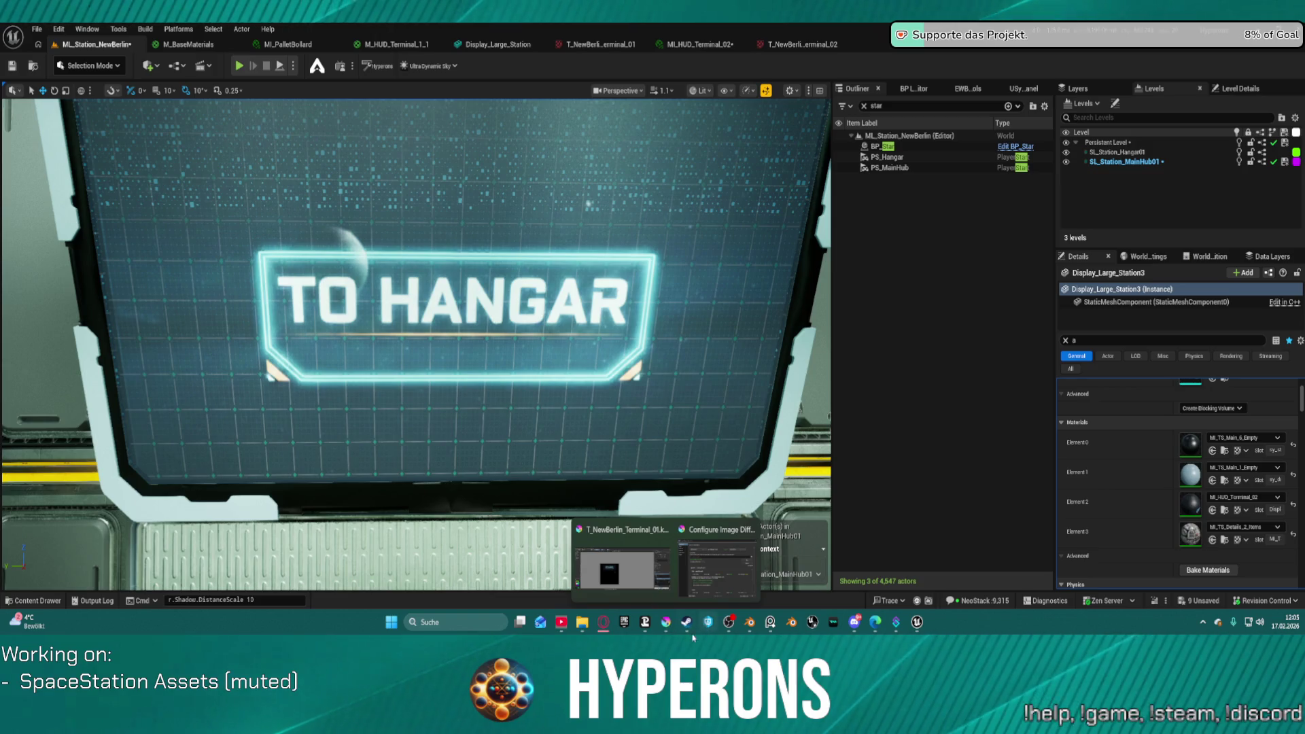
click(621, 564)
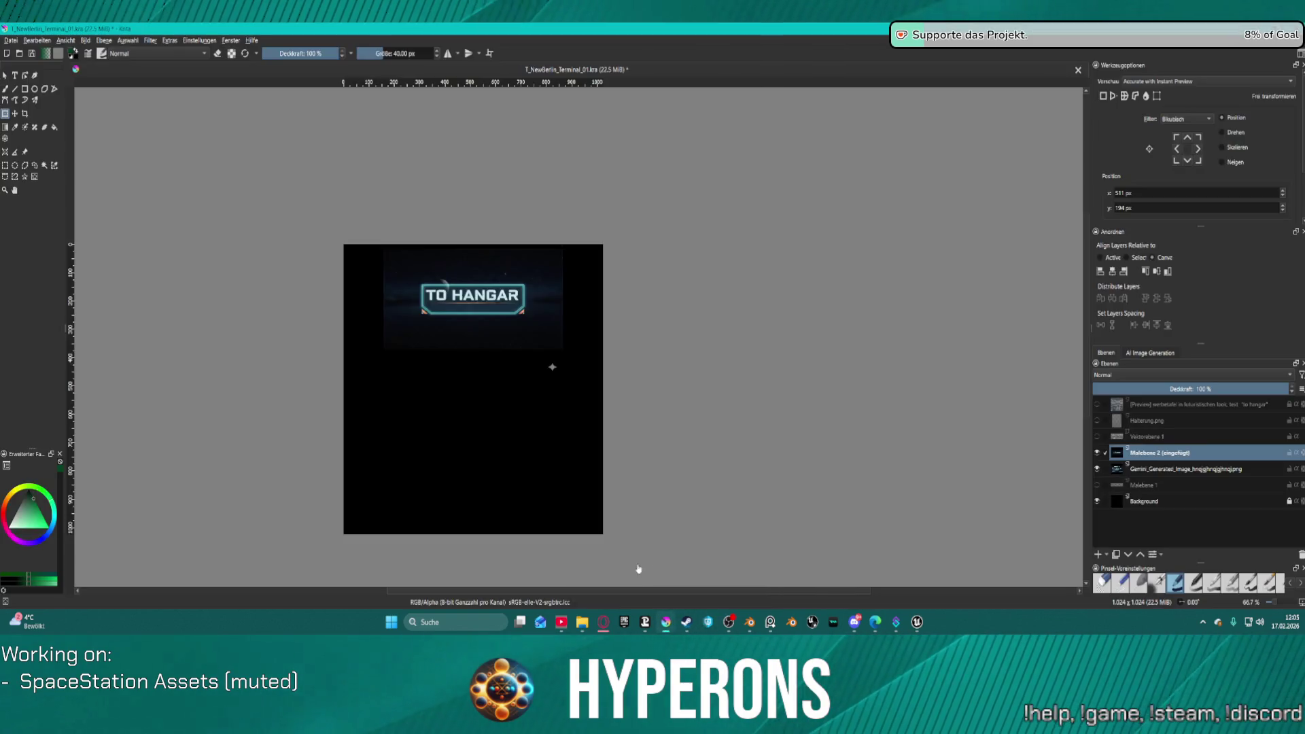
click(1096, 452)
Step: Hide the generated station image, delete the [Preview] billboard layer, and re-show the TO HANGAR layer
click(1097, 468)
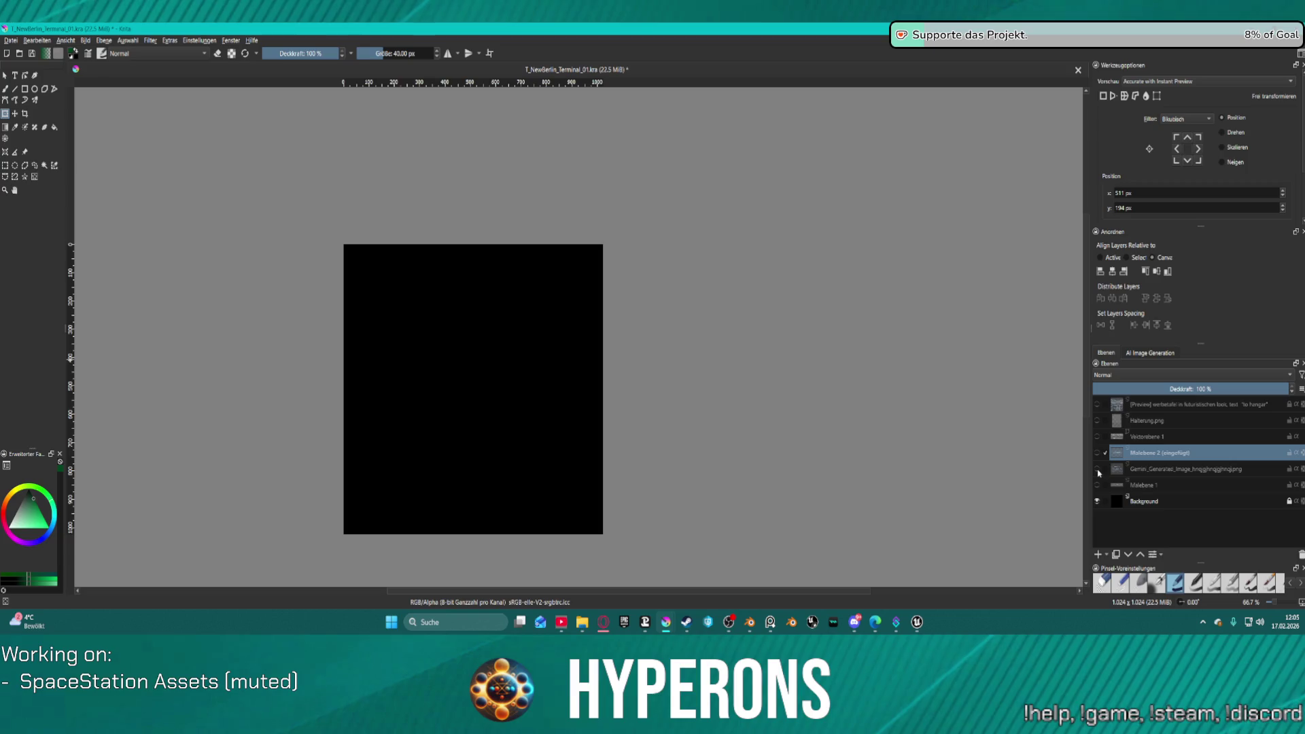
click(1098, 405)
click(1176, 404)
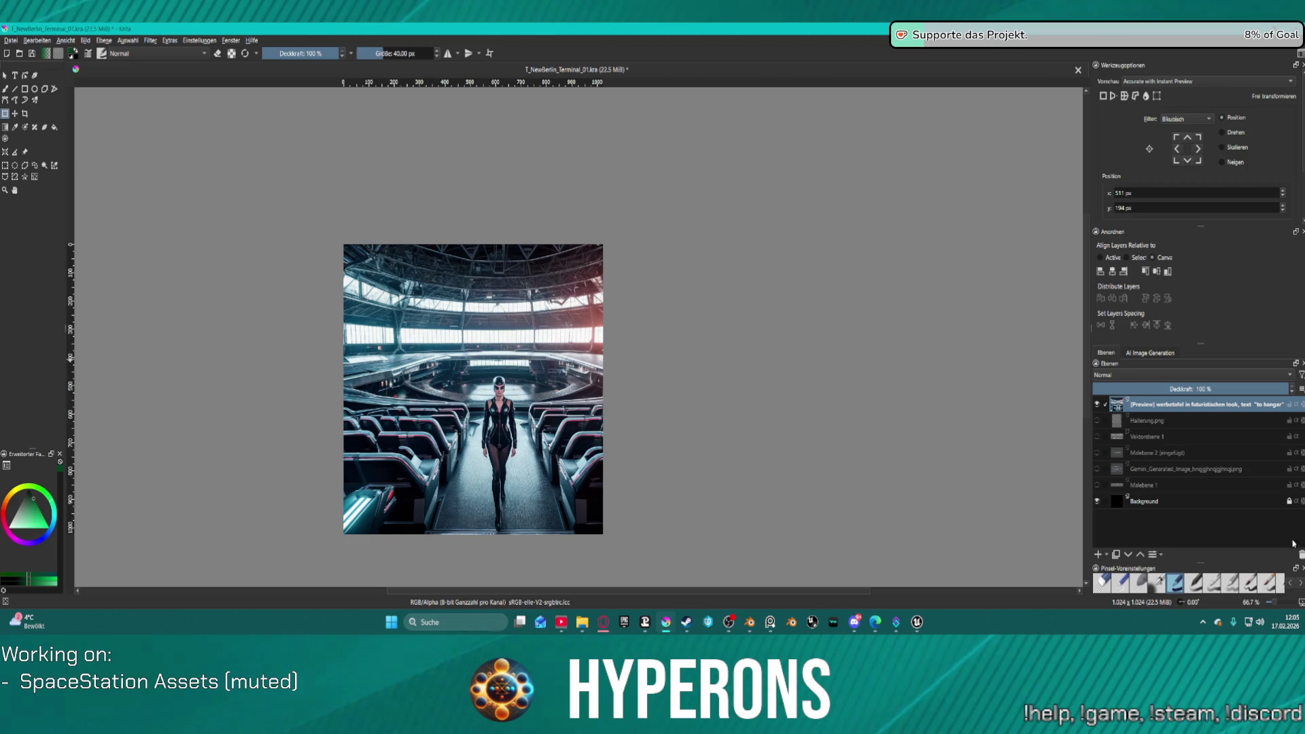
click(1300, 554)
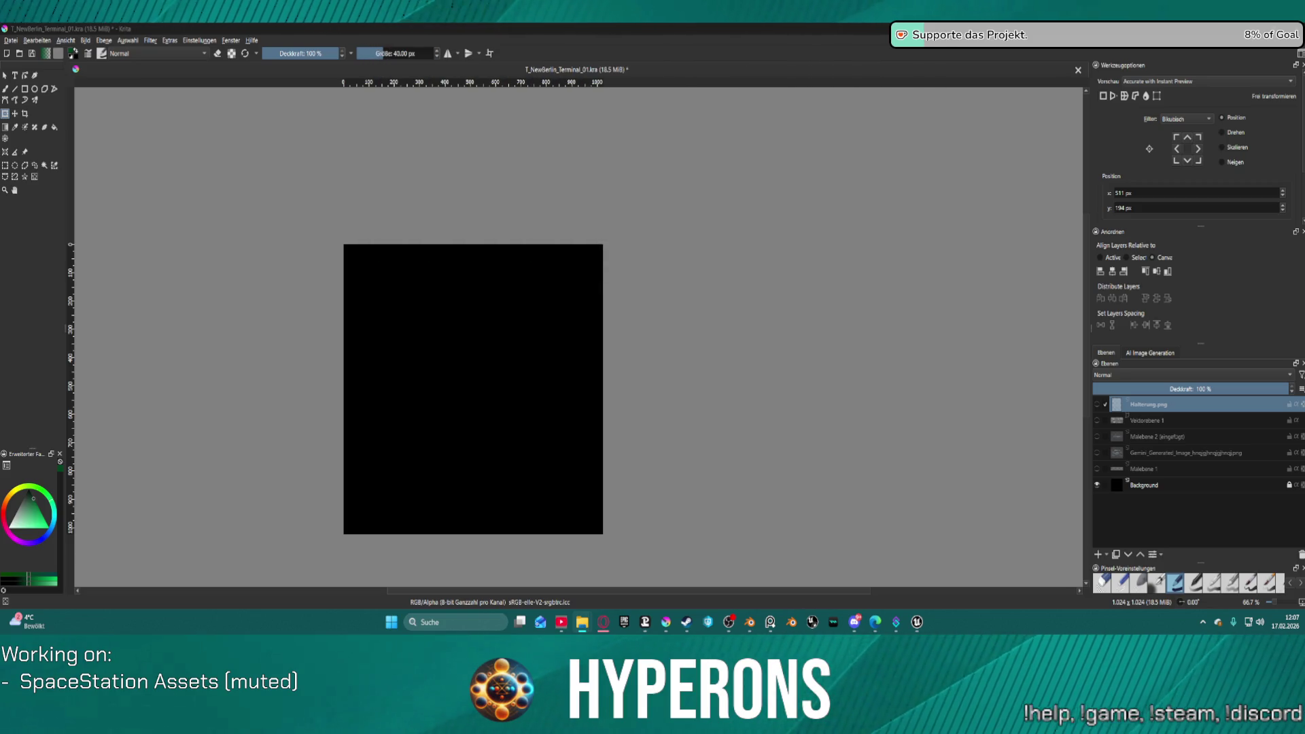
click(1097, 437)
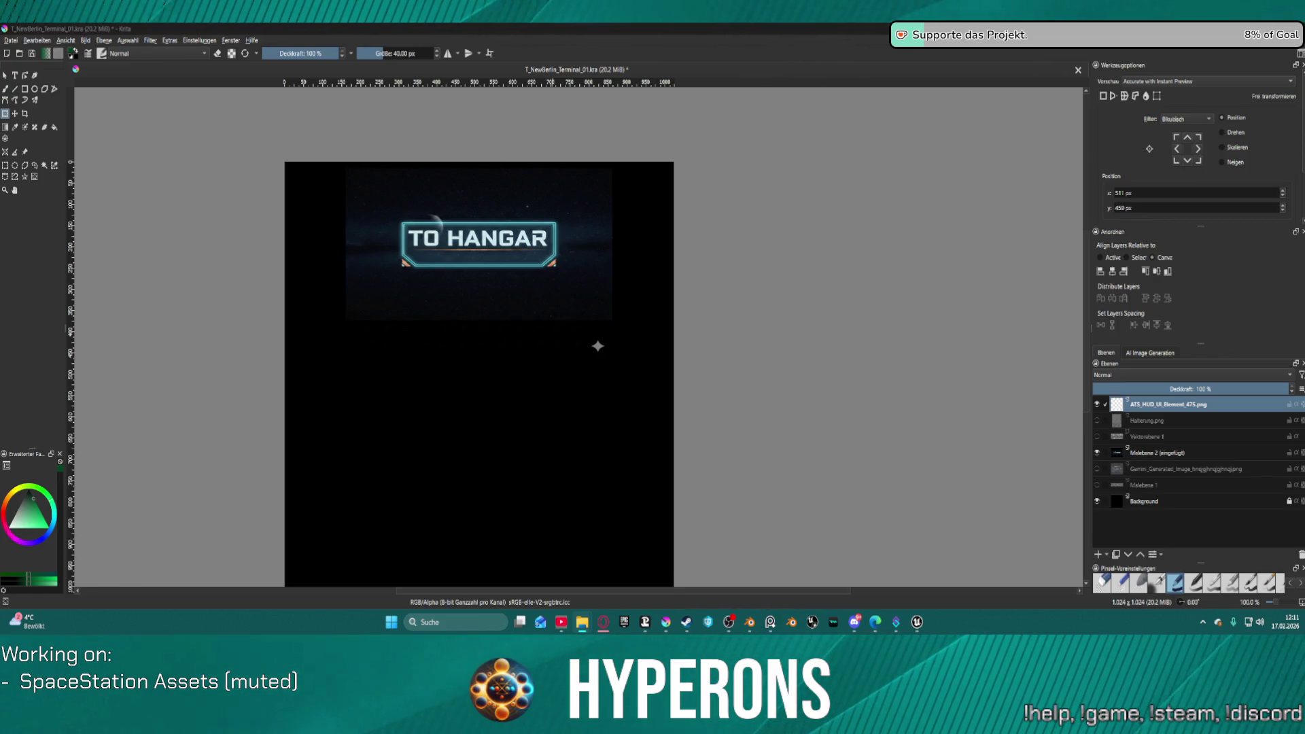
Step: Drop the HUD frame image file onto the terminal canvas
drag(538, 320, 444, 401)
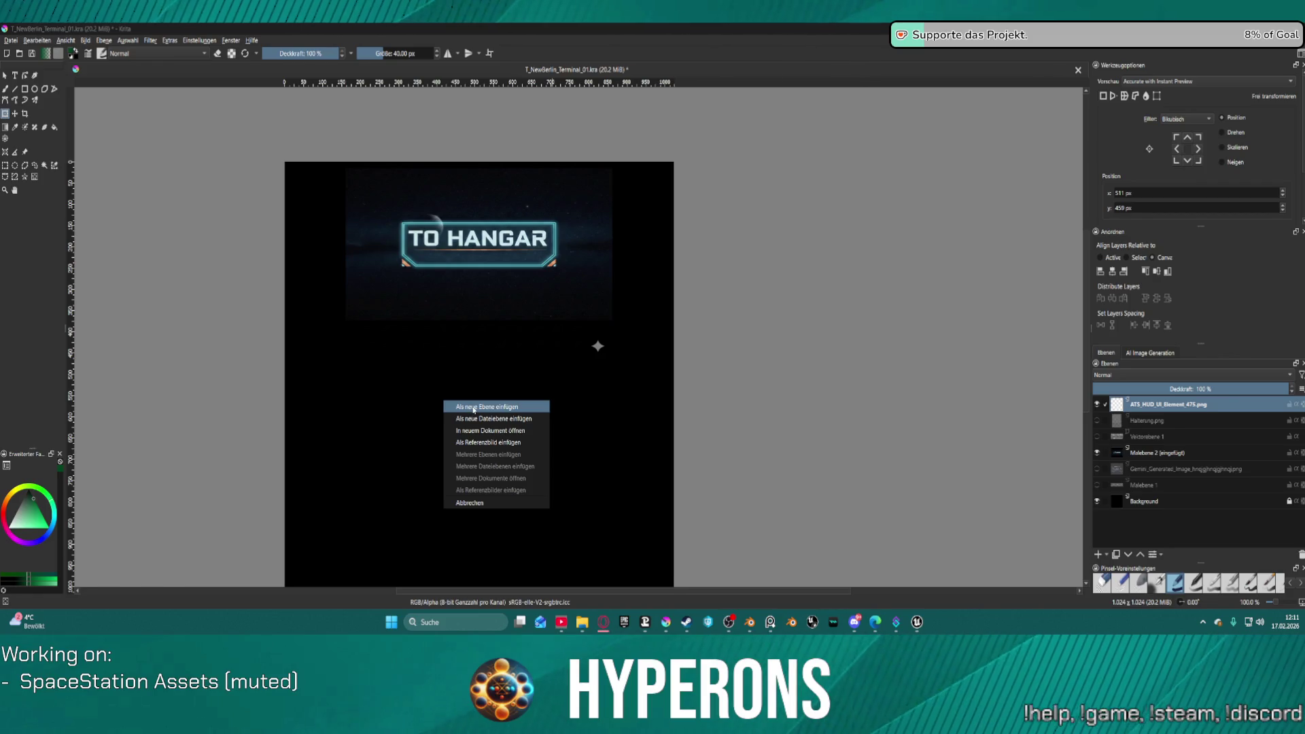
Step: Insert the dropped ATS_HUD_UI_Element_642 frame as a new layer with the default SVG import settings
click(473, 408)
click(688, 329)
scroll(686, 334, down, 4)
scroll(686, 335, up, 1)
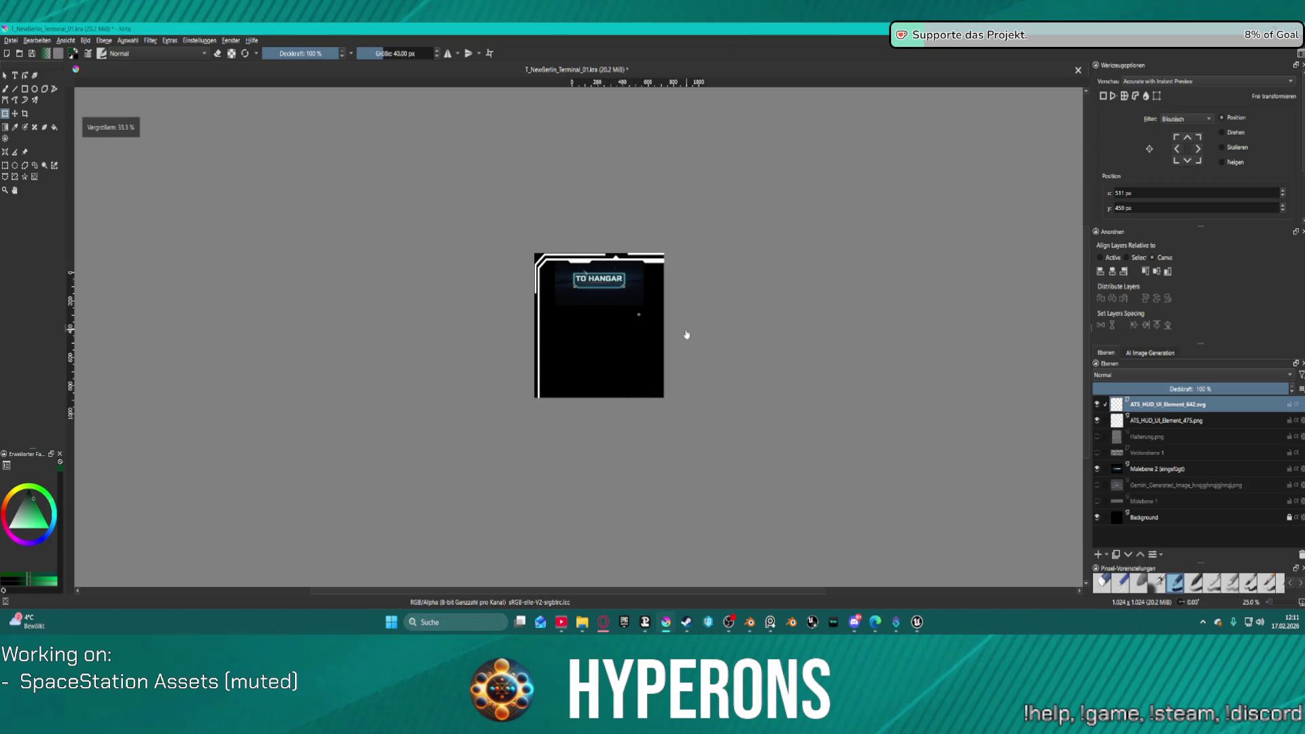
scroll(691, 489, down, 2)
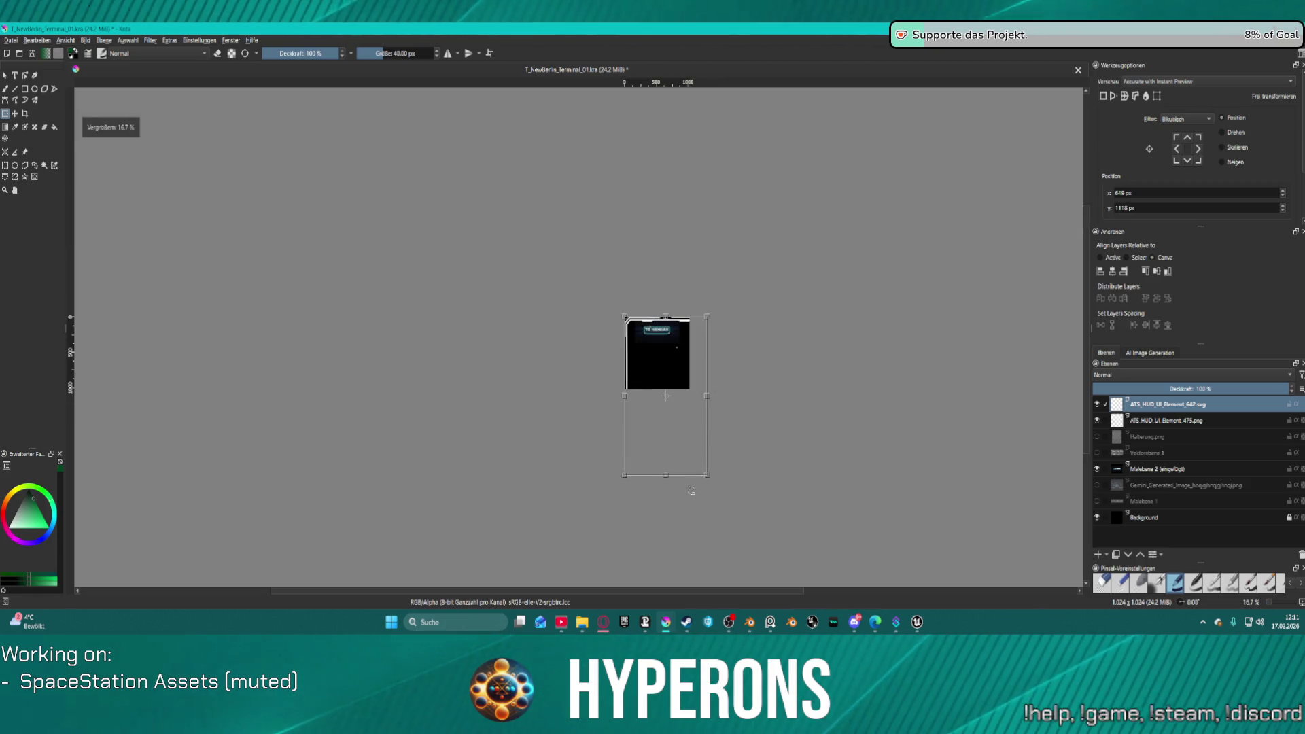
Step: Rotate the frame to landscape, move it over the banner, and scale it to about 178x115 px
drag(706, 476, 685, 374)
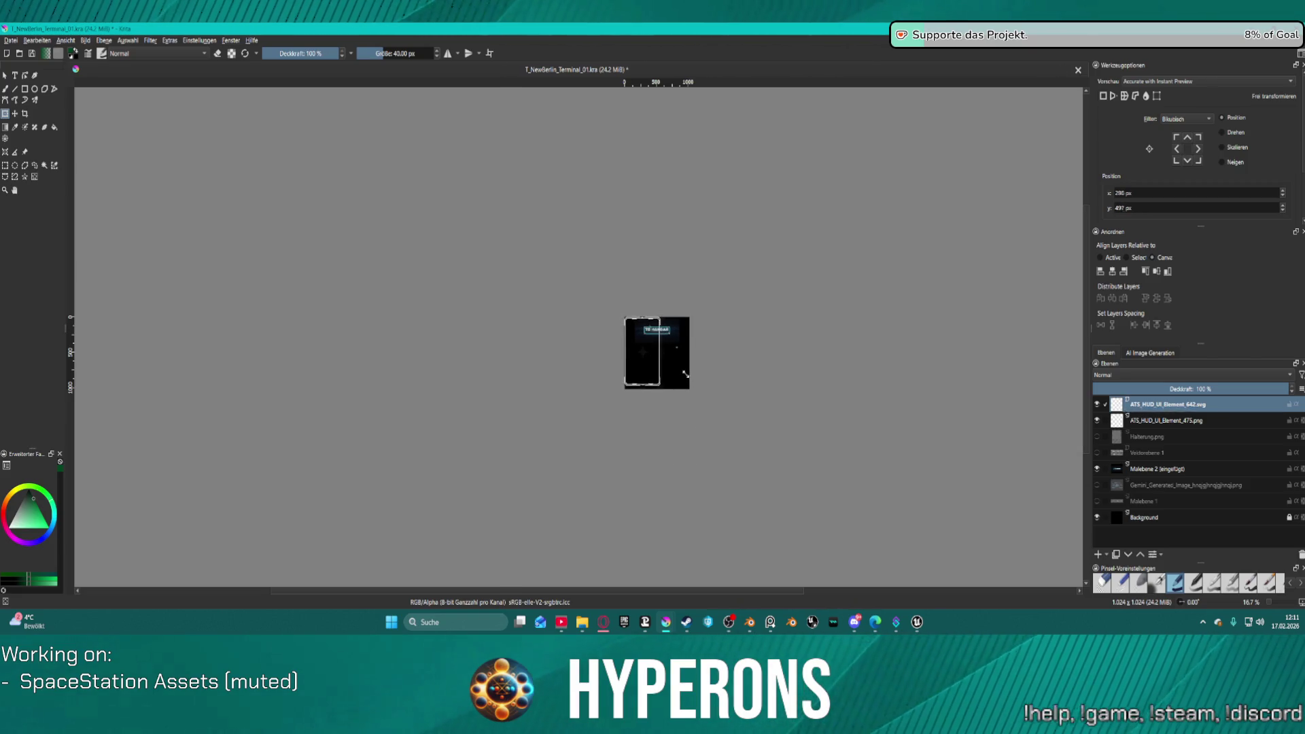
scroll(689, 357, up, 4)
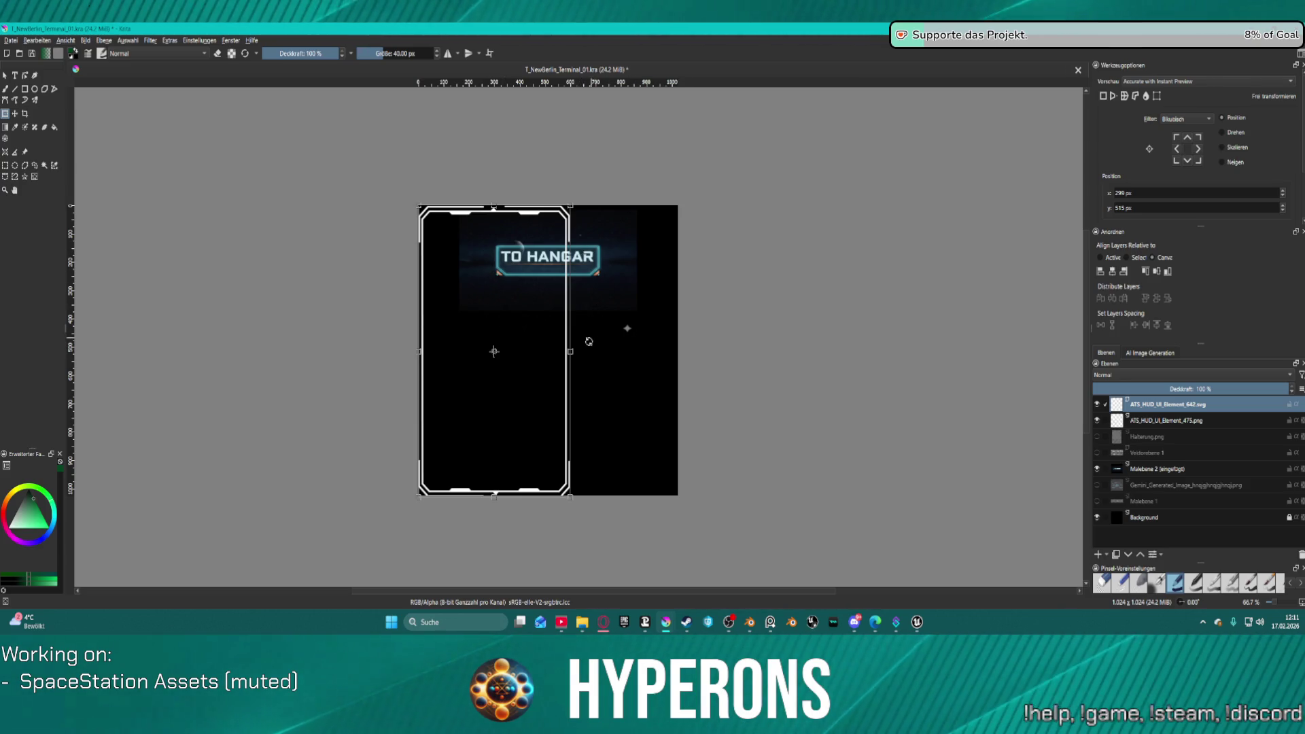
mouse_move(584, 354)
mouse_down()
mouse_move(634, 279)
mouse_move(489, 218)
mouse_move(438, 216)
mouse_move(489, 244)
mouse_up()
mouse_move(544, 346)
mouse_down()
mouse_move(626, 340)
mouse_move(603, 331)
mouse_move(603, 283)
mouse_up()
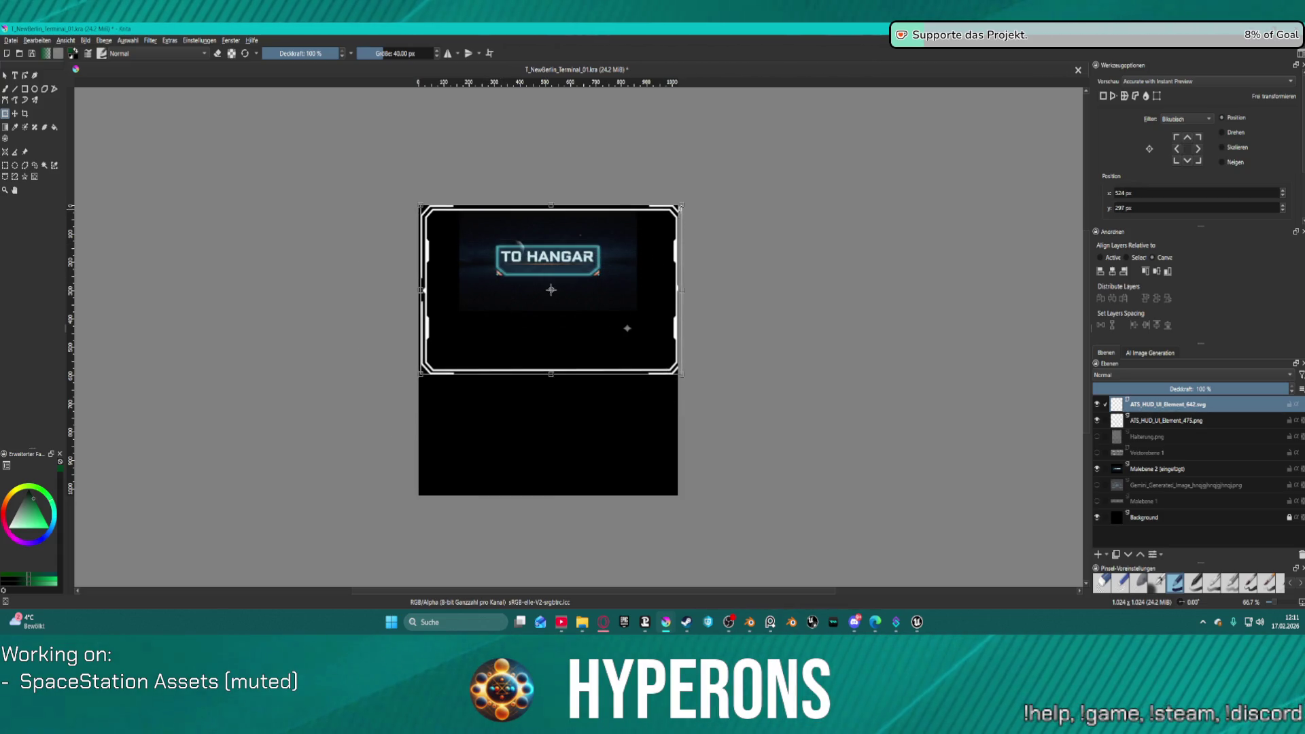
mouse_move(680, 289)
mouse_down()
mouse_move(530, 317)
mouse_move(554, 329)
mouse_move(581, 265)
mouse_move(554, 237)
mouse_move(557, 221)
mouse_move(574, 234)
mouse_up()
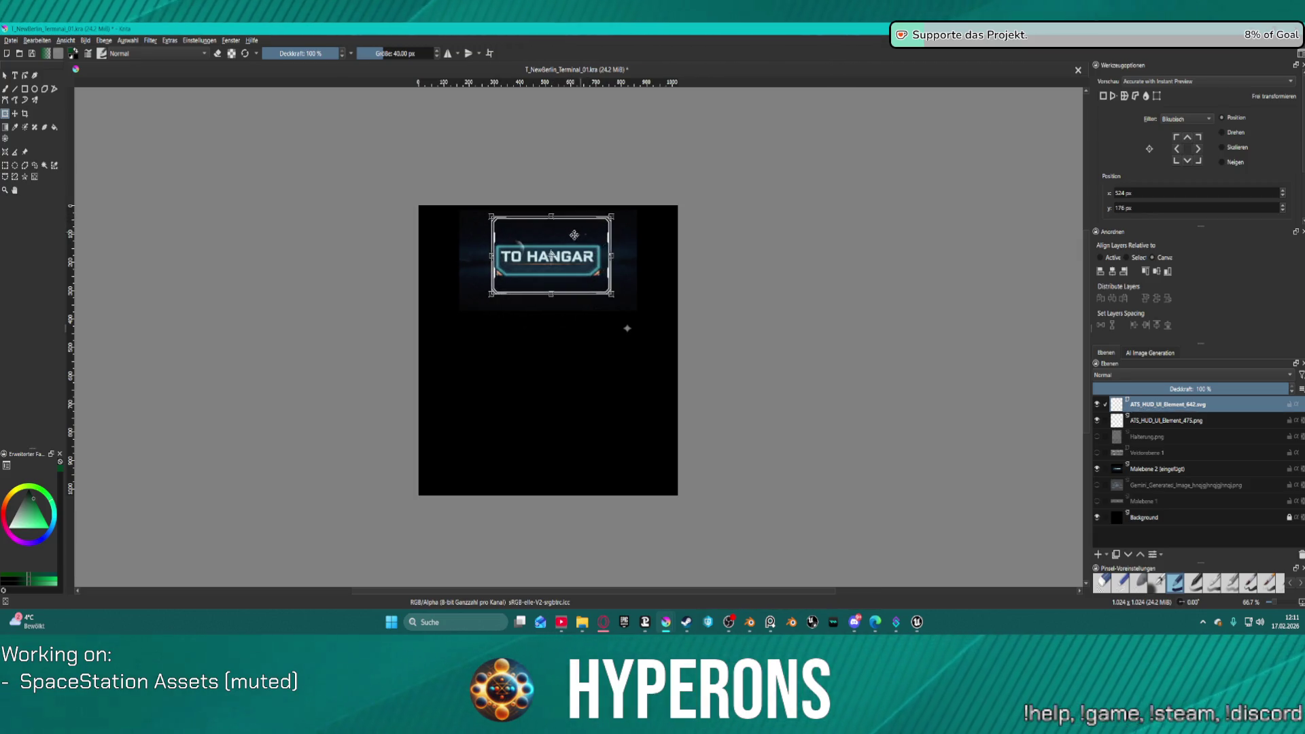
Step: Lower the frame's top edge and nudge it left to 508, 190 px around the TO HANGAR banner
scroll(551, 236, up, 4)
scroll(559, 246, down, 1)
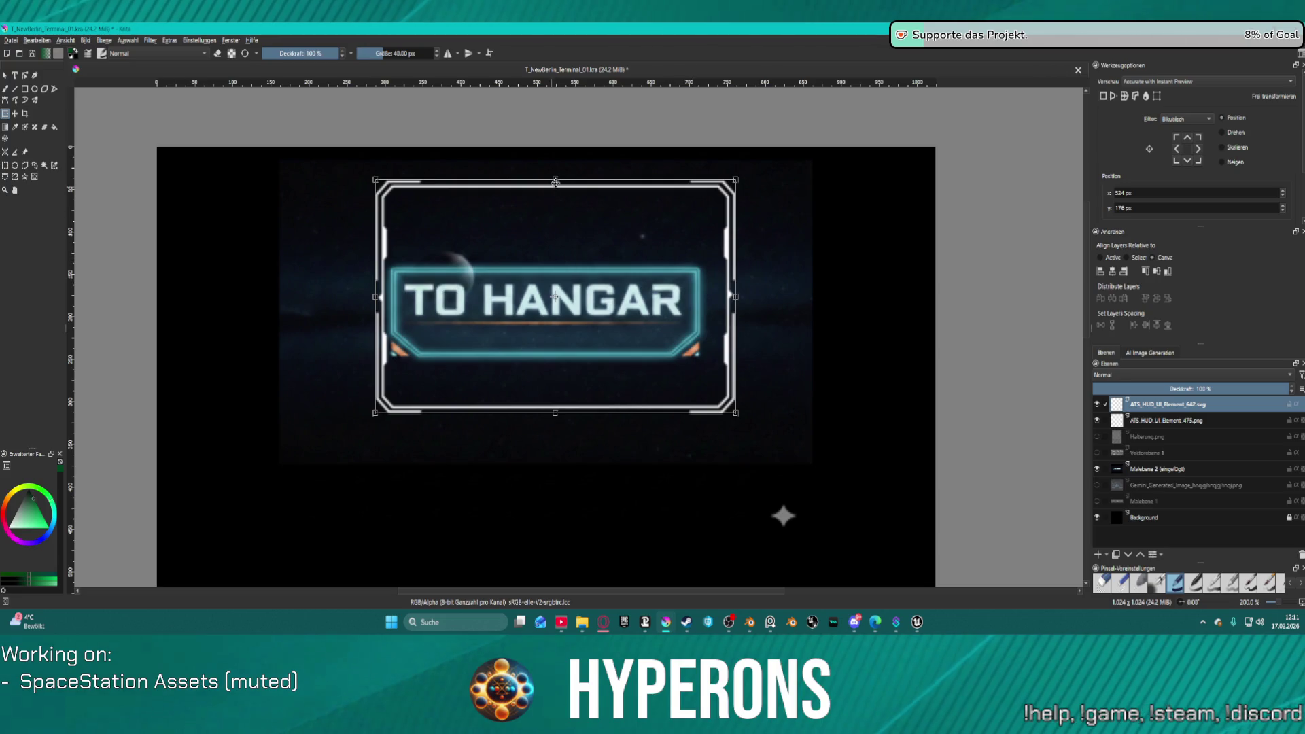
drag(555, 182, 557, 201)
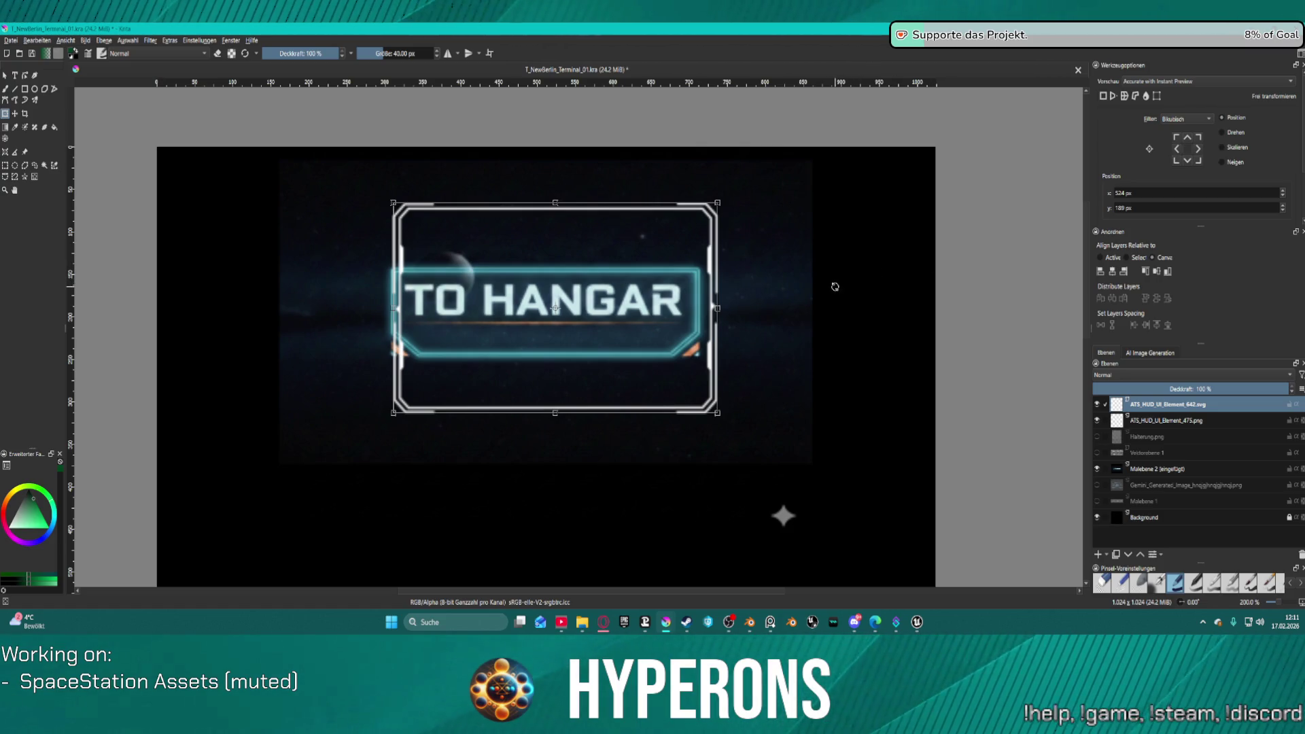
scroll(581, 330, up, 2)
scroll(585, 331, down, 1)
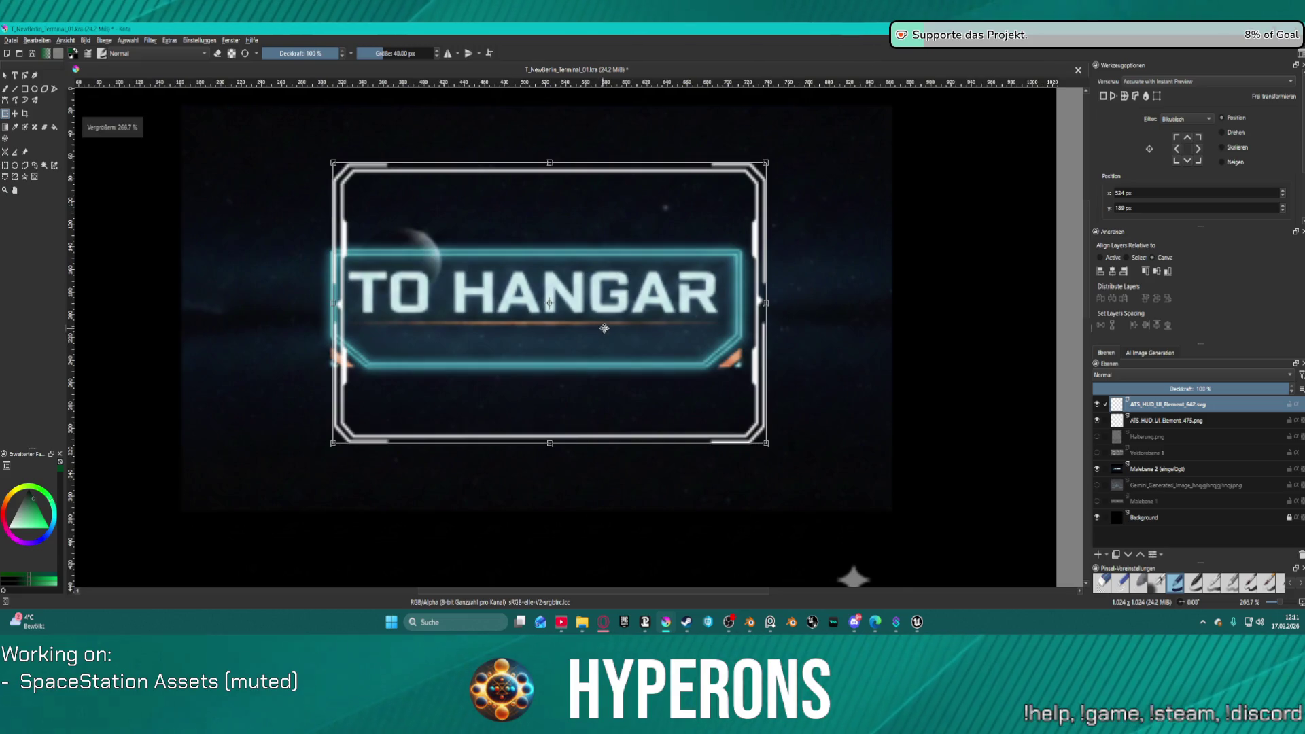
key(1)
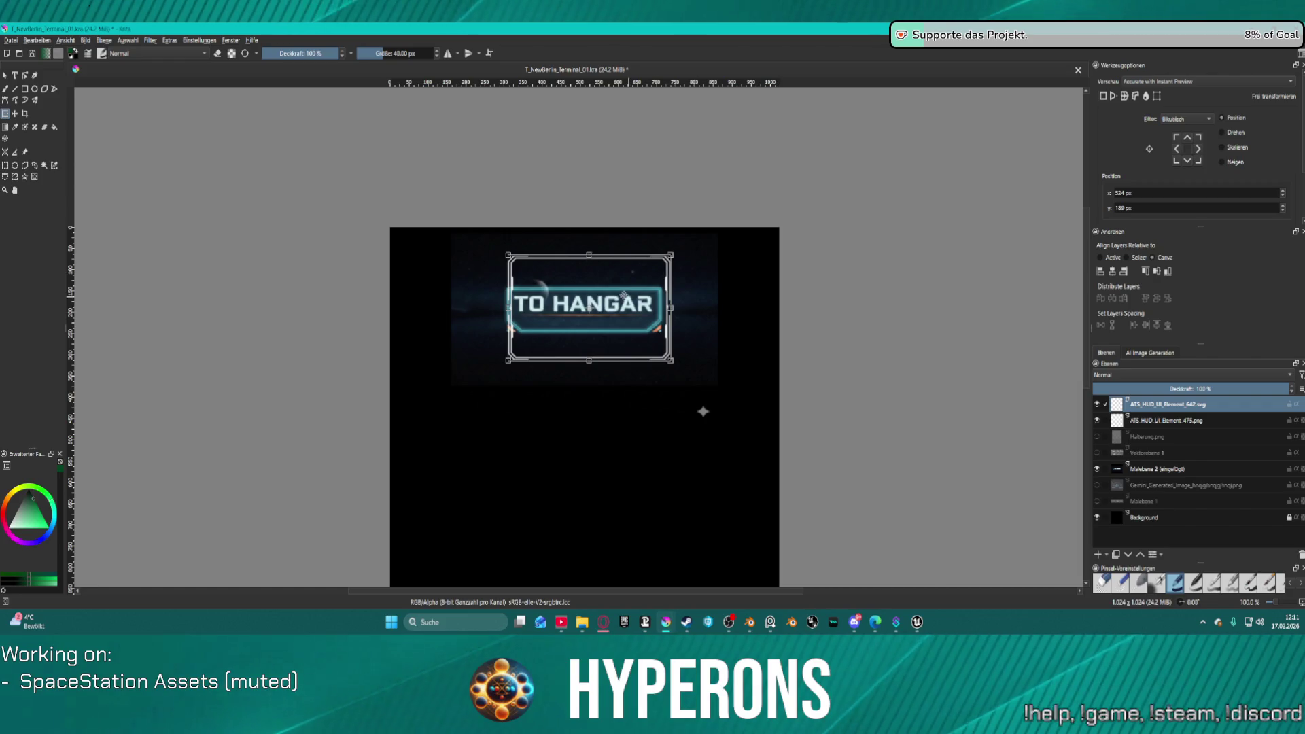
scroll(623, 295, up, 2)
scroll(557, 286, up, 1)
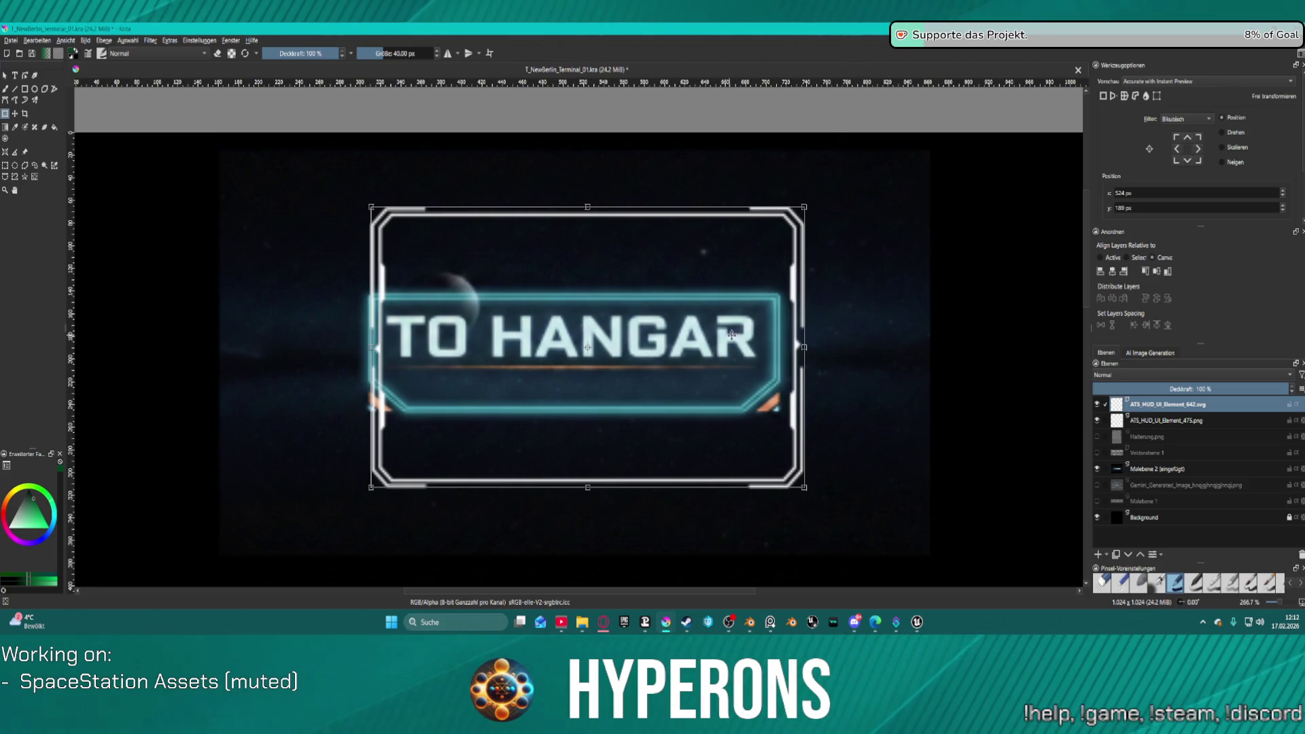
drag(704, 347, 690, 346)
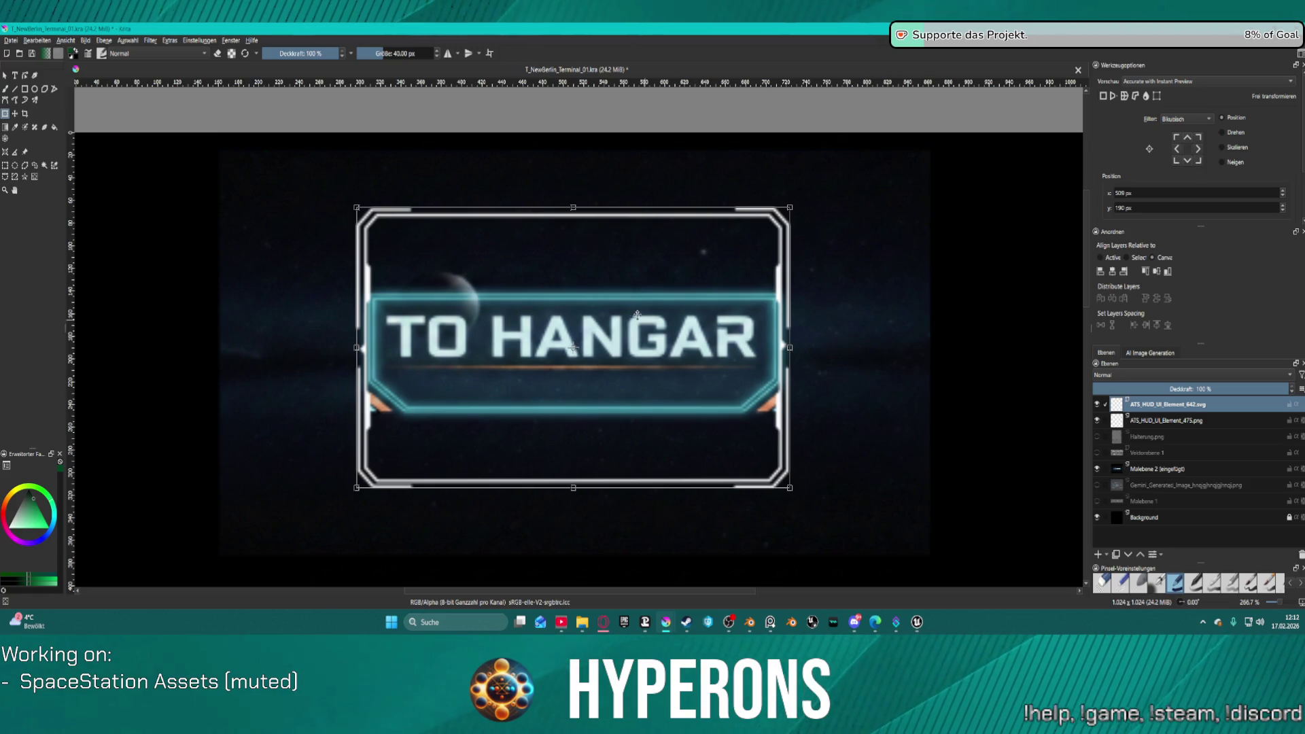
click(1193, 422)
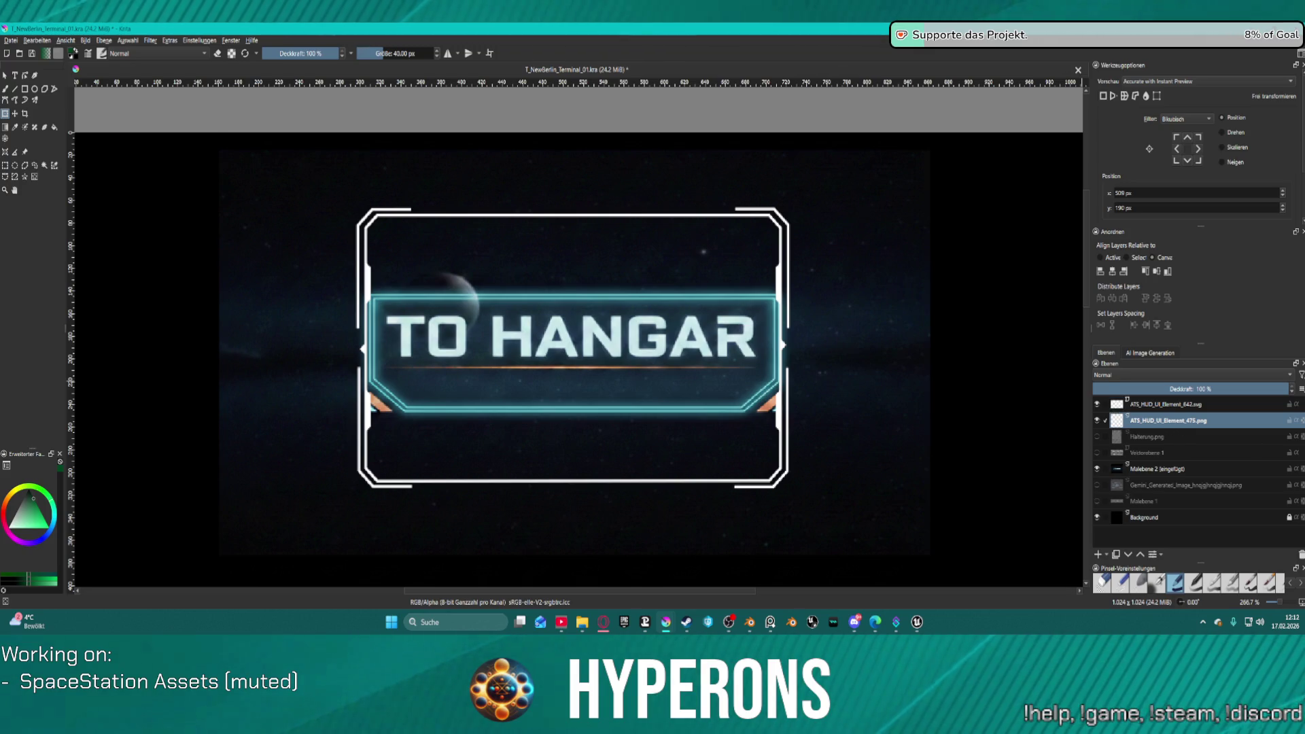
key(shift+Delete)
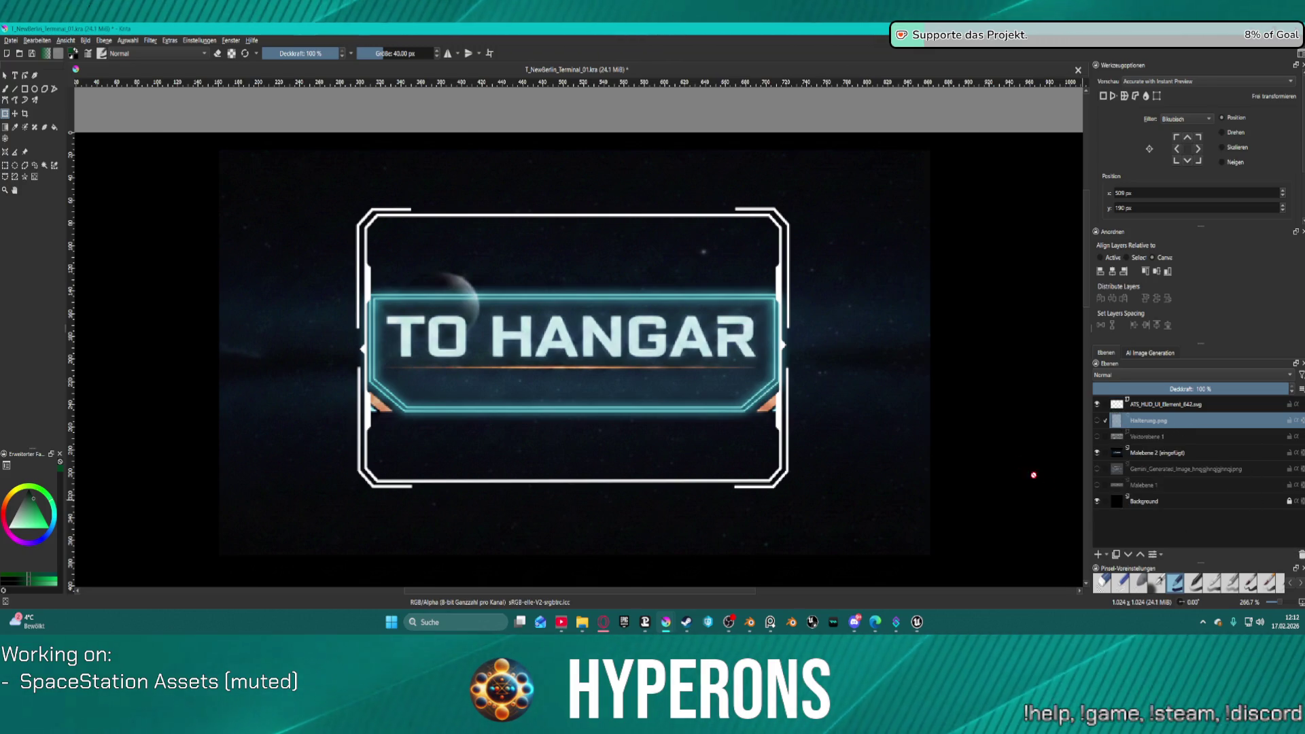
scroll(469, 228, up, 2)
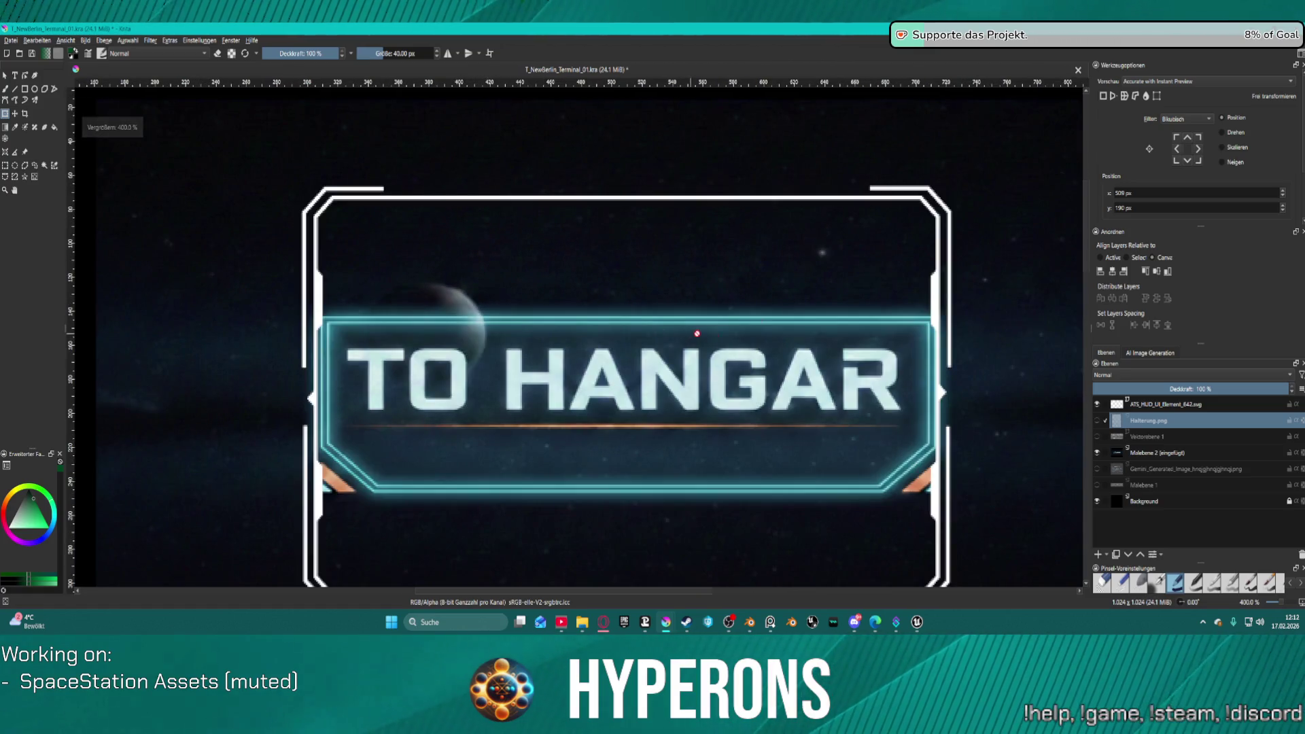
scroll(696, 333, down, 2)
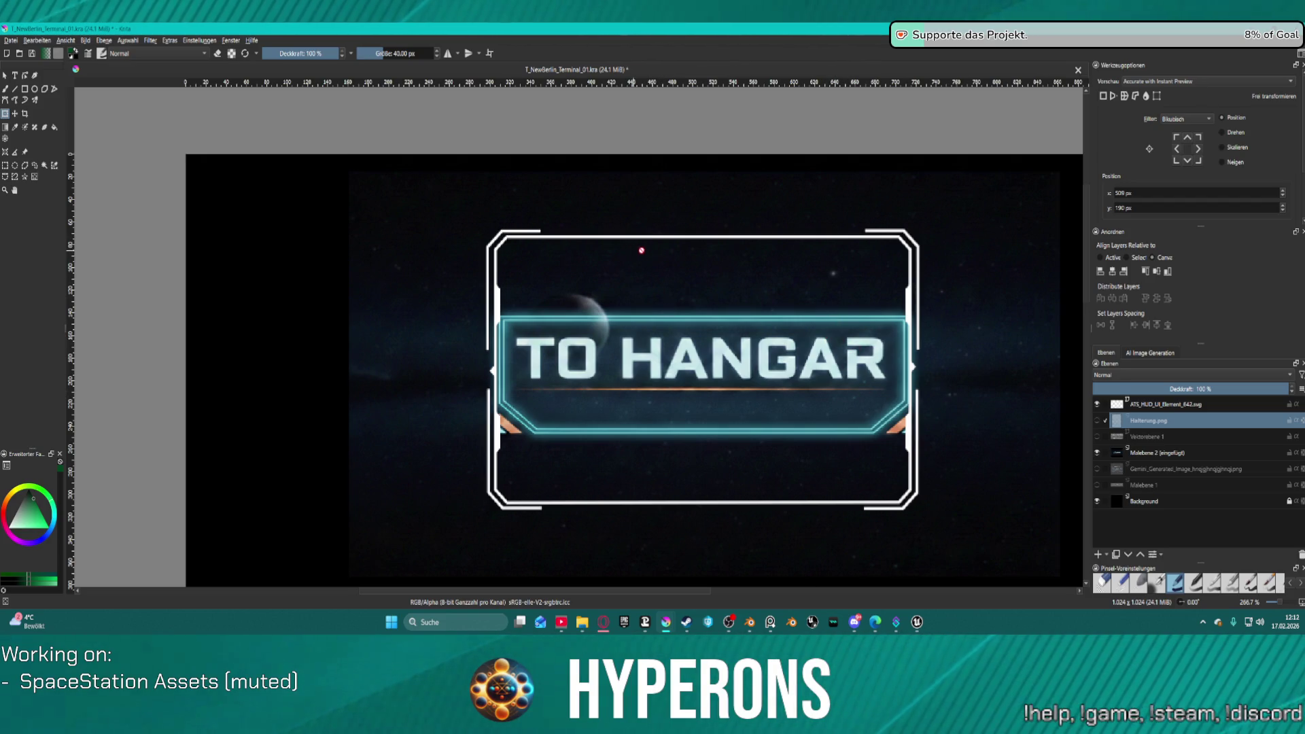
click(1097, 453)
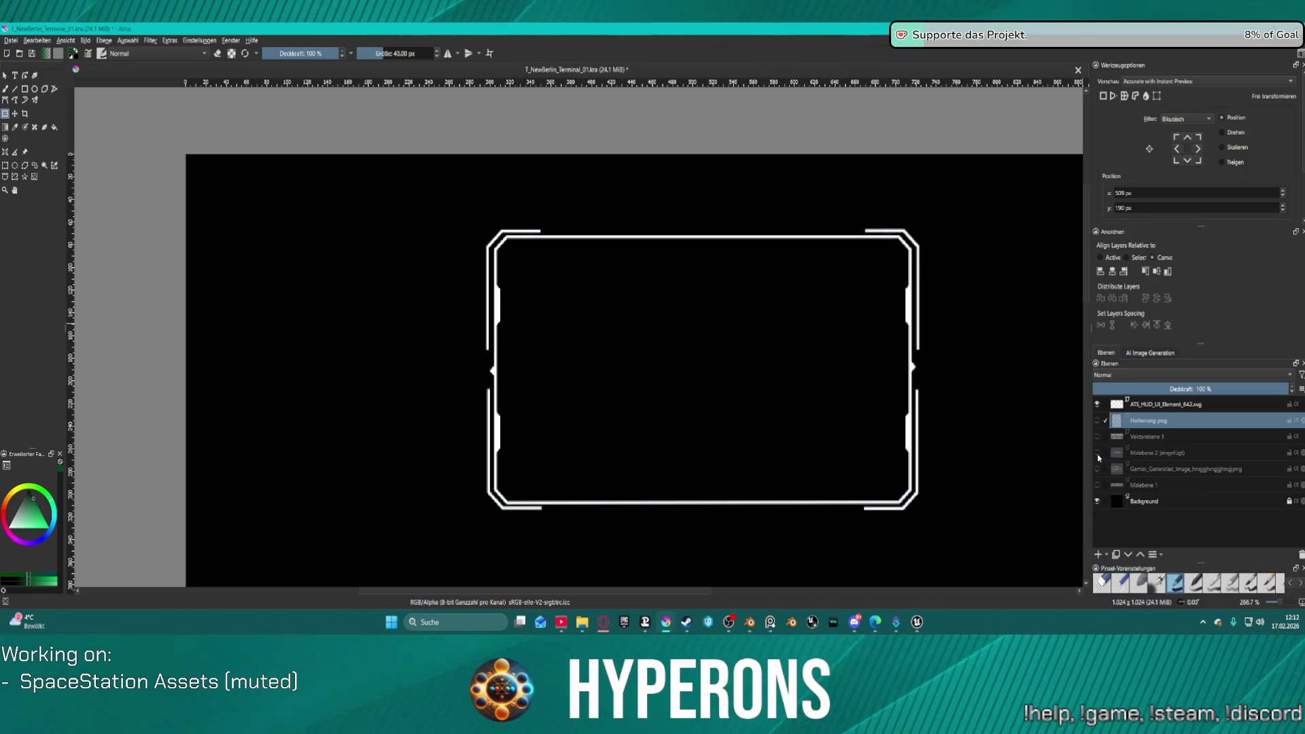
click(508, 240)
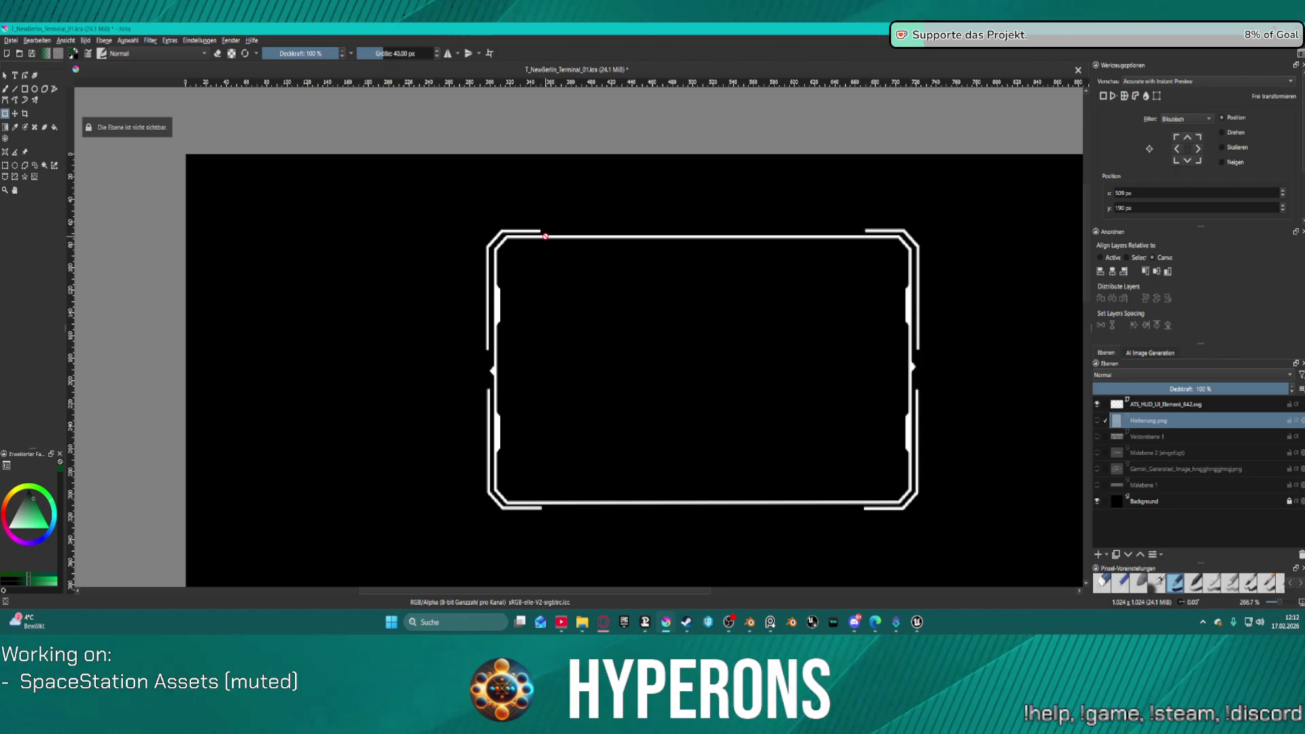
key(alt+Tab)
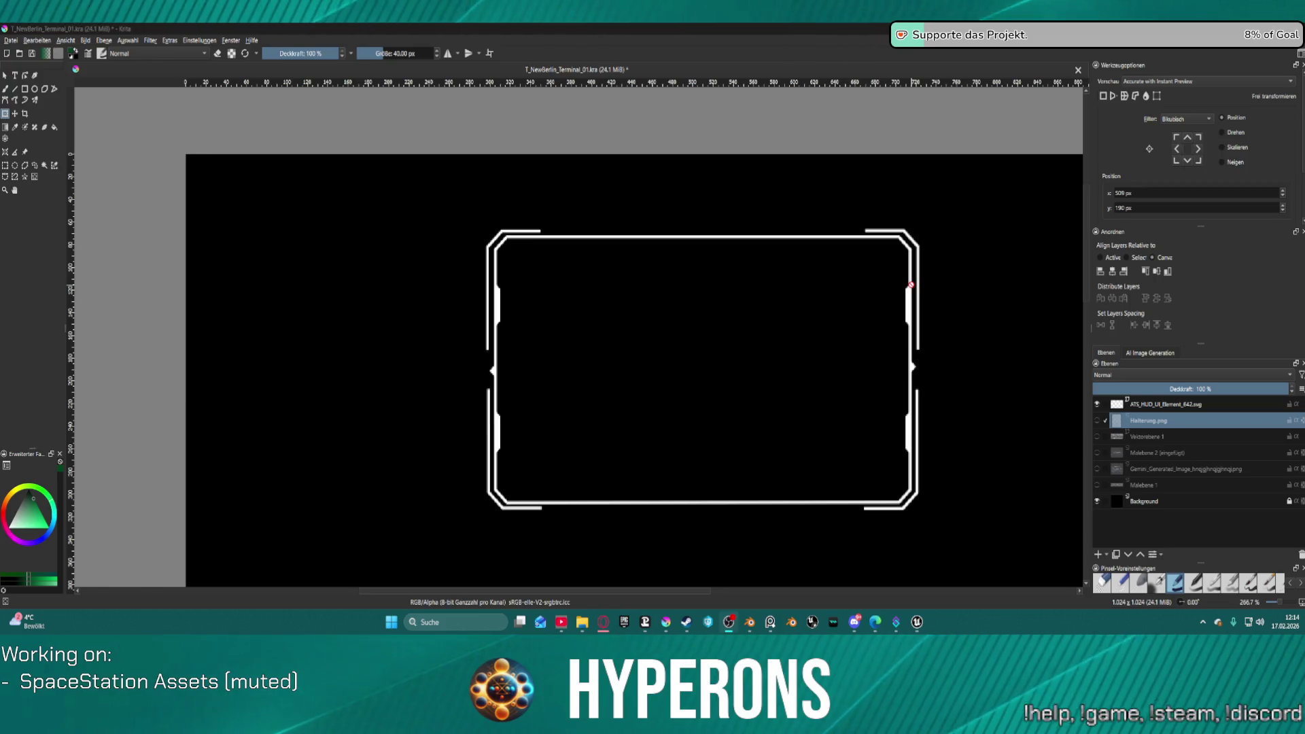
click(1165, 404)
Step: Ungroup the HUD frame's vector shapes in two passes using the Select Shapes tool
click(6, 76)
click(912, 368)
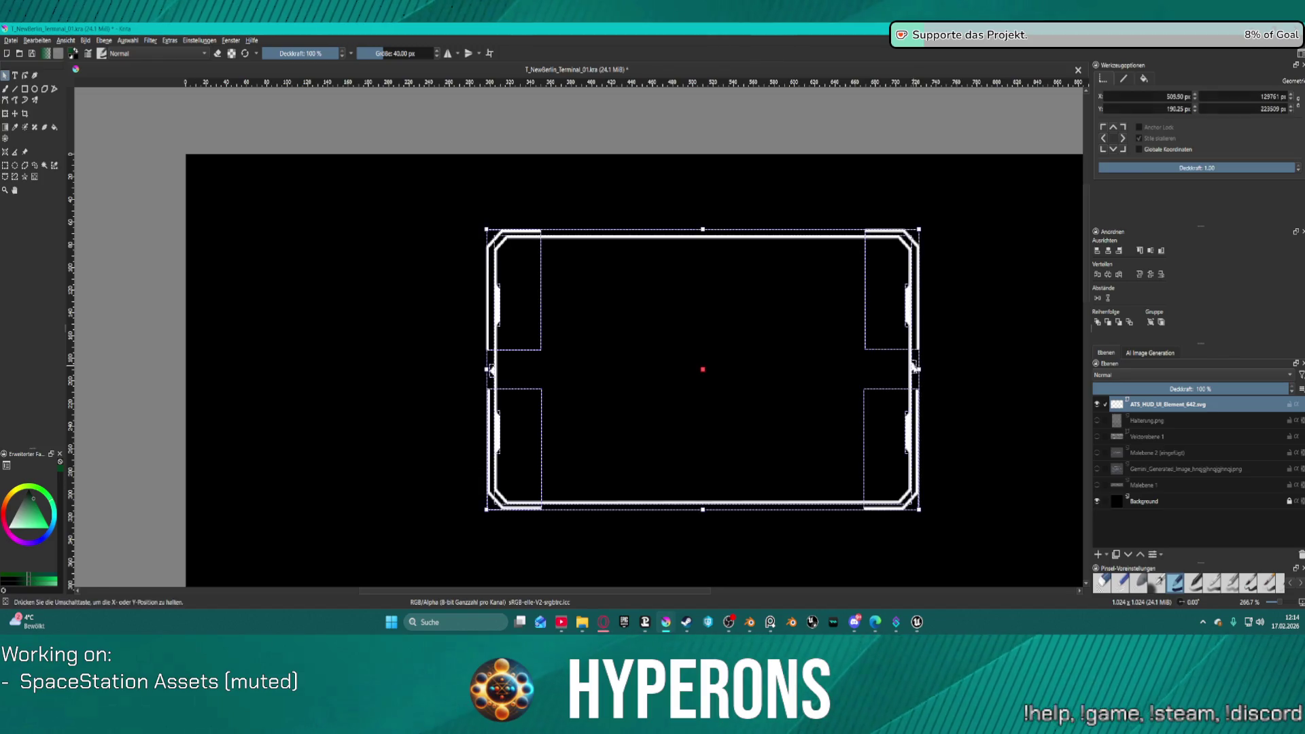
scroll(680, 352, up, 1)
scroll(731, 326, down, 1)
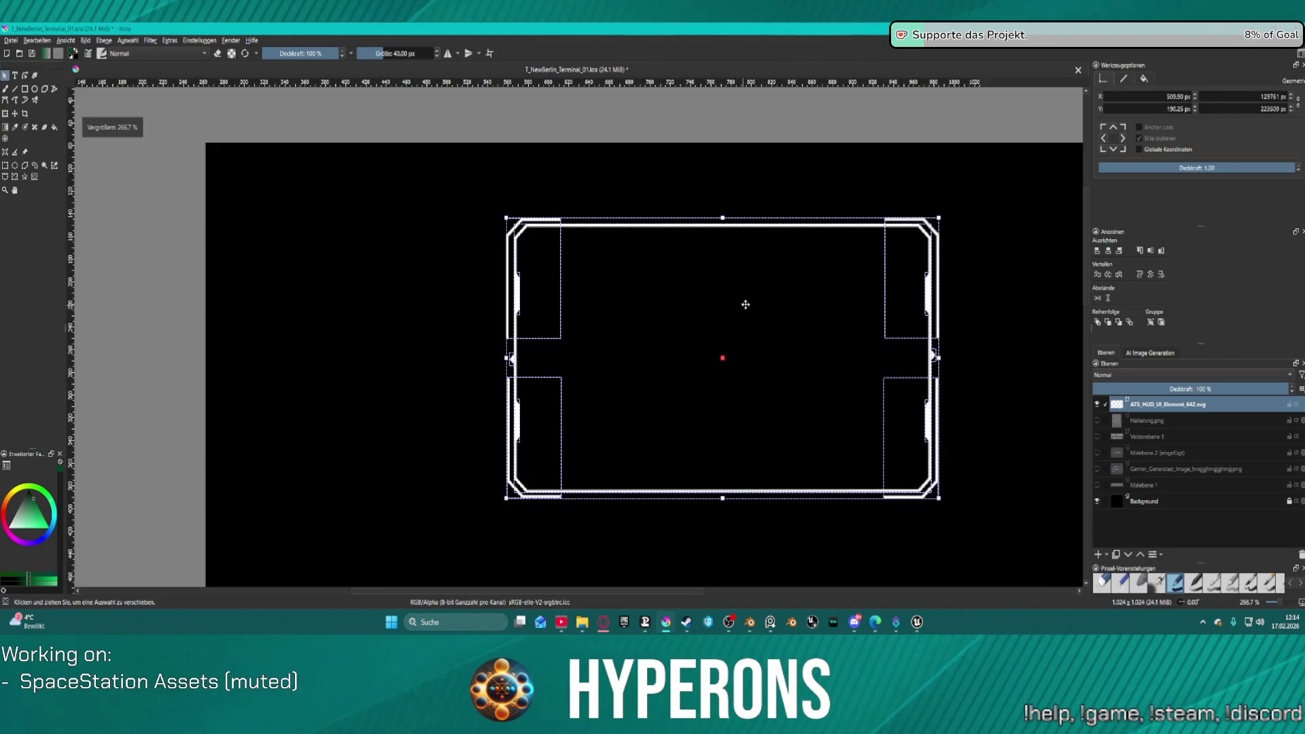
right_click(865, 284)
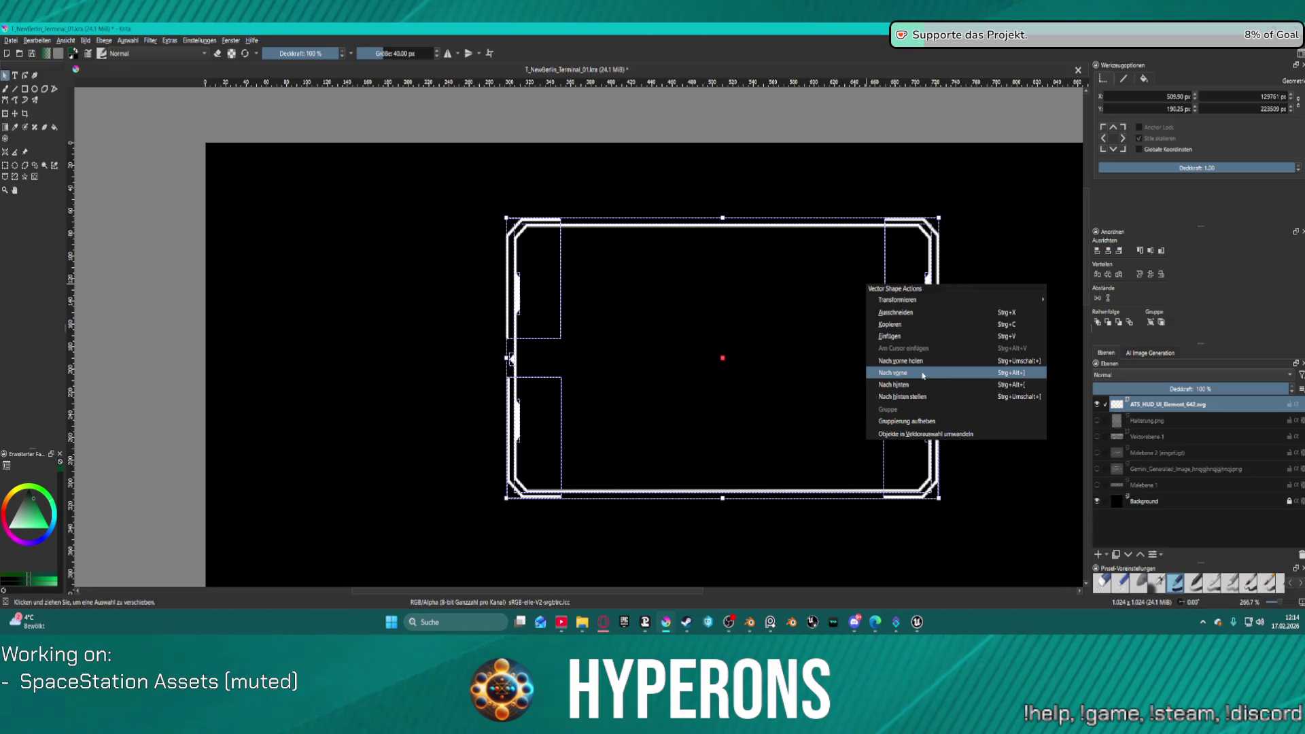
click(936, 420)
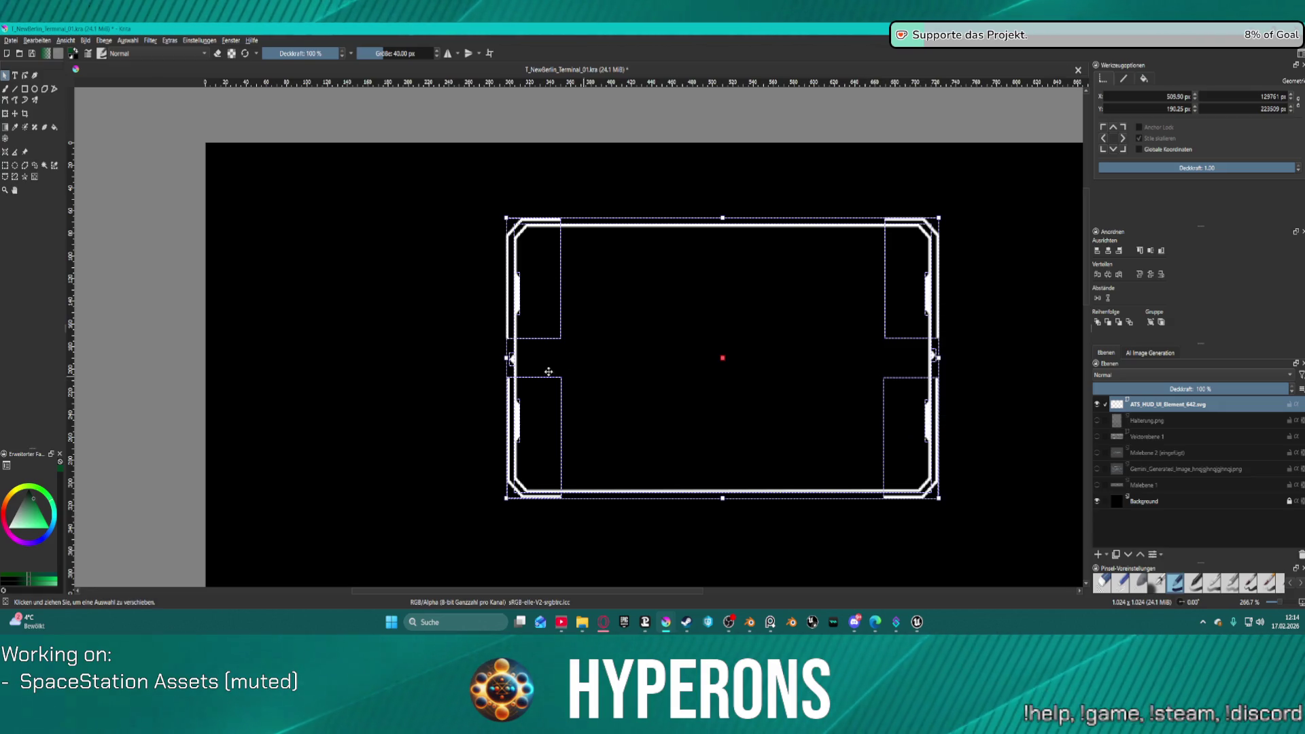
click(839, 183)
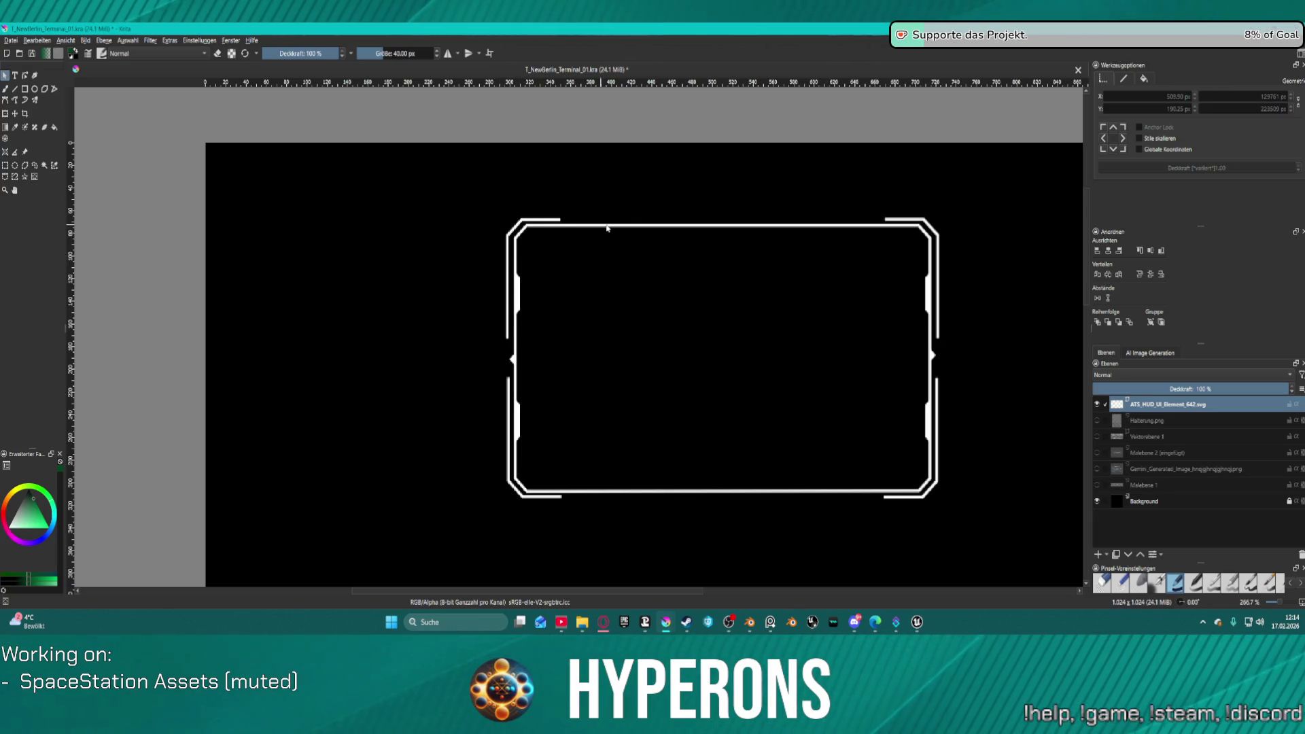
key(ctrl+a)
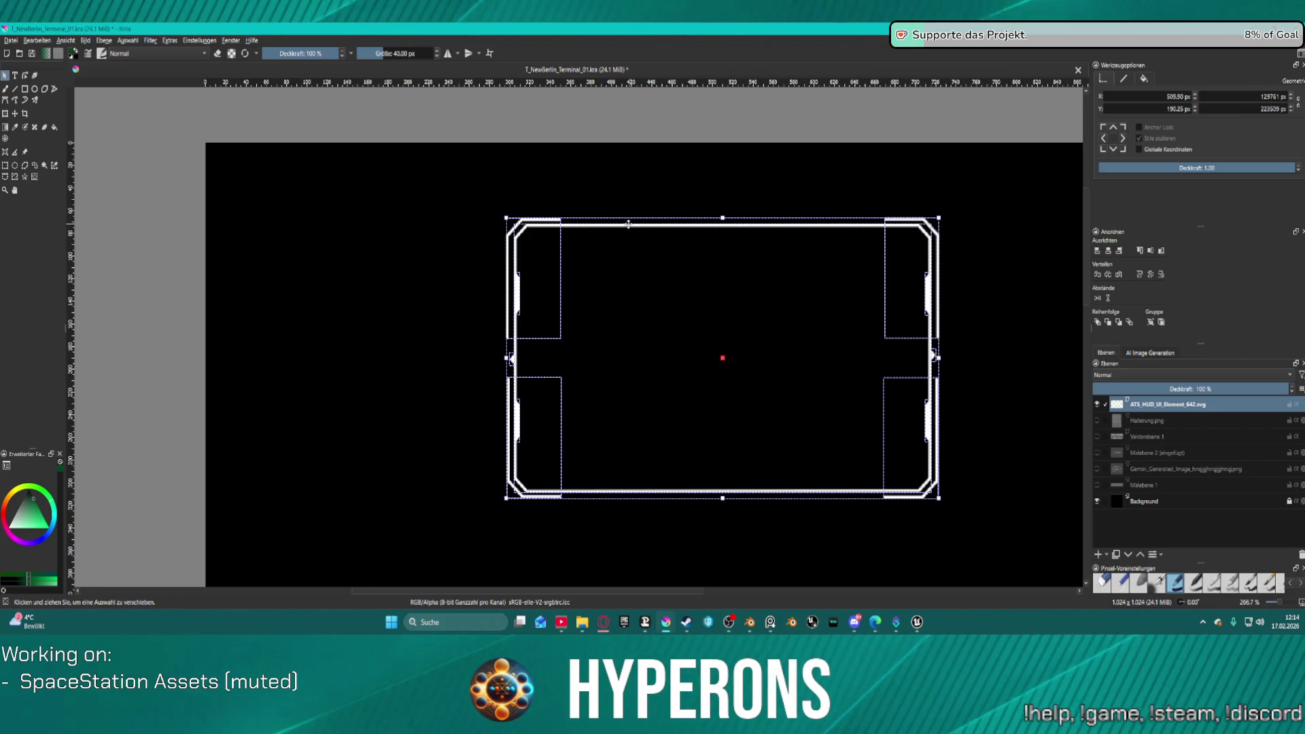
right_click(542, 283)
click(615, 421)
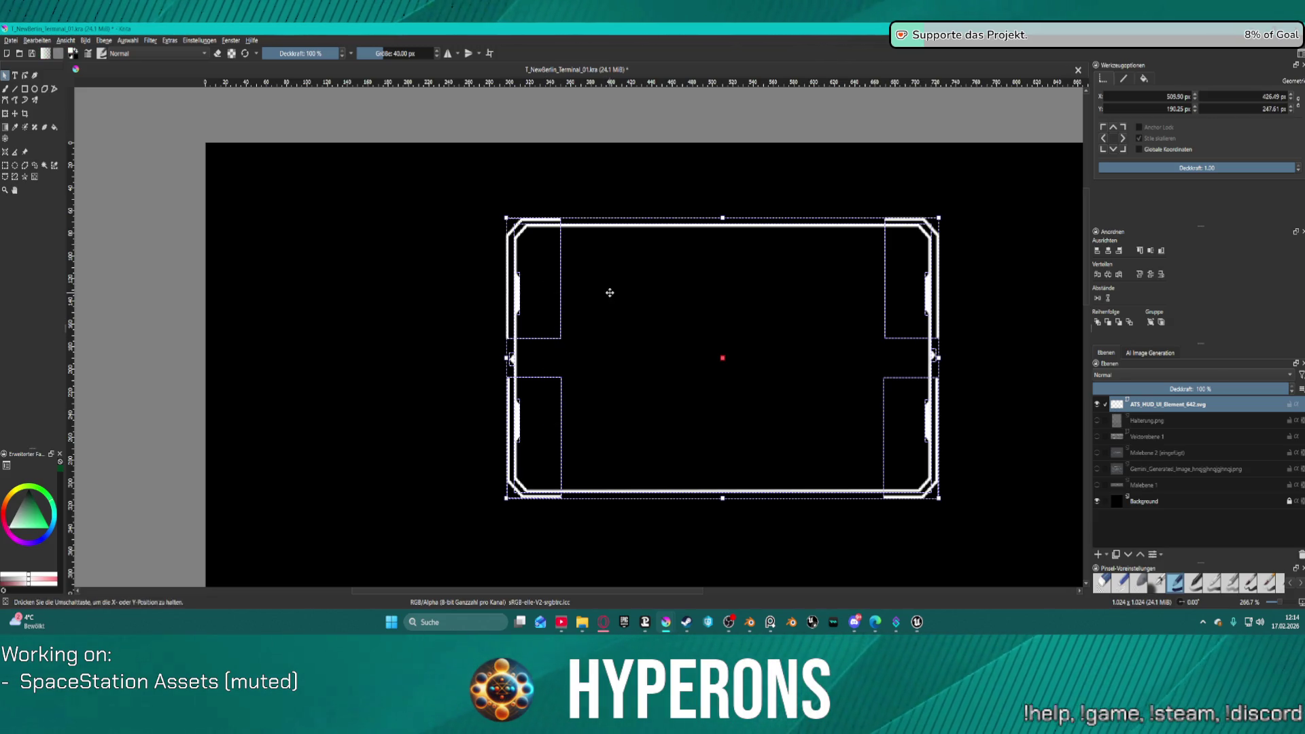
click(526, 289)
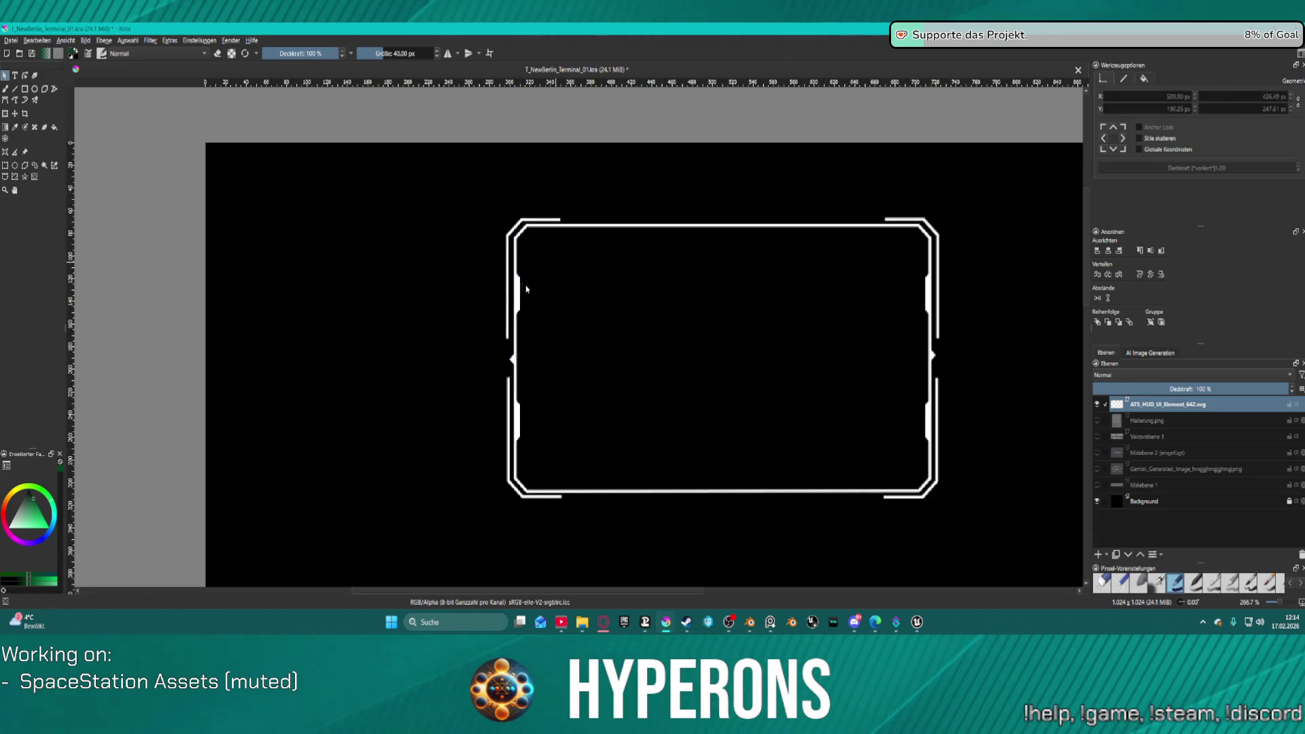
Step: Pull the main panel outline's top edge down to mid-height
click(514, 254)
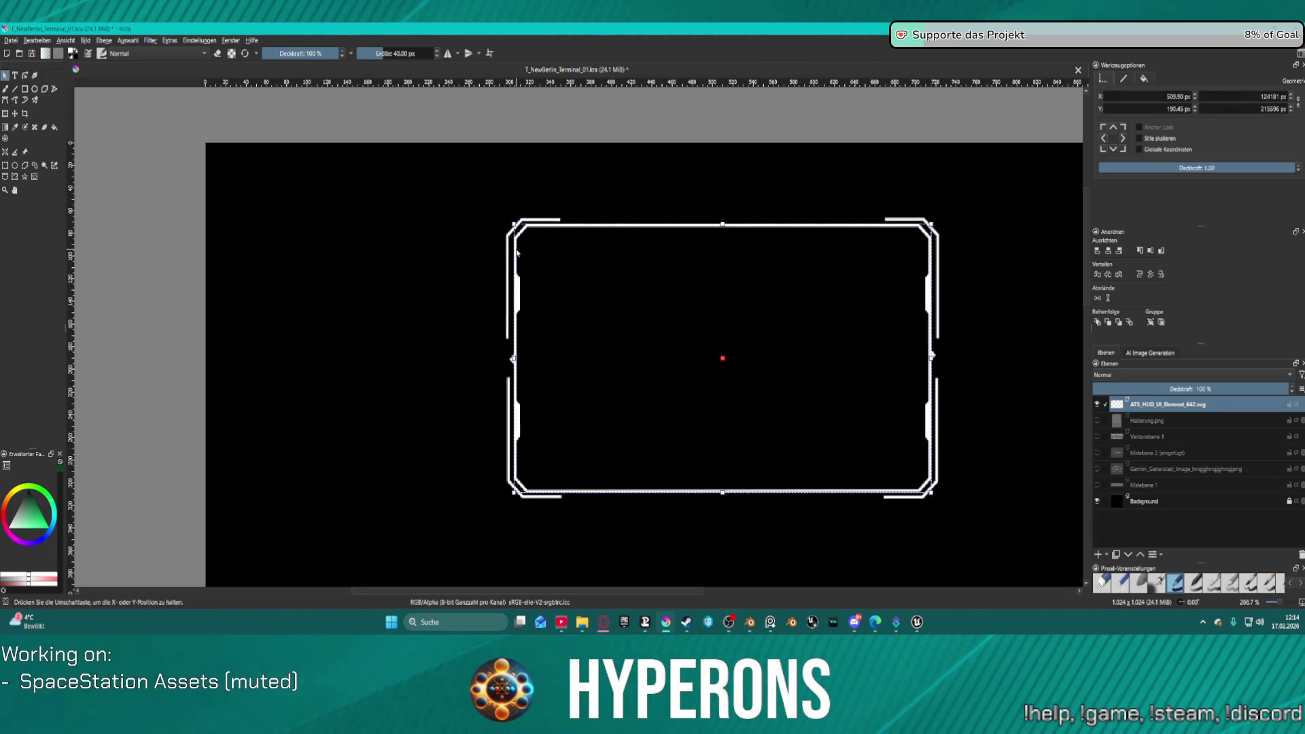
drag(594, 259, 594, 259)
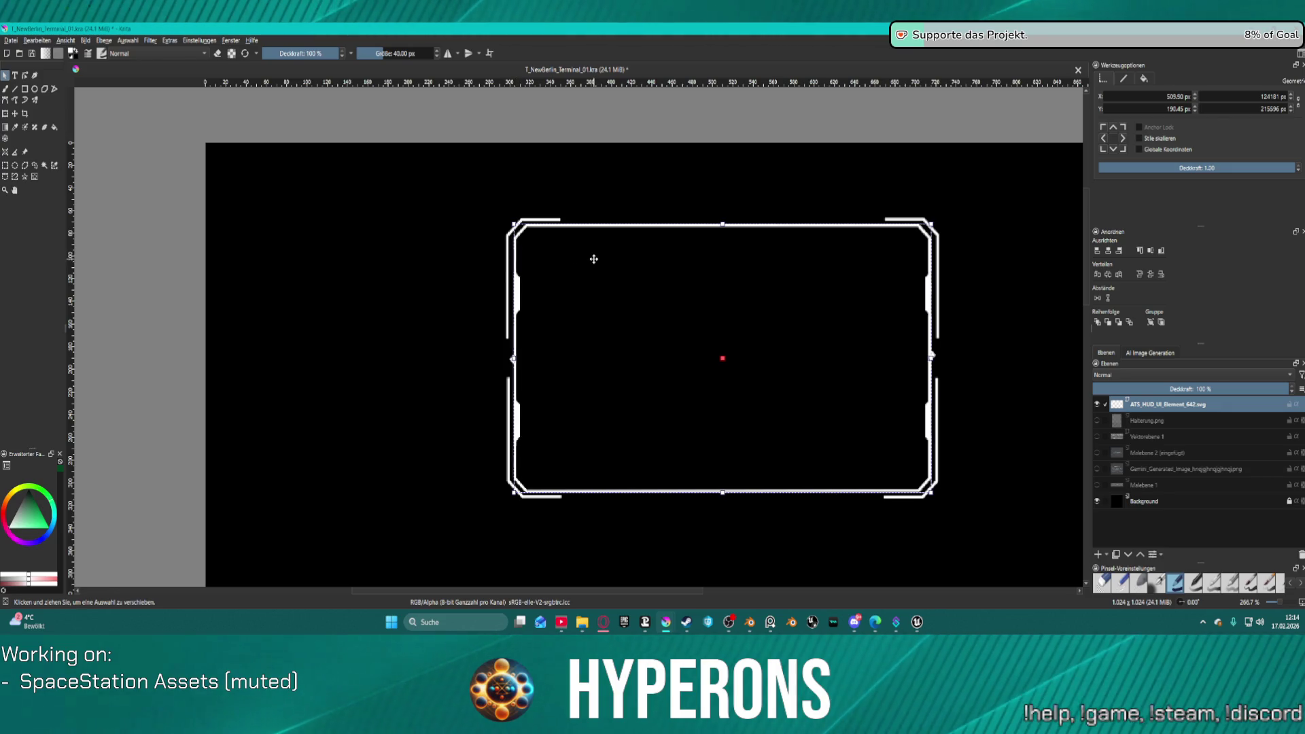
mouse_move(721, 229)
mouse_down()
mouse_move(717, 360)
mouse_move(723, 350)
mouse_up()
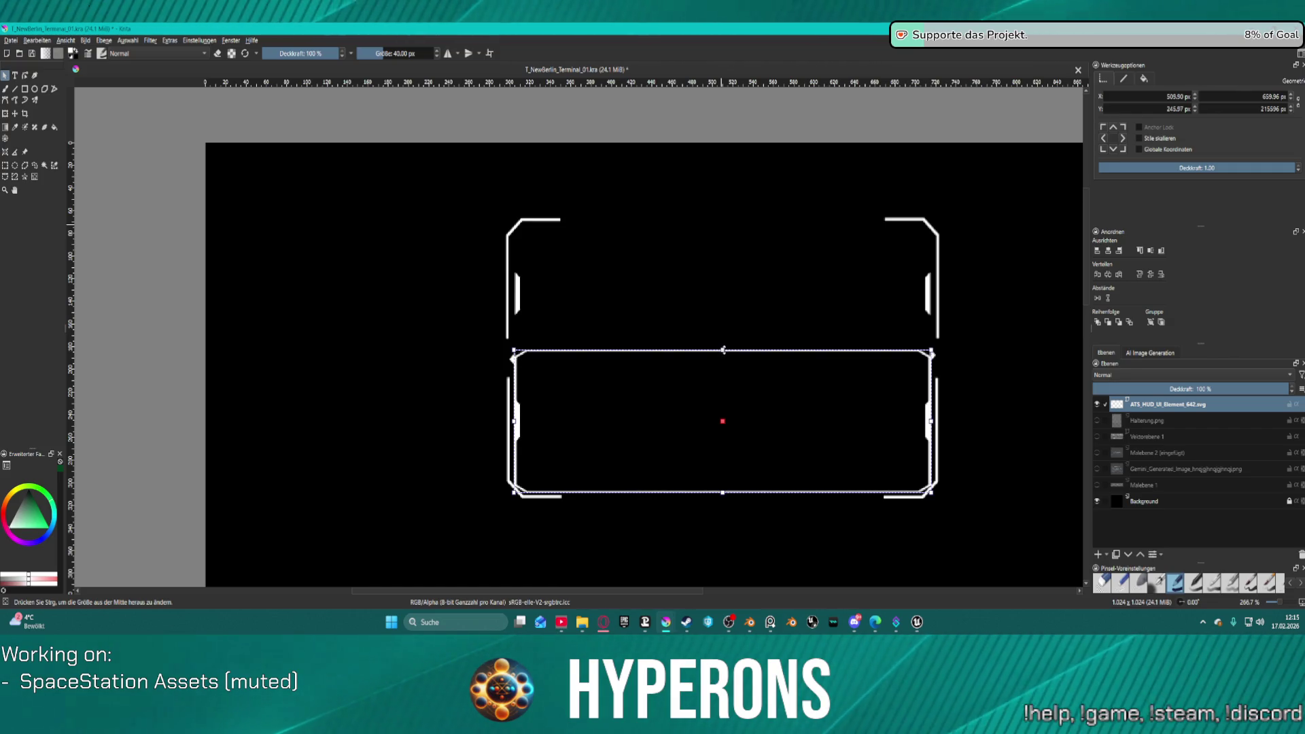
Step: Select the frame's four corner bracket shapes together
click(530, 224)
click(531, 223)
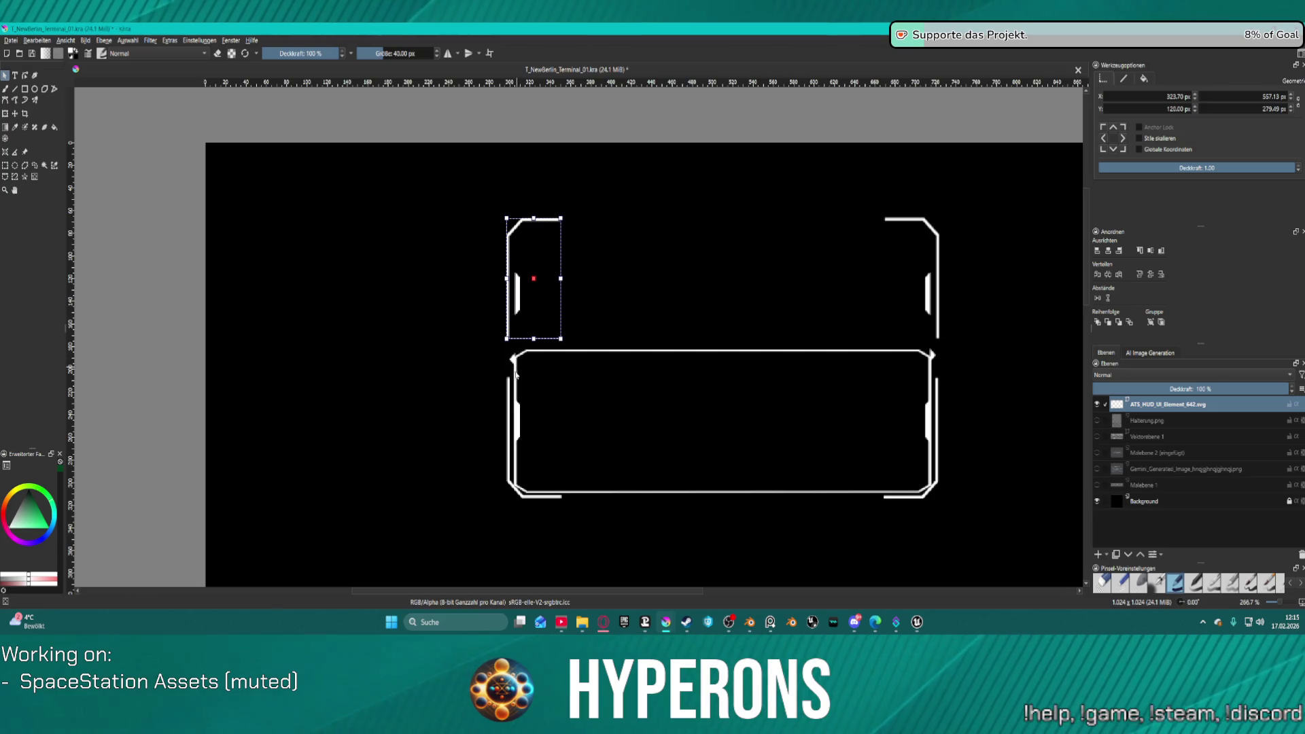
click(509, 394)
shift+click(511, 261)
shift+click(930, 228)
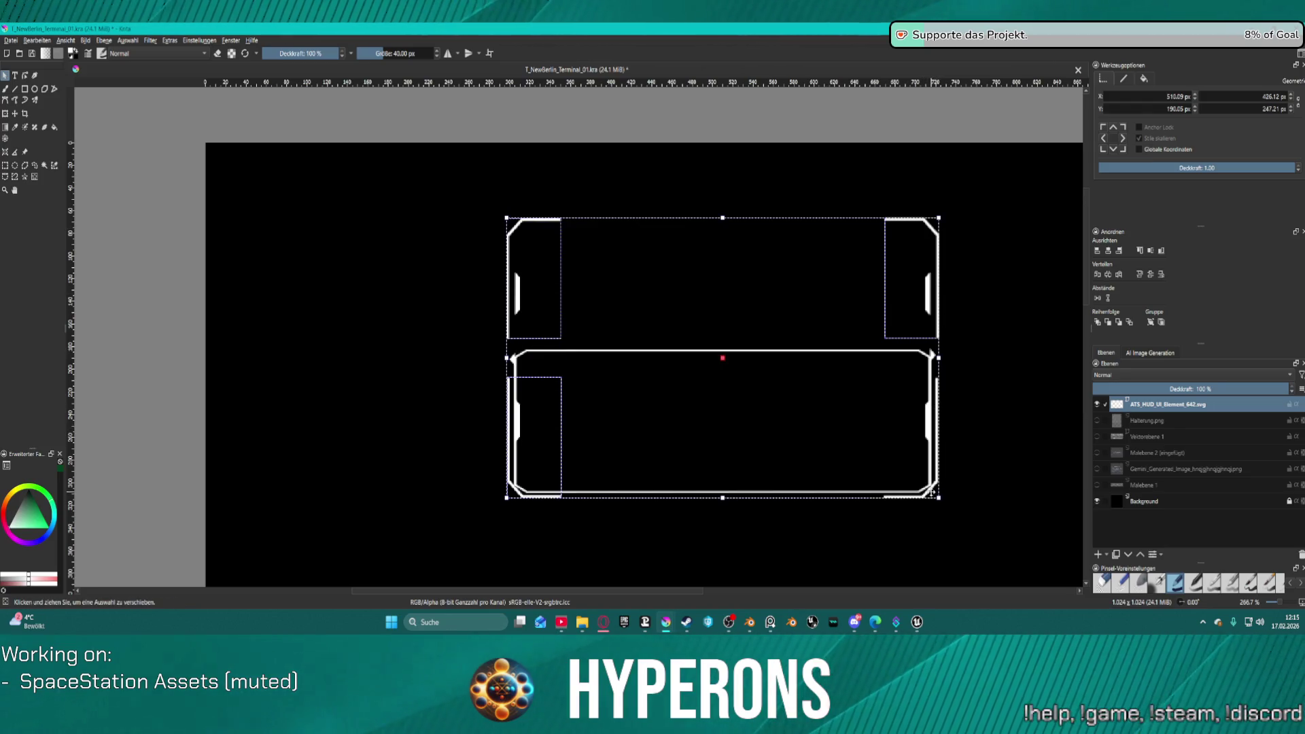
shift+click(921, 227)
shift+click(923, 498)
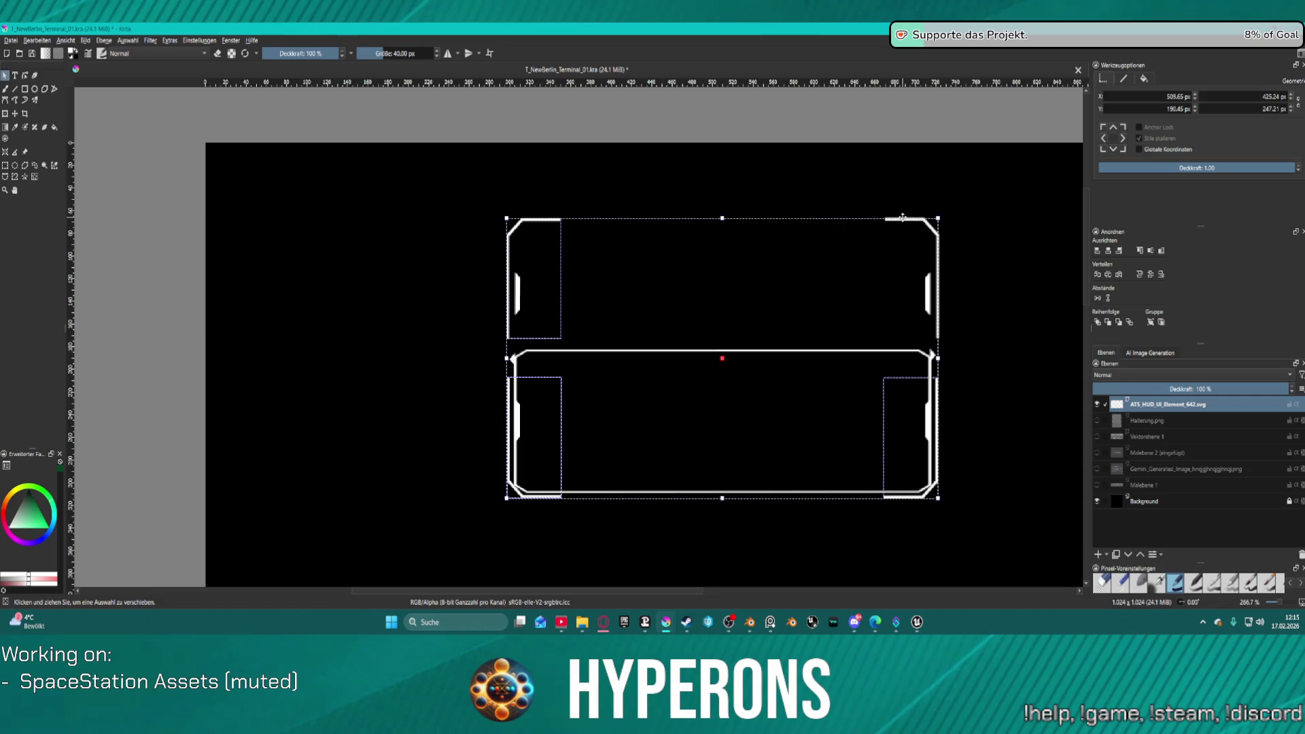
shift+click(937, 249)
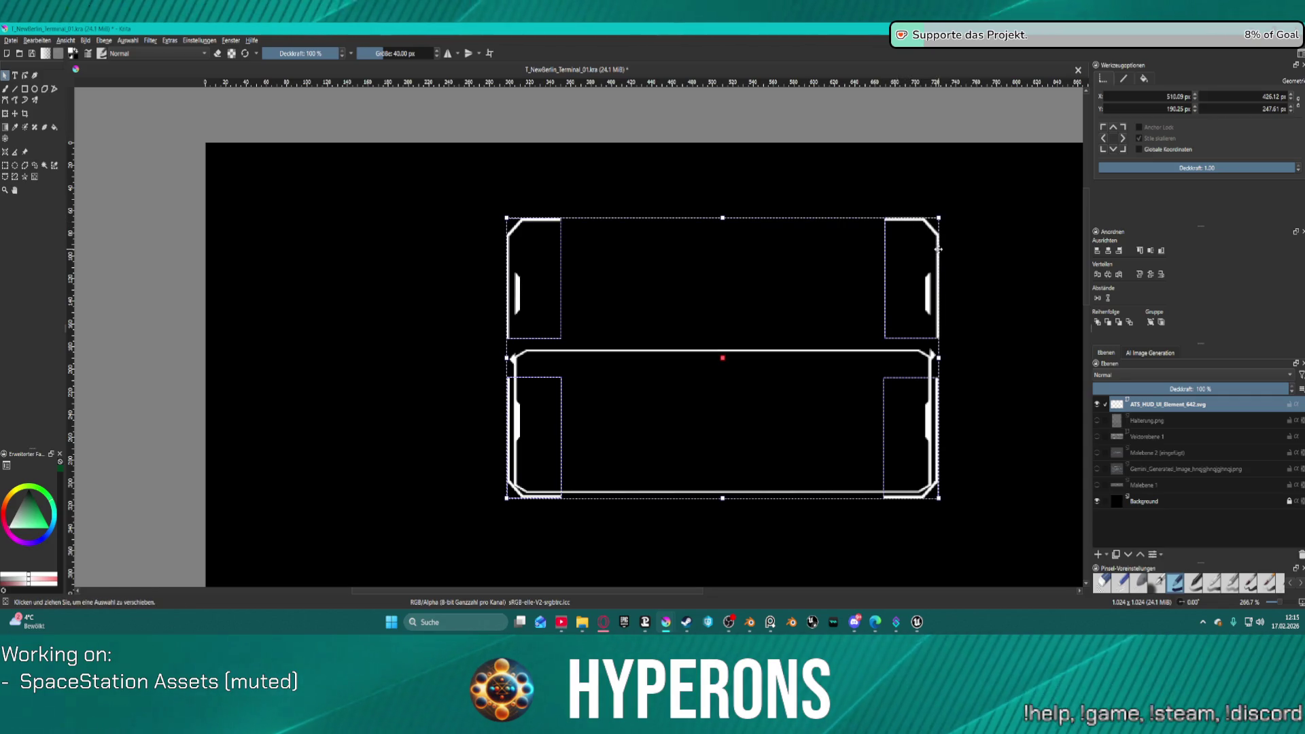
Step: Shrink the brackets' height from the top, undoing a first narrowing attempt
drag(722, 217, 727, 261)
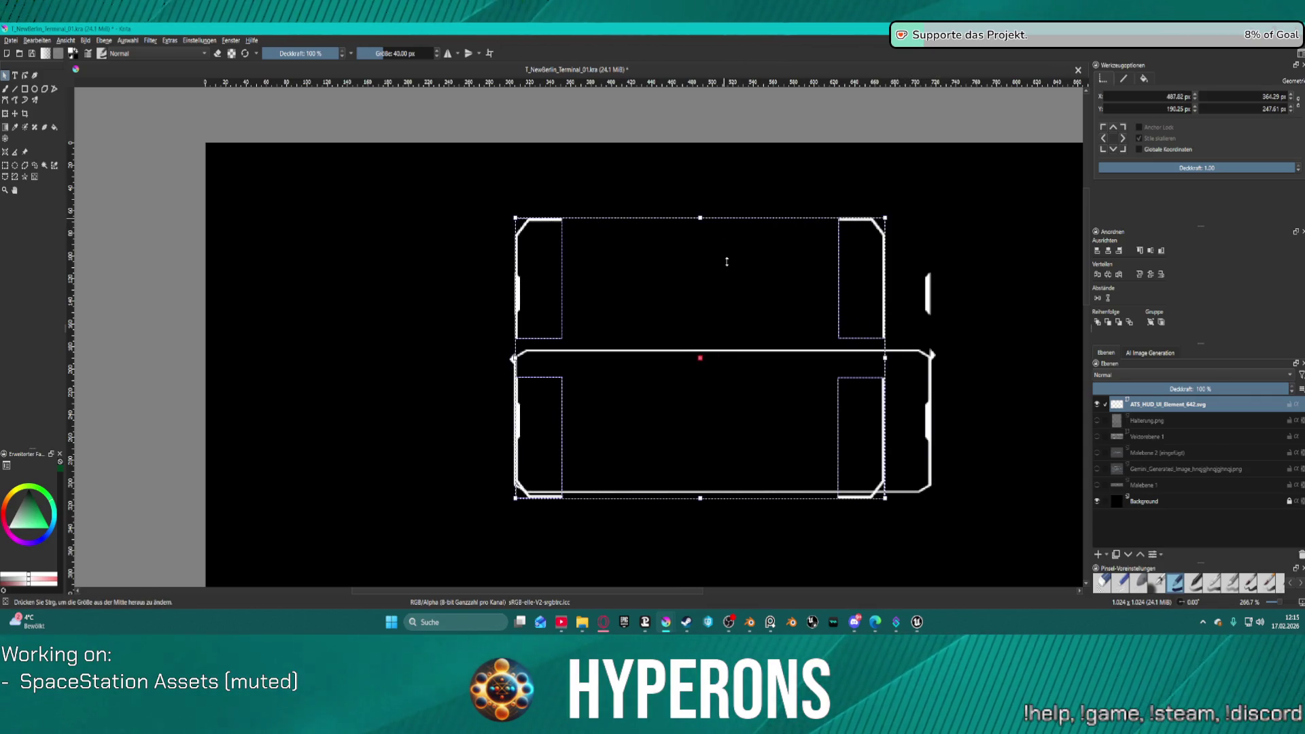
key(ctrl+z)
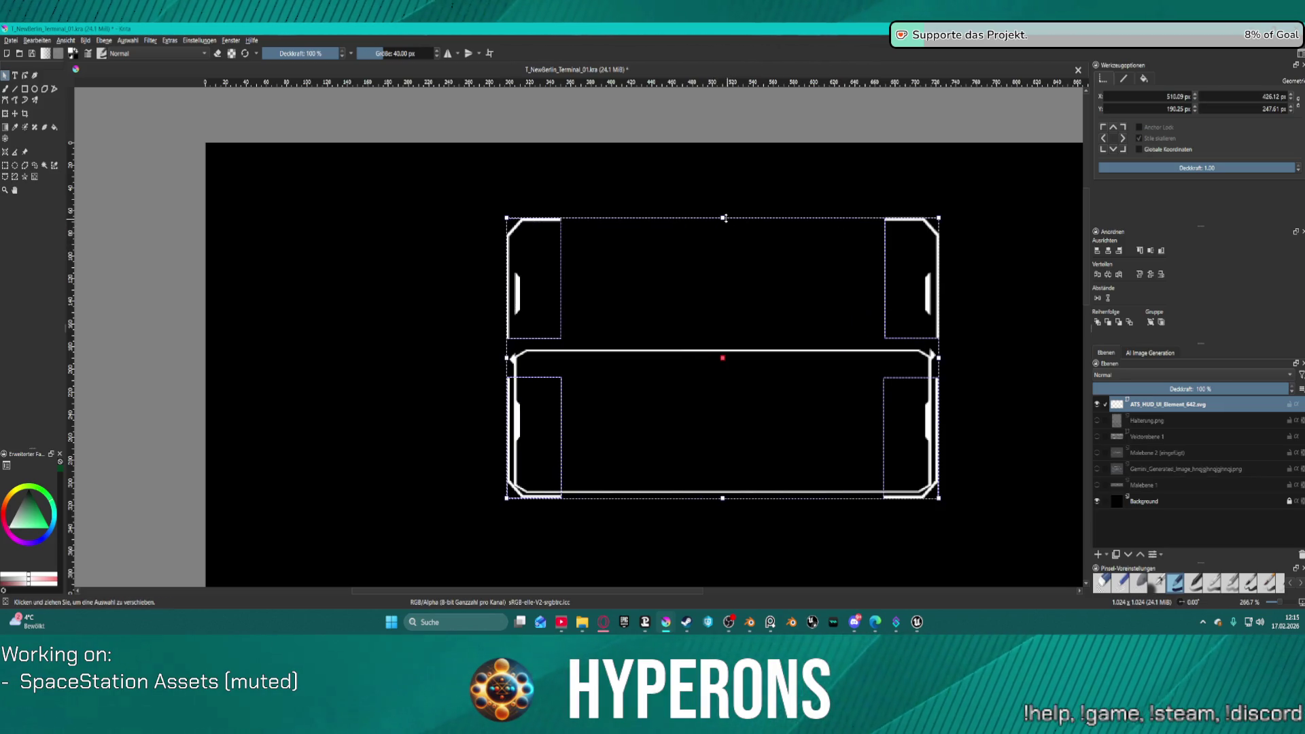
mouse_move(724, 217)
mouse_down()
mouse_move(729, 250)
mouse_move(938, 228)
mouse_move(802, 360)
mouse_move(751, 374)
mouse_move(760, 326)
mouse_move(795, 328)
mouse_move(813, 303)
mouse_move(623, 277)
mouse_move(653, 218)
mouse_move(707, 201)
mouse_move(691, 183)
mouse_move(713, 157)
mouse_move(678, 192)
mouse_move(740, 198)
mouse_up()
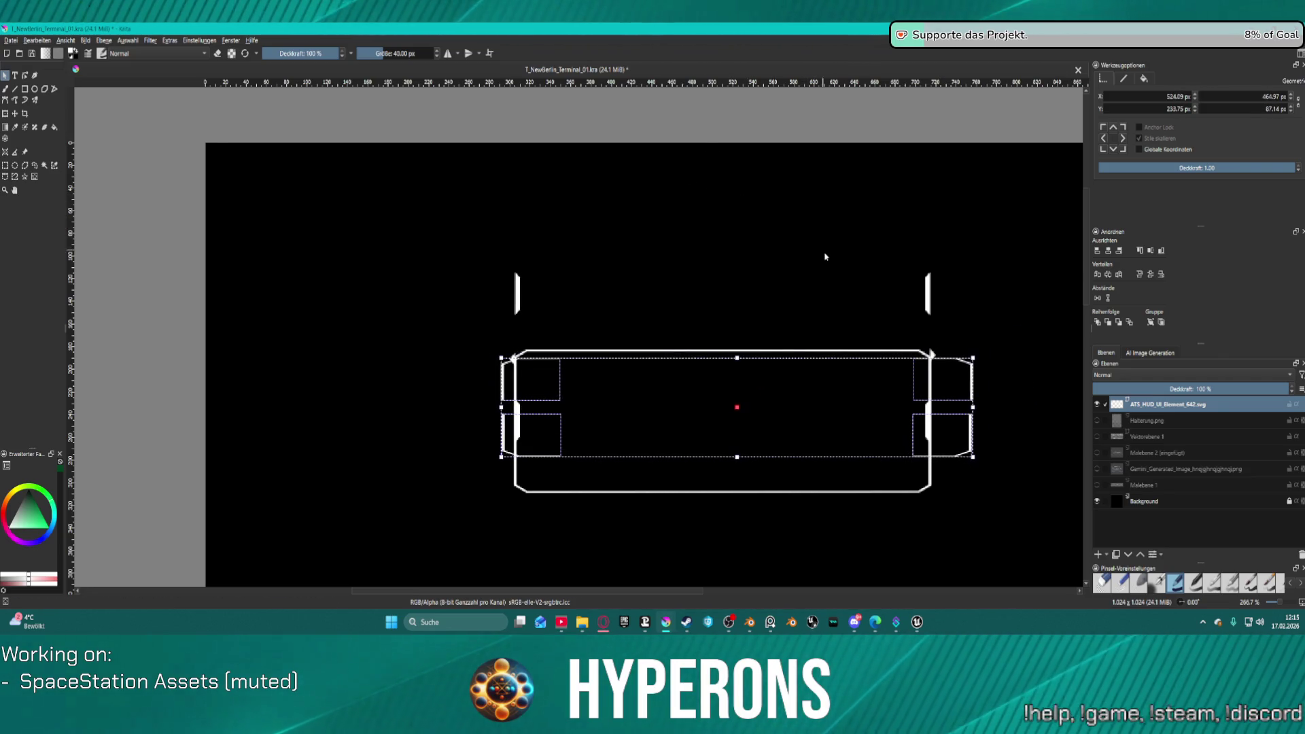
Step: Delete the panel's top bracket pieces, then undo the deletion
click(865, 217)
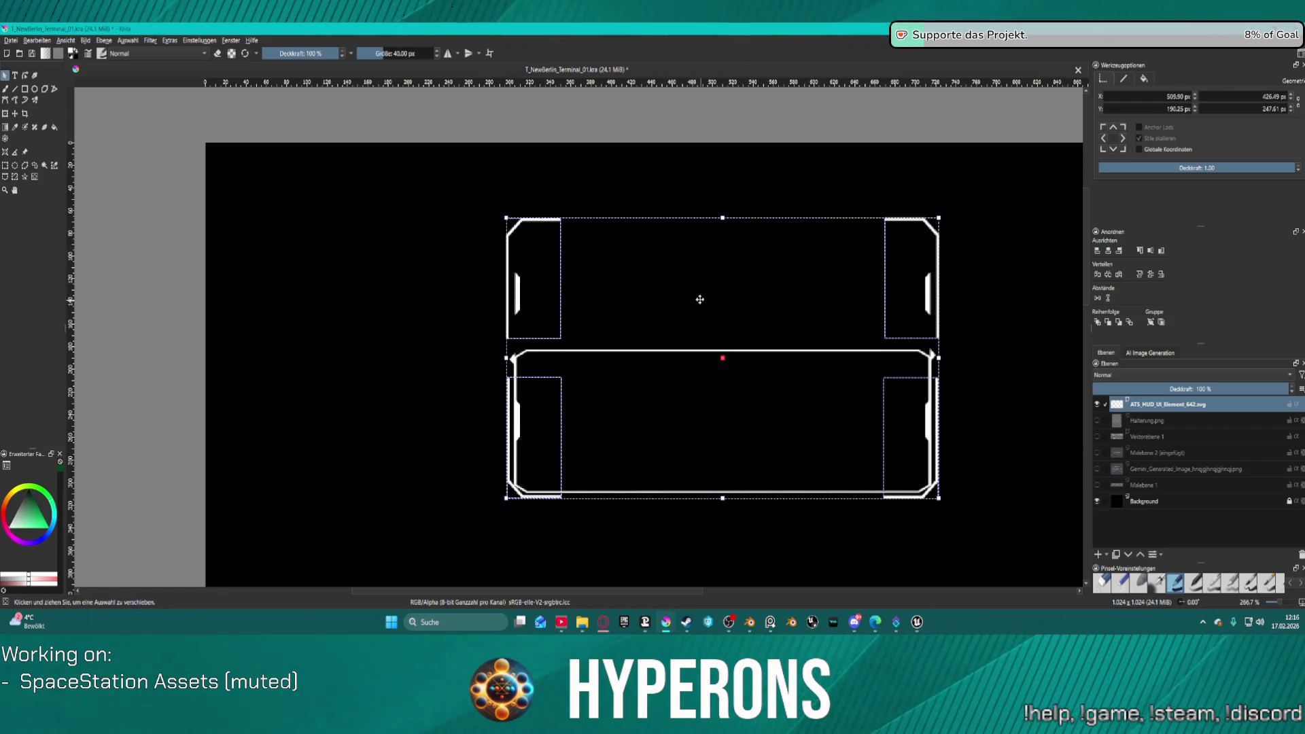
key(Delete)
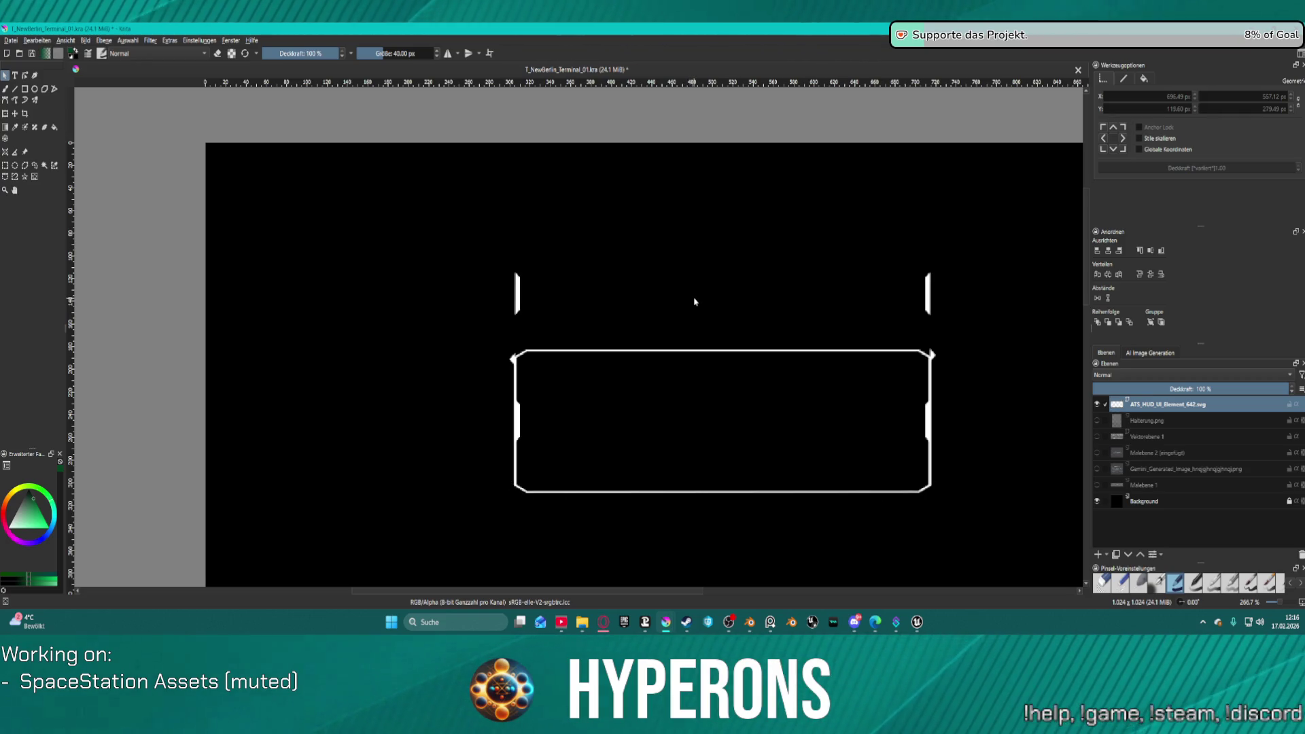
key(ctrl+z)
key(ctrl+z)
key(ctrl+z)
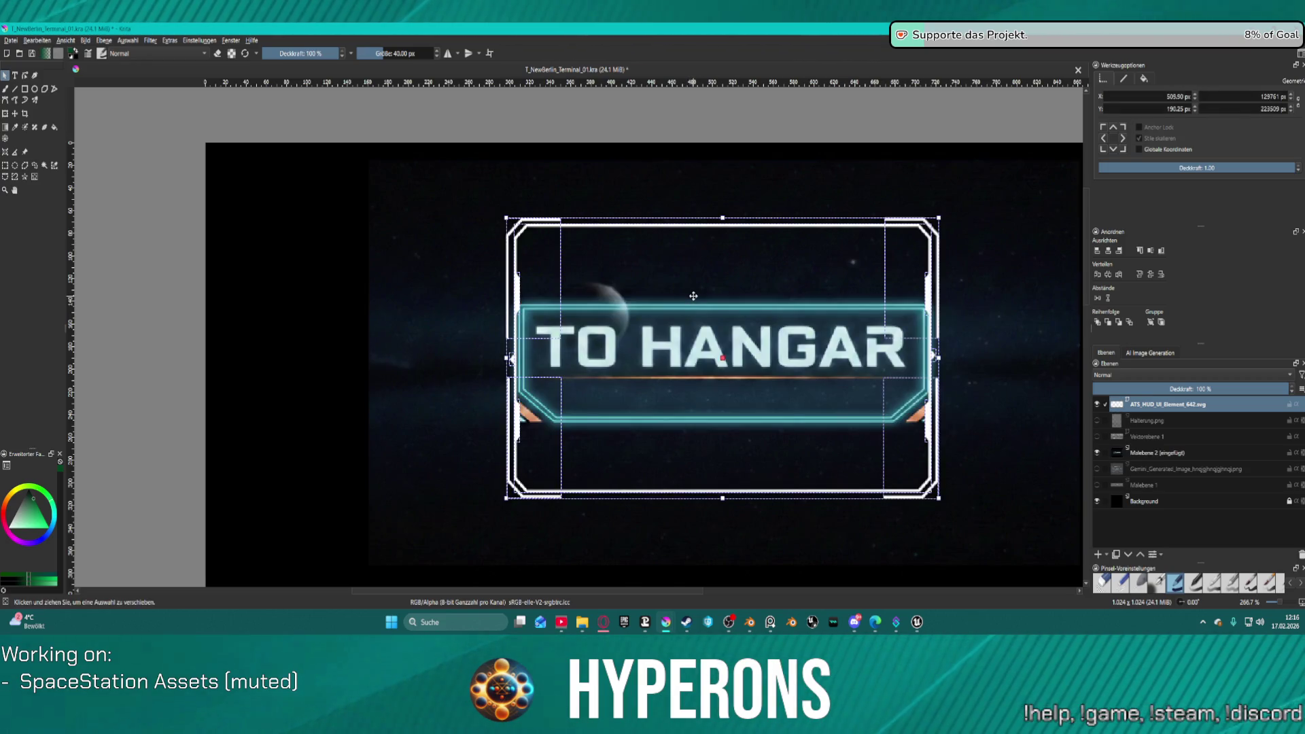
Step: Hide the TO HANGAR layer, test and revert narrowing the frame, then delete the ATS_HUD_UI_Element_642 layer
click(1096, 453)
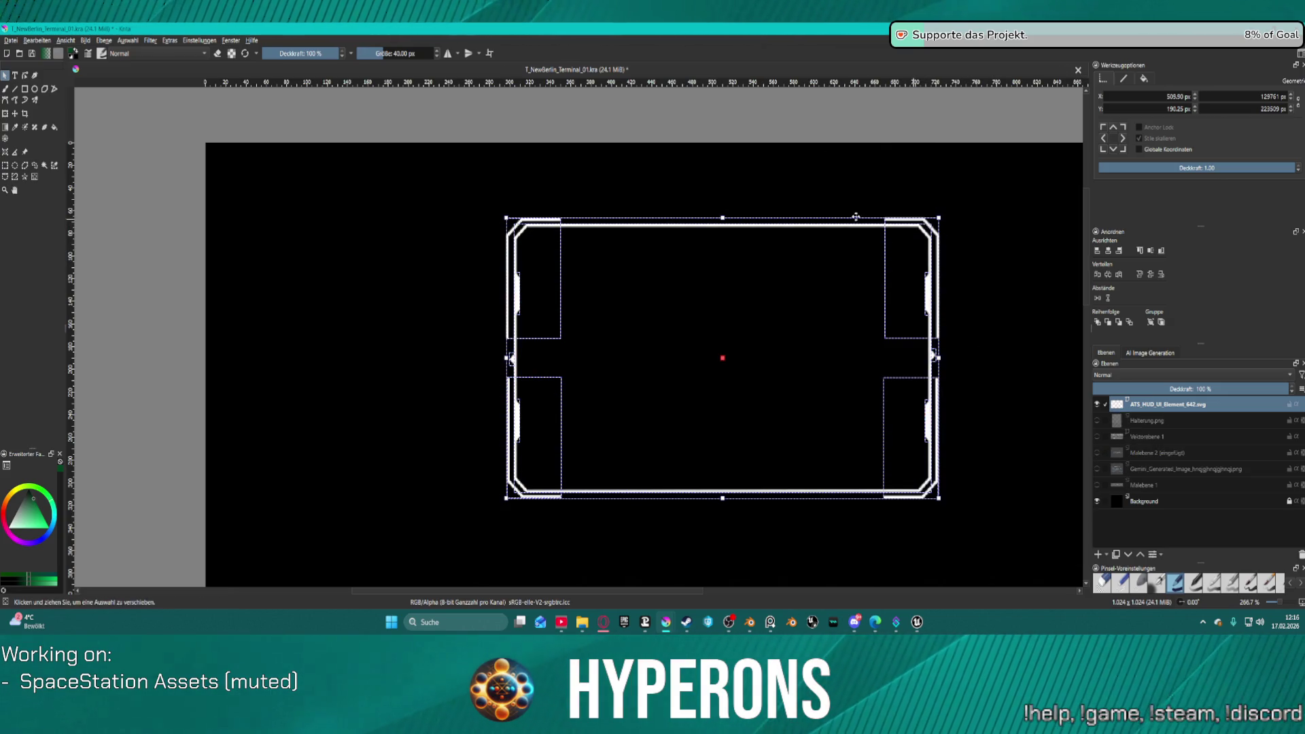
key(ctrl+z)
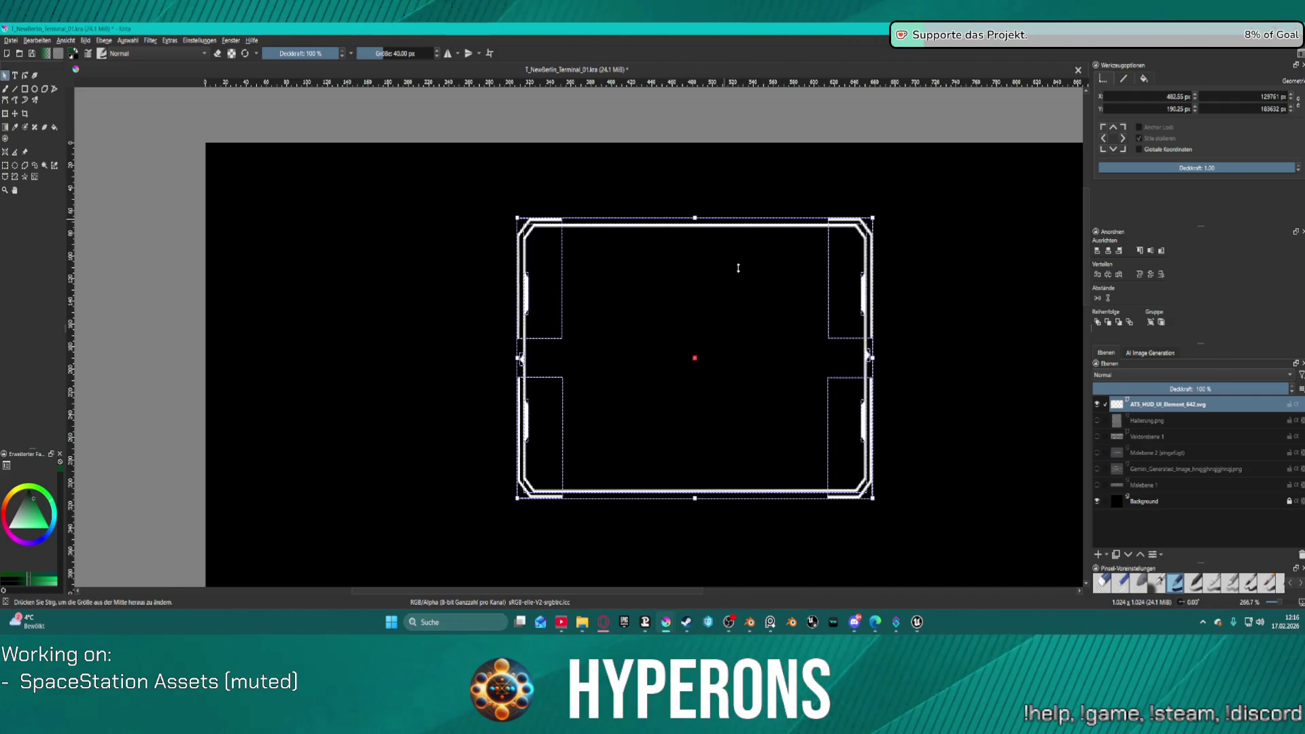
key(ctrl+shift+z)
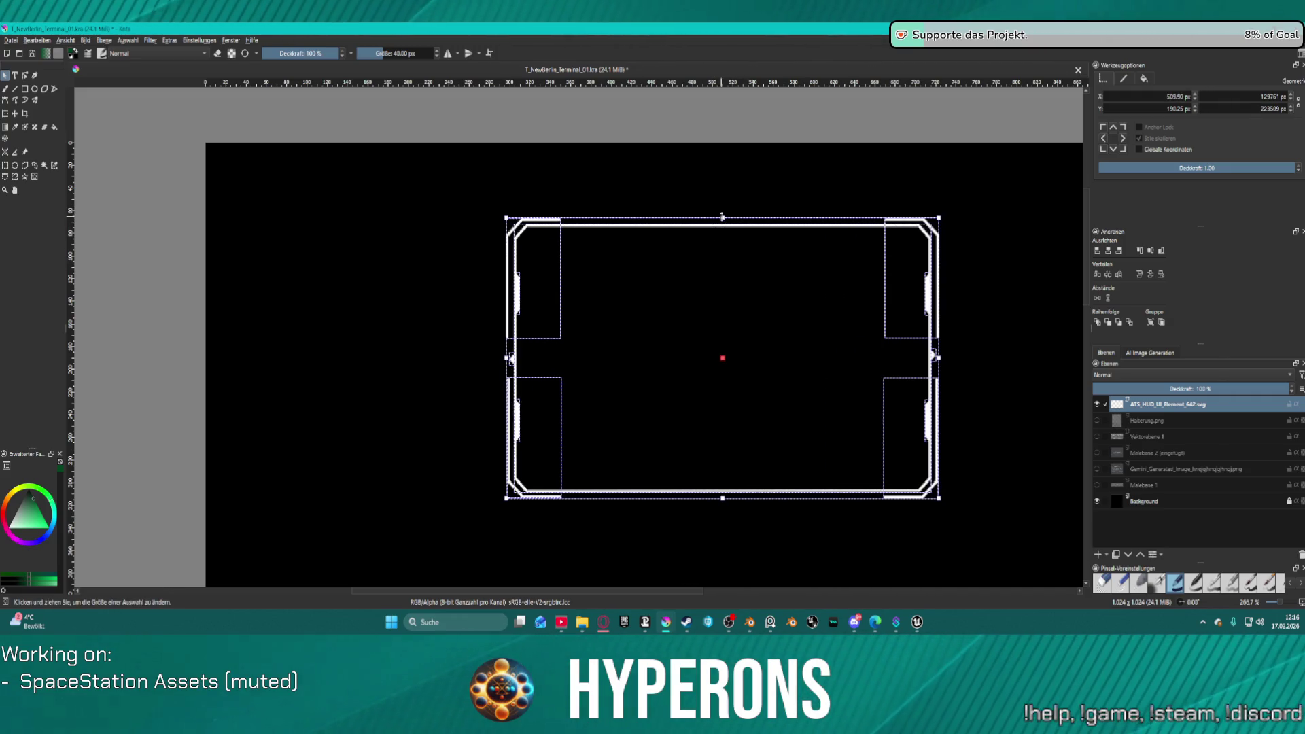
key(ctrl+z)
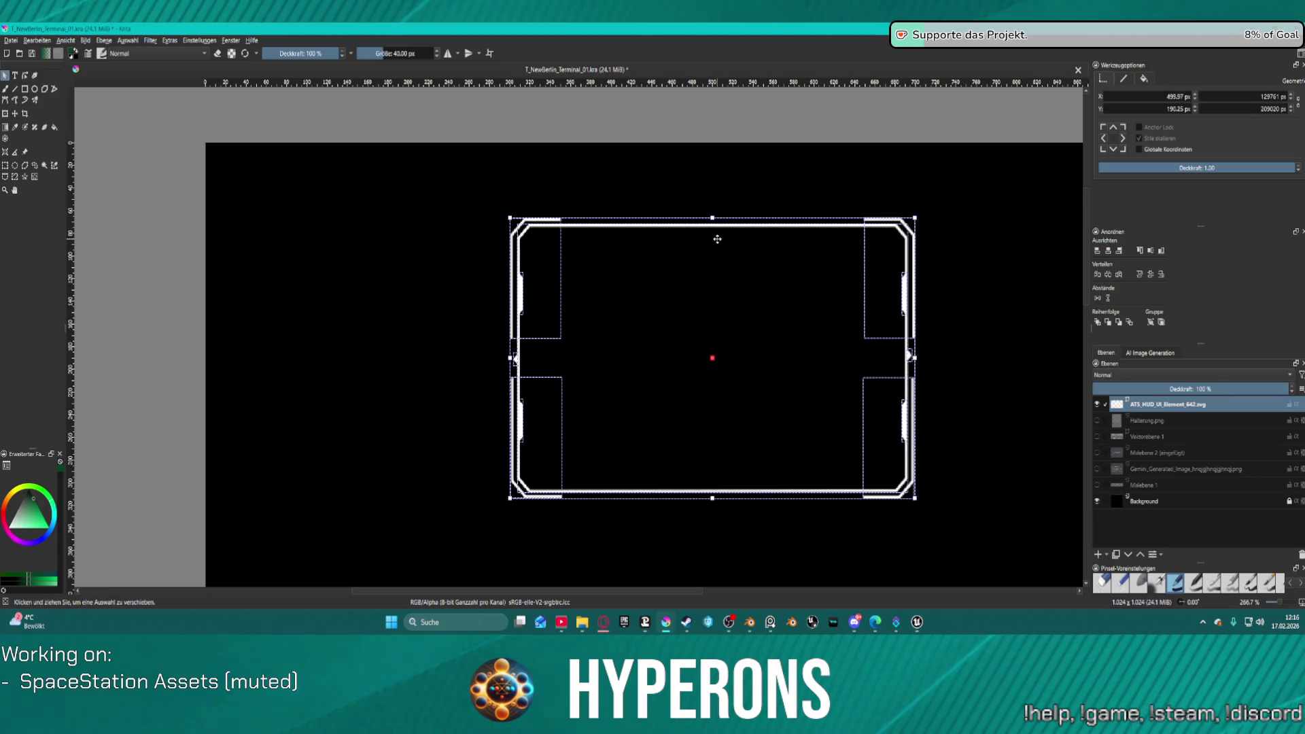
key(ctrl+shift+z)
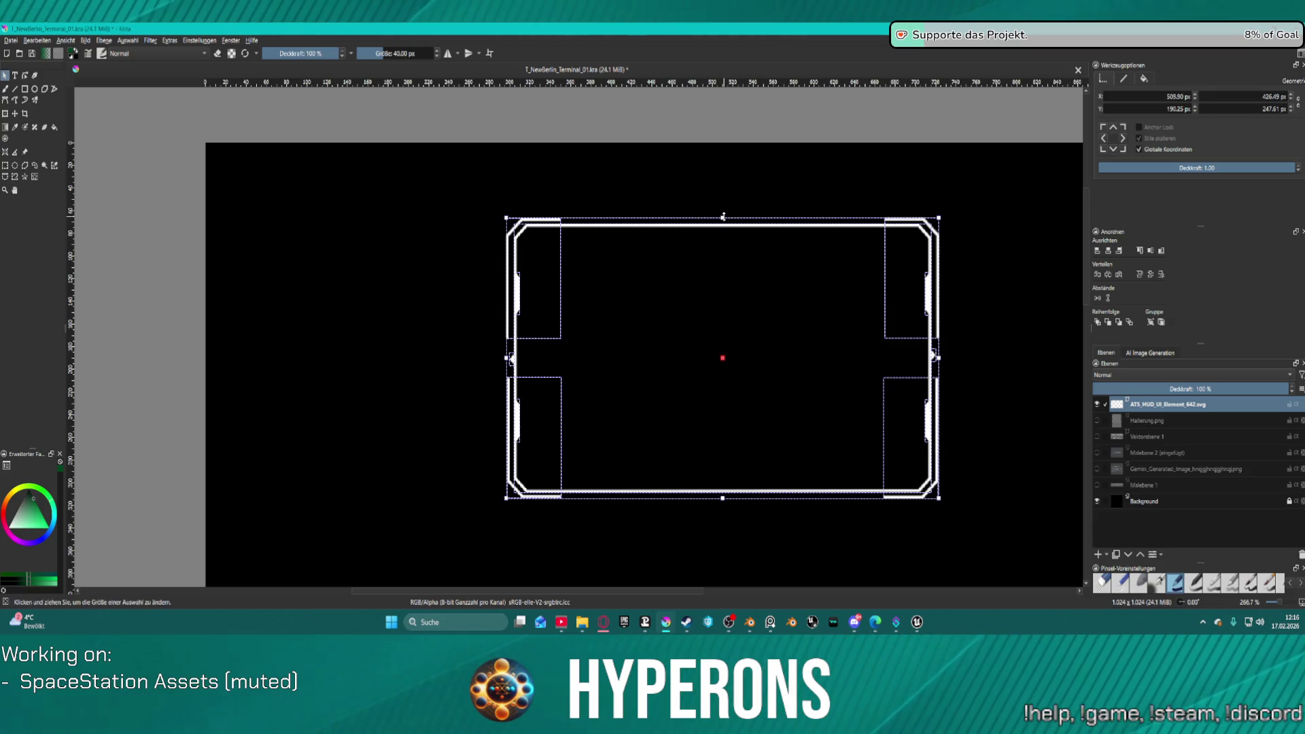
drag(938, 358, 909, 358)
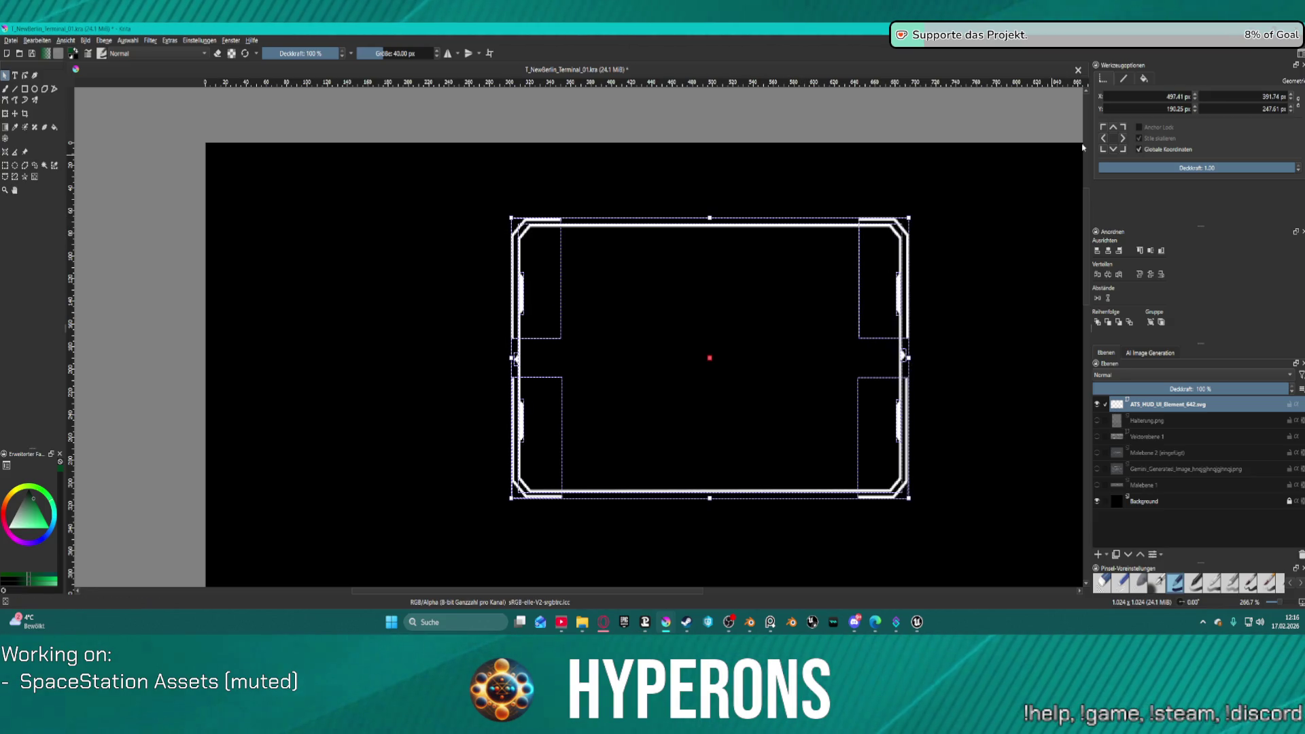
key(ctrl+z)
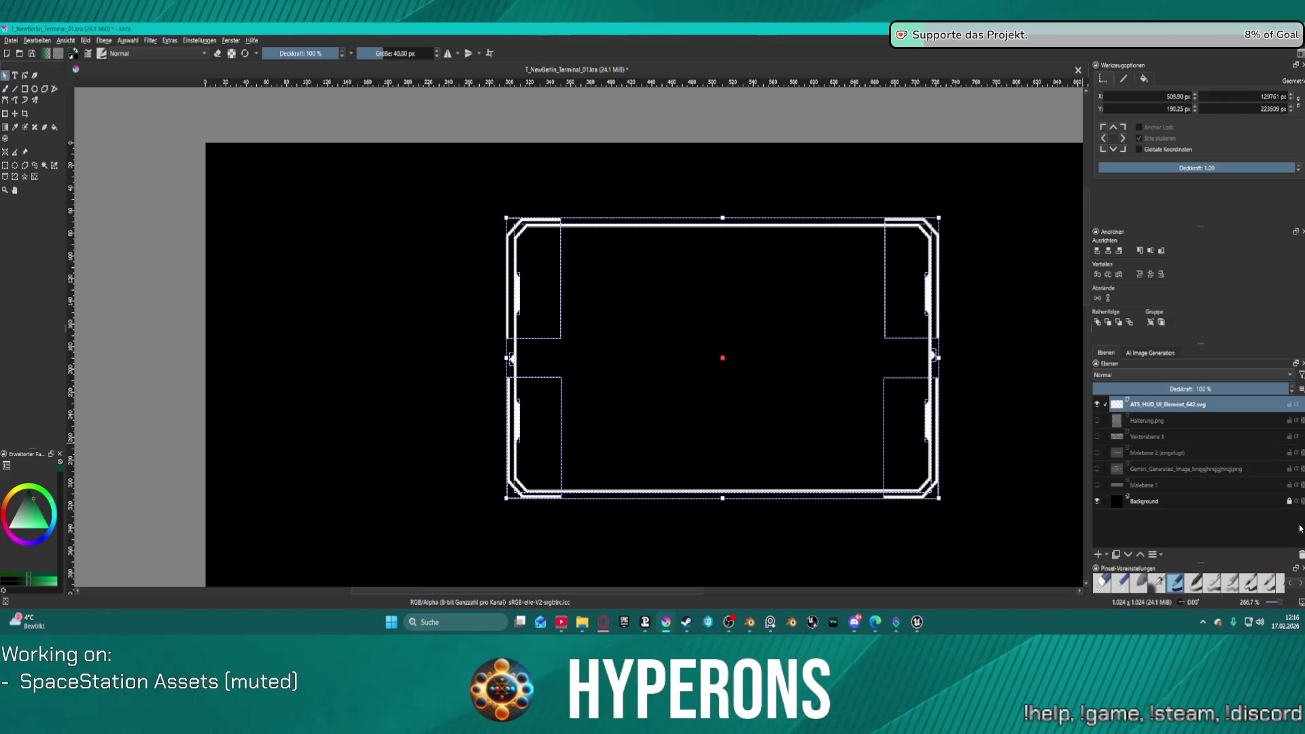
click(1300, 555)
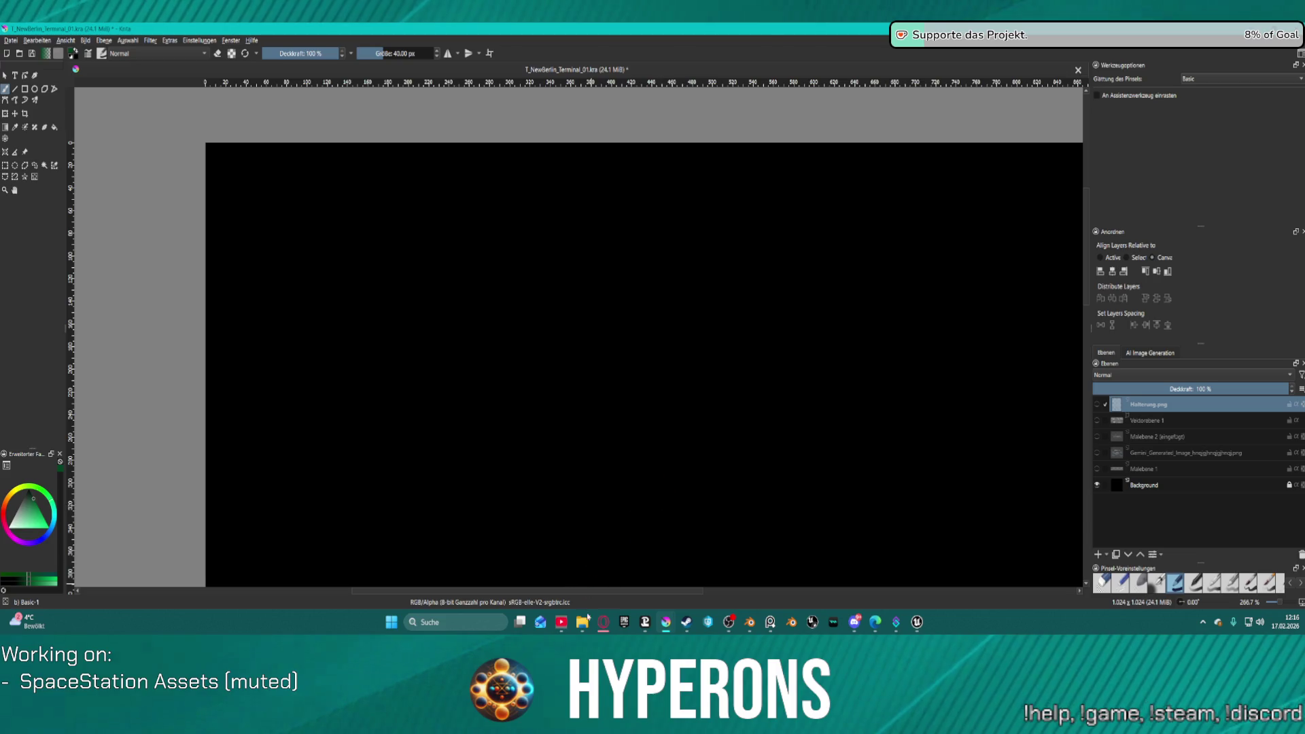
Step: Drag ATS_HUD_UI_Element_369.png from File Explorer onto the canvas and insert it via 'Als neue Ebene einfügen'
mouse_move(583, 625)
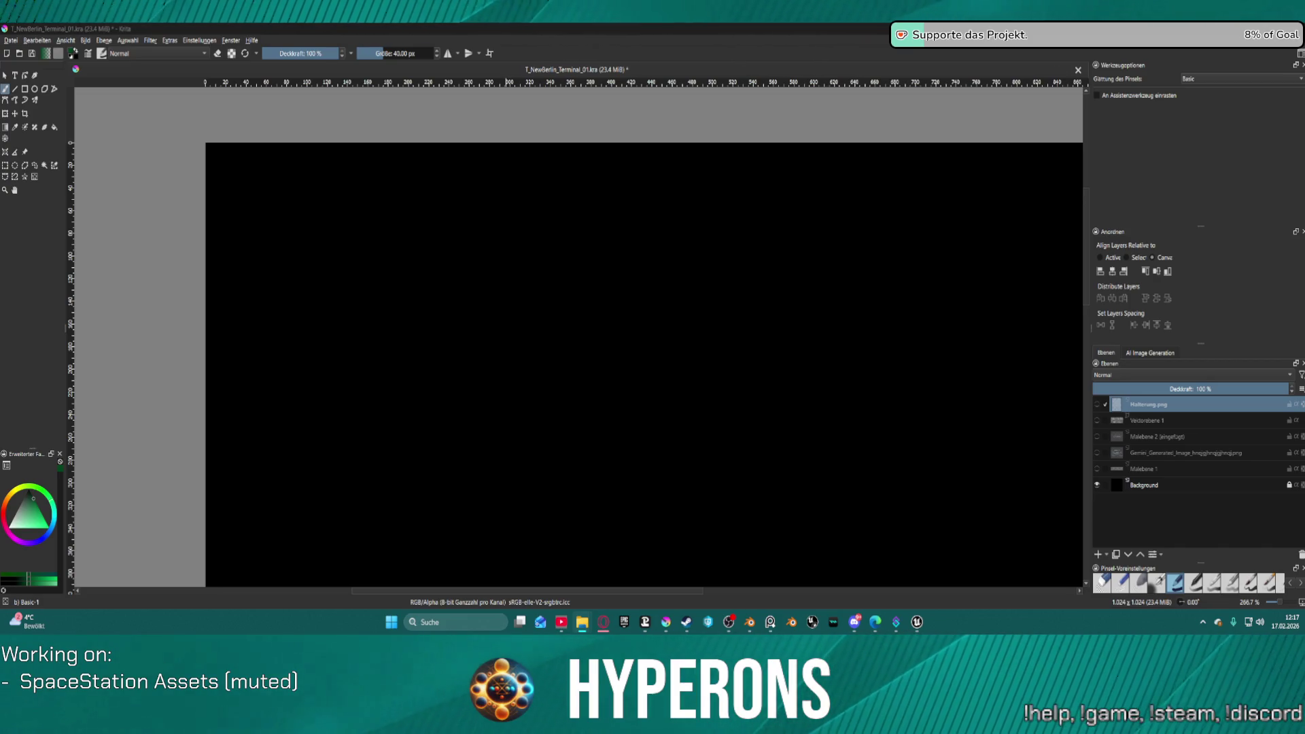
mouse_move(529, 6)
mouse_down()
mouse_move(532, 239)
mouse_move(587, 324)
mouse_up()
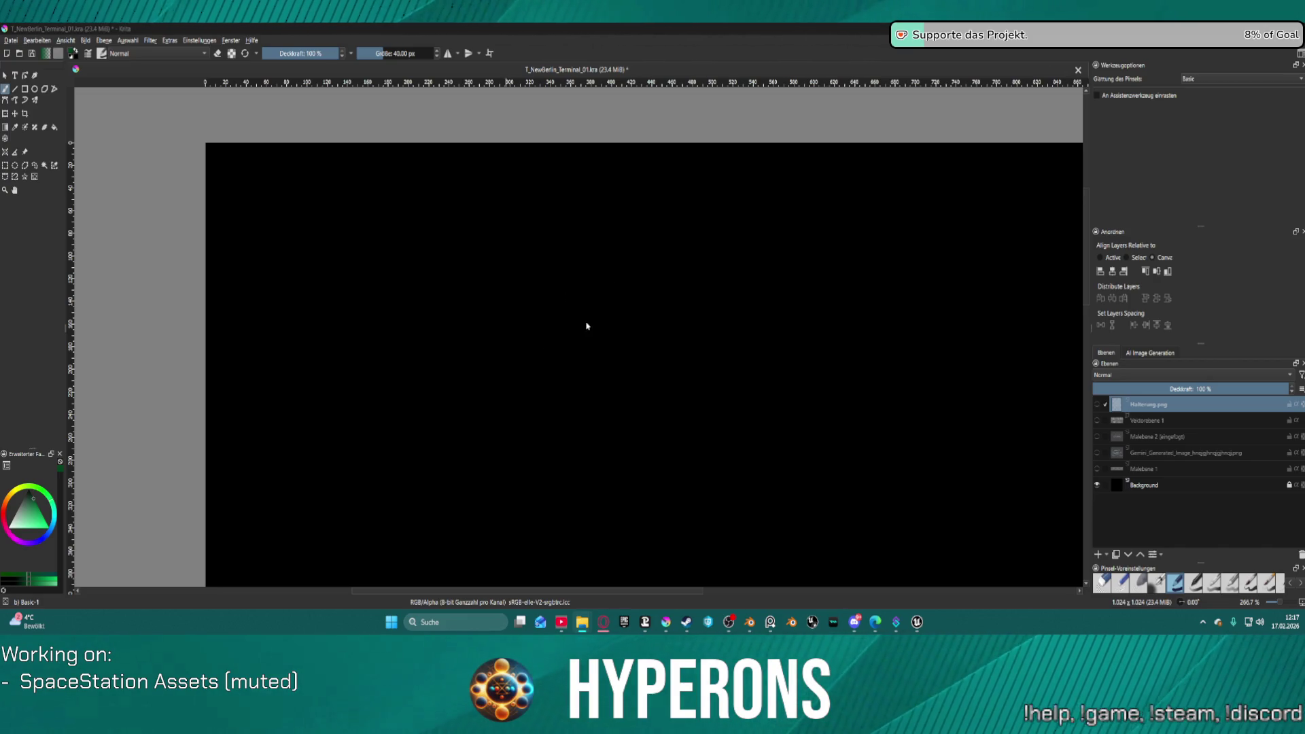
click(636, 331)
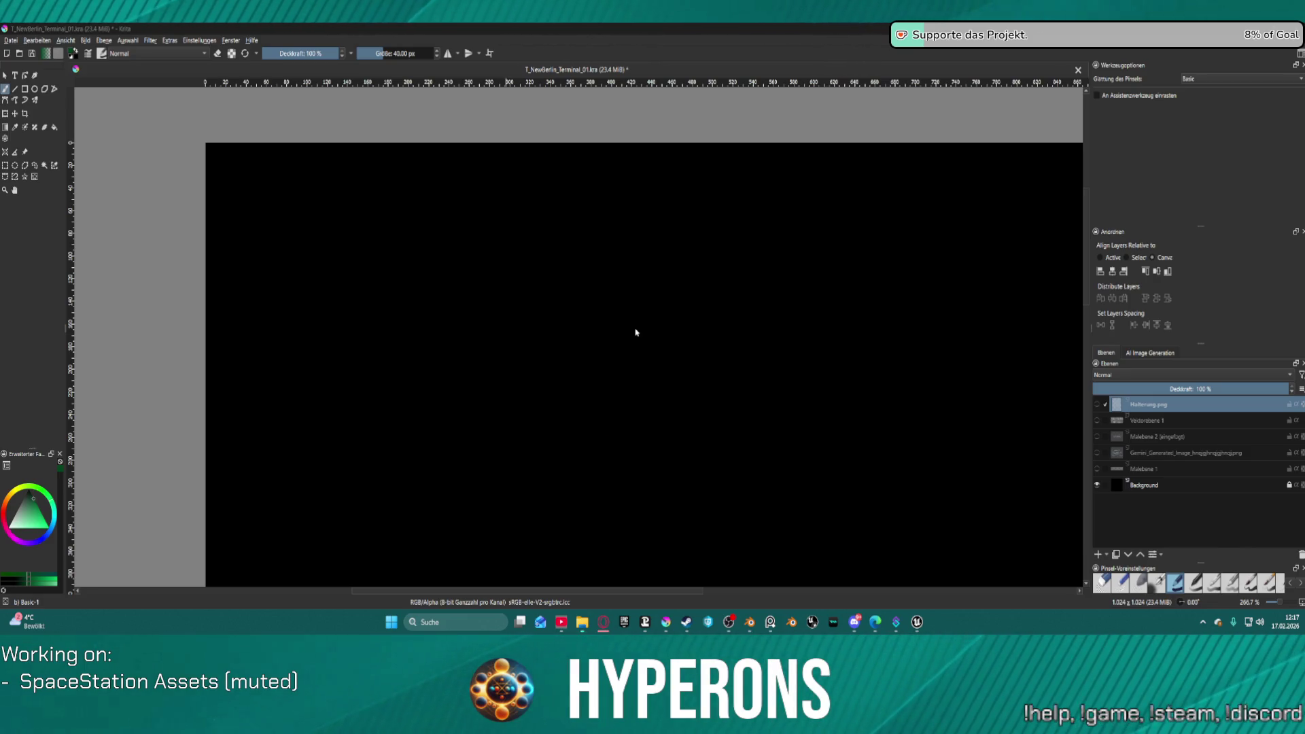
Step: Undo the newly added PNG layer so only the black canvas remains
scroll(793, 336, down, 5)
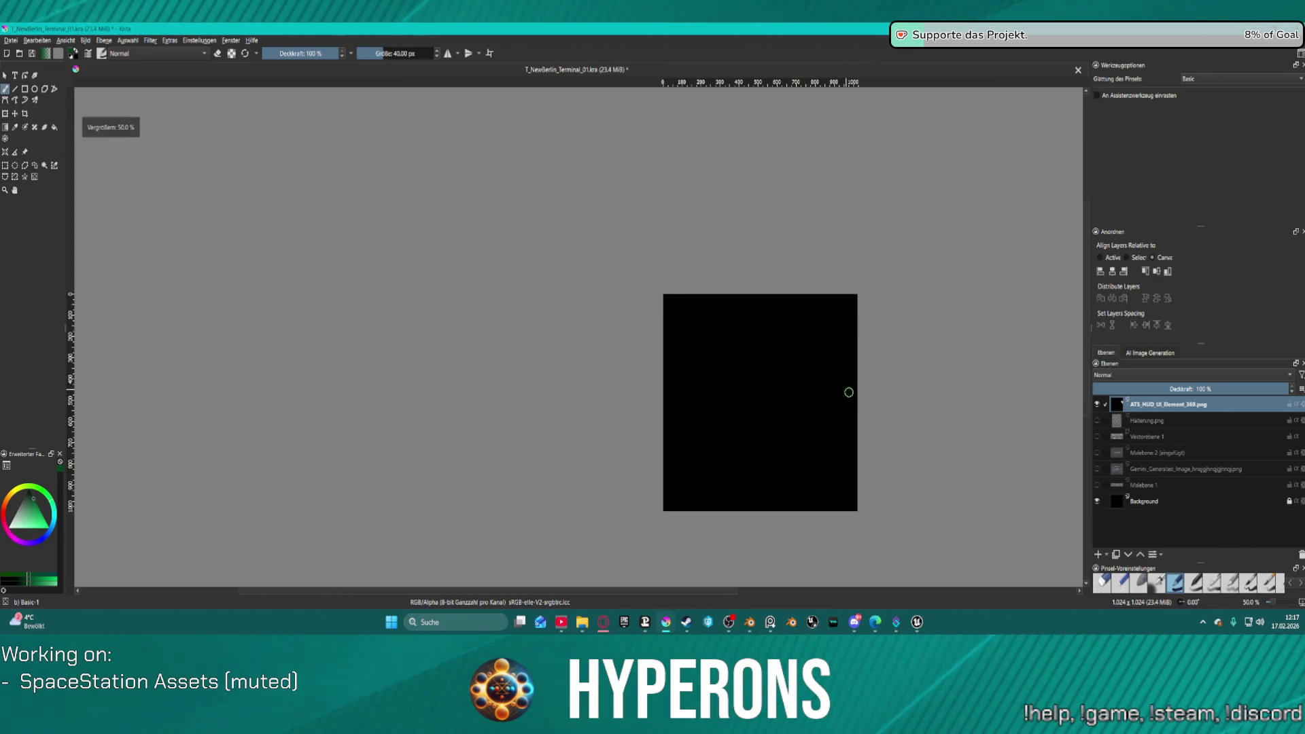
scroll(849, 392, up, 1)
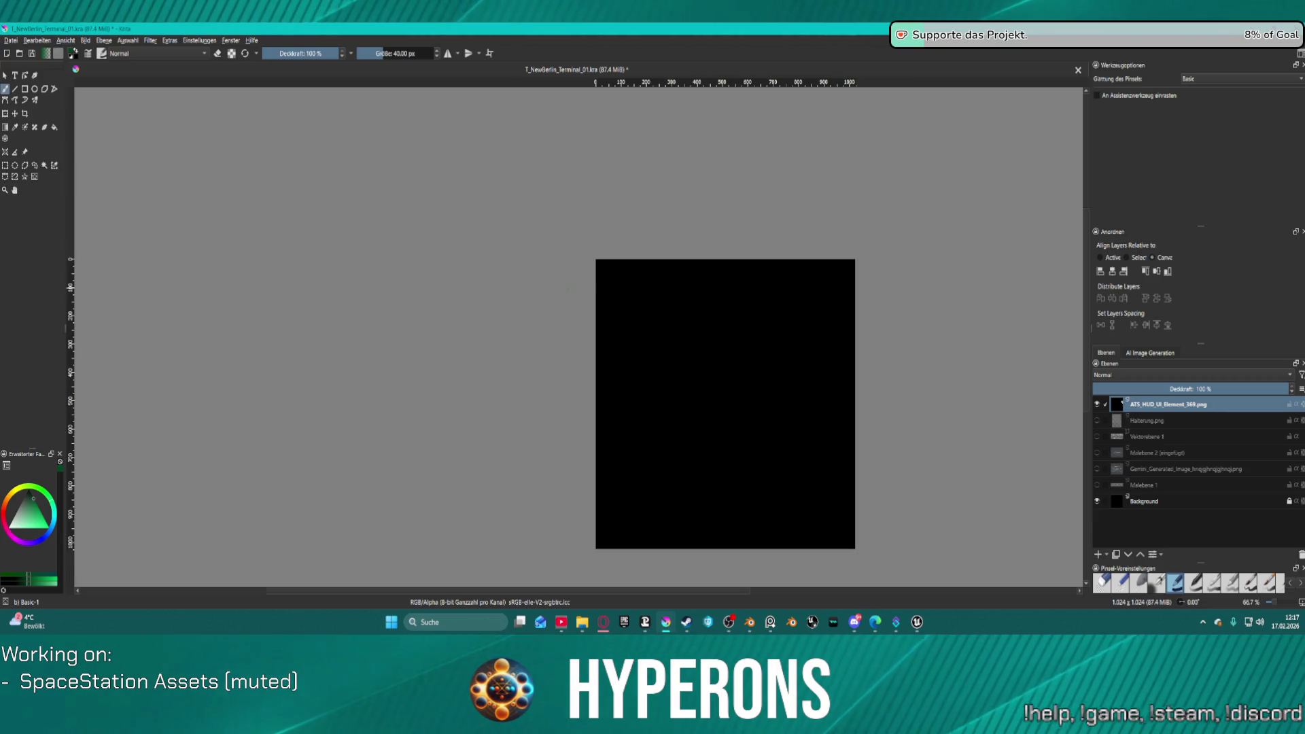
key(ctrl+z)
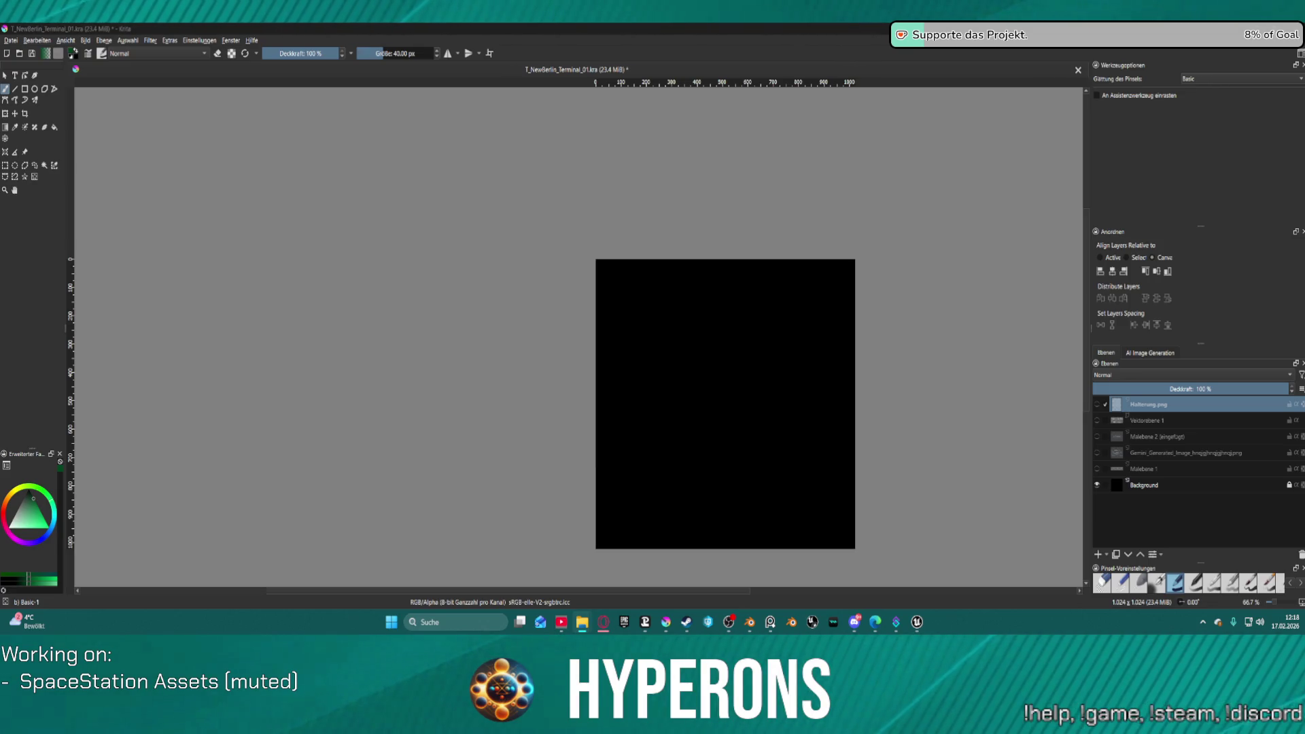
Step: Drop the HUD element SVG onto the canvas as a new layer at 300 import resolution
drag(739, 122, 728, 426)
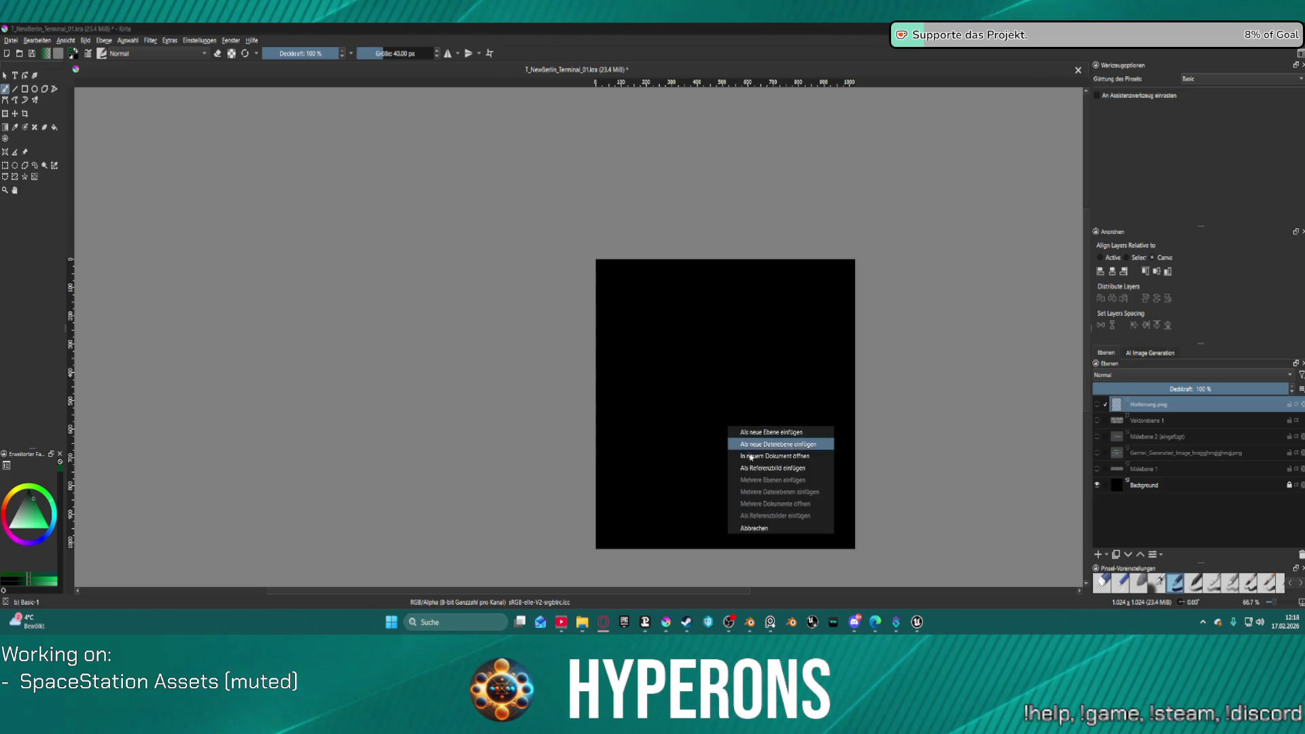
click(769, 435)
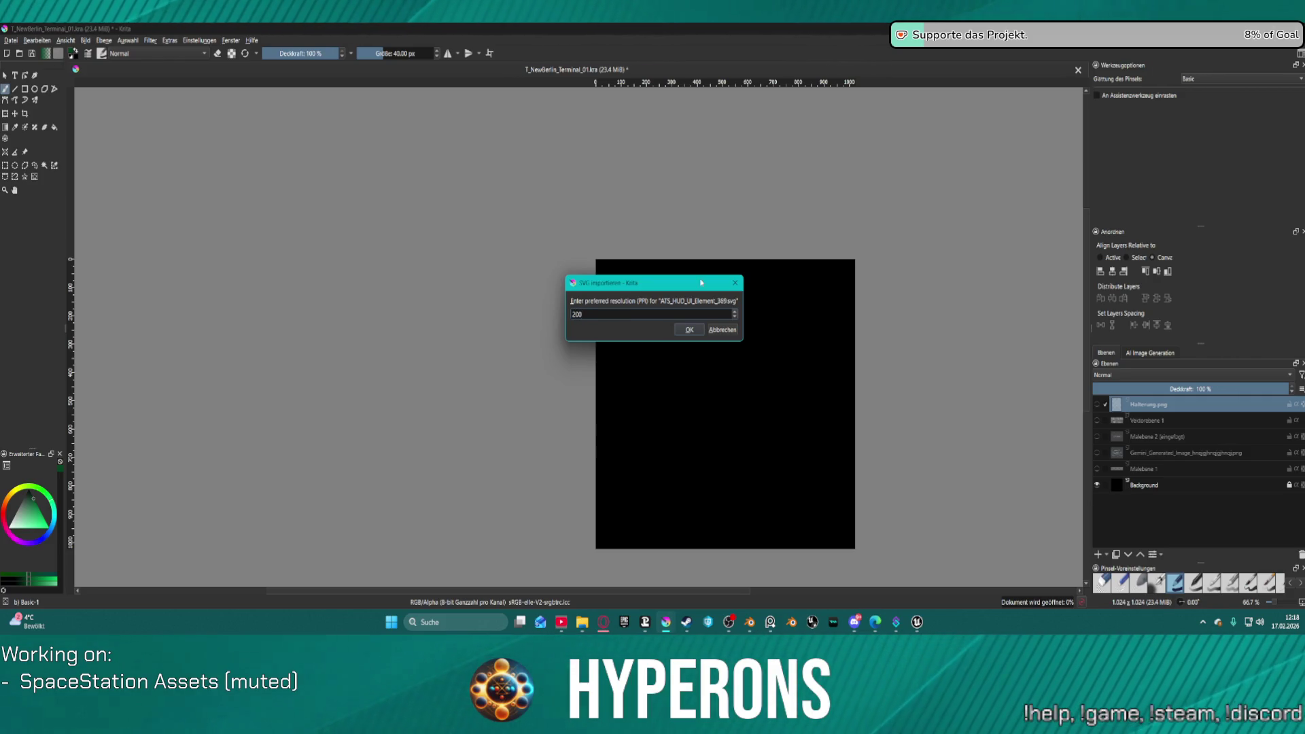
click(683, 331)
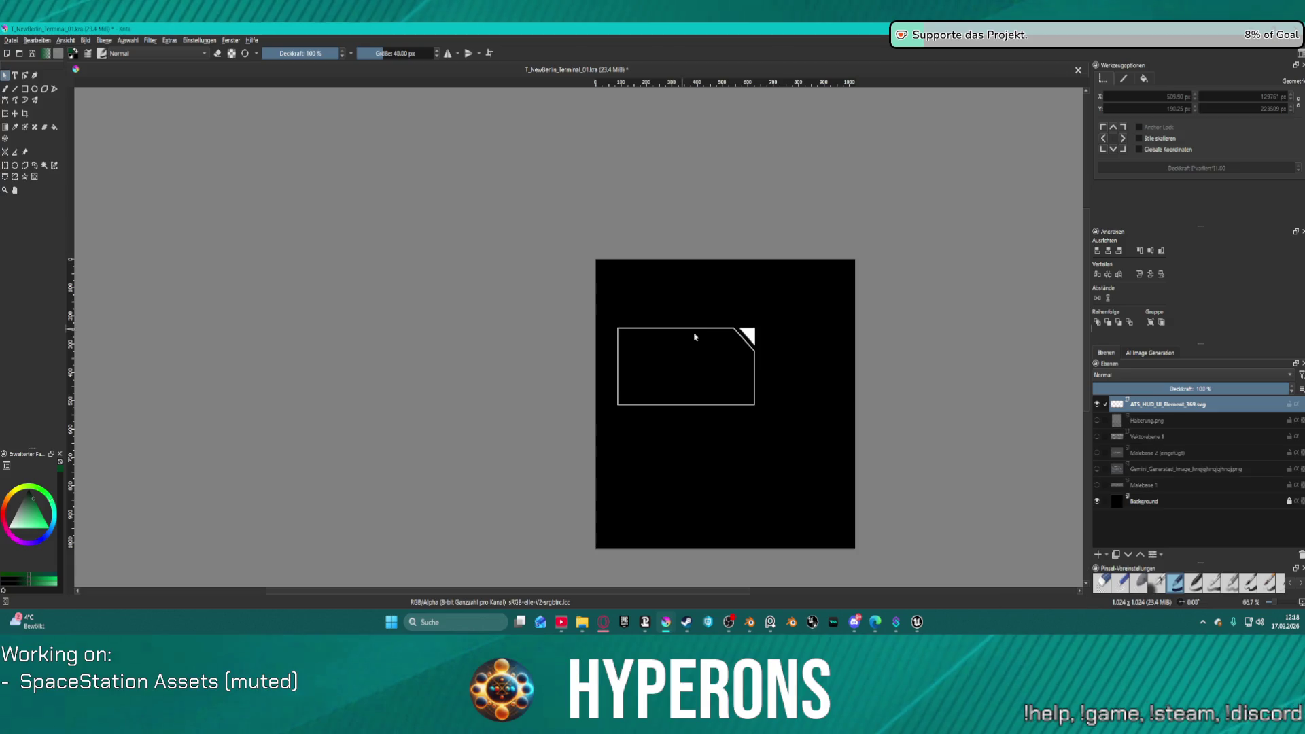
scroll(695, 336, up, 3)
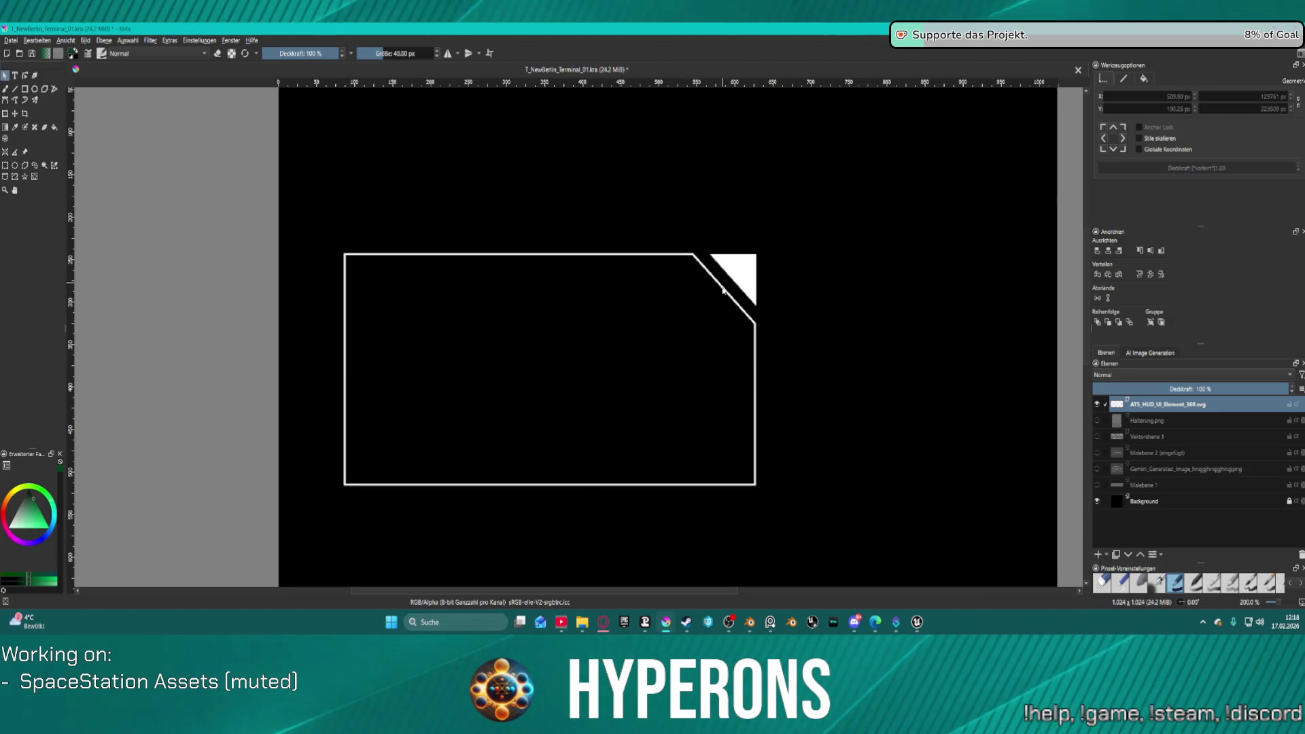
Step: Fit the white triangle into the rectangle's top-right corner and select both shapes
click(723, 291)
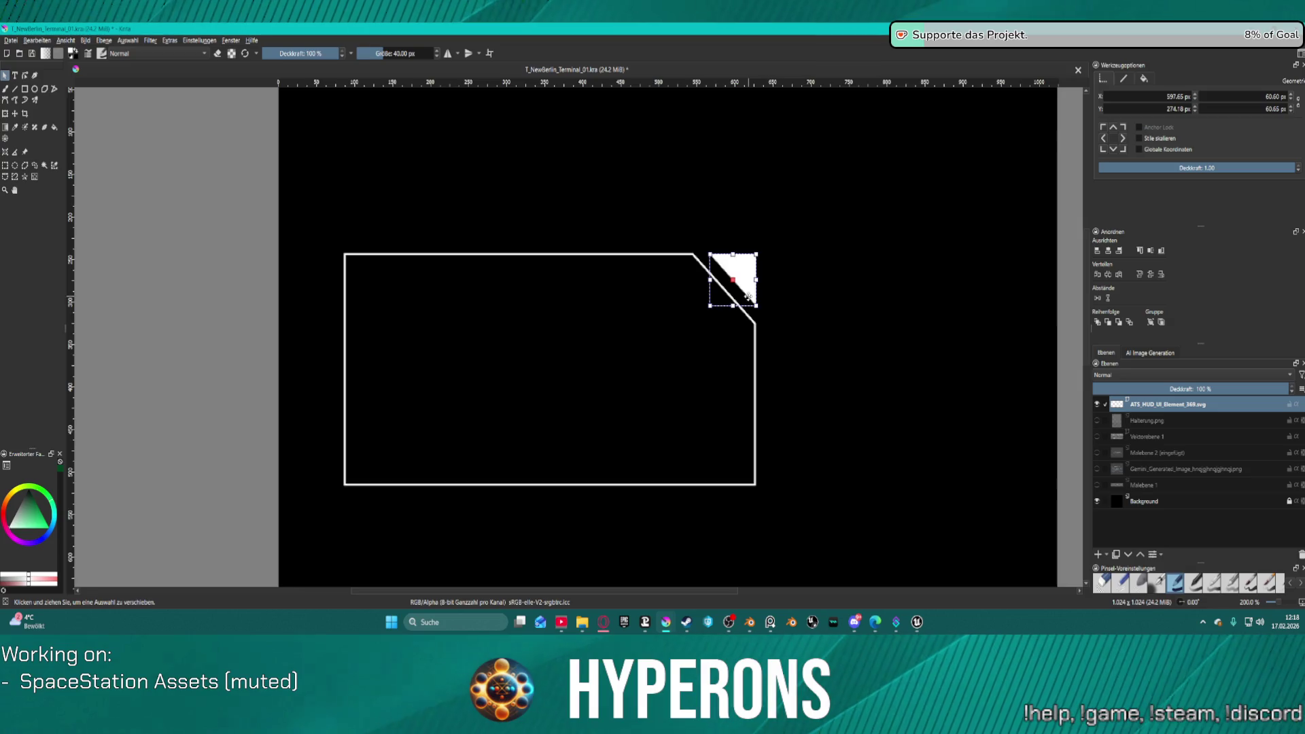
scroll(727, 296, down, 2)
click(753, 328)
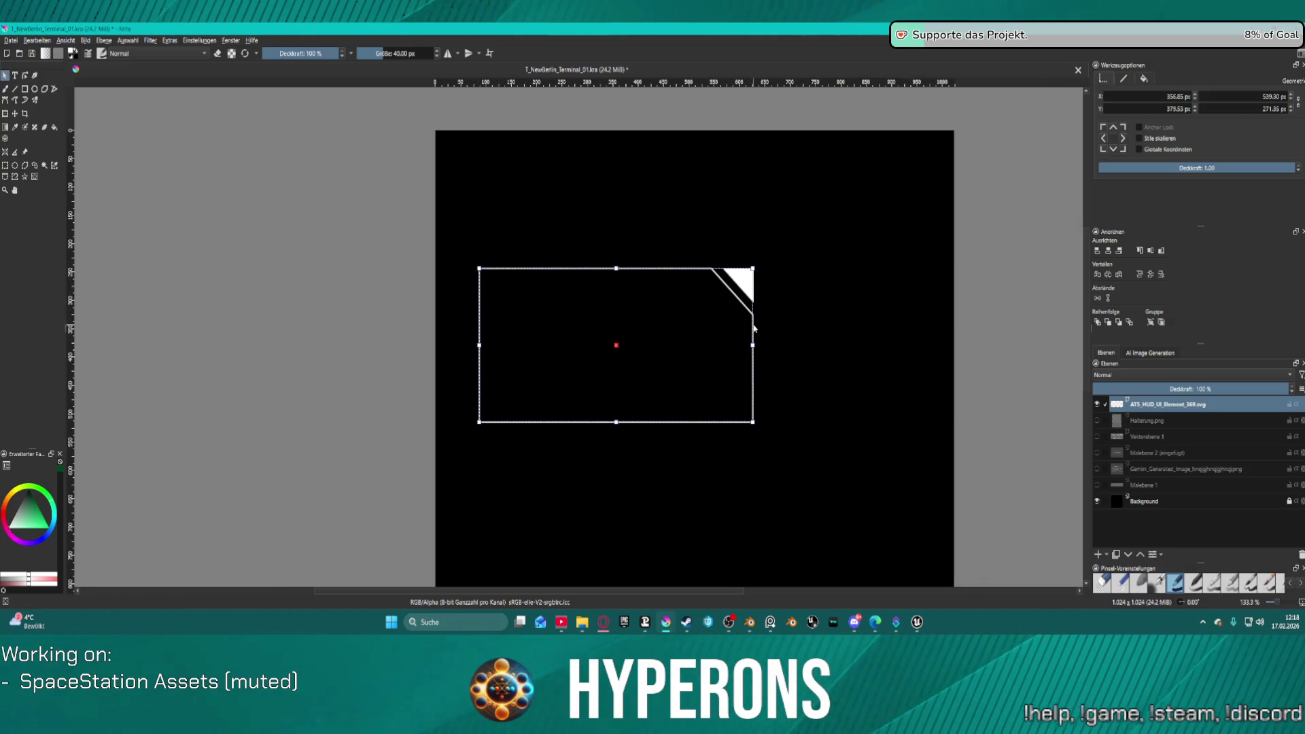
mouse_move(748, 288)
mouse_down()
mouse_move(793, 261)
mouse_move(799, 270)
mouse_move(728, 283)
mouse_up()
key(ctrl+z)
click(738, 280)
click(509, 282)
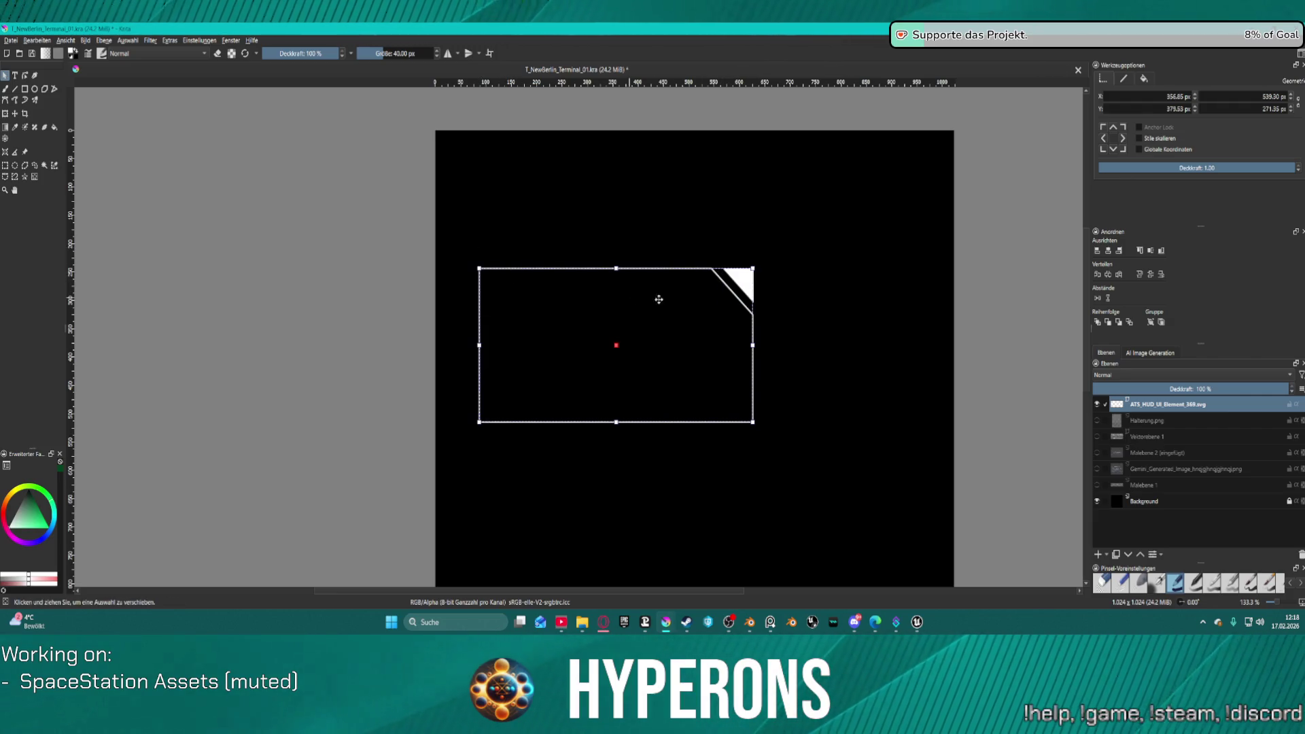
drag(458, 236, 789, 441)
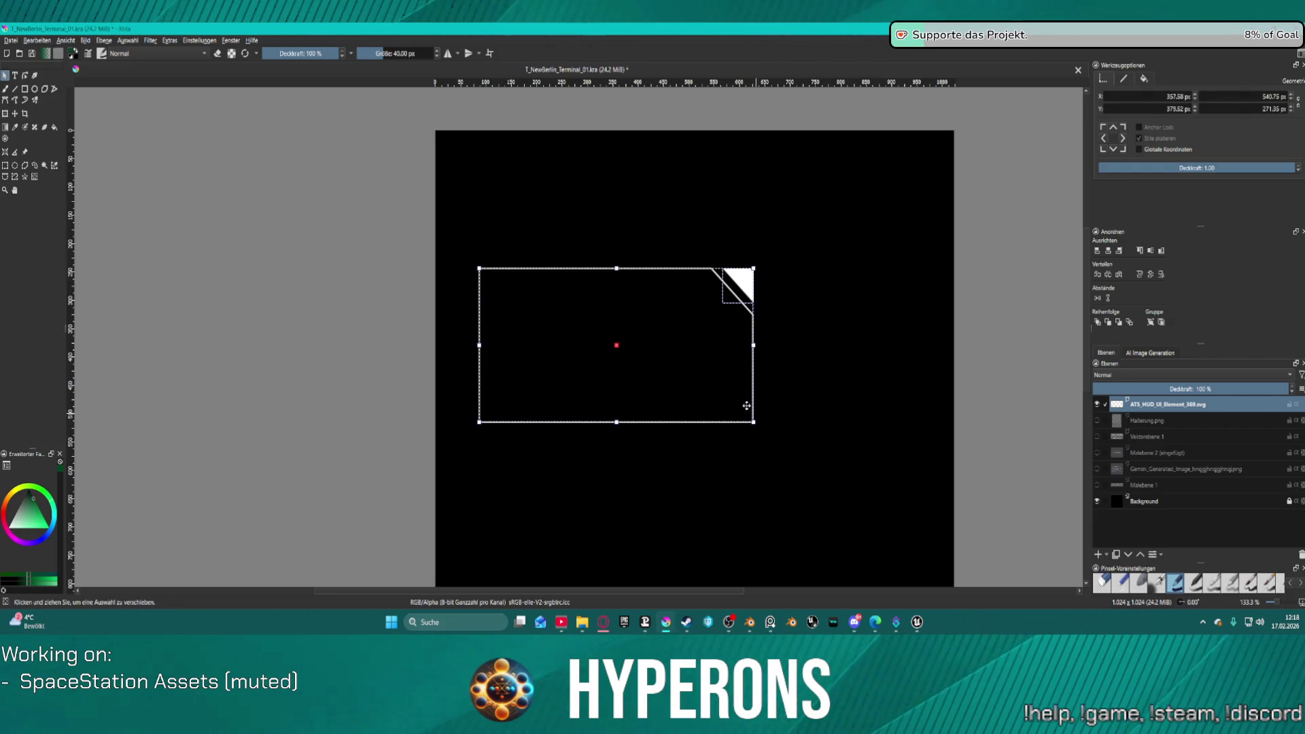
Step: Rotate the panel 180° so its white corner sits bottom-left, then move it up-left to 373/273
key(t)
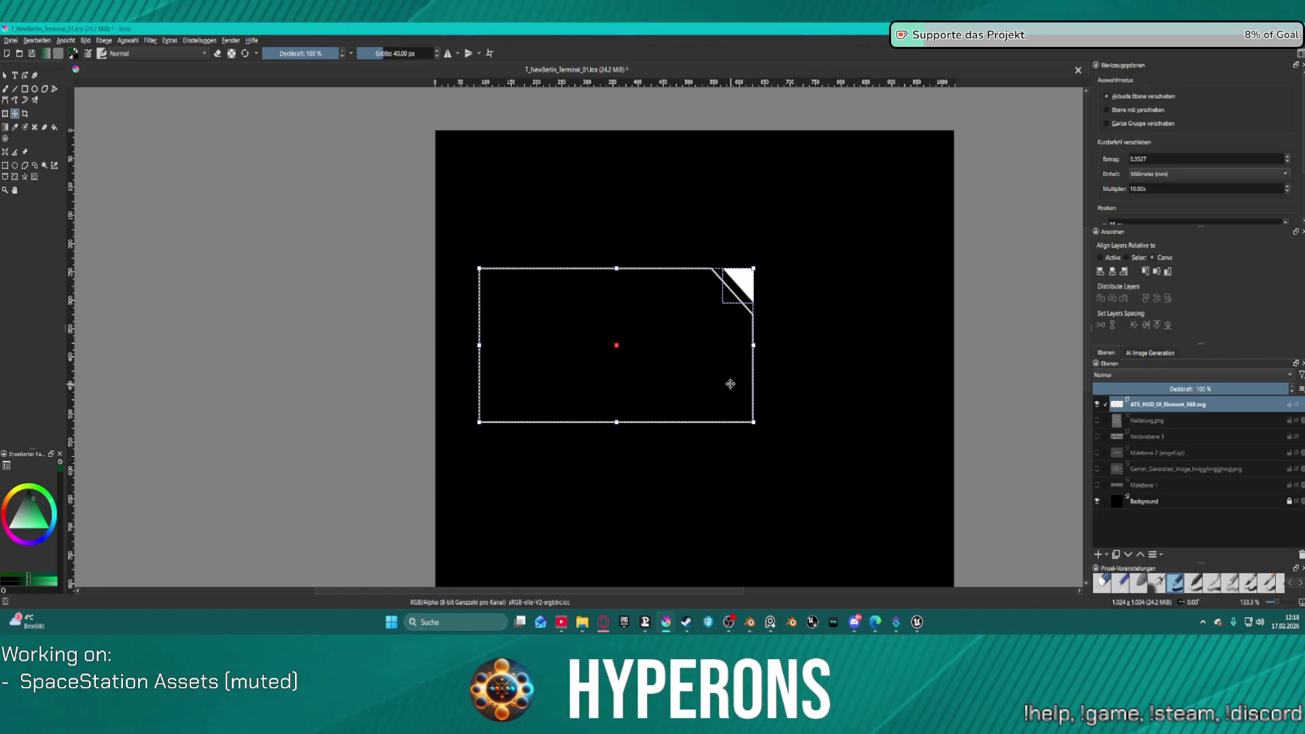
click(5, 113)
mouse_move(618, 253)
mouse_down()
mouse_move(824, 288)
mouse_move(950, 419)
mouse_move(635, 519)
mouse_move(600, 496)
mouse_up()
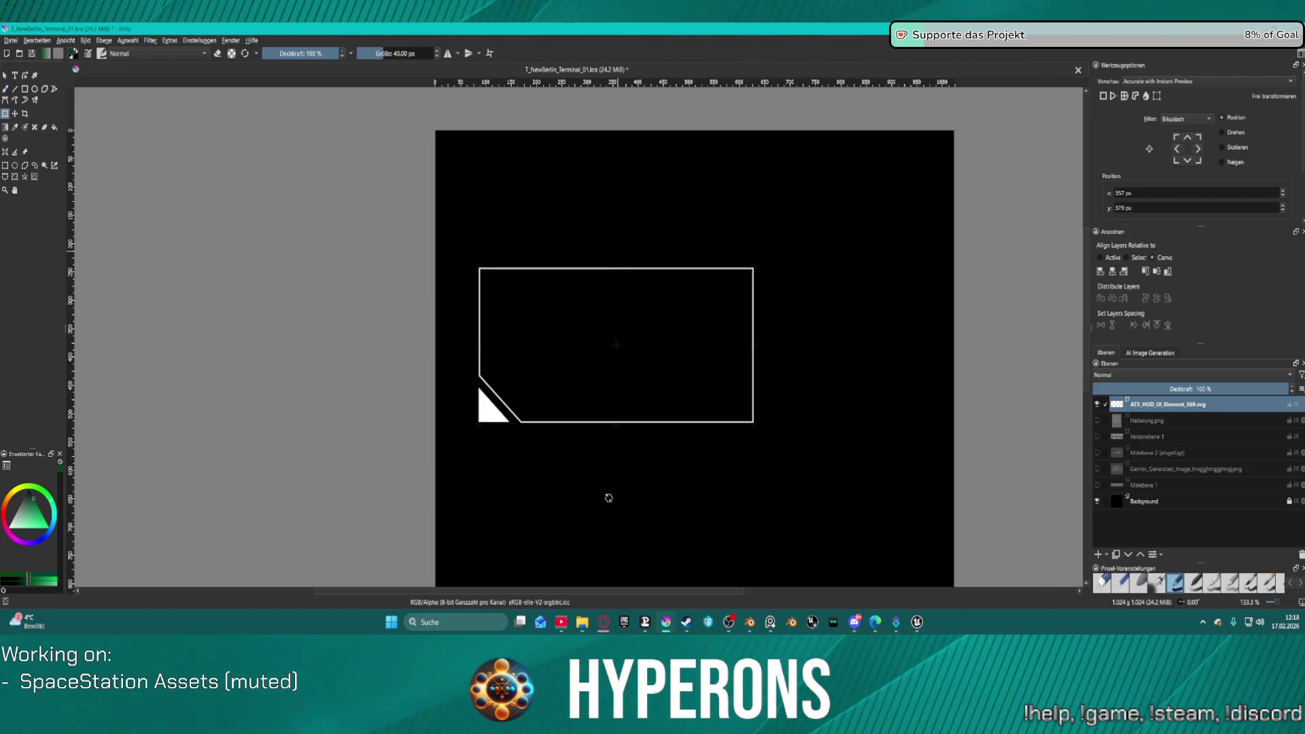
mouse_move(638, 364)
mouse_down()
mouse_move(624, 401)
mouse_move(619, 312)
mouse_move(656, 299)
mouse_up()
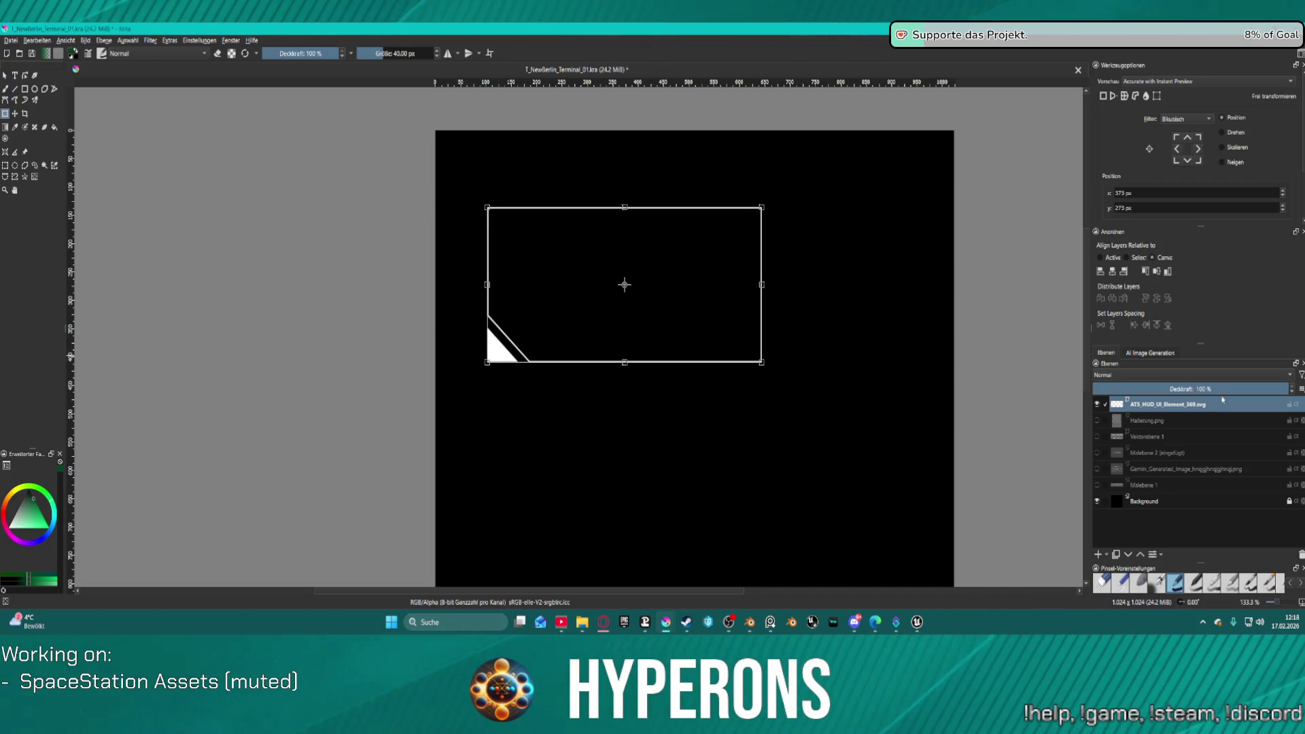
Step: Compare the panel against the TO HANGAR reference image, leaving its width unchanged
click(1097, 452)
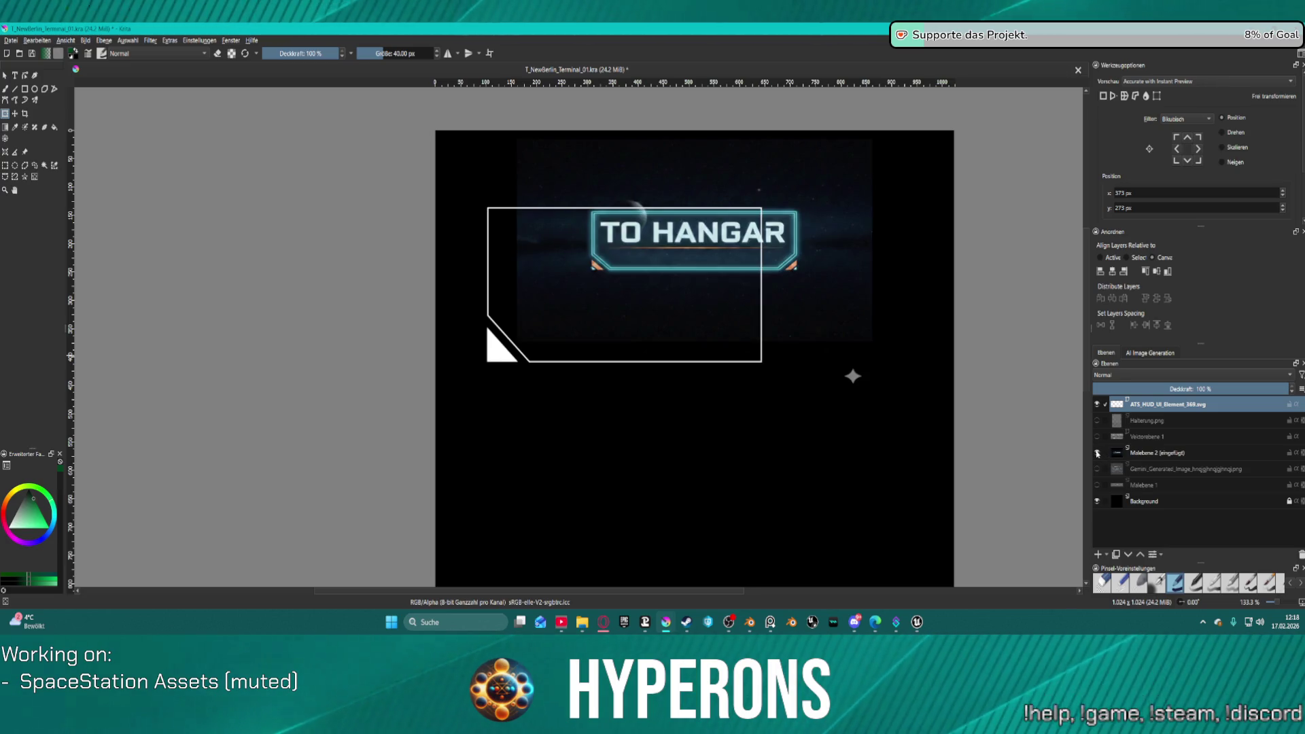
click(1097, 452)
click(1097, 453)
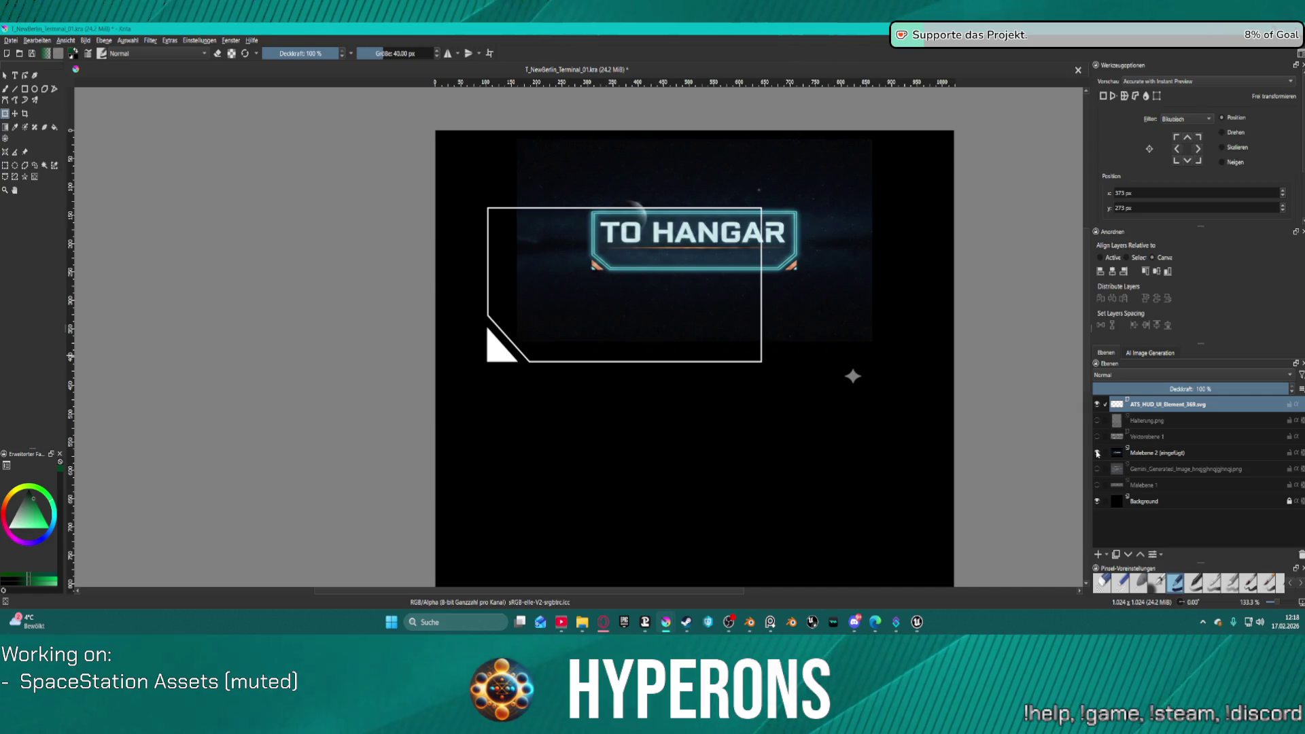
click(1096, 453)
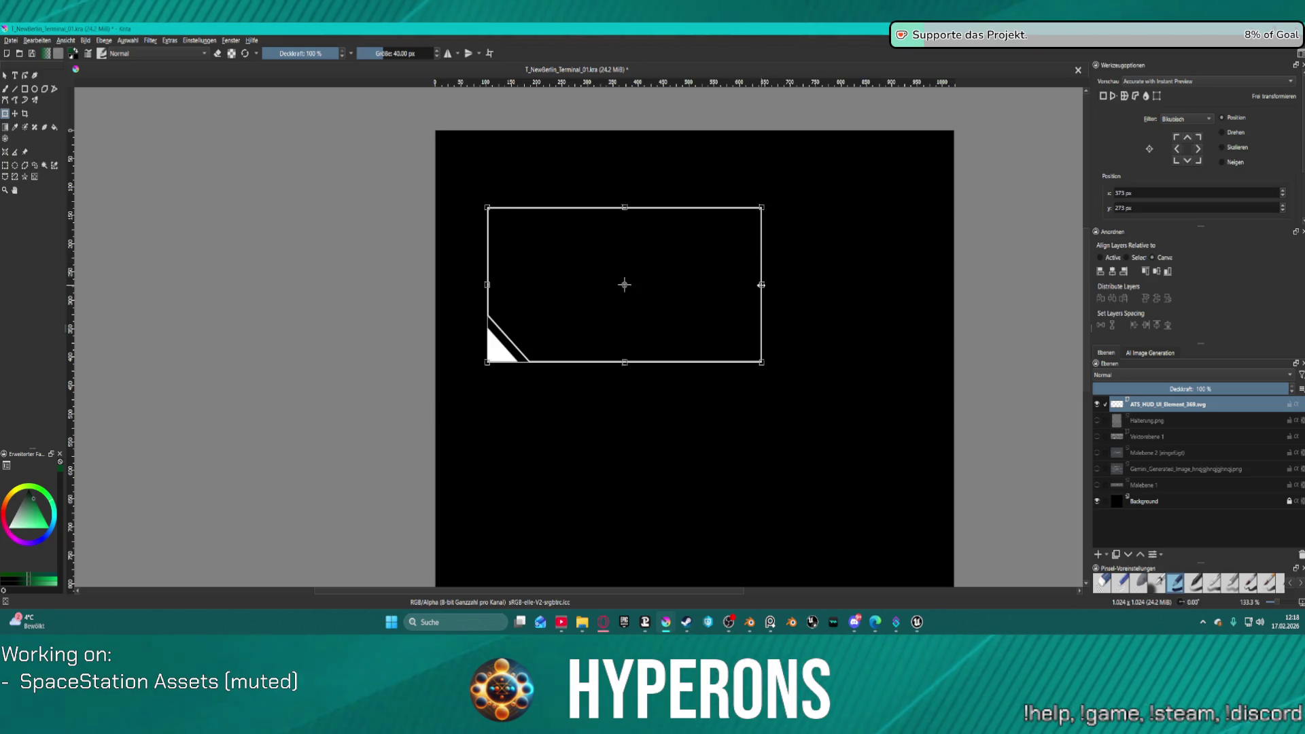
drag(761, 285, 717, 284)
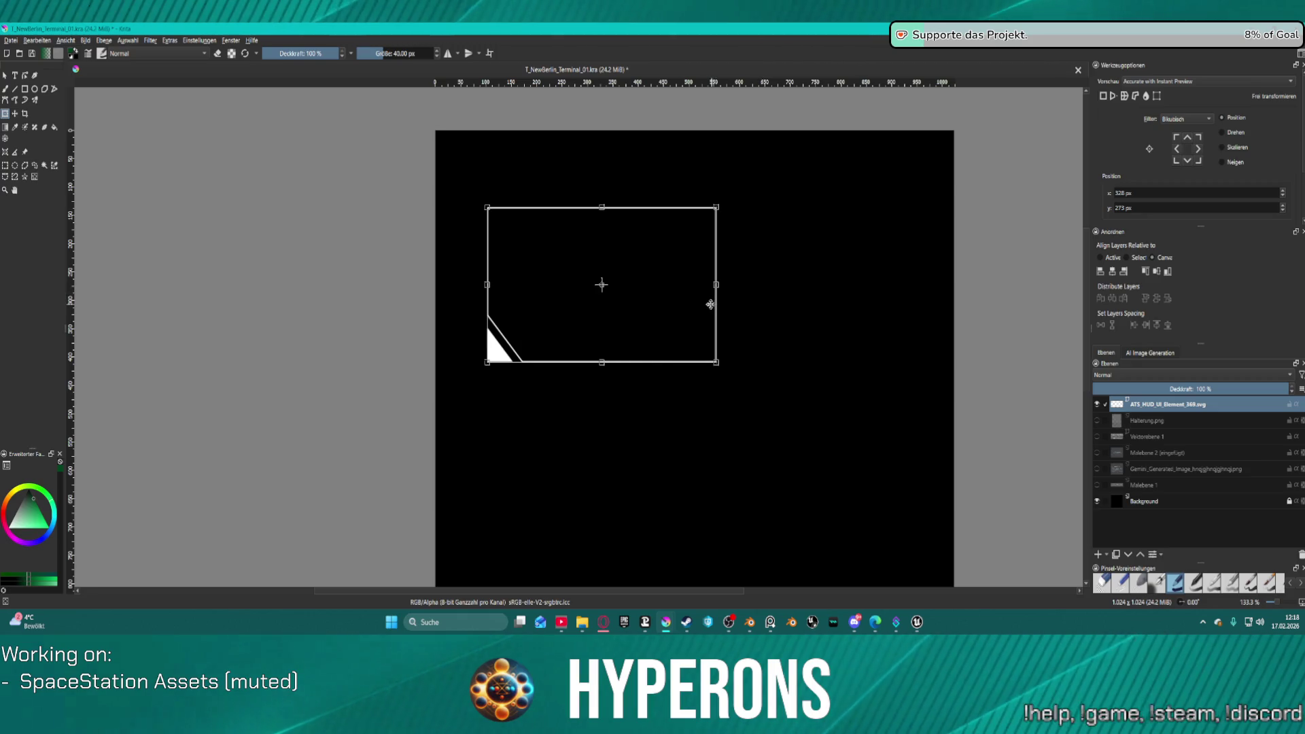
key(ctrl+z)
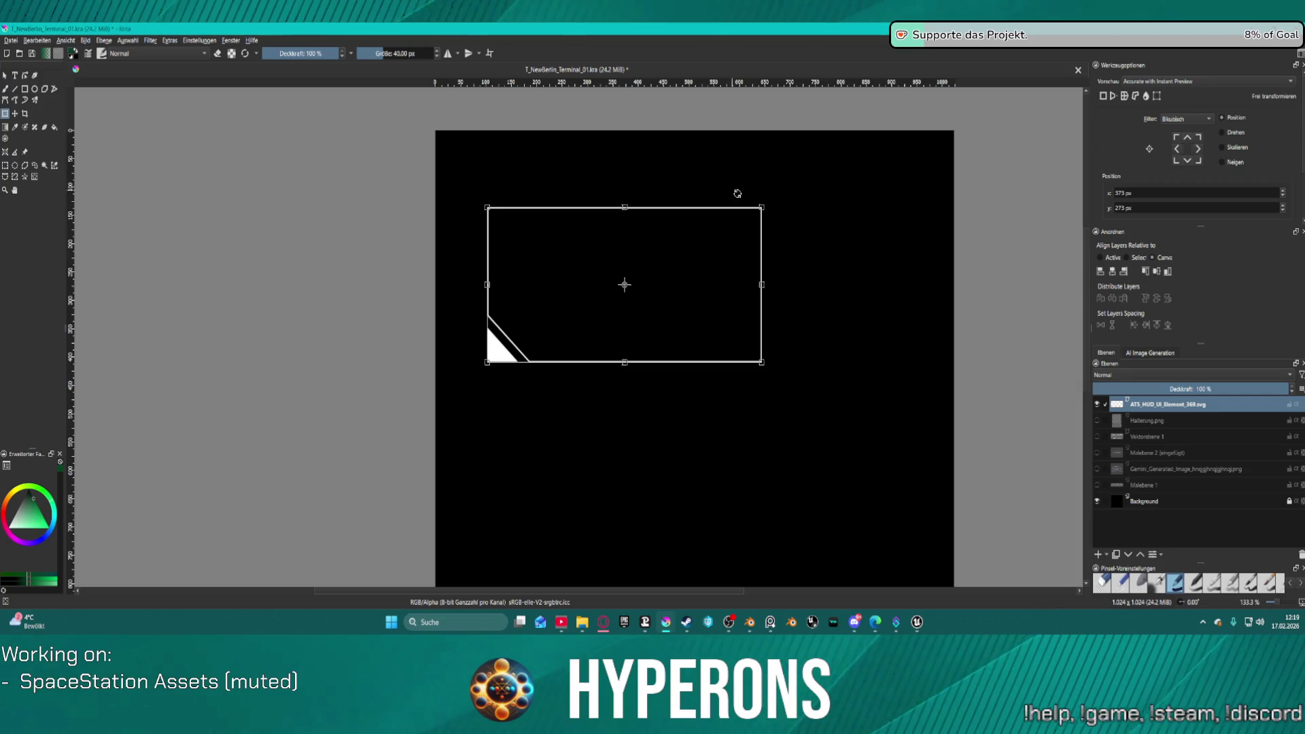
click(7, 75)
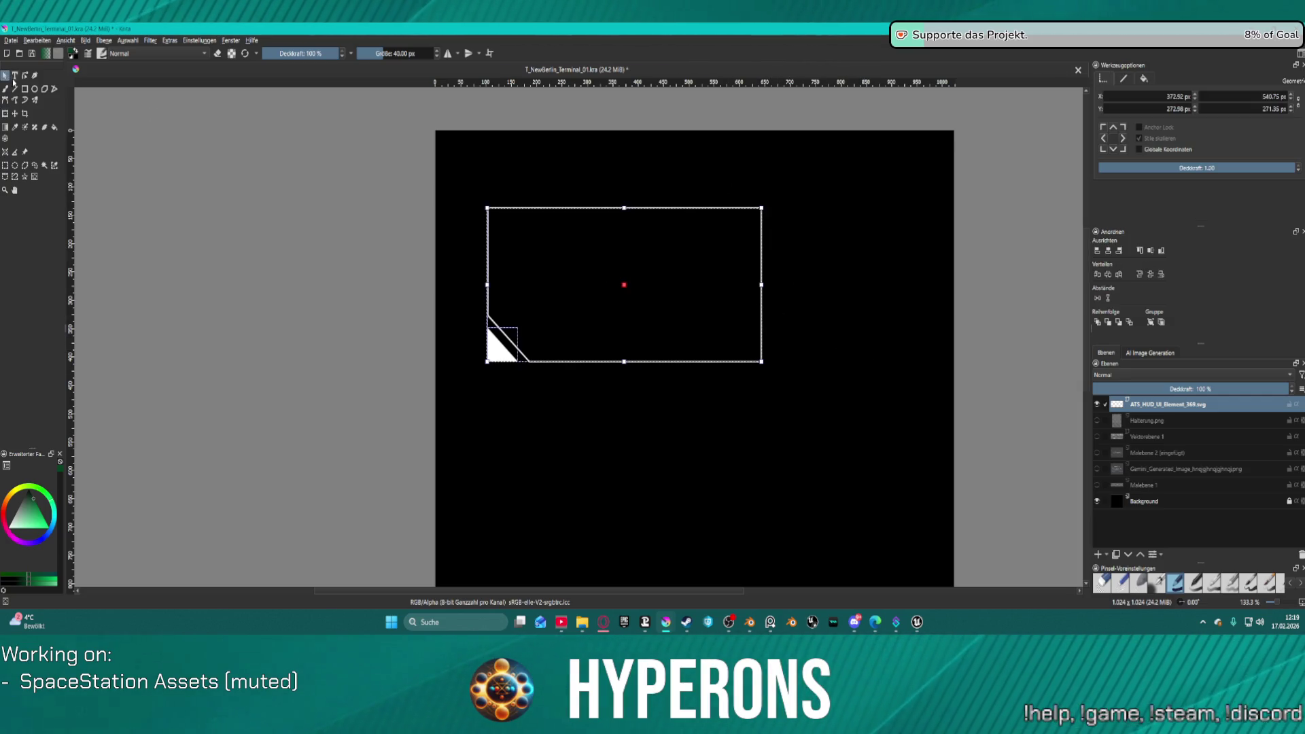
Step: Pull the panel outline's right-edge nodes left to narrow it, checking against the TO HANGAR image
click(767, 403)
click(759, 271)
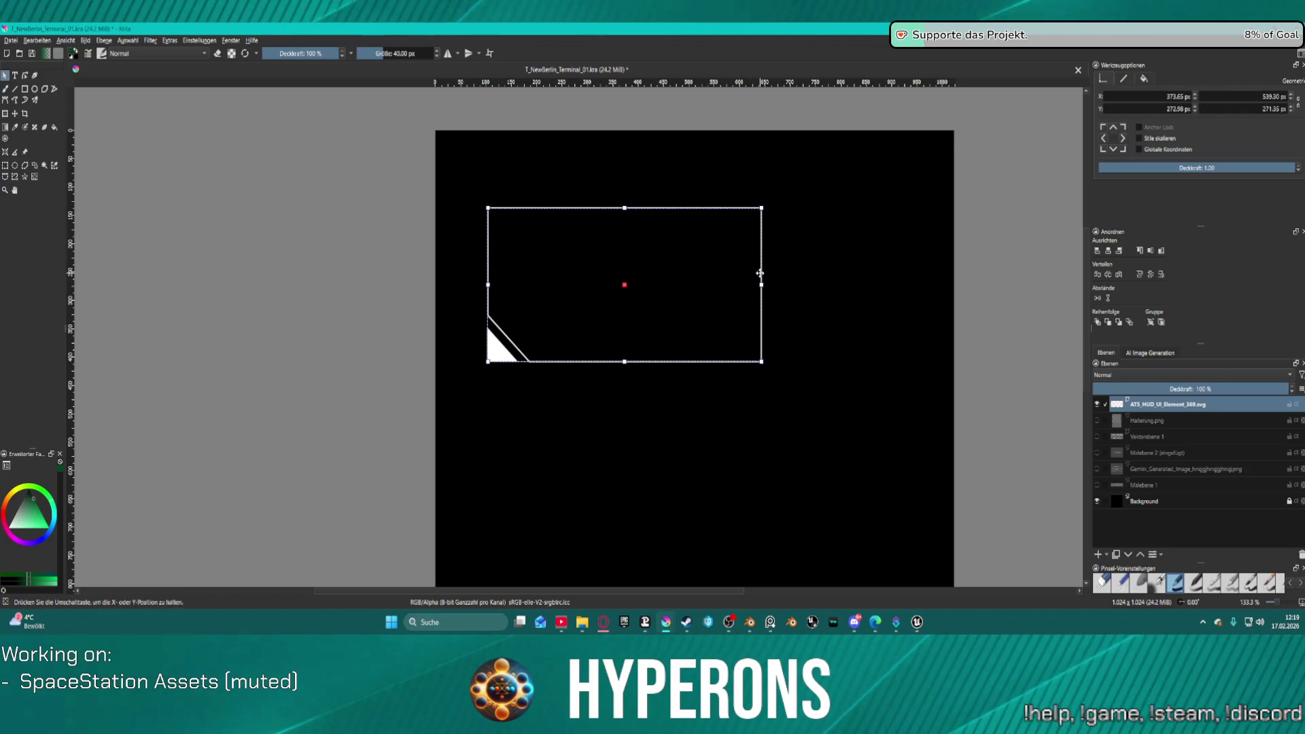
double_click(760, 274)
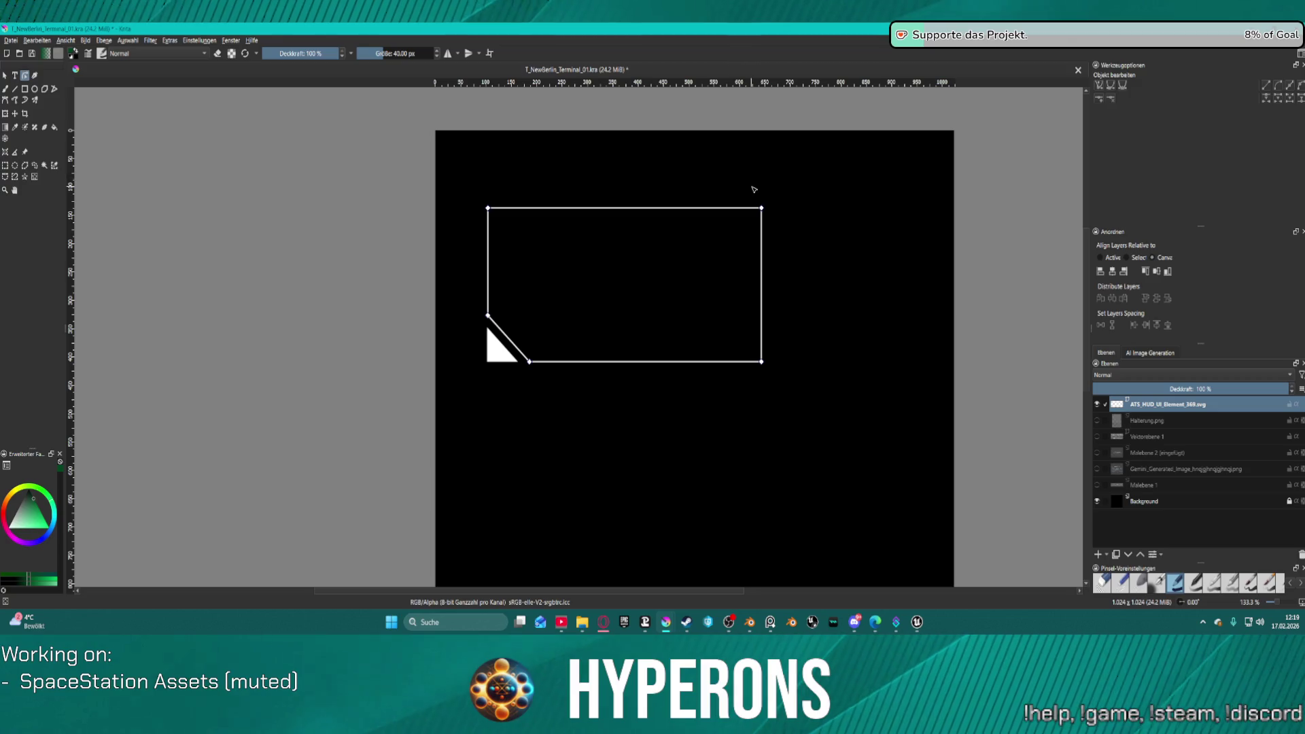
drag(750, 185, 812, 388)
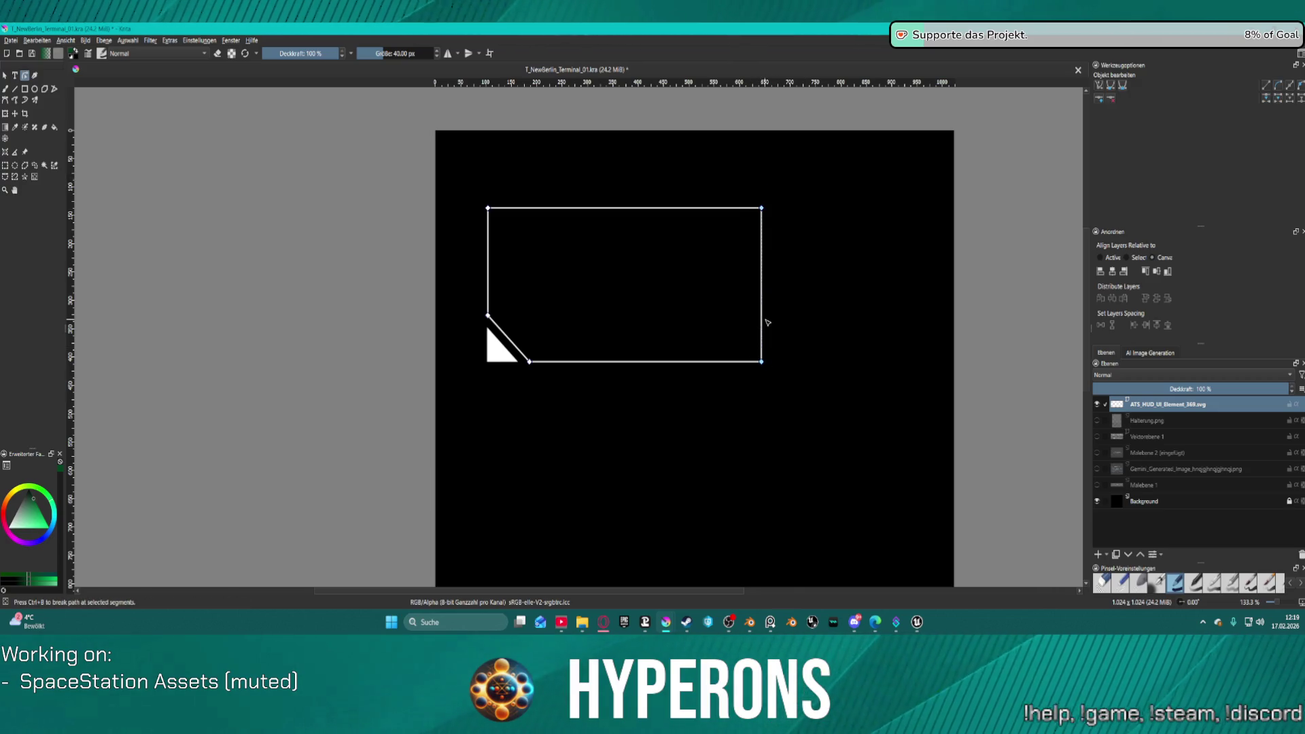
drag(760, 362, 684, 363)
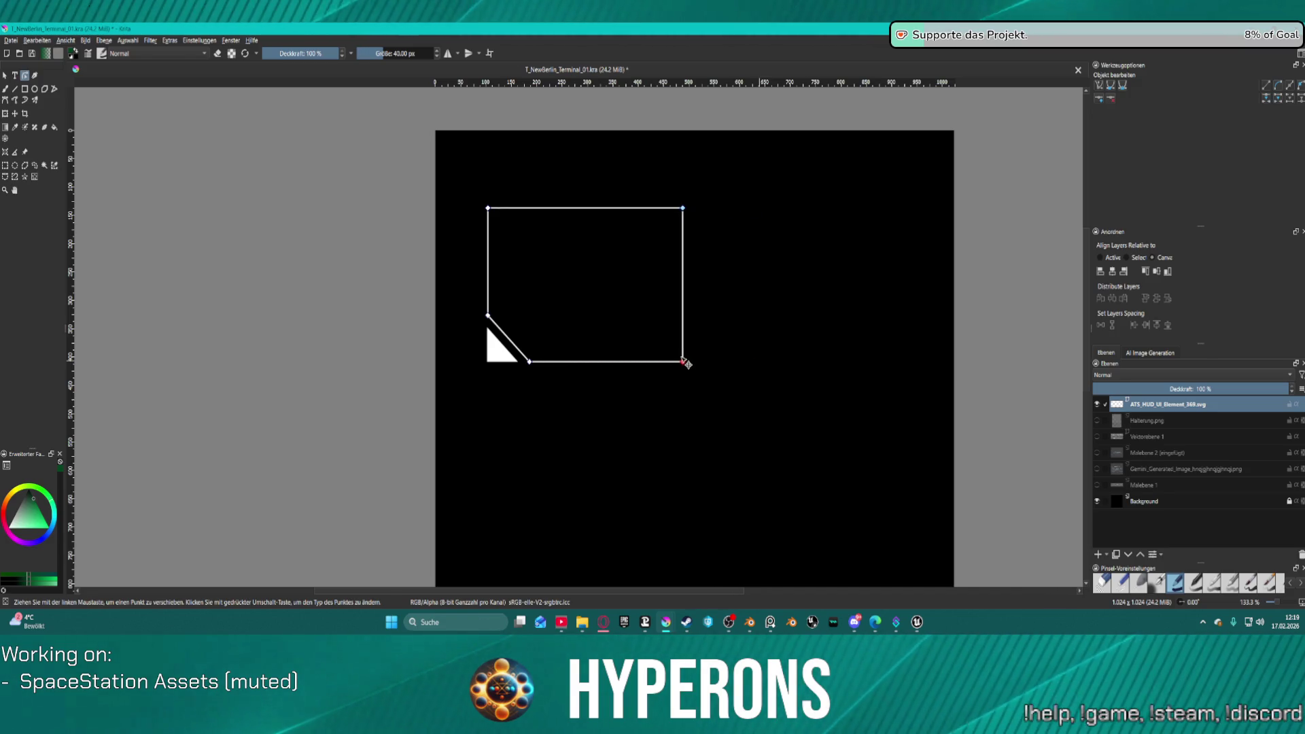
click(1097, 453)
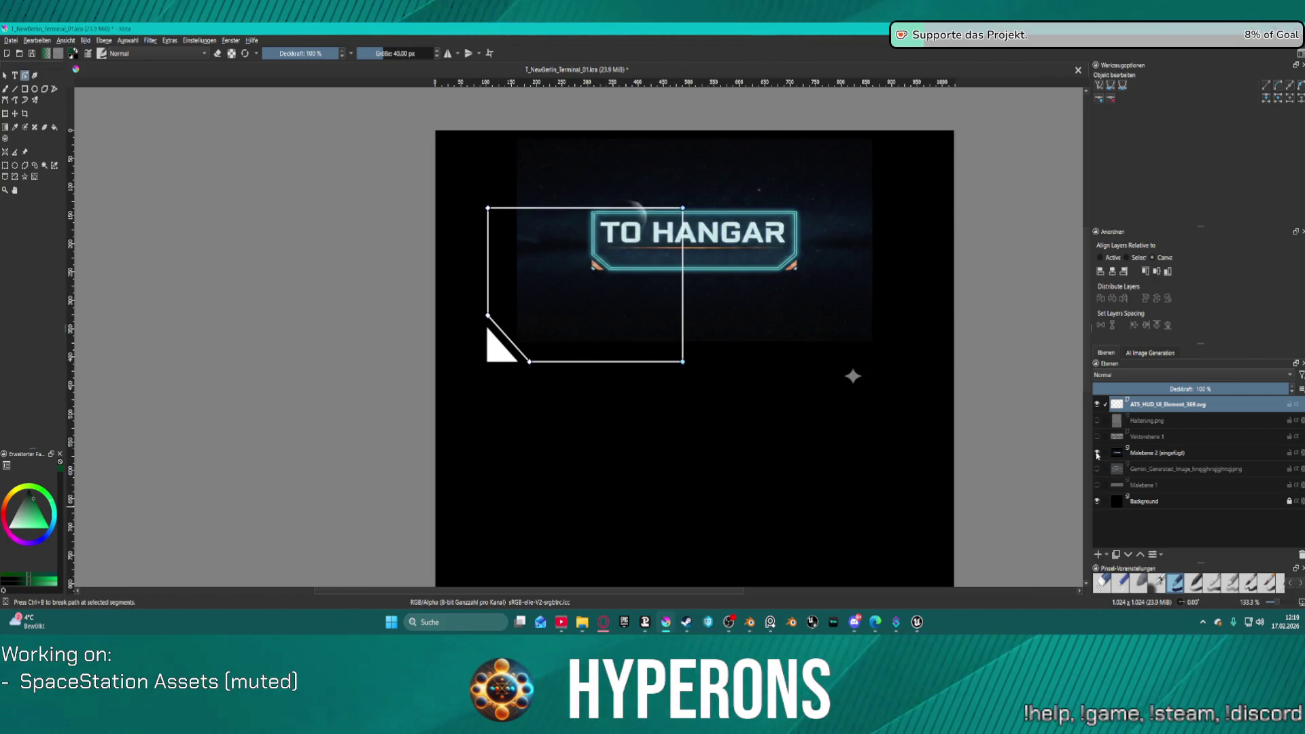
click(1097, 453)
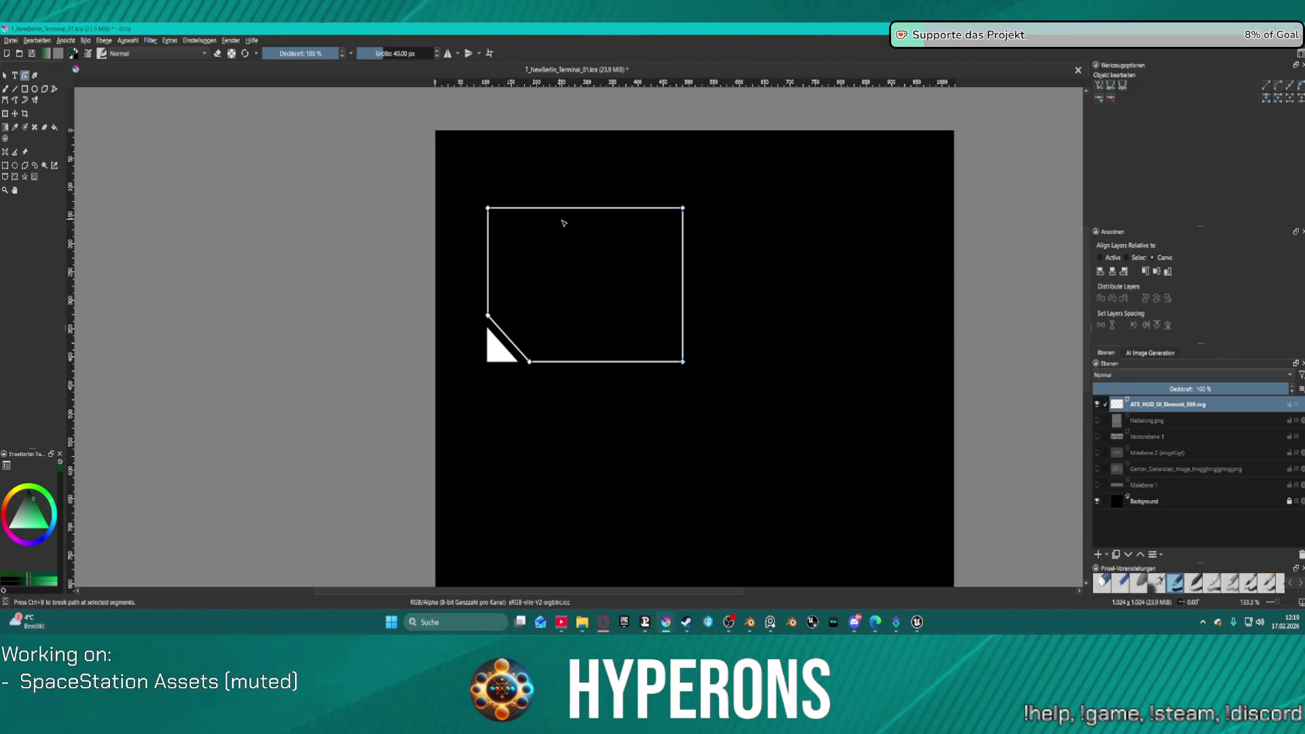
key(Escape)
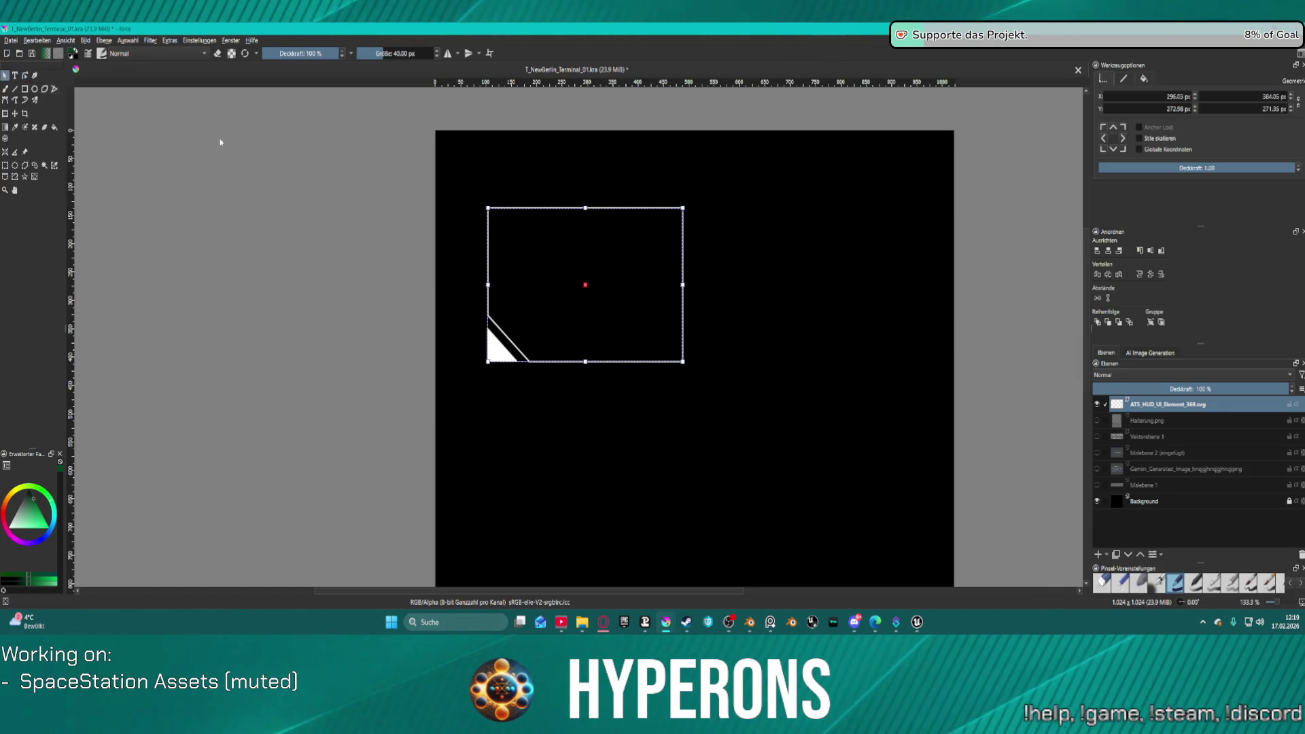
Step: Duplicate the panel with its corner triangle and move the copy to the right
click(501, 350)
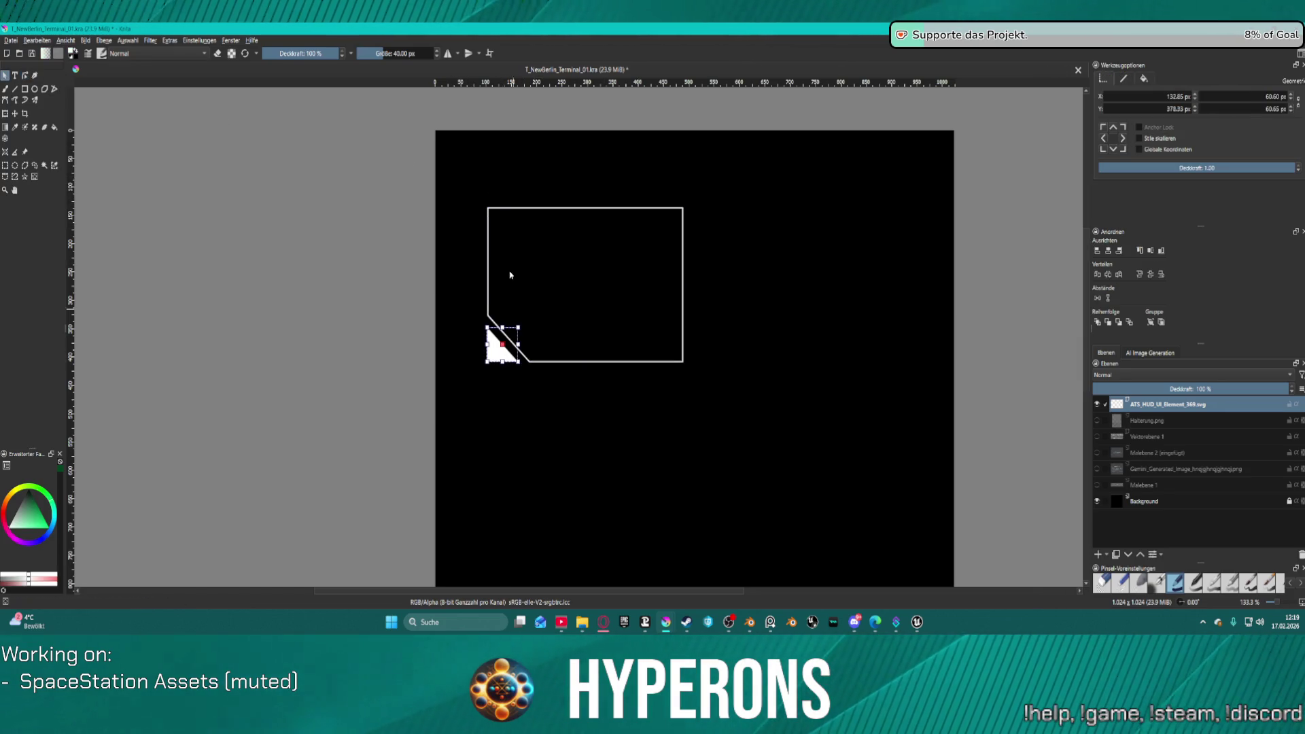
click(511, 209)
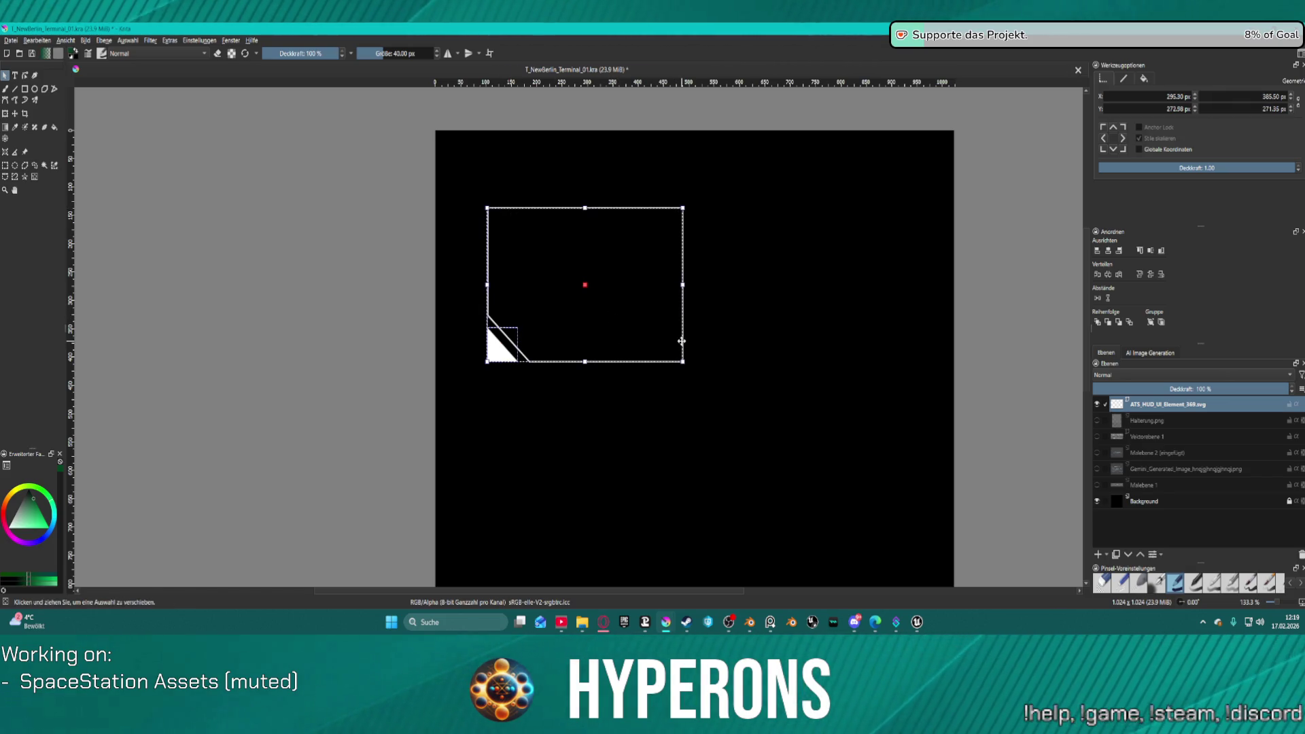
key(ctrl+d)
mouse_move(650, 327)
mouse_down()
mouse_move(646, 299)
mouse_move(704, 303)
mouse_up()
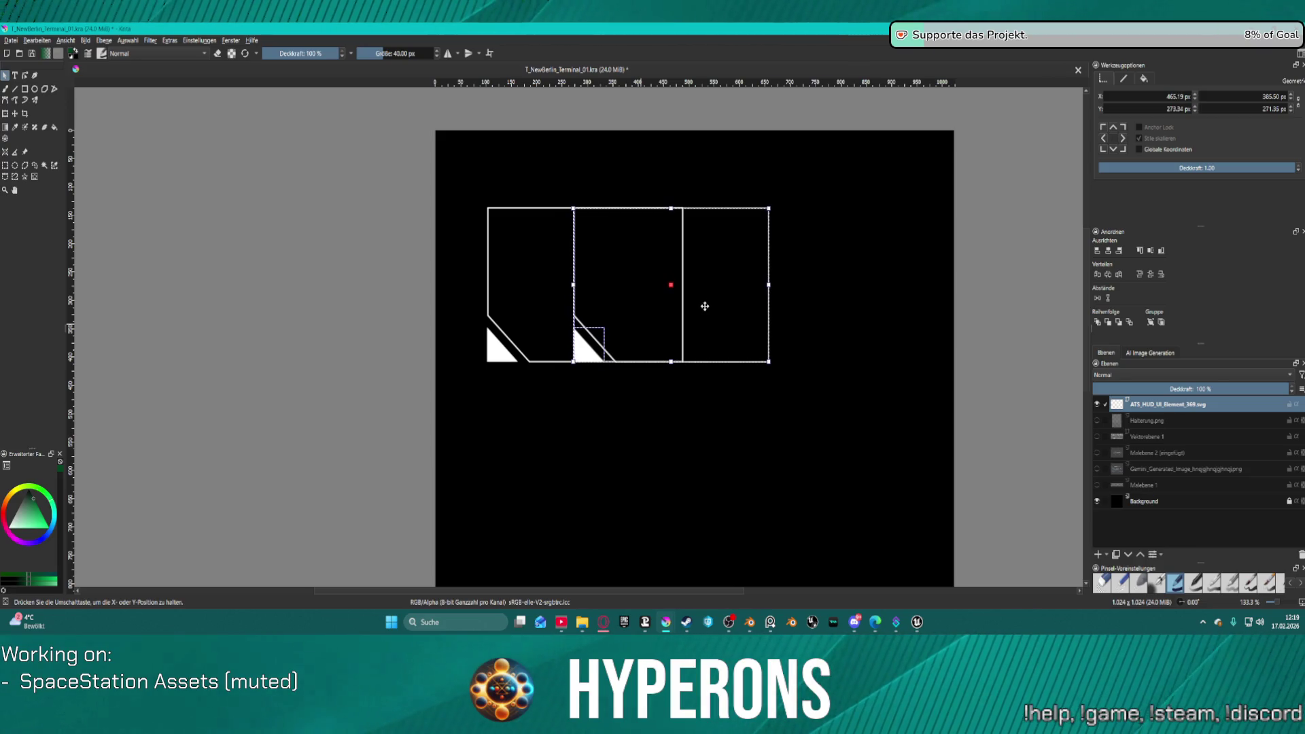
Step: Mirror the copy horizontally so its corner is bottom-right and slide it flush against the first panel
right_click(733, 337)
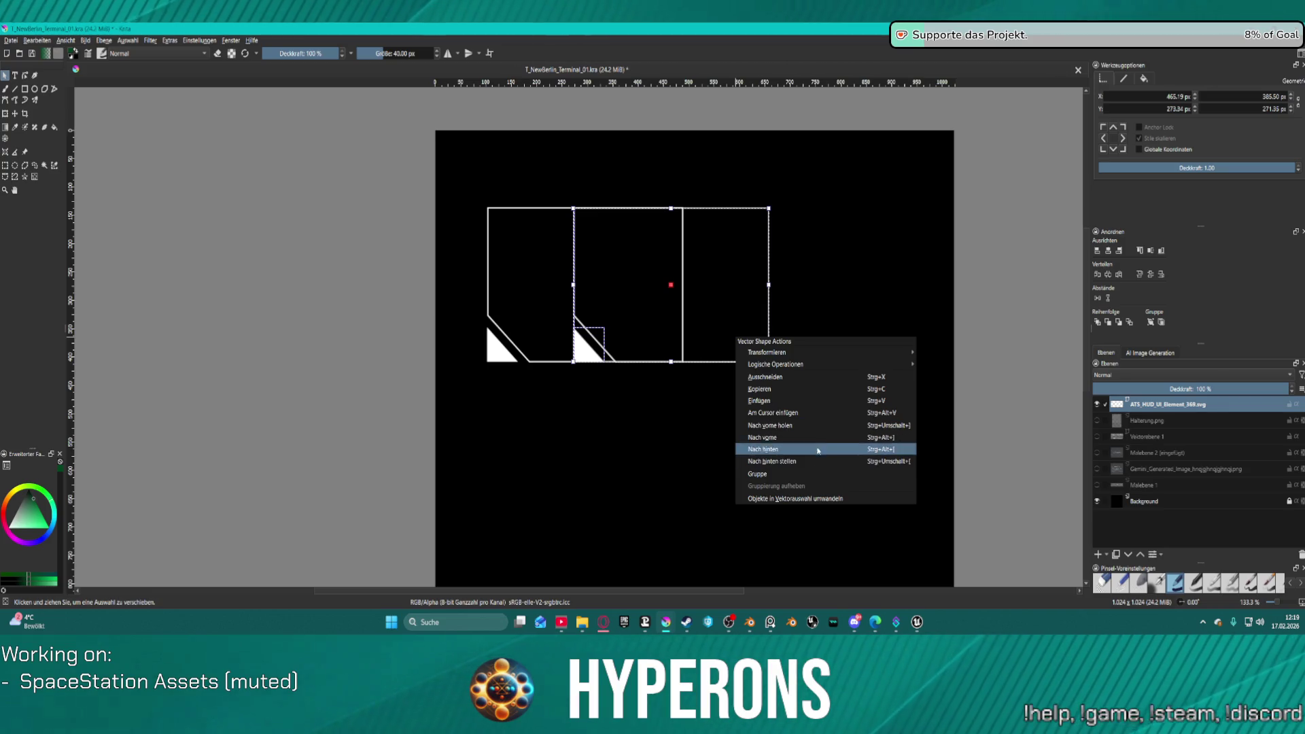
mouse_move(895, 353)
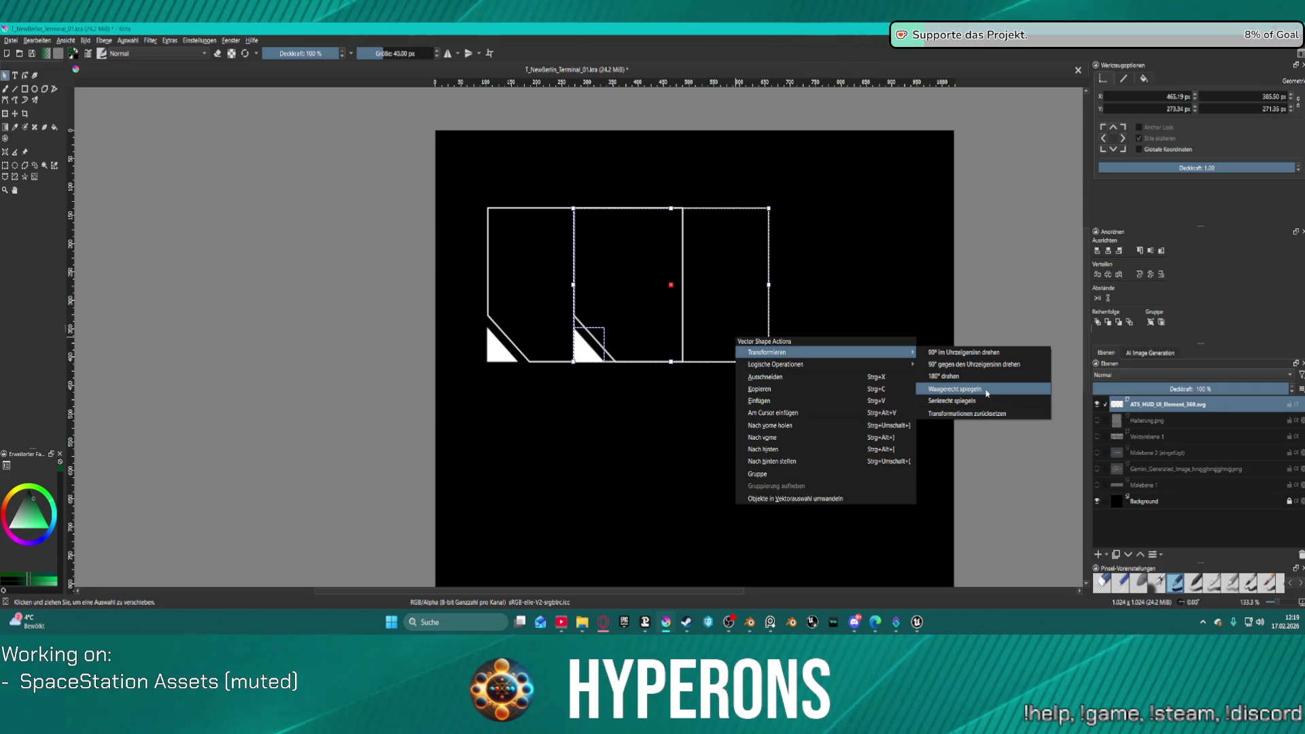
click(982, 400)
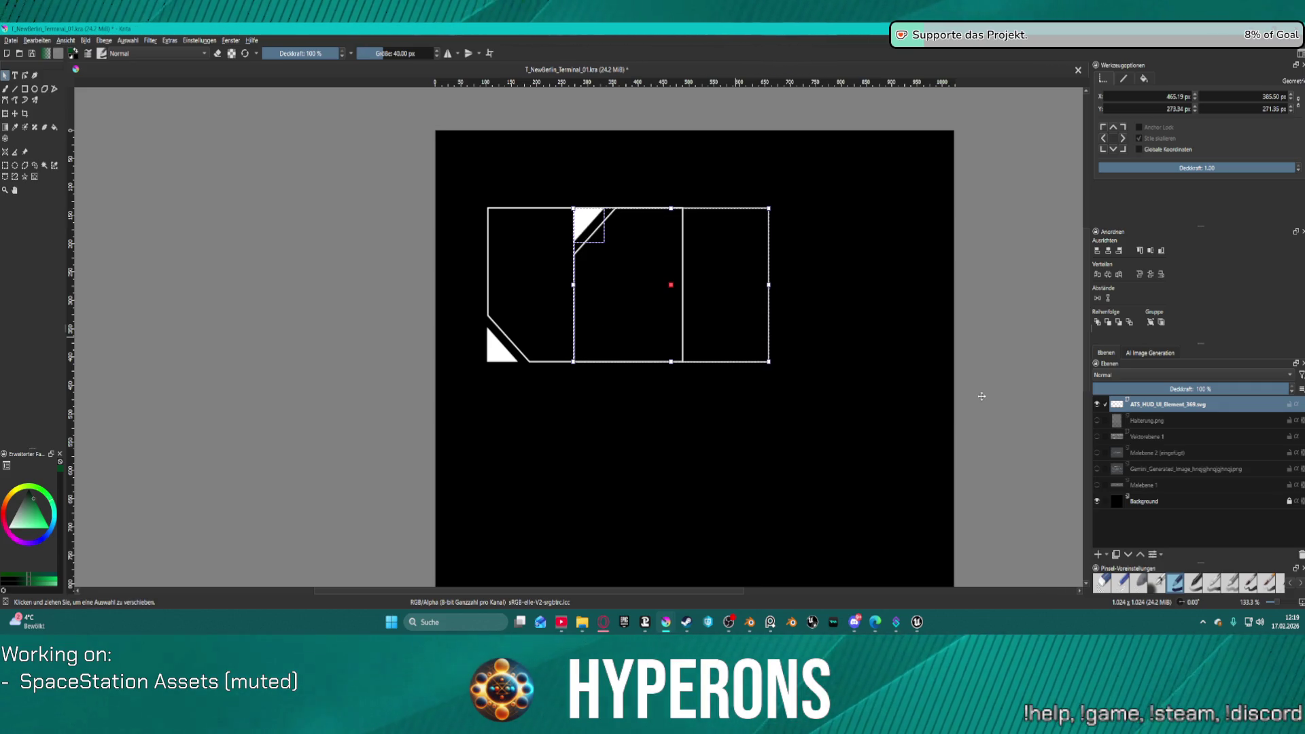
key(ctrl+z)
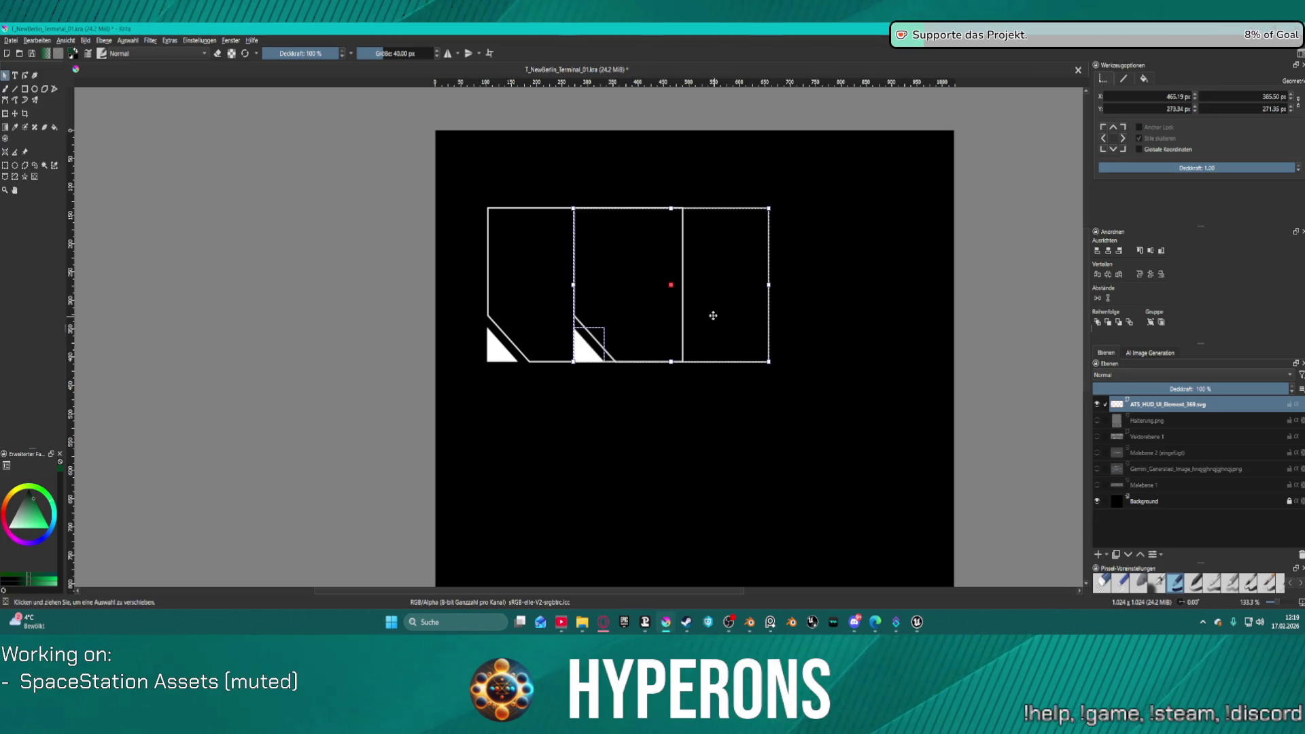
right_click(711, 313)
mouse_move(840, 329)
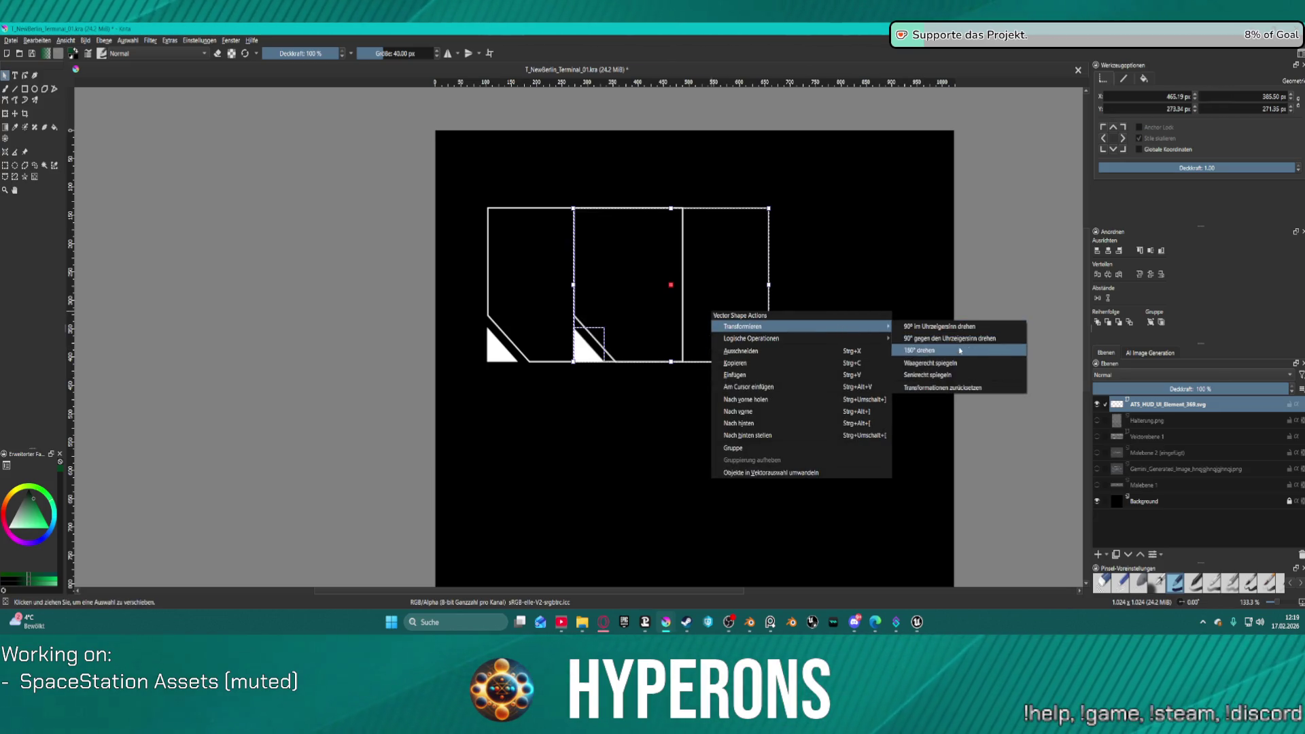
click(958, 369)
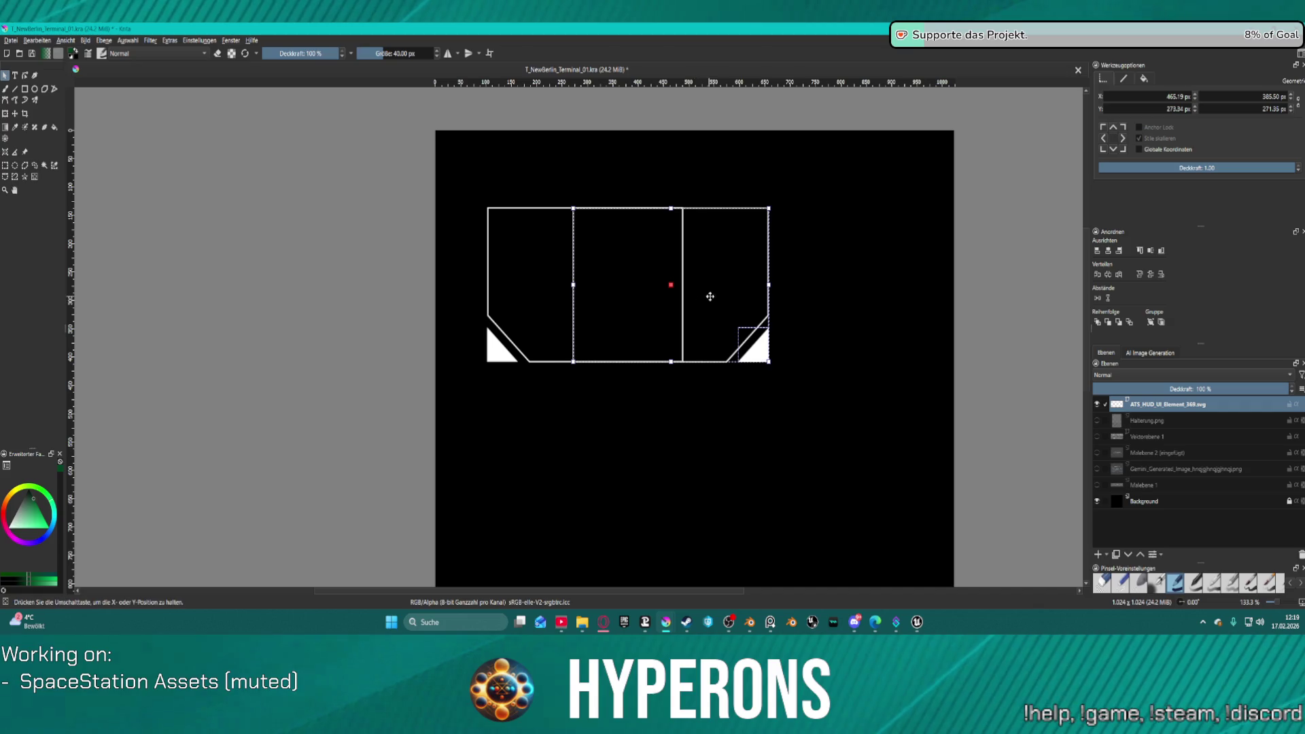
drag(711, 292, 818, 296)
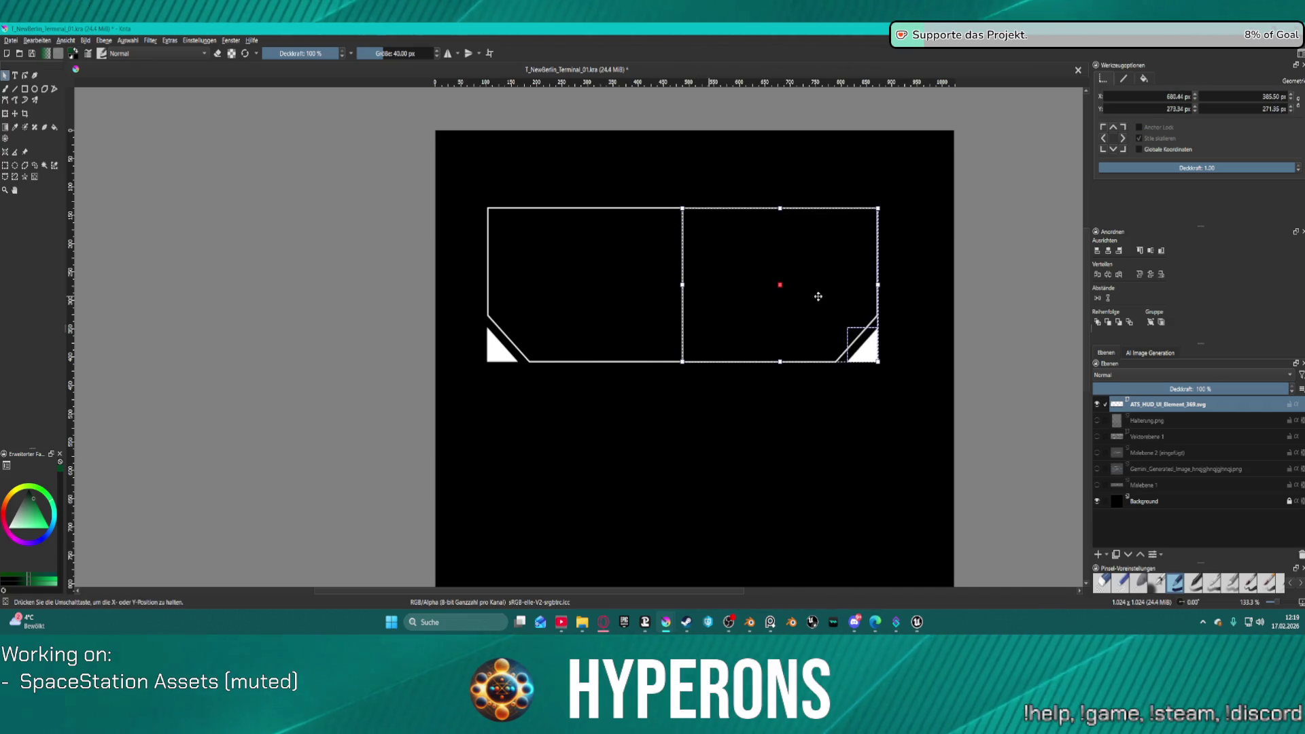
click(918, 282)
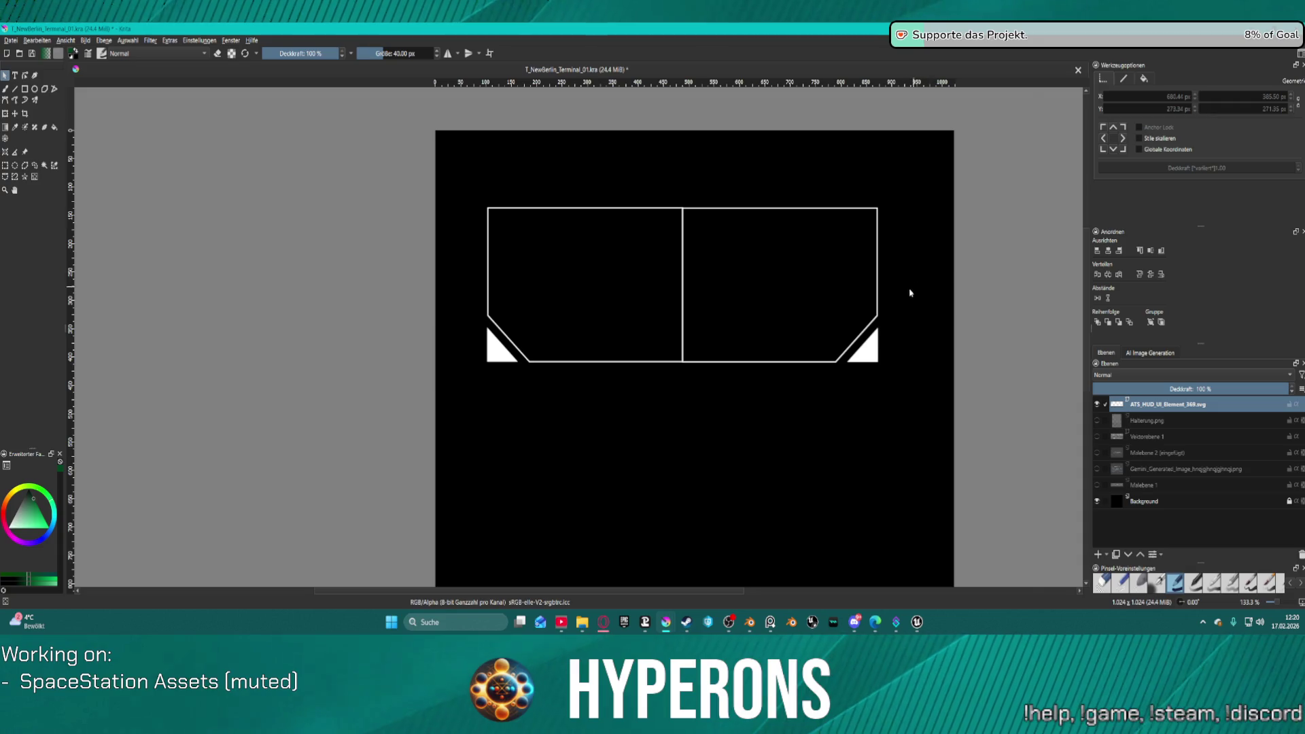
scroll(650, 220, up, 2)
scroll(651, 221, up, 1)
scroll(652, 218, down, 3)
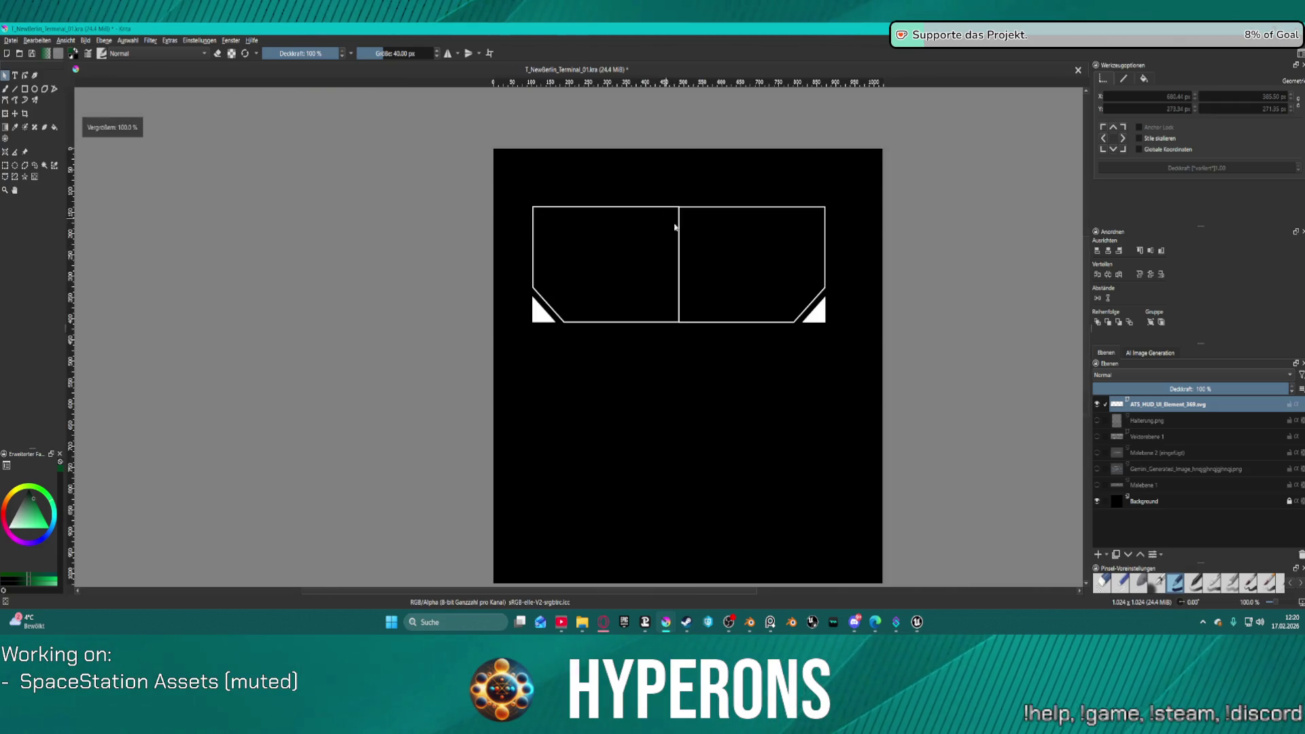
click(585, 211)
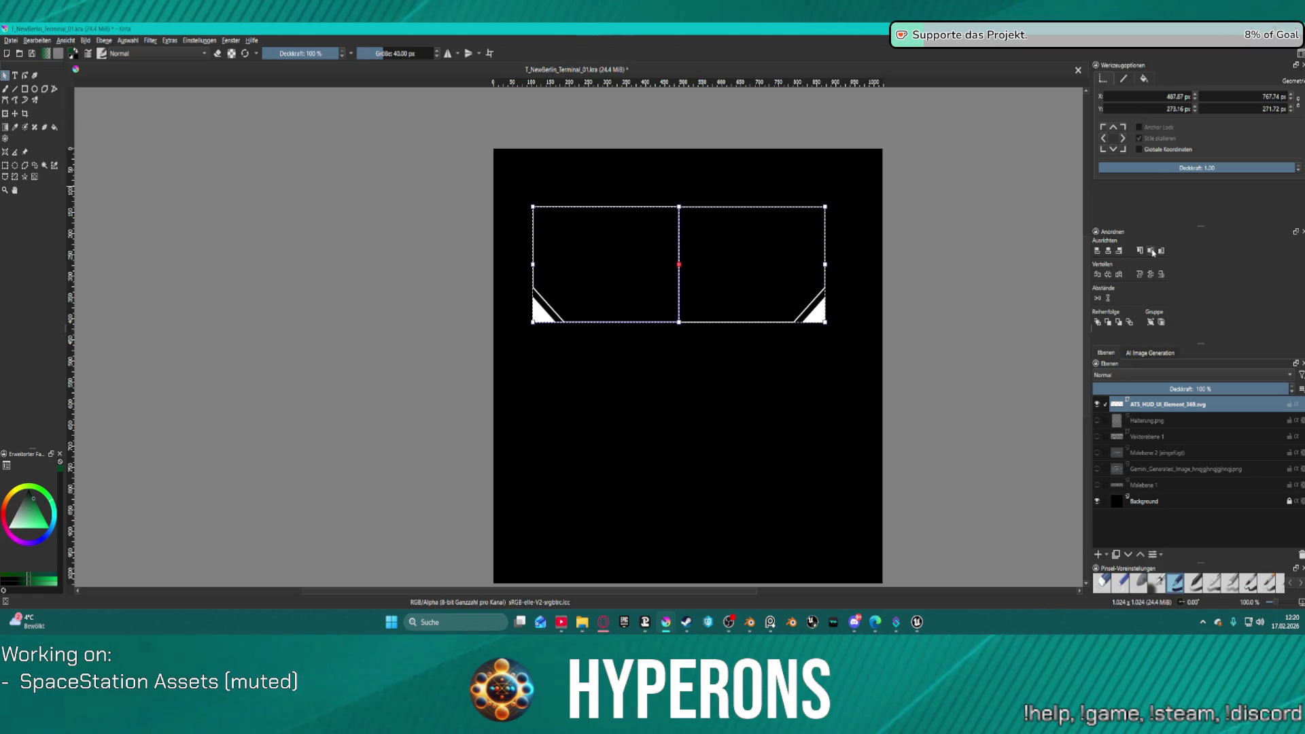
click(734, 242)
scroll(676, 203, up, 5)
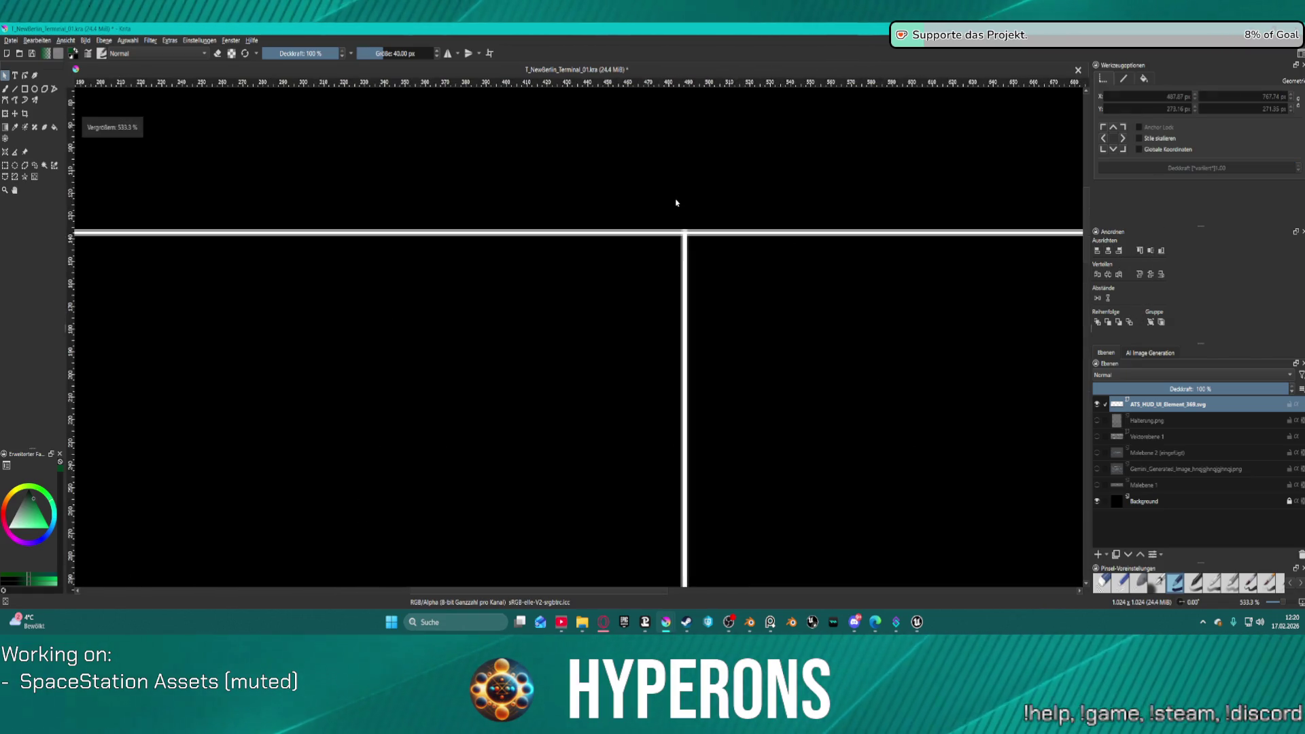
scroll(676, 203, down, 7)
scroll(614, 295, up, 4)
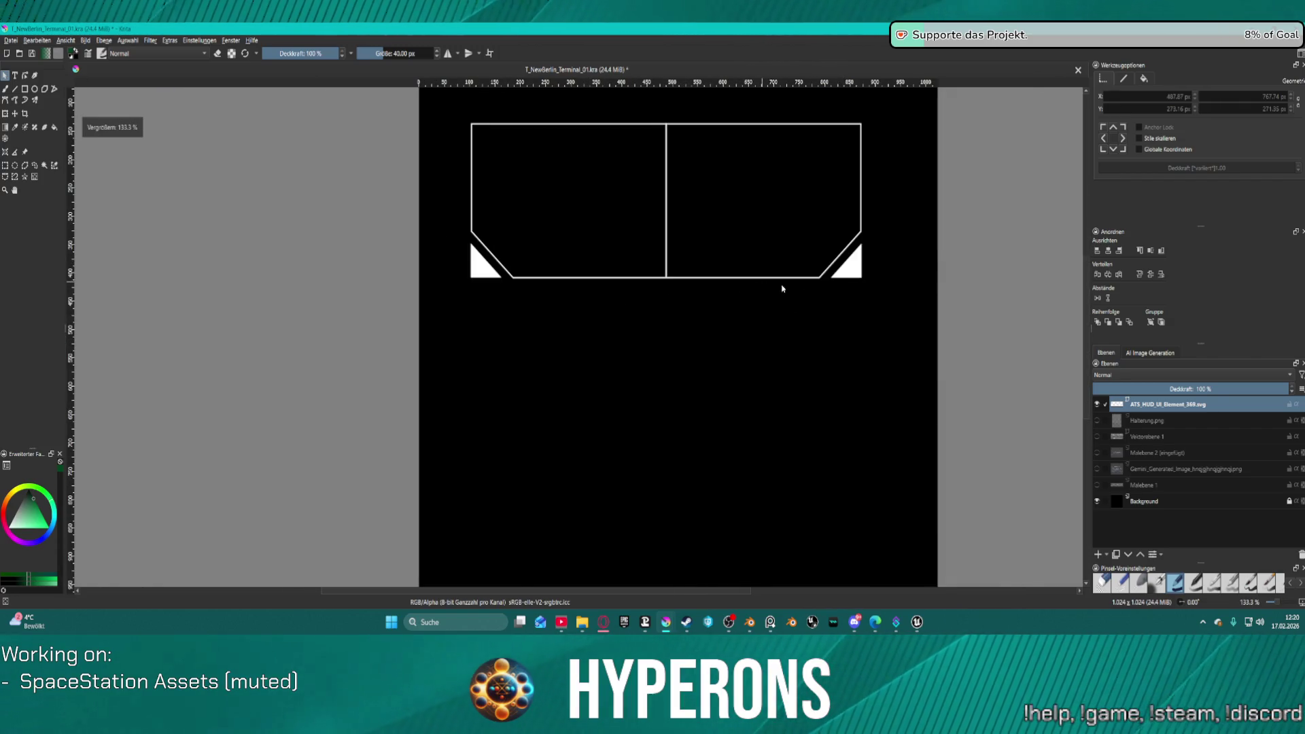
click(838, 258)
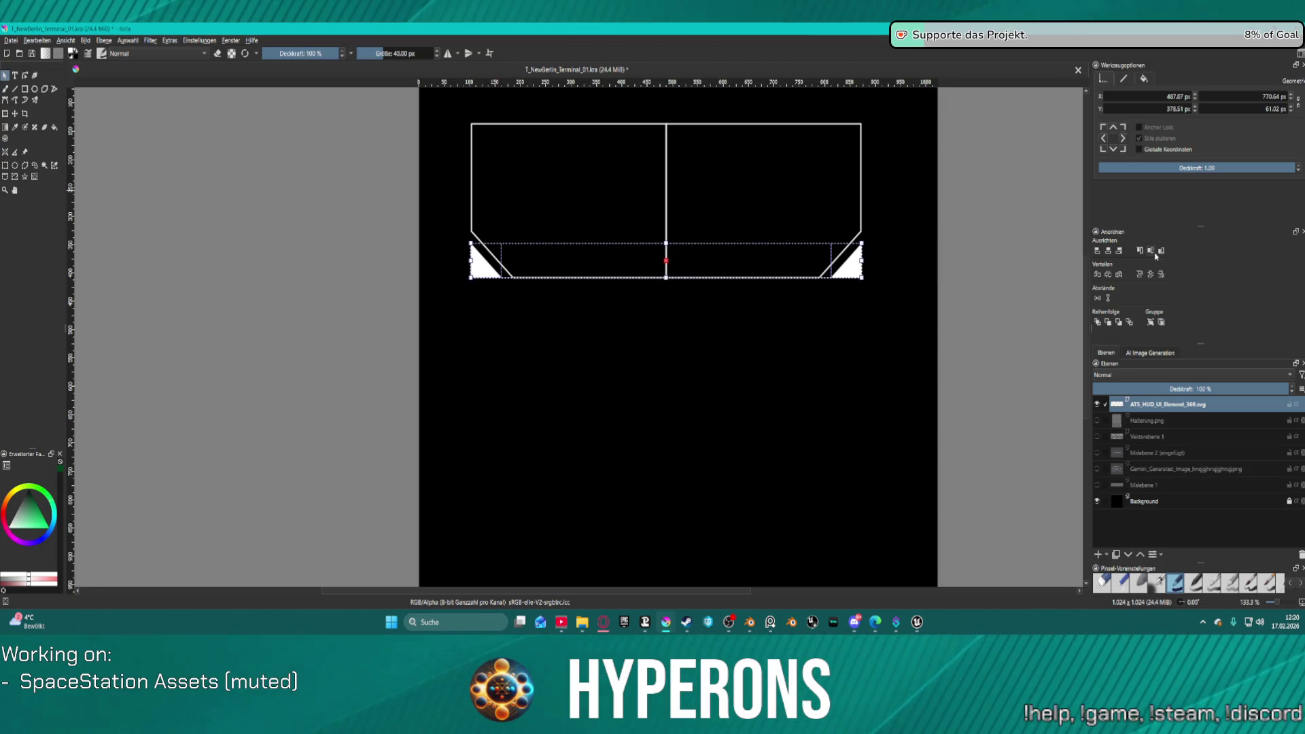
click(887, 255)
scroll(646, 224, down, 1)
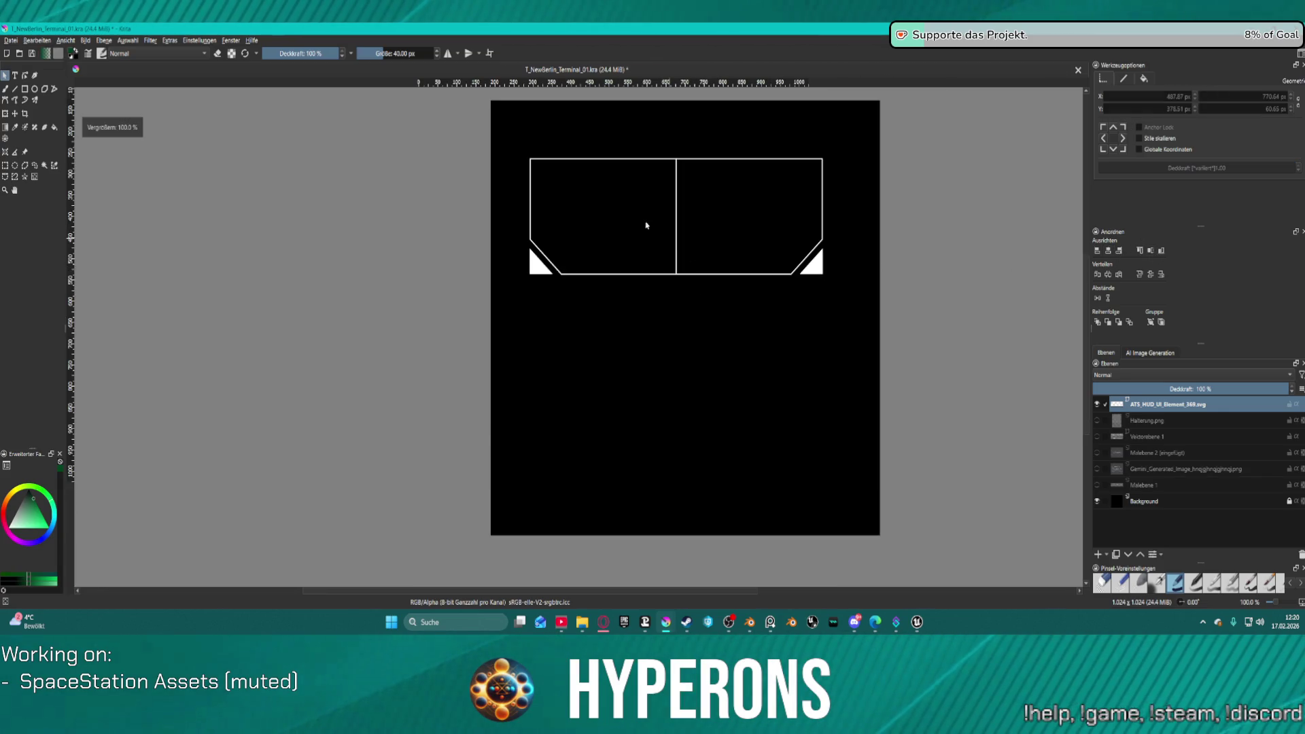
scroll(658, 192, up, 1)
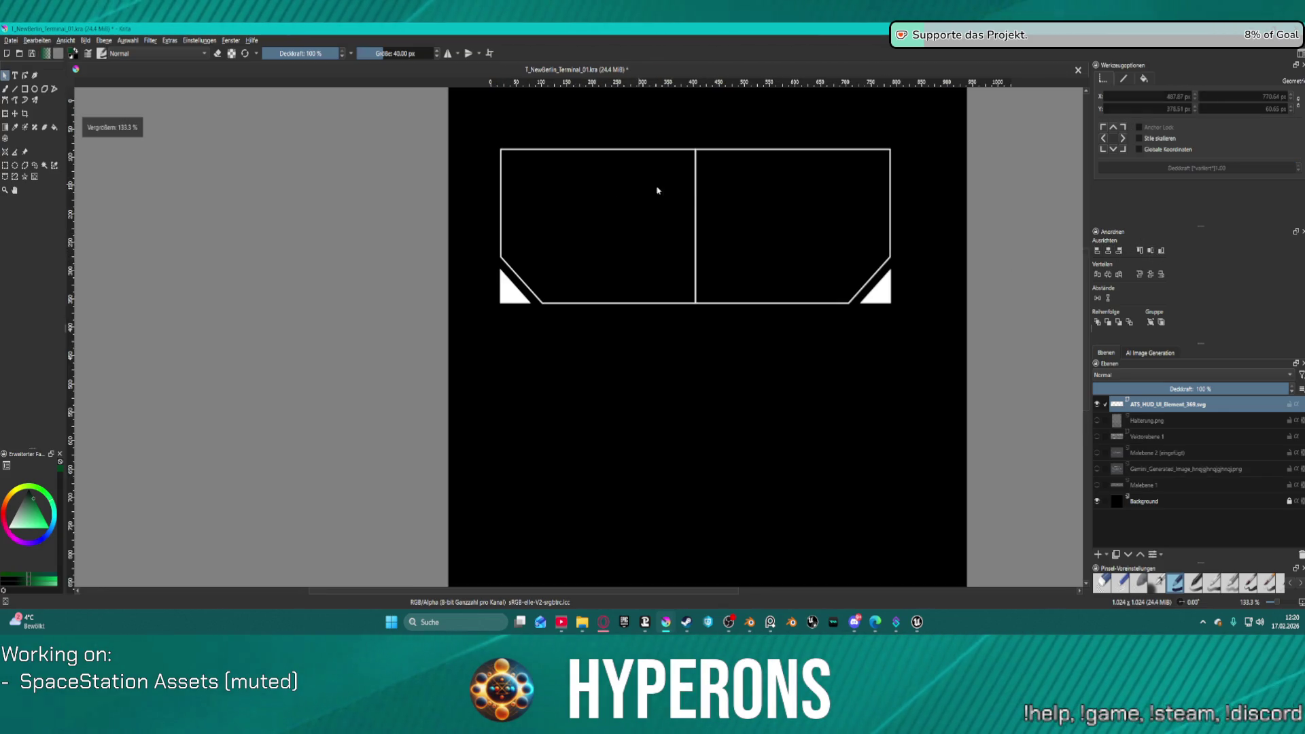
click(634, 303)
shift+click(762, 304)
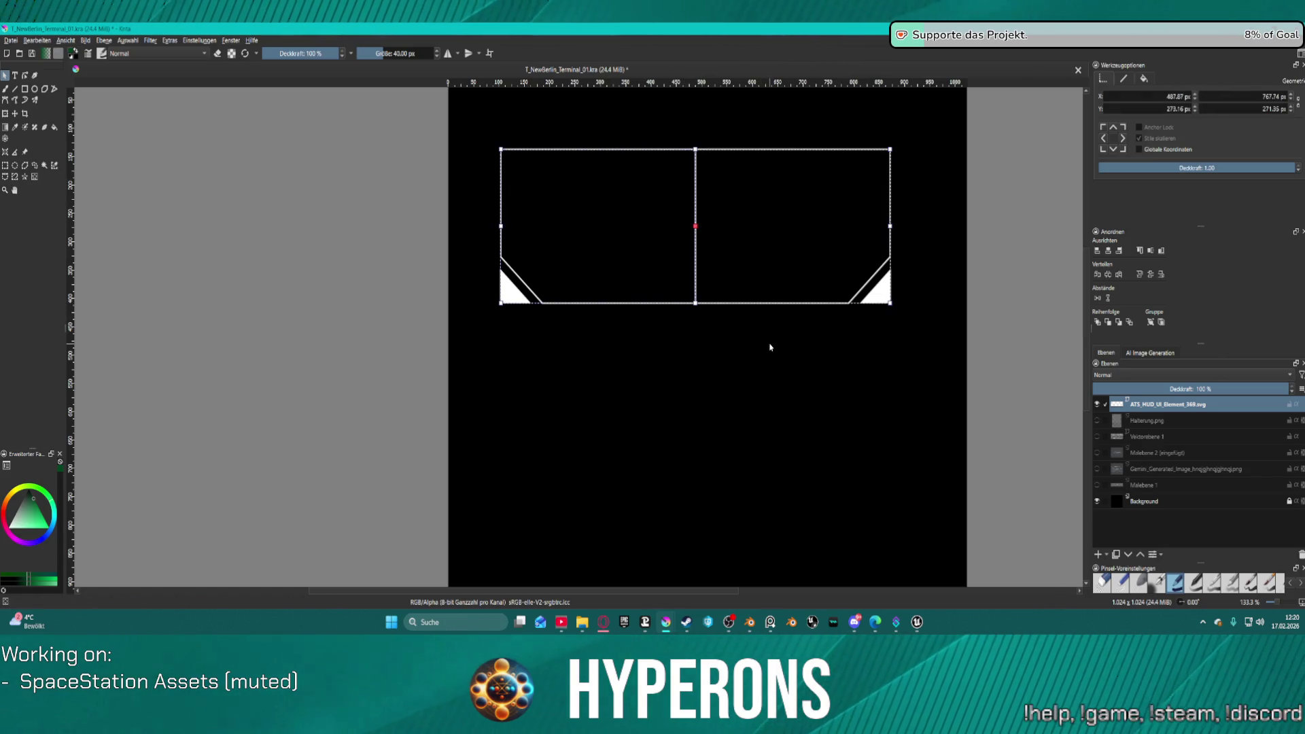
key(ctrl+d)
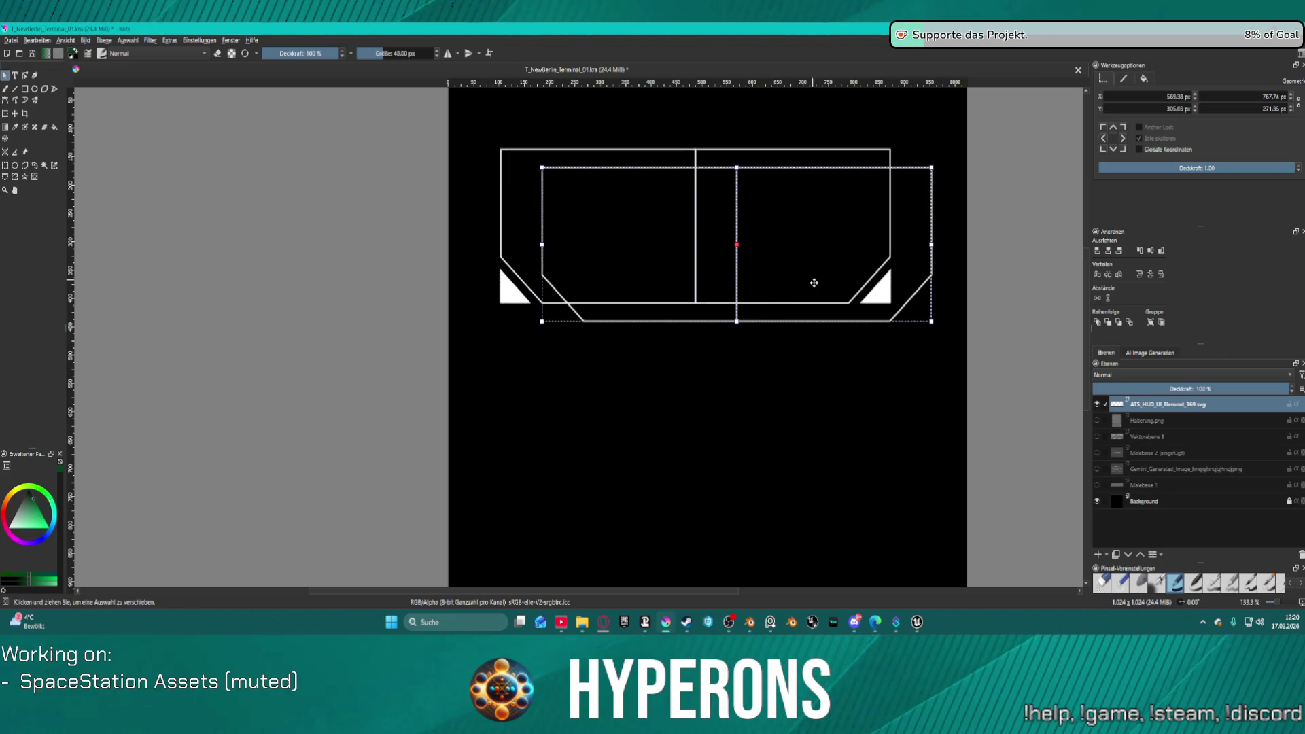
drag(813, 282, 773, 264)
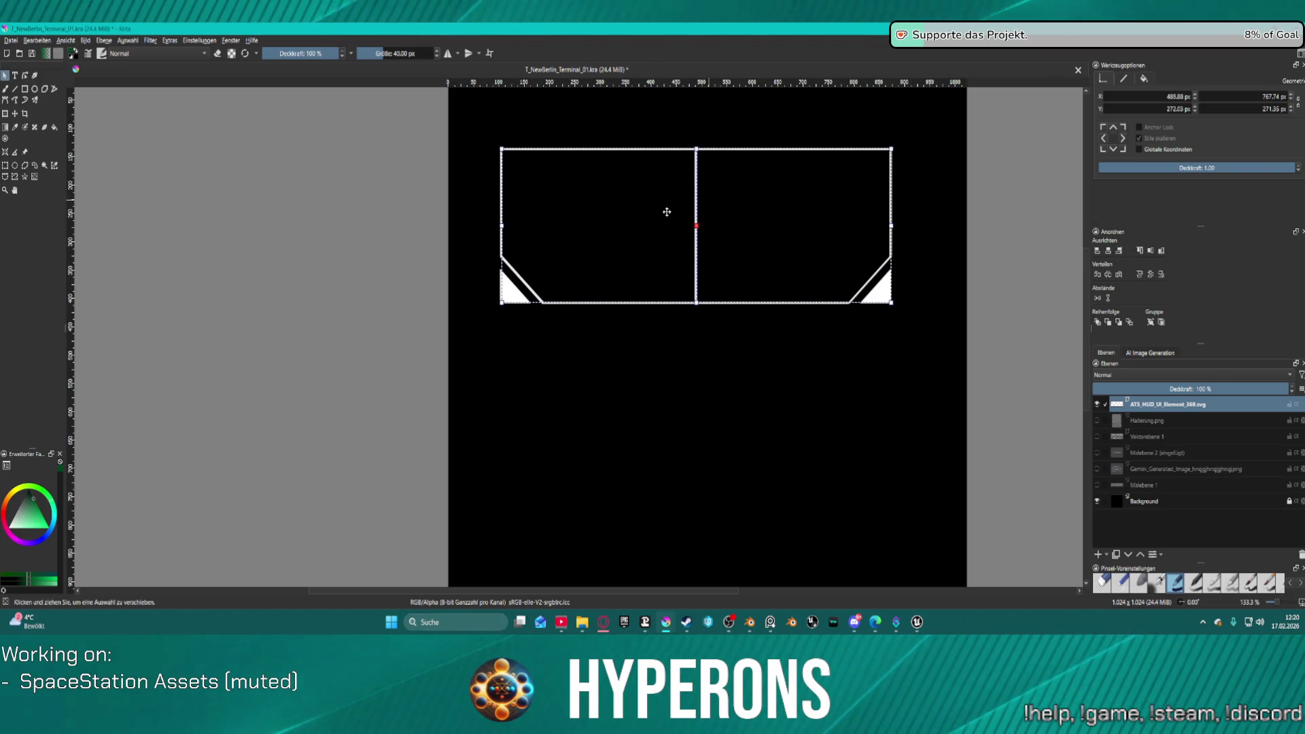
scroll(666, 206, up, 1)
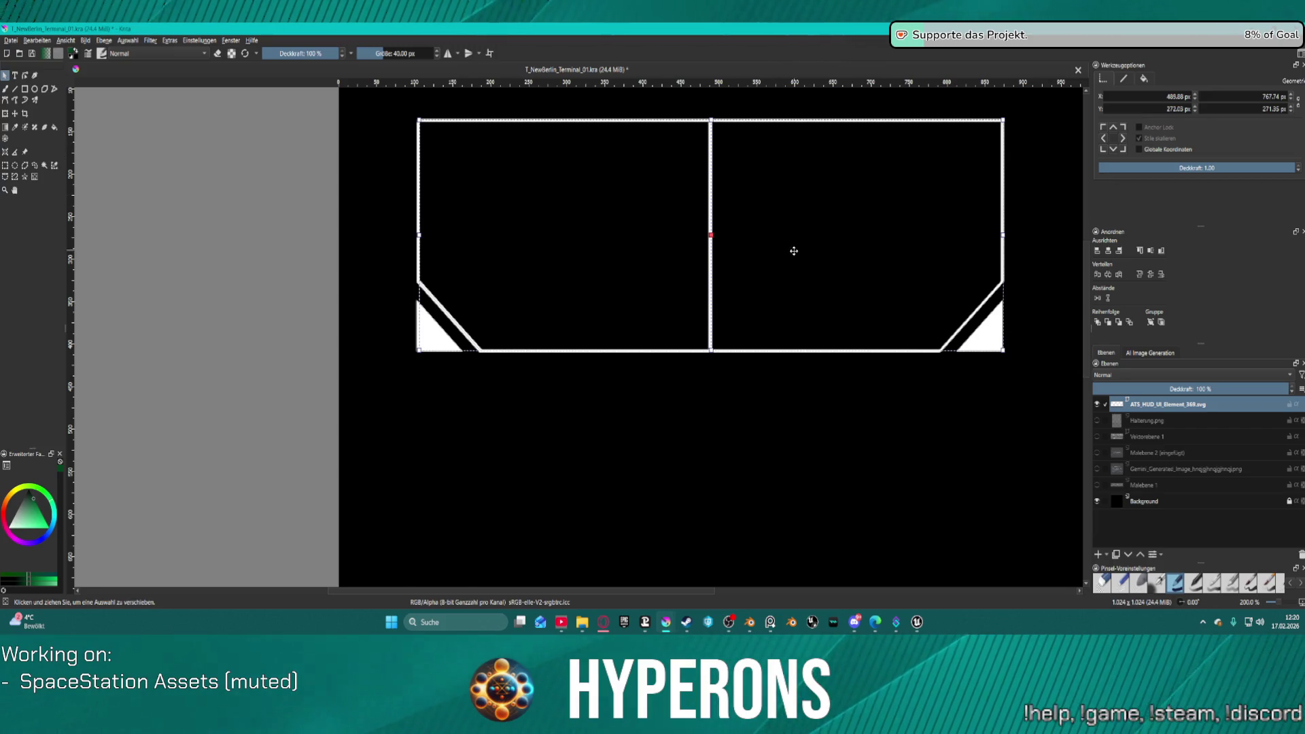
drag(792, 250, 794, 492)
key(ctrl+z)
key(ctrl+z)
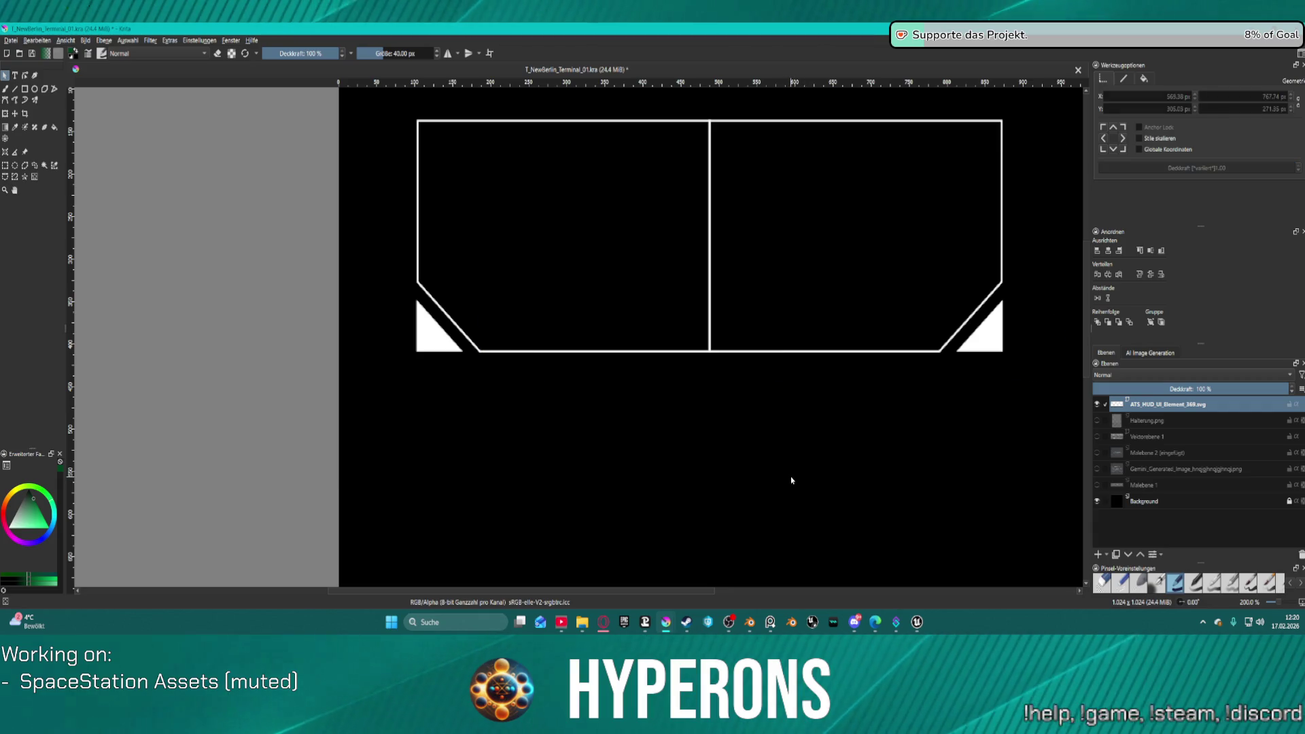
click(713, 204)
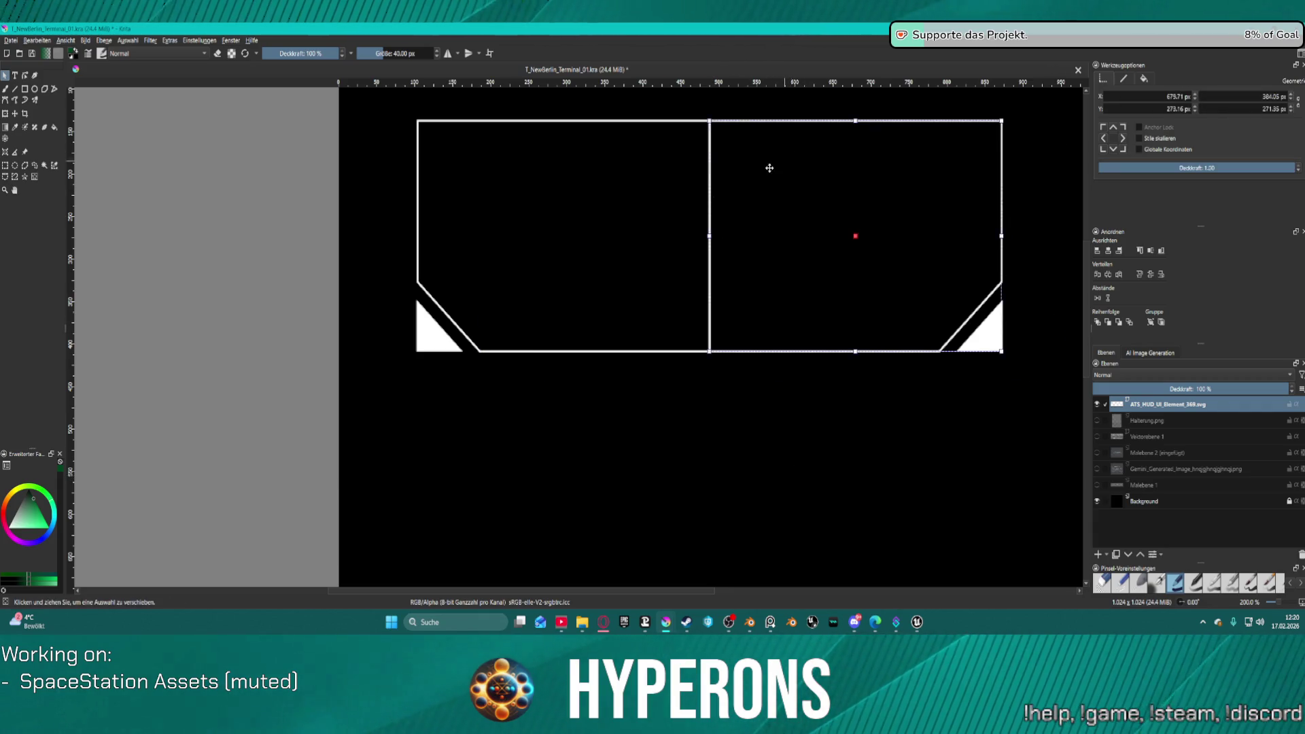
shift+click(680, 124)
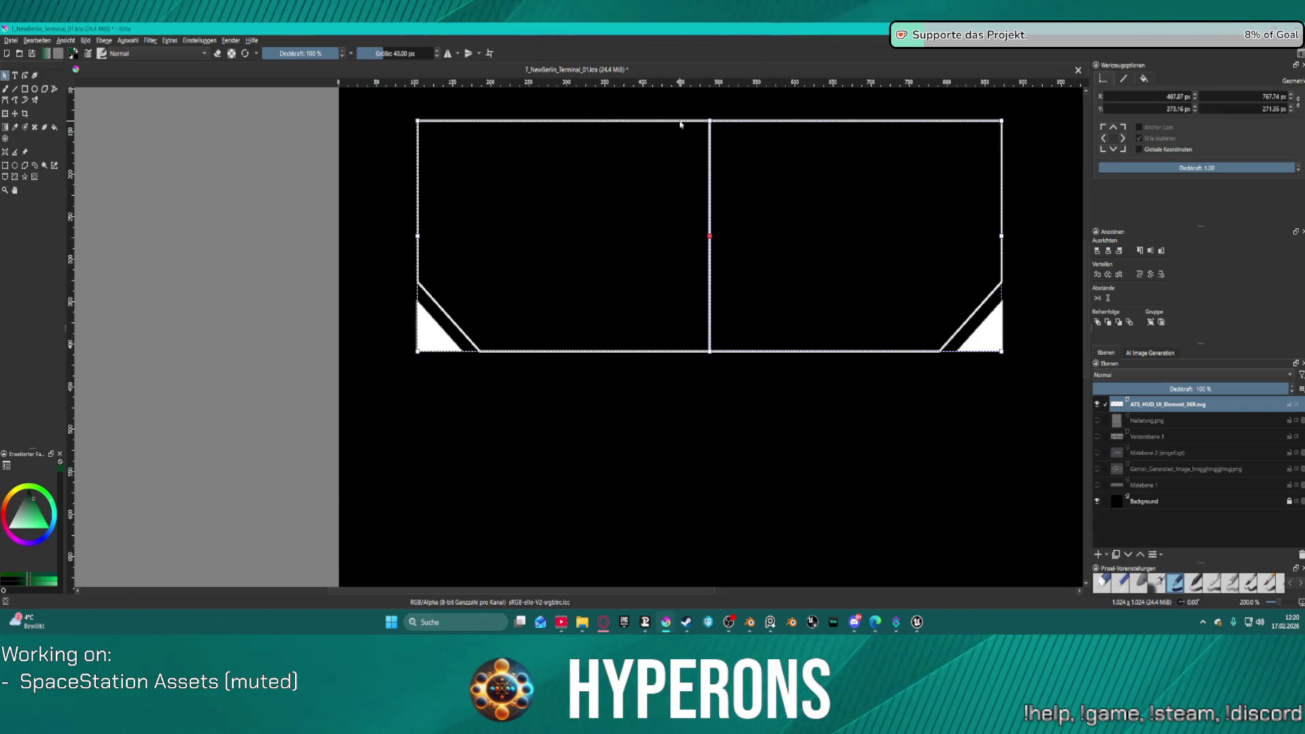
right_click(725, 119)
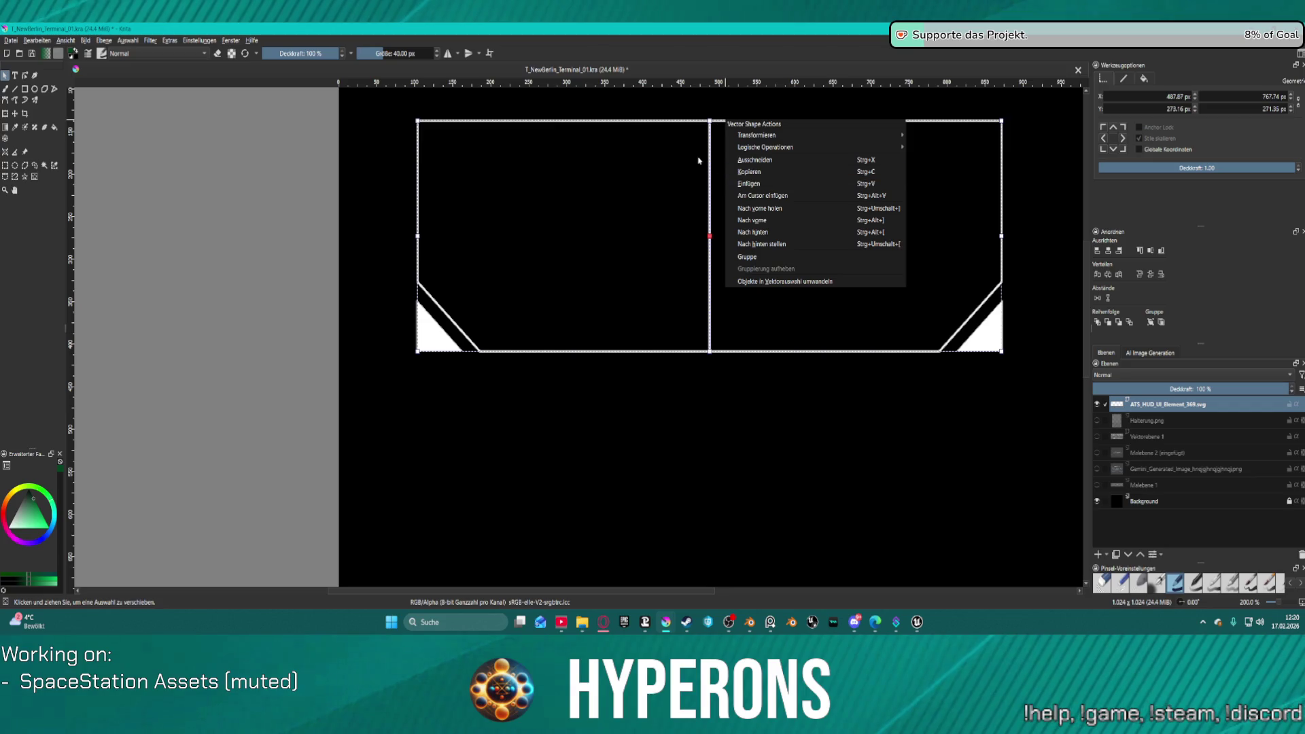
click(609, 193)
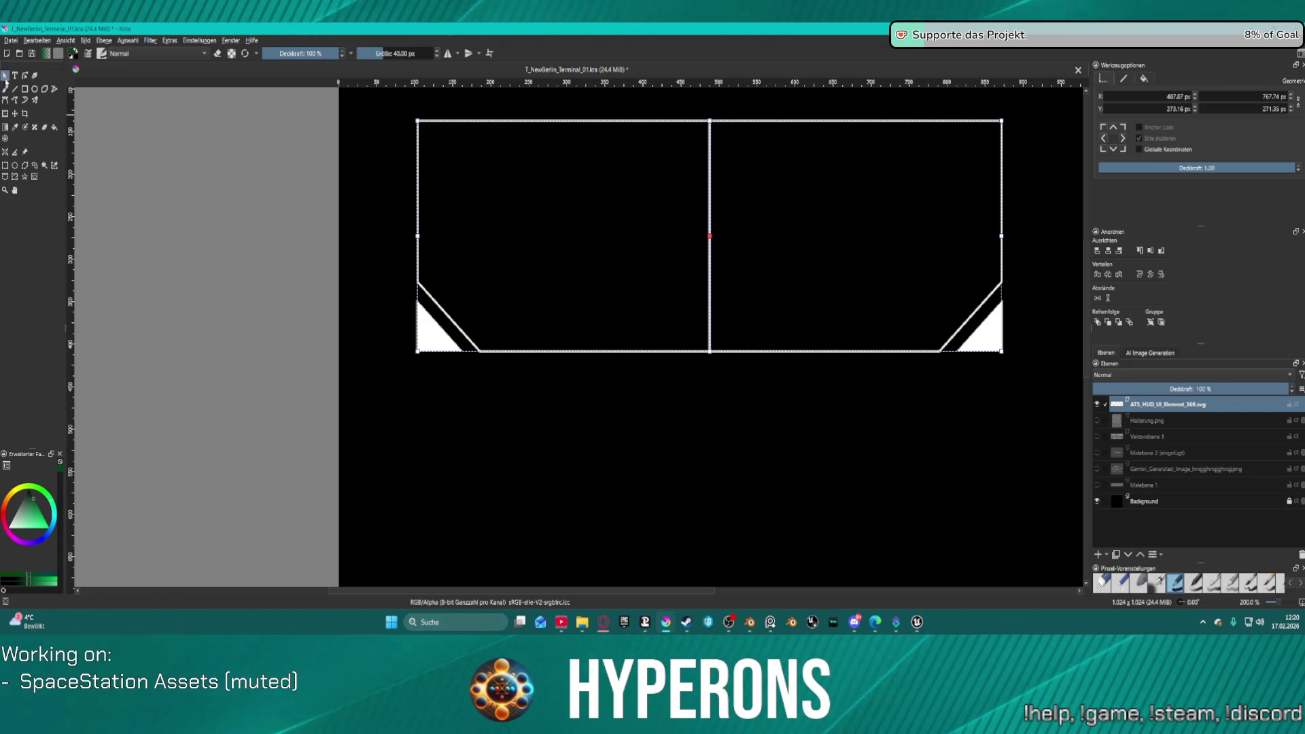
double_click(581, 125)
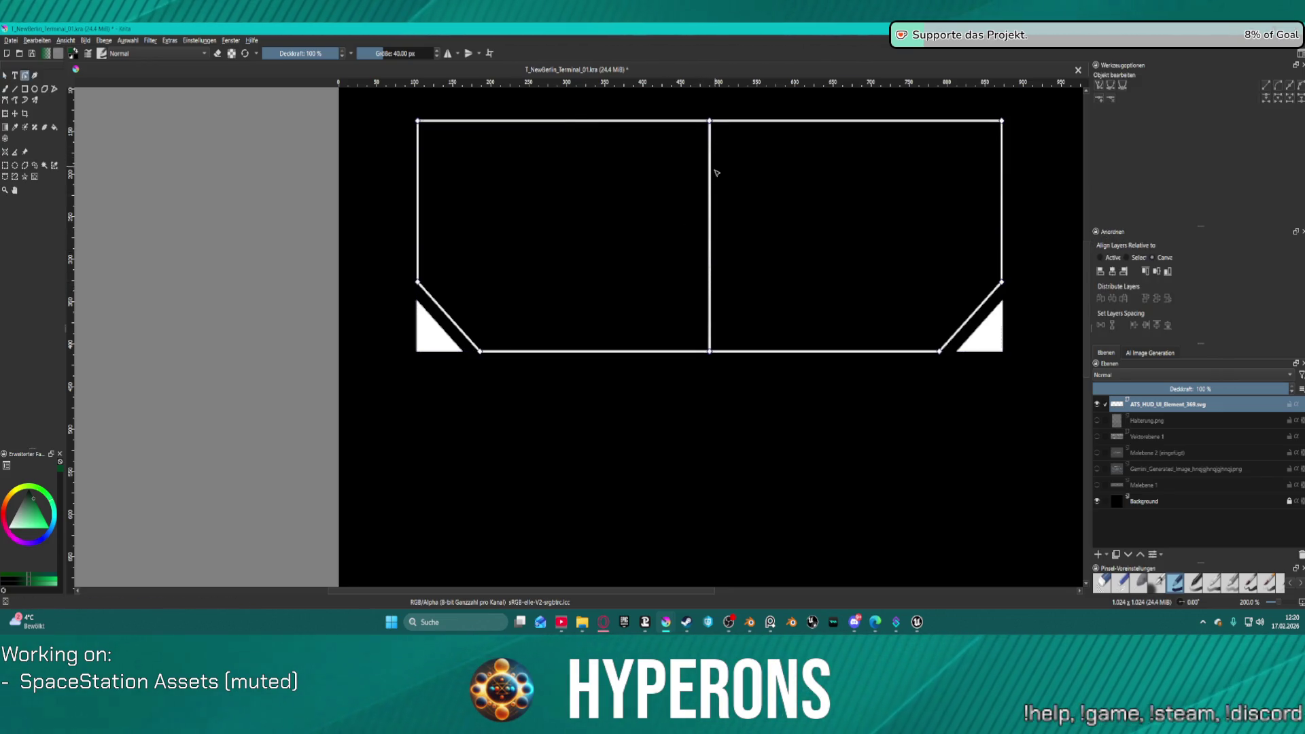
Step: Try breaking the frame's path at the top middle node, then undo the changes
right_click(710, 123)
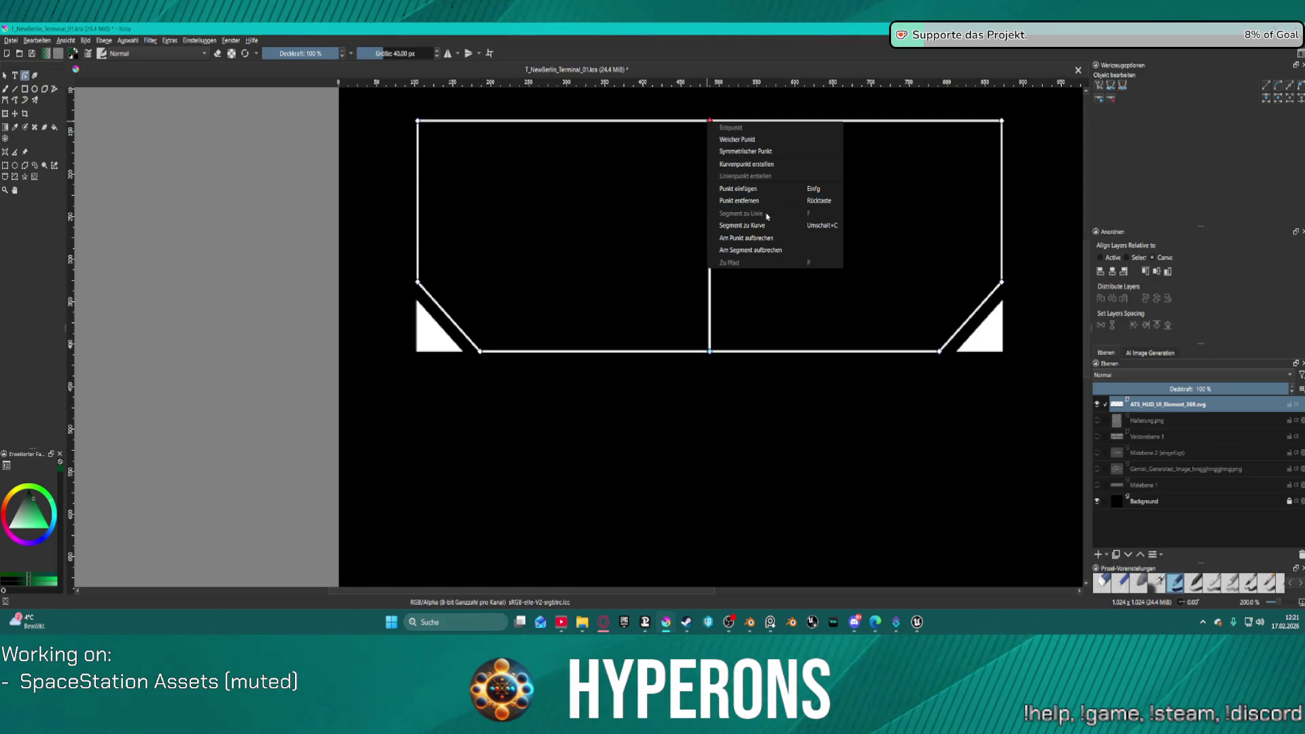
click(771, 237)
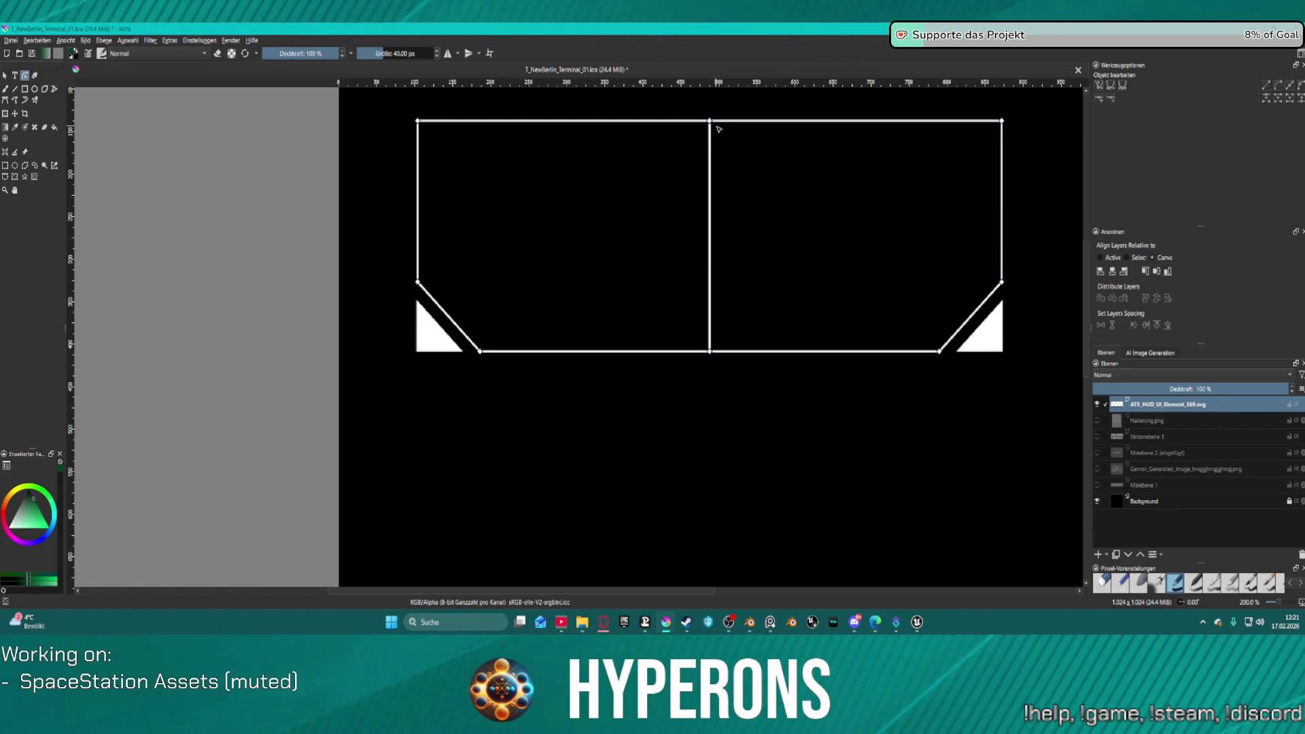
drag(716, 128, 788, 218)
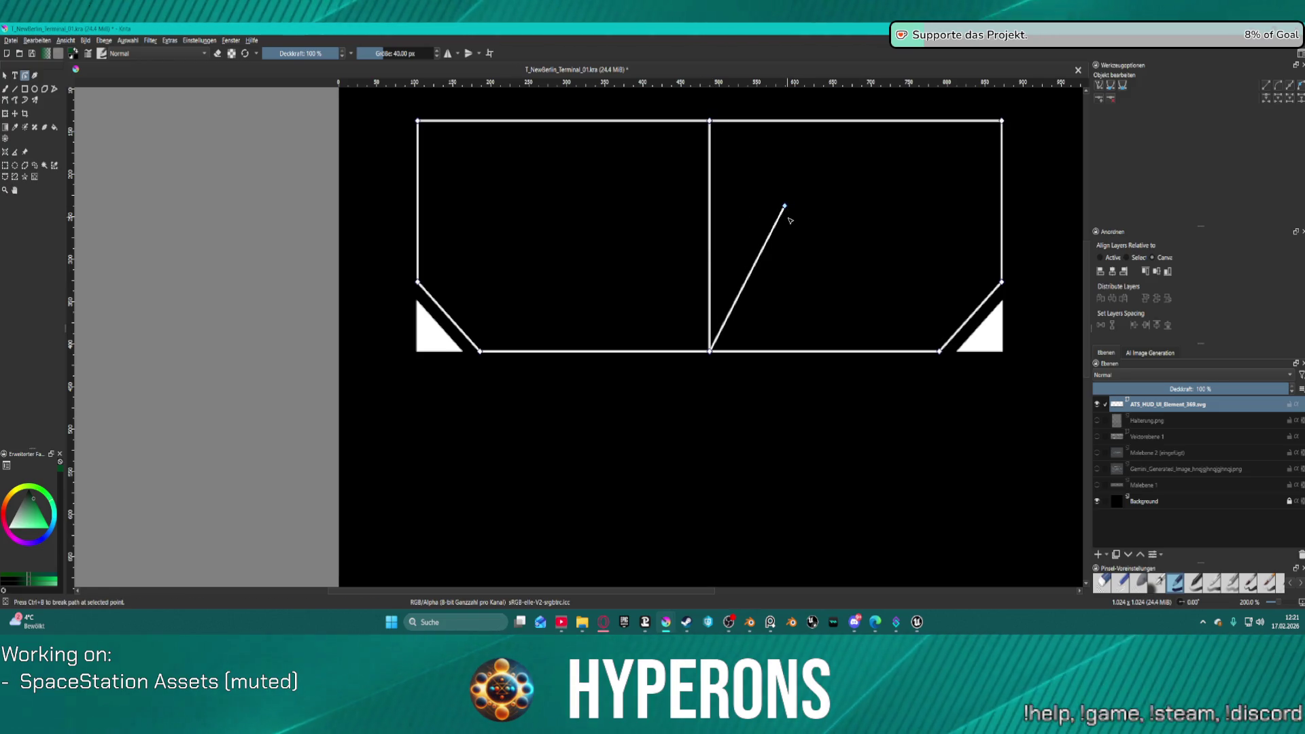
key(ctrl+z)
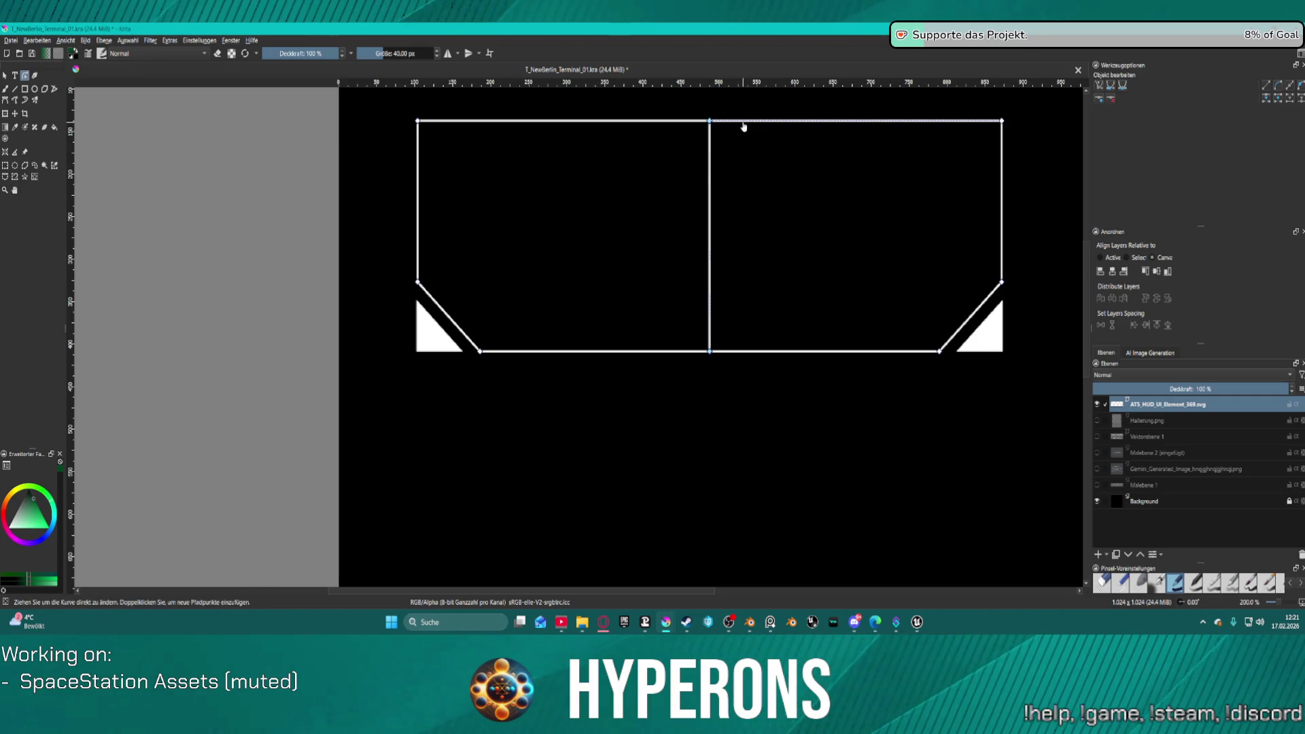
double_click(744, 124)
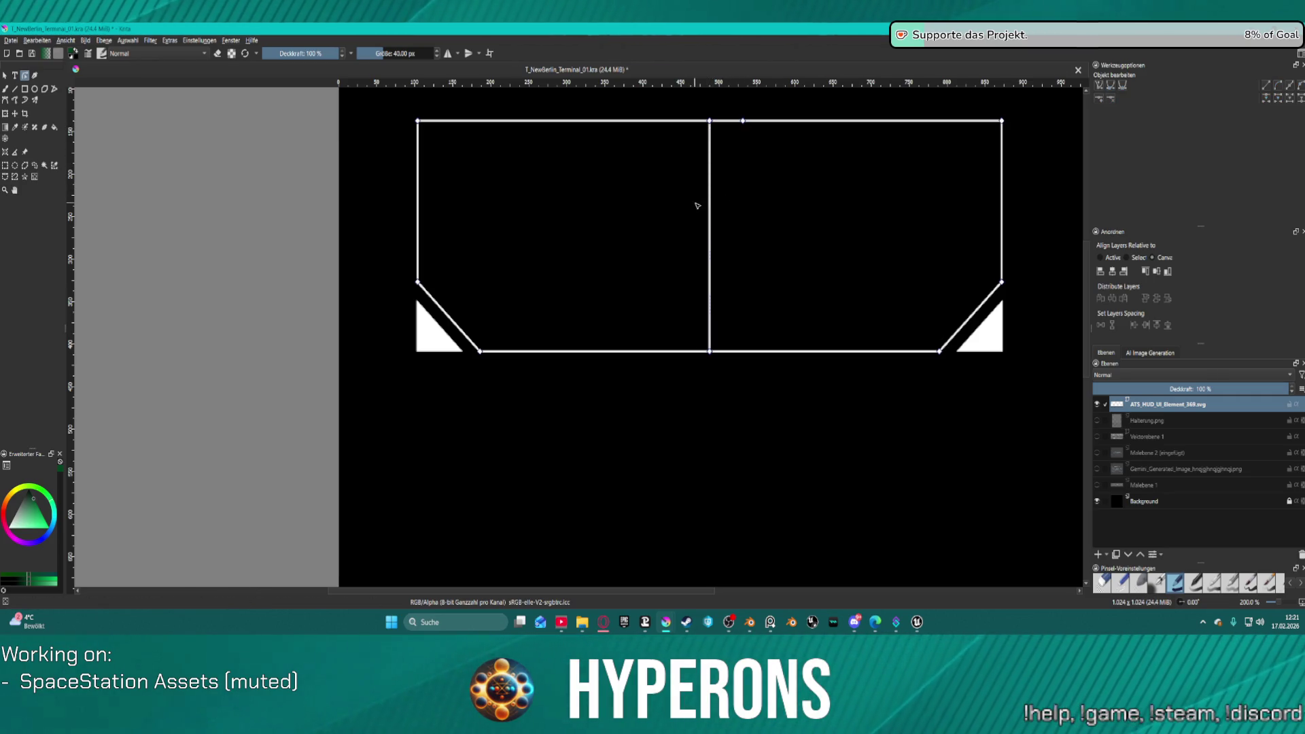
key(ctrl+z)
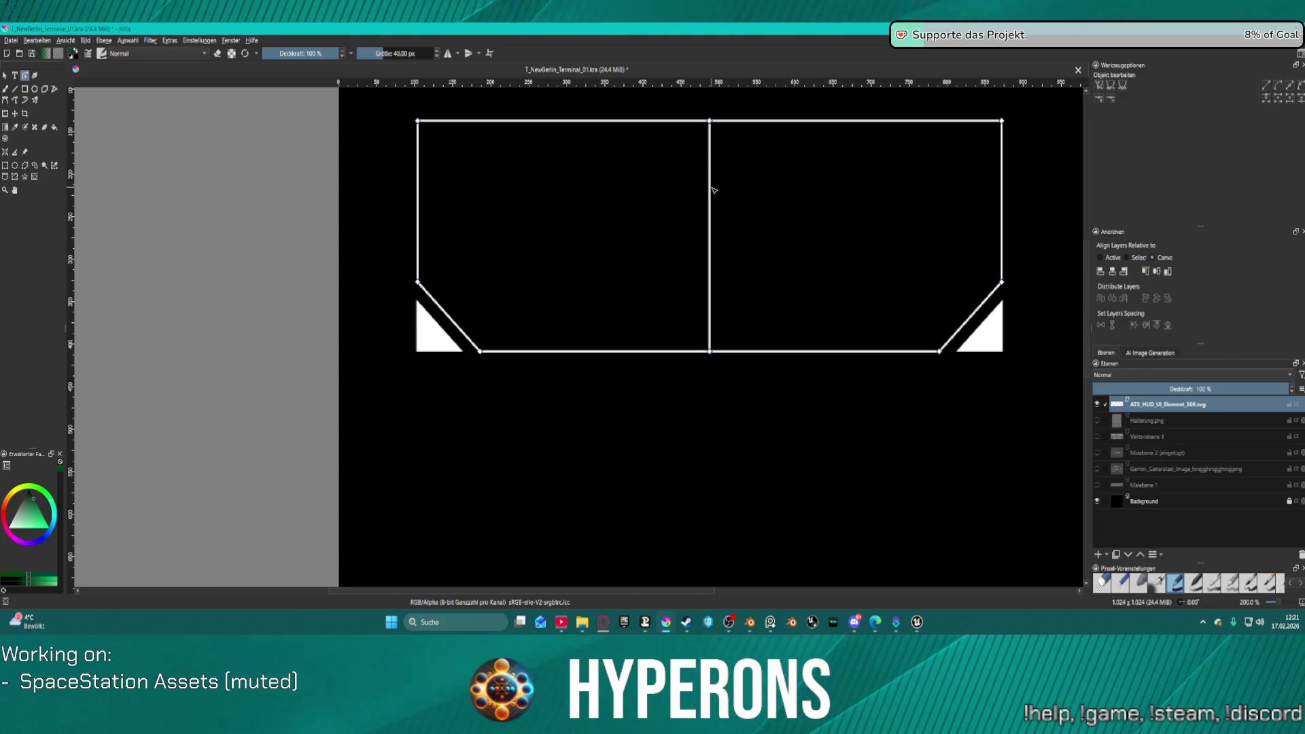
right_click(710, 124)
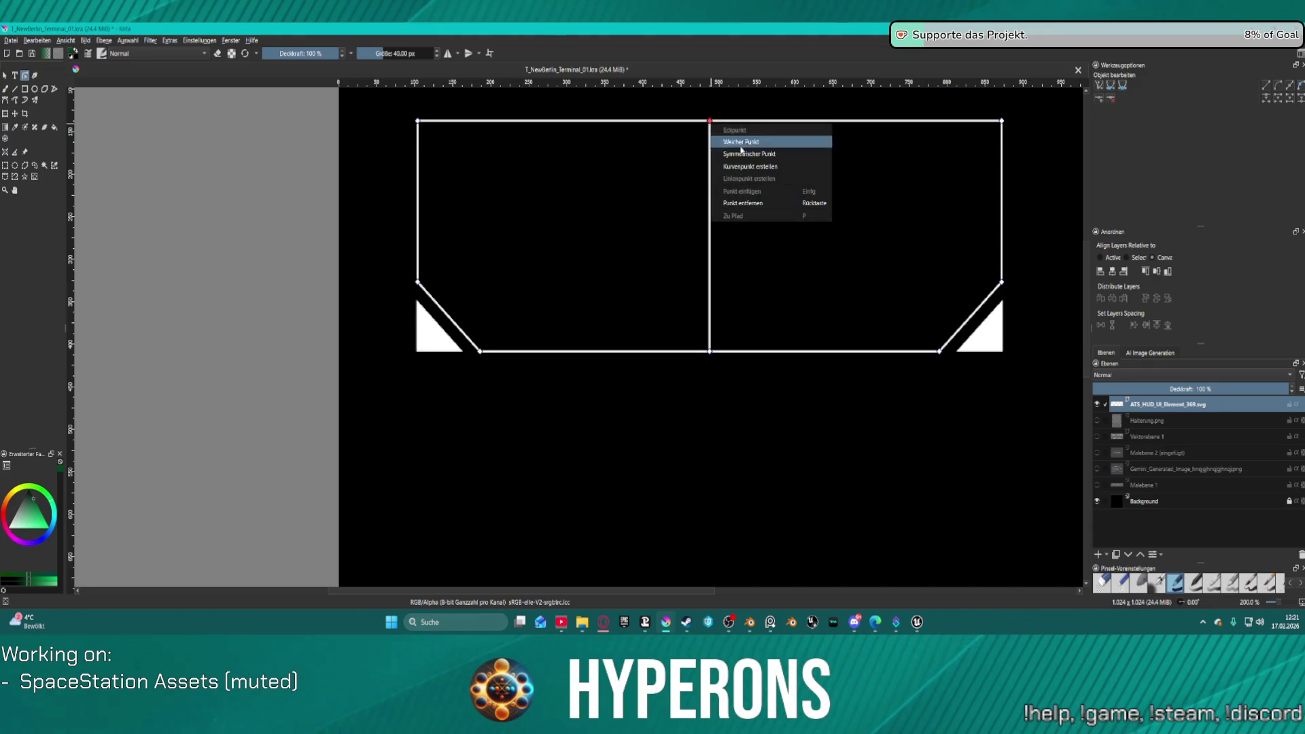
click(697, 155)
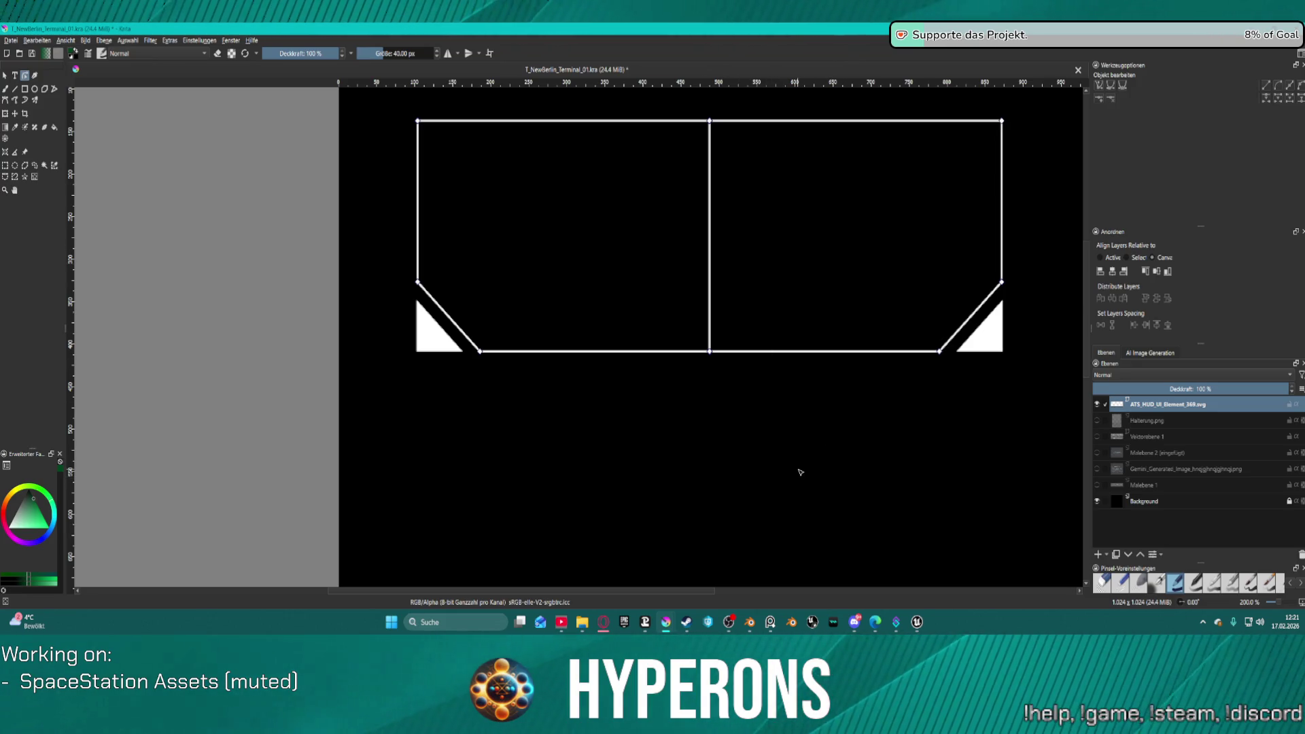
Step: Select the right half of the frame and break its path at the top middle node
click(7, 76)
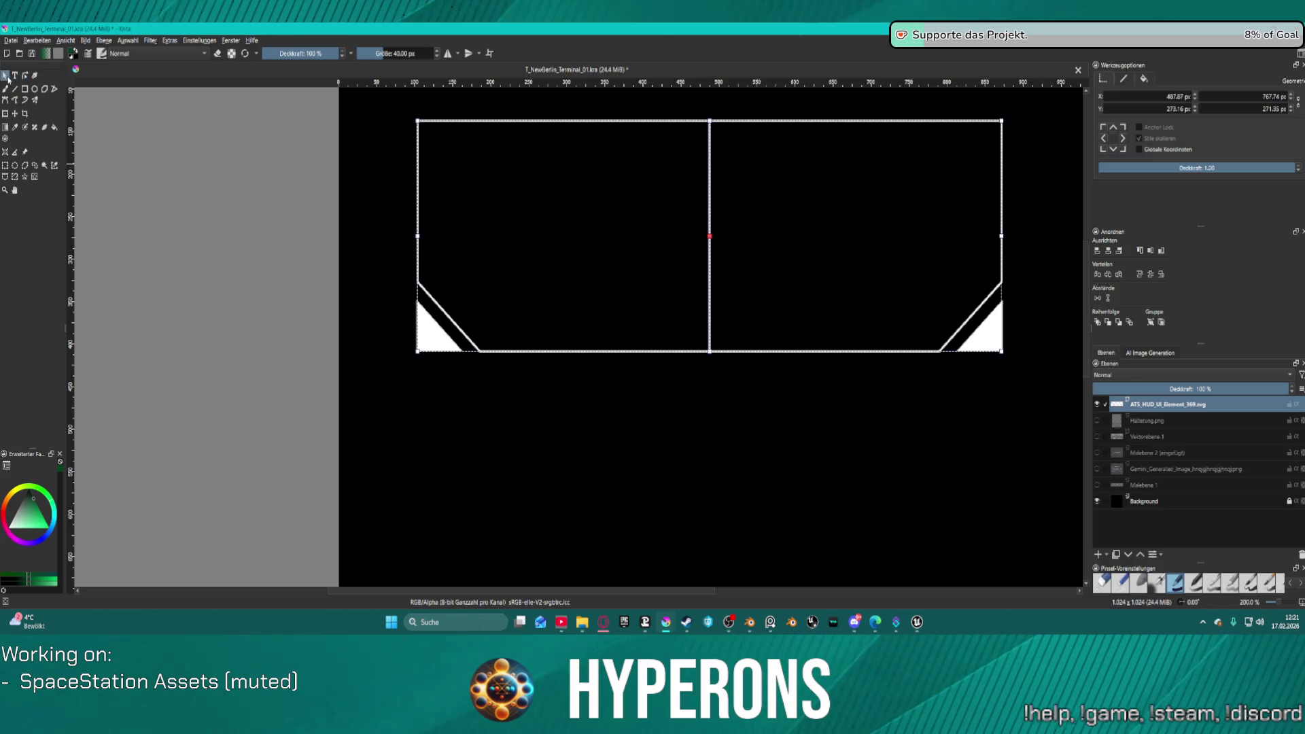
click(784, 481)
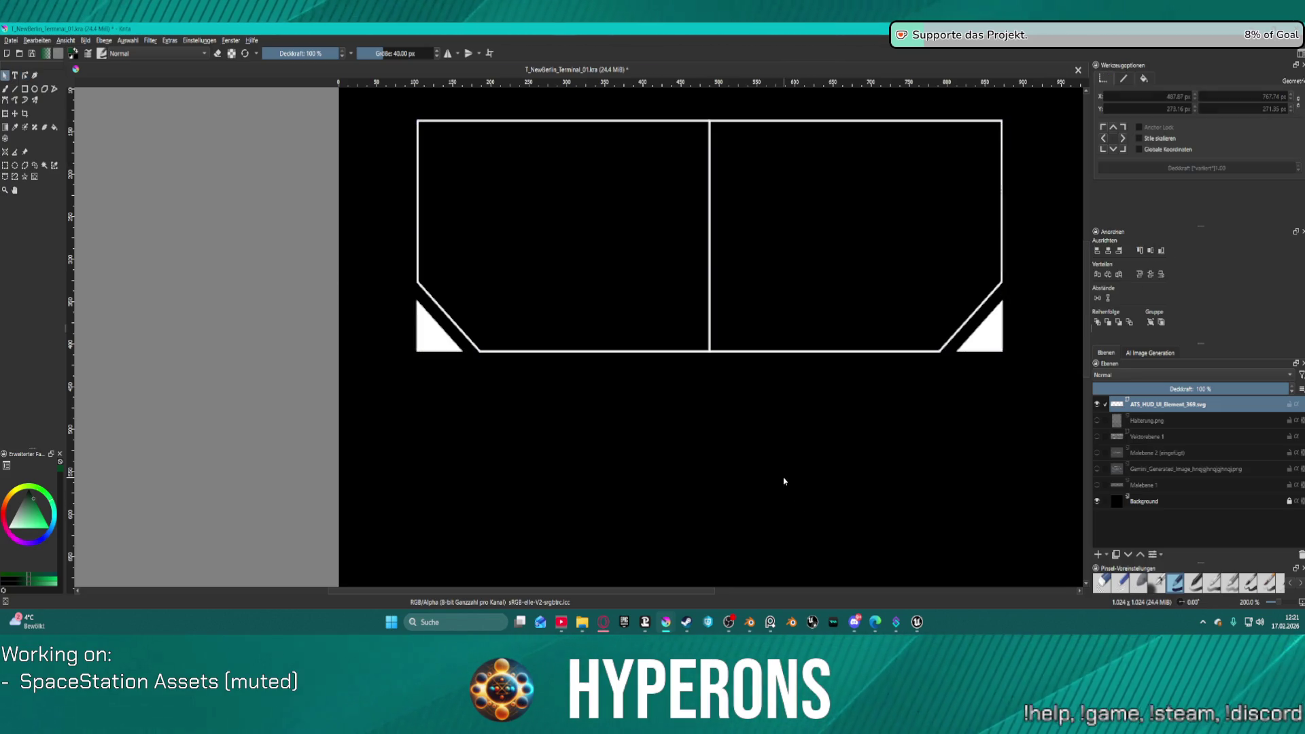
click(1004, 174)
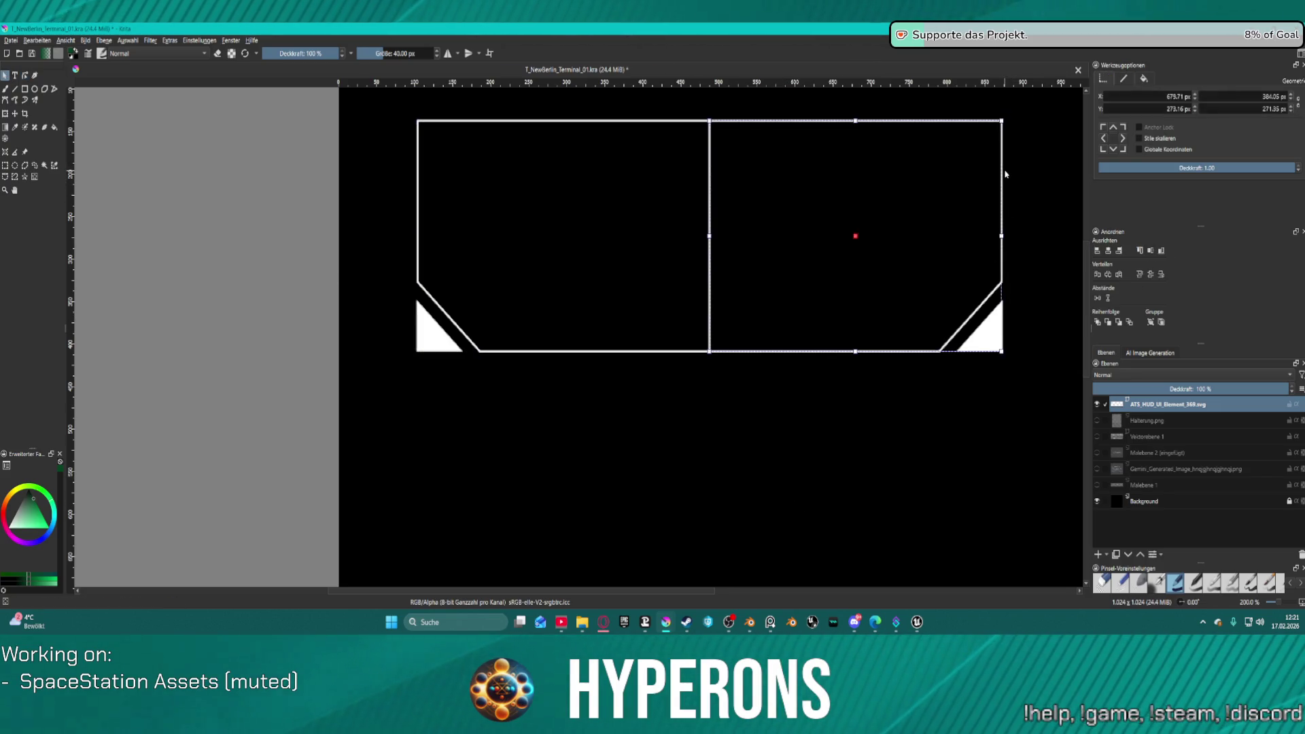
double_click(727, 156)
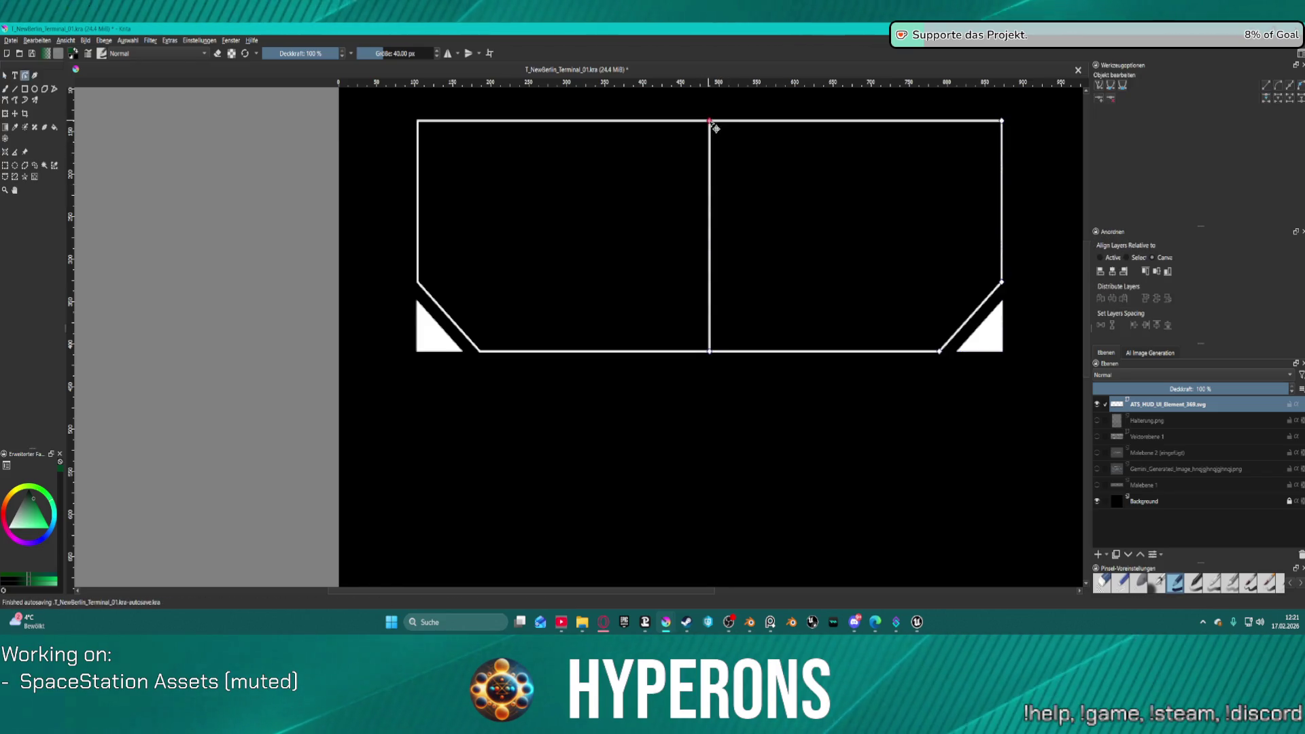
right_click(711, 122)
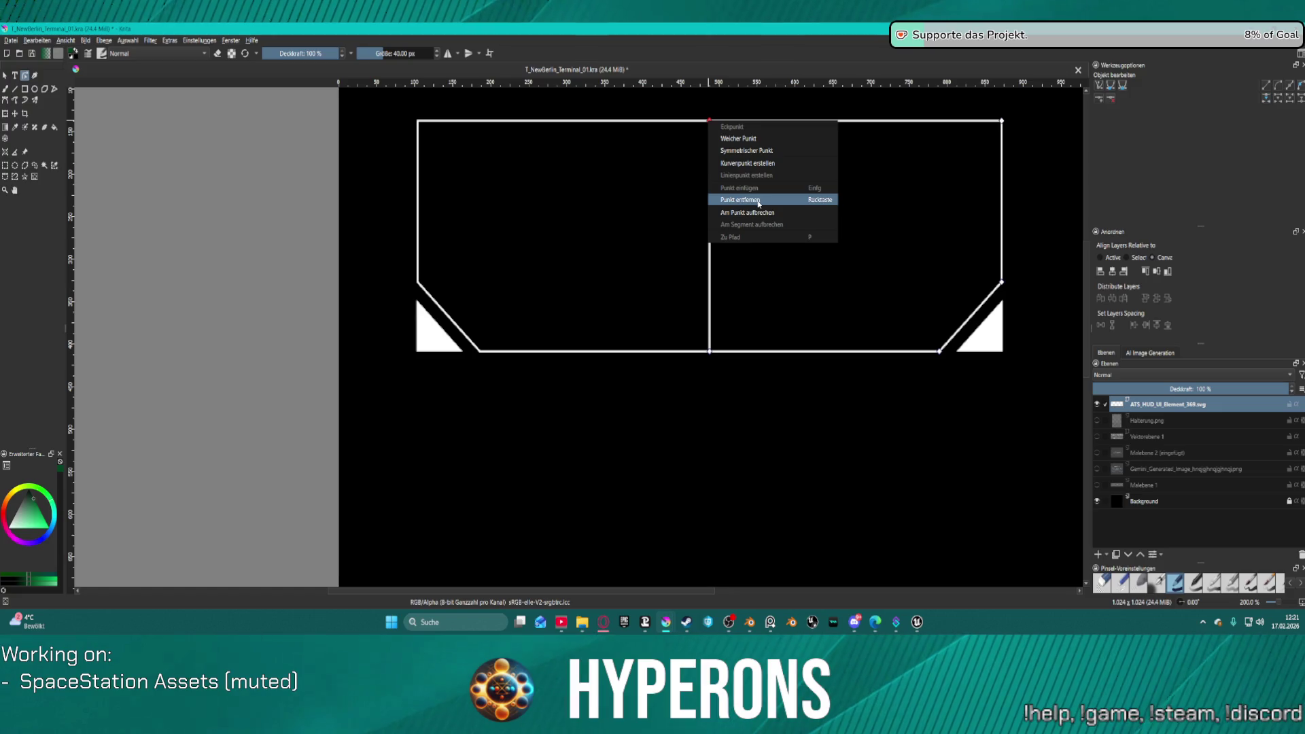
click(748, 212)
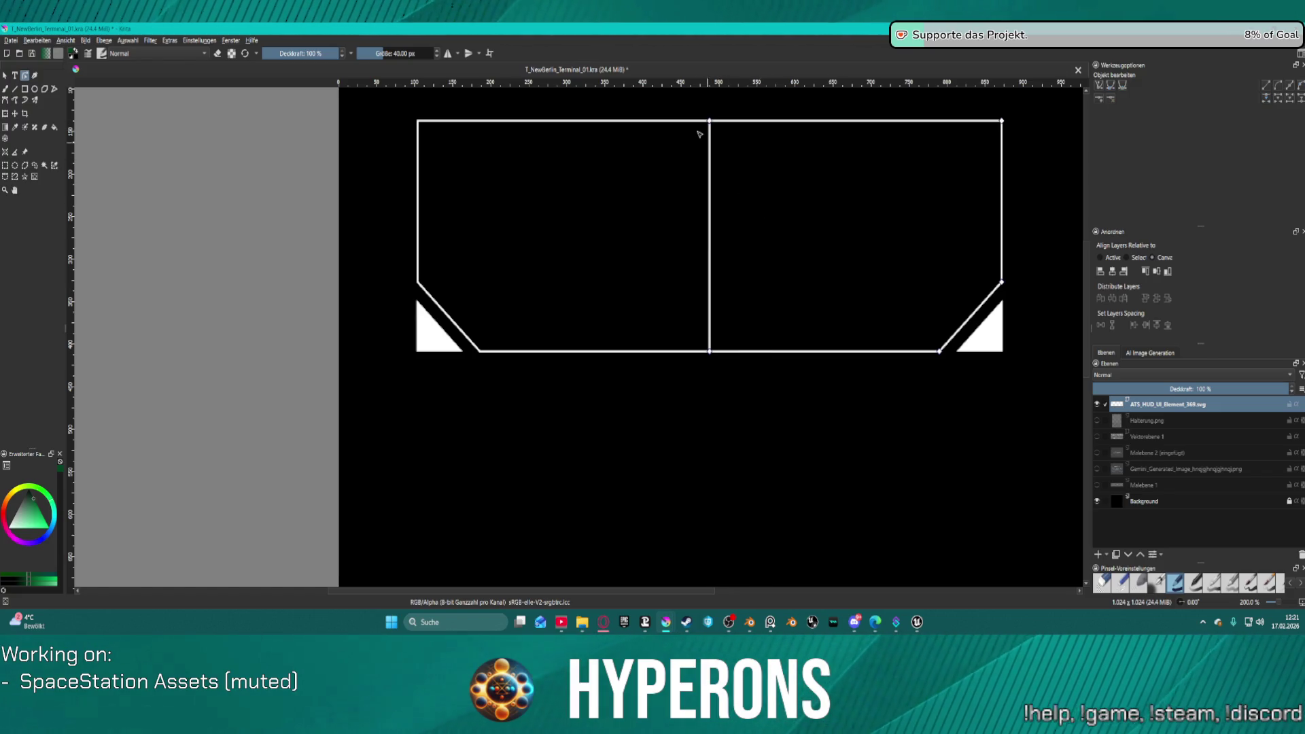
drag(711, 122, 665, 166)
key(ctrl+z)
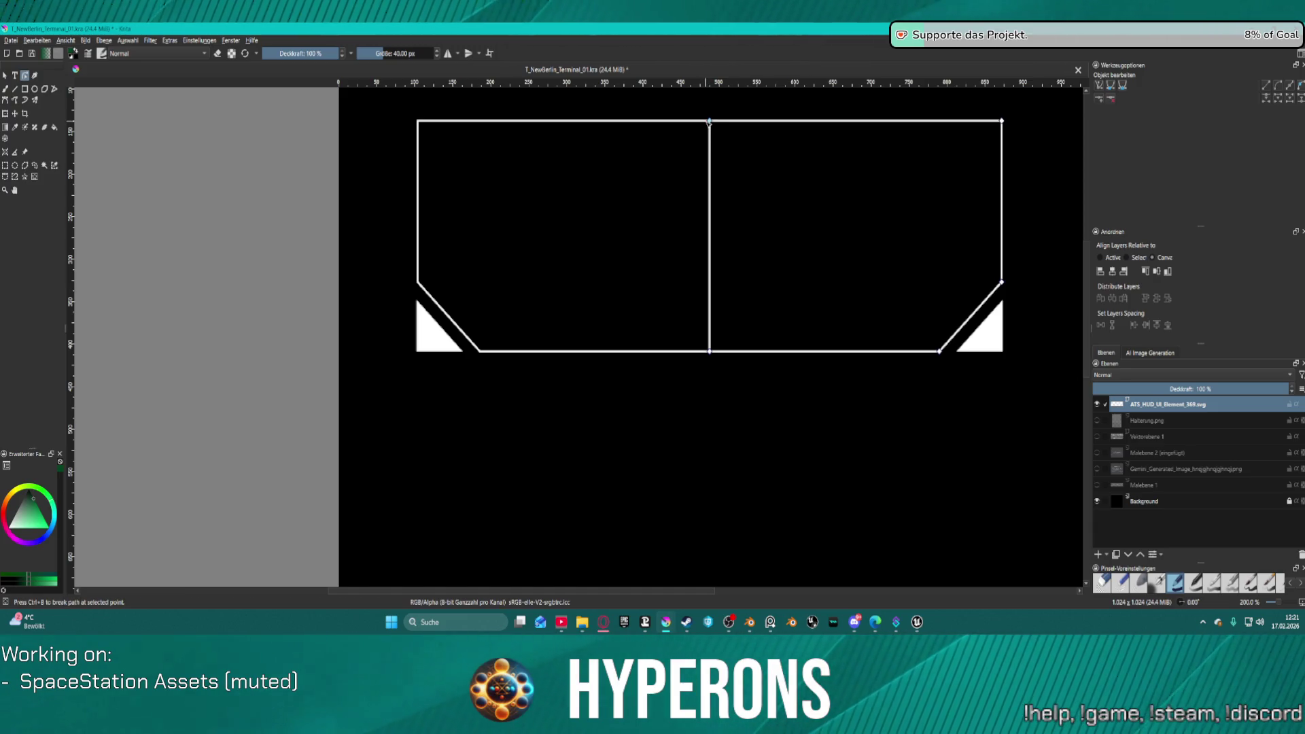
Step: Break the path at the bottom middle node and remove the dividing line between the panels
right_click(710, 352)
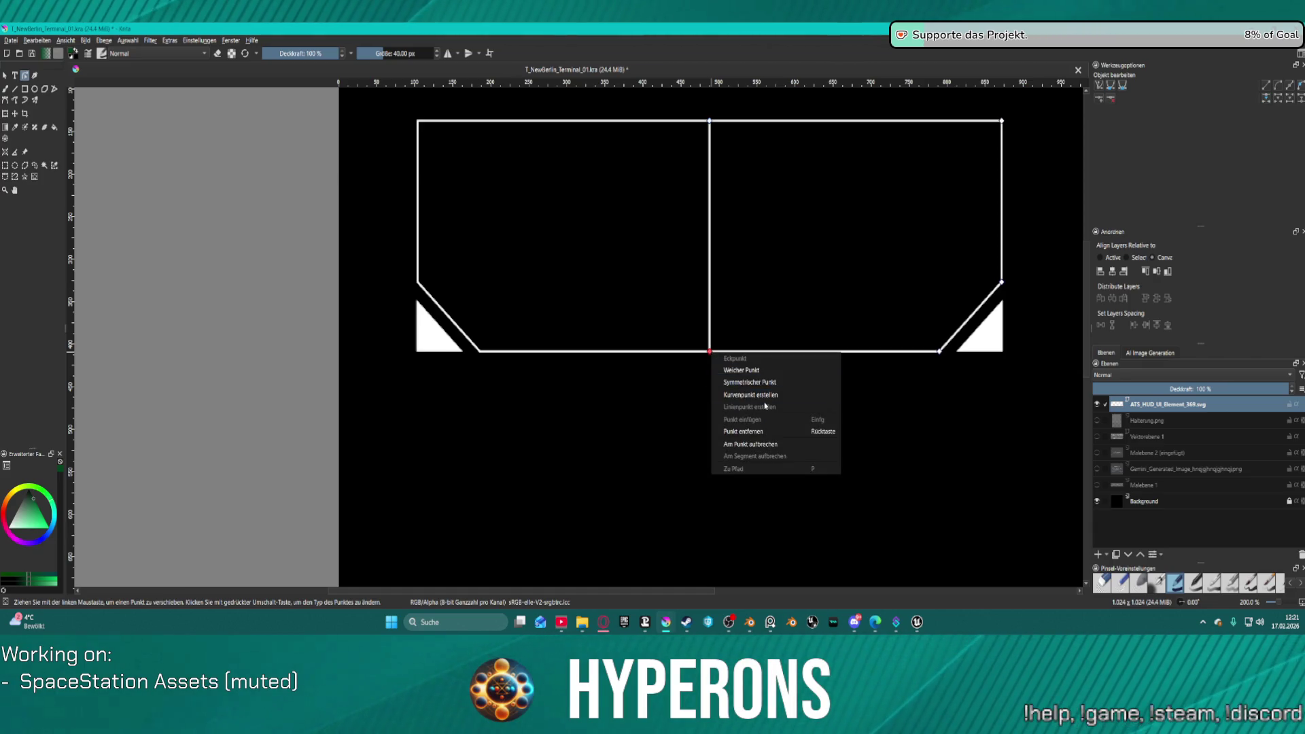
click(763, 446)
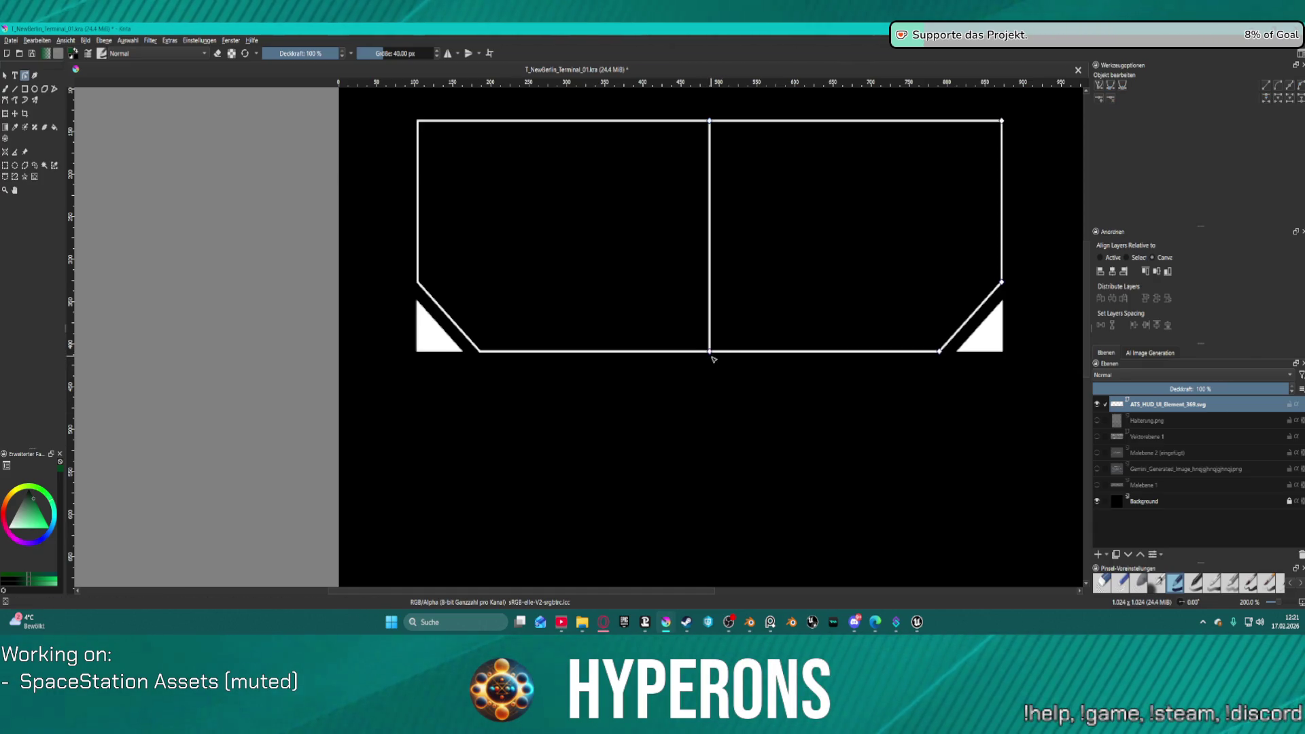
drag(710, 352, 620, 271)
key(ctrl+z)
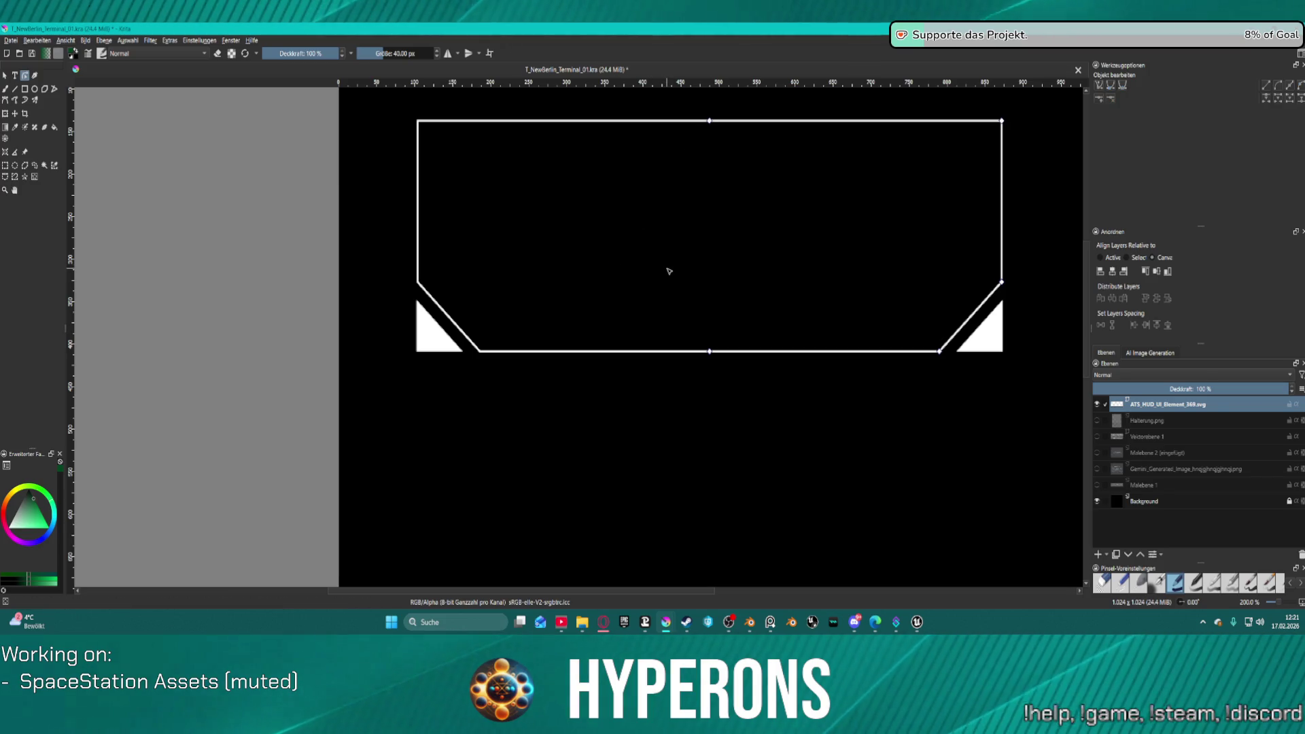
key(1)
scroll(802, 258, up, 2)
scroll(836, 253, down, 1)
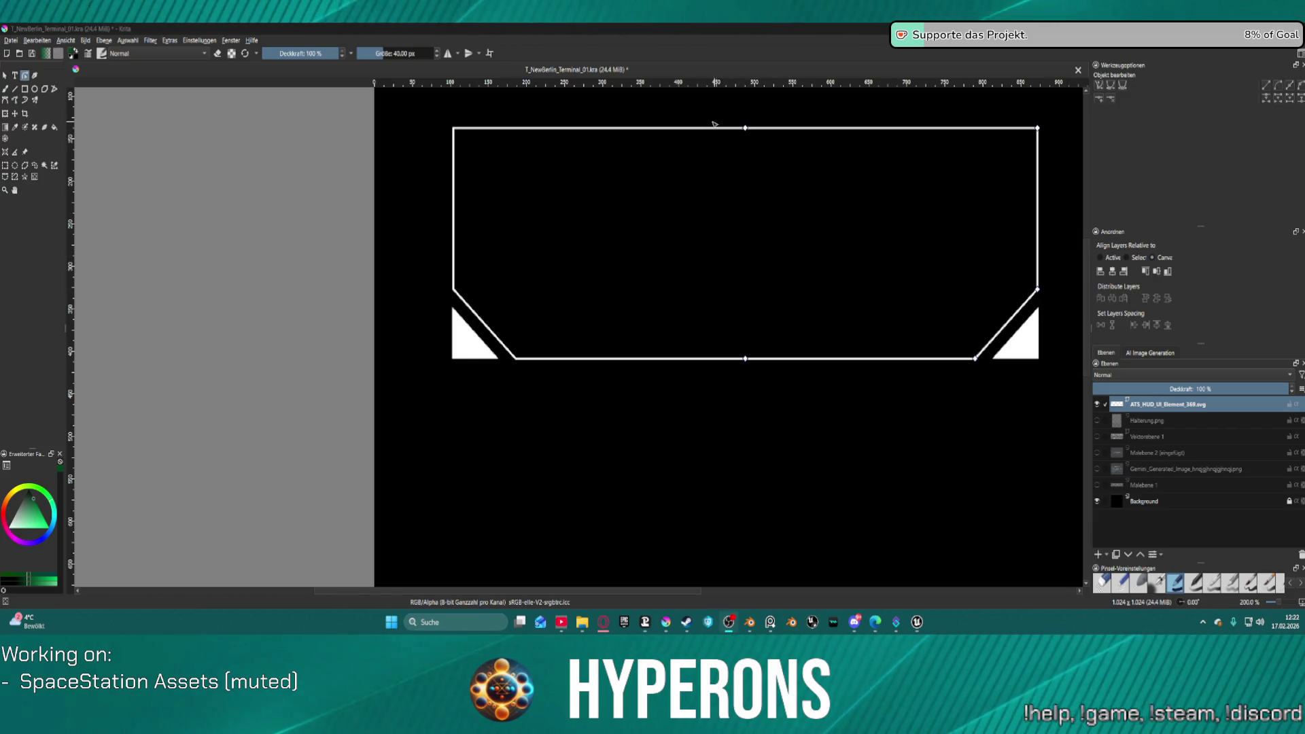
Step: Group the frame outline and its corner triangles into one group (Gruppe)
click(610, 133)
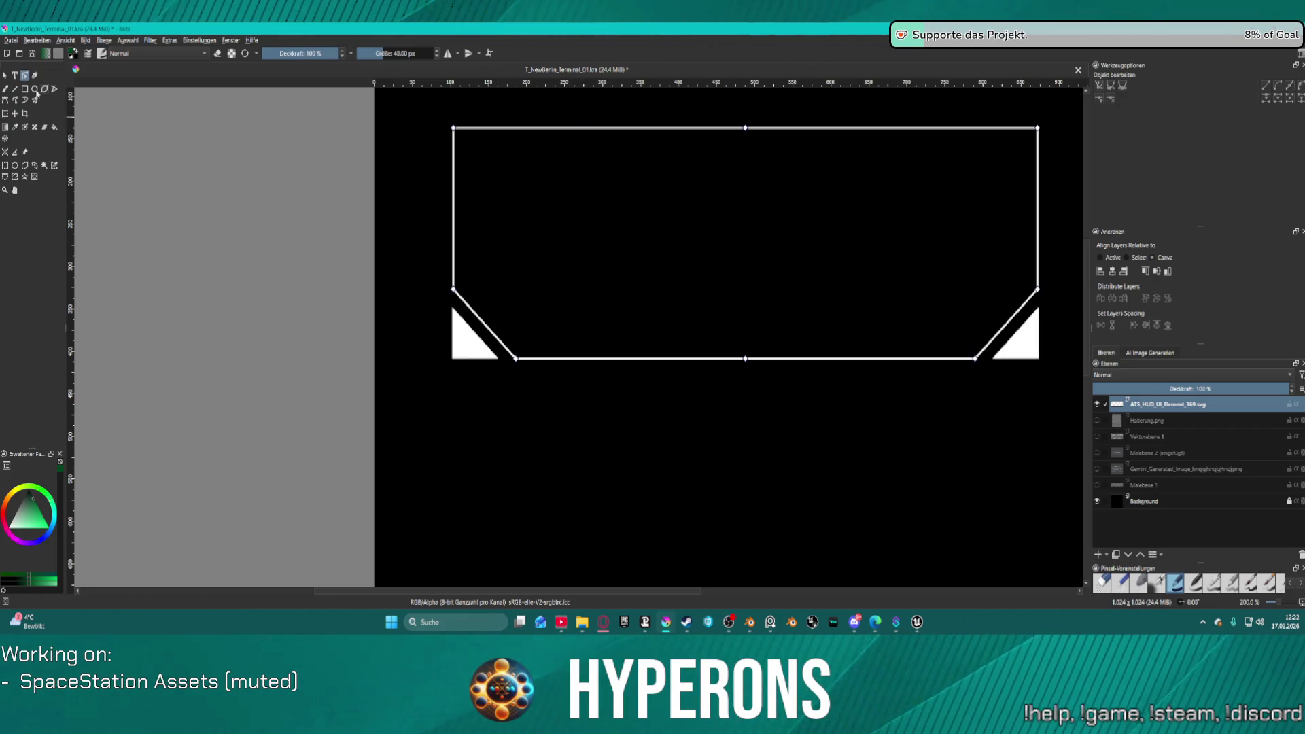
click(4, 75)
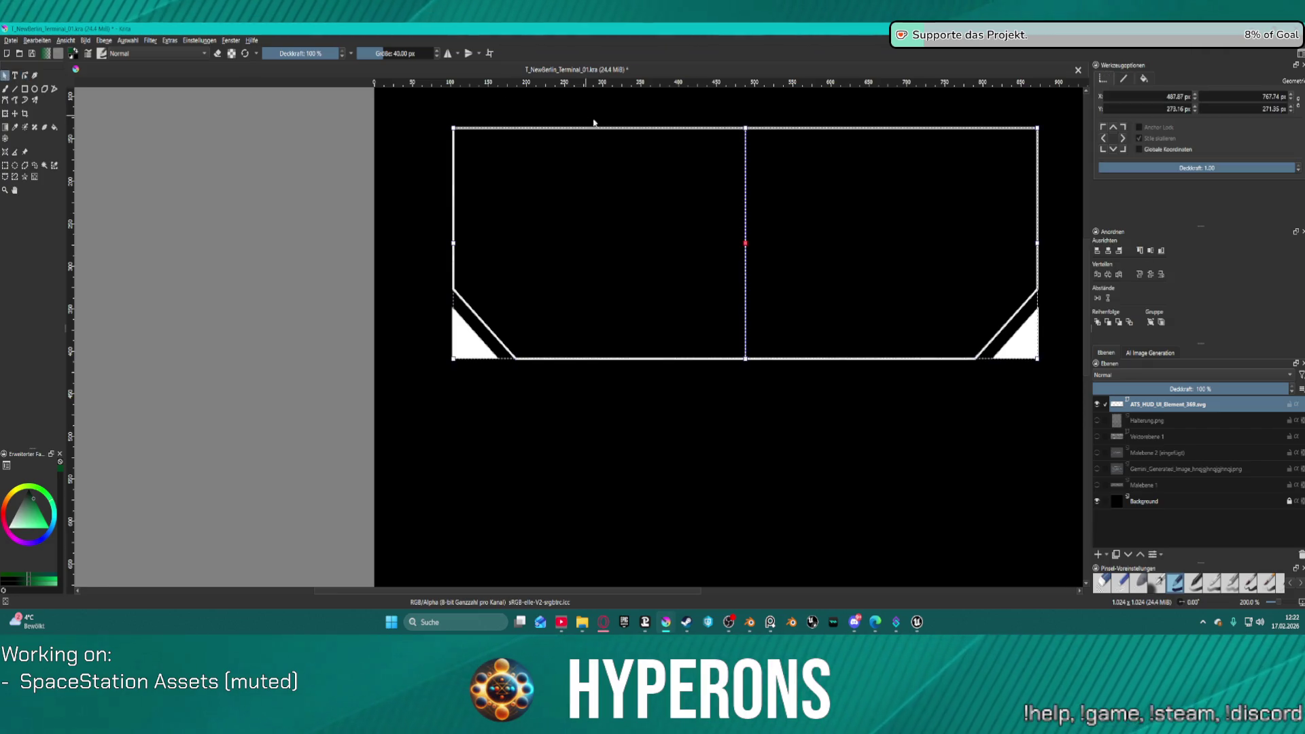
right_click(727, 132)
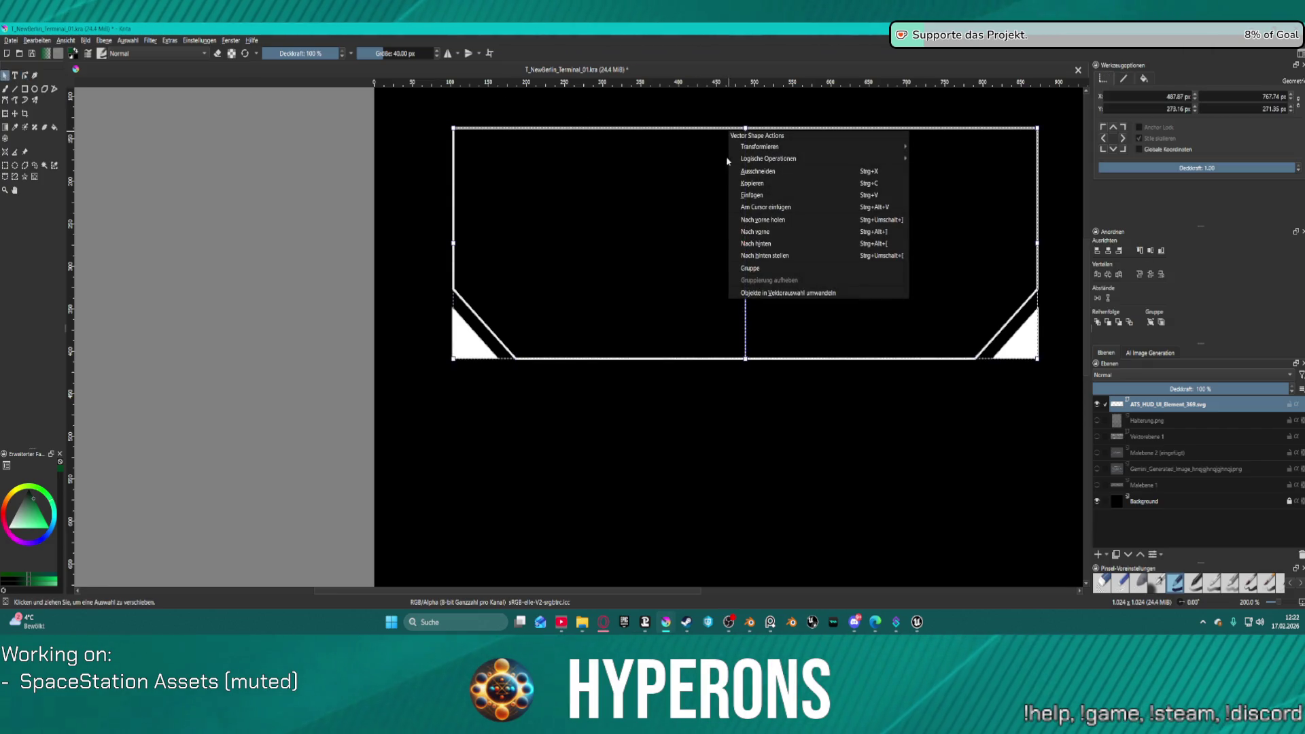
click(784, 268)
Step: Select the grouped frame and paste a duplicate of it
click(795, 396)
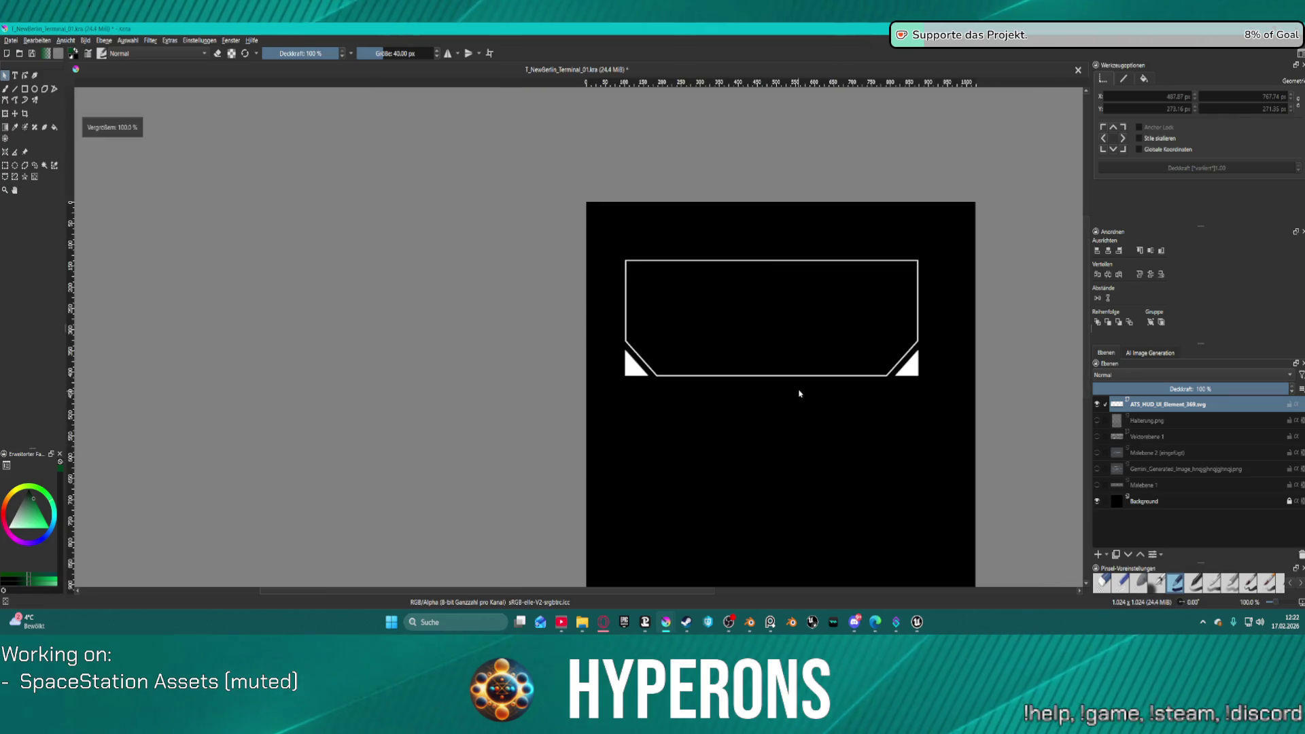
click(646, 136)
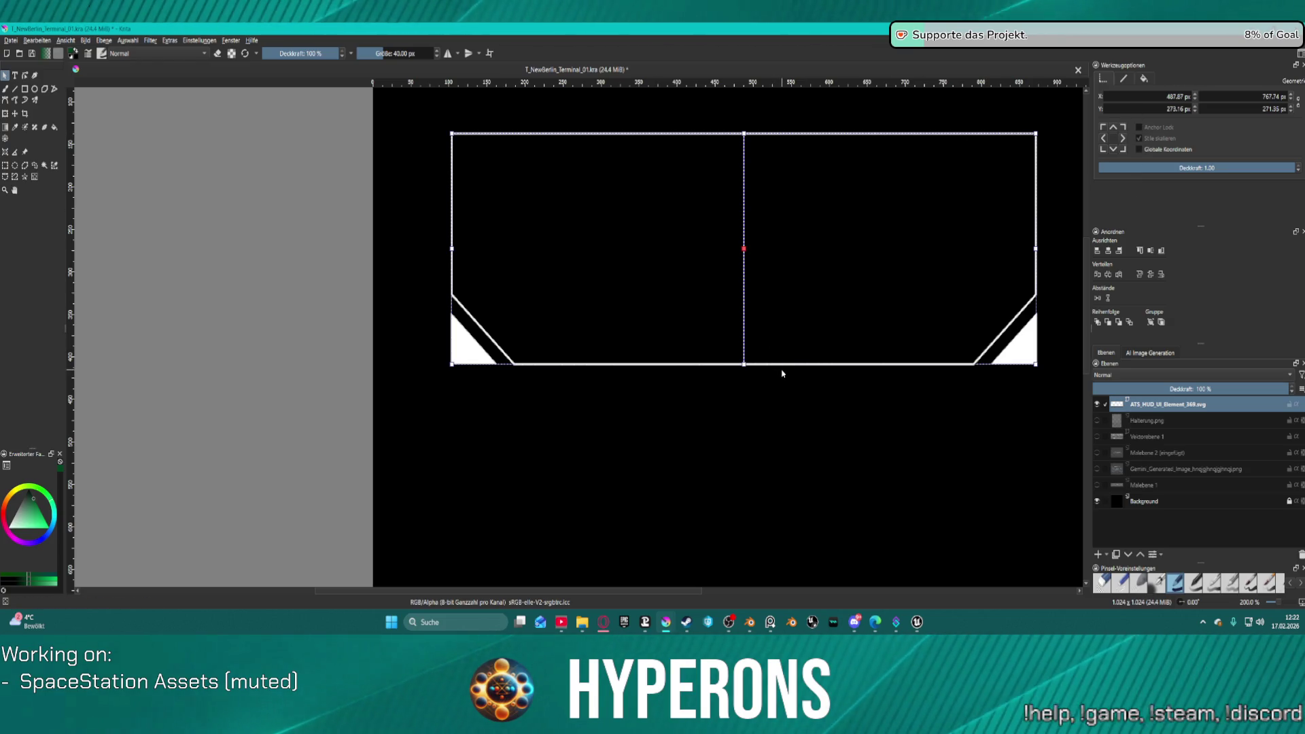
key(ctrl+v)
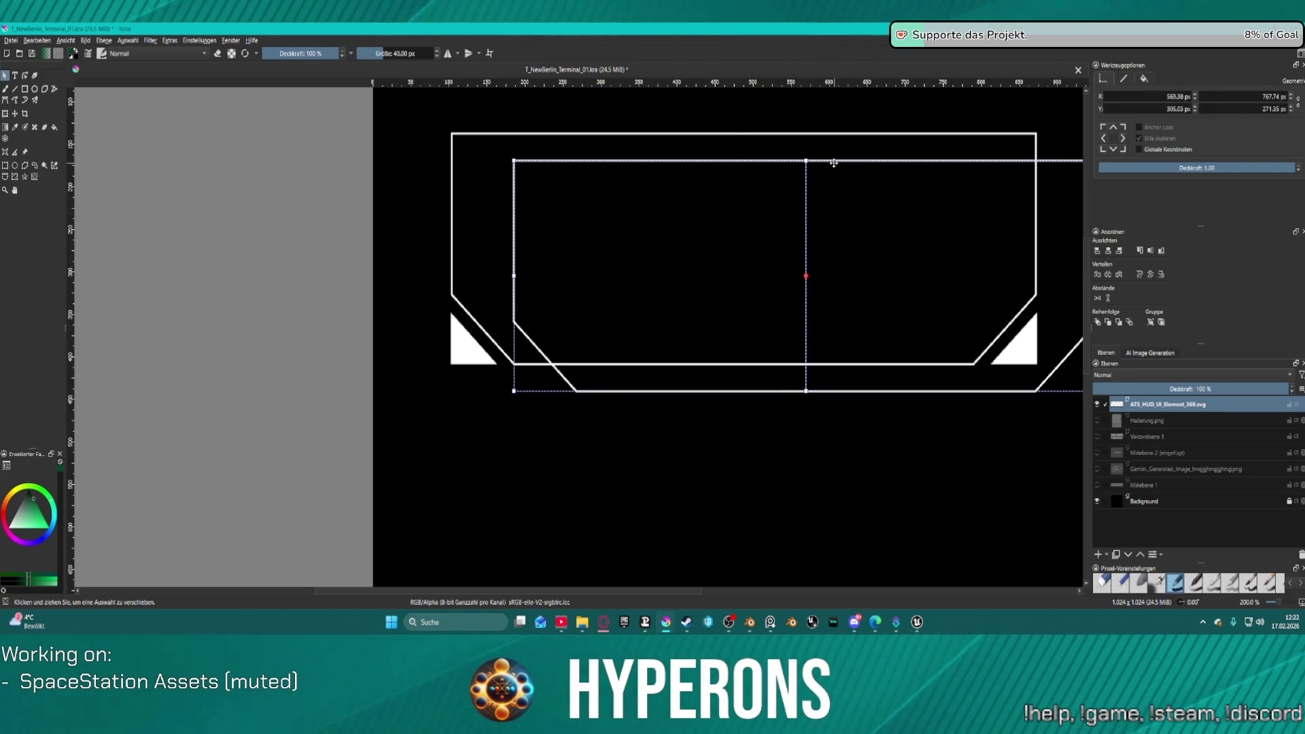
Step: Reposition the duplicate frame and realign the upper frame's corner triangles with the Align buttons
mouse_move(833, 163)
mouse_down()
mouse_move(766, 142)
mouse_move(764, 401)
mouse_up()
key(1)
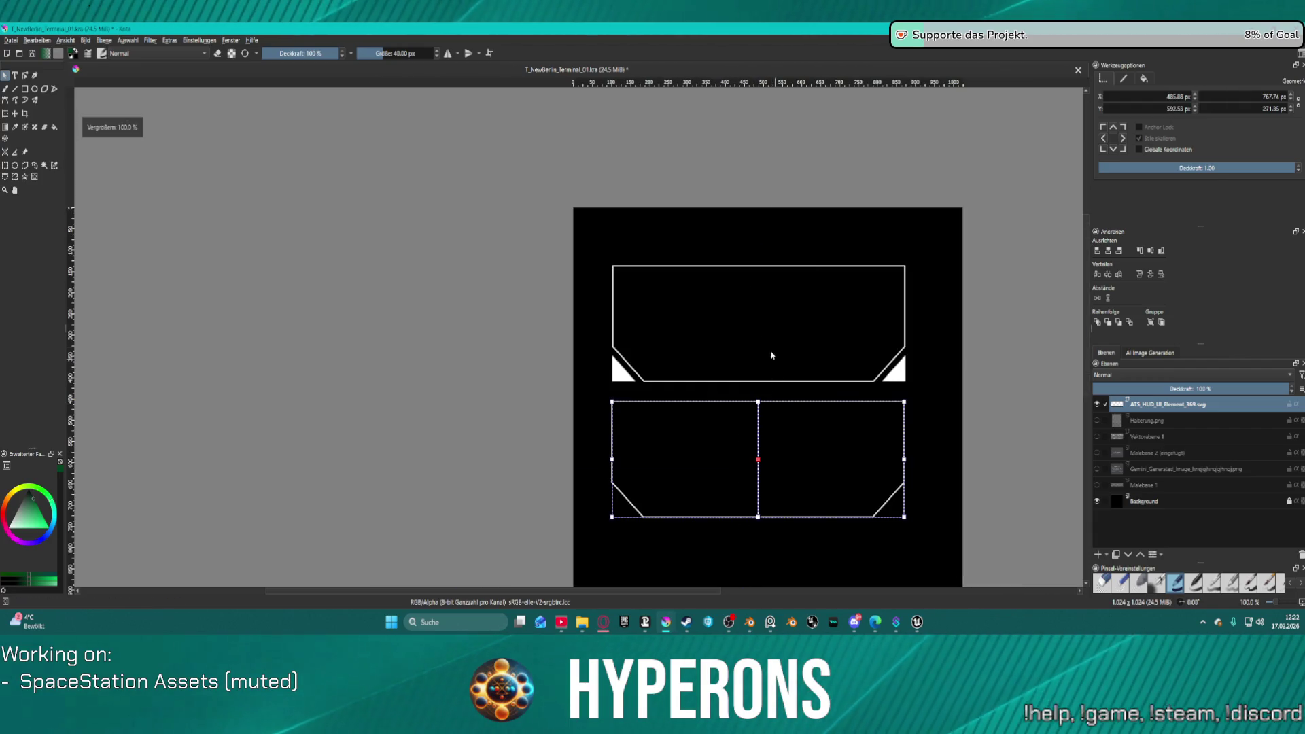
mouse_move(615, 350)
mouse_down()
mouse_move(620, 364)
mouse_move(909, 384)
mouse_up()
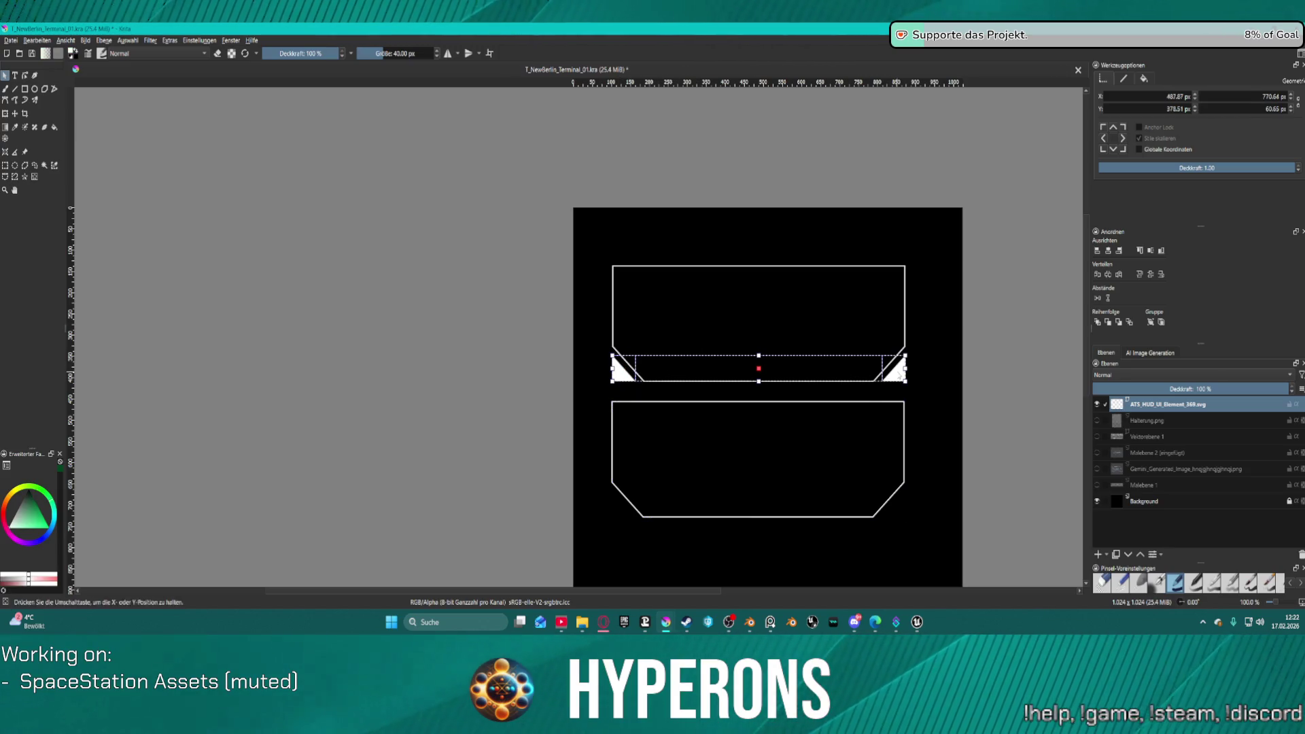
shift+click(759, 271)
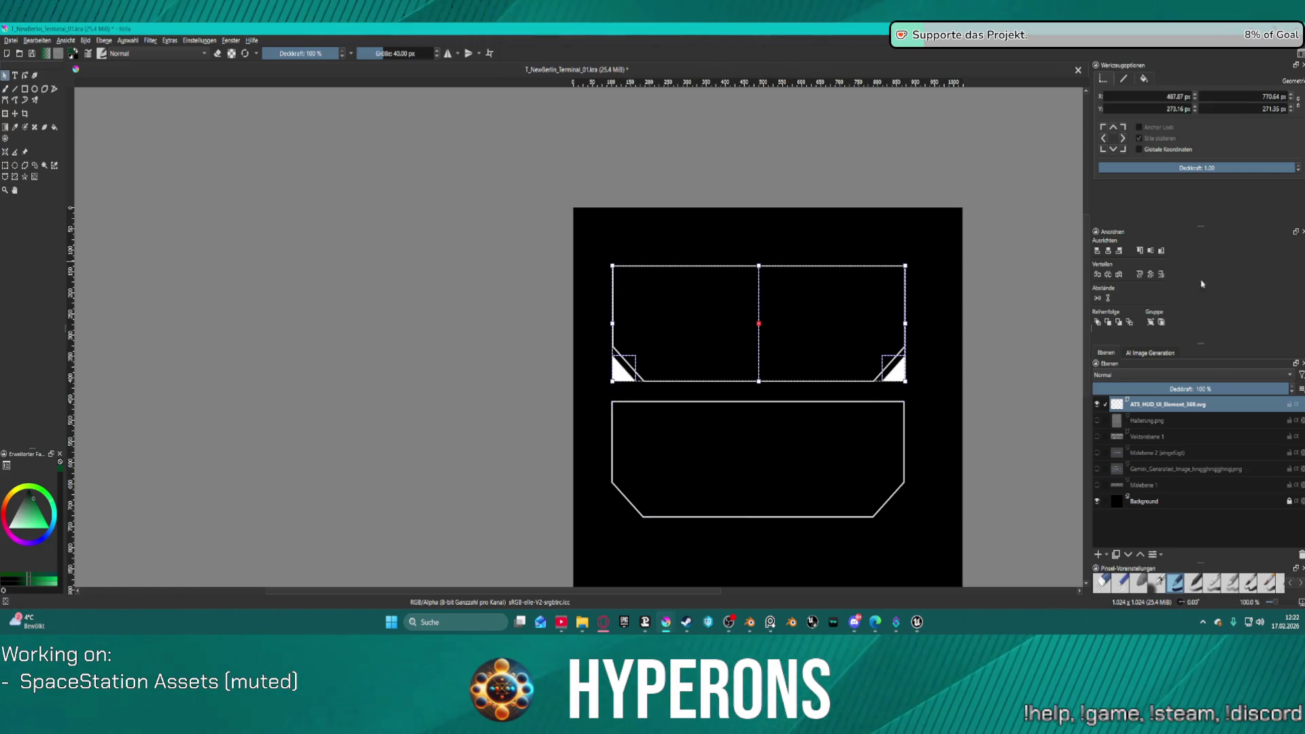
click(1108, 251)
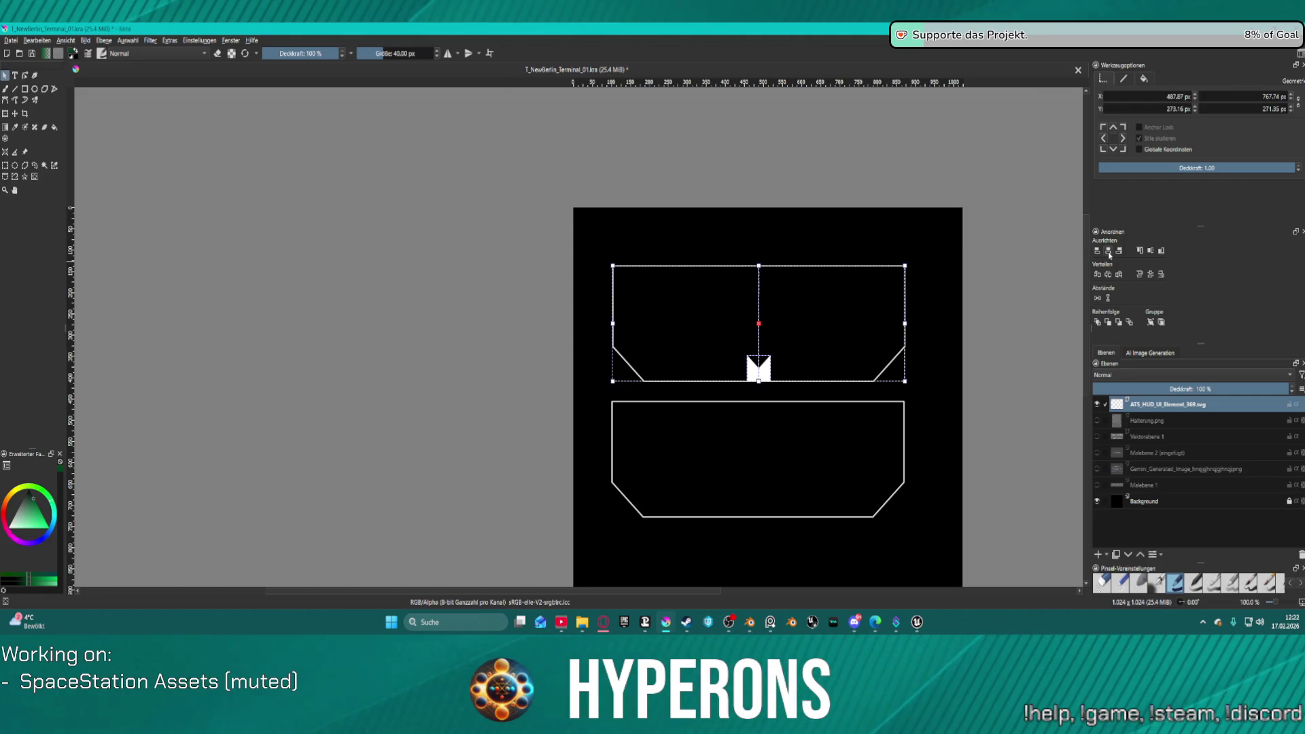
click(1097, 251)
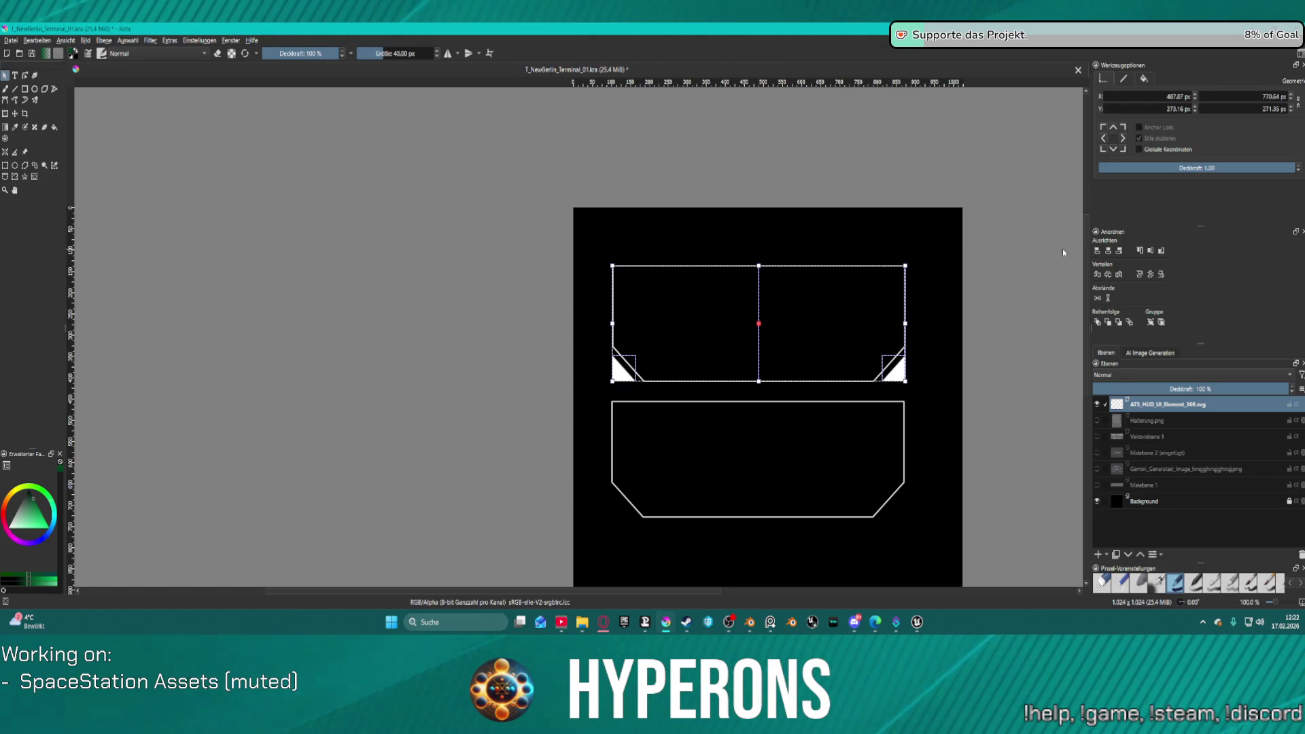
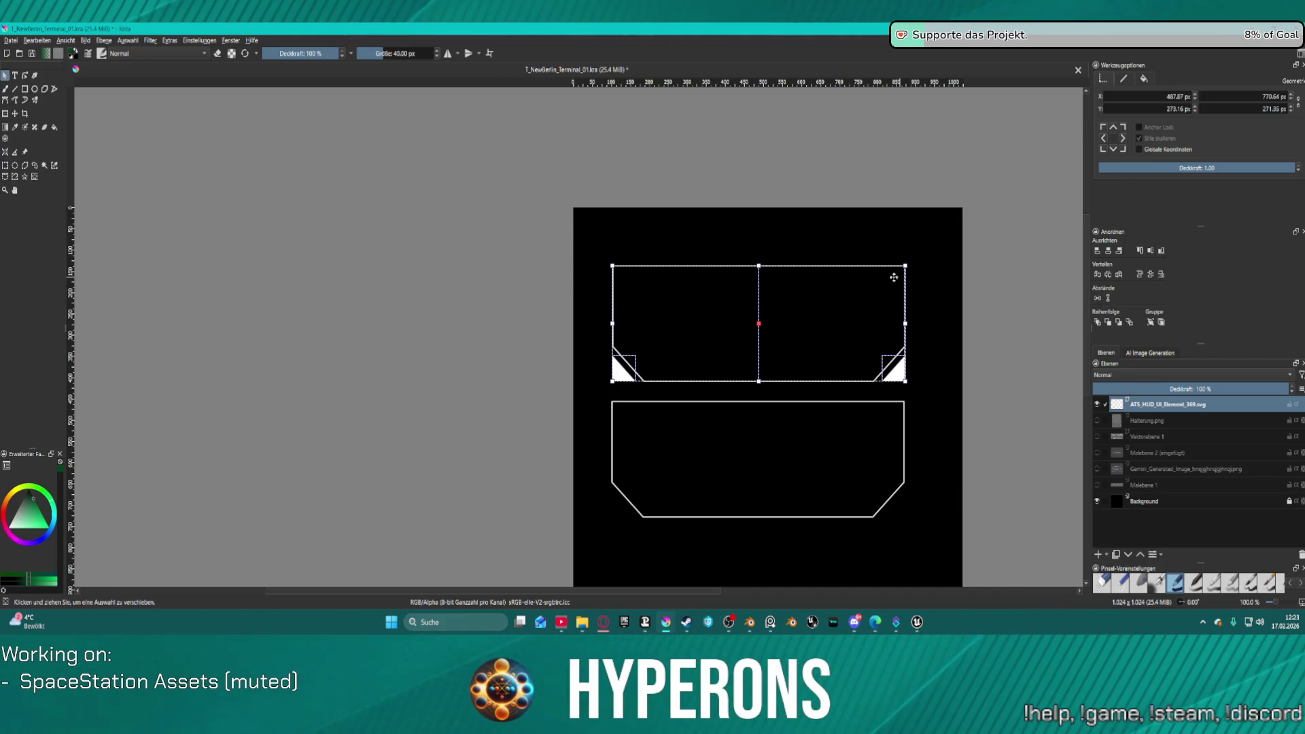
Step: Nudge the triangle-cornered upper frame a few pixels up and to the right
drag(827, 320, 840, 303)
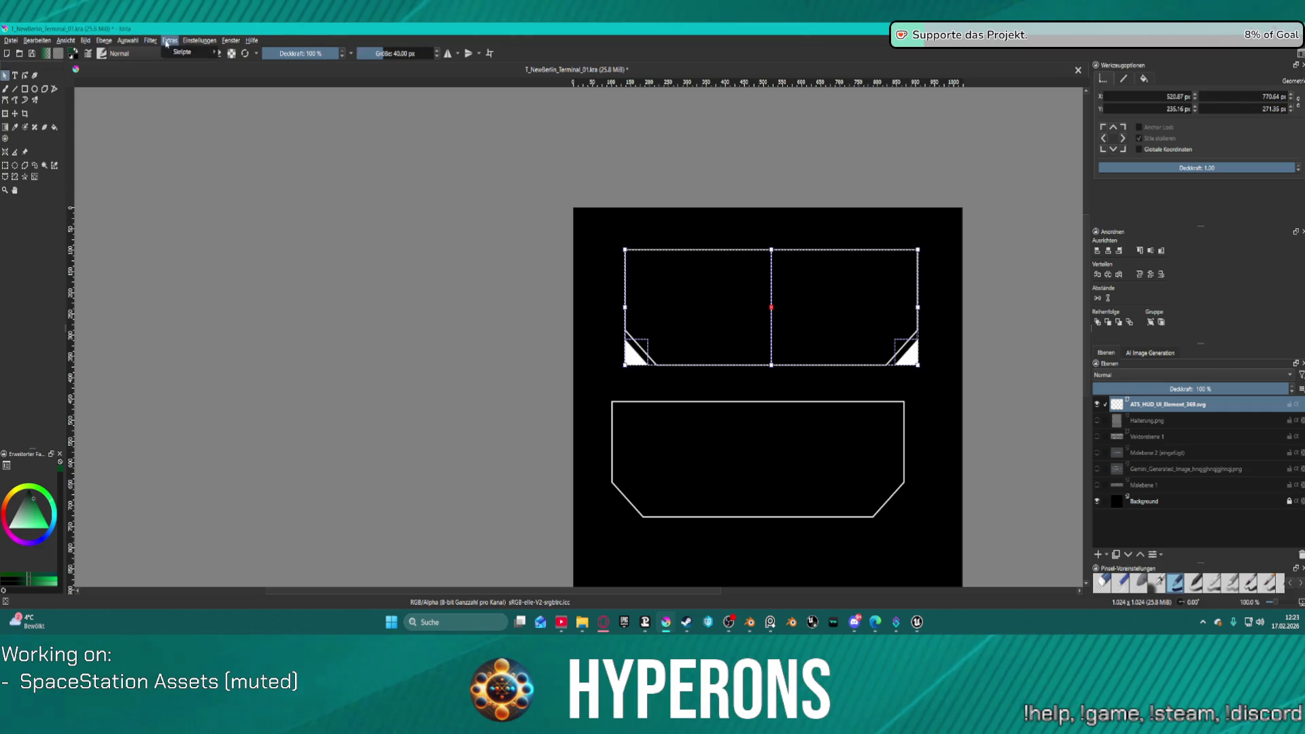
Step: Open Einstellungen > Krita einrichten to reach the Performance (Leistung) settings page
mouse_move(193, 51)
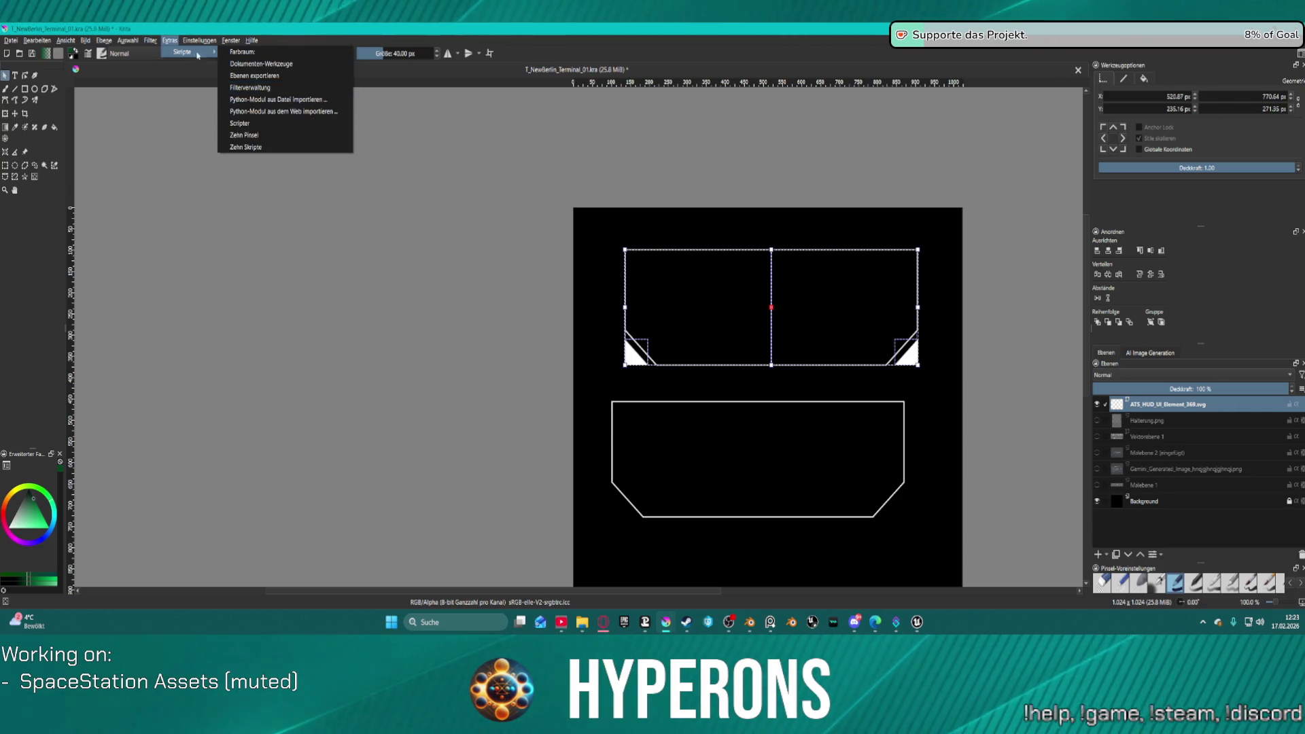
mouse_move(134, 43)
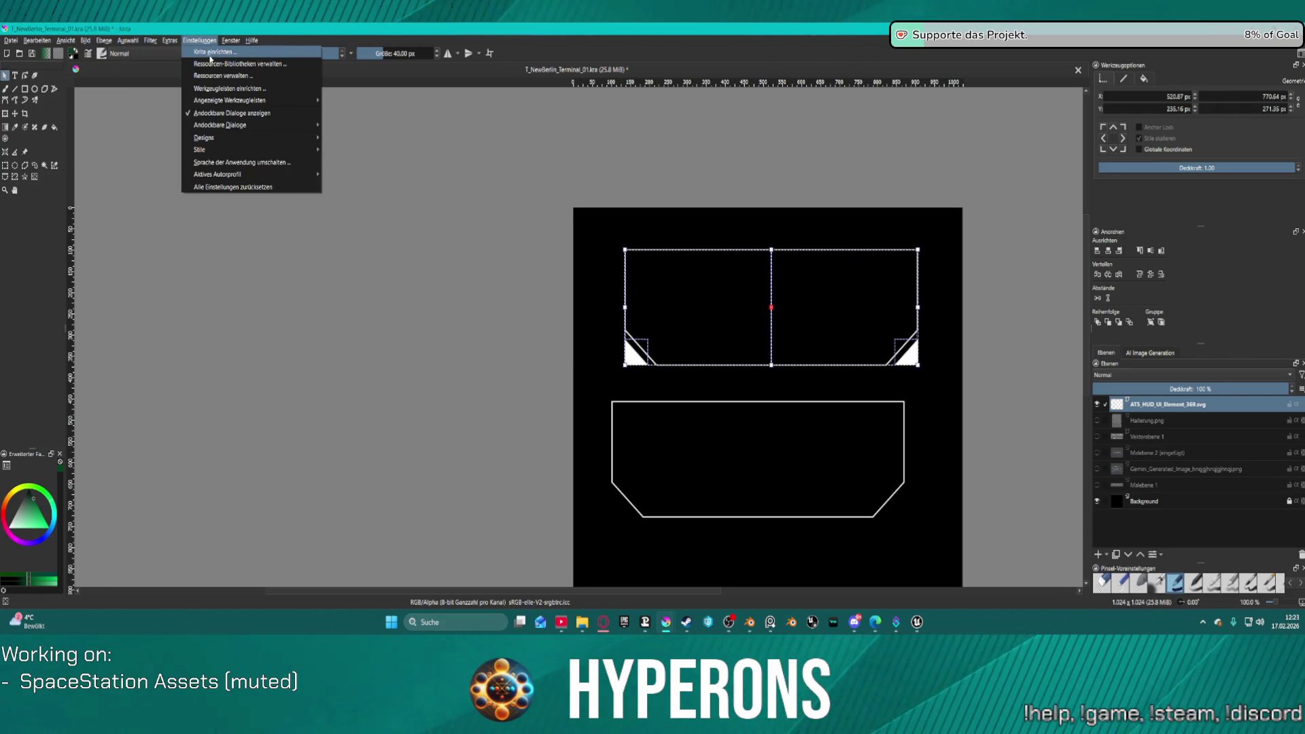
mouse_move(250, 126)
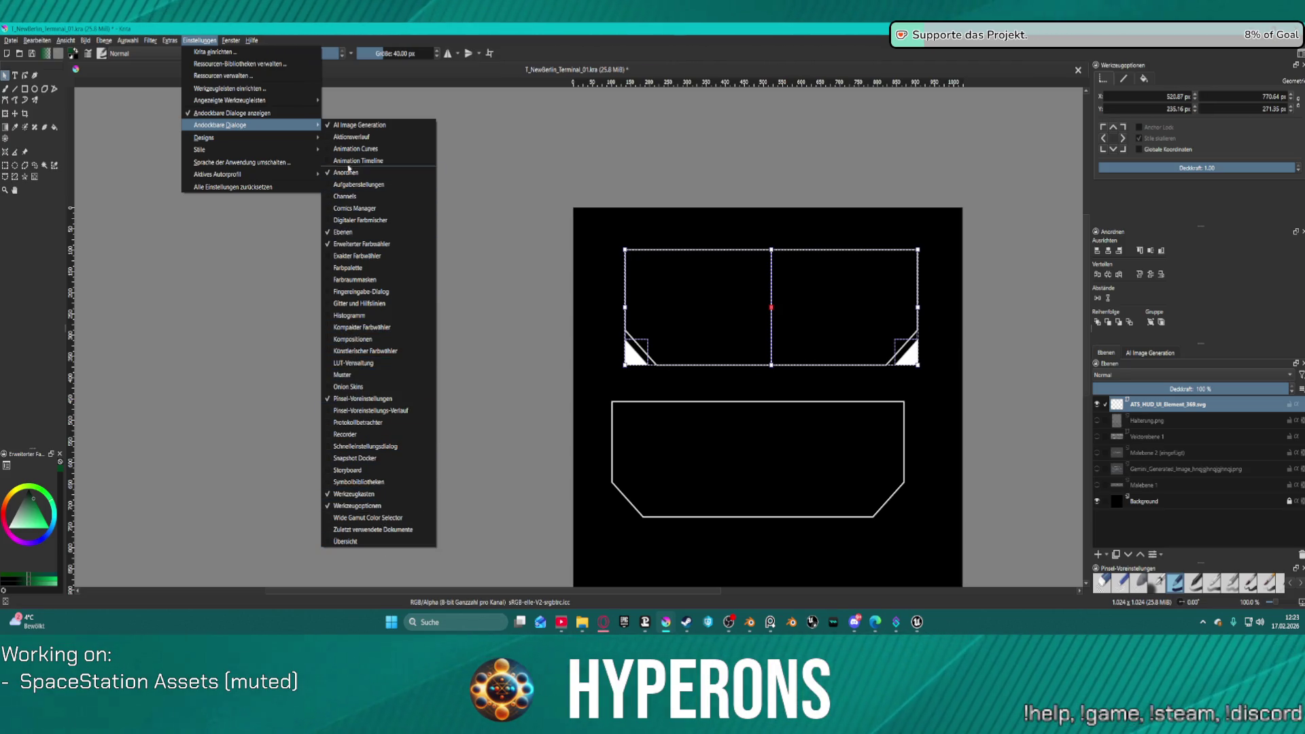
mouse_move(284, 102)
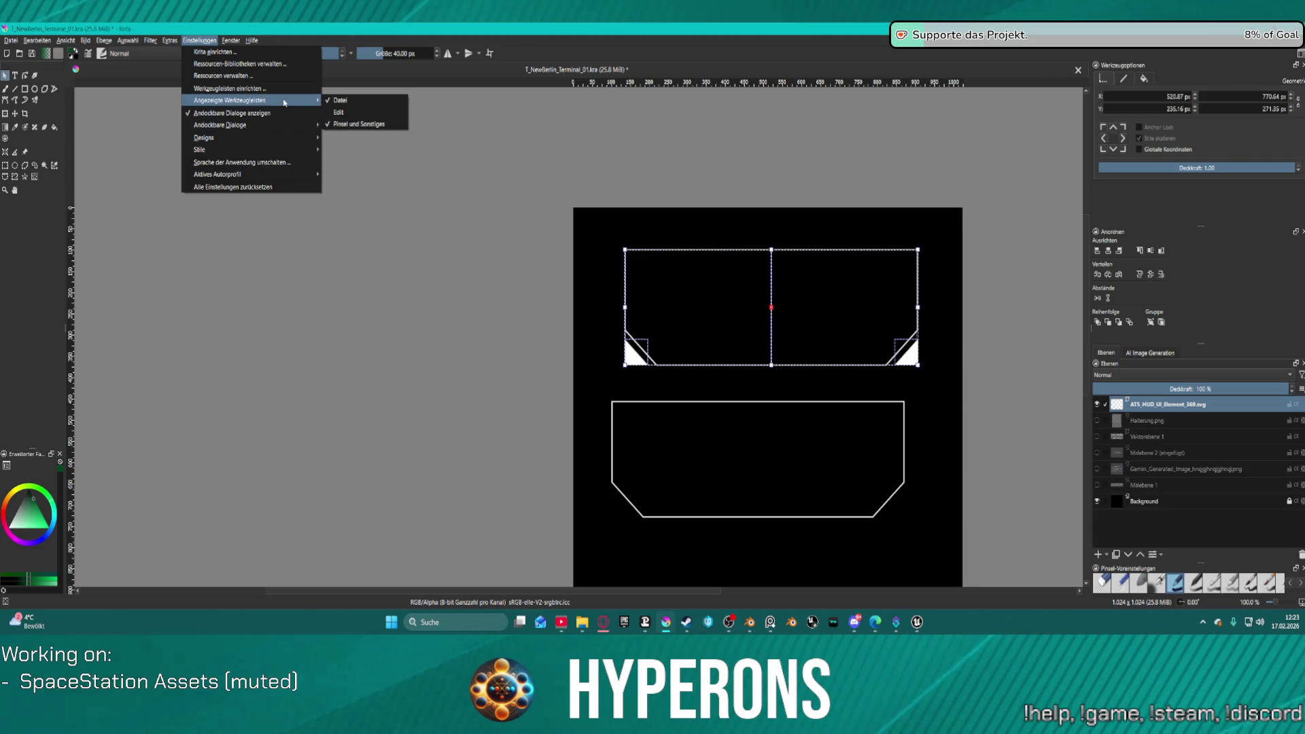
mouse_move(268, 151)
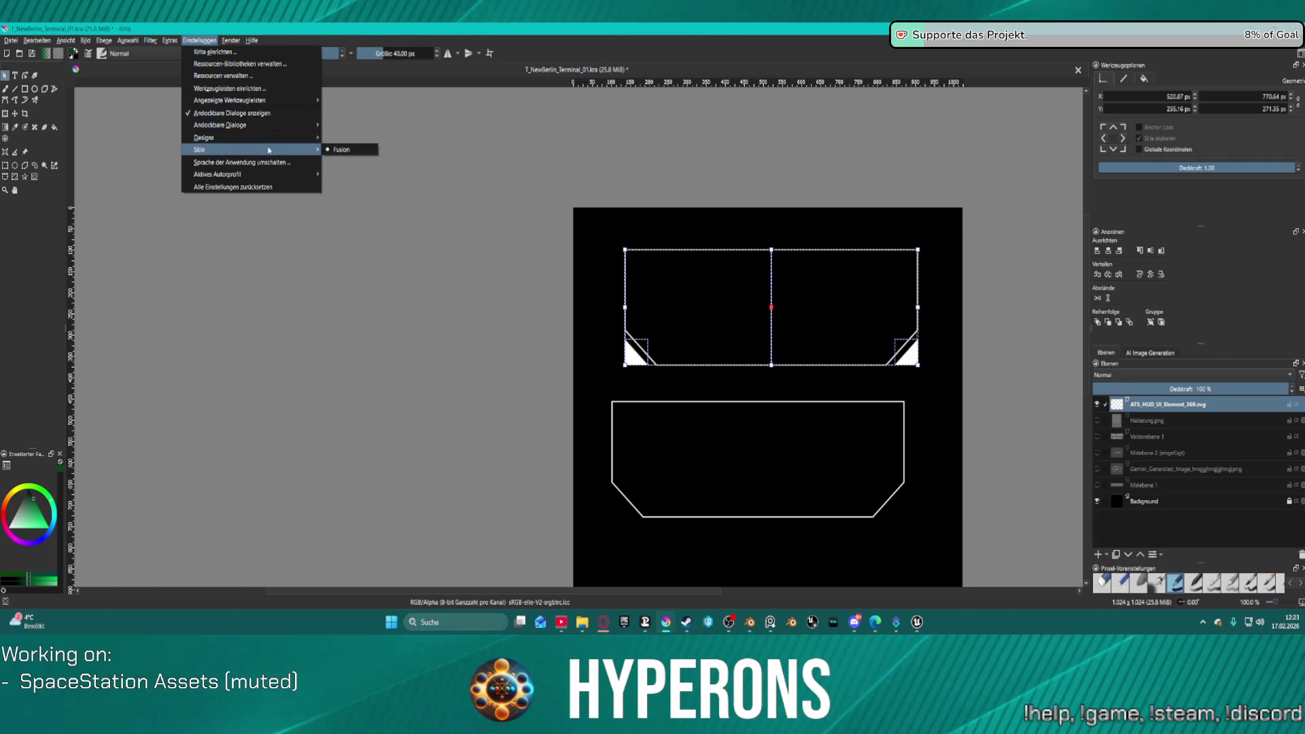
click(235, 54)
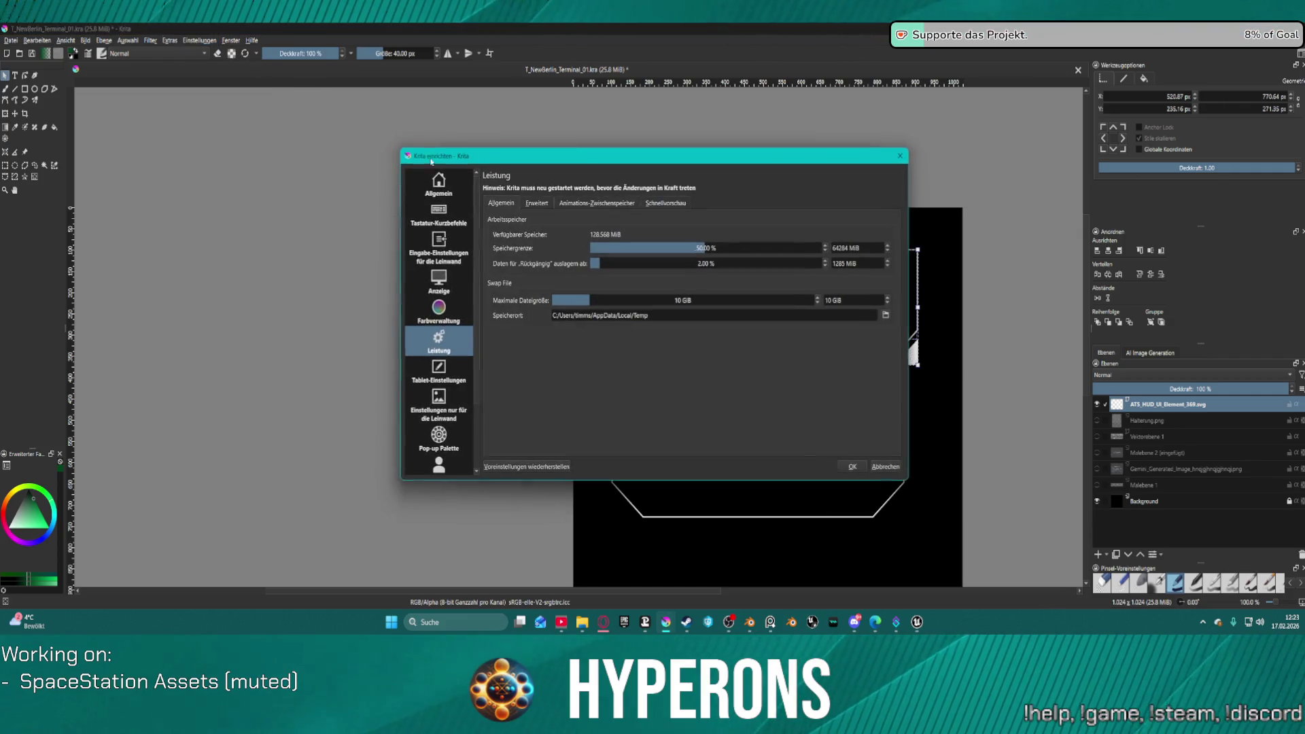
Step: Look over the Python-Modulverwaltung plugin list, then close the Krita einrichten dialog
scroll(456, 431, down, 2)
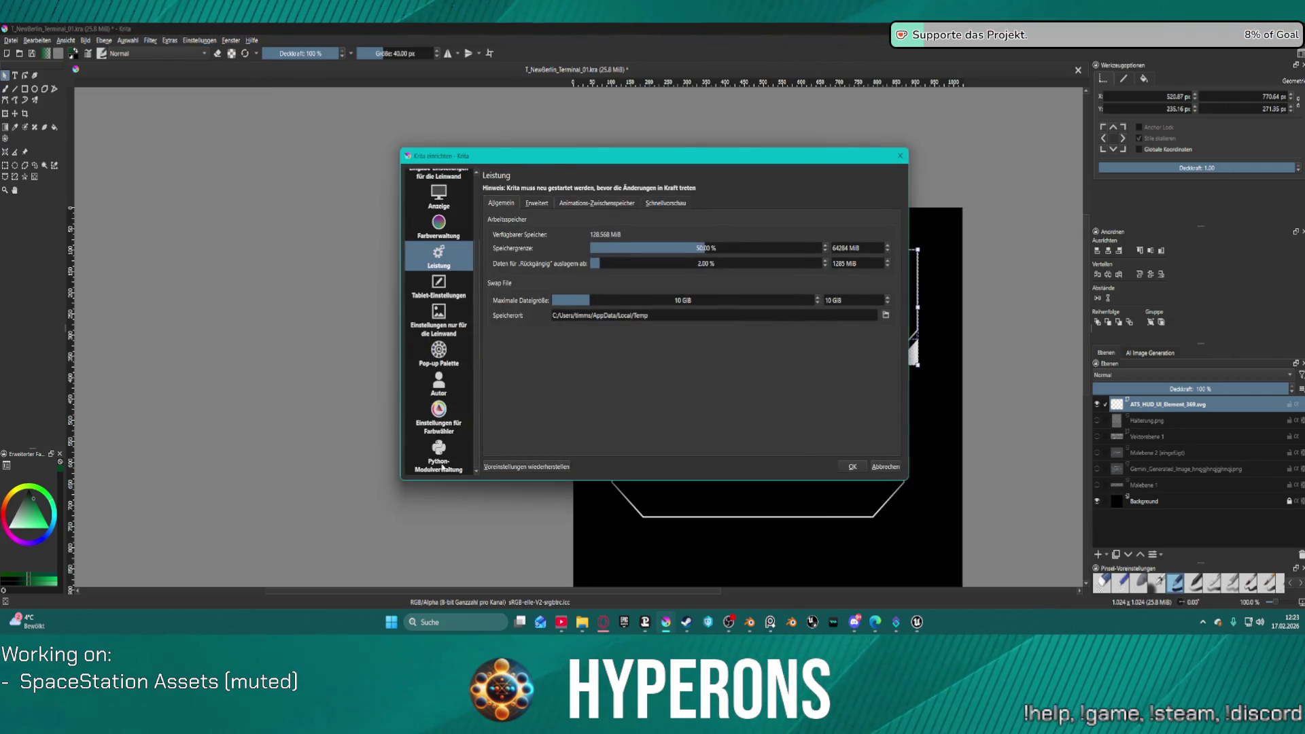
click(441, 463)
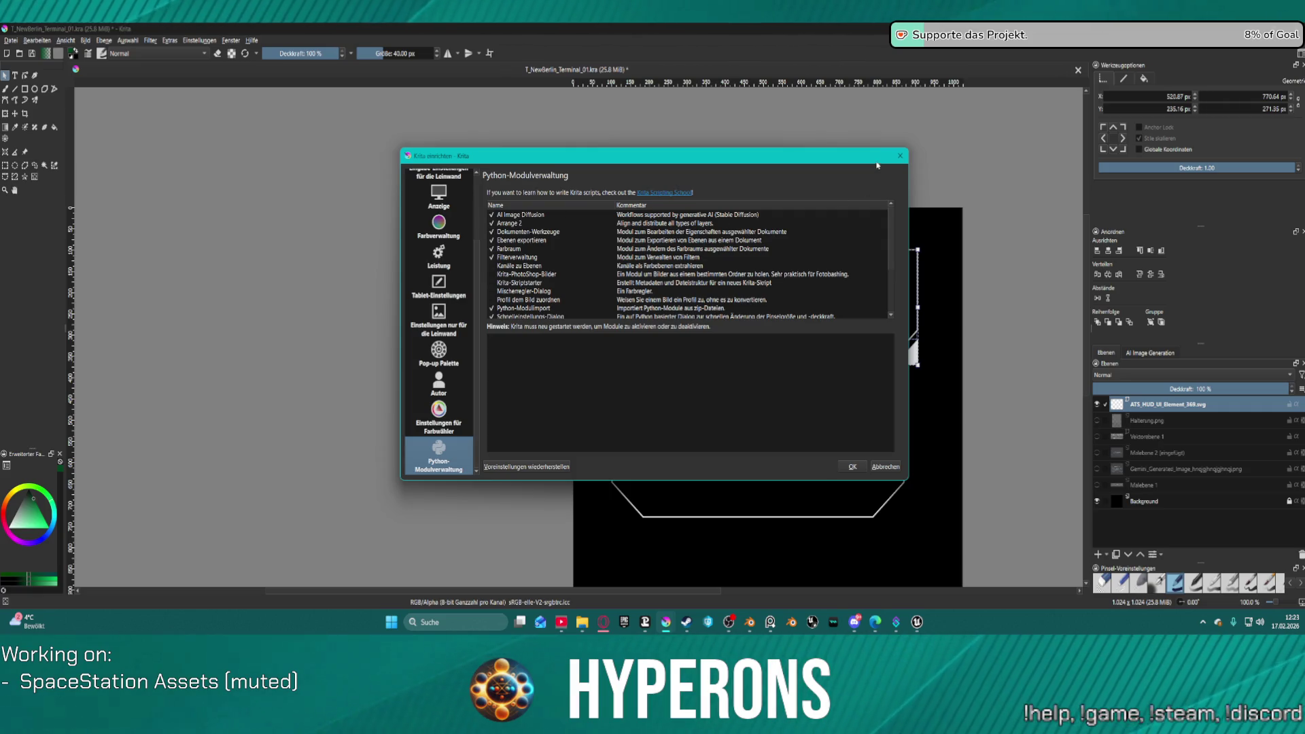
click(901, 156)
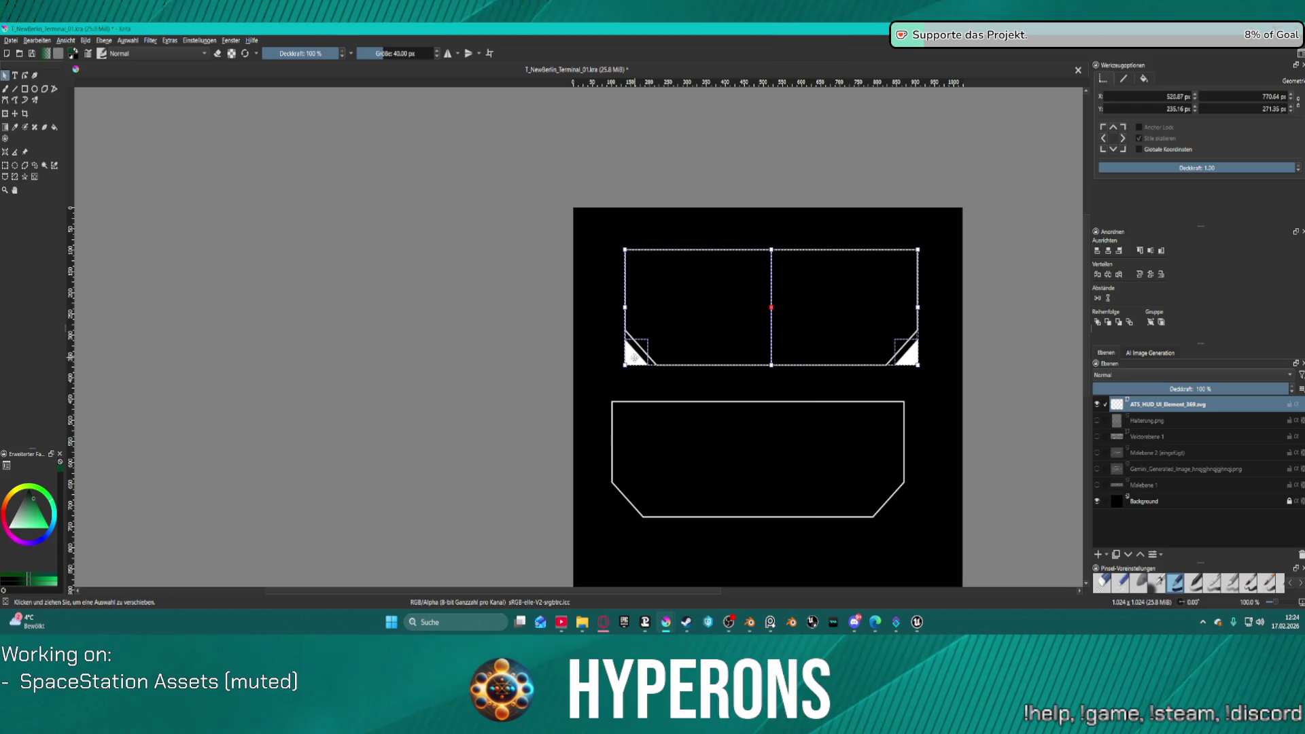
Step: Group the upper frame's shapes and centre the group horizontally on the canvas
right_click(634, 357)
click(708, 495)
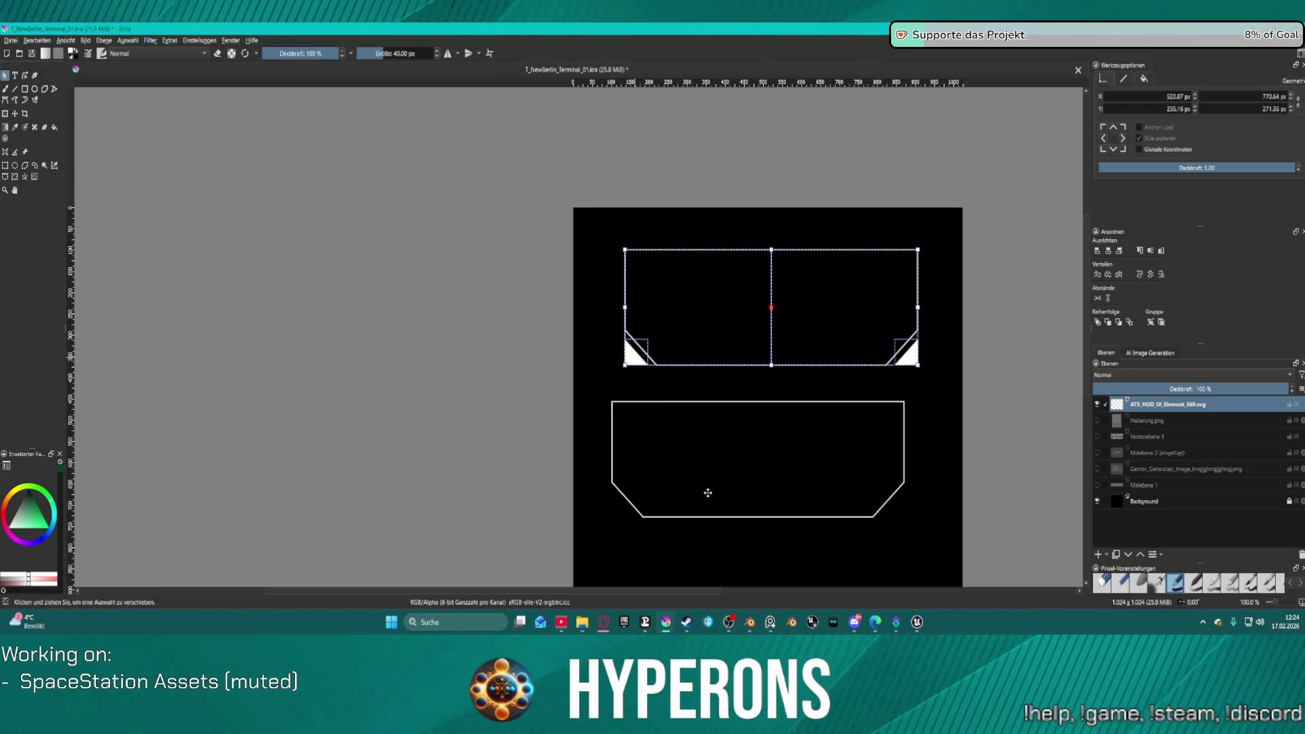
click(1108, 251)
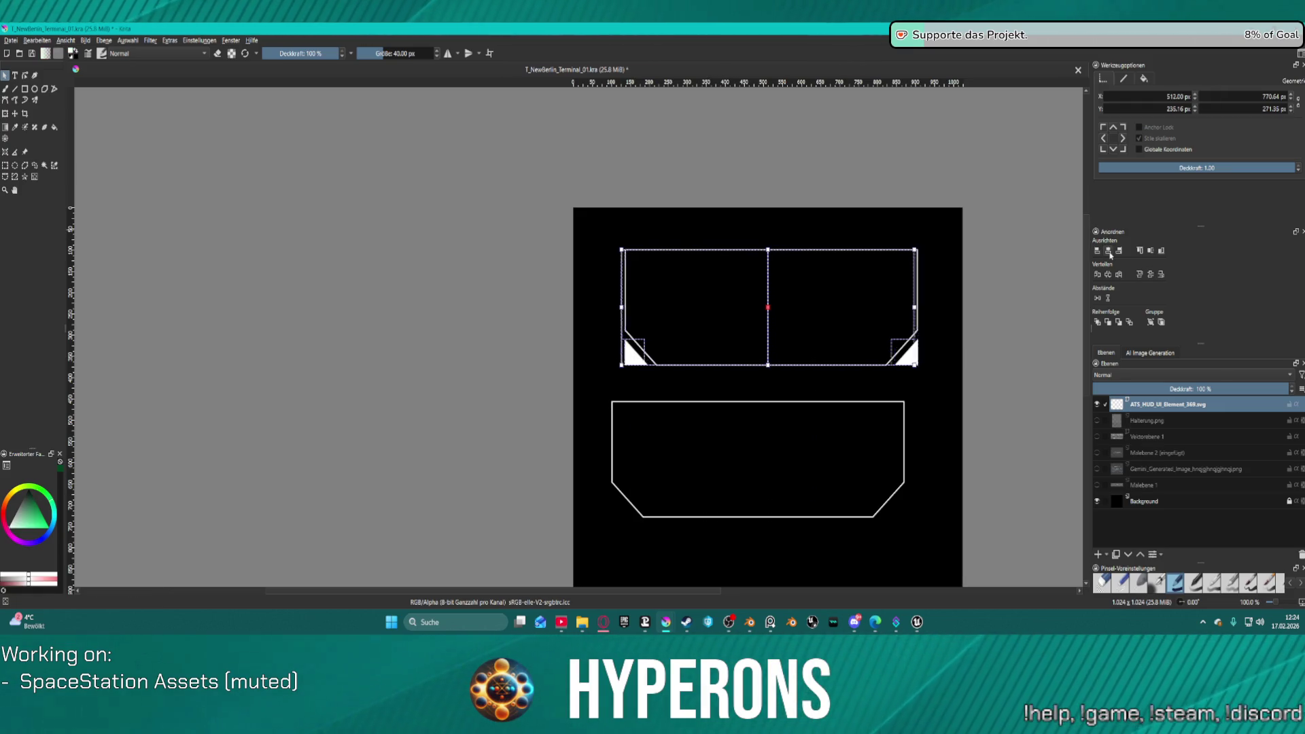
Step: Centre the lower bordered frame horizontally and move it up onto the upper frame
click(708, 403)
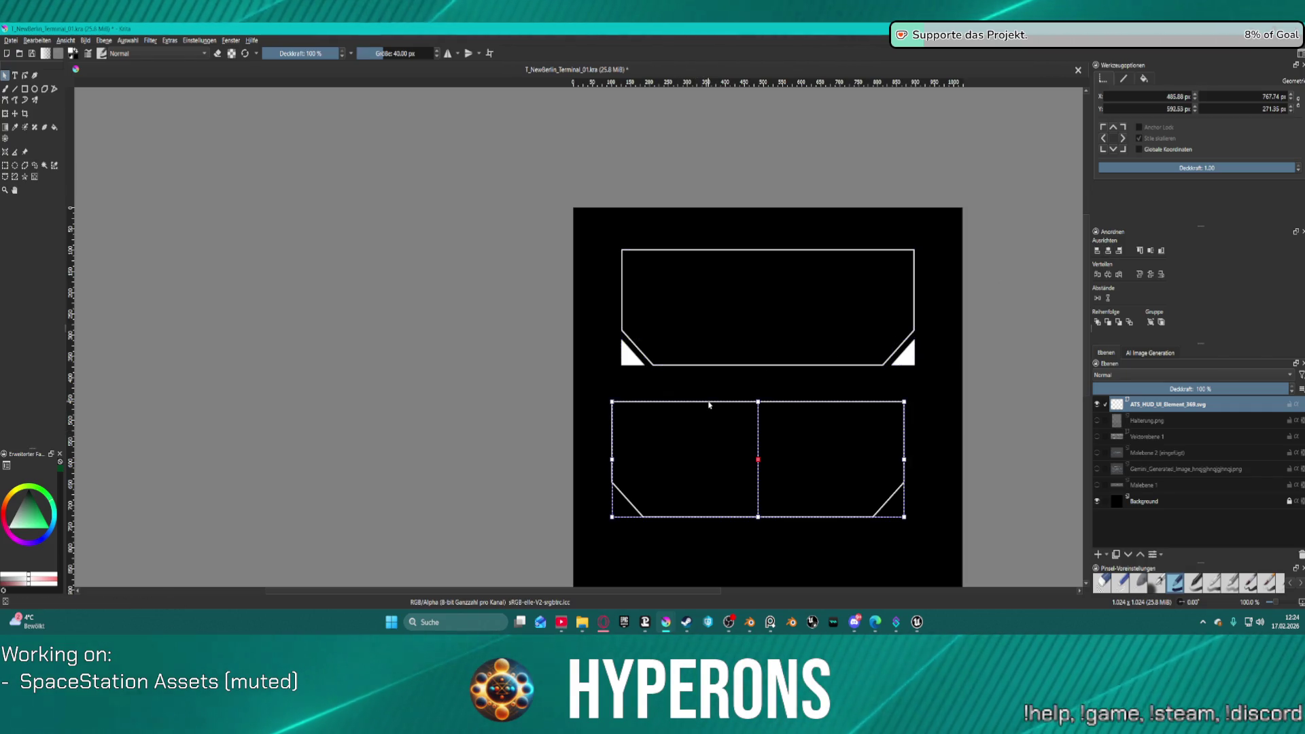
click(1112, 253)
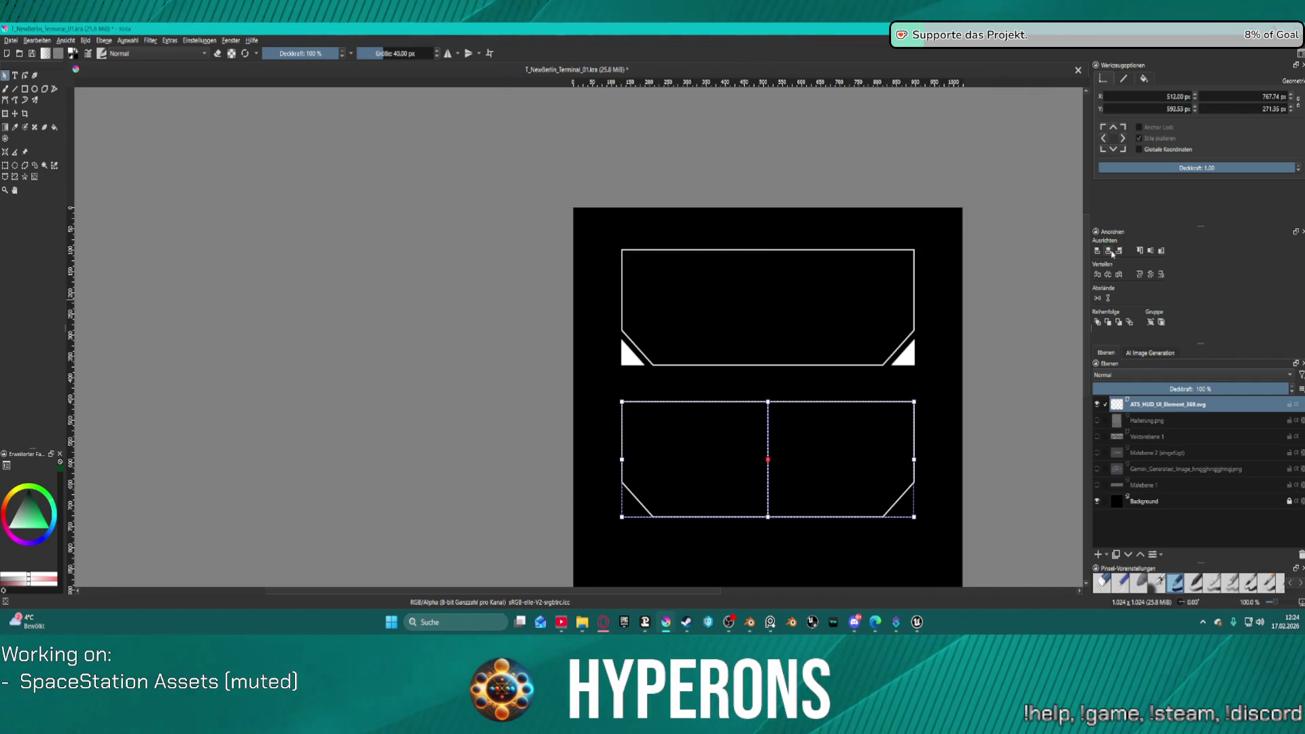
drag(816, 477, 817, 330)
Step: Zoom in, centre the duplicate frame, and try shrinking and repositioning it inside the outer one
scroll(817, 329, up, 3)
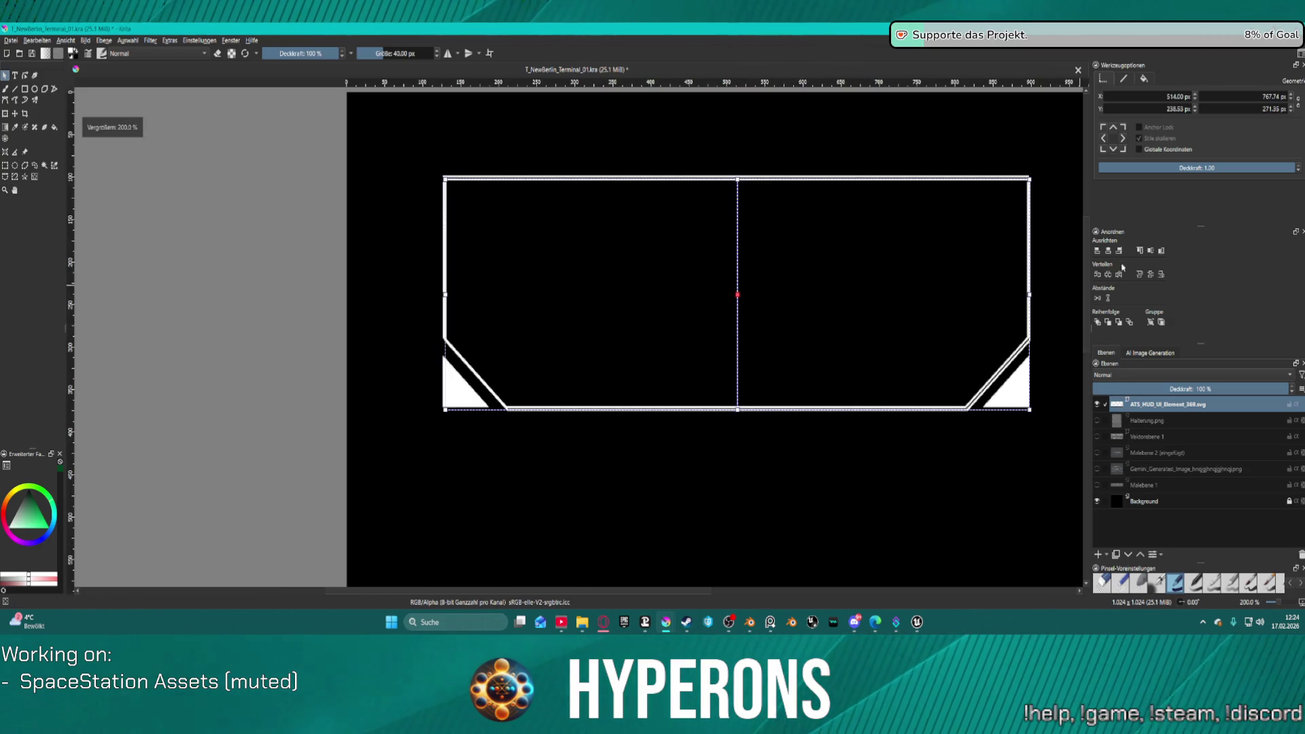
click(1107, 250)
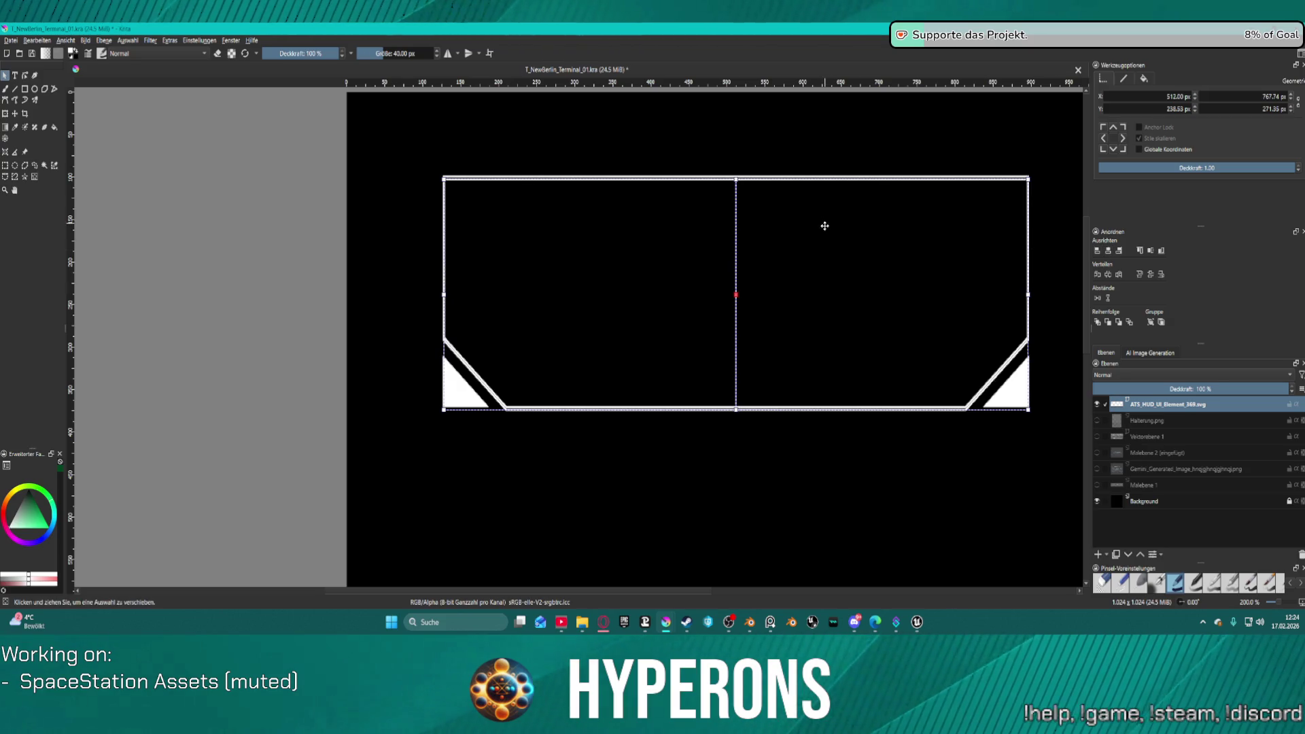
drag(447, 182, 475, 212)
mouse_move(524, 265)
mouse_down()
mouse_move(600, 256)
mouse_move(569, 243)
mouse_up()
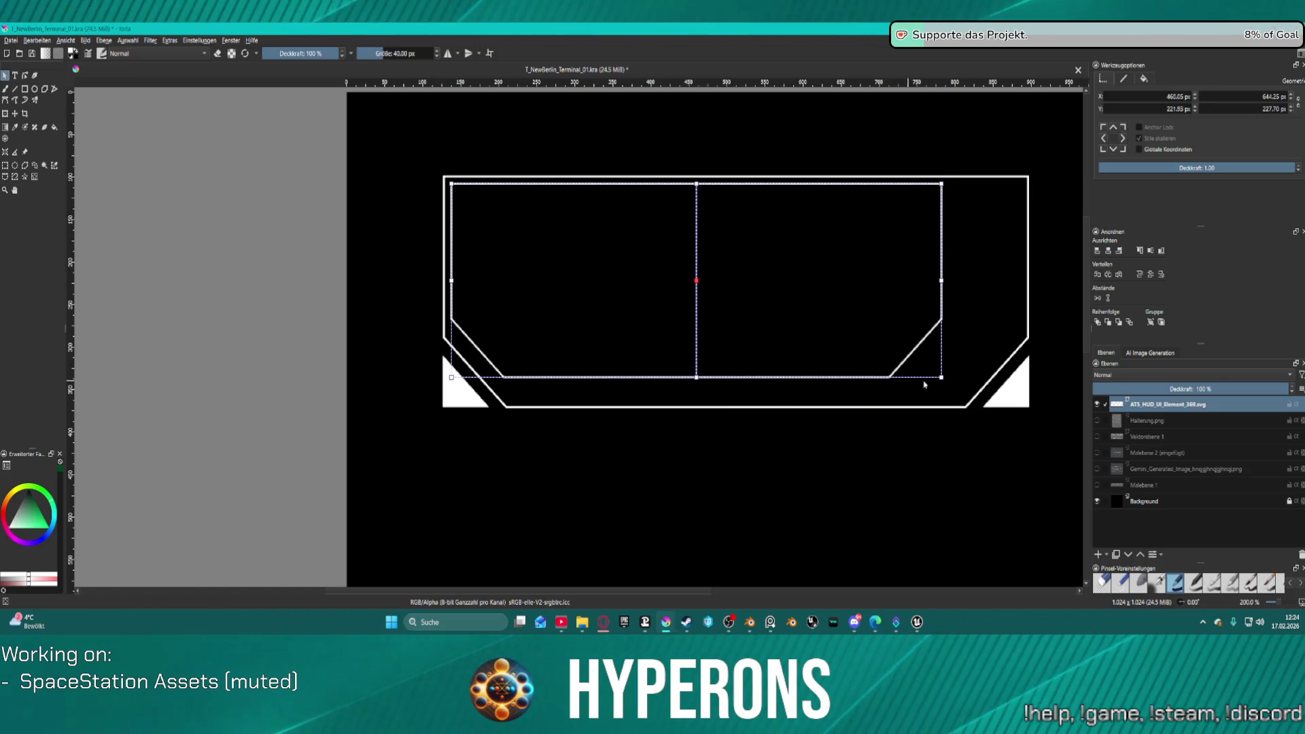
drag(936, 372, 952, 381)
mouse_move(788, 289)
mouse_down()
mouse_move(825, 303)
mouse_move(814, 324)
mouse_up()
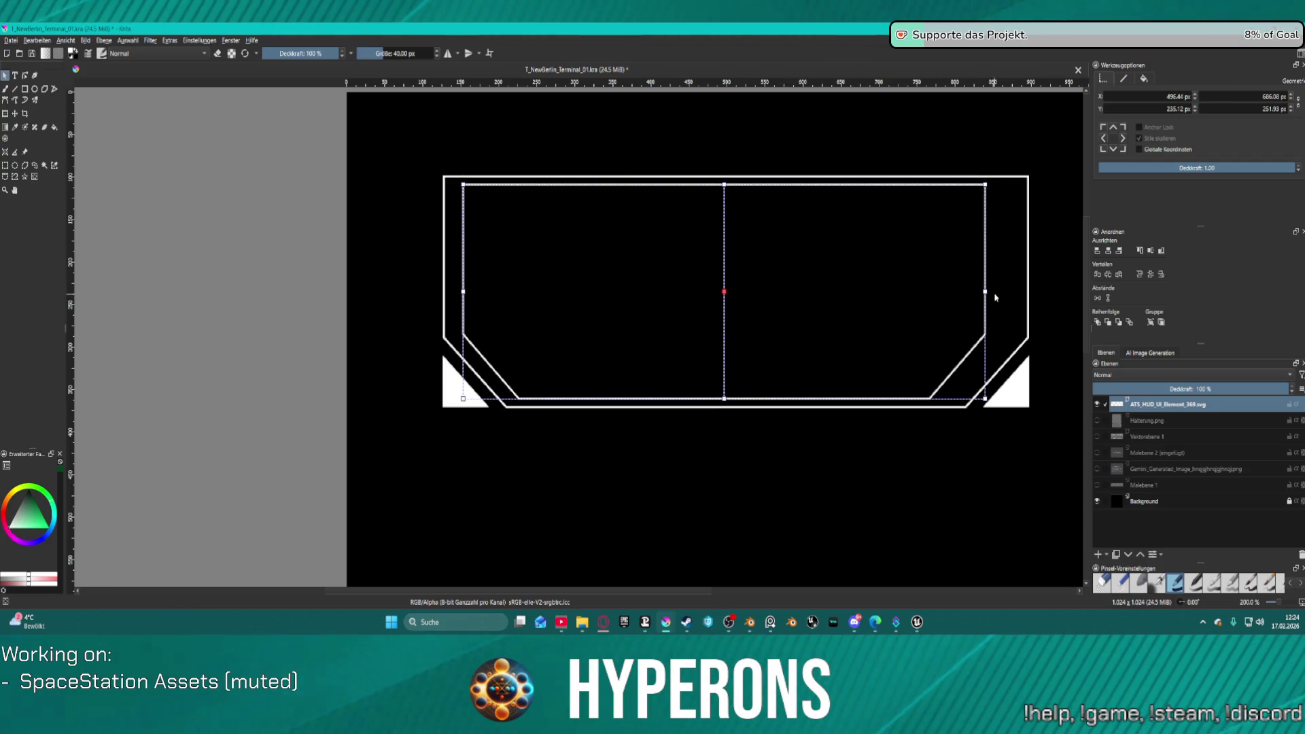
Step: Widen and recentre the inner frame, then undo back to the full-size overlap
drag(986, 292, 1005, 297)
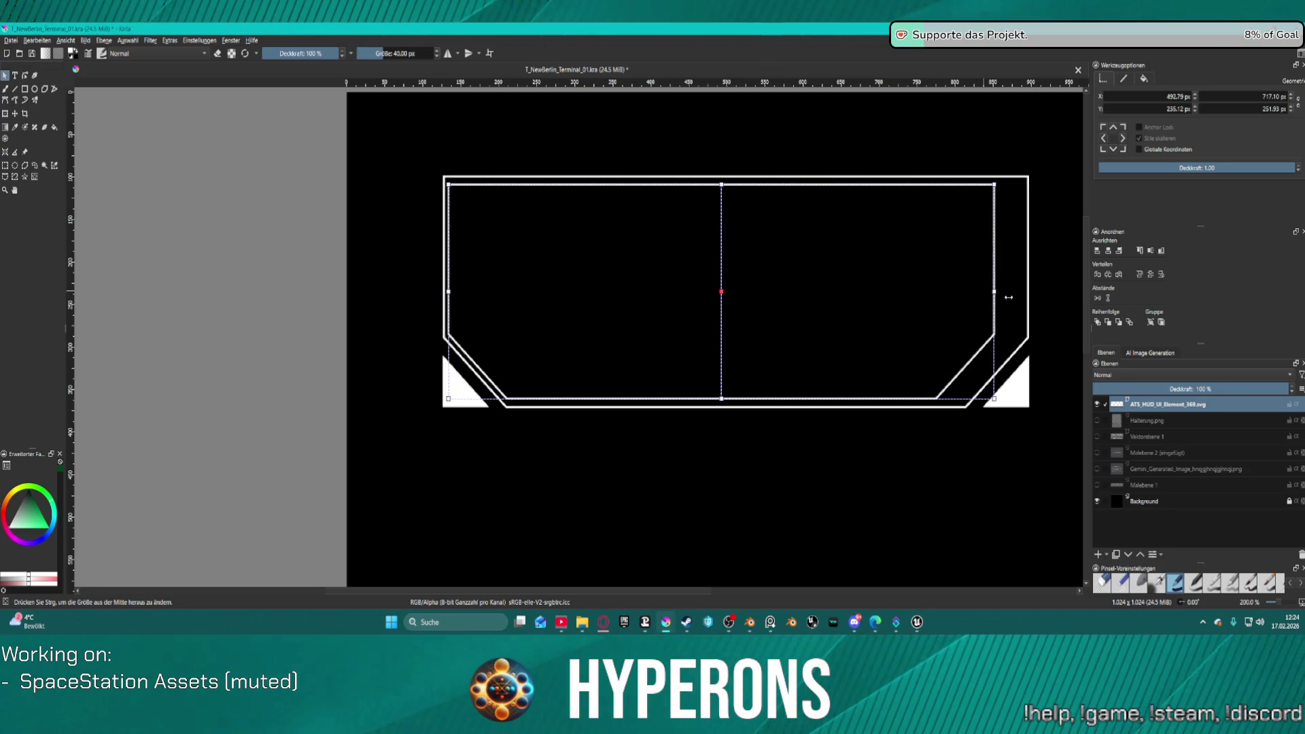
drag(865, 294, 879, 293)
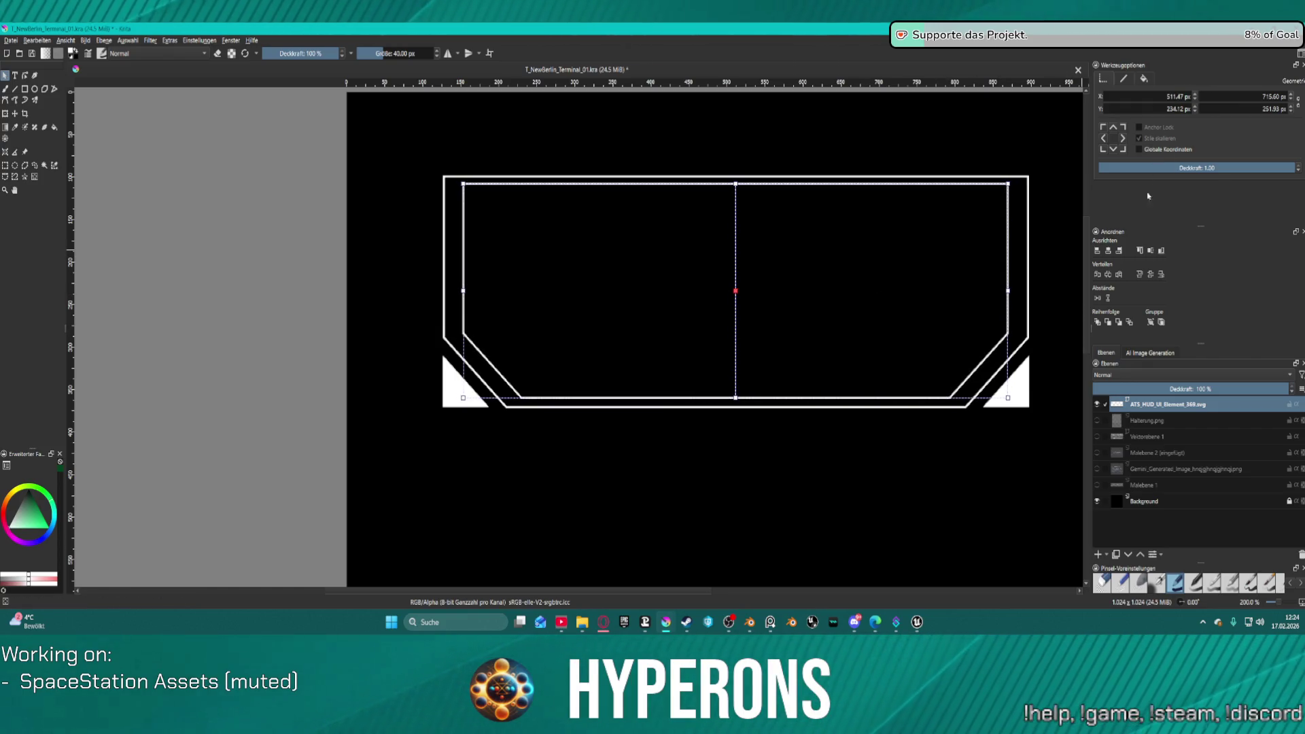
click(1108, 250)
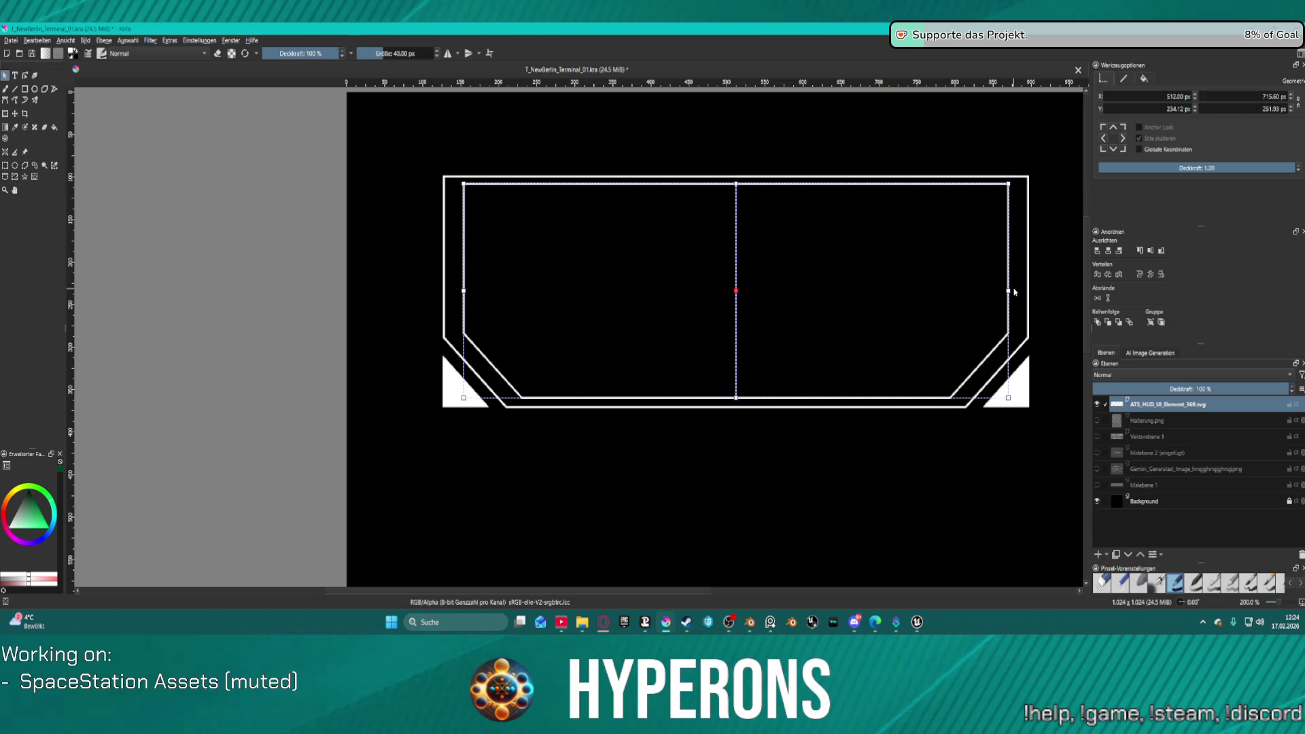
drag(1006, 290, 1037, 290)
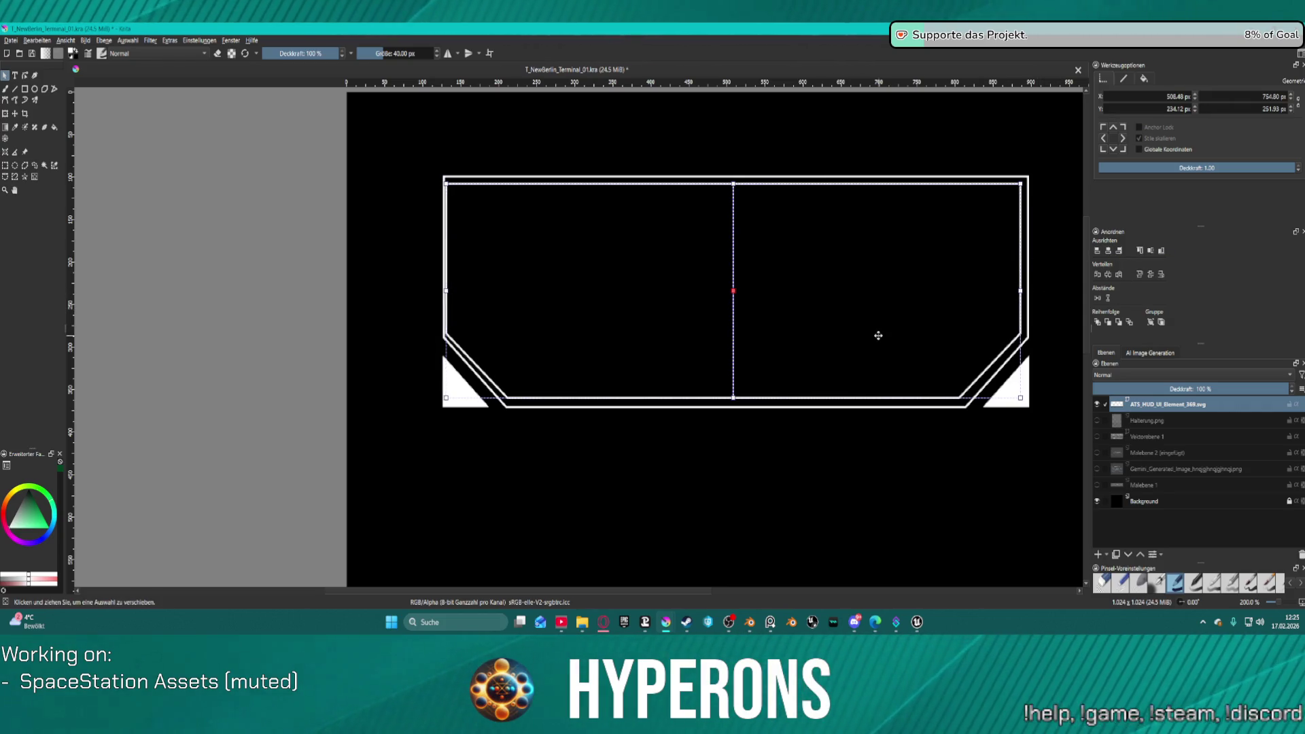
key(ctrl+z)
key(ctrl+z)
key(ctrl+z)
key(ctrl+z)
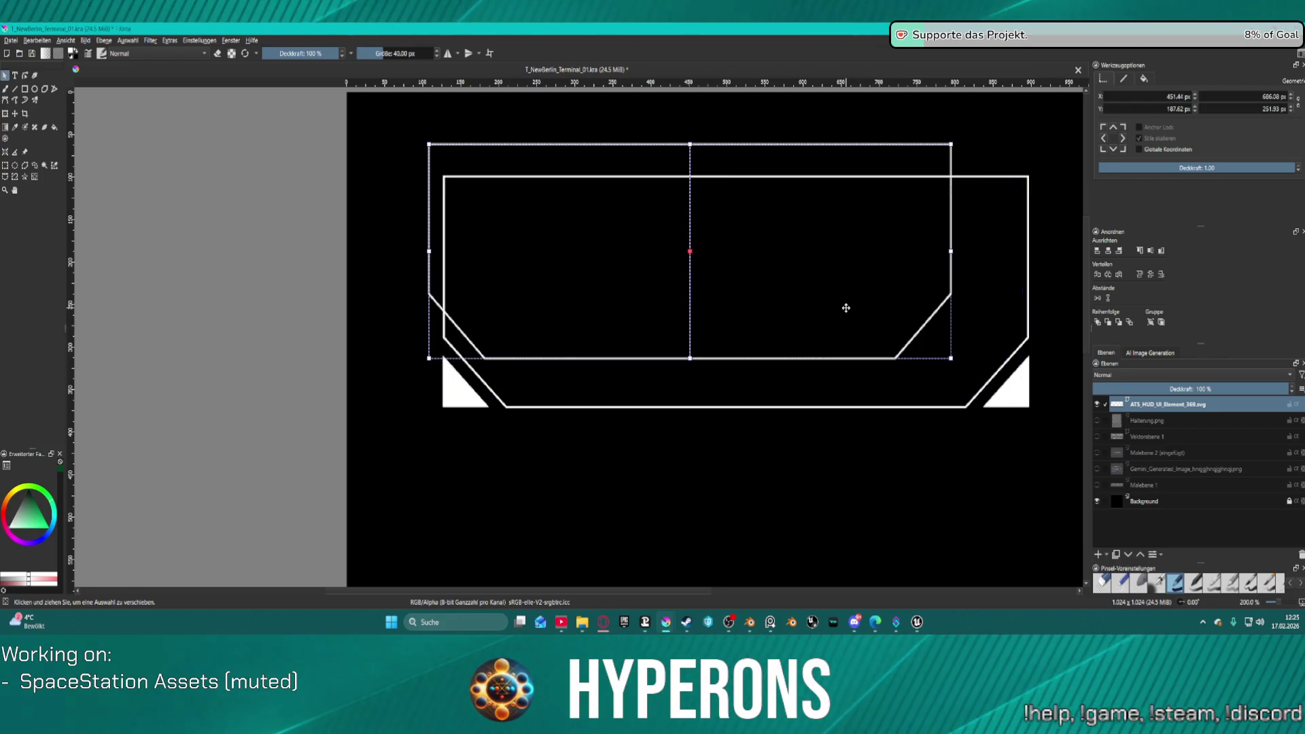
key(ctrl+z)
key(ctrl+z)
key(ctrl+z)
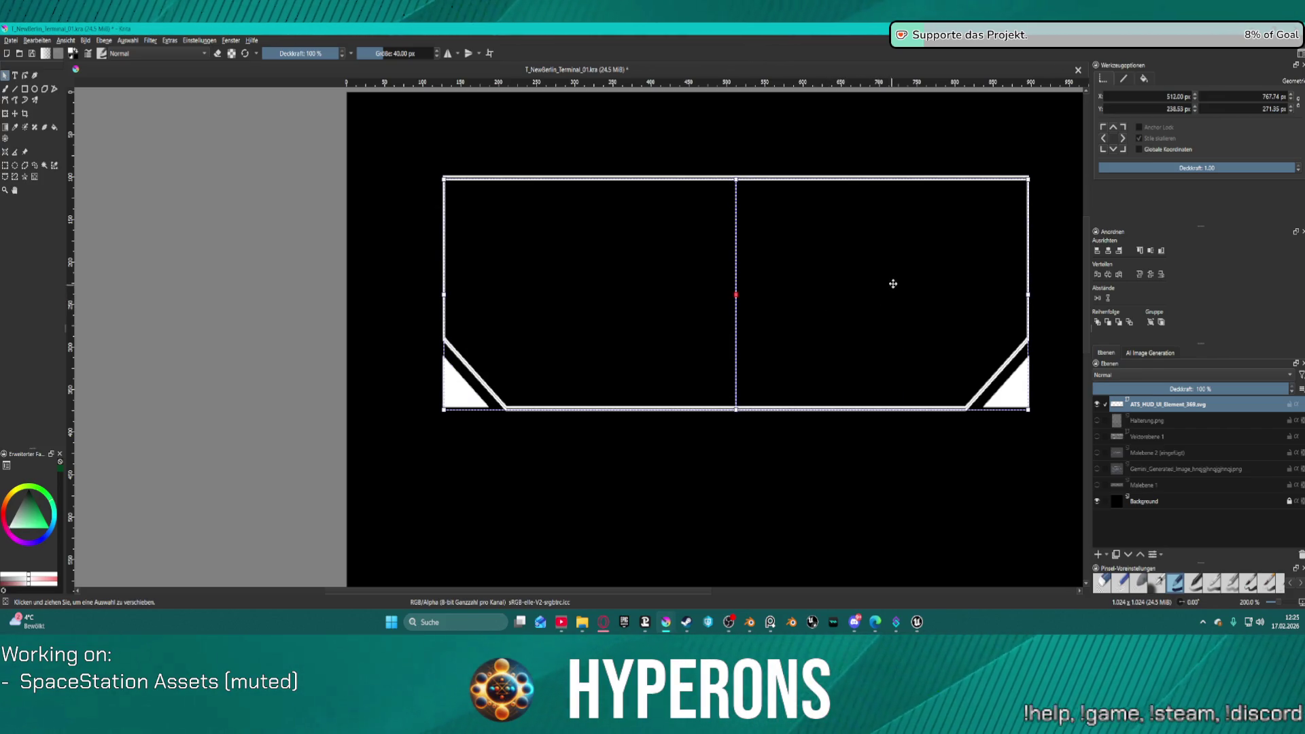
mouse_move(782, 246)
mouse_down()
mouse_move(780, 483)
mouse_move(781, 181)
mouse_up()
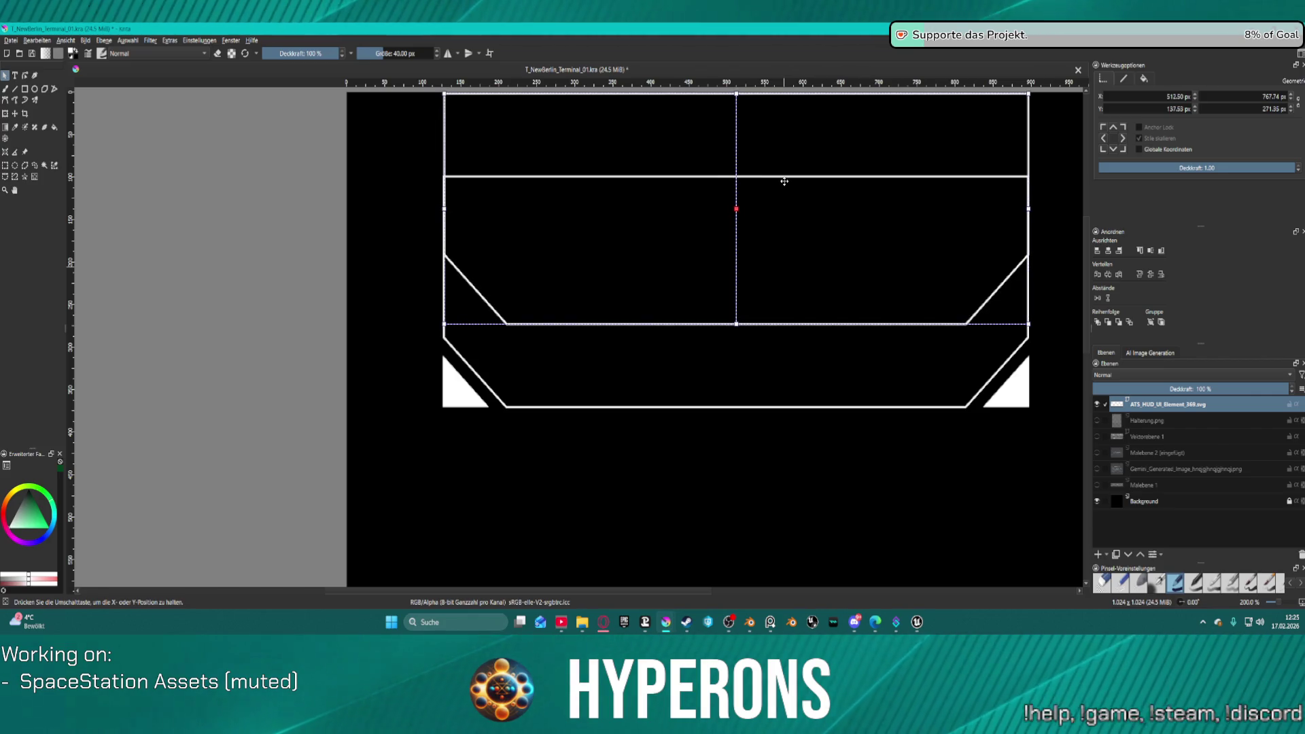
scroll(811, 317, up, 3)
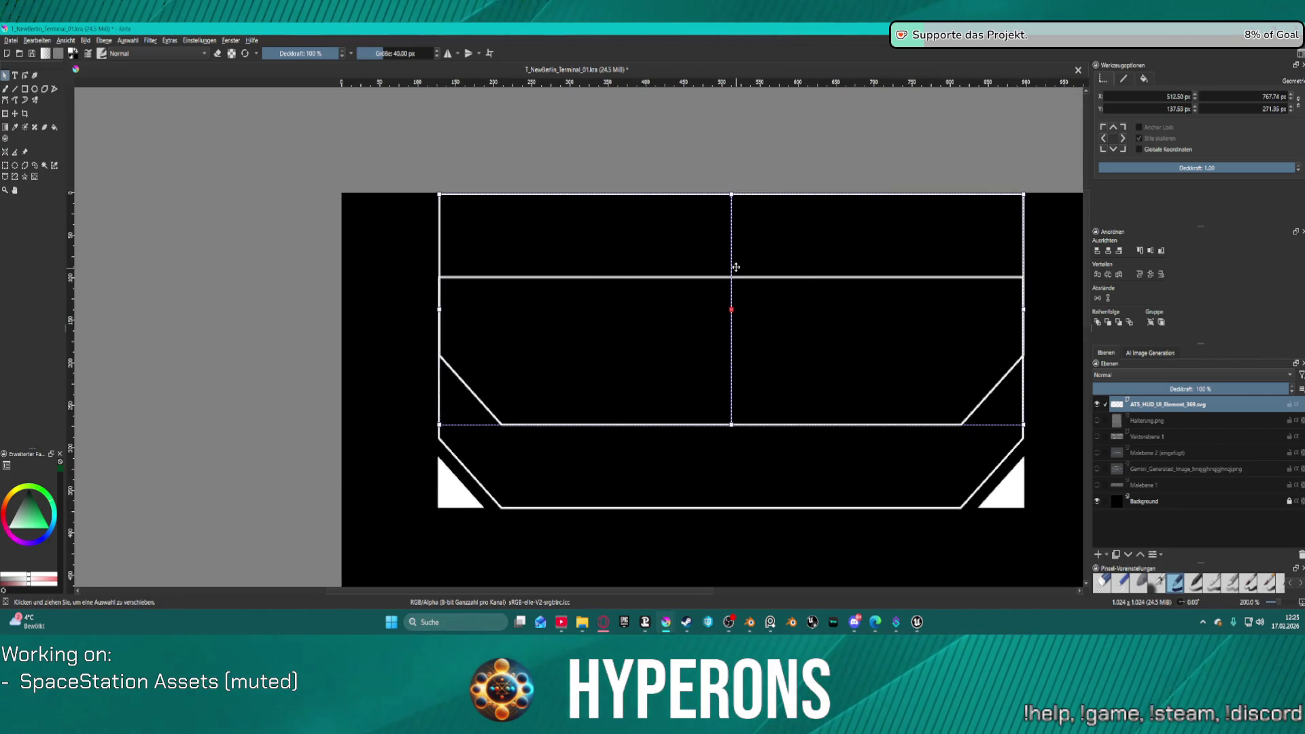
drag(731, 246, 732, 255)
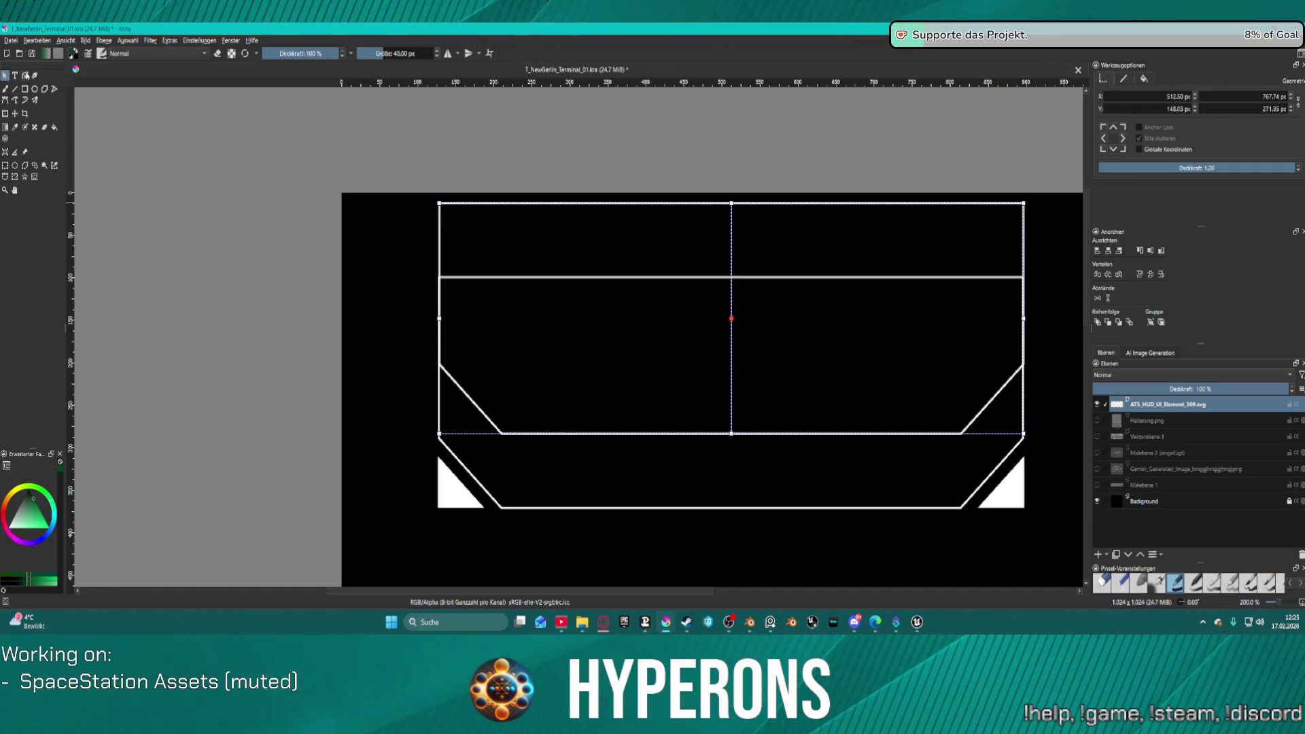
double_click(694, 297)
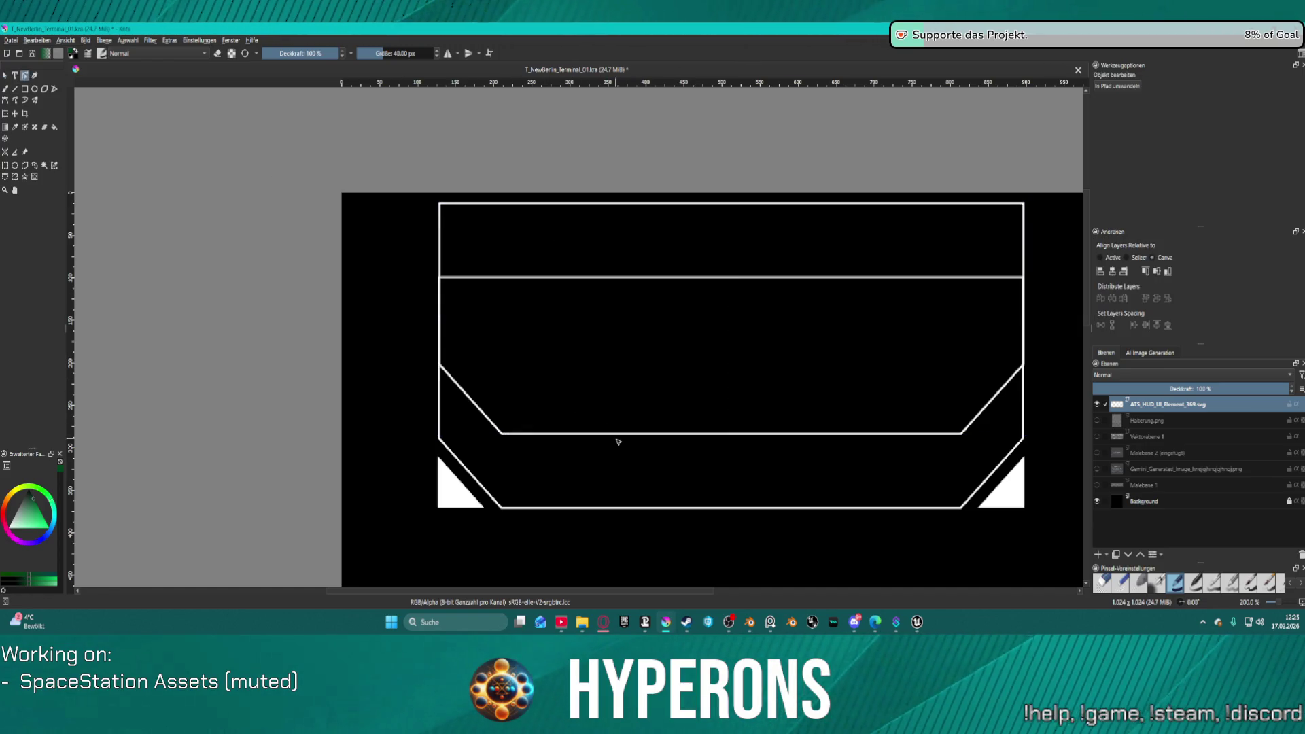
key(Escape)
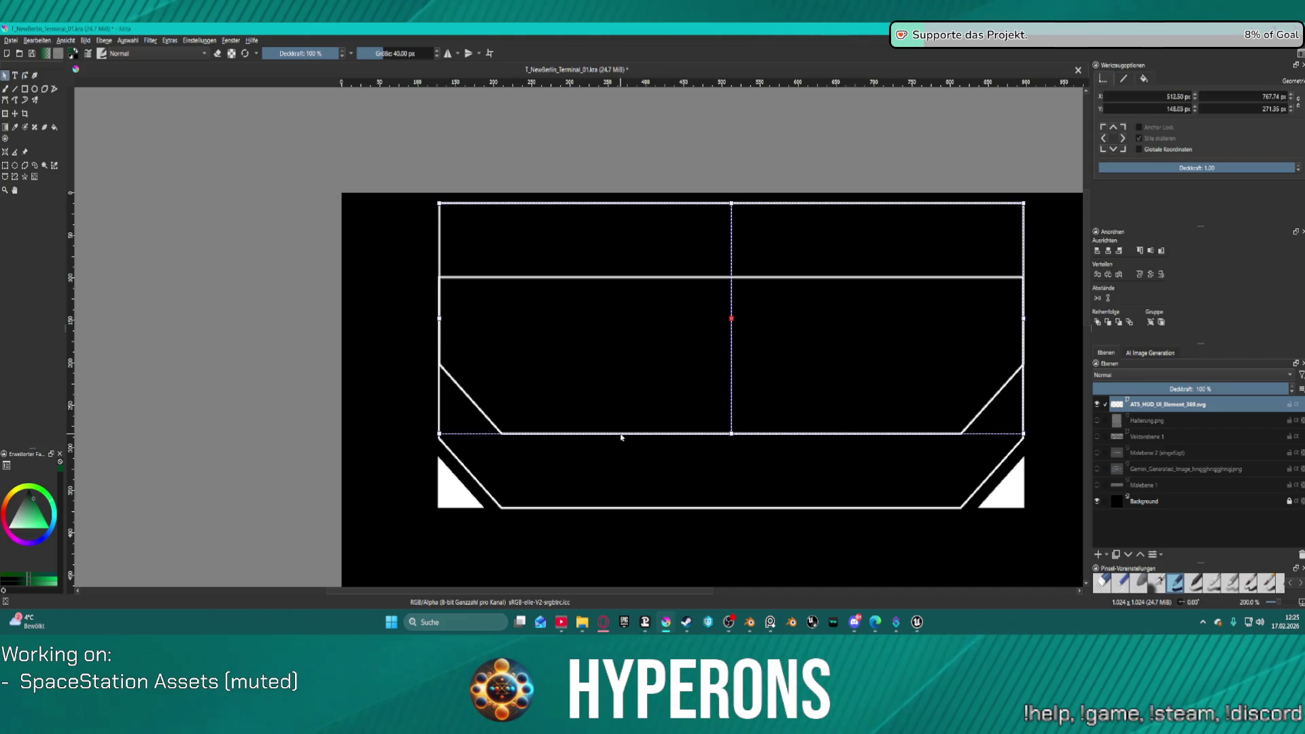
mouse_move(423, 196)
mouse_down()
mouse_move(426, 263)
mouse_move(475, 385)
mouse_up()
click(650, 433)
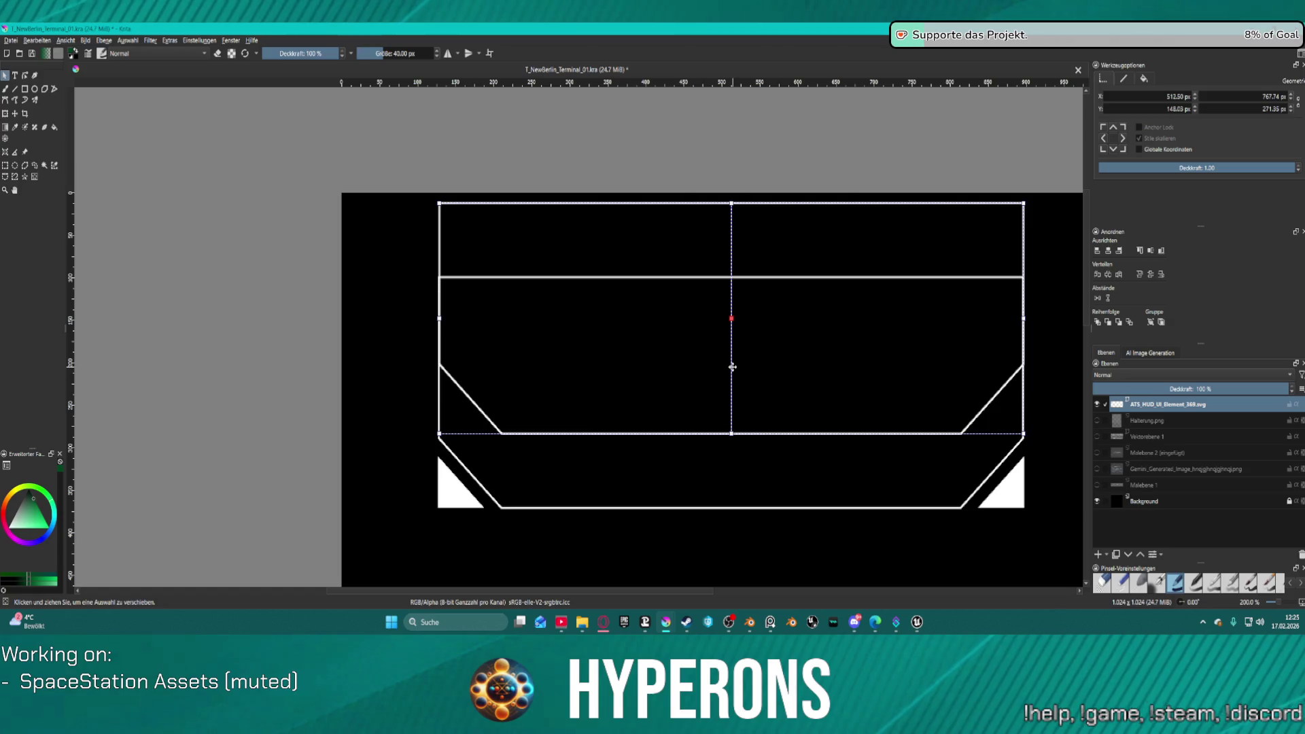
key(ctrl+z)
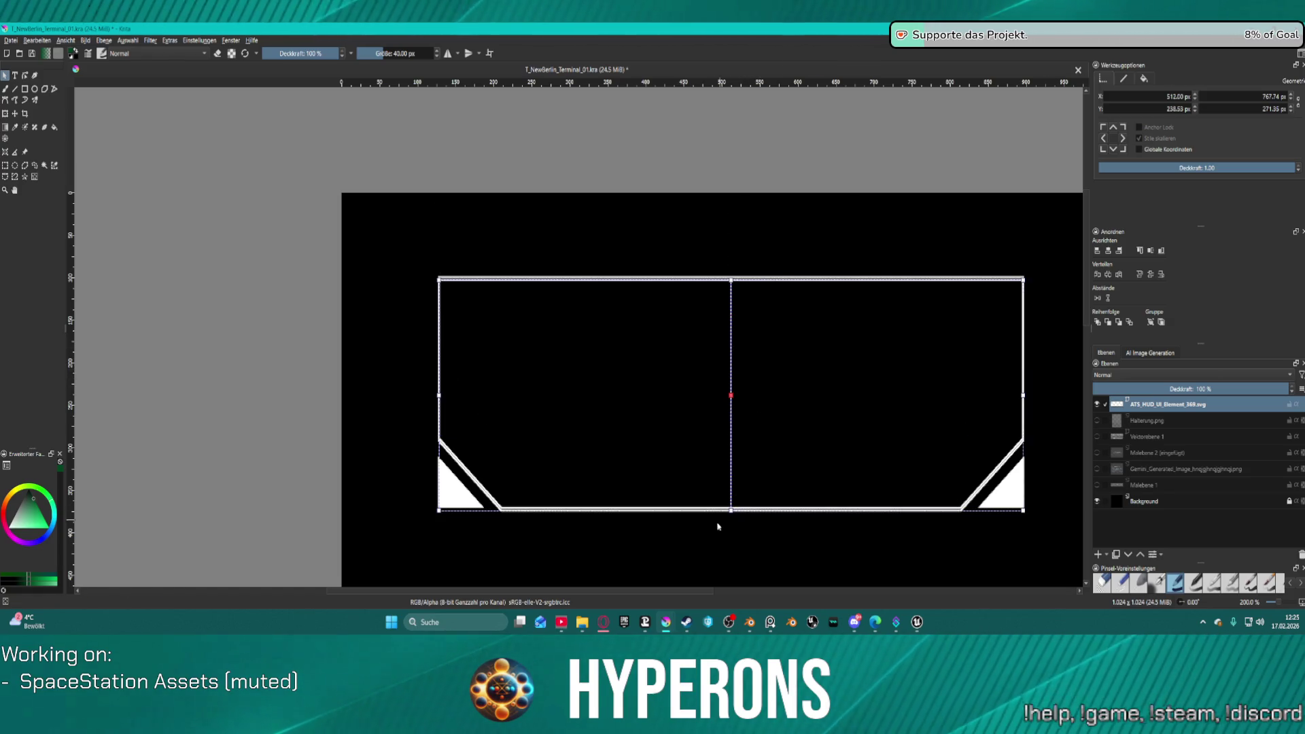
Step: Duplicate the HUD frame with Ctrl+D and place the copy directly below the original
scroll(715, 547, down, 2)
scroll(721, 537, down, 1)
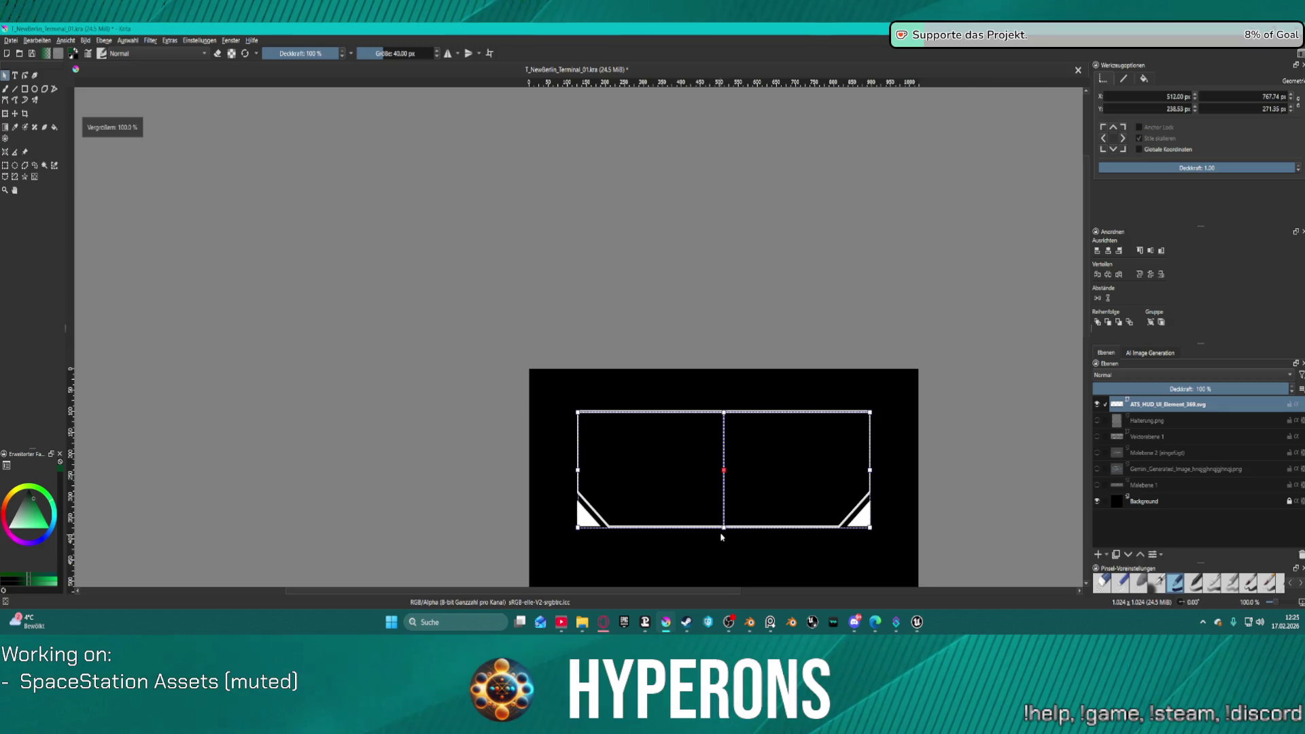
scroll(719, 530, up, 1)
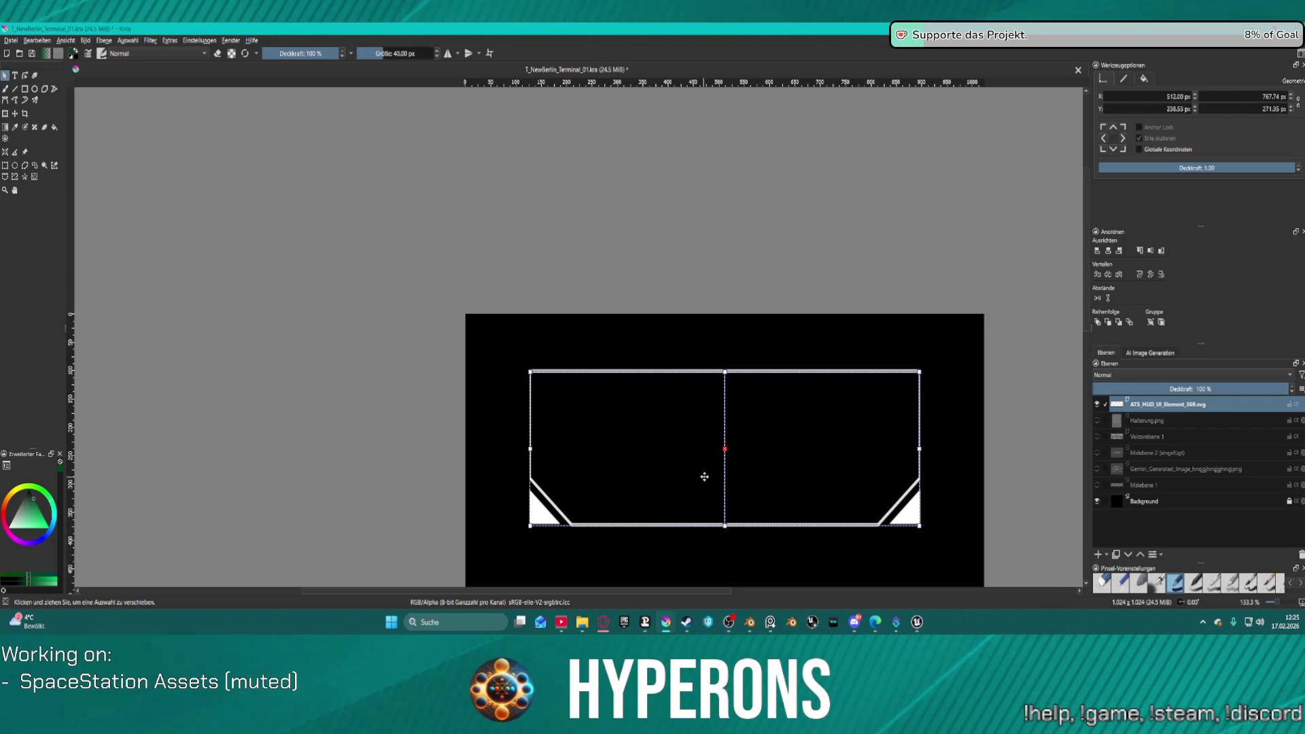
scroll(806, 458, down, 2)
scroll(804, 437, up, 2)
scroll(804, 437, down, 3)
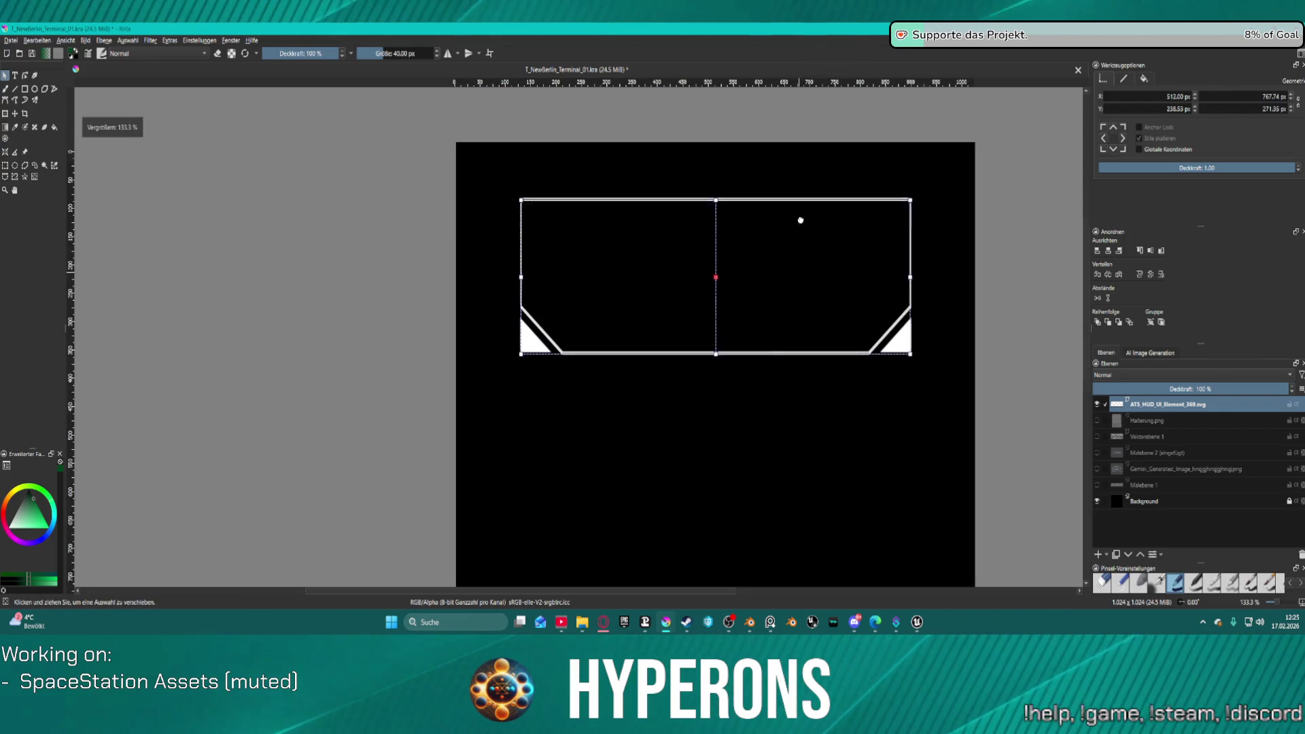
key(ctrl+d)
drag(791, 266, 793, 397)
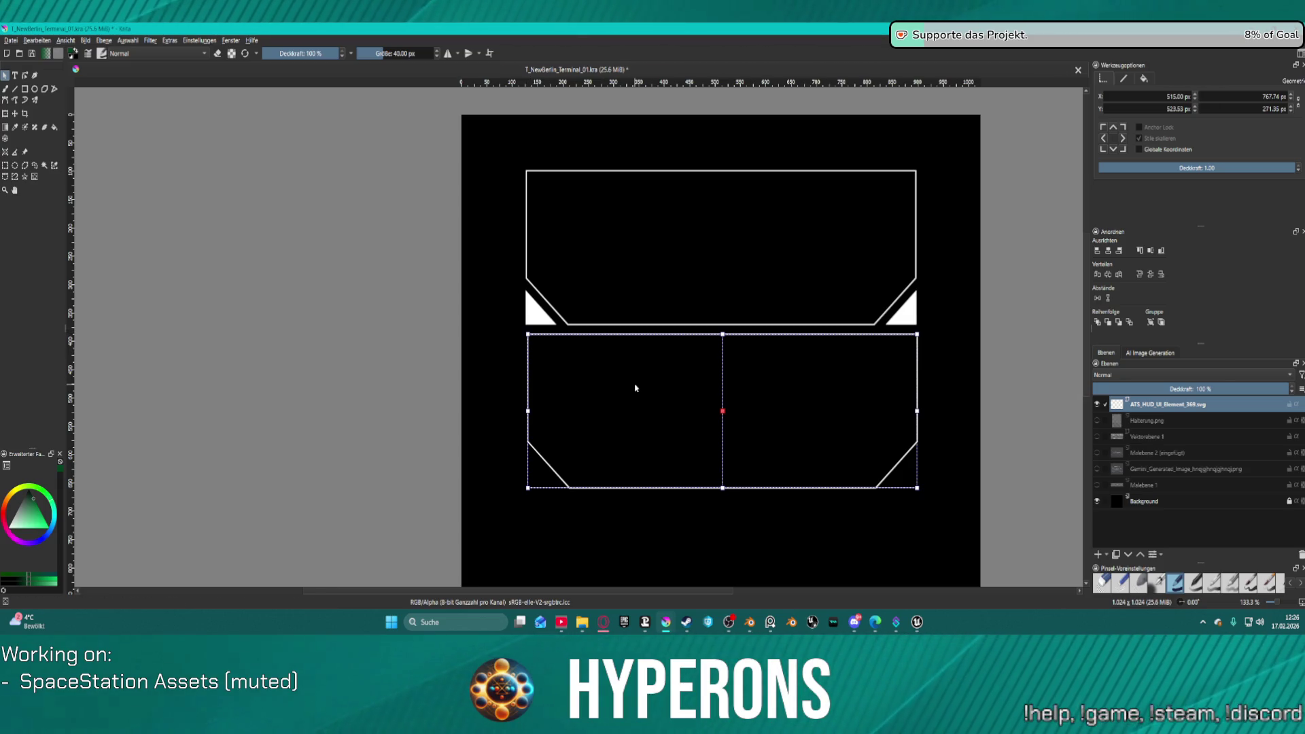
Step: Select the lower frame copy and start editing the path nodes of its right half
click(24, 76)
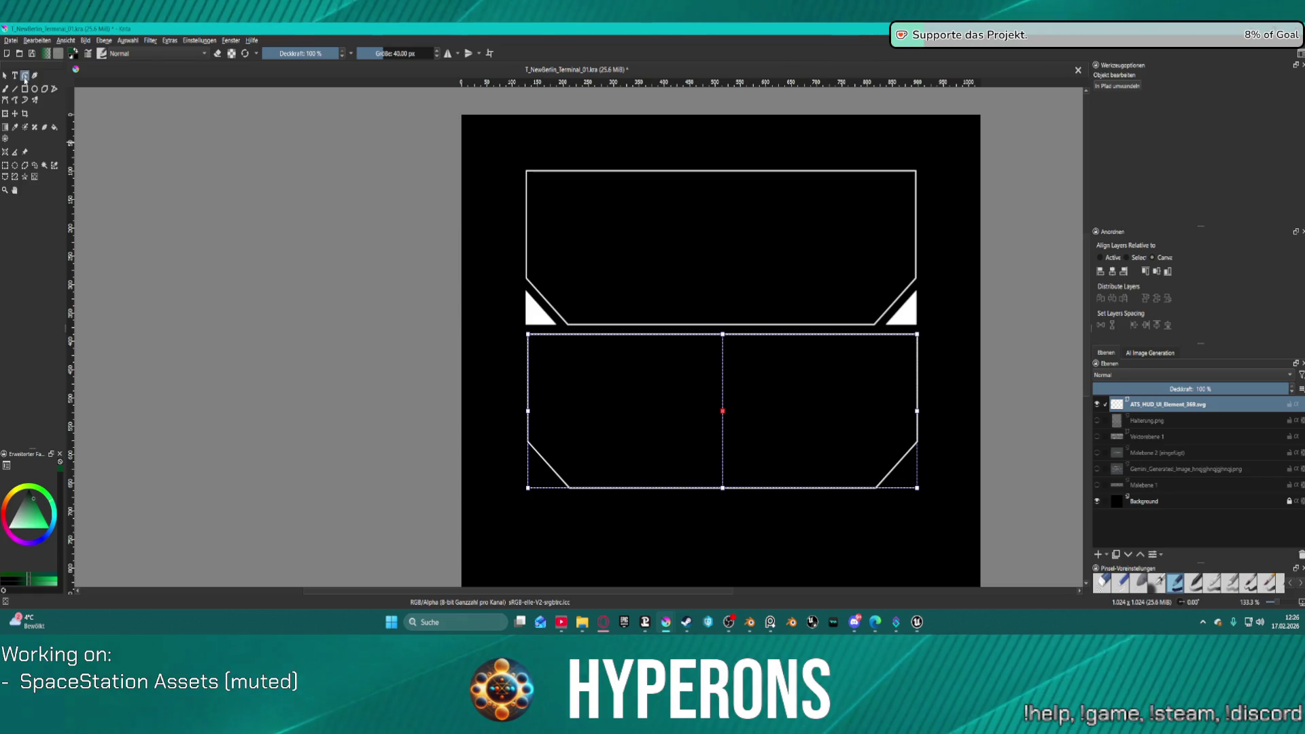
click(702, 404)
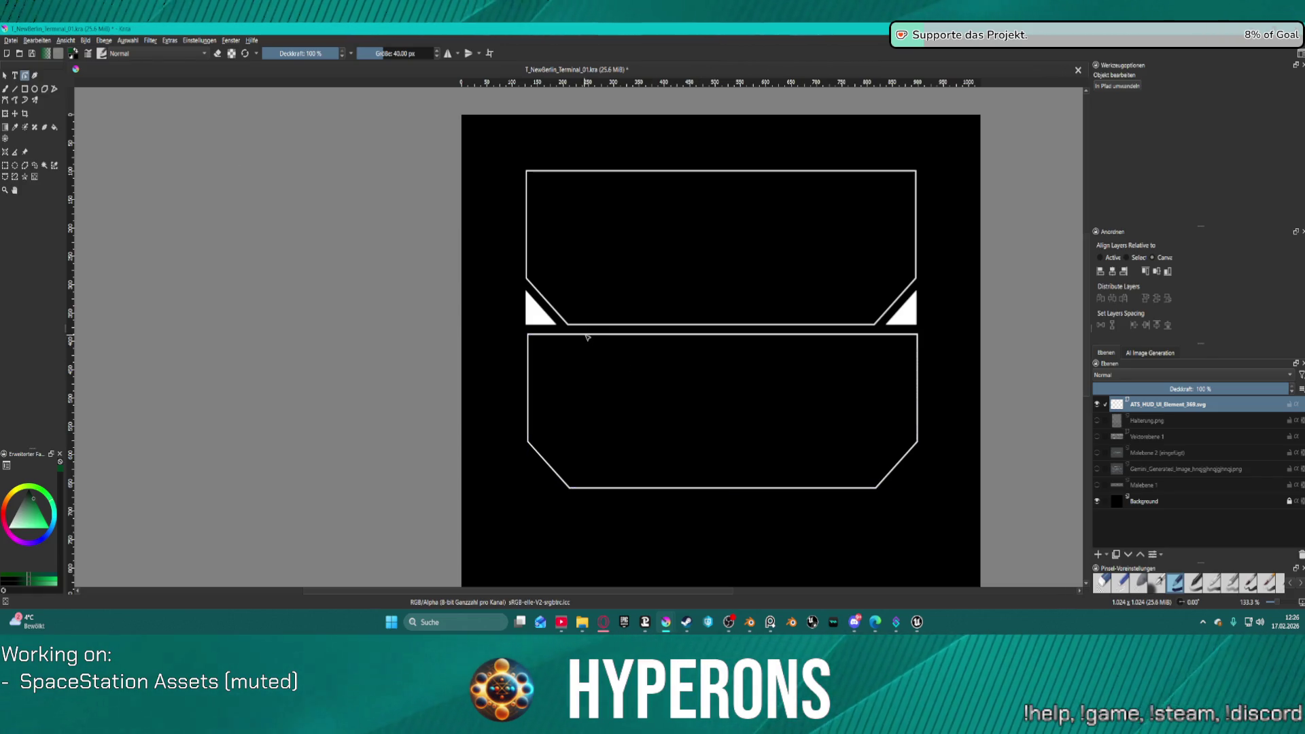
key(Escape)
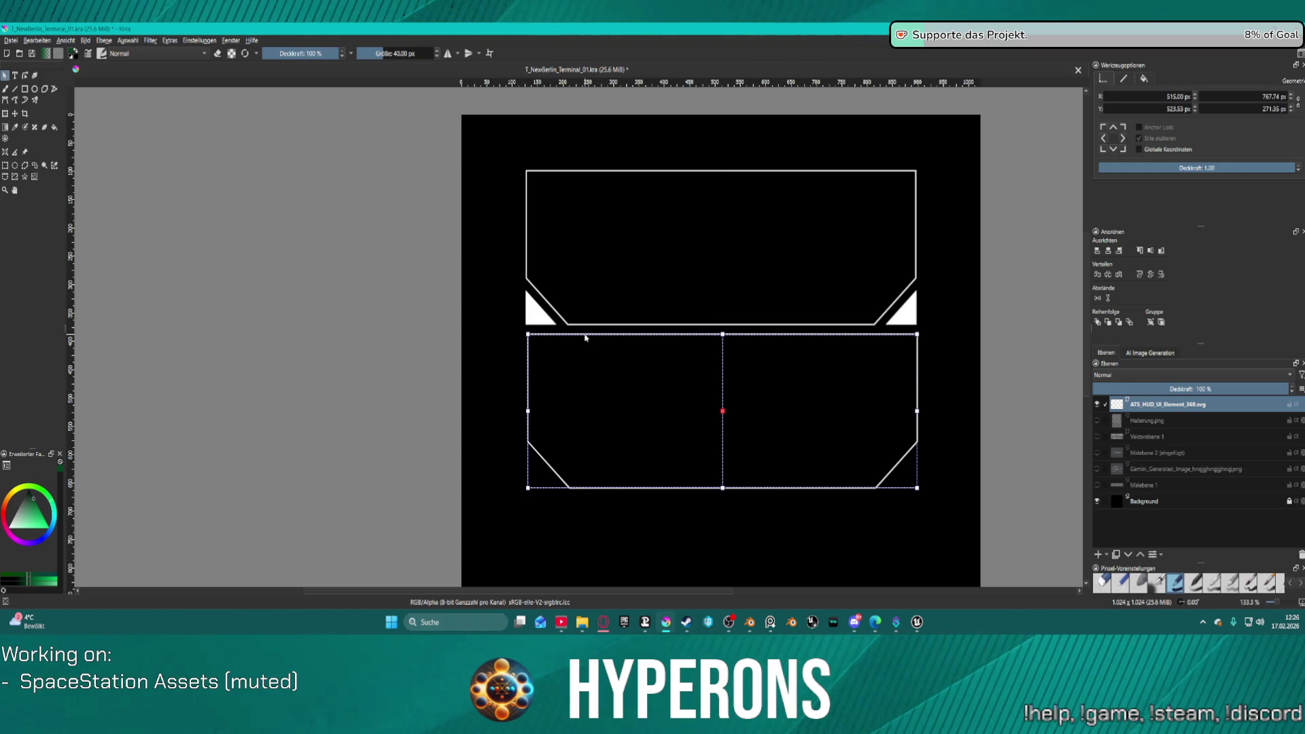
right_click(584, 337)
click(643, 469)
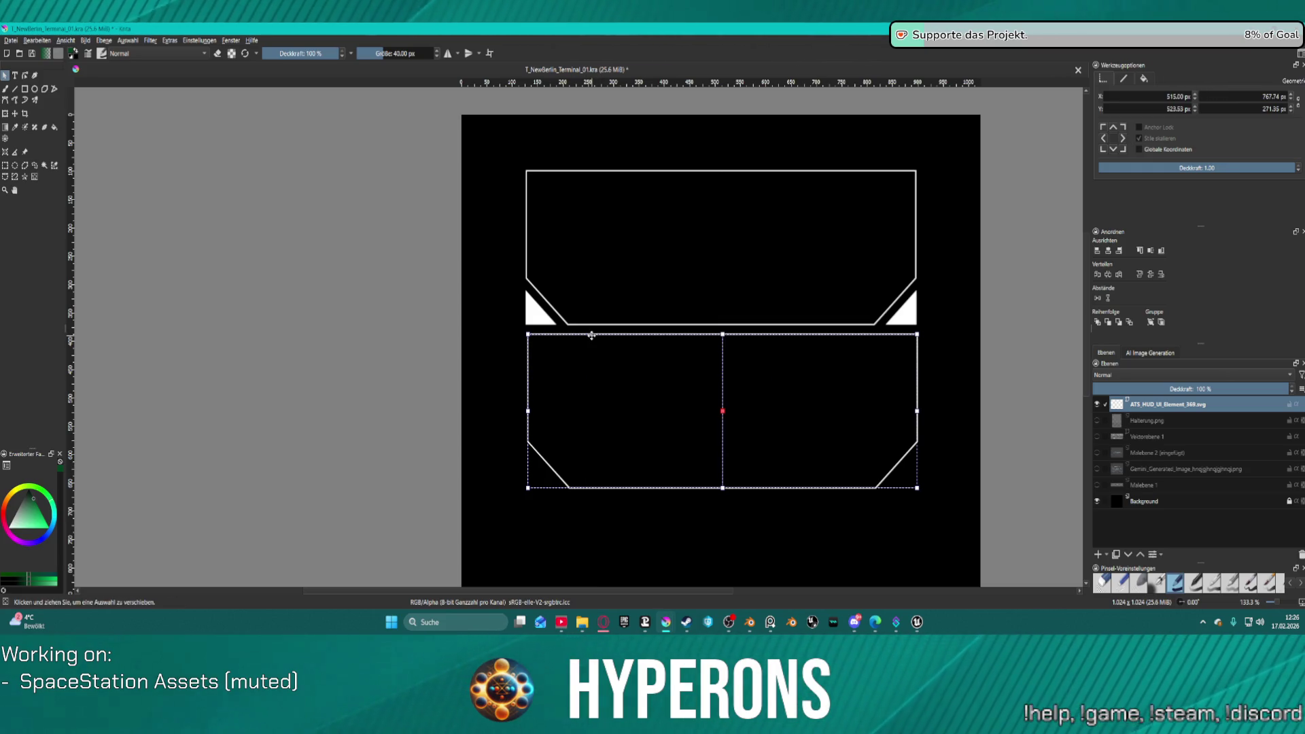
click(749, 560)
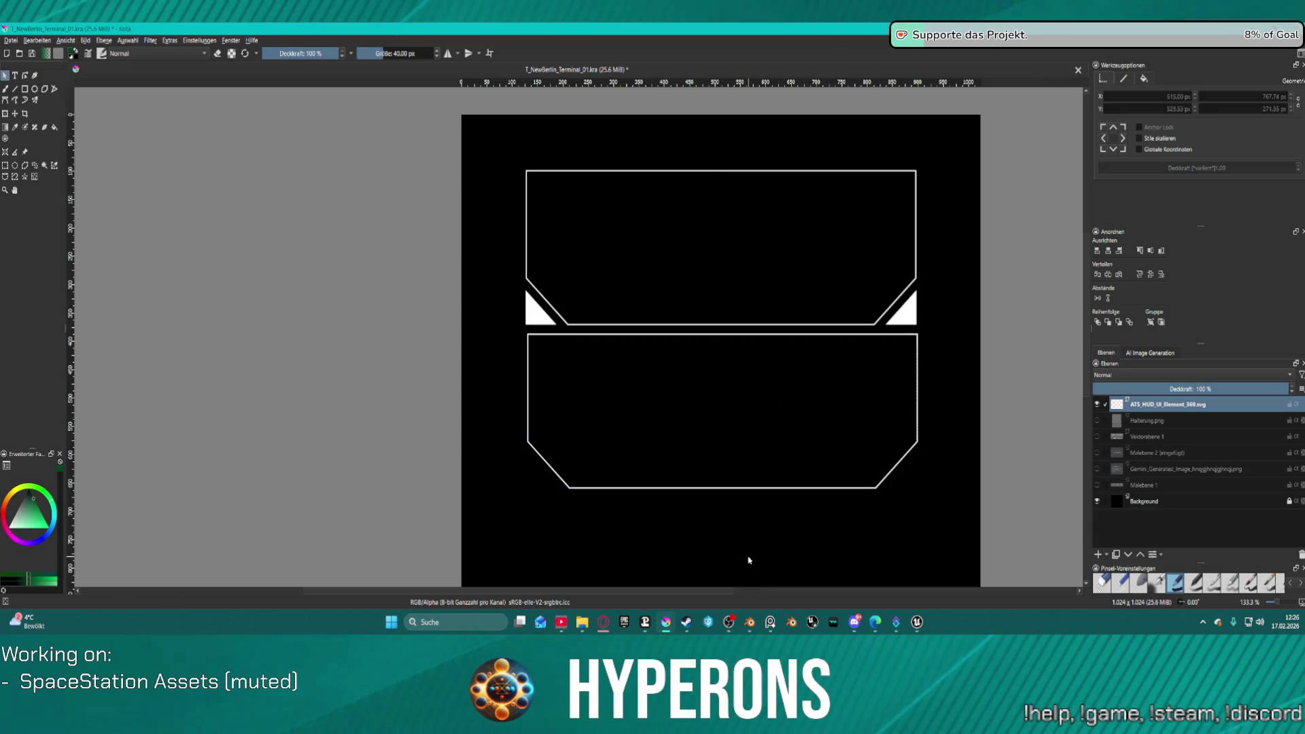
click(713, 349)
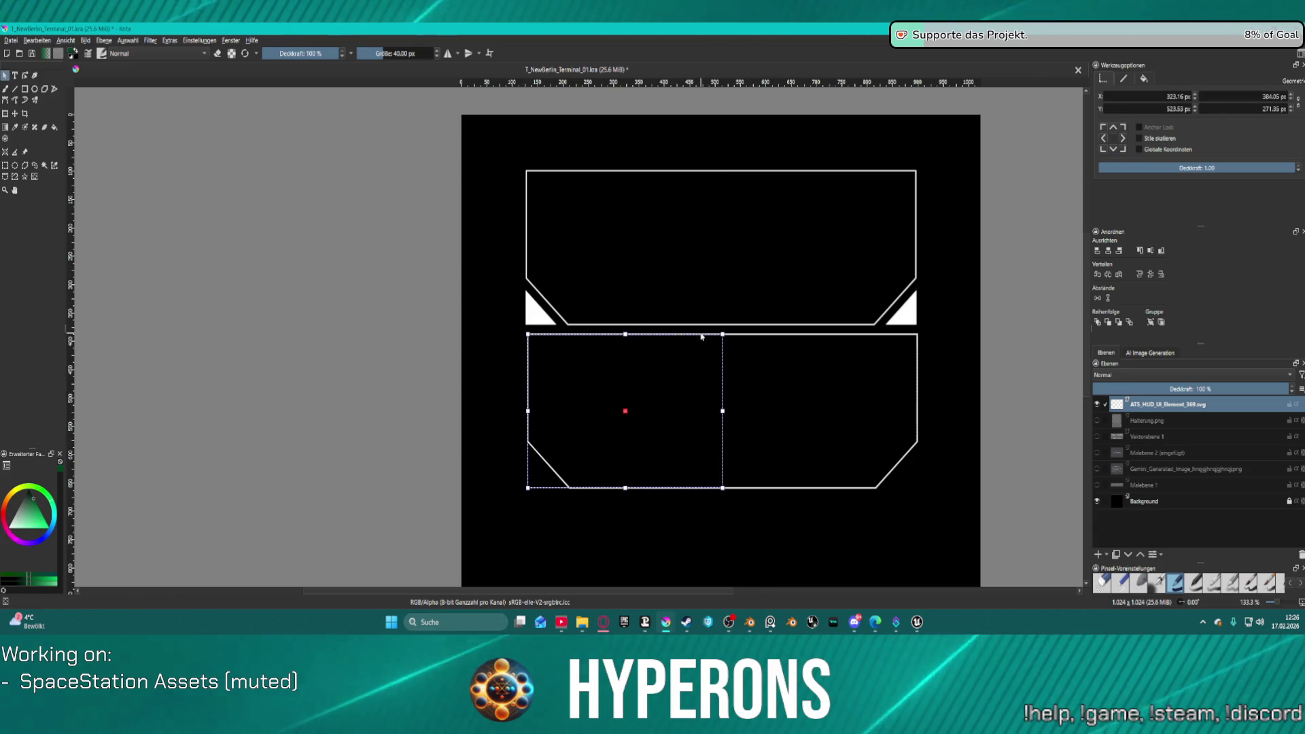
double_click(682, 393)
click(727, 445)
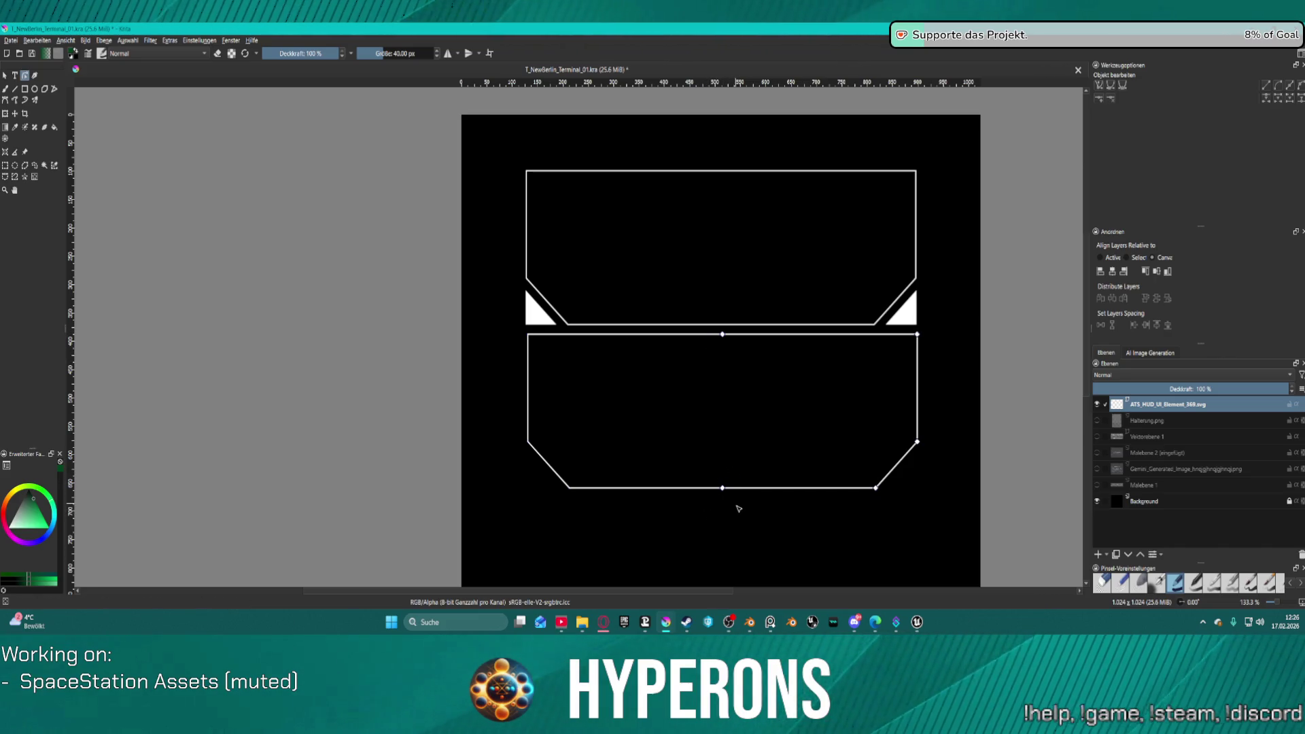
Step: Box-select the right half's top and bottom middle nodes and slide them left to close the gaps
drag(736, 505, 710, 321)
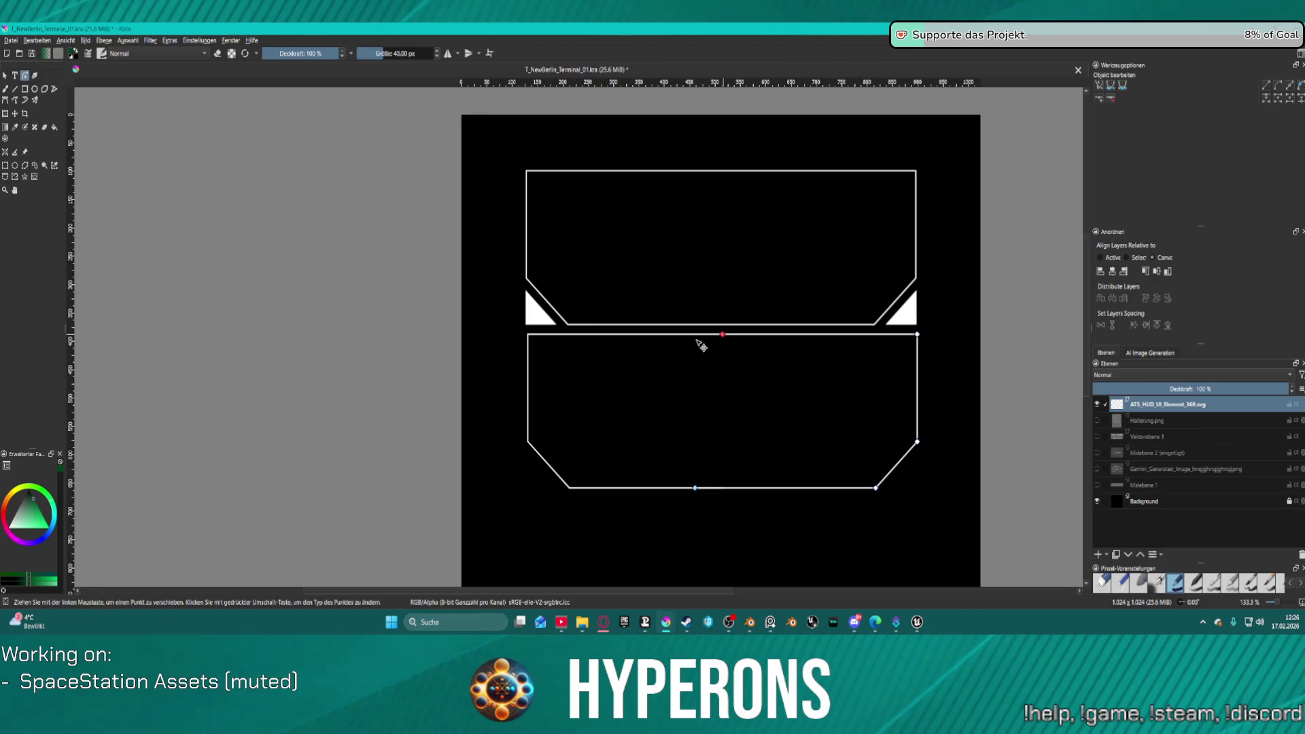
mouse_move(697, 346)
mouse_down()
mouse_move(786, 355)
mouse_move(734, 353)
mouse_up()
key(ctrl+z)
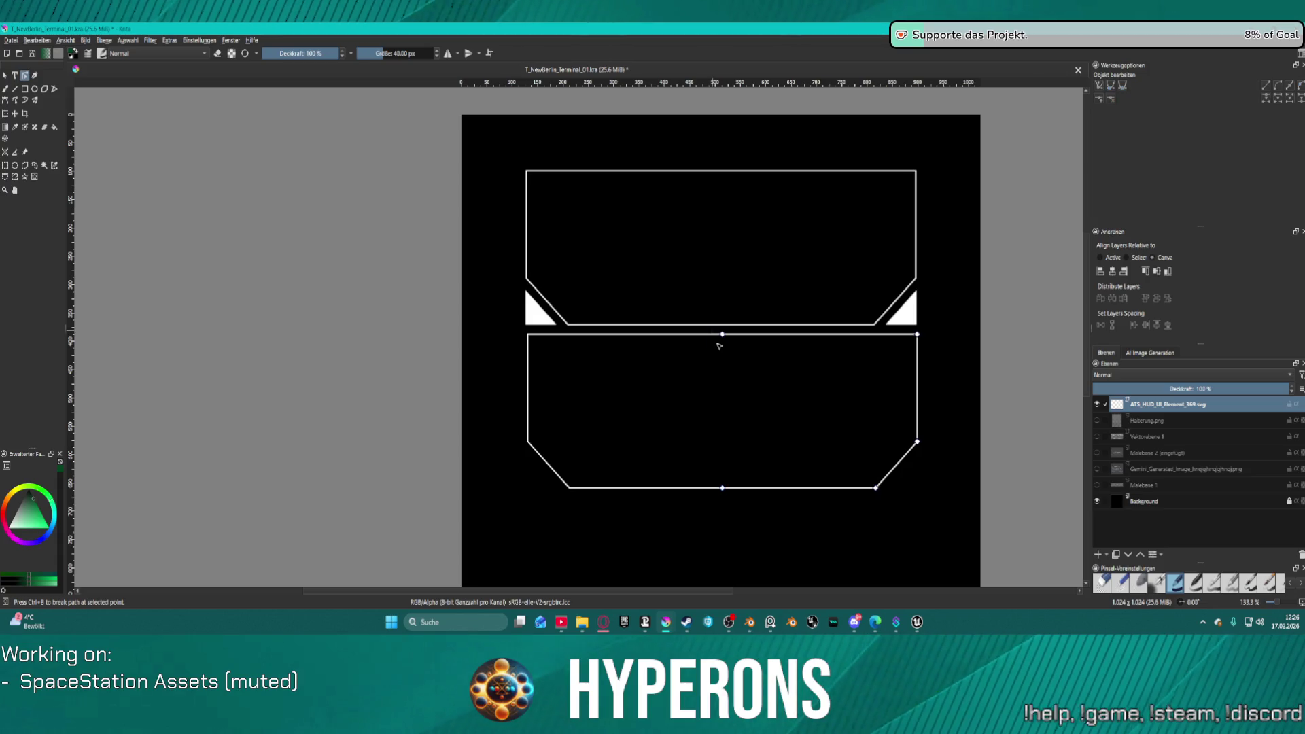
drag(711, 331, 750, 501)
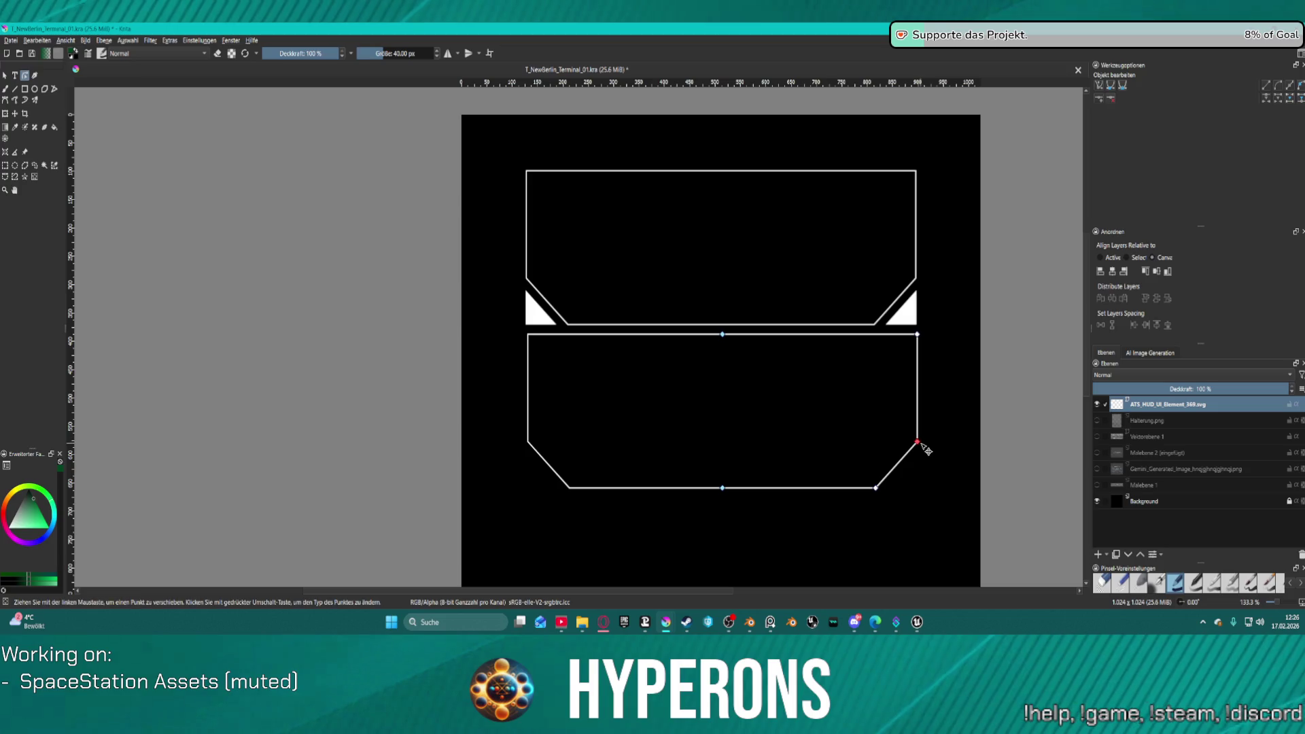
mouse_move(921, 445)
mouse_down()
mouse_move(903, 448)
mouse_move(922, 445)
mouse_up()
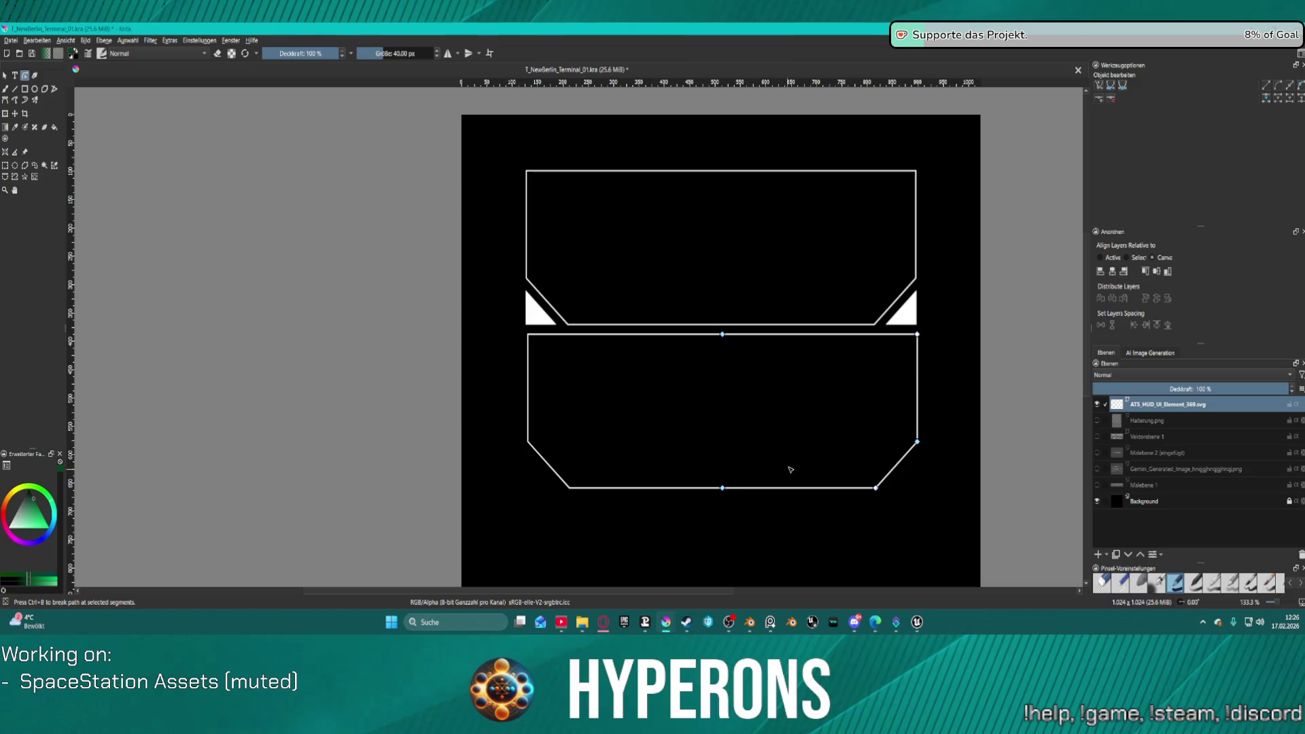
drag(763, 530, 709, 328)
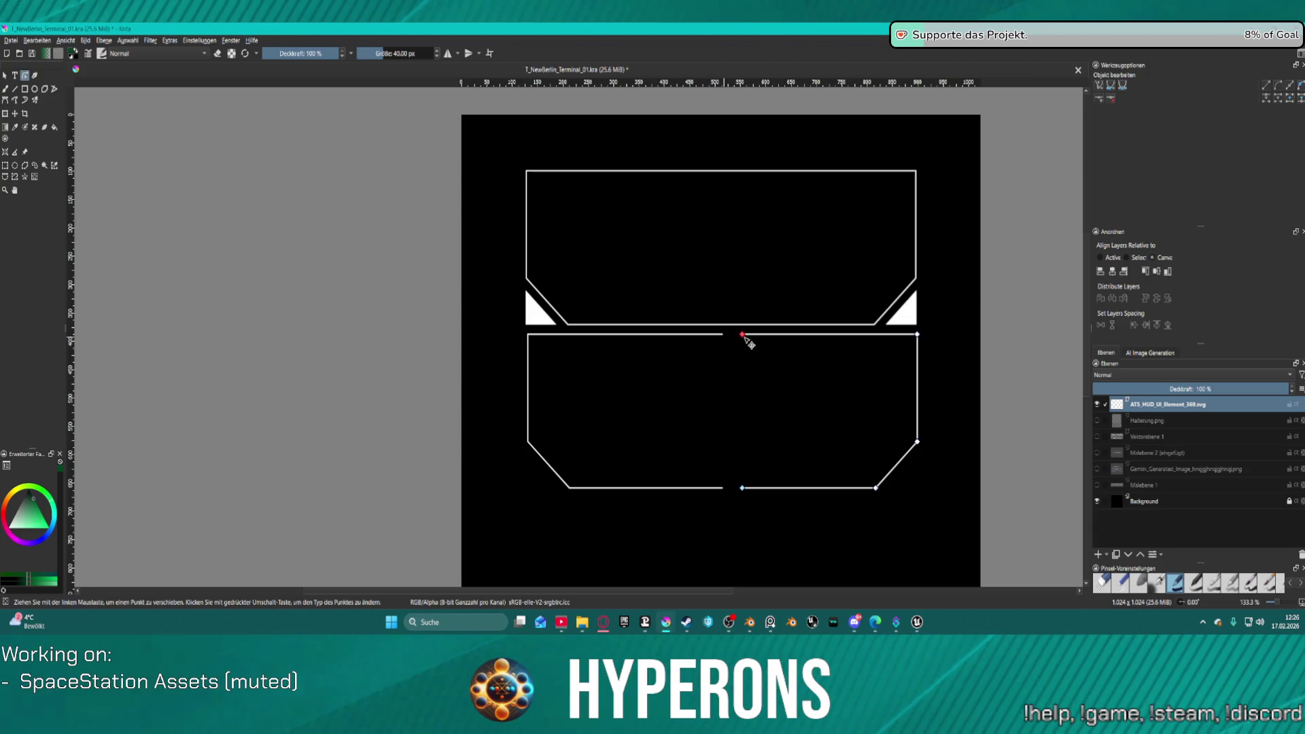
drag(742, 336, 728, 335)
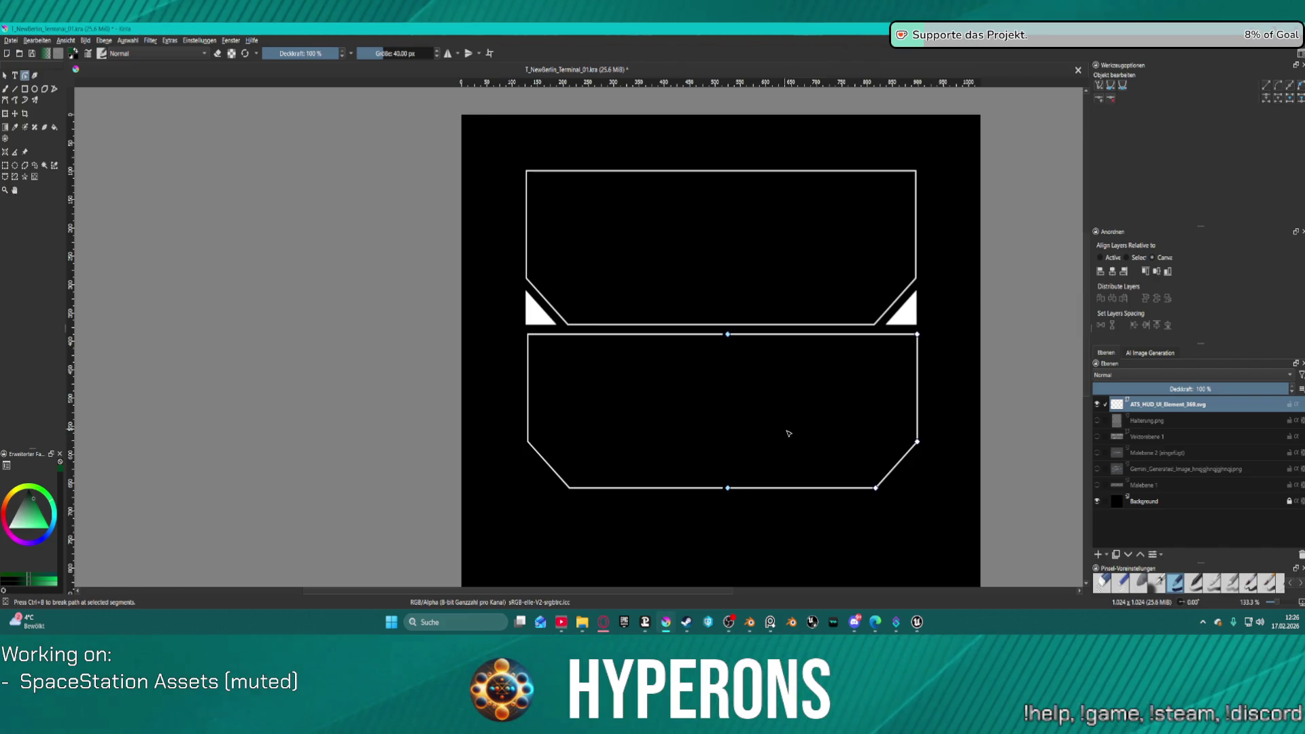
click(653, 488)
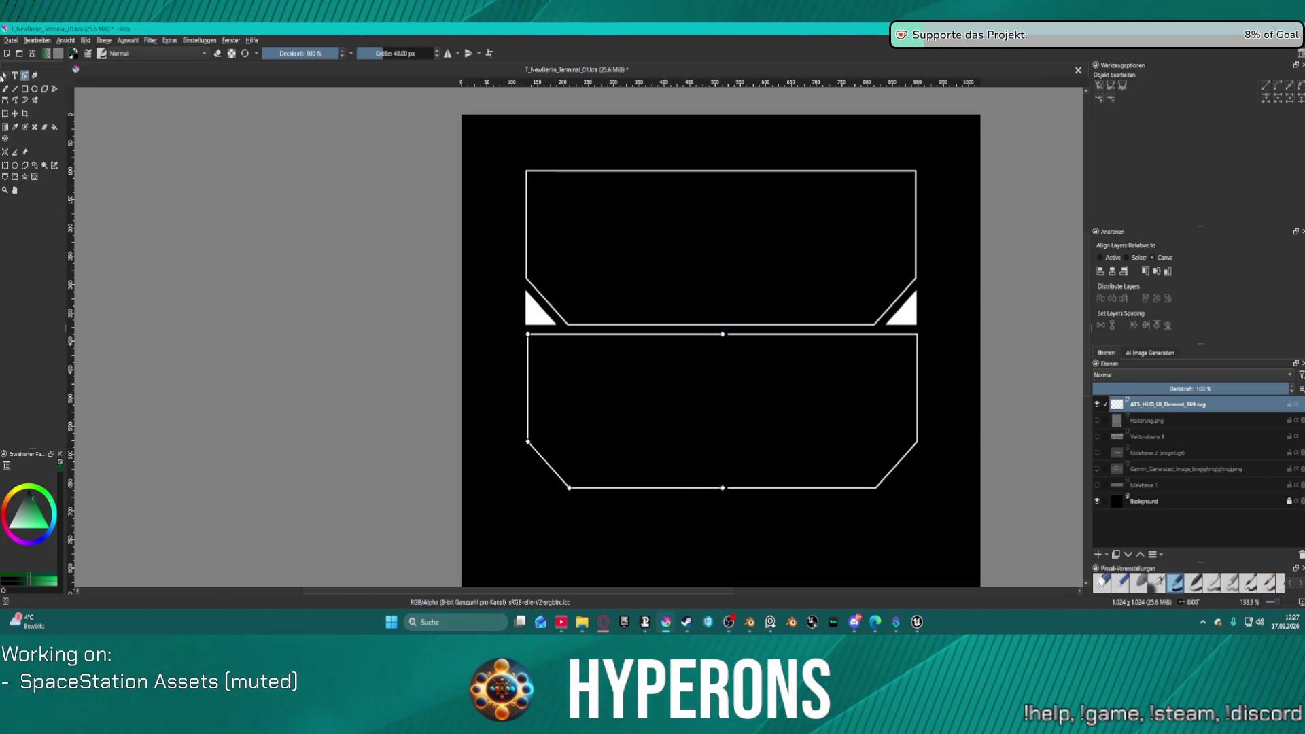
key(Escape)
Step: Replace the lower frame's left half with a copy of the right half, aligning their top edges
key(Delete)
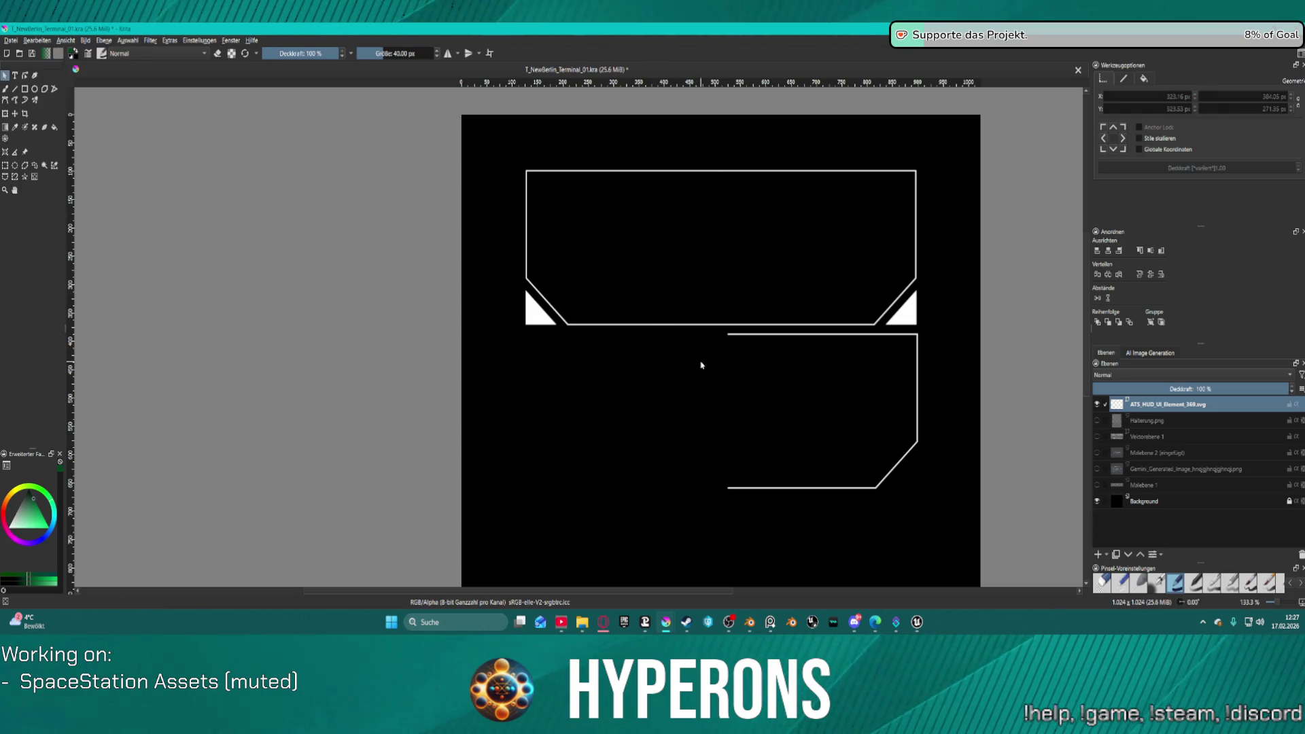
click(739, 334)
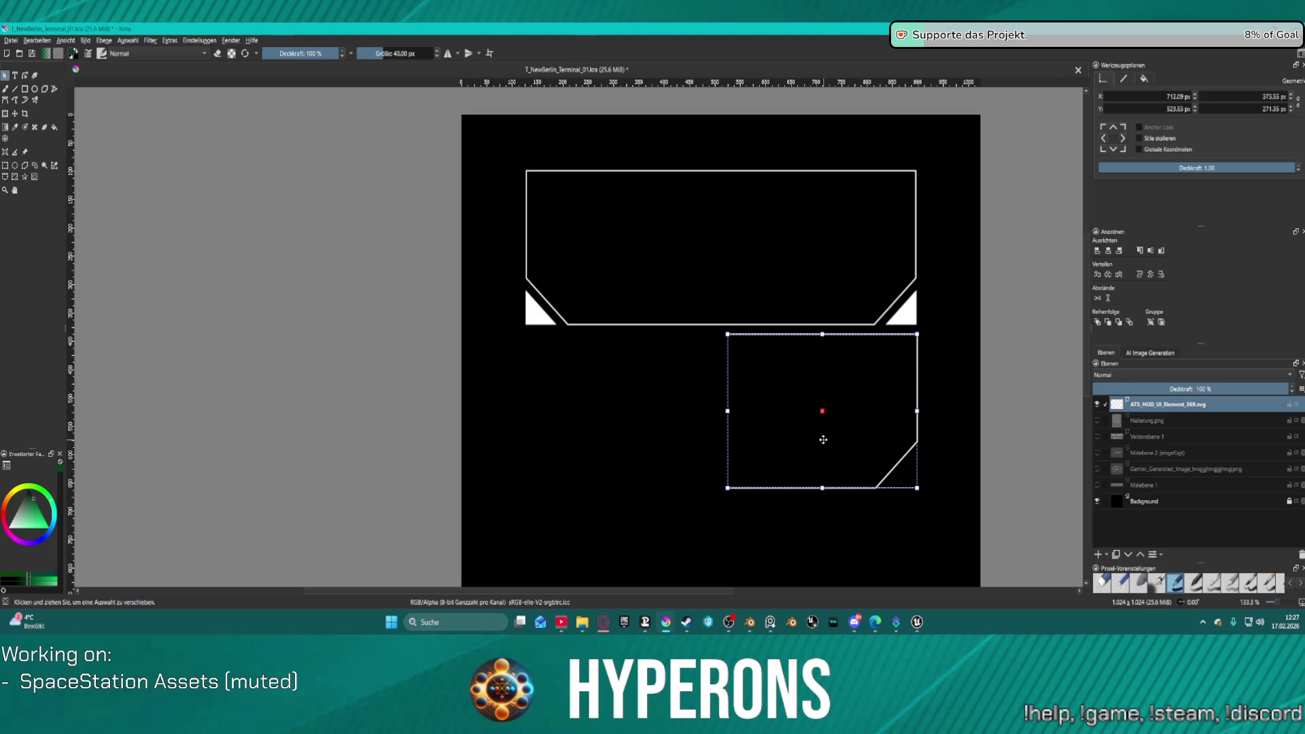
key(ctrl+d)
mouse_move(891, 427)
mouse_down()
mouse_move(830, 401)
mouse_move(742, 407)
mouse_up()
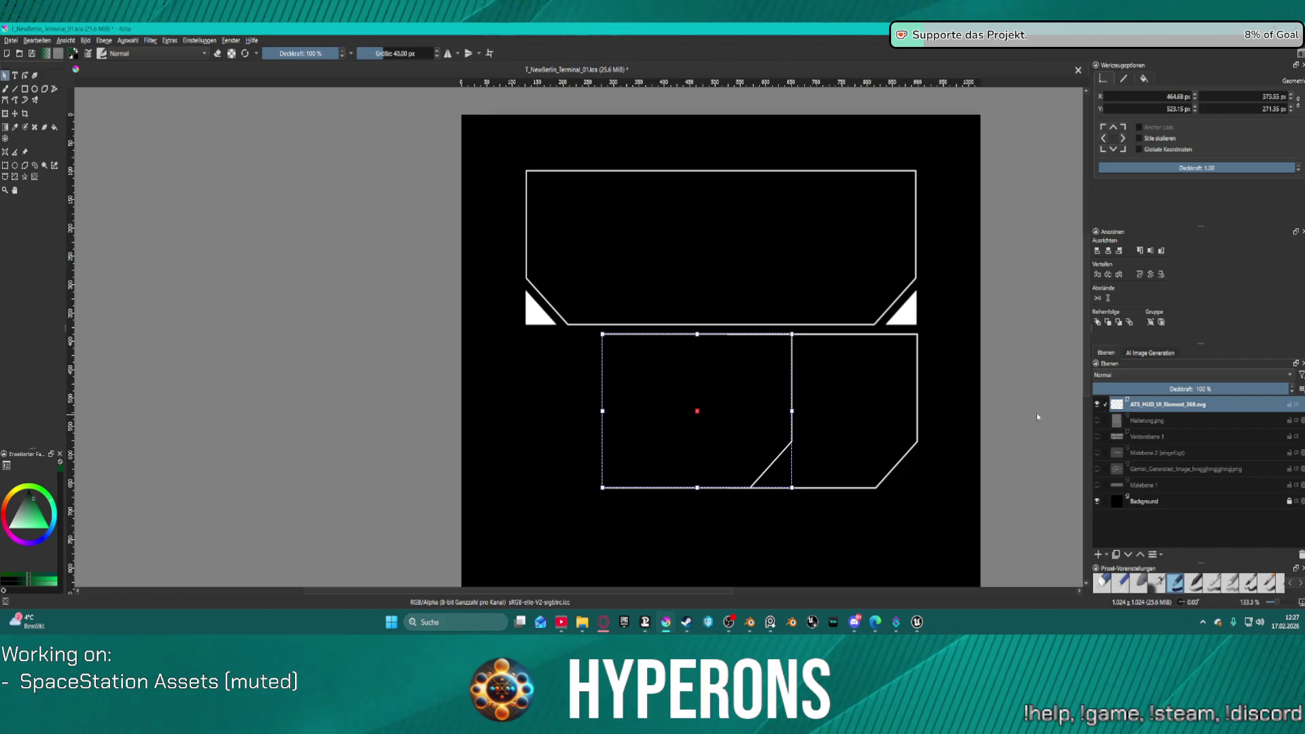
key(ctrl+a)
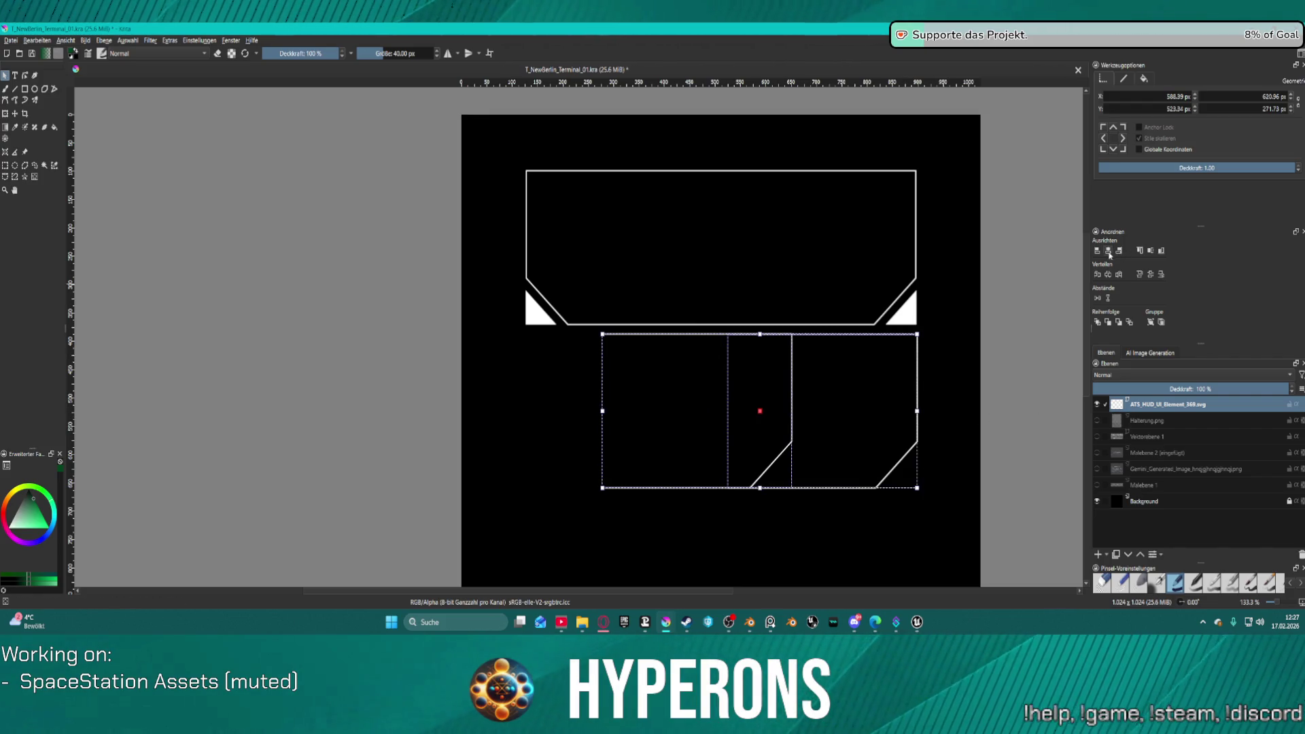
click(1150, 250)
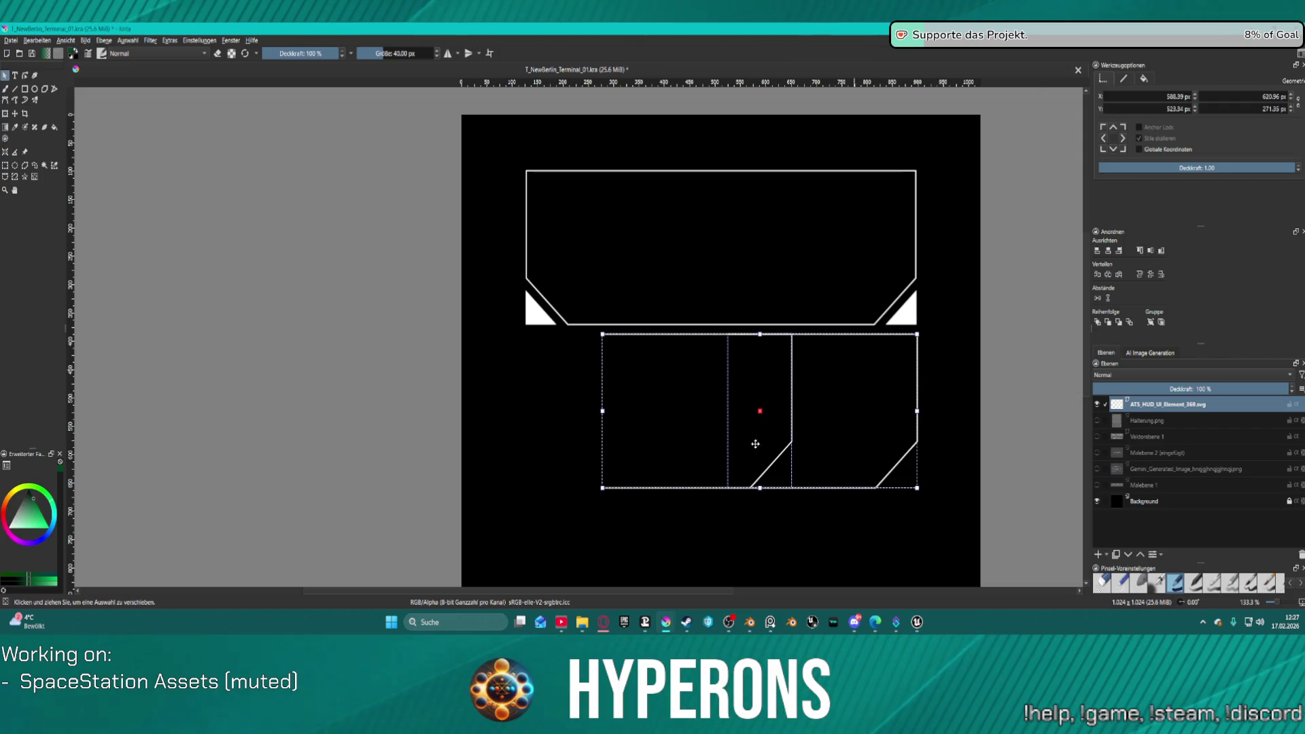
Step: Mirror the left copy horizontally (Waagerecht spiegeln) and move it to meet the right half
right_click(785, 416)
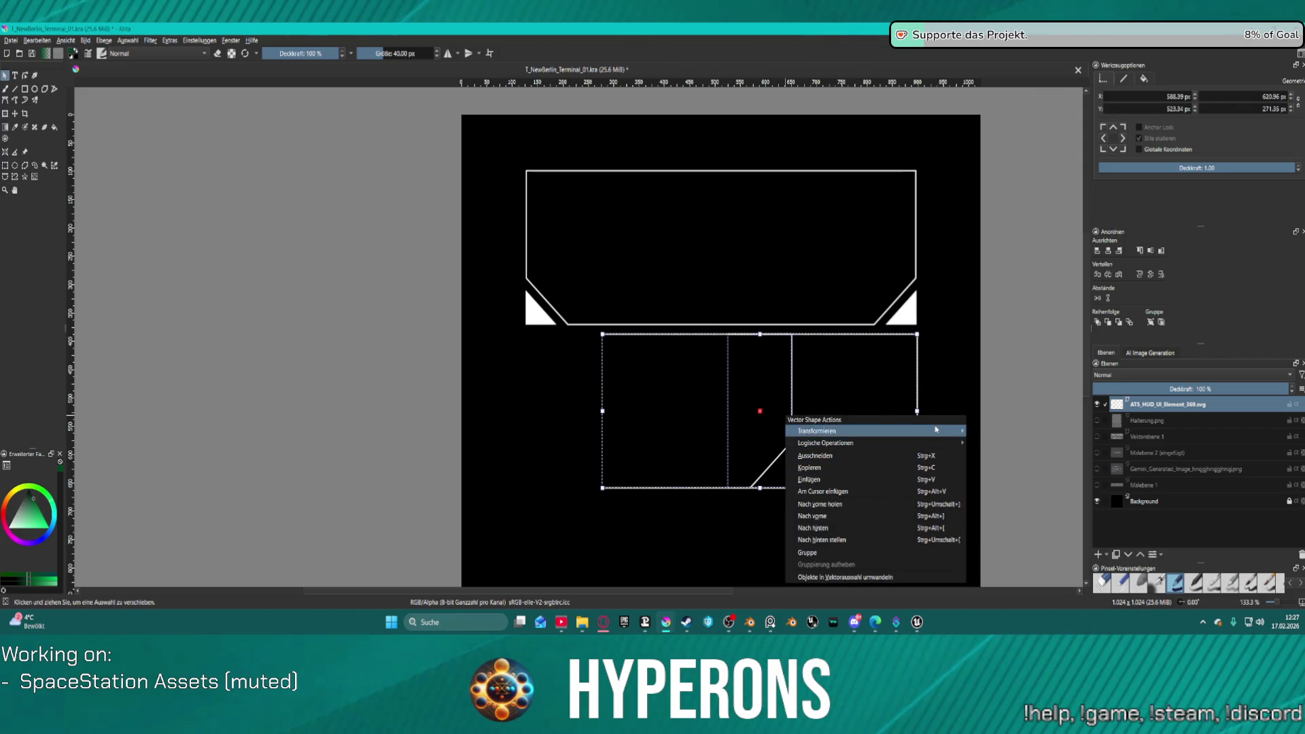
click(635, 533)
click(649, 479)
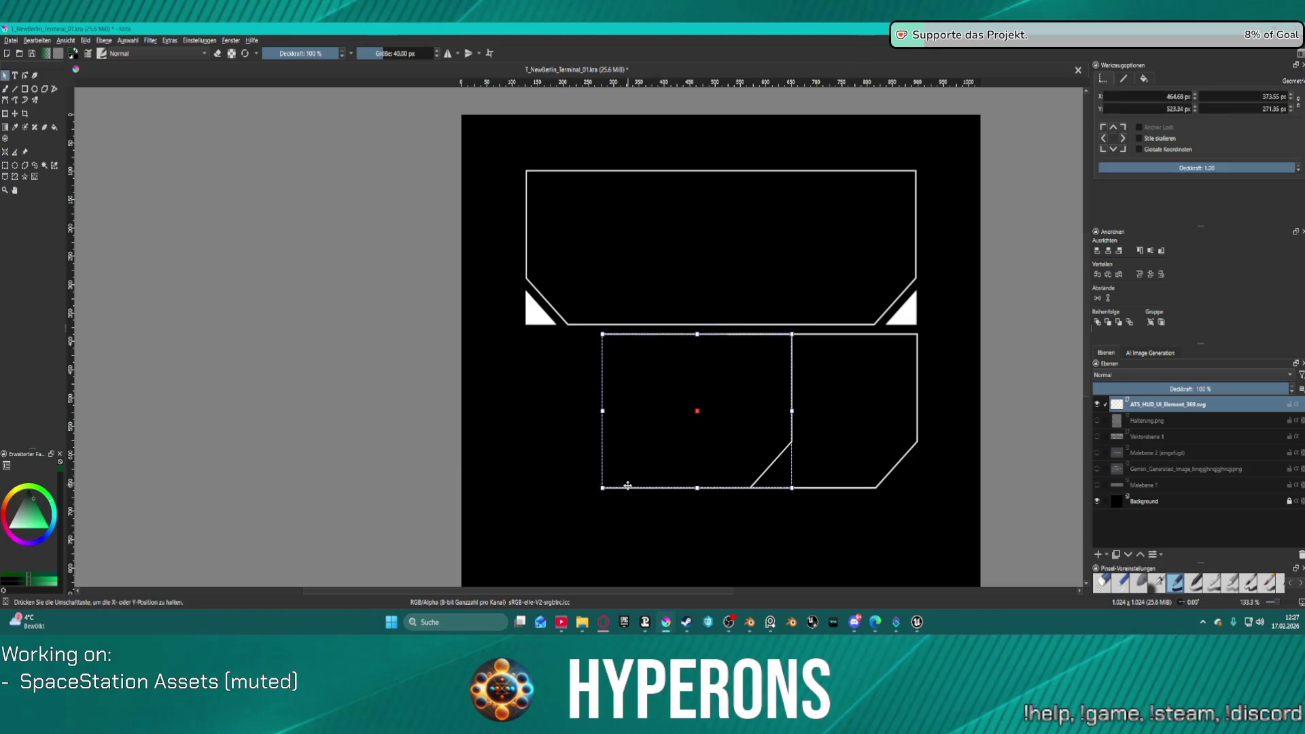
right_click(666, 430)
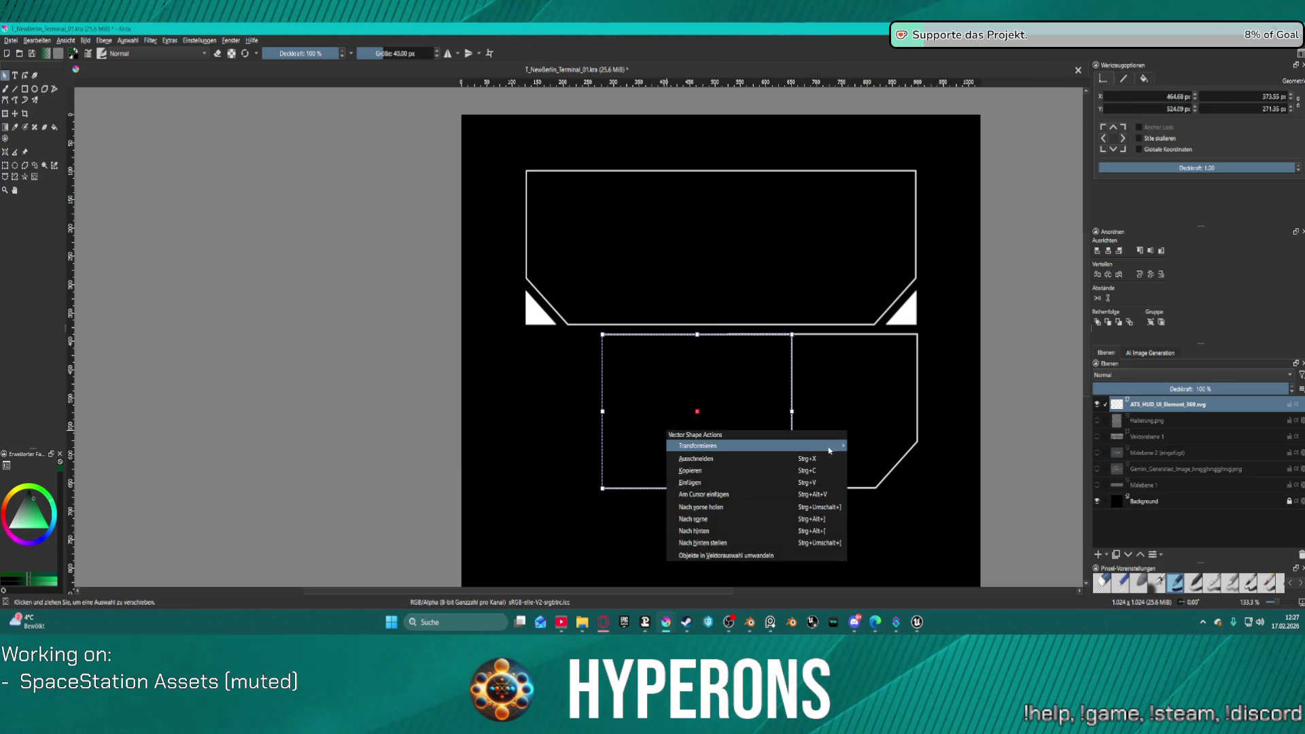
mouse_move(815, 446)
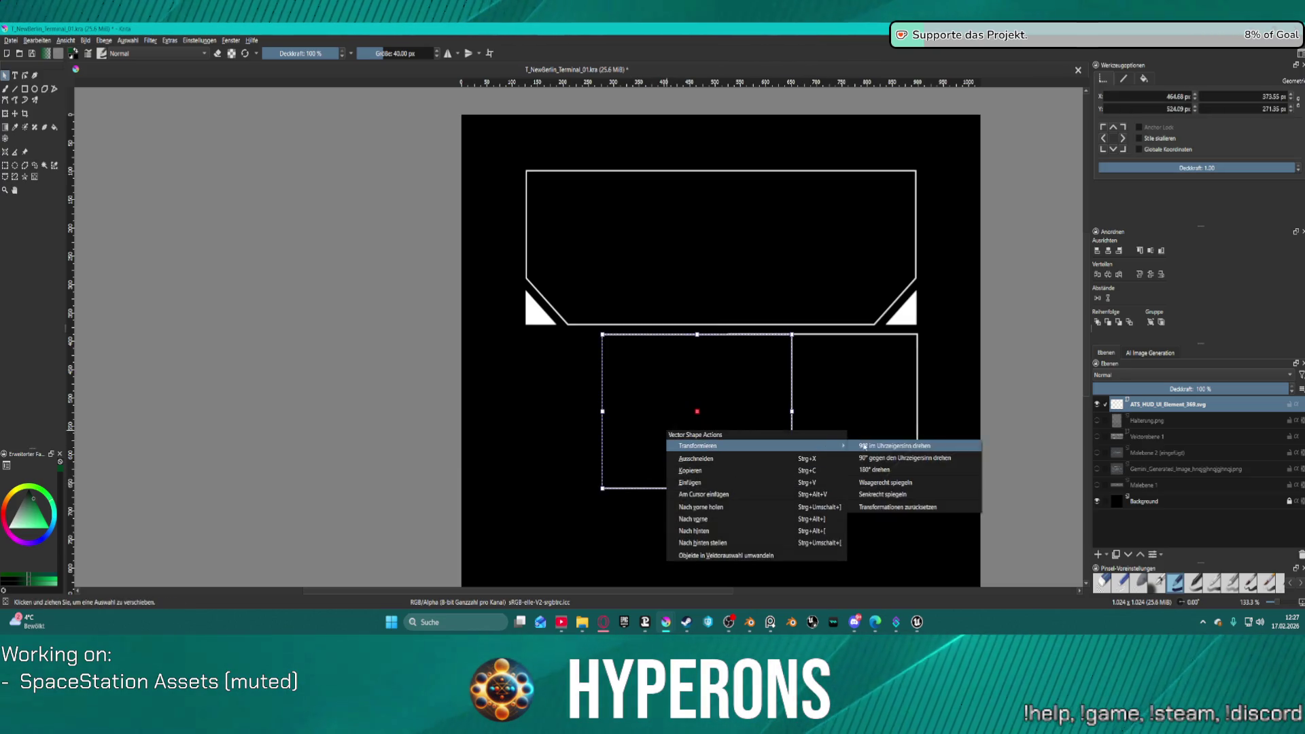
click(904, 484)
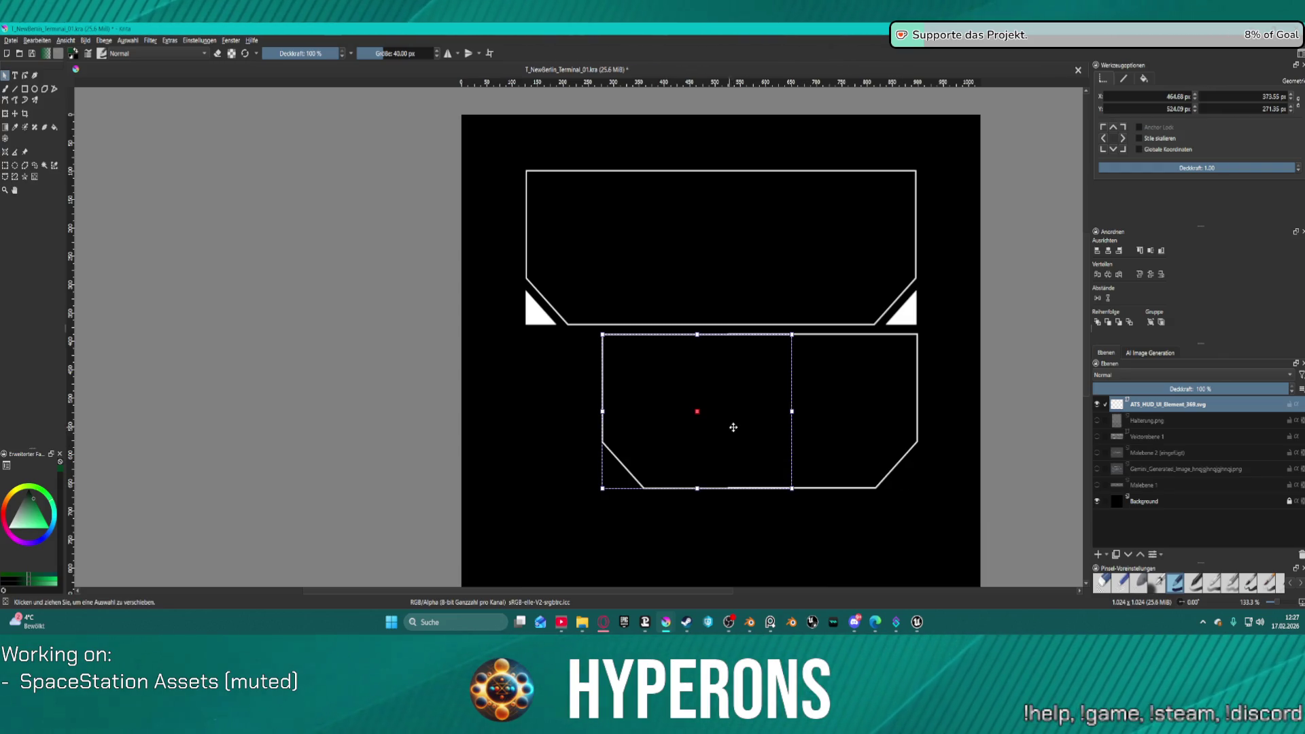
drag(745, 427, 694, 427)
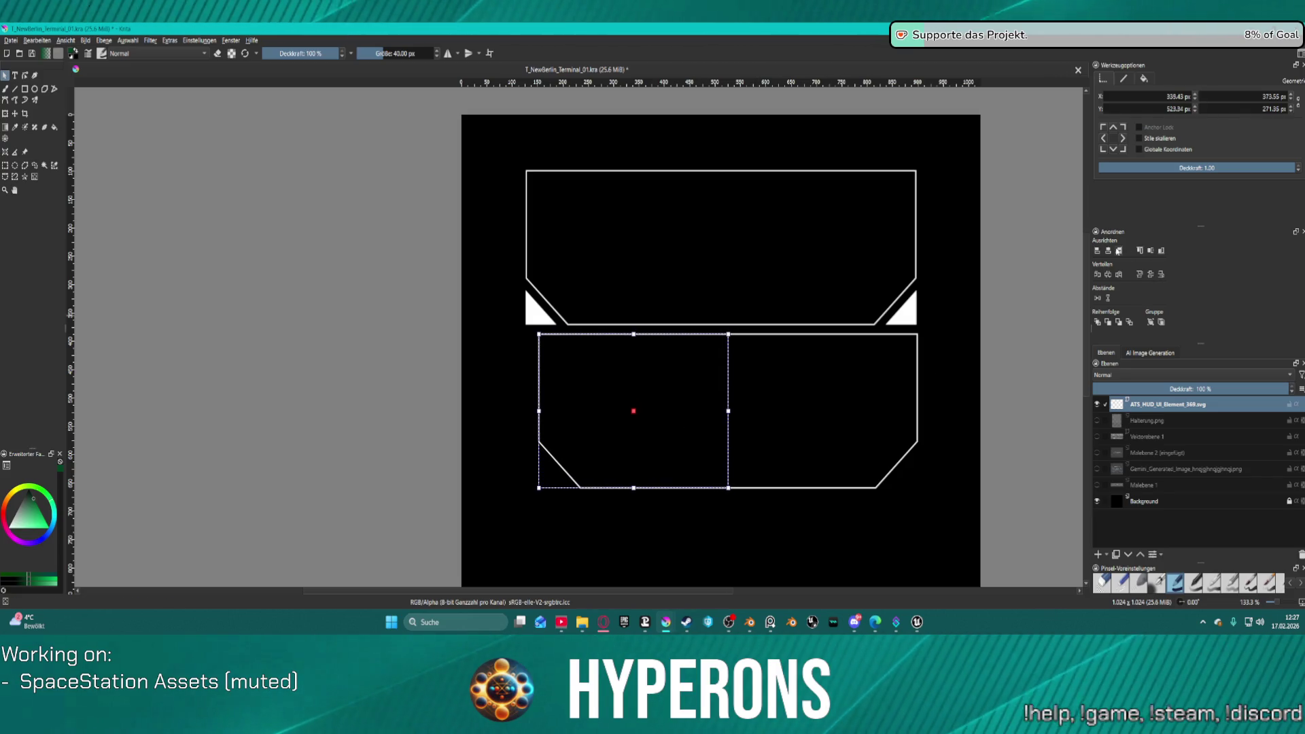
Step: Check the joined lower outline, then select its left half for removal
click(854, 455)
click(776, 589)
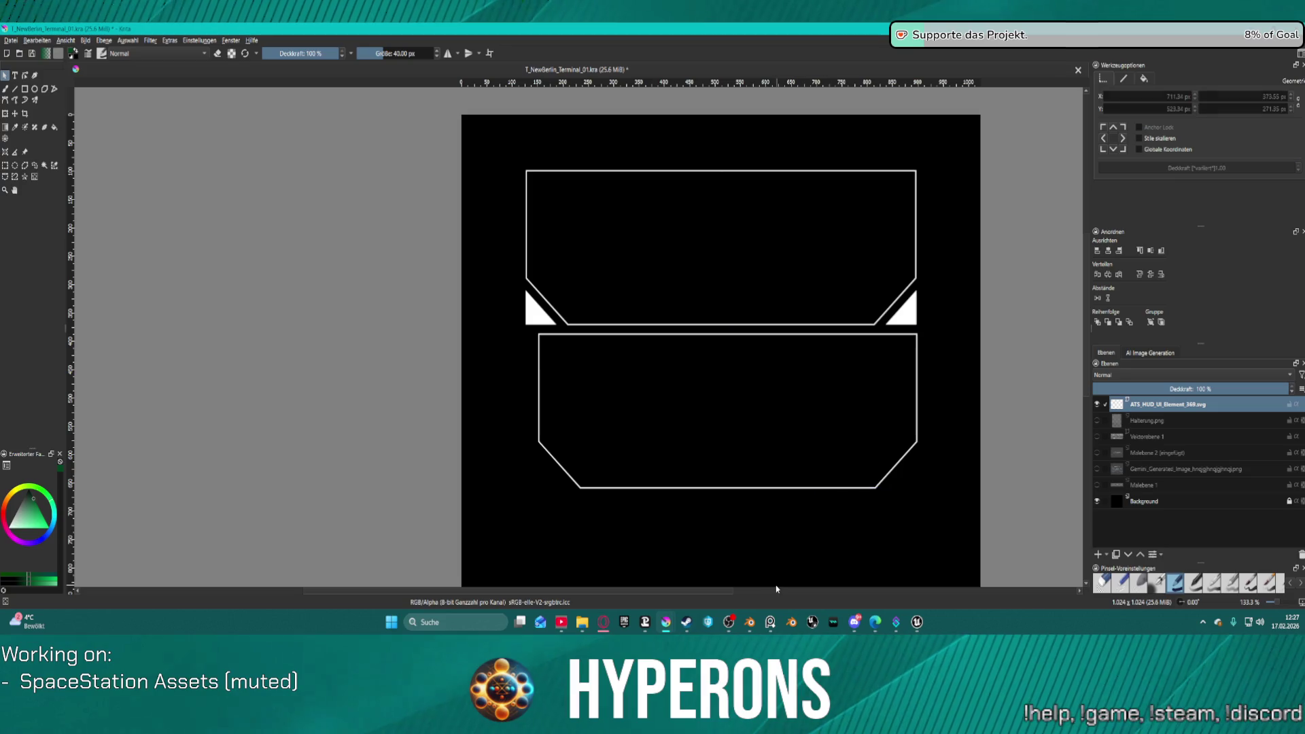
click(804, 488)
shift+click(652, 479)
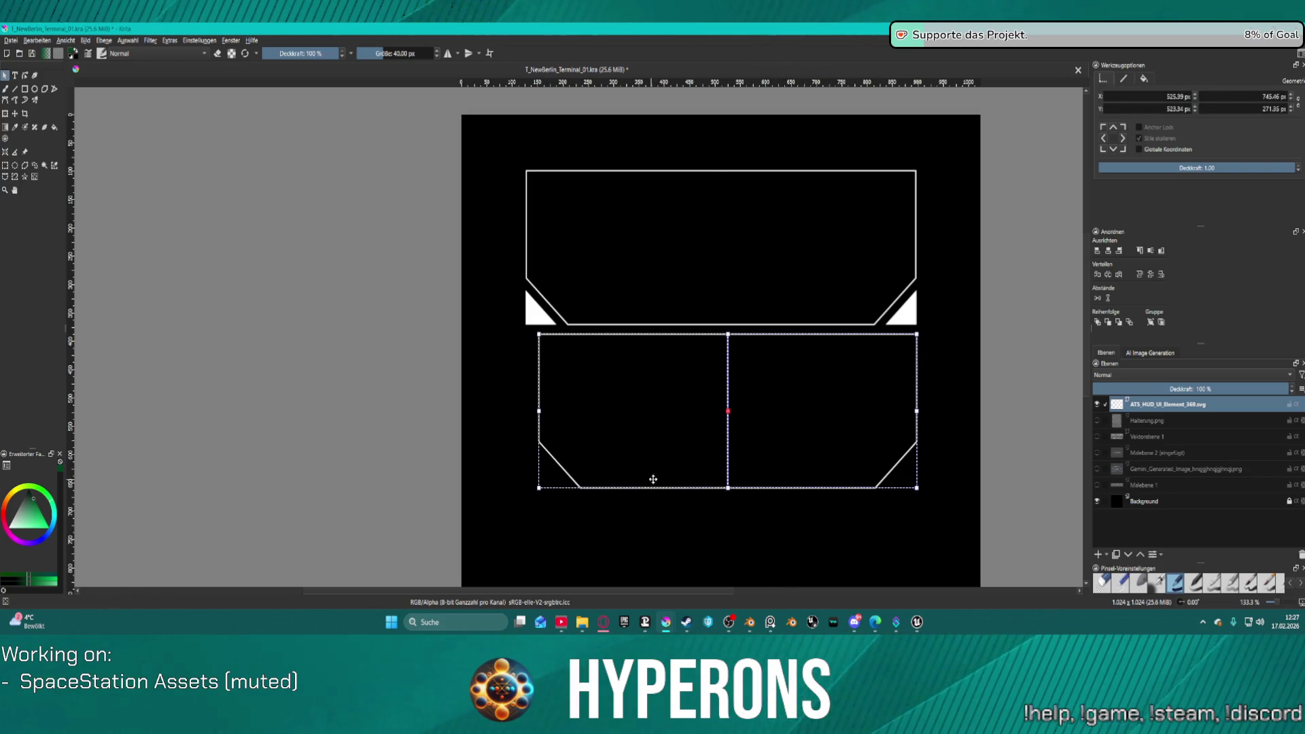
click(622, 506)
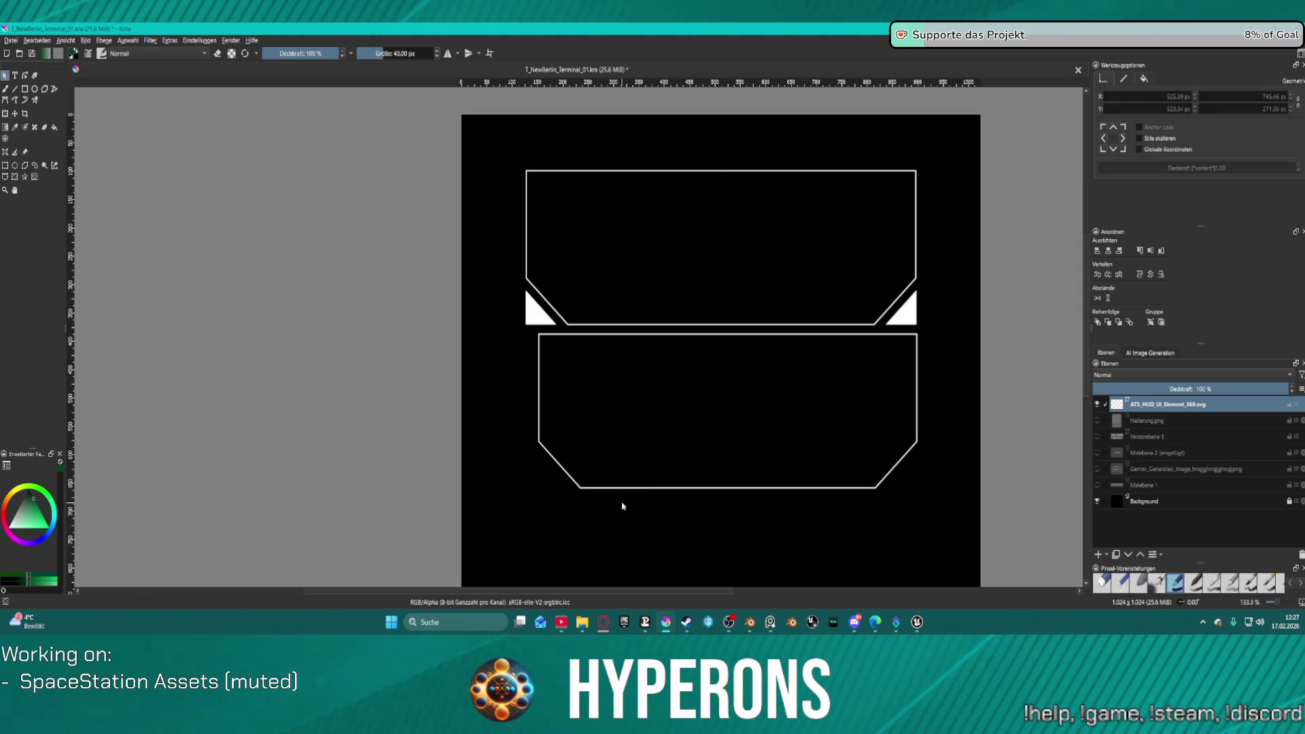
click(652, 488)
Step: Delete the left half and raise the right half's bottom nodes about 5 px
key(Delete)
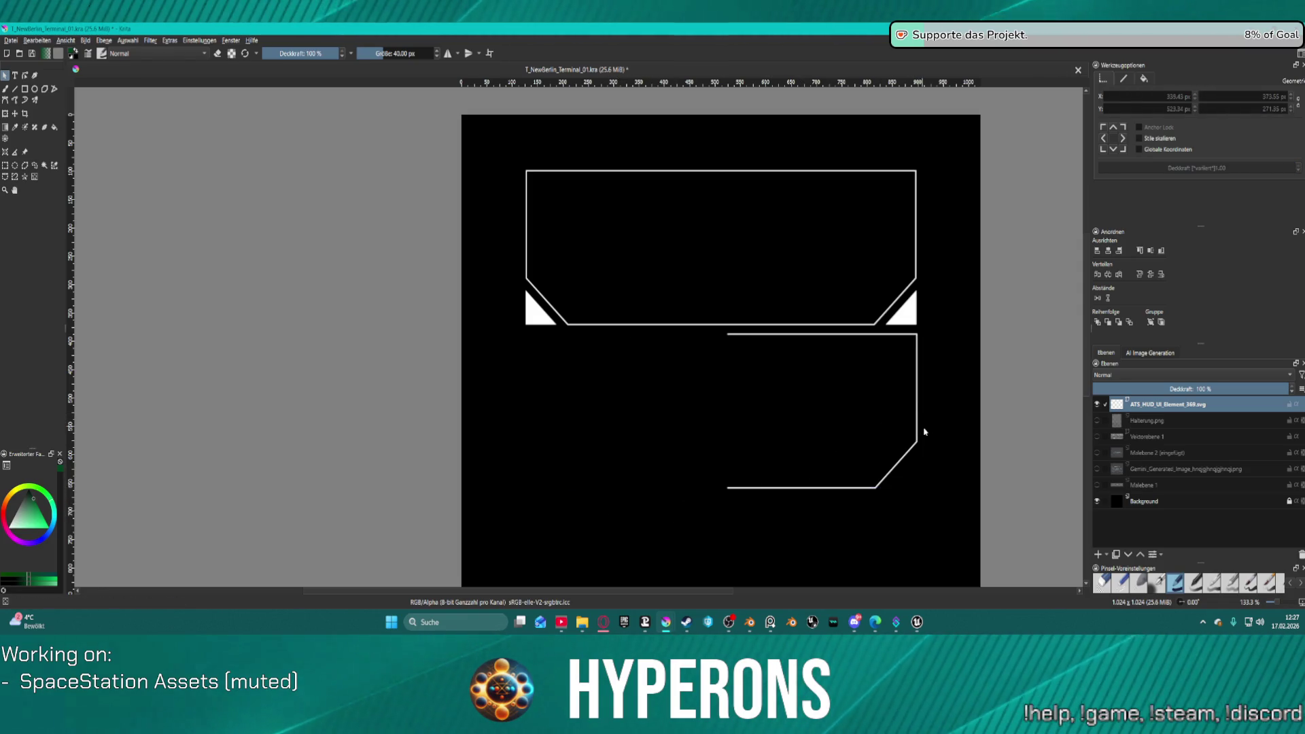
double_click(915, 423)
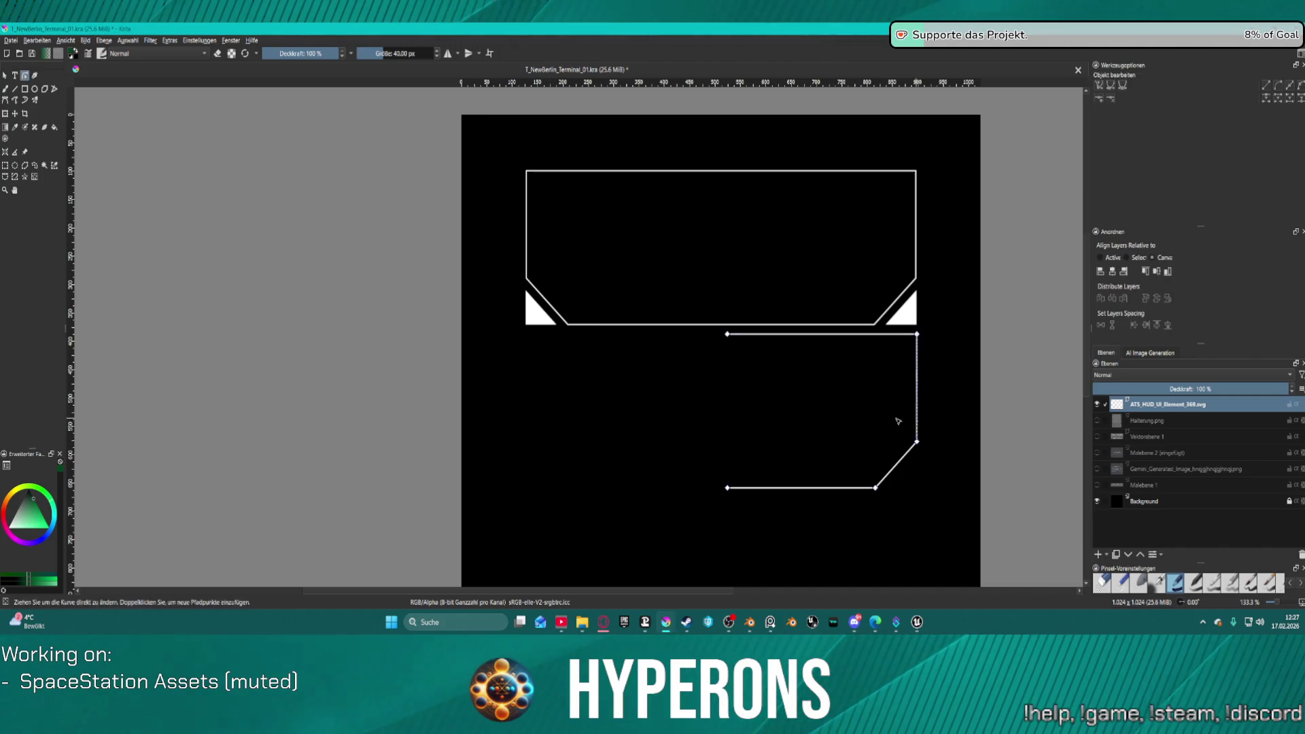
mouse_move(687, 442)
mouse_down()
mouse_move(965, 527)
mouse_move(931, 511)
mouse_up()
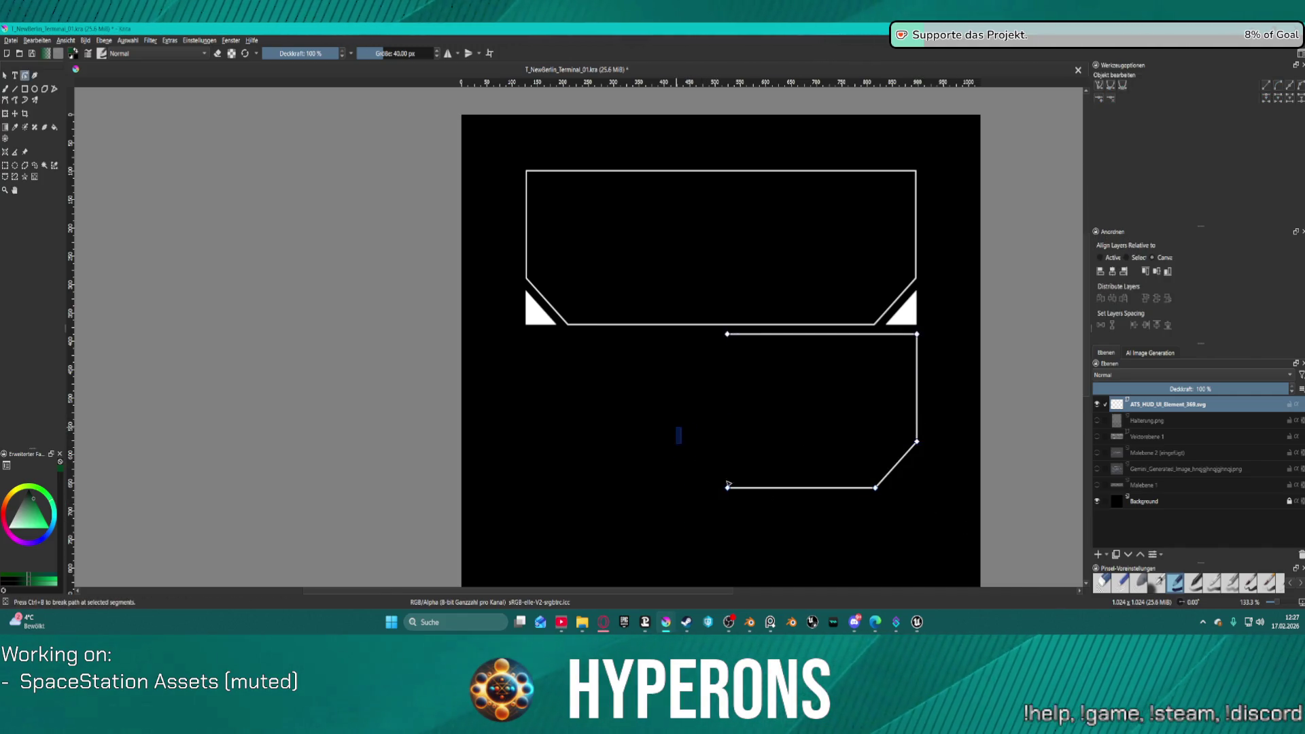
drag(727, 484, 936, 530)
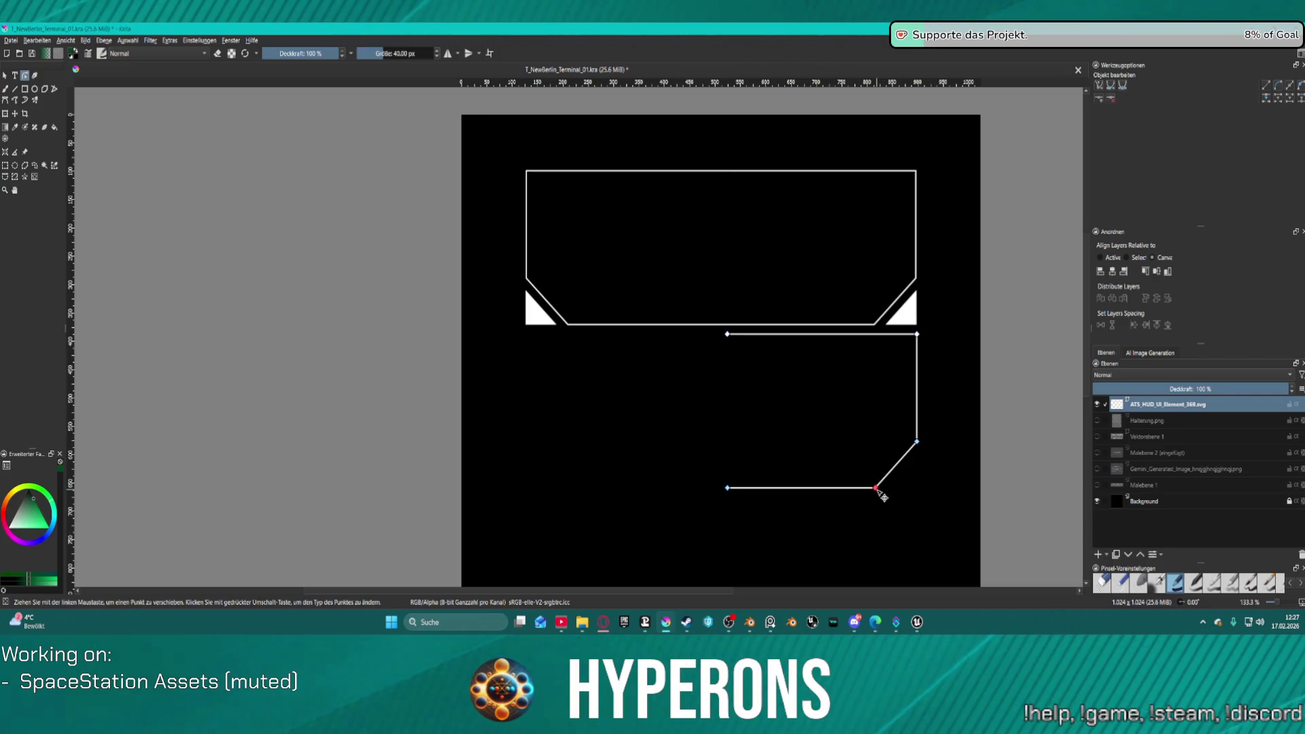
drag(876, 489, 877, 483)
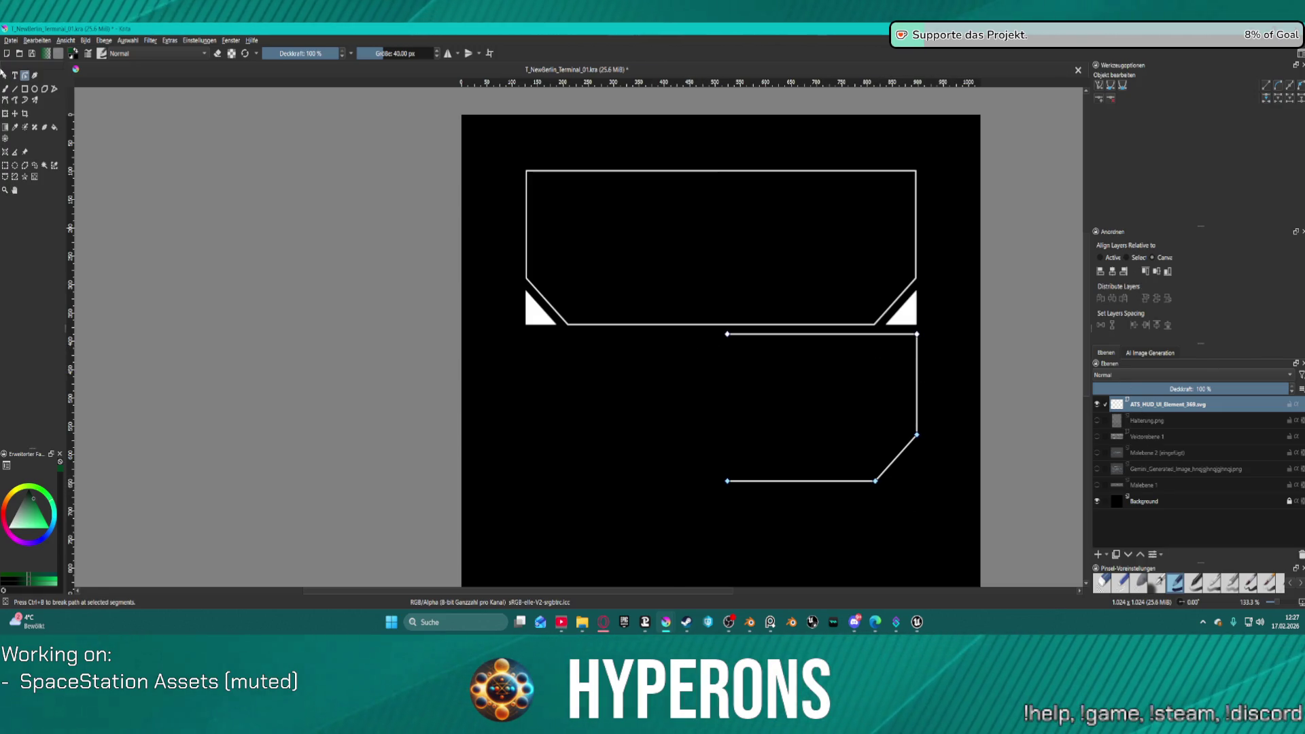
key(Escape)
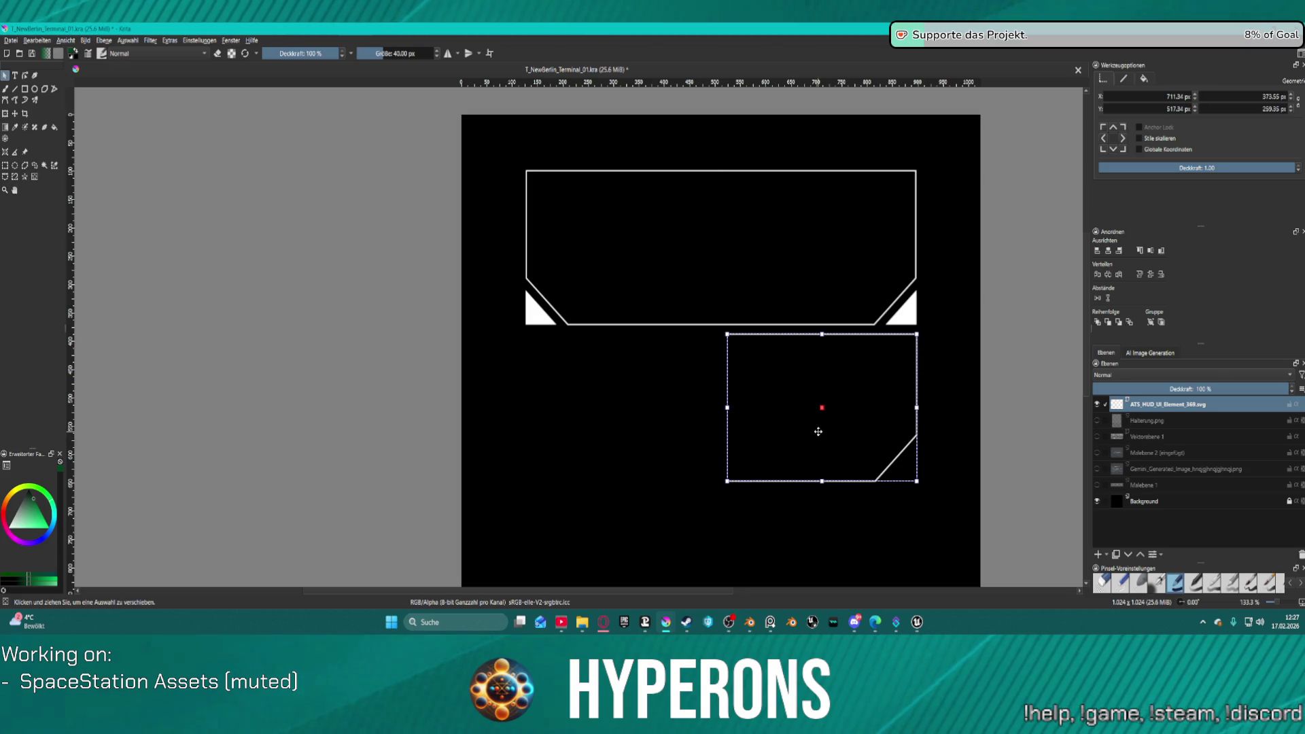
Step: Move the half outline left and align it vertically with the right half
mouse_move(818, 431)
mouse_down()
mouse_move(854, 443)
mouse_move(774, 440)
mouse_up()
click(1151, 251)
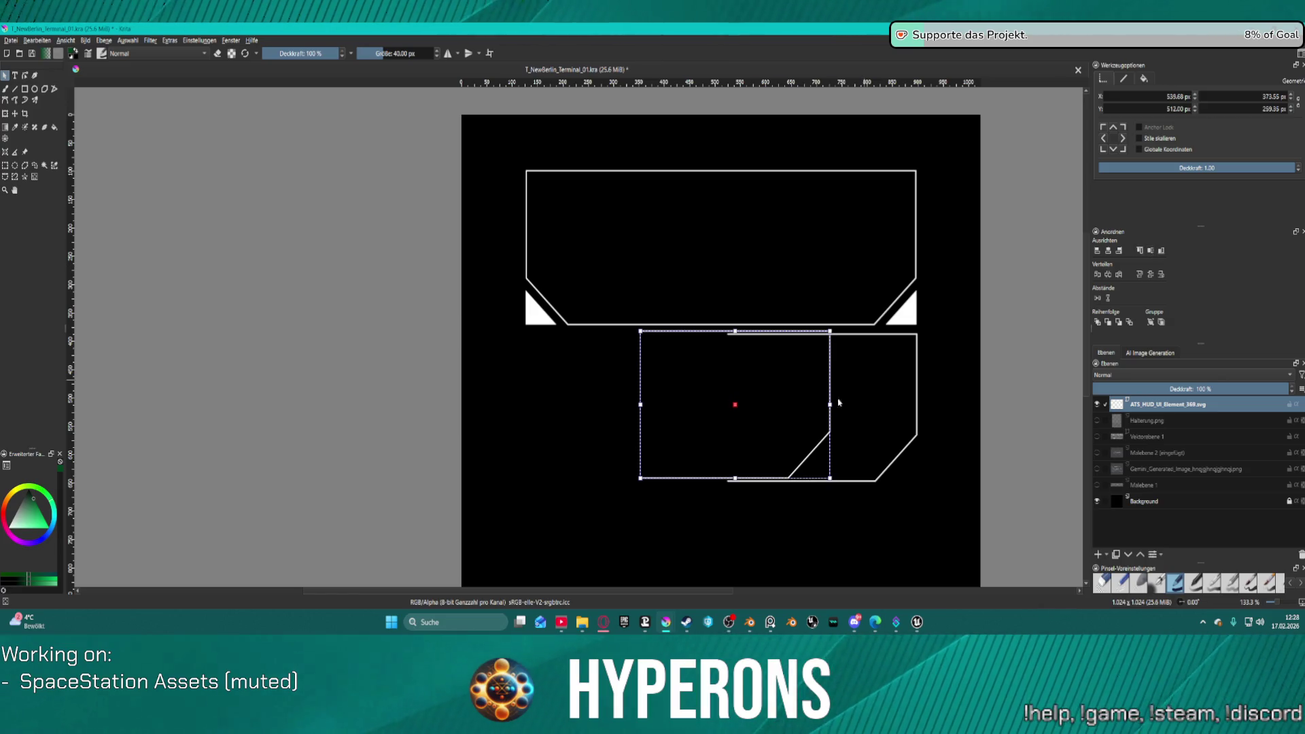
shift+click(918, 392)
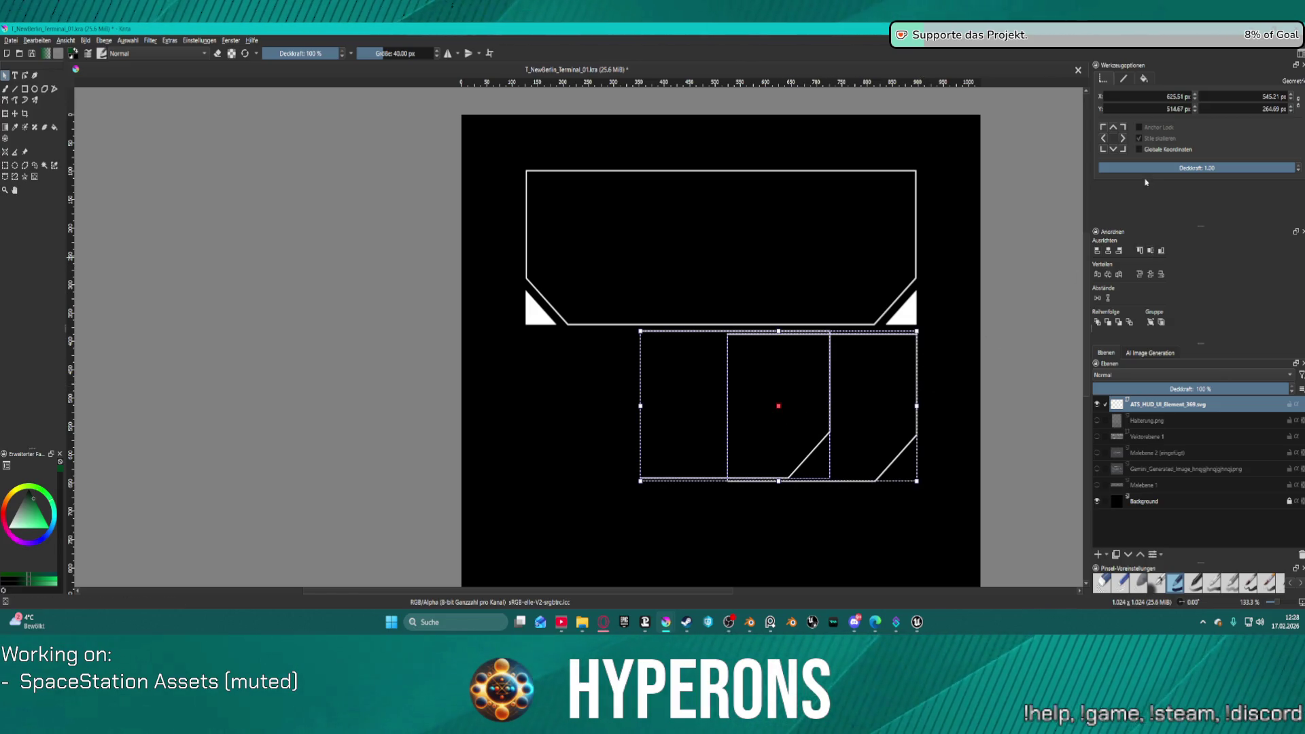
click(1151, 253)
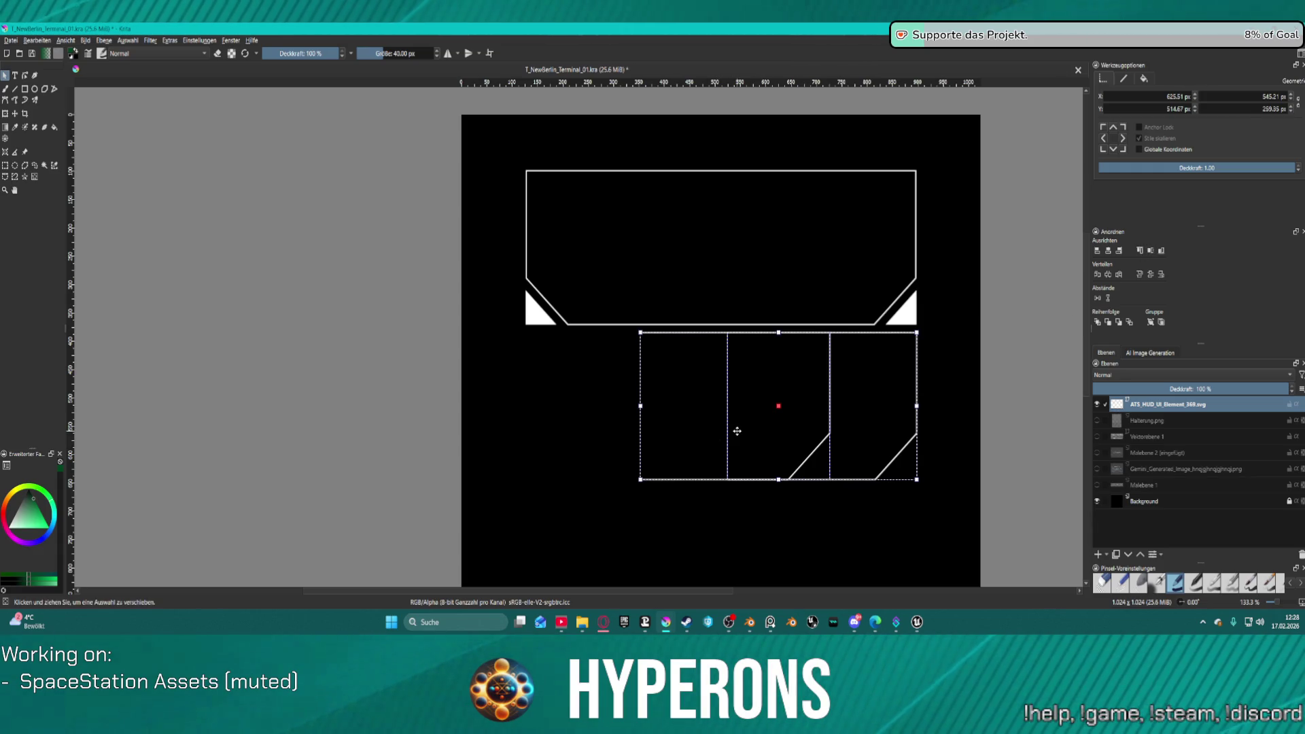
click(673, 520)
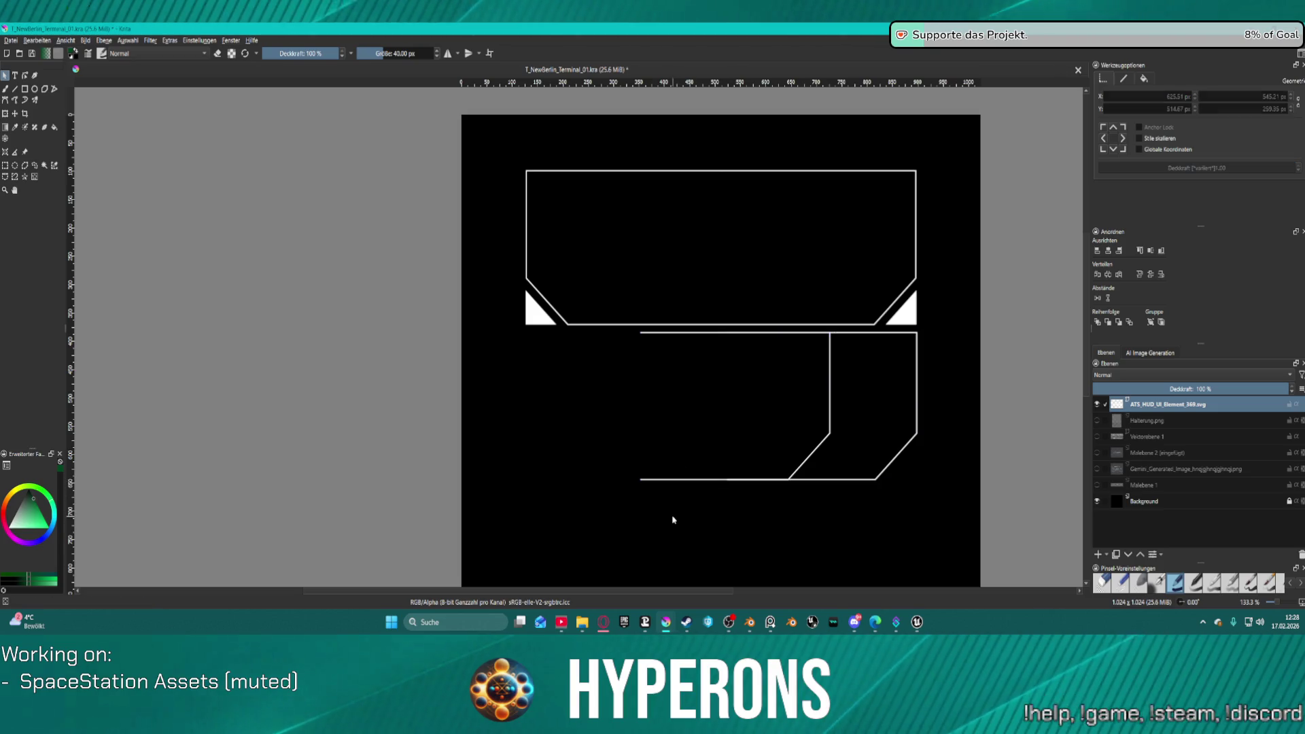
Step: Mirror the left half horizontally (Waagerecht spiegeln) and slide it to meet the right half
click(664, 480)
right_click(665, 481)
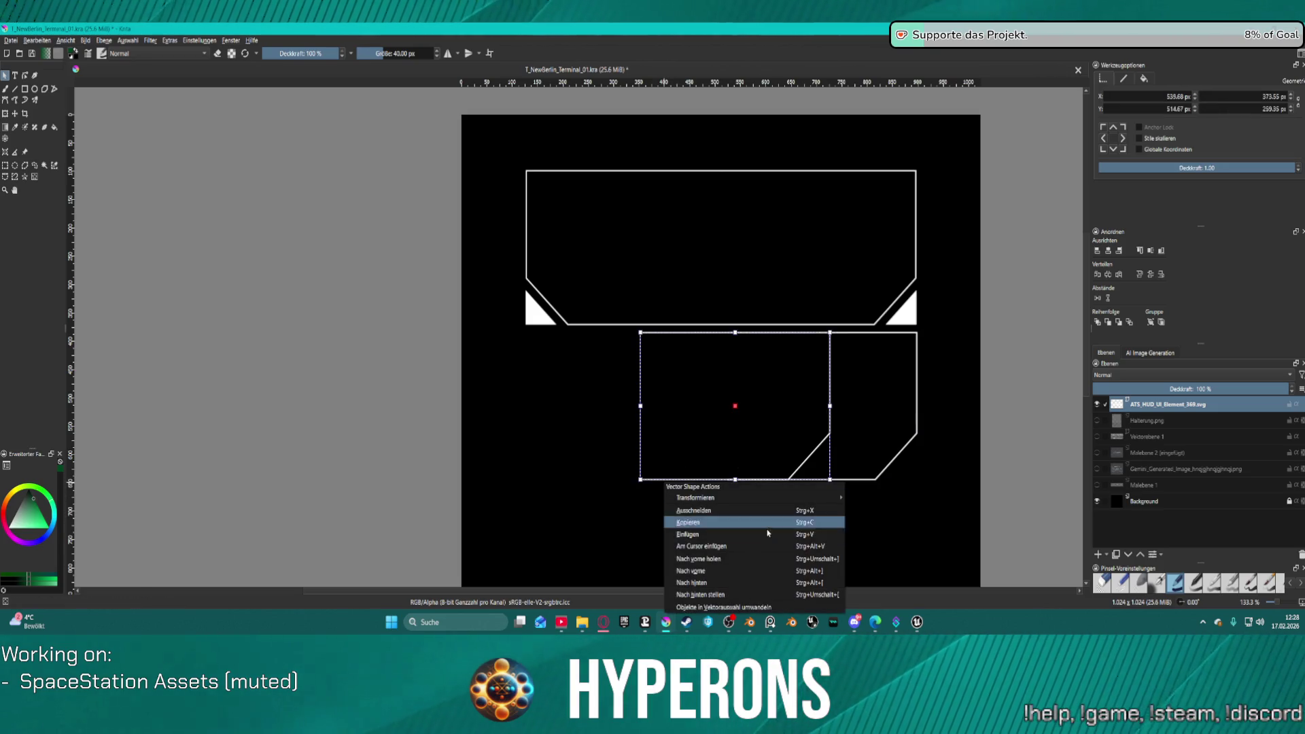
mouse_move(761, 498)
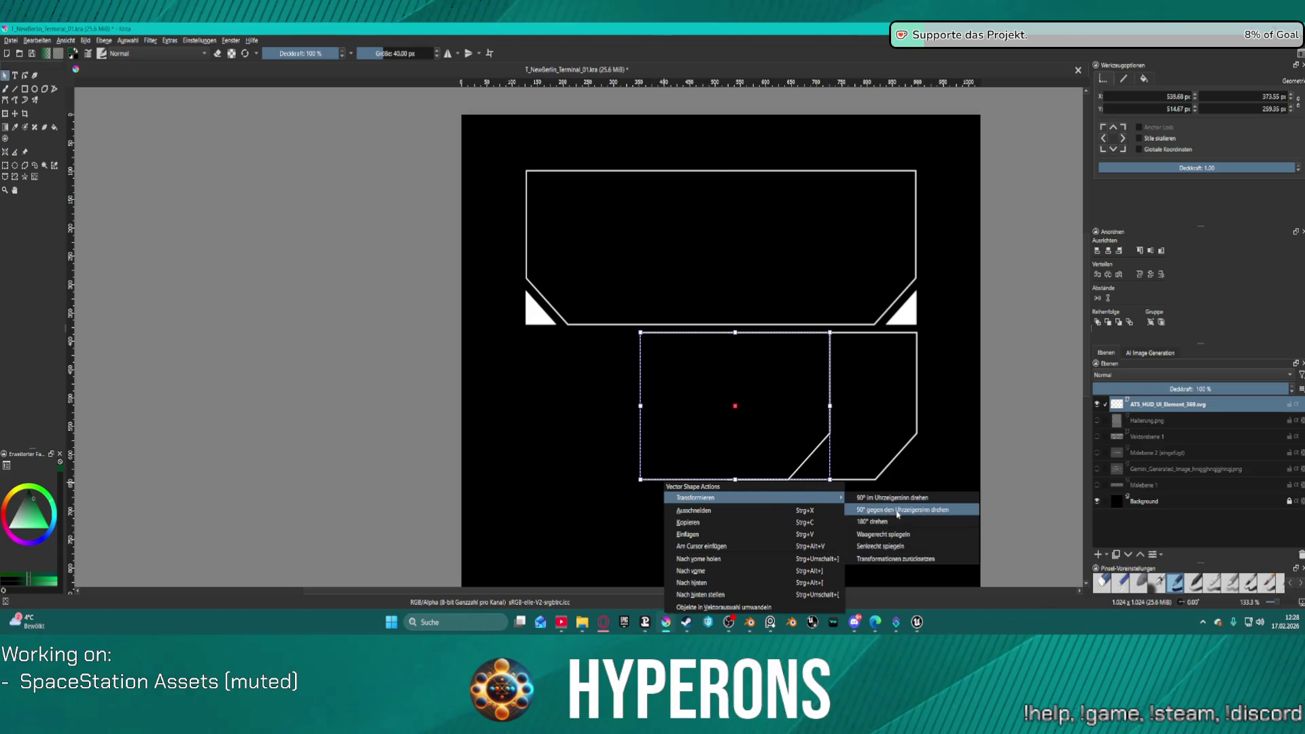
click(905, 534)
drag(780, 427, 684, 425)
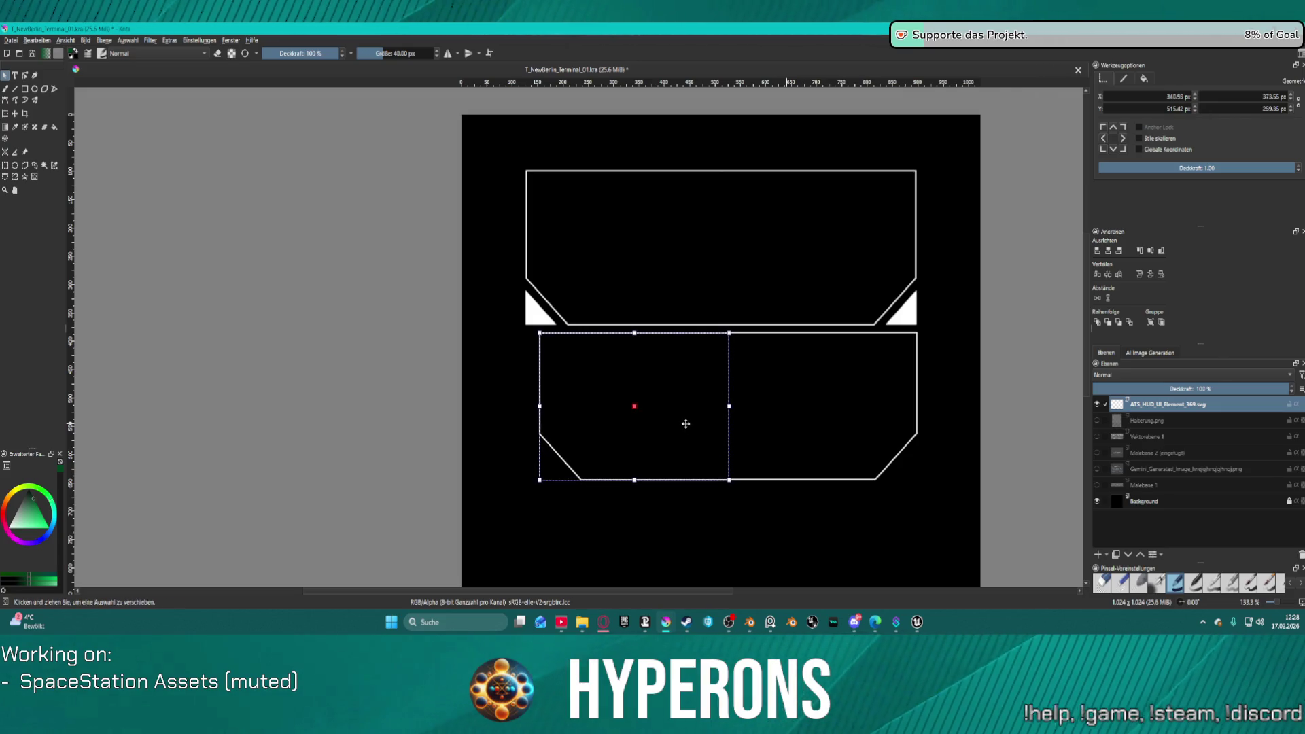
Step: Align both halves and move the joined outline up inside the top frame
shift+click(860, 476)
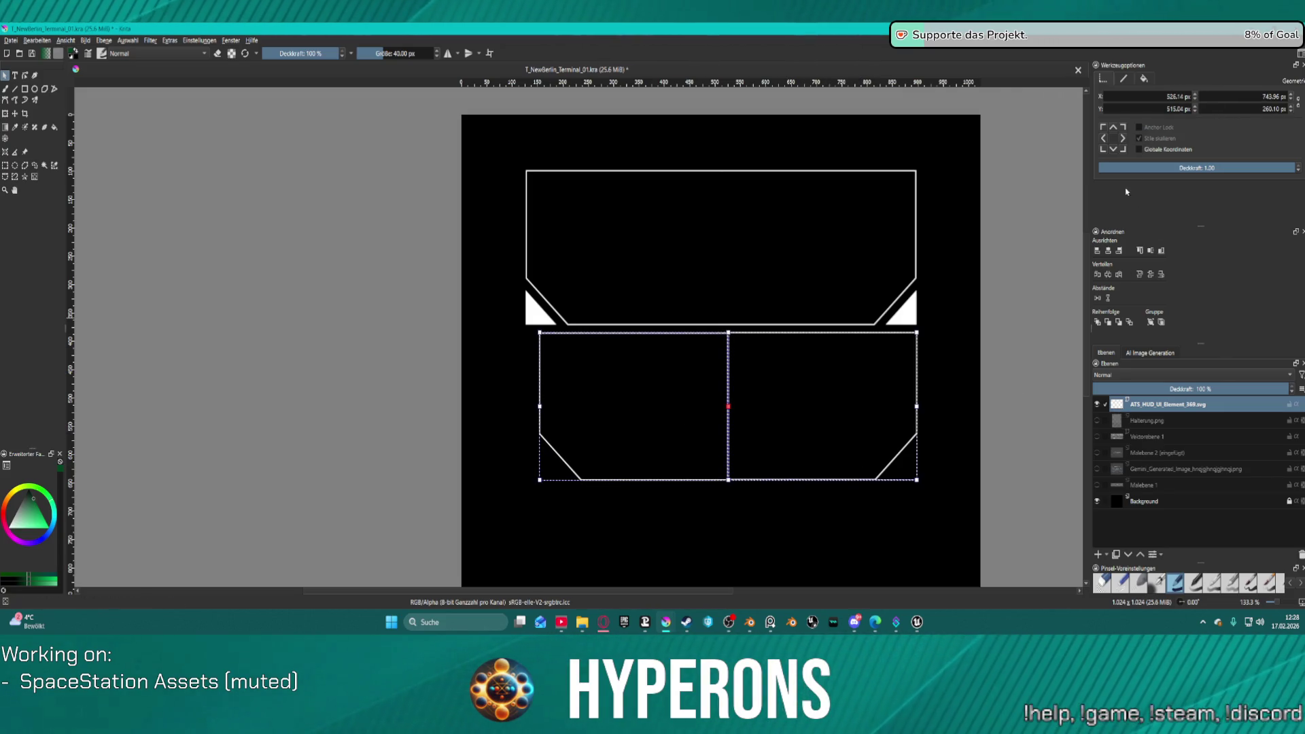
click(1149, 254)
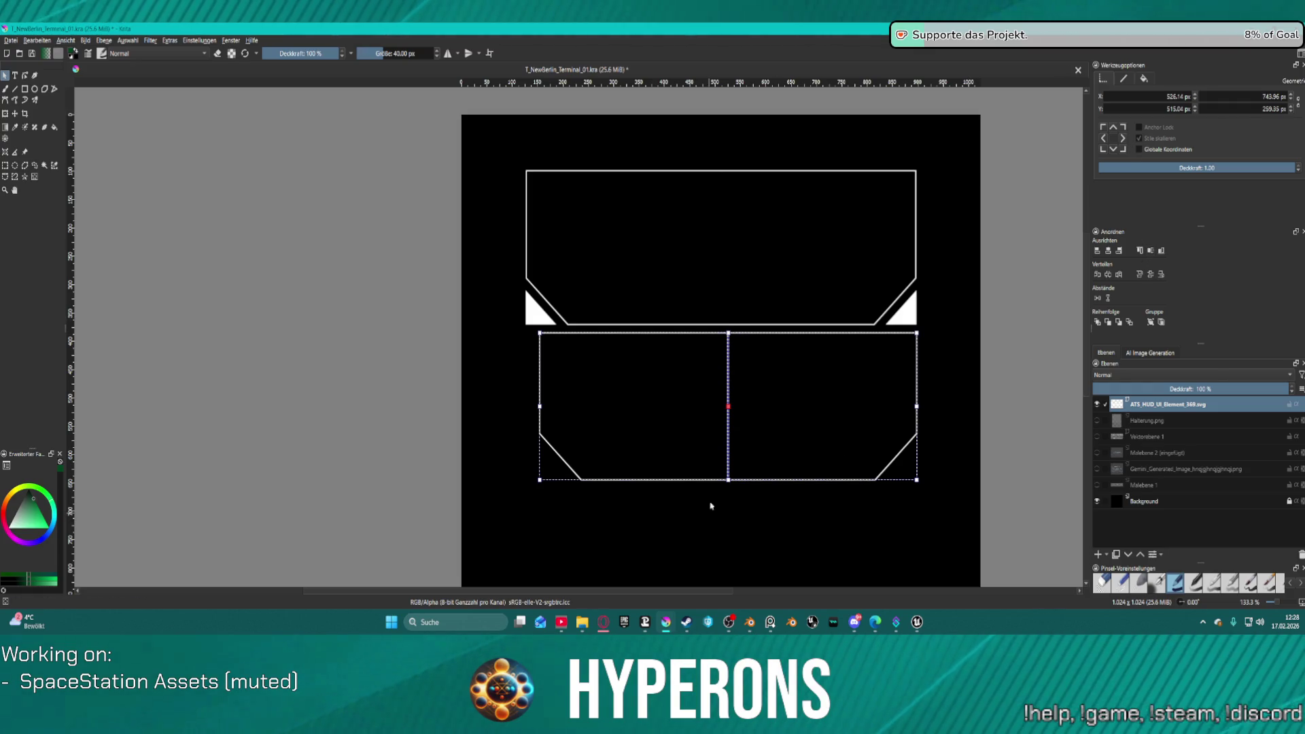
drag(764, 460, 759, 301)
click(804, 434)
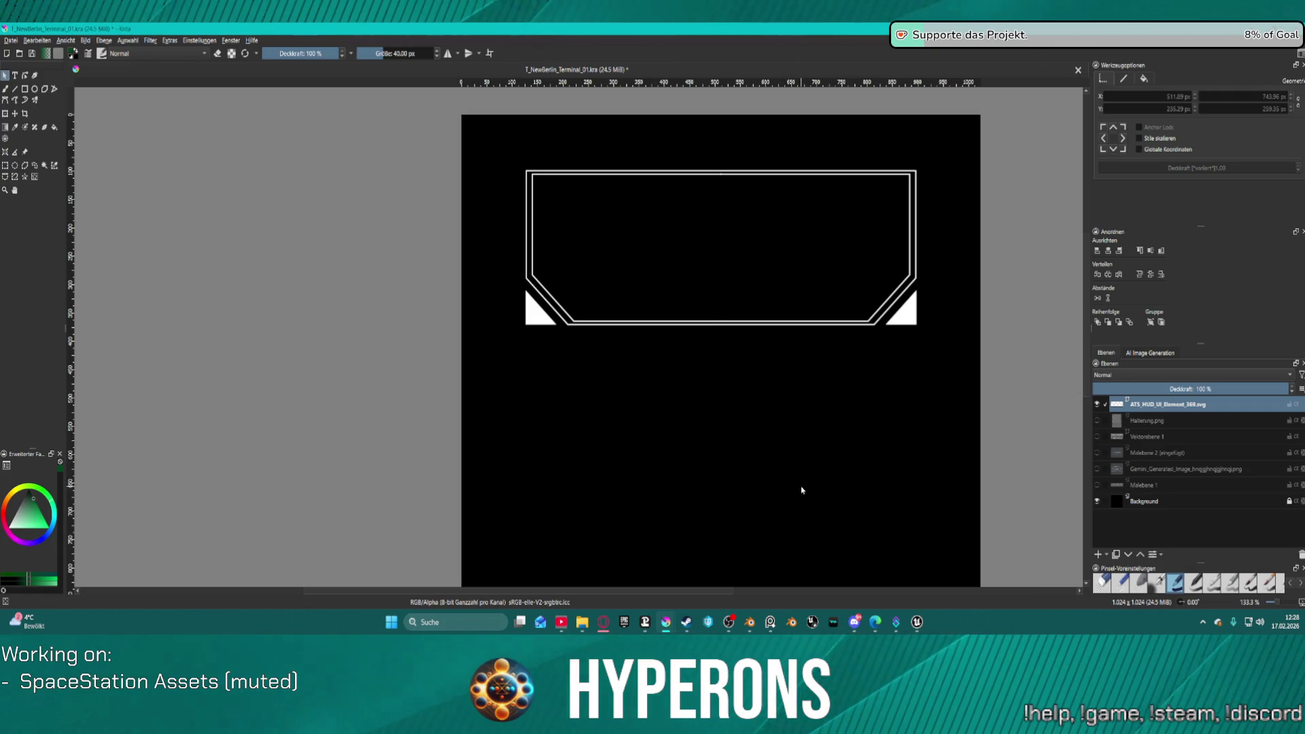
Step: Compare the frame with the TO HANGAR reference, then undo twice to restore only the right-half outline
click(1098, 453)
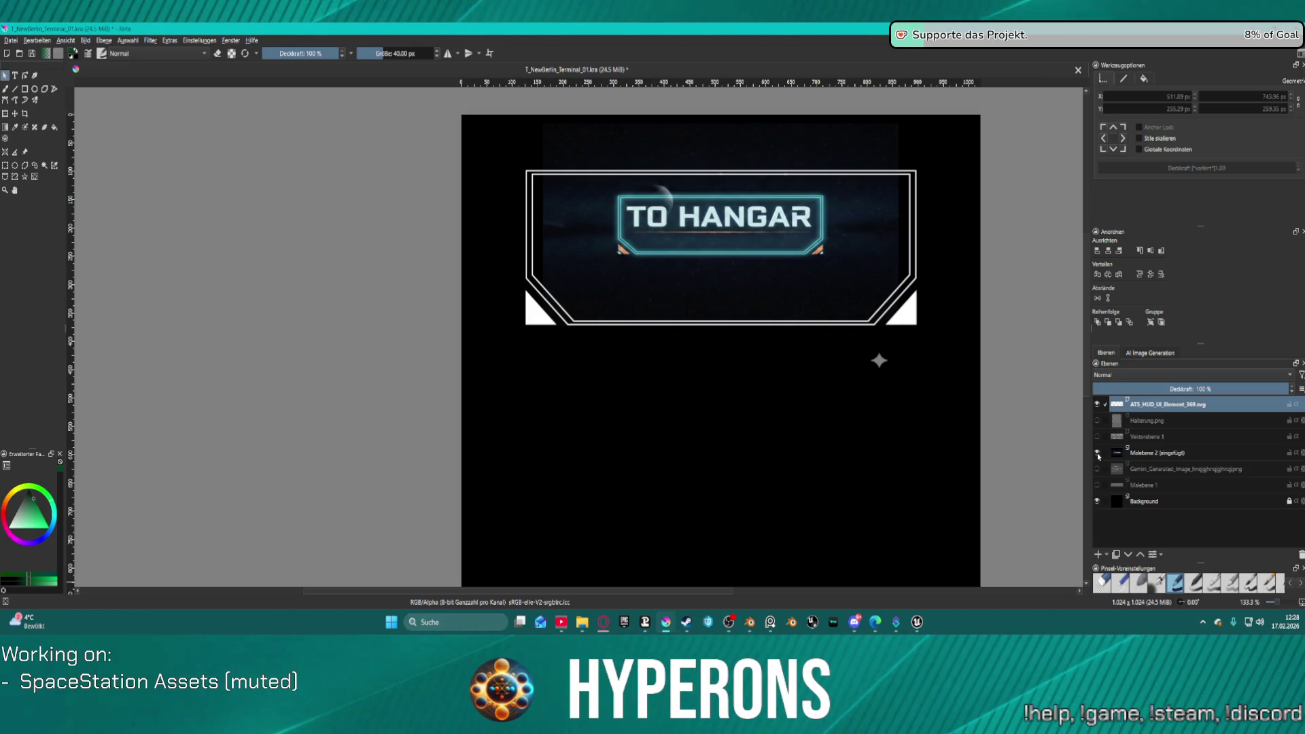
click(1097, 453)
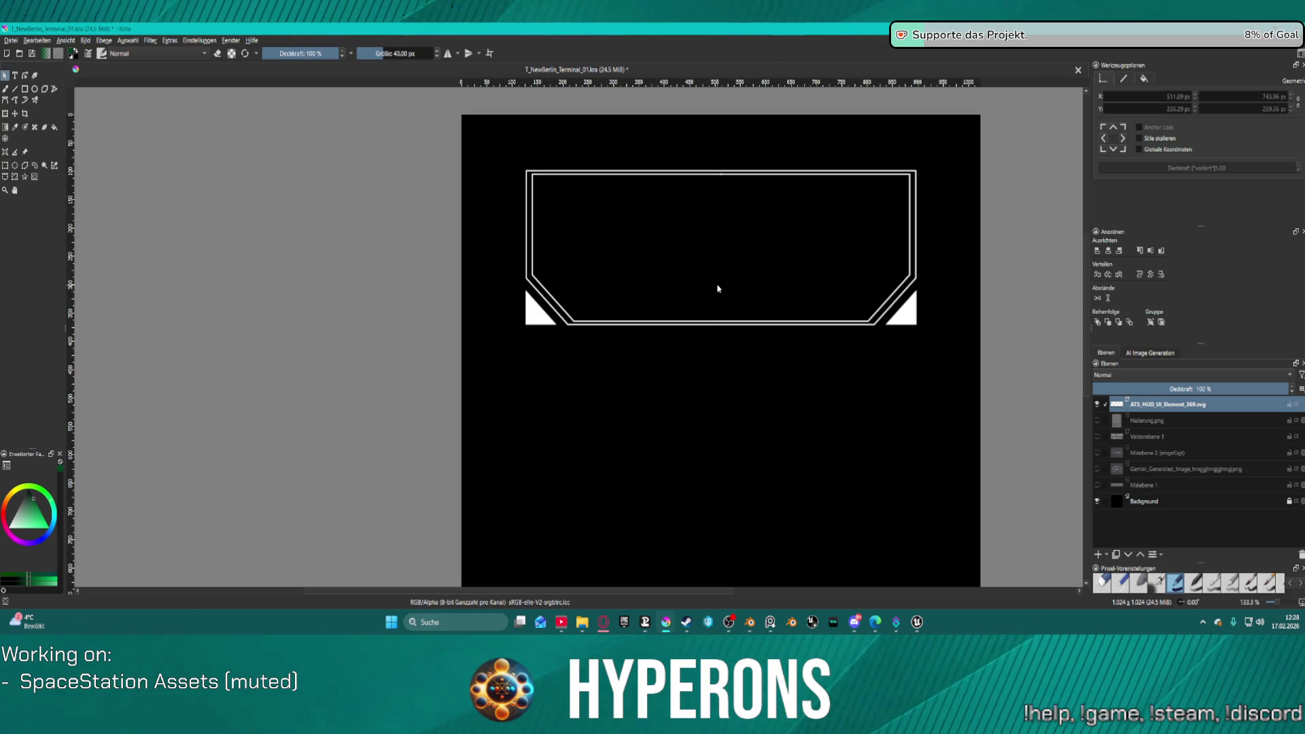
key(ctrl+z)
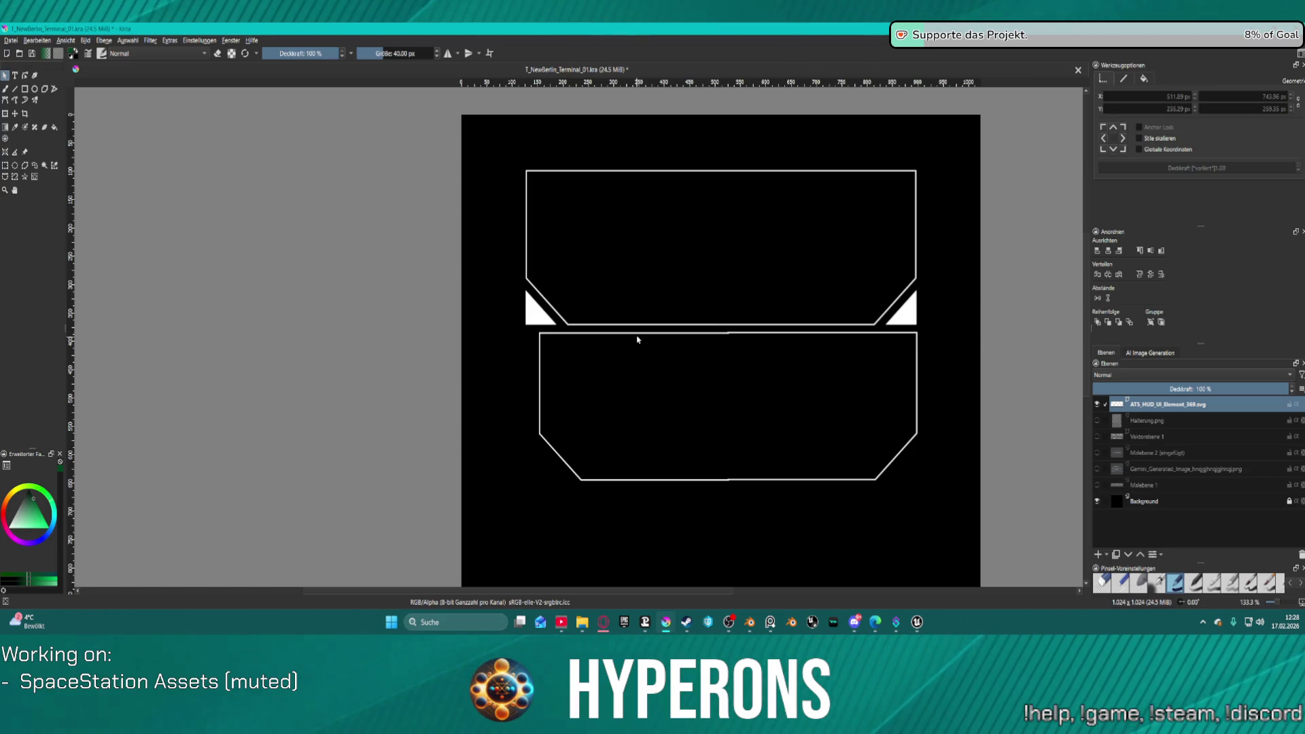
key(ctrl+z)
Step: Select the right-half outline's bottom nodes and test moving them up and down, undoing both tries
click(773, 335)
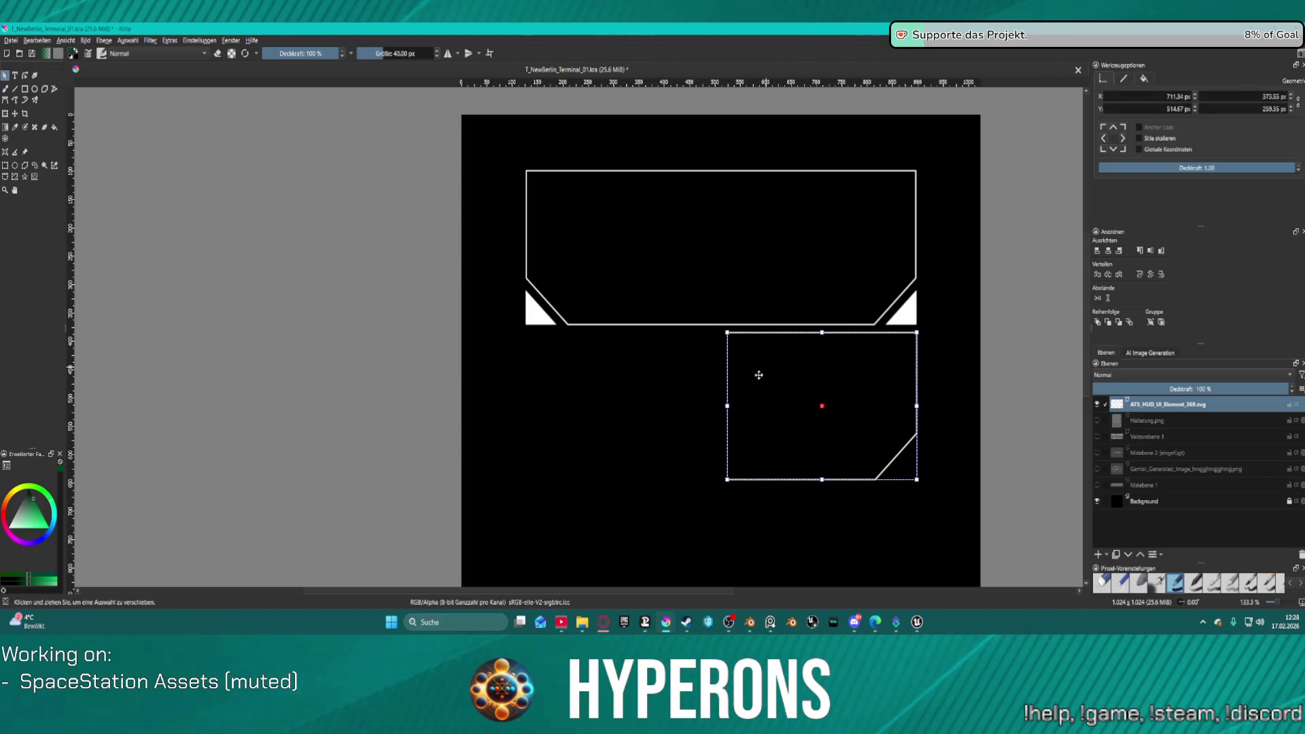
double_click(796, 426)
mouse_move(679, 426)
mouse_down()
mouse_move(831, 492)
mouse_move(955, 522)
mouse_up()
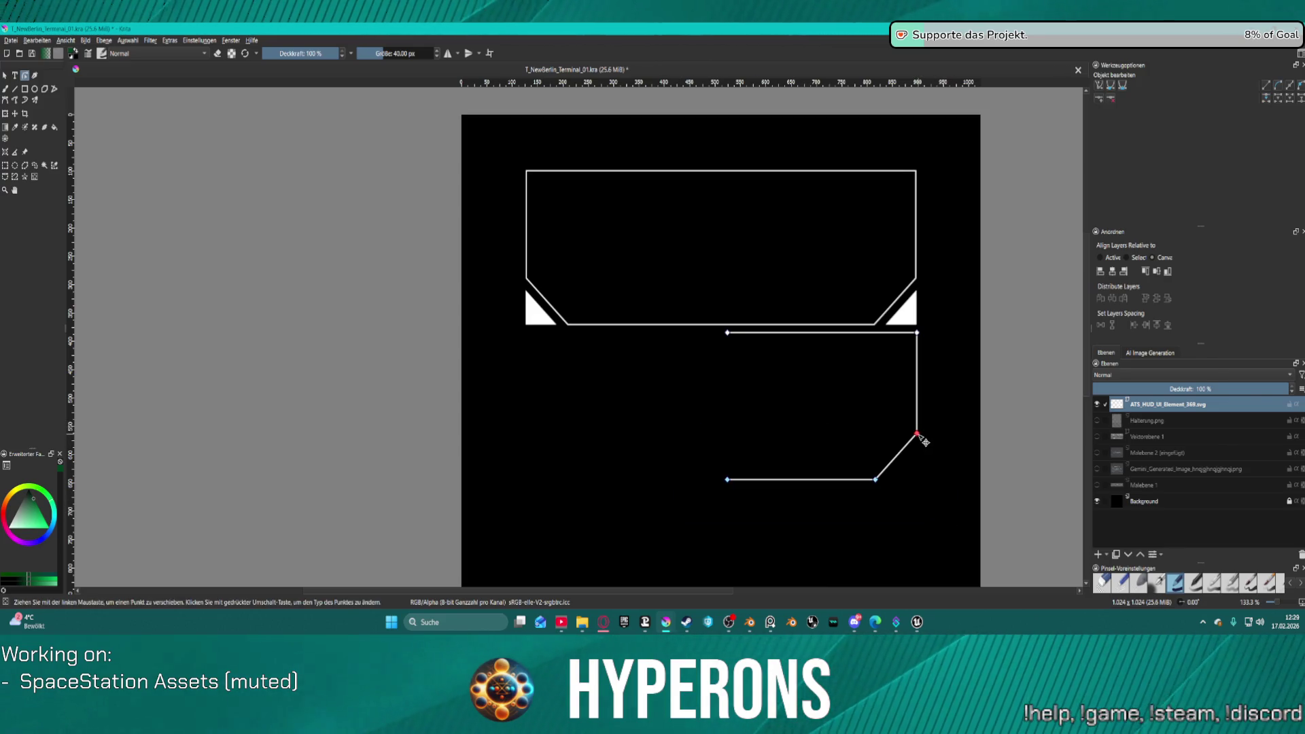
drag(919, 436, 919, 432)
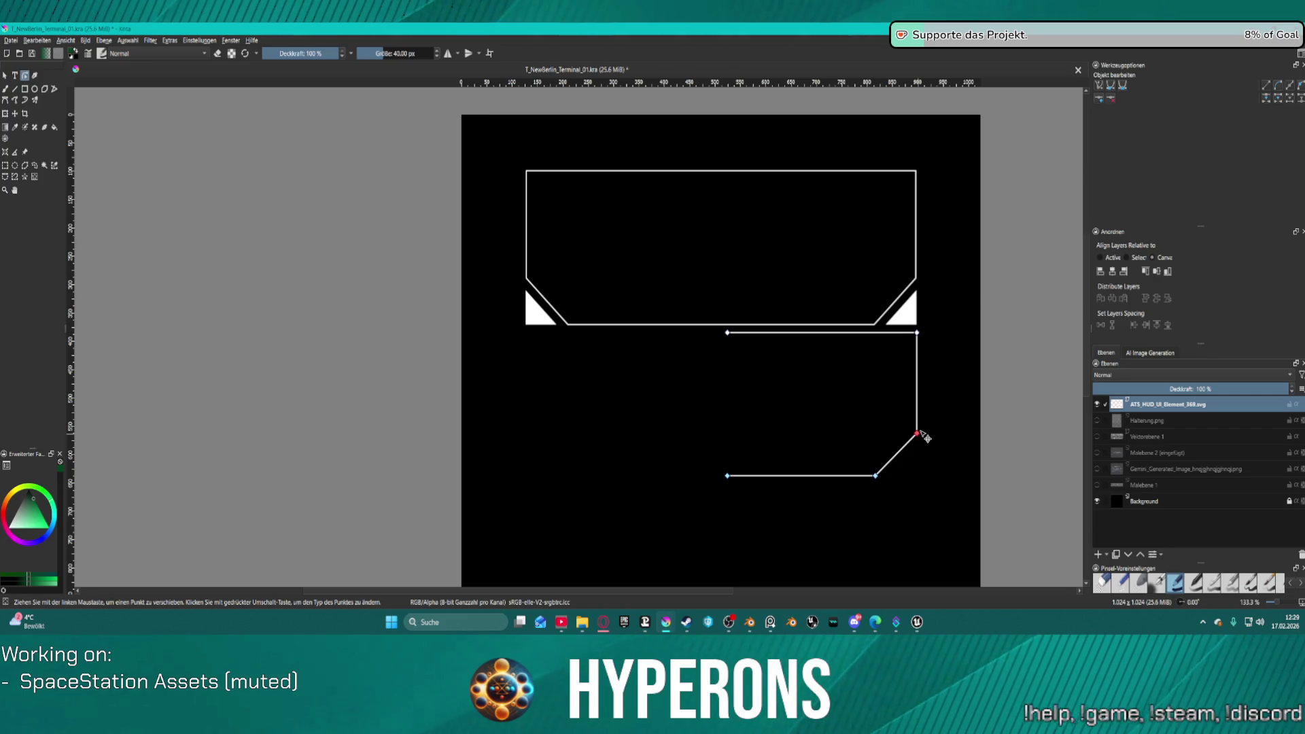
key(ctrl+z)
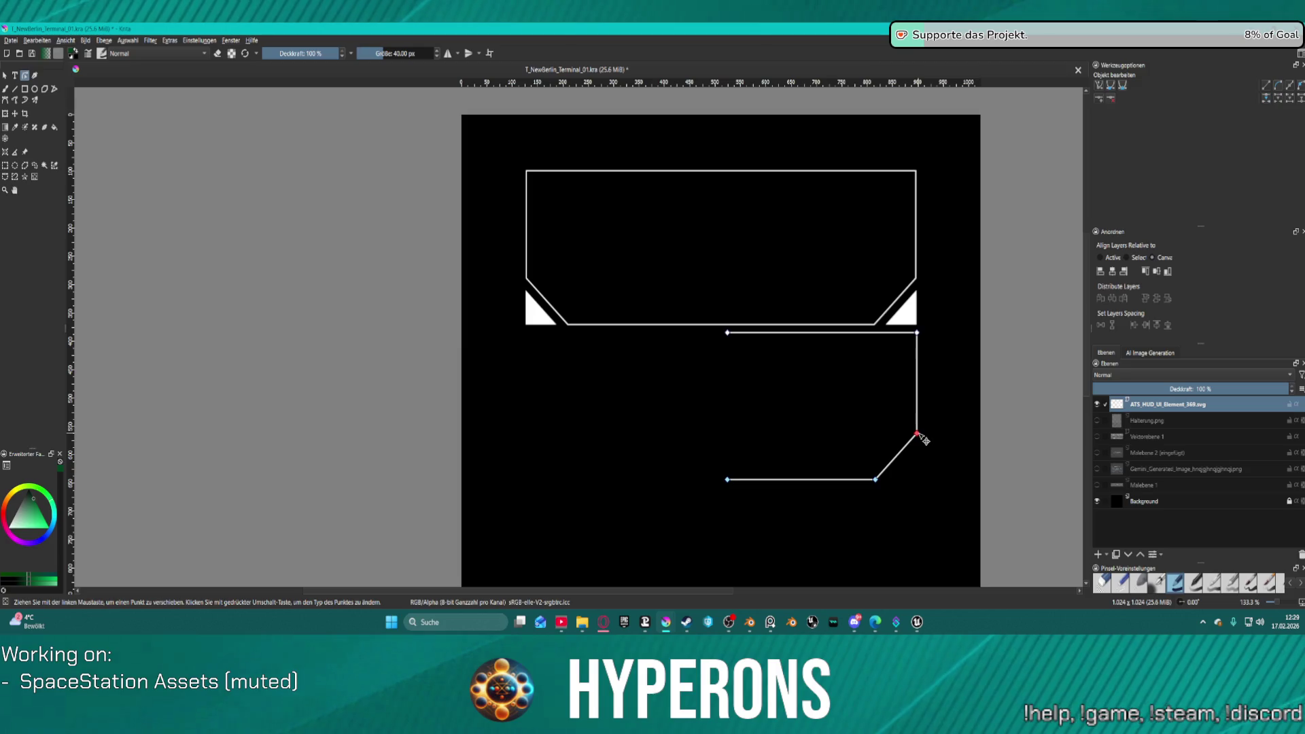
drag(923, 439, 926, 451)
key(ctrl+z)
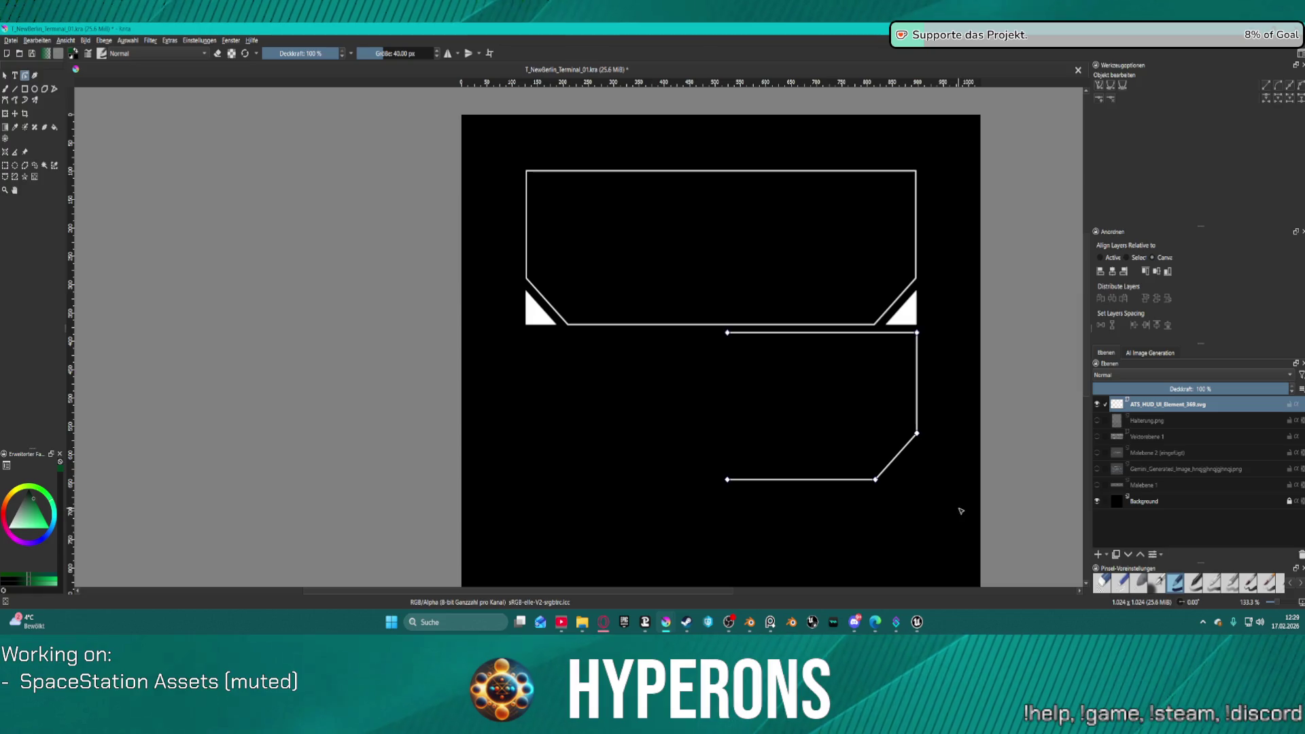
Step: Raise the outline's lower nodes about 7 px plus a few more, then deselect the path
drag(956, 518, 701, 403)
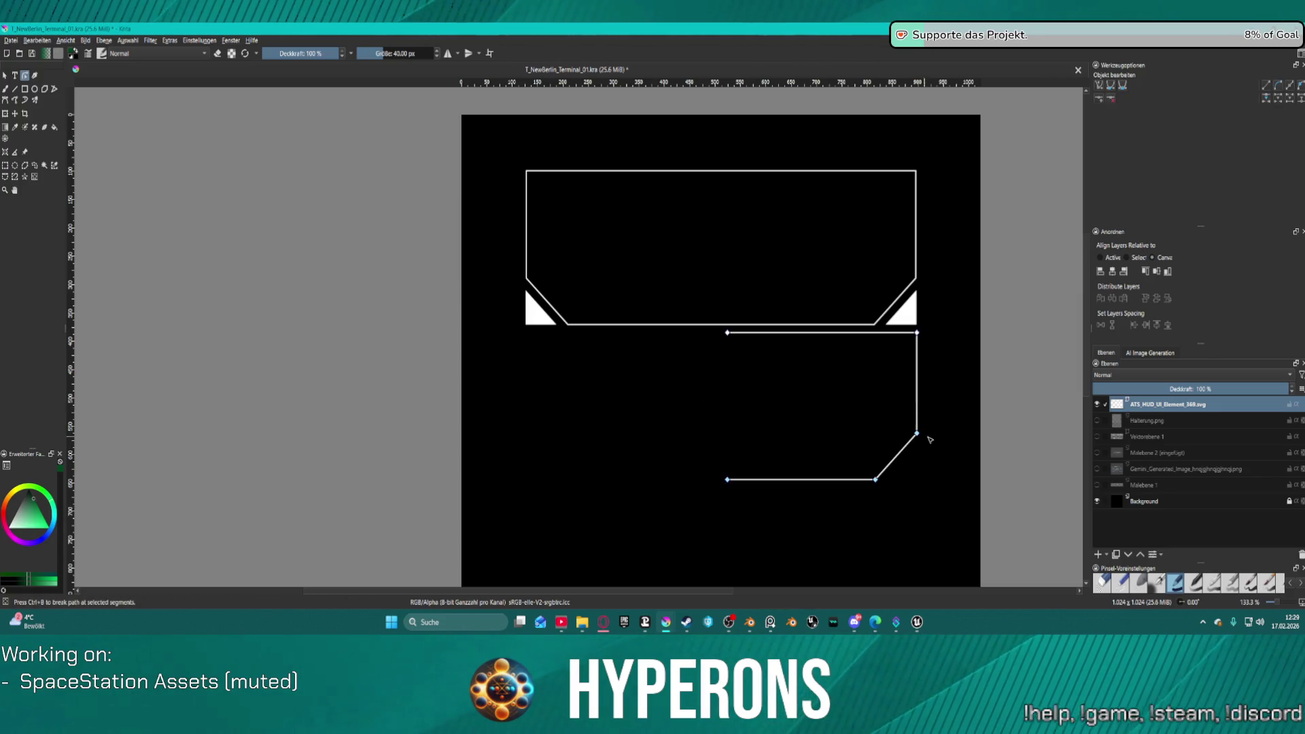
drag(919, 435, 924, 443)
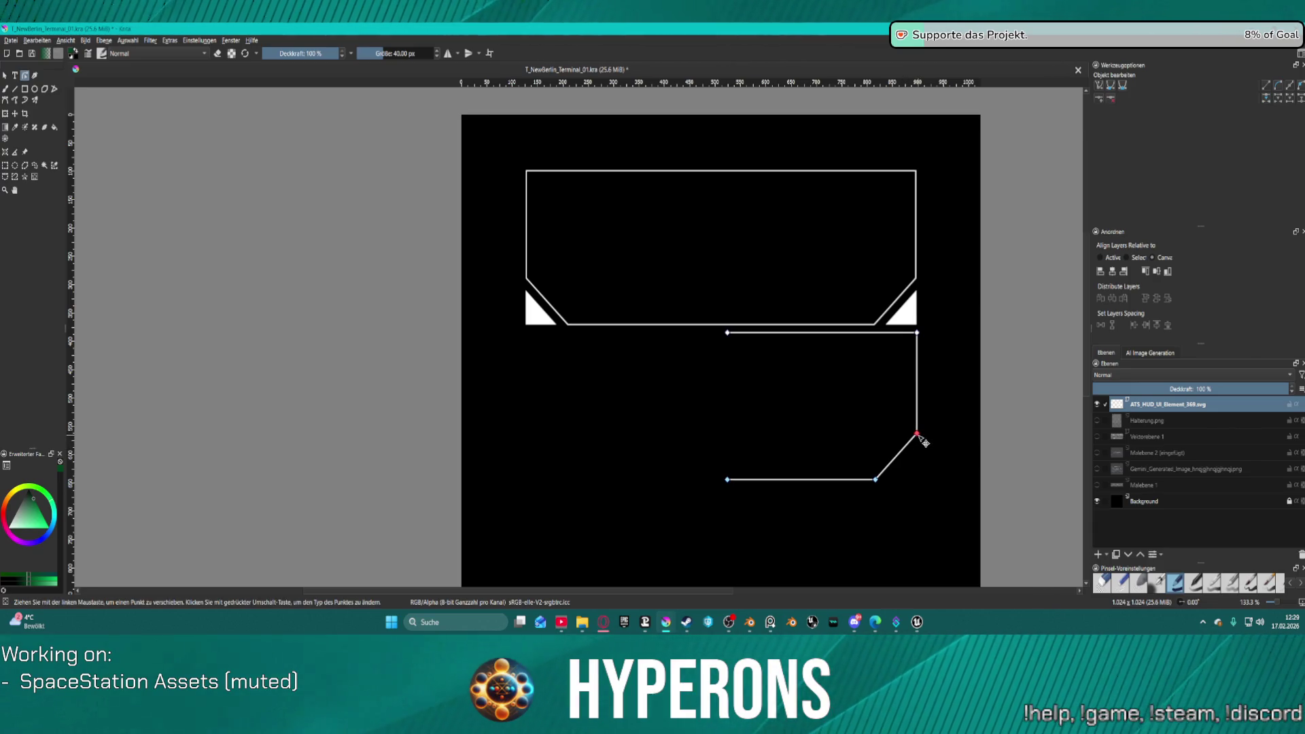
drag(921, 437, 924, 440)
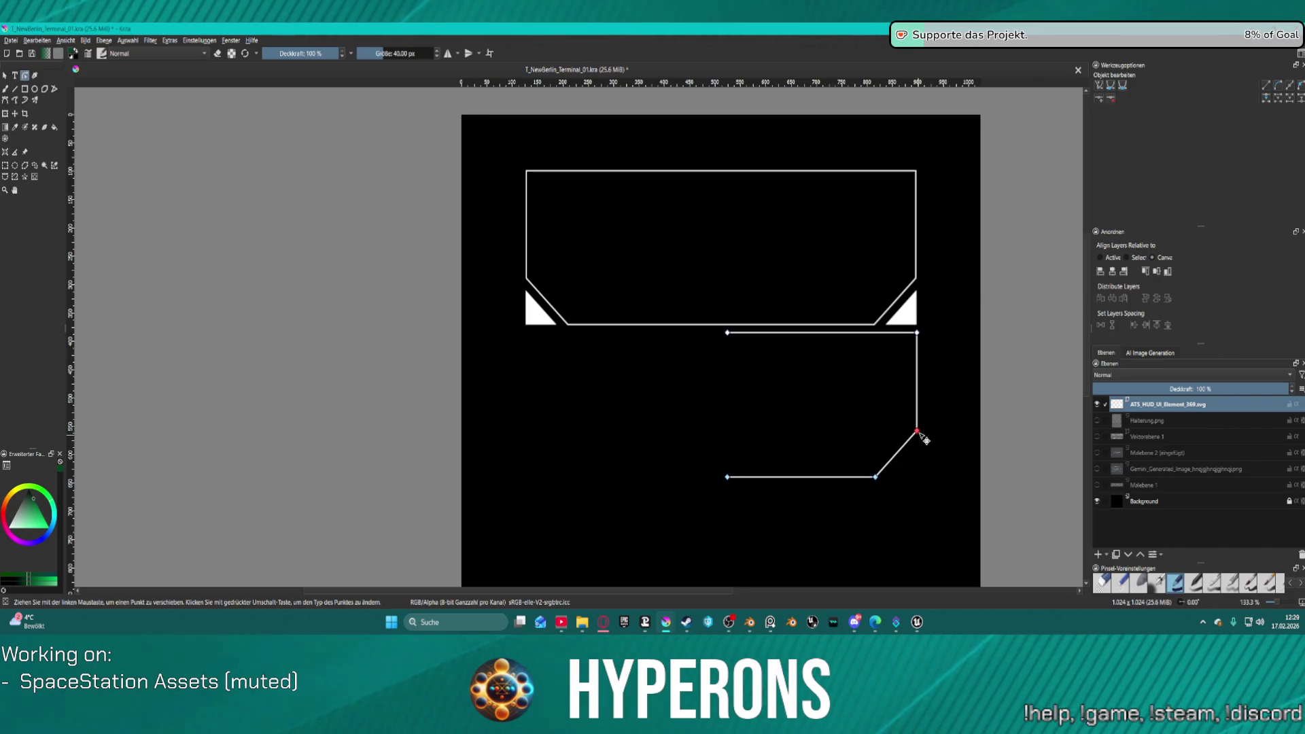
click(962, 502)
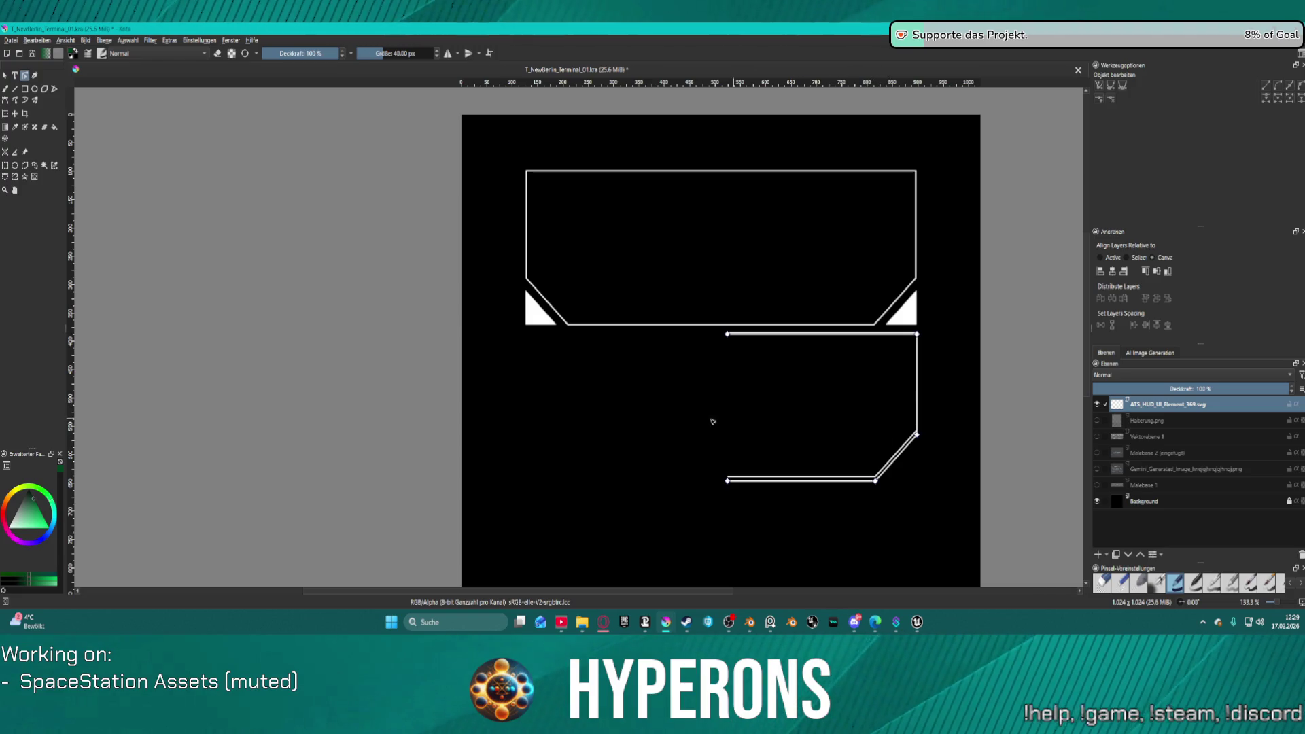
click(658, 456)
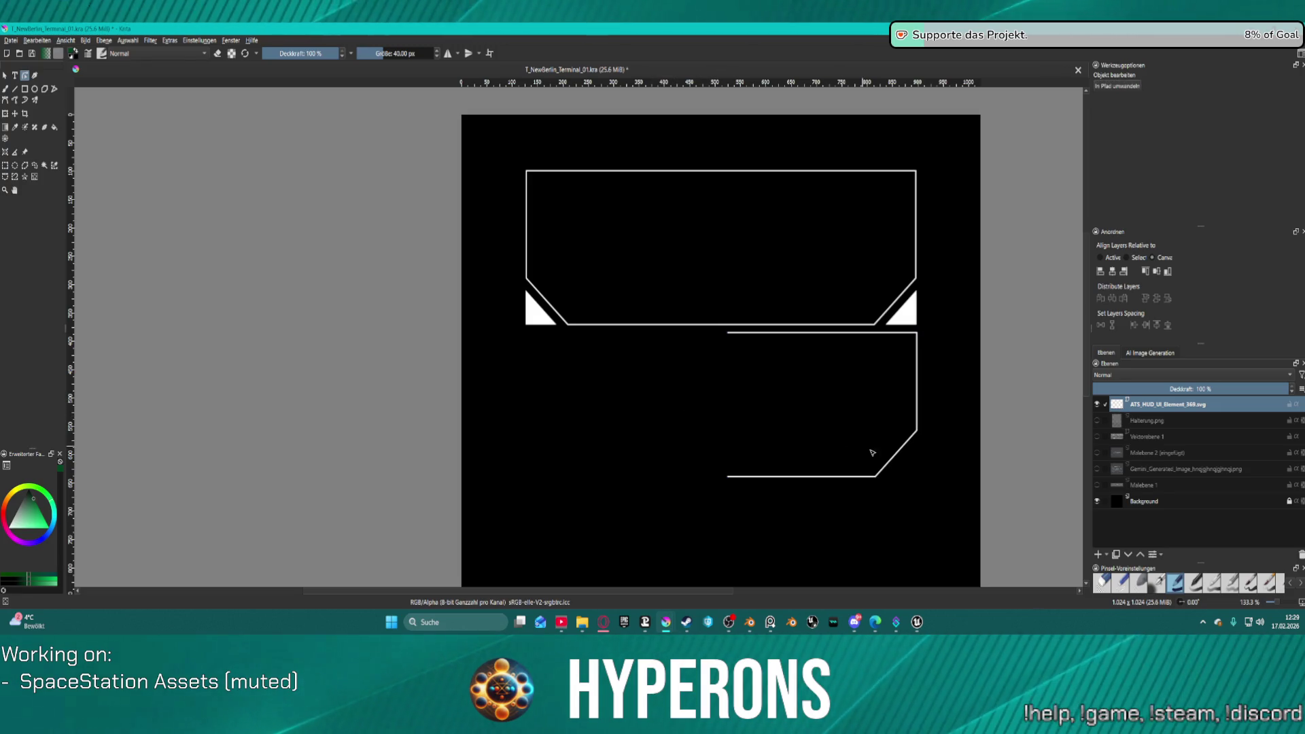
click(889, 466)
key(Escape)
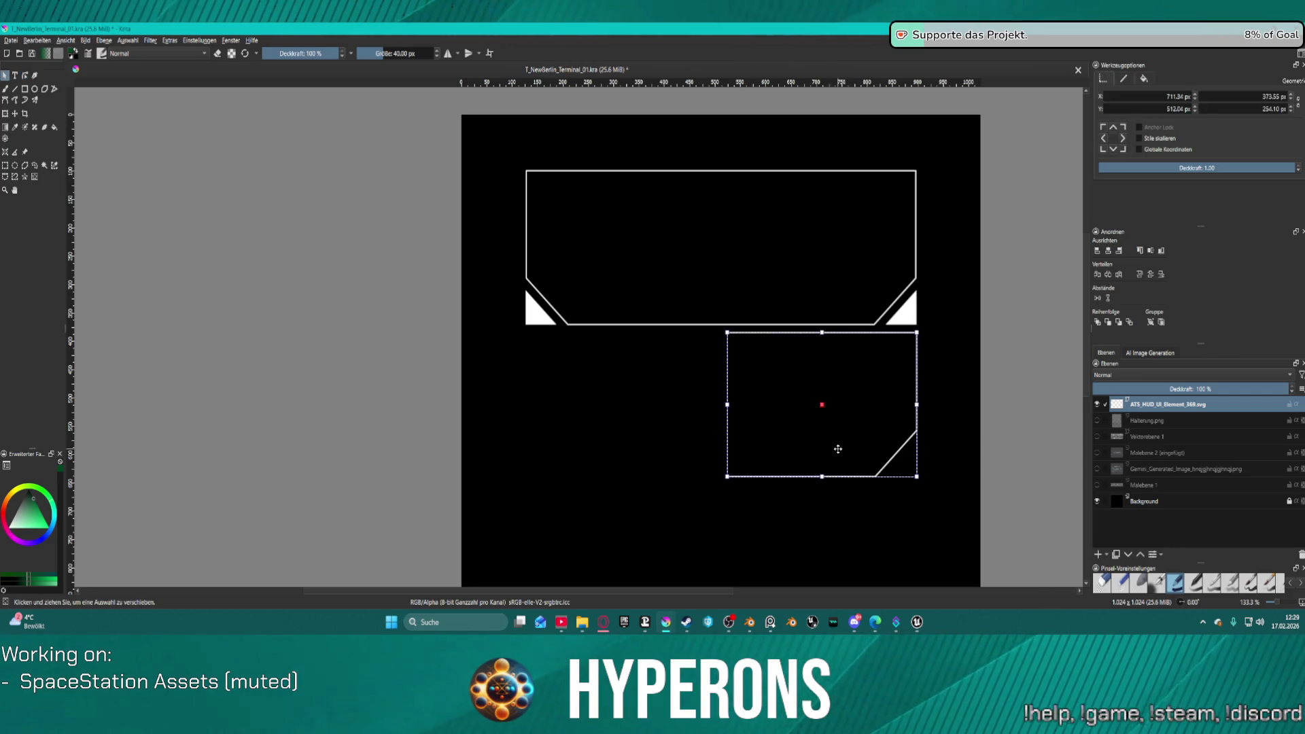
Step: Paste a copy of the half outline, move it left under the top frame, and mirror it horizontally
key(ctrl+v)
mouse_move(878, 442)
mouse_down()
mouse_move(787, 406)
mouse_move(685, 425)
mouse_up()
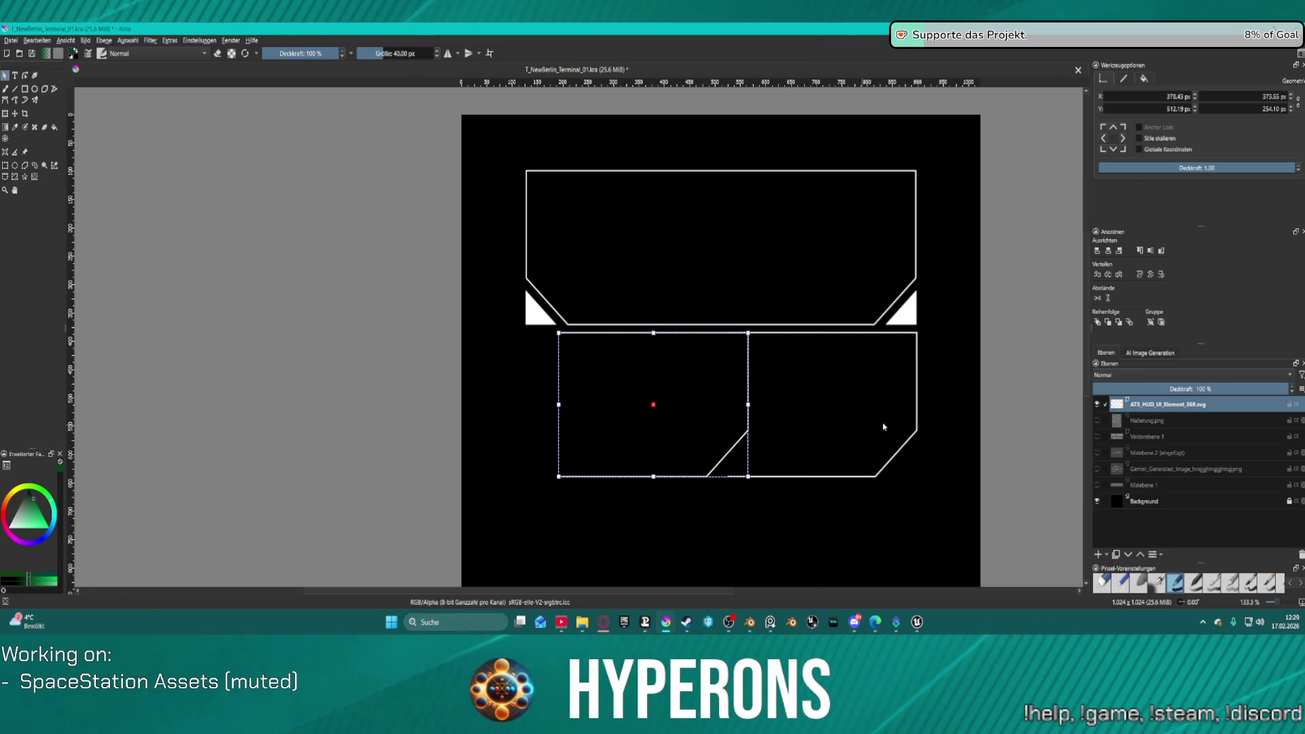
right_click(668, 383)
mouse_move(844, 400)
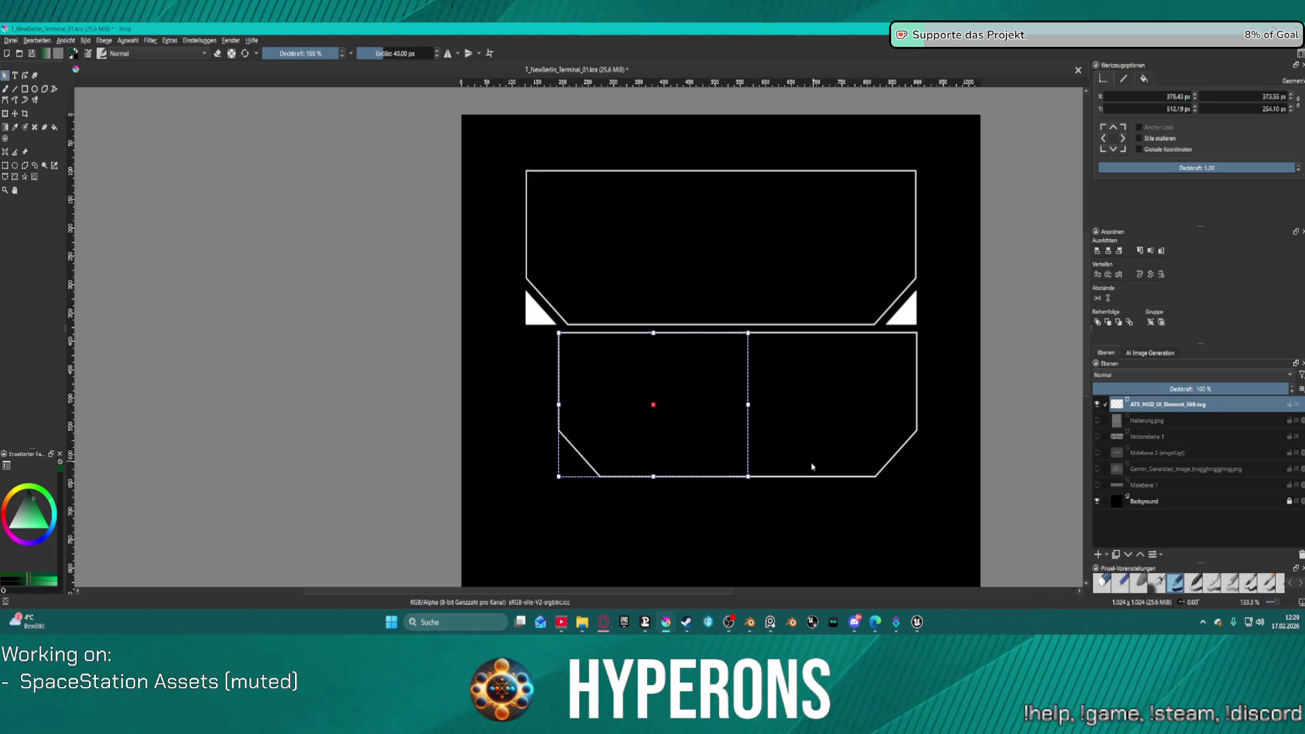
shift+click(806, 477)
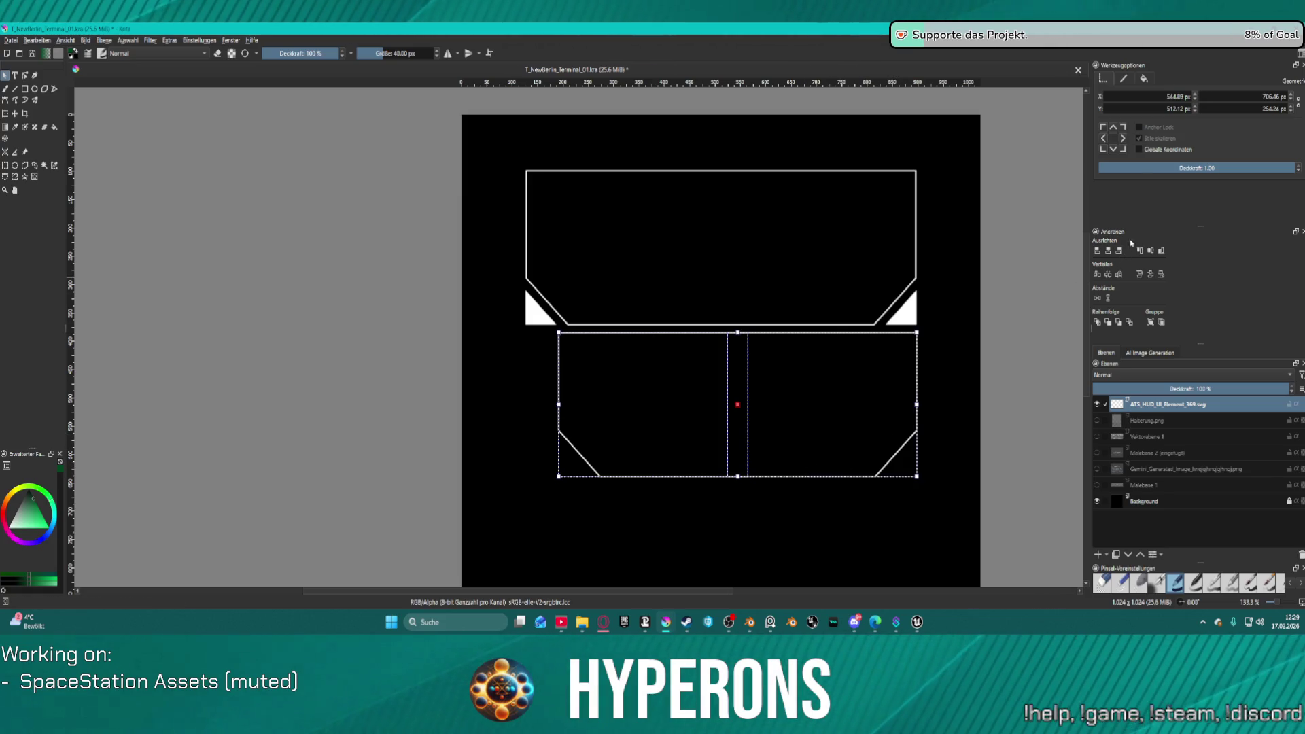
Step: Shift the lower frame's left half slightly left, then select both lower halves together
click(1147, 253)
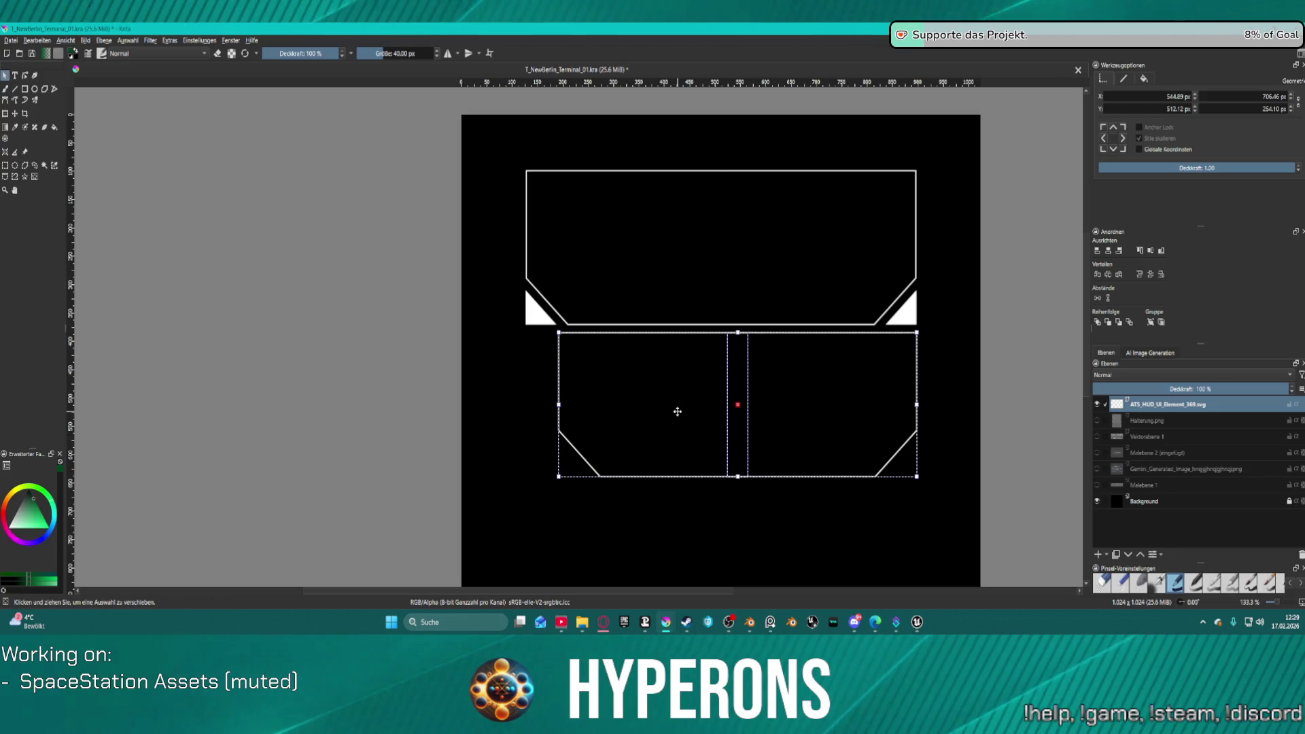
click(641, 527)
click(626, 402)
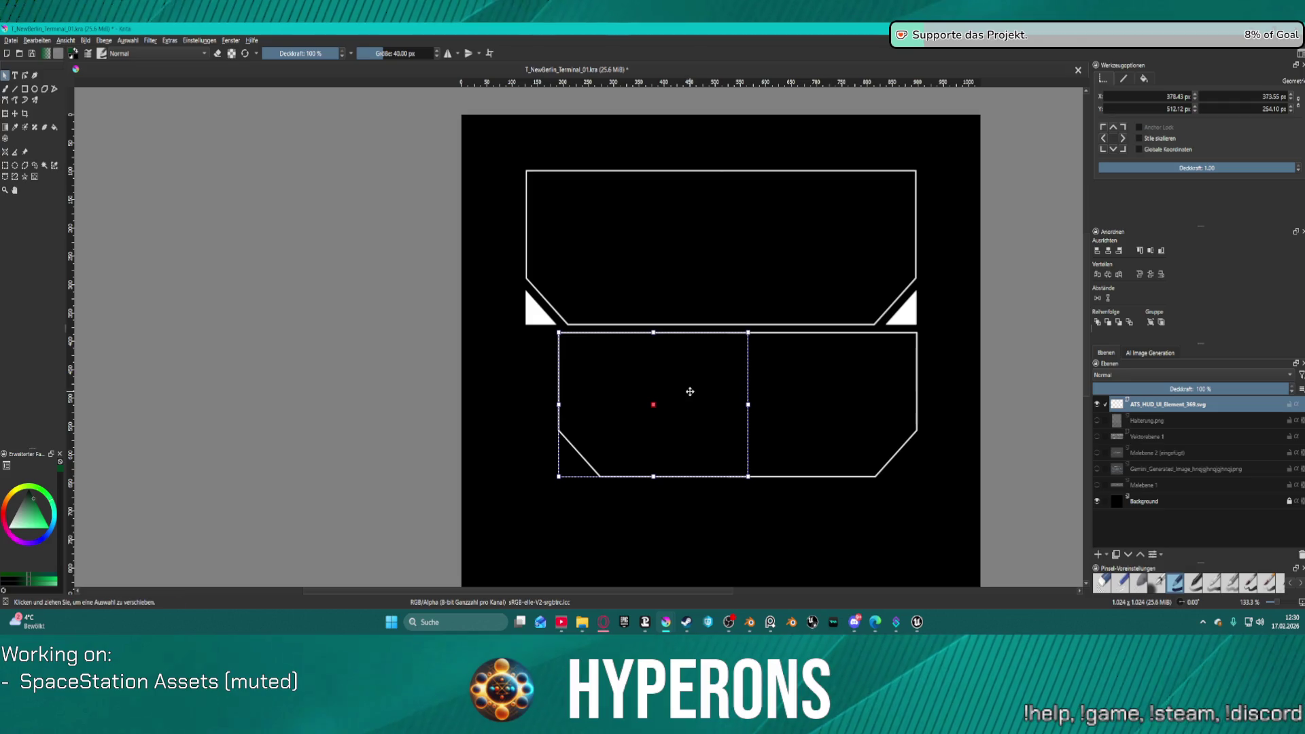
drag(690, 390, 669, 392)
click(819, 462)
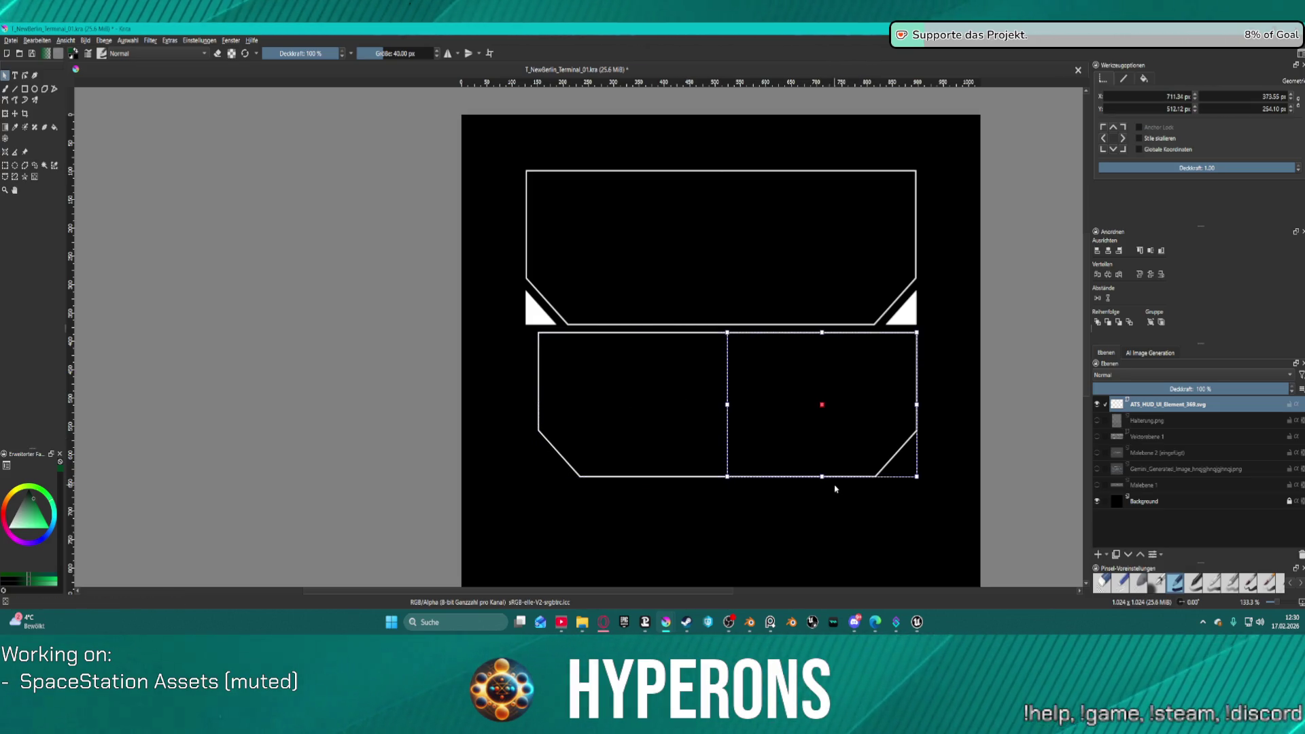
shift+click(643, 433)
Step: Move both lower halves up inside the original frame and group them into one double-border path
mouse_move(822, 414)
mouse_down()
mouse_move(818, 320)
mouse_move(836, 278)
mouse_up()
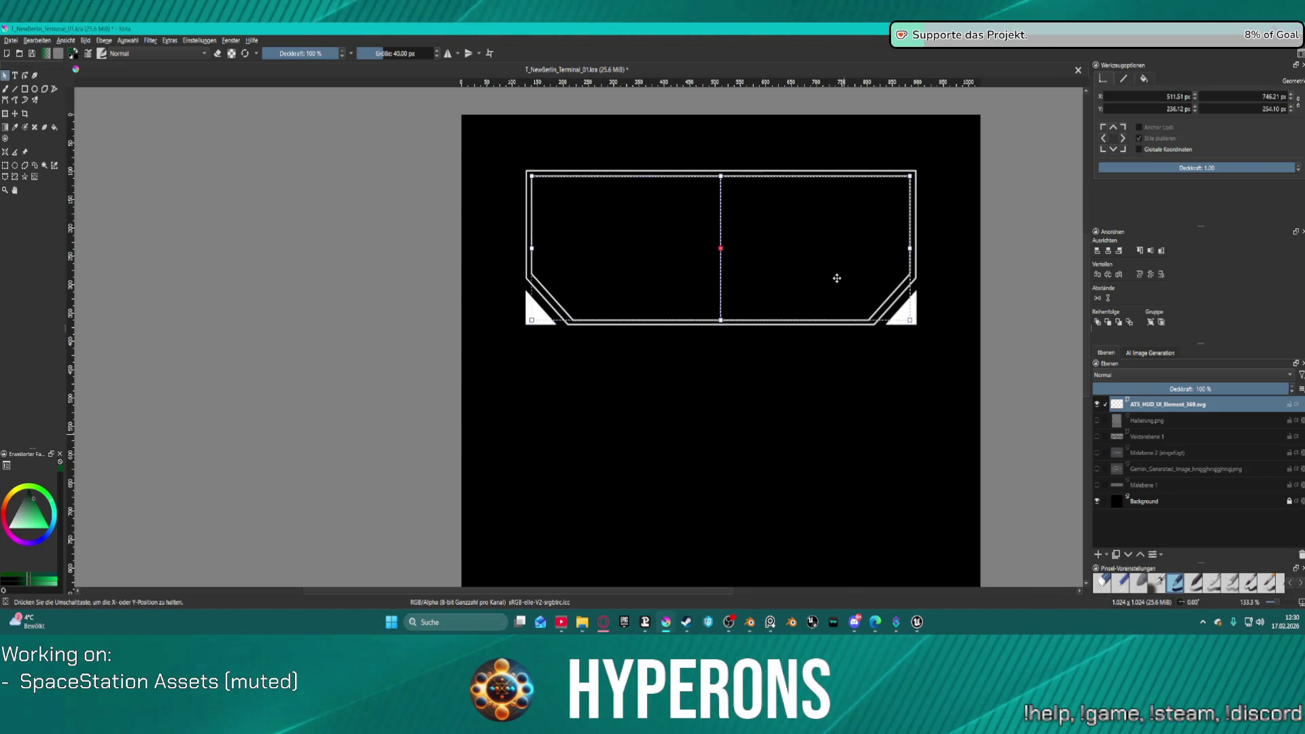
right_click(836, 277)
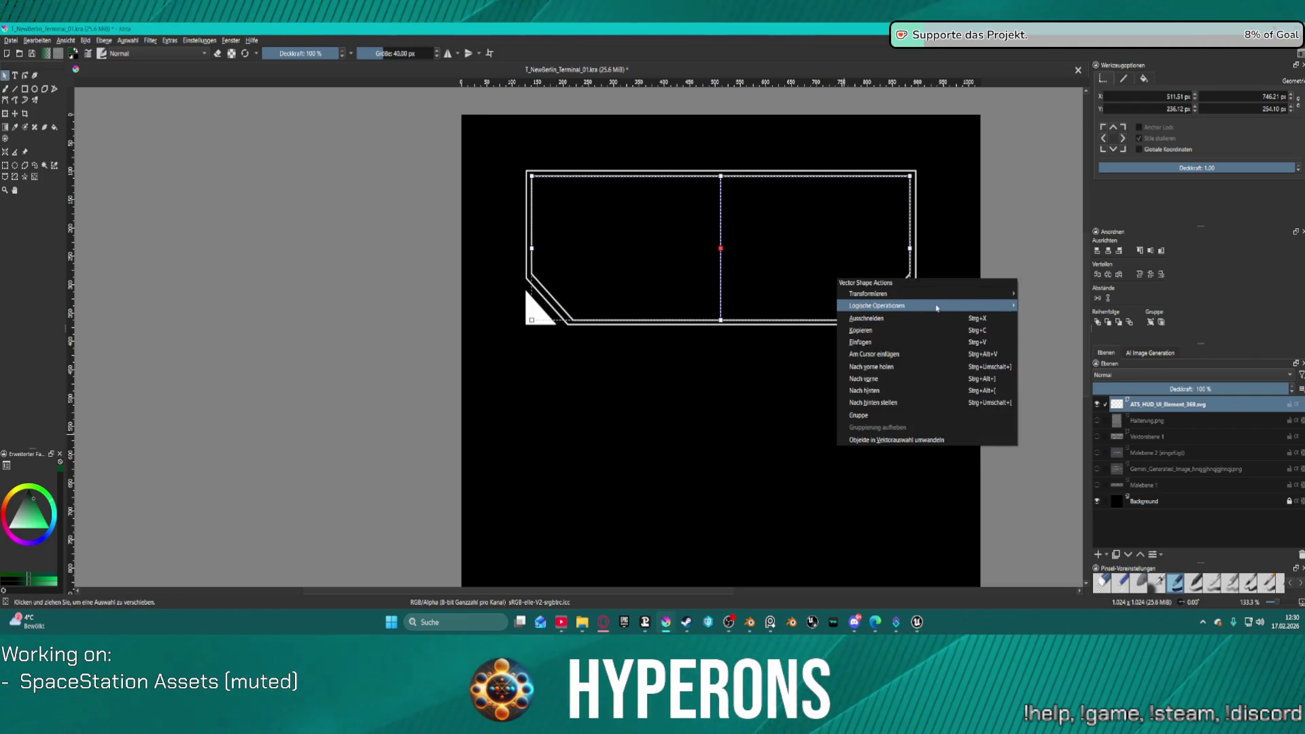
click(919, 415)
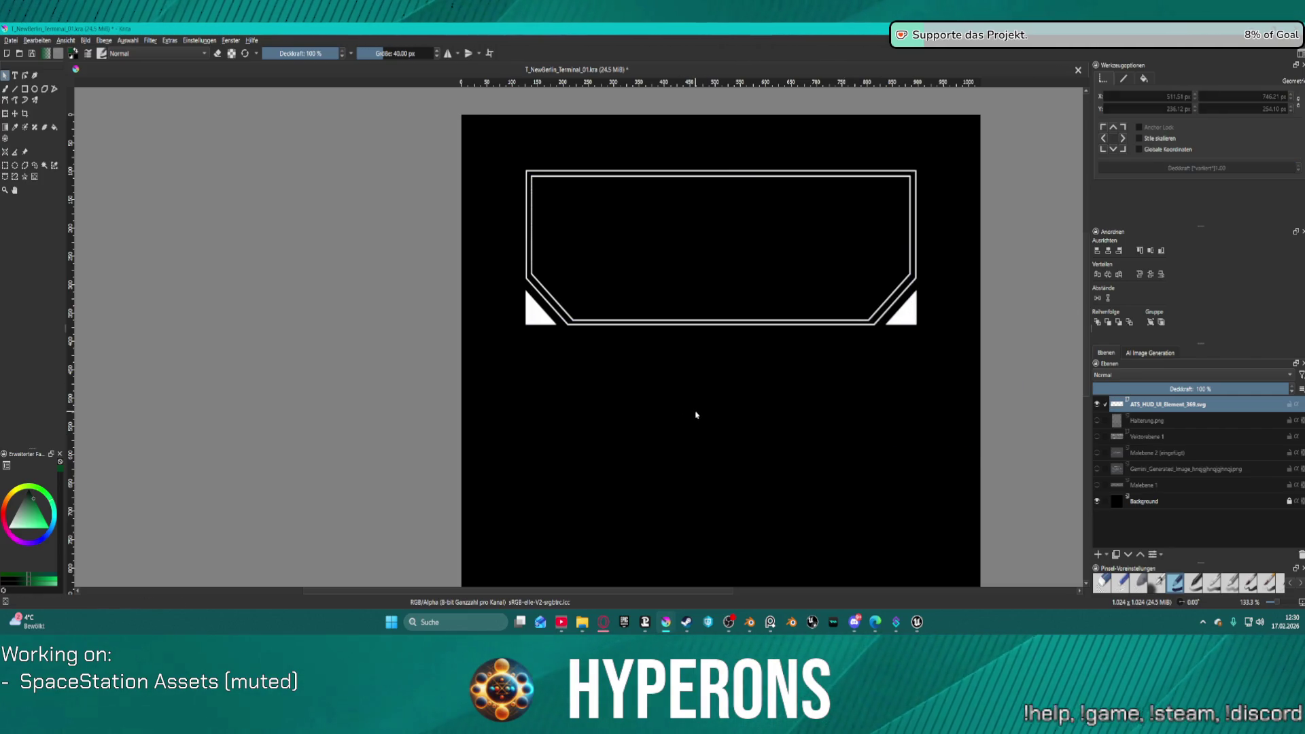
scroll(695, 414, down, 1)
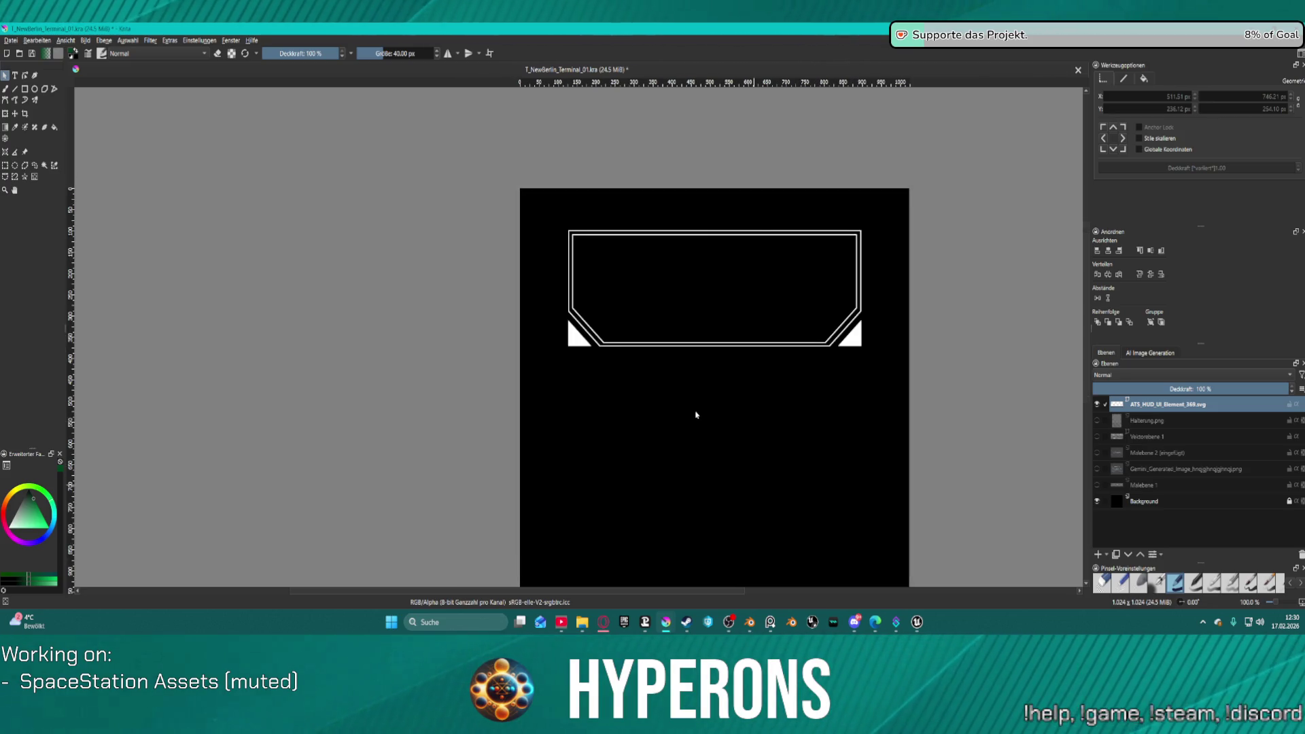
scroll(710, 362, up, 1)
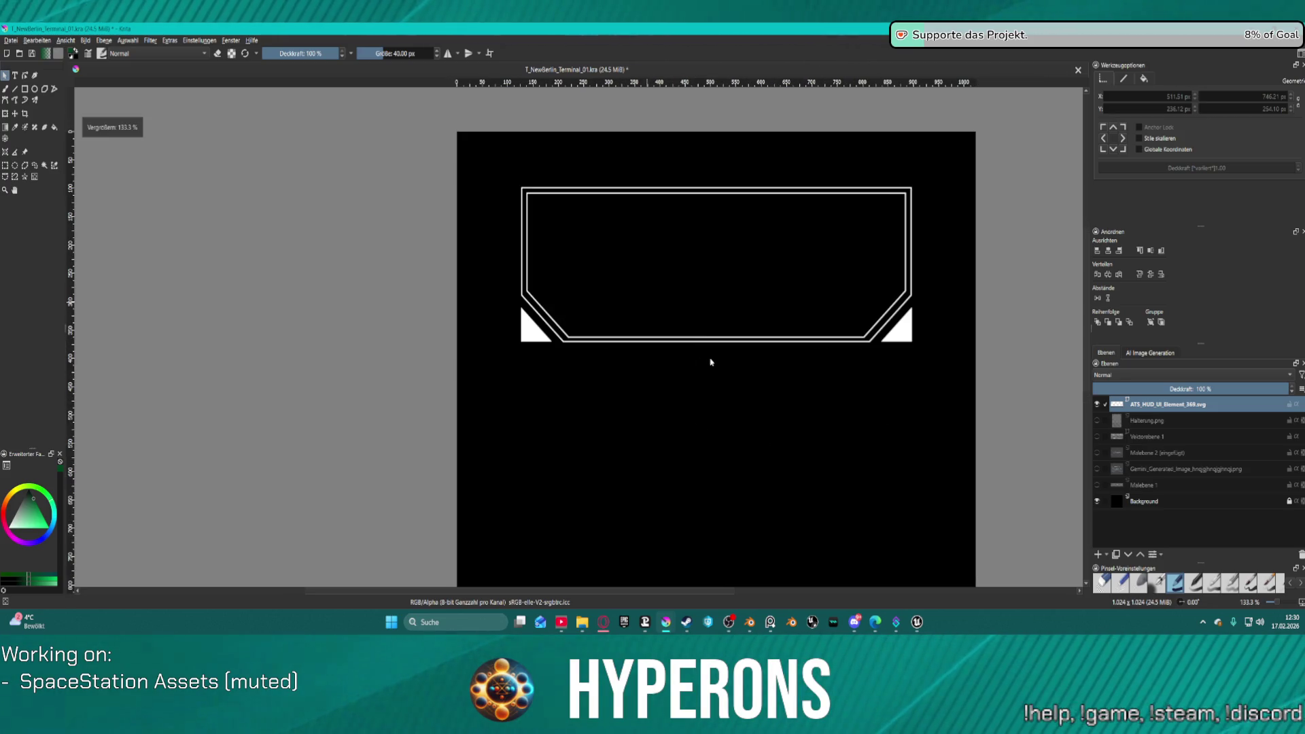
click(539, 338)
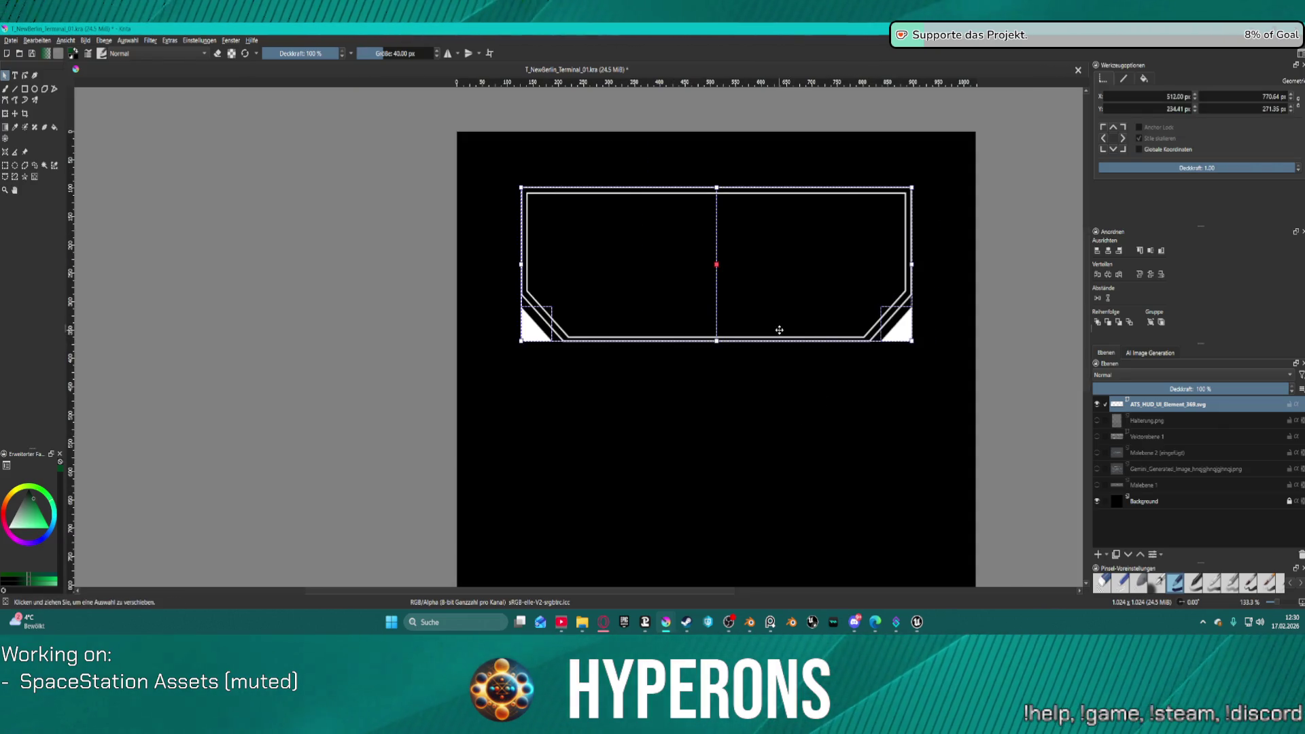
Step: Toggle the station mockup and TO HANGAR reference images on and off to compare the frame
click(1100, 471)
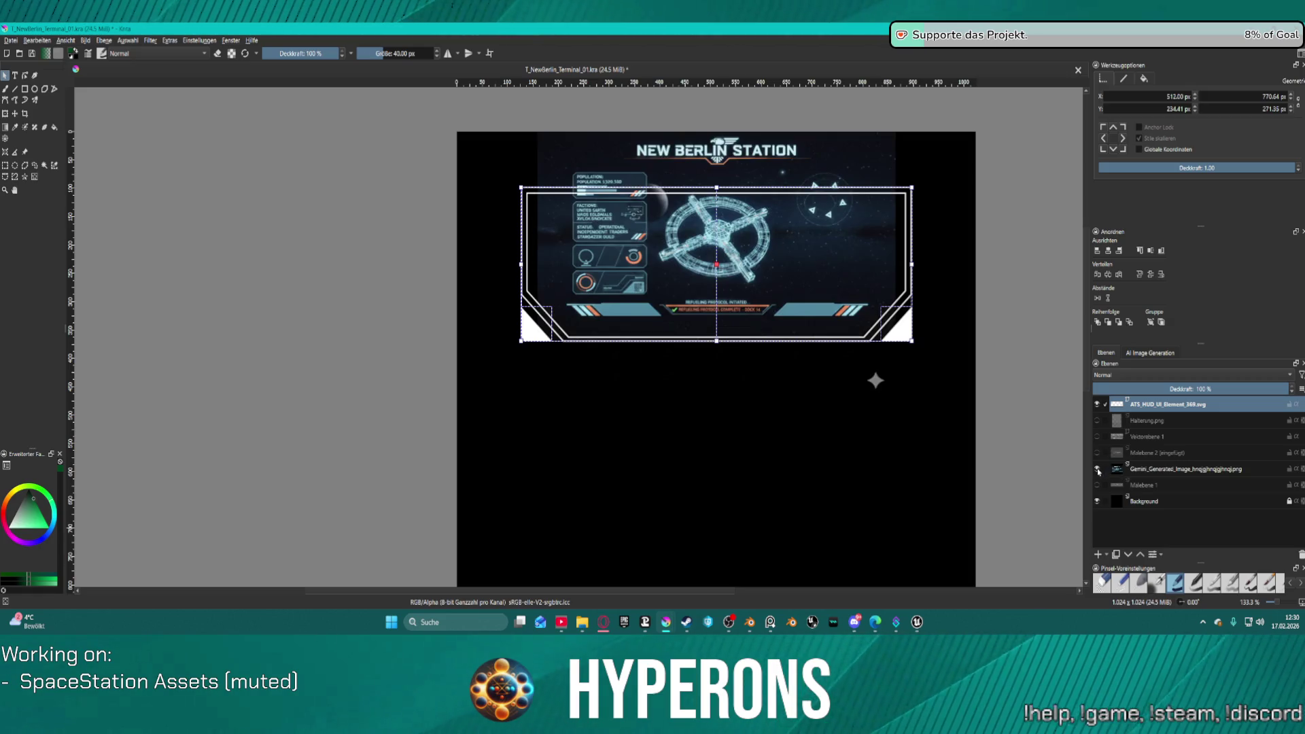
click(1100, 472)
click(1096, 453)
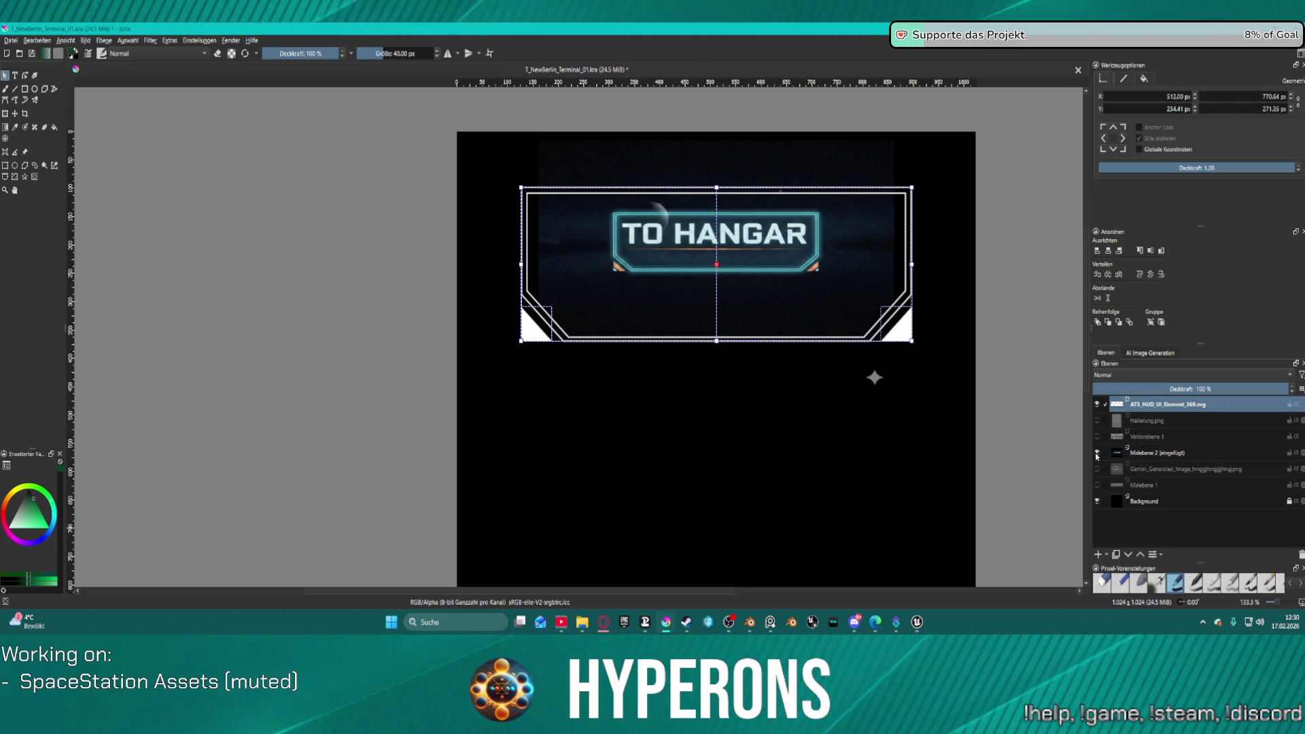
click(1096, 453)
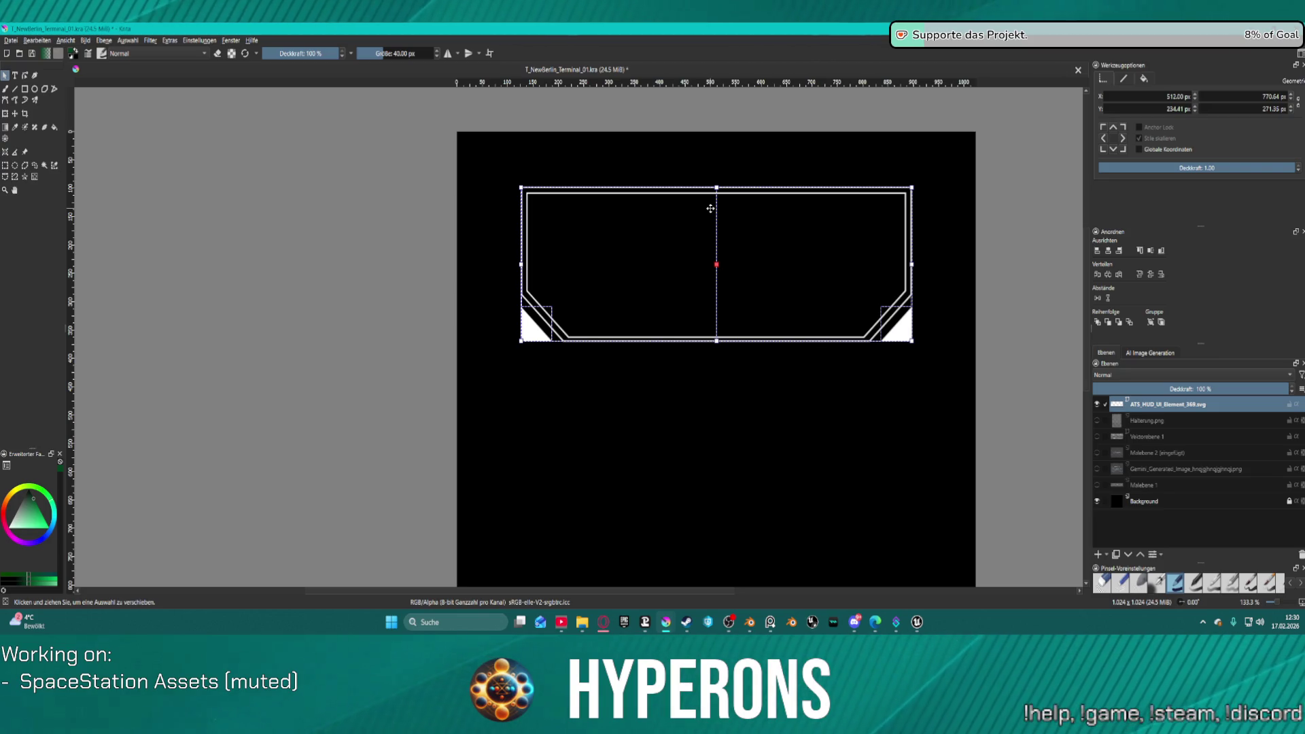
scroll(694, 353, up, 1)
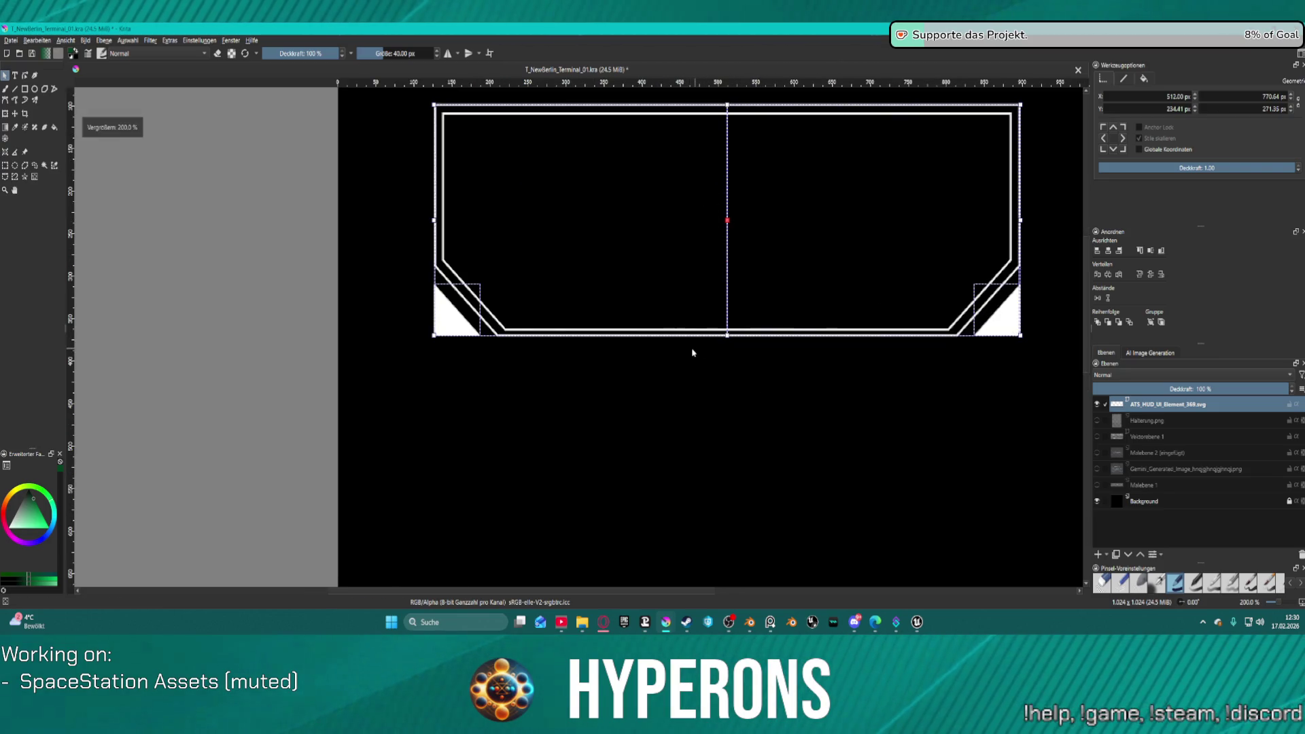
scroll(789, 386, down, 1)
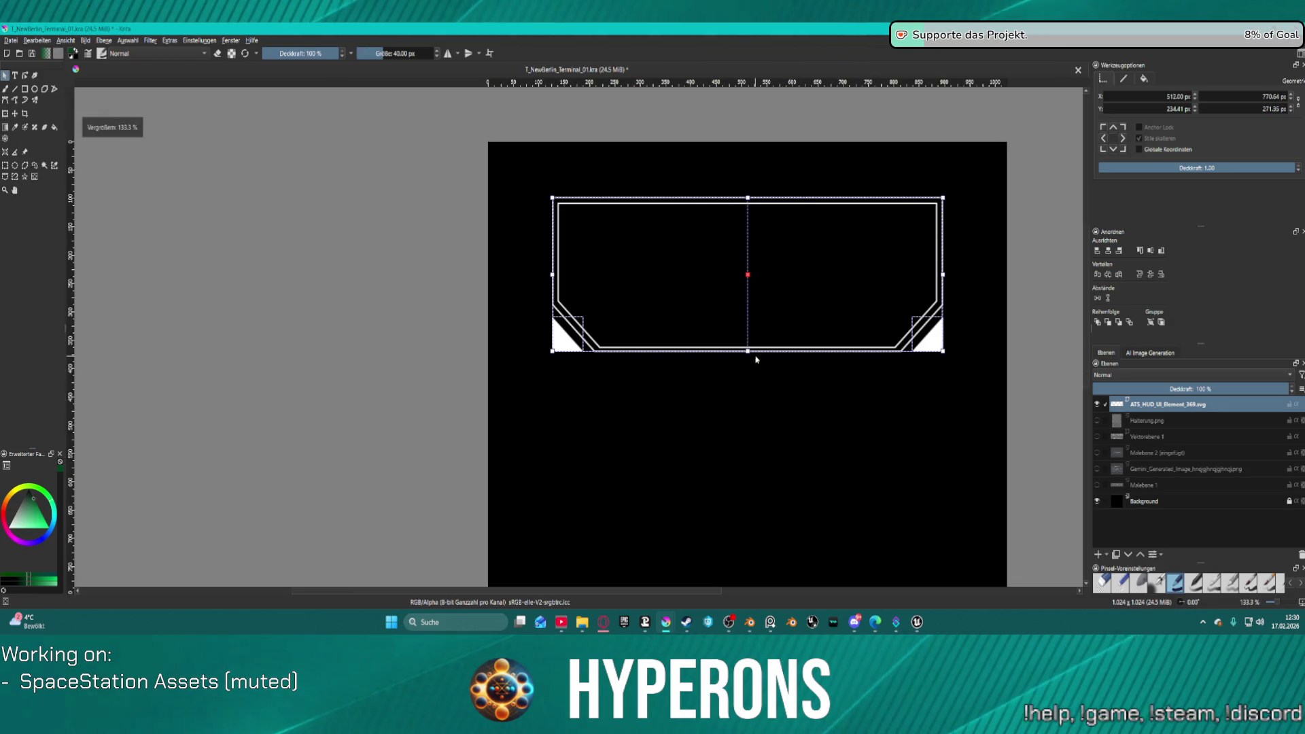
Step: Reselect the double frame, apply an action from its context menu, and select the lower-left corner triangle
click(647, 398)
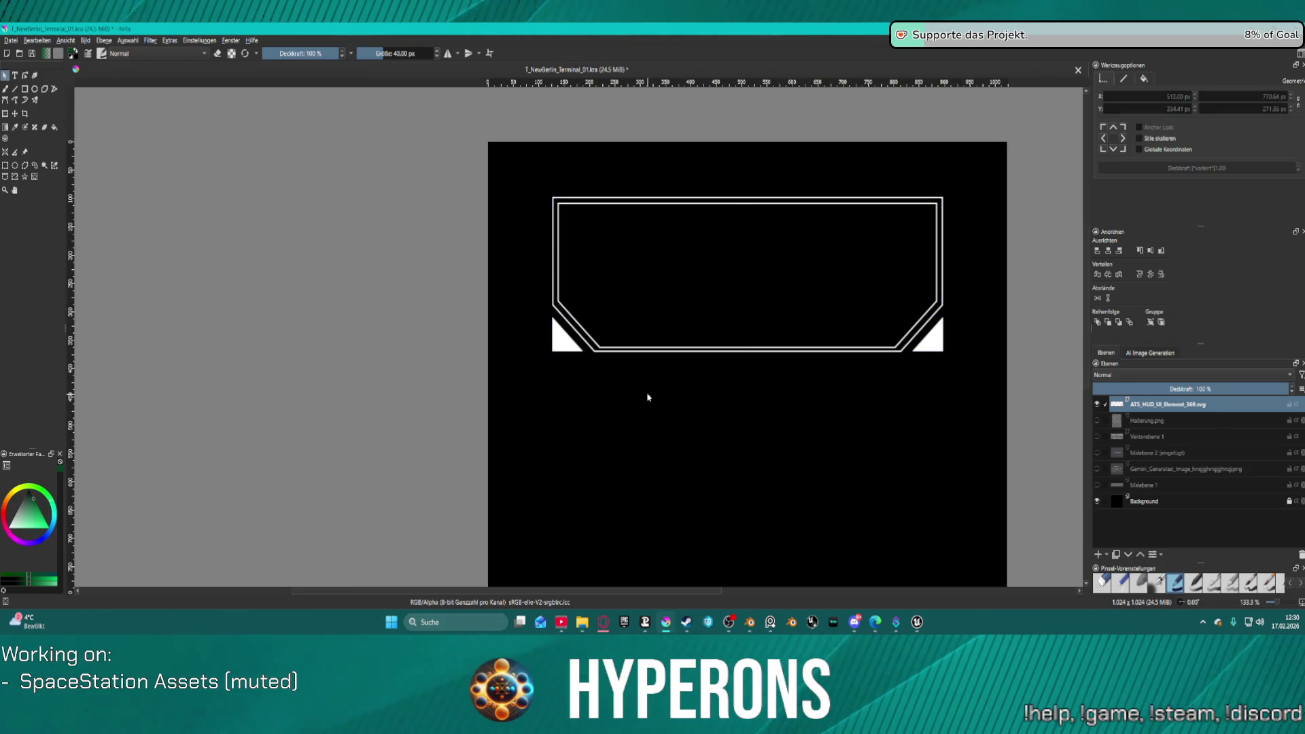
click(559, 347)
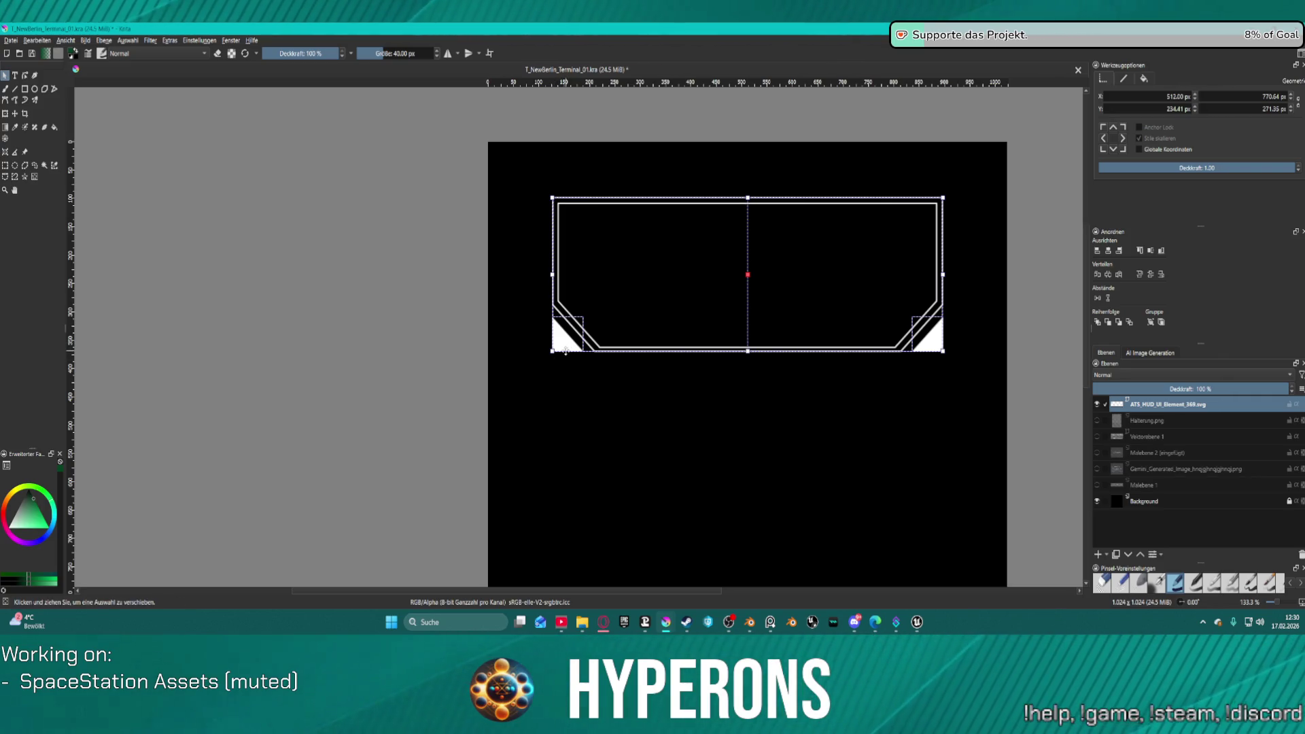
right_click(565, 351)
click(632, 487)
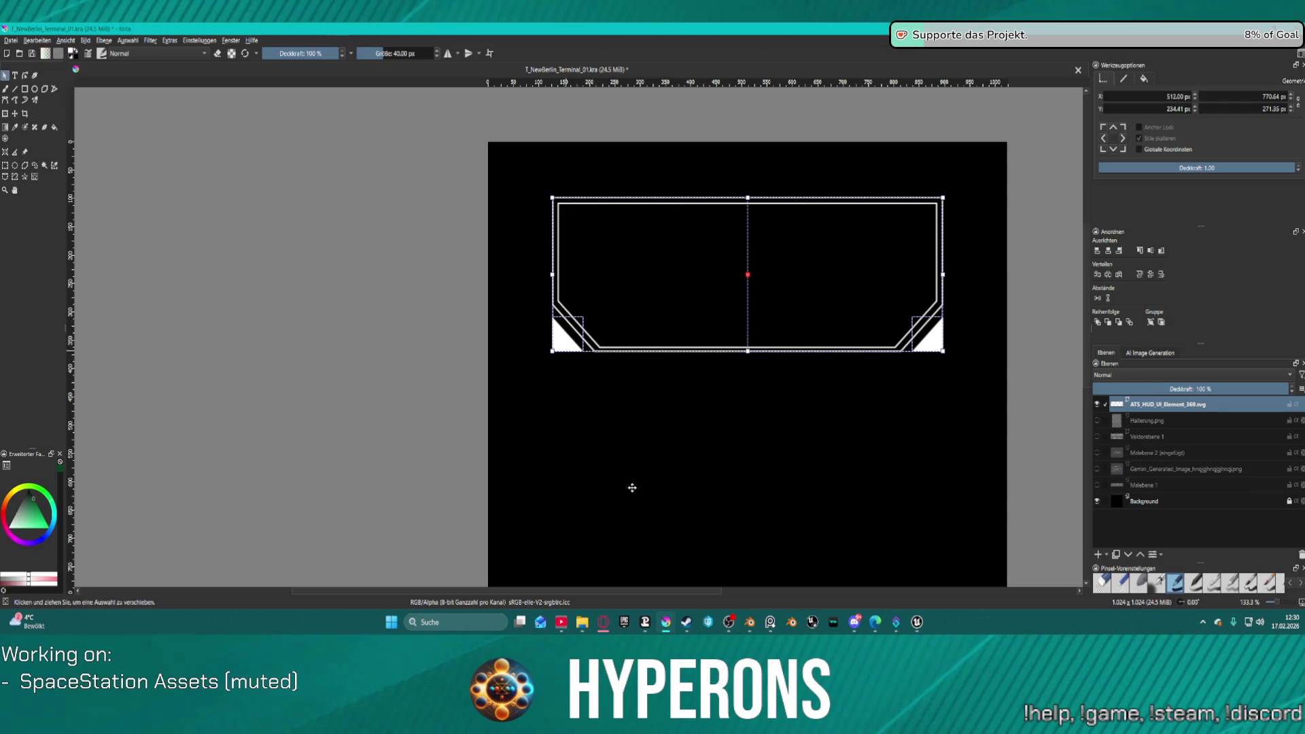
click(568, 333)
Step: Flick the station mockup and TO HANGAR references on and off again, leaving both hidden
click(1097, 469)
click(1096, 469)
click(1097, 469)
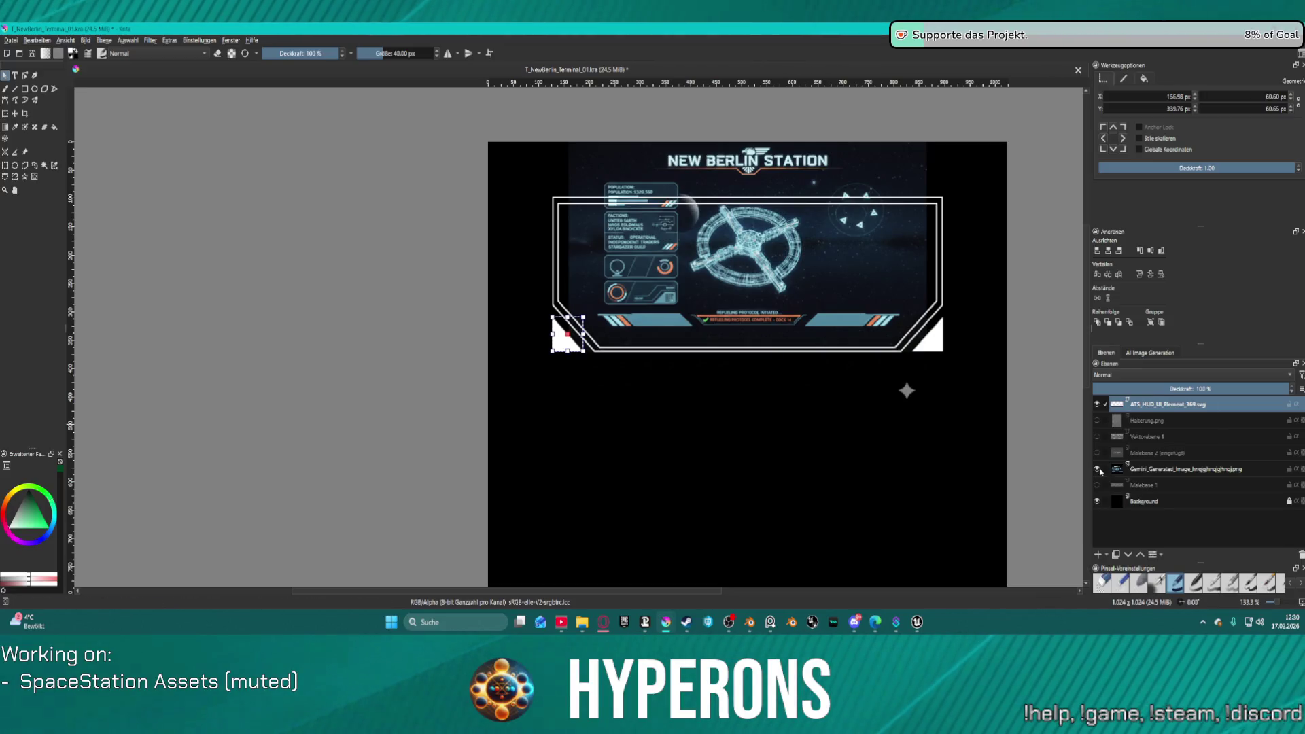
click(1097, 469)
click(1096, 453)
click(1097, 453)
click(1097, 453)
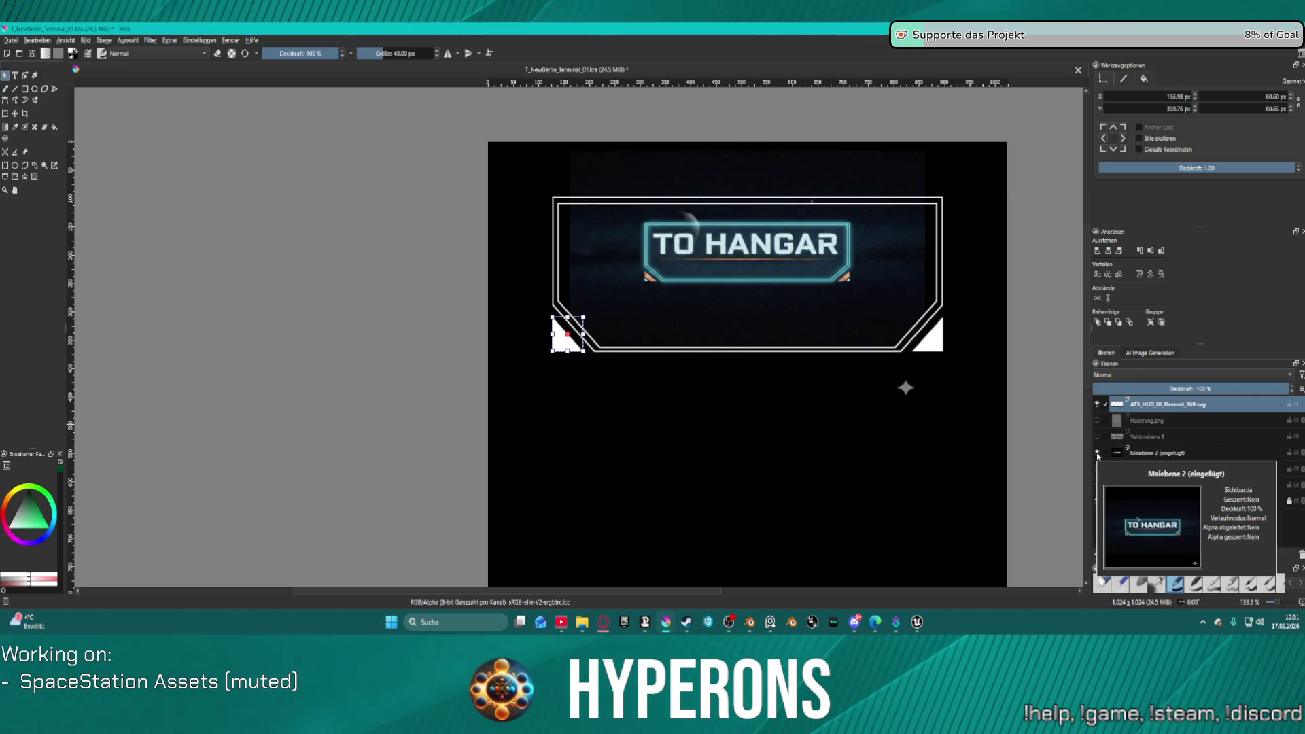
click(1097, 453)
scroll(564, 326, up, 3)
scroll(564, 327, down, 1)
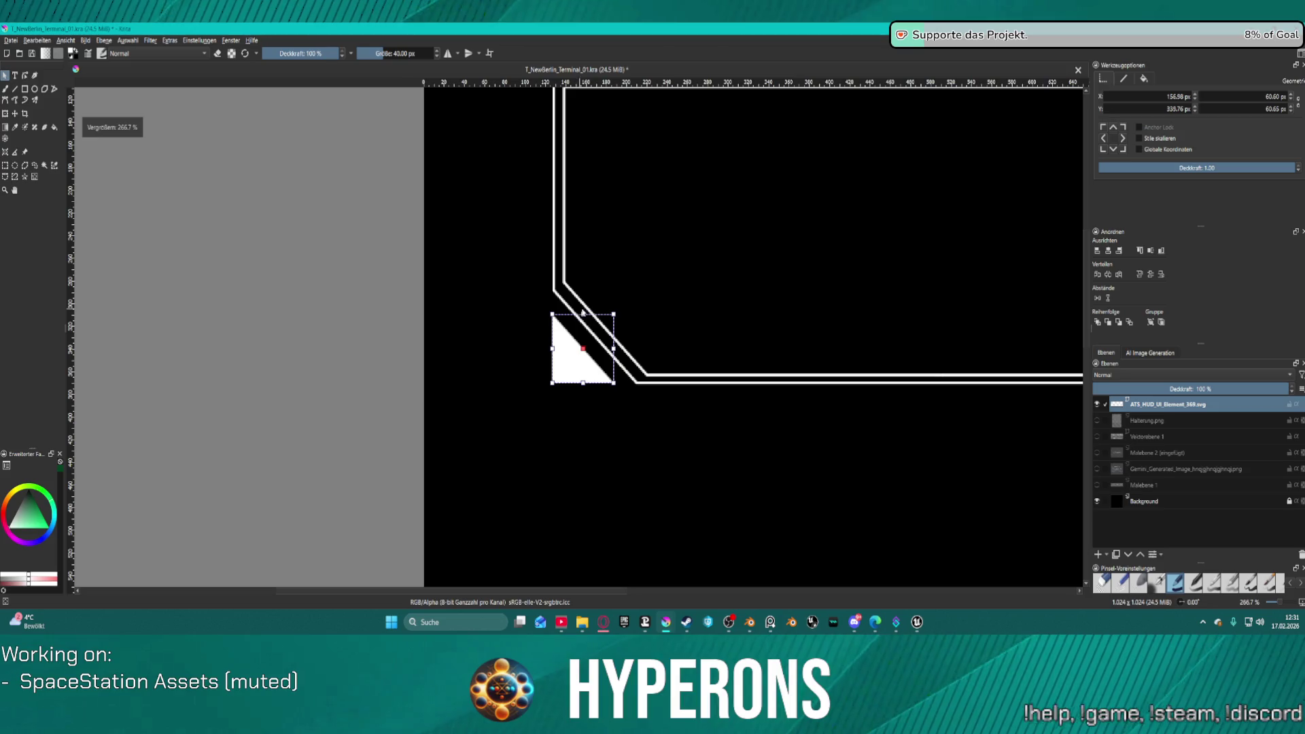
mouse_move(592, 338)
mouse_down()
mouse_move(593, 356)
mouse_move(575, 360)
mouse_move(591, 387)
mouse_up()
click(593, 392)
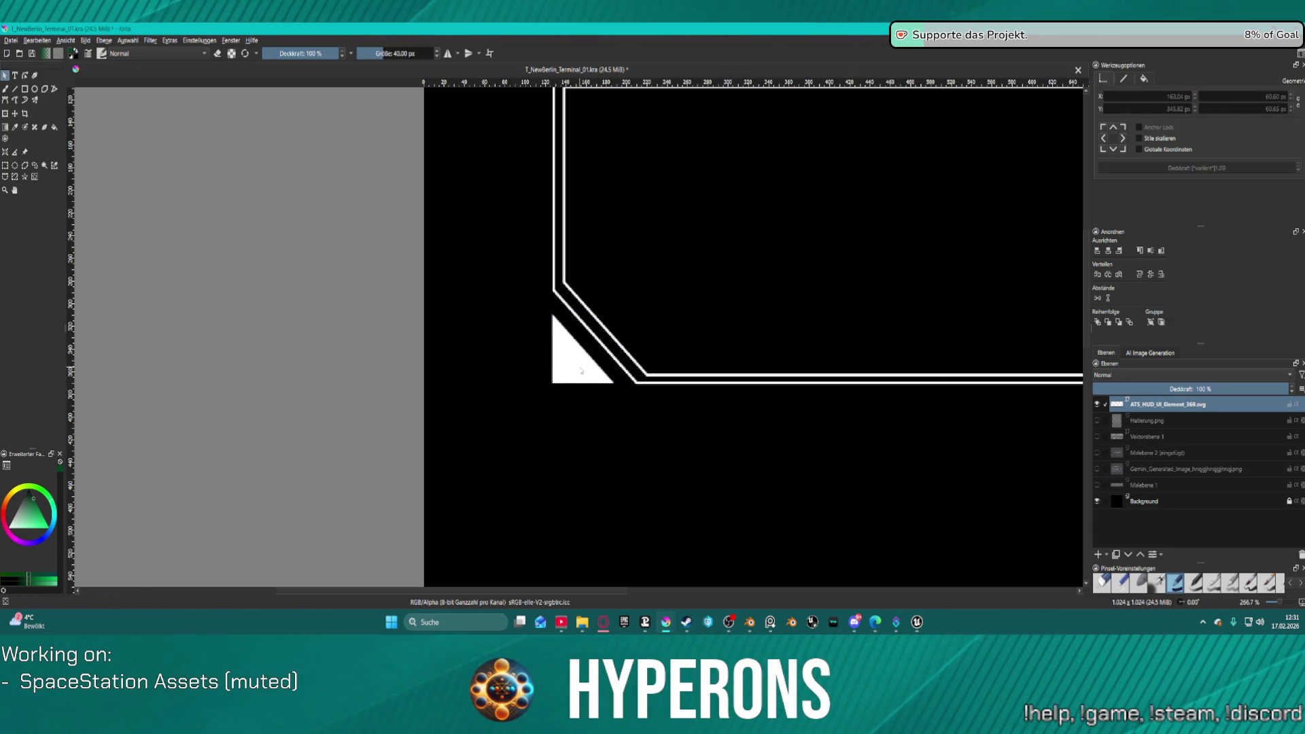
click(579, 369)
double_click(574, 365)
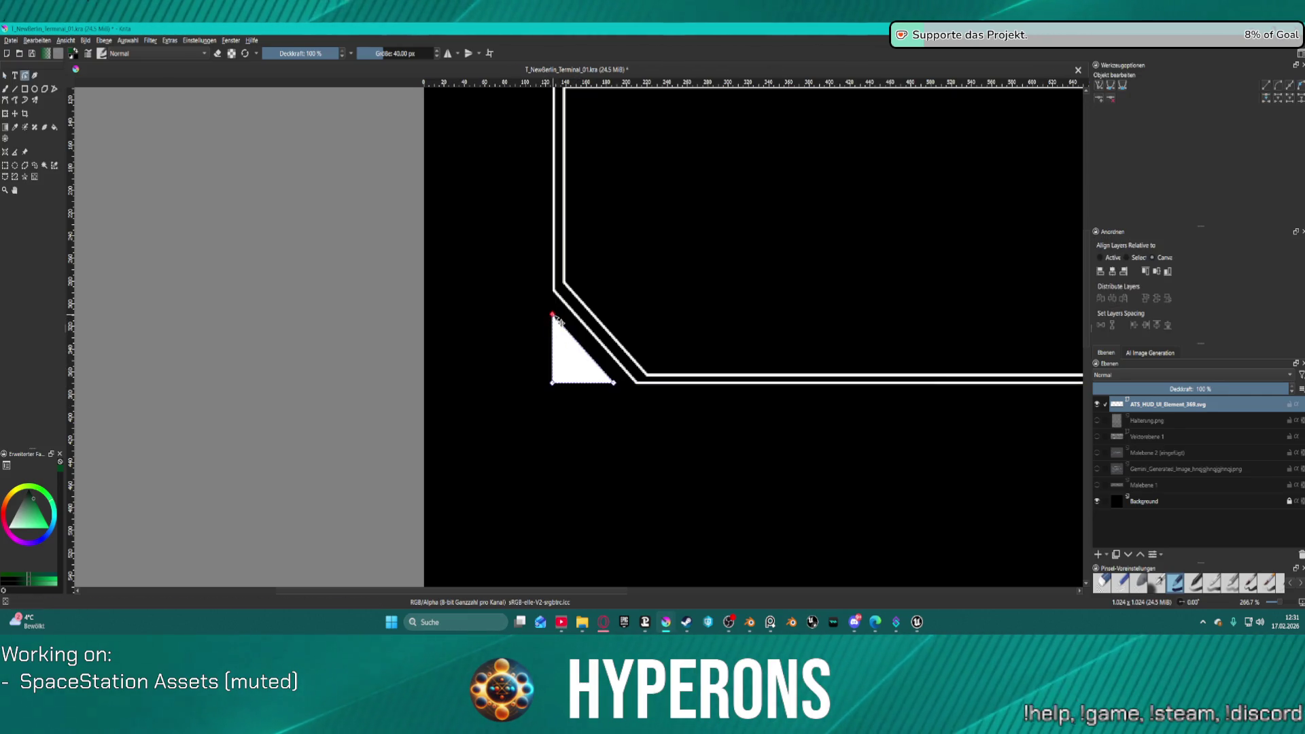
key(Right)
key(Right)
key(Right)
key(Down)
key(Down)
key(Down)
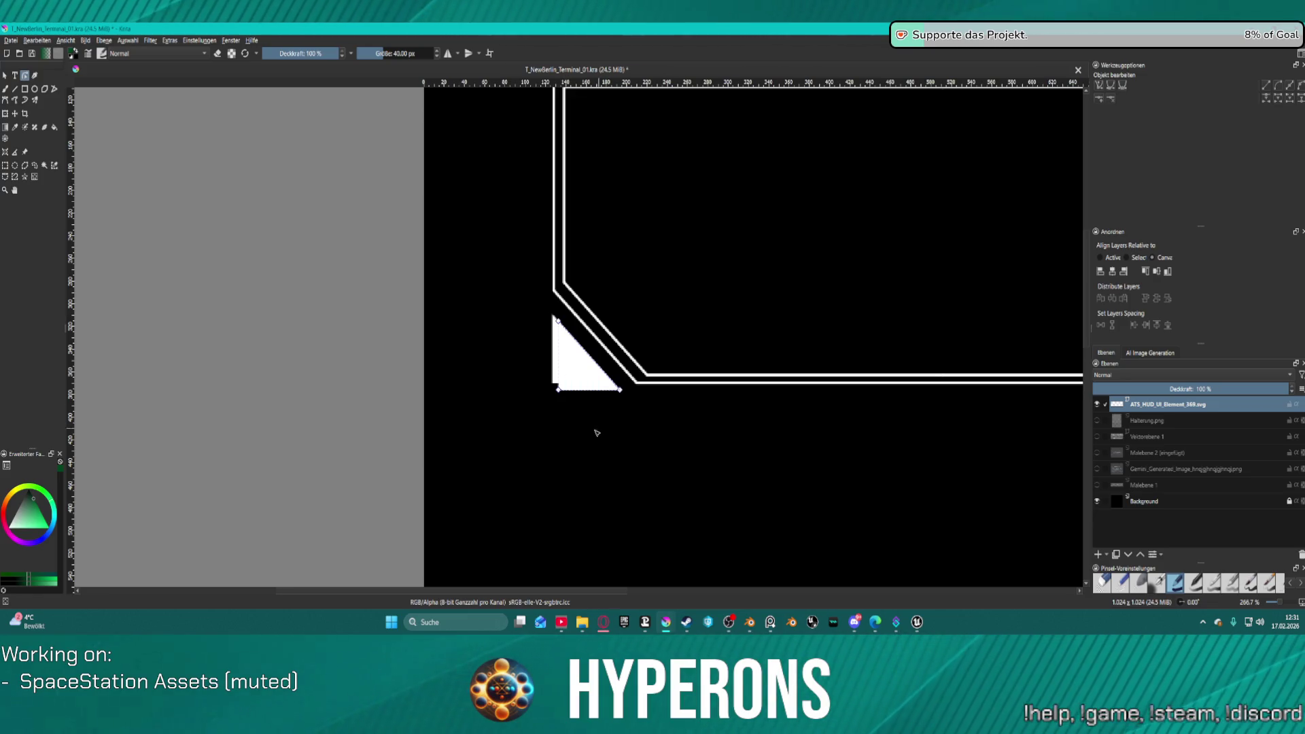
click(555, 355)
double_click(601, 386)
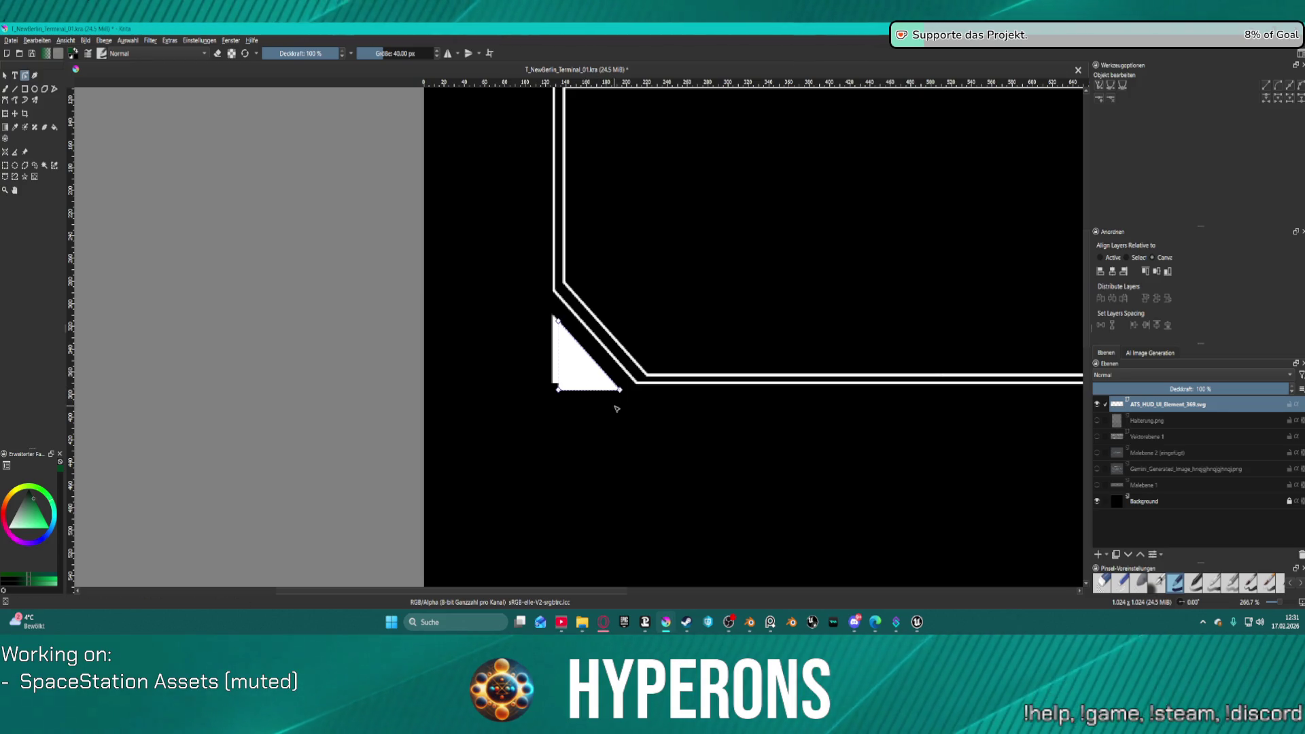
key(ctrl+a)
mouse_move(620, 390)
mouse_down()
mouse_move(617, 434)
mouse_move(602, 394)
mouse_up()
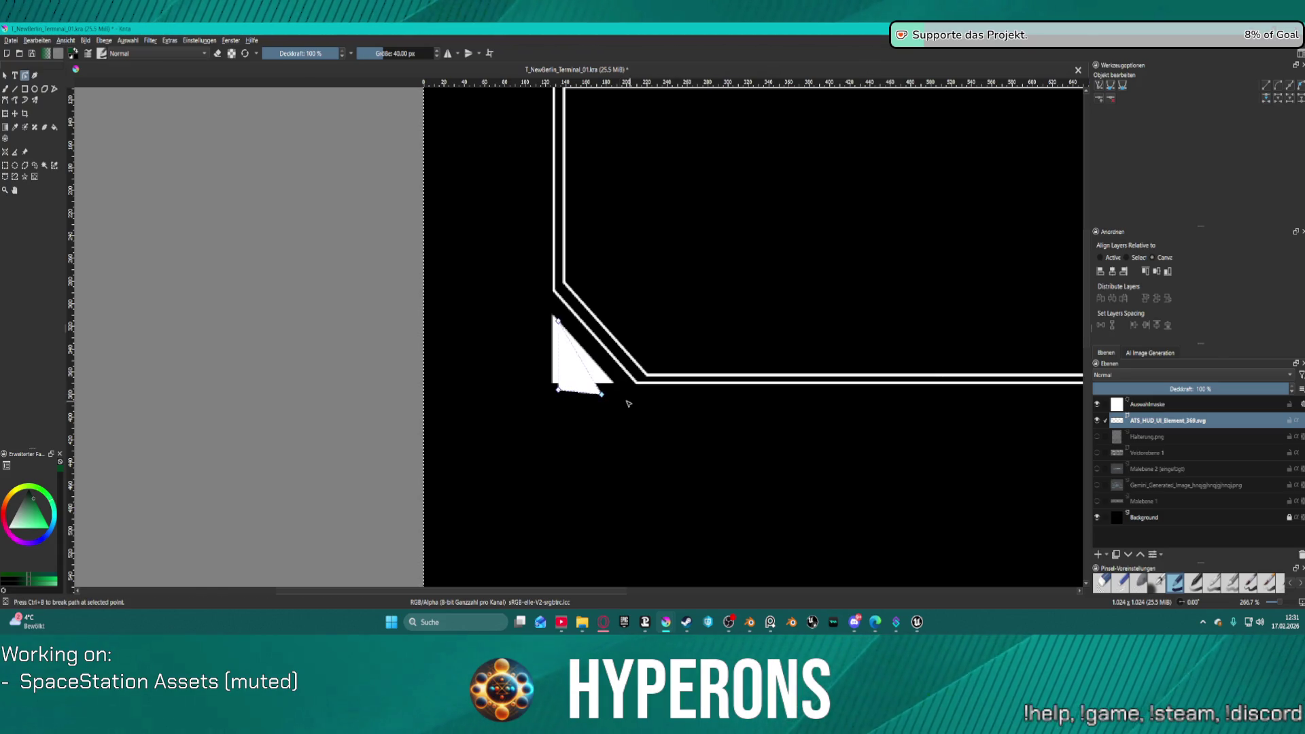
key(ctrl+z)
key(ctrl+z)
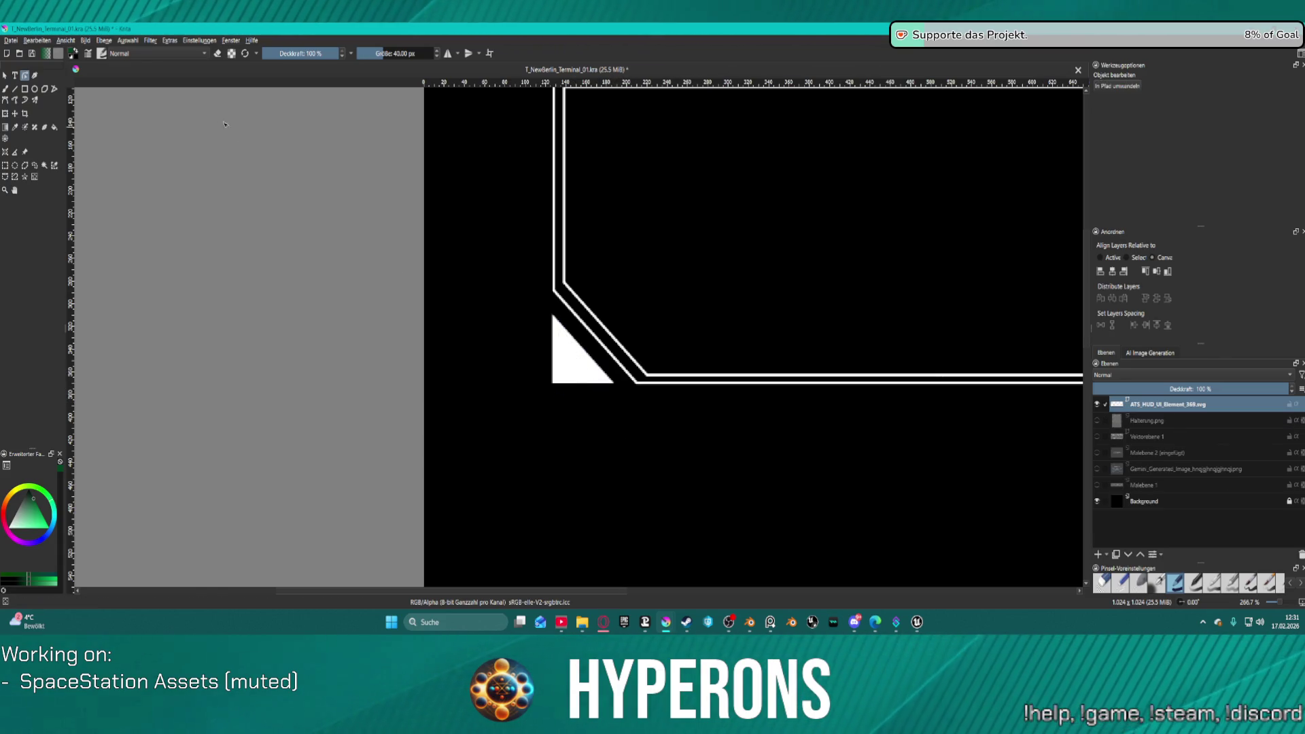
click(4, 76)
click(578, 356)
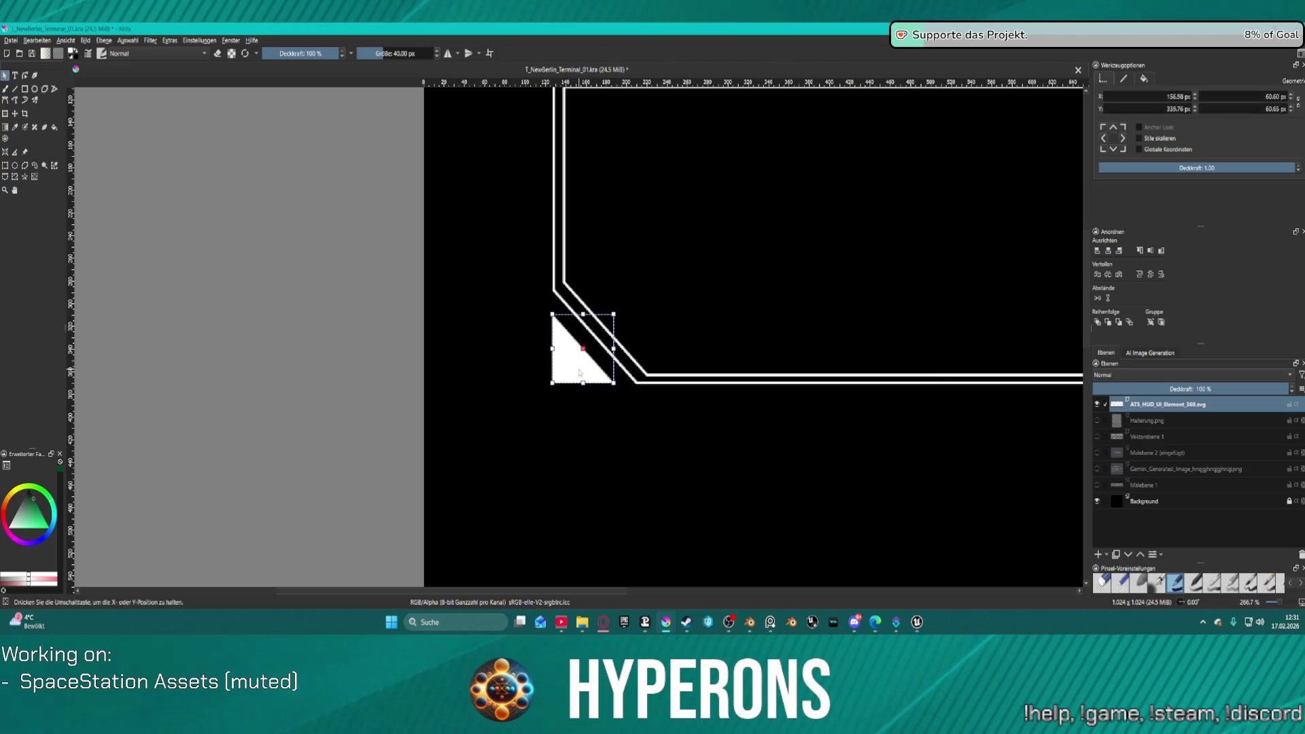
Step: Duplicate the corner triangle, move the copy below it, and shrink the original toward its bottom-left corner
key(ctrl+d)
drag(574, 370, 572, 457)
click(637, 440)
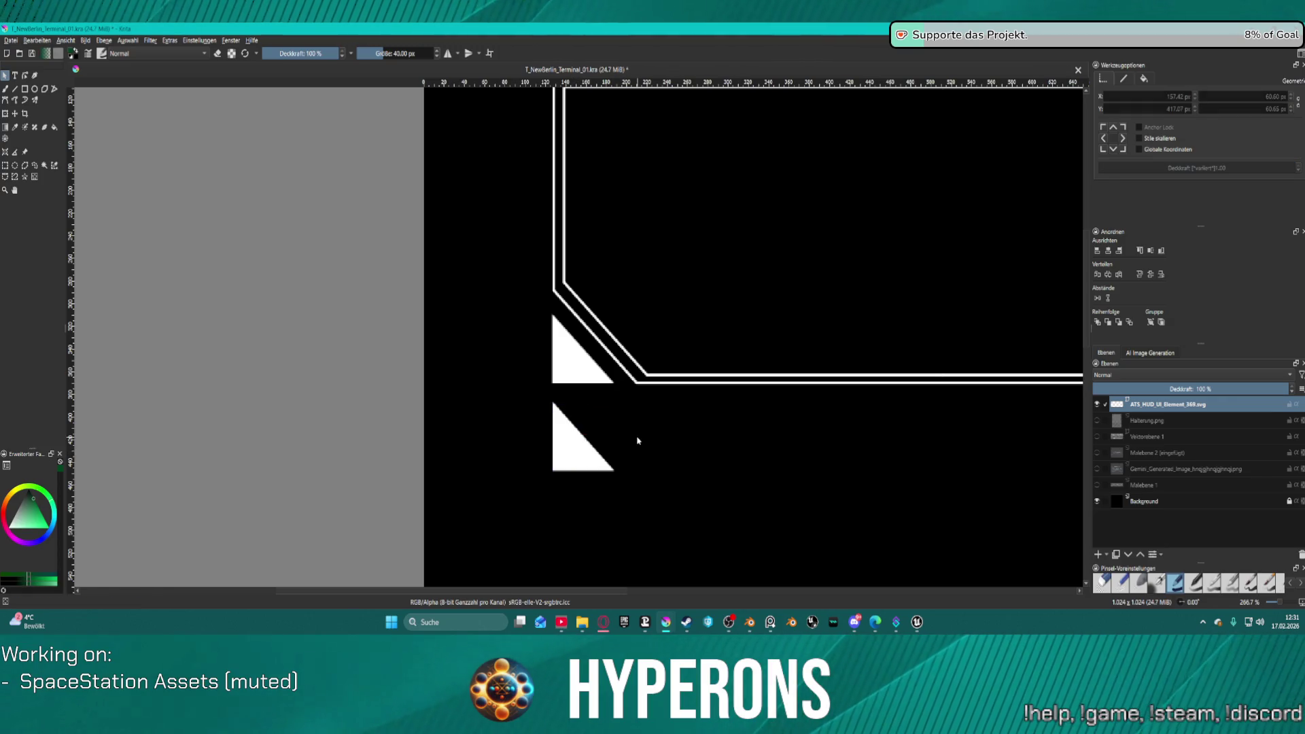
click(578, 367)
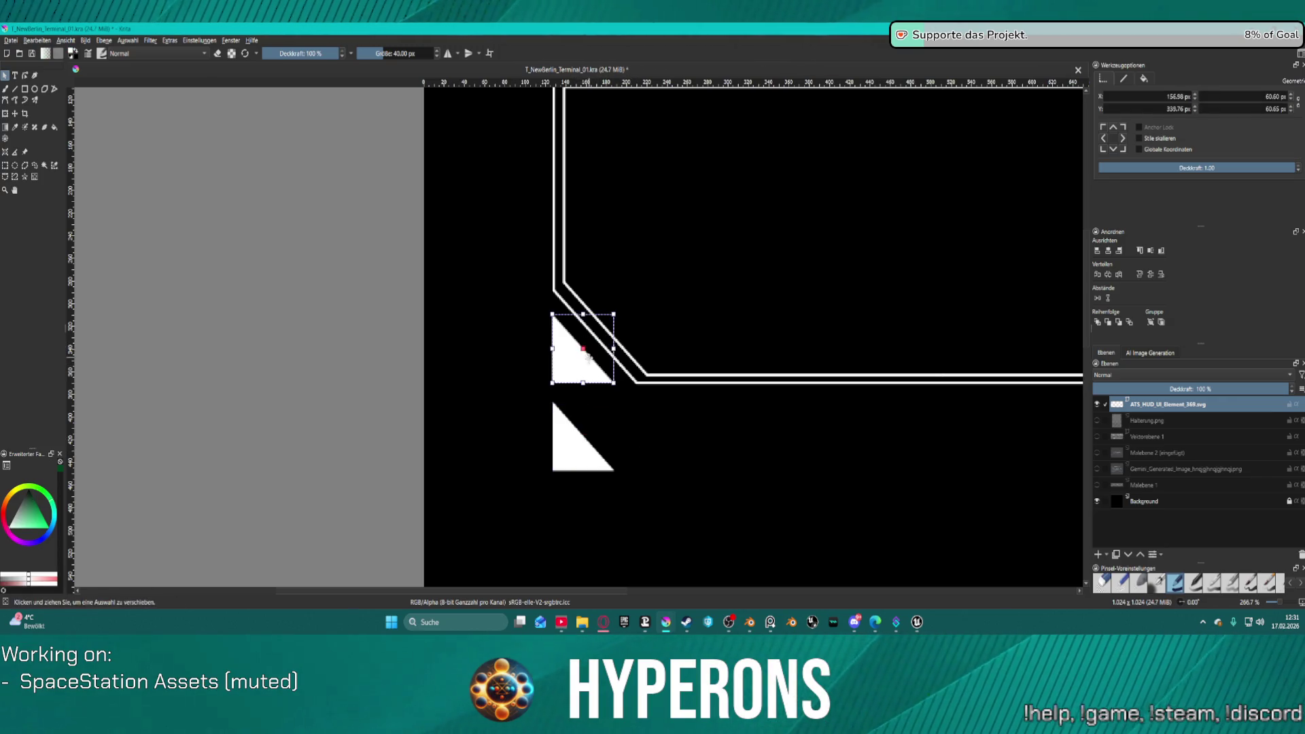
drag(614, 314, 576, 352)
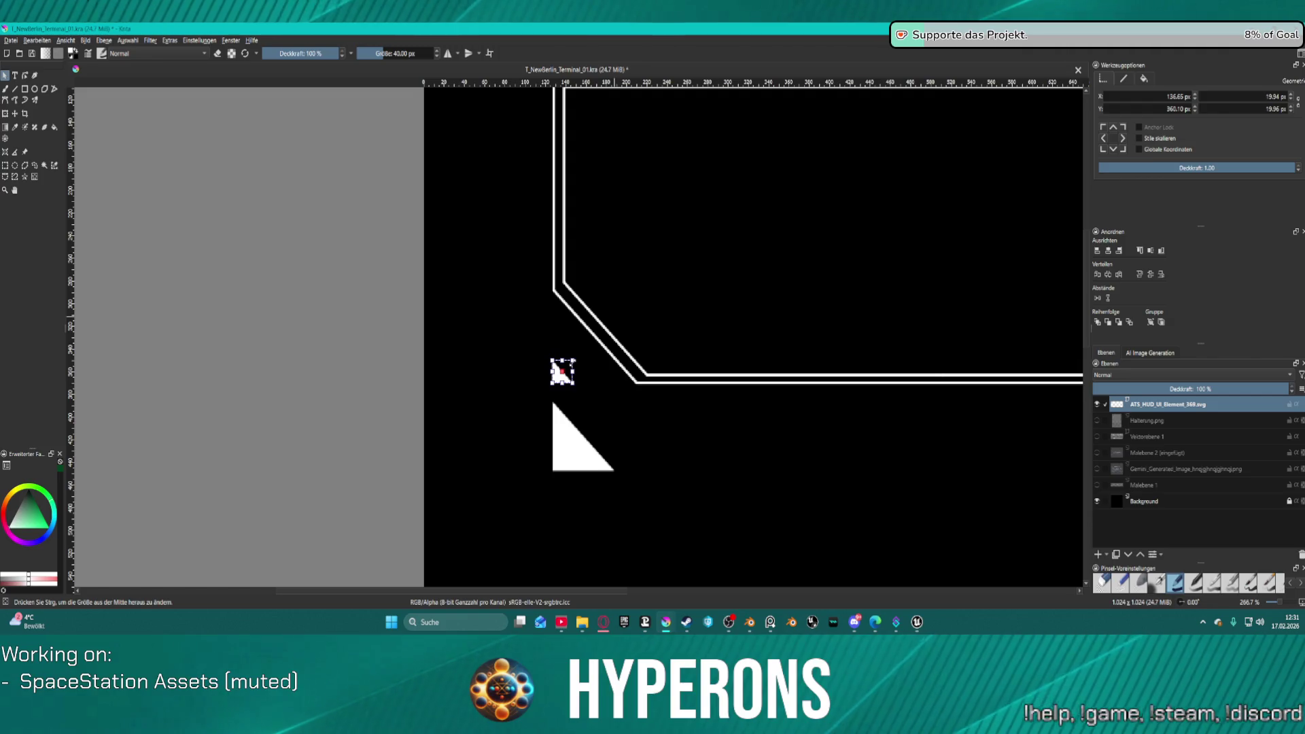
drag(576, 357, 578, 354)
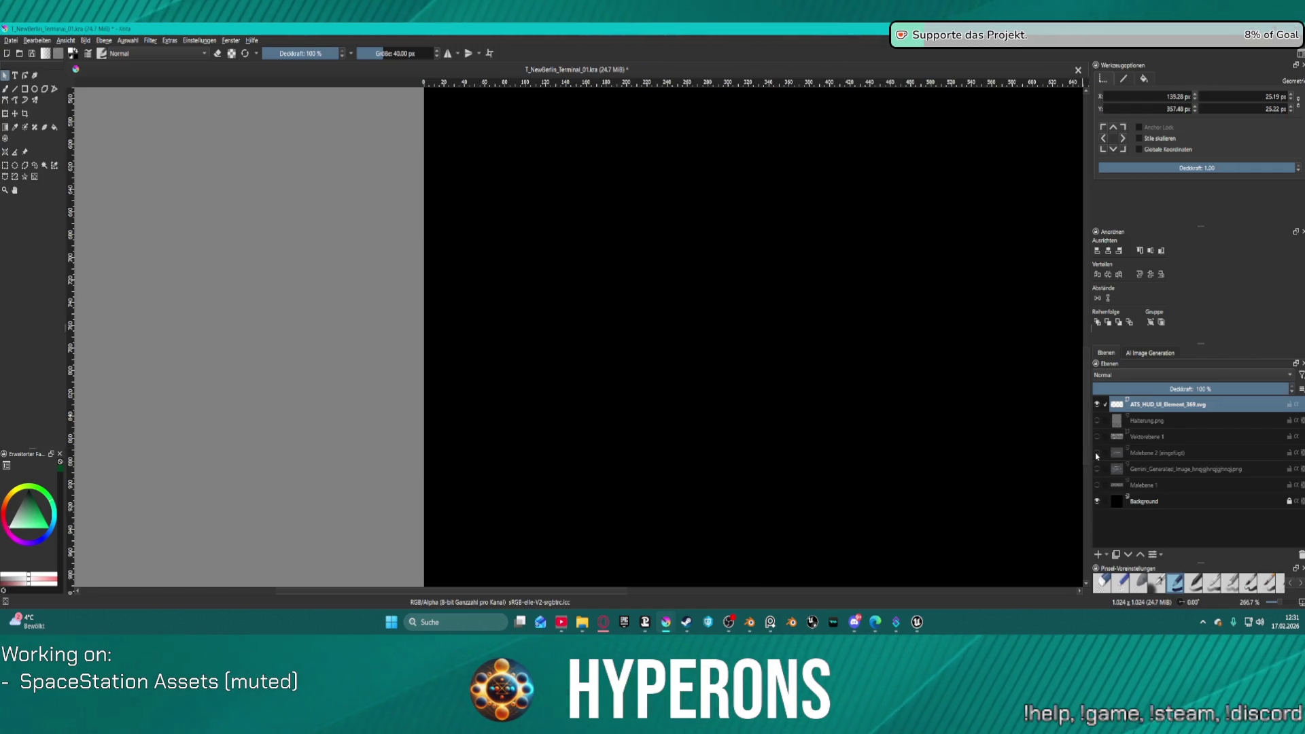
Step: Show the Malebene 2 reference and move the large white triangle up into the frame's lower-left corner
mouse_move(870, 337)
mouse_down()
mouse_move(861, 274)
mouse_move(783, 248)
mouse_move(756, 326)
mouse_move(772, 333)
mouse_move(801, 312)
mouse_move(920, 157)
mouse_move(952, 149)
mouse_move(935, 113)
mouse_up()
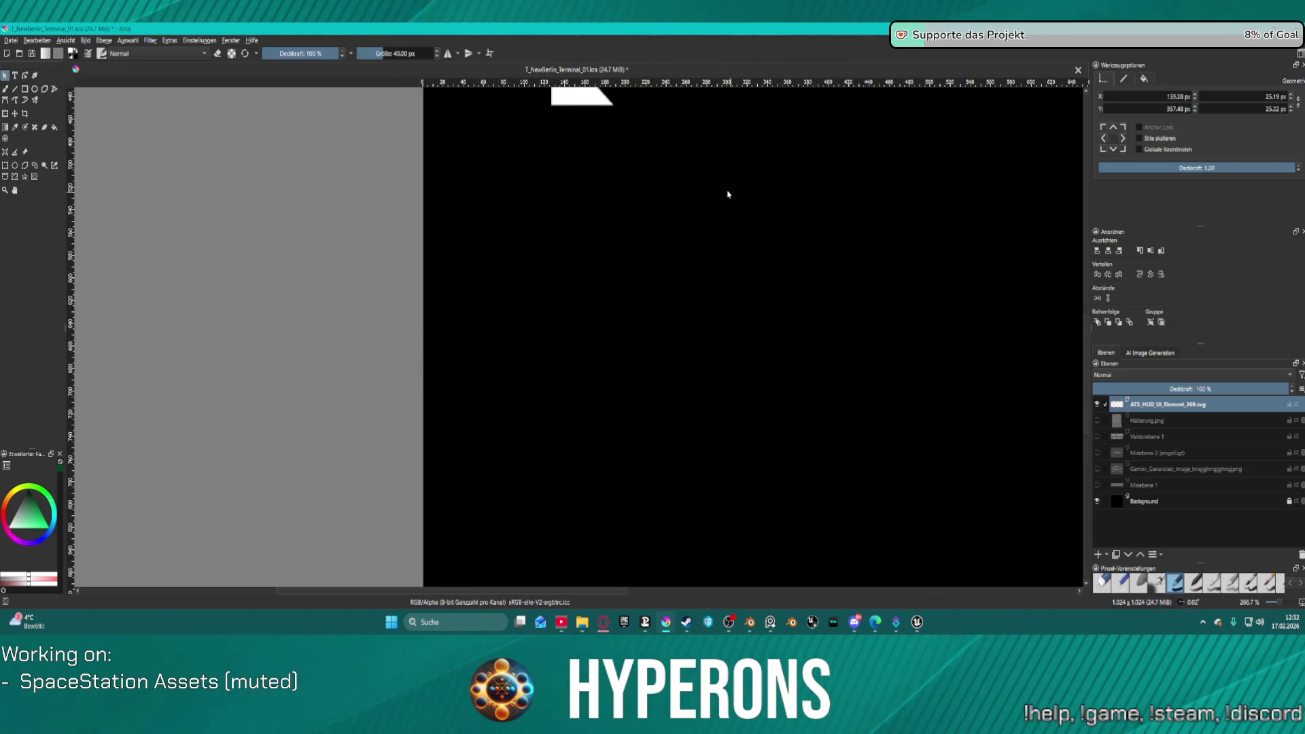
scroll(728, 196, up, 3)
key(plus)
key(plus)
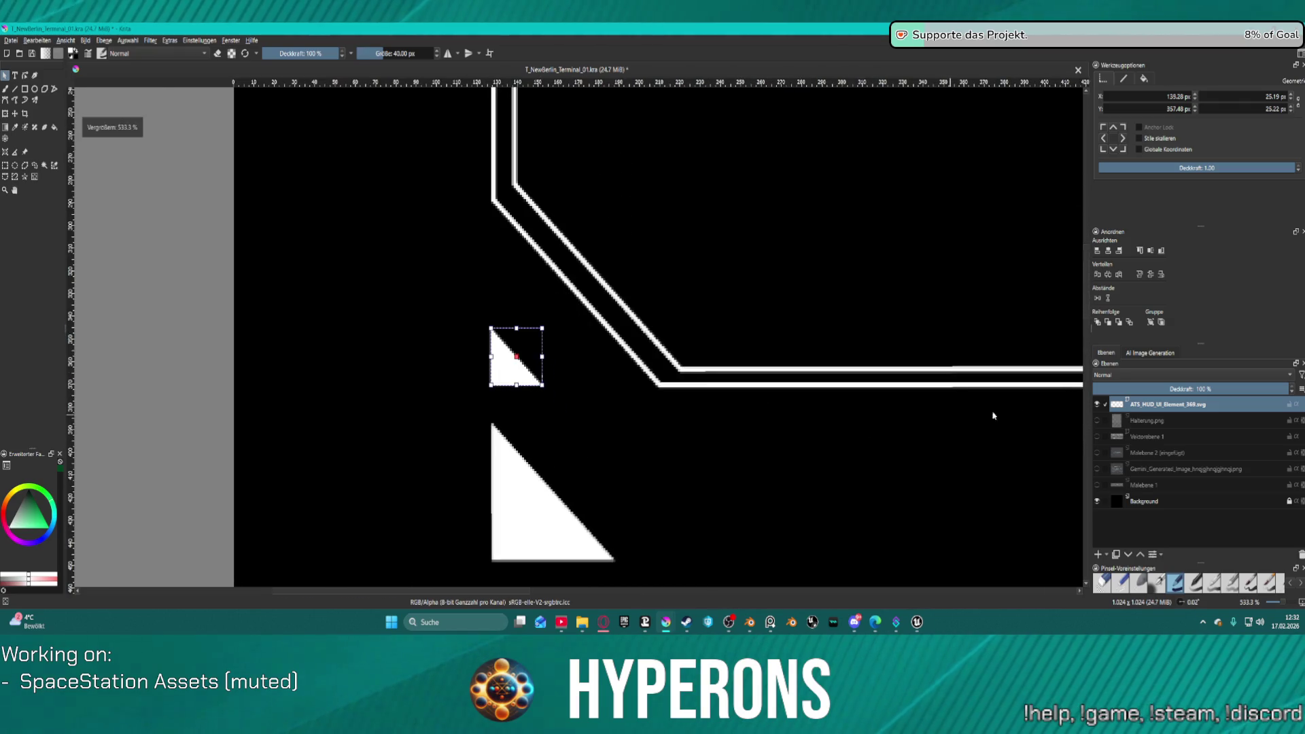
click(1096, 469)
click(1097, 468)
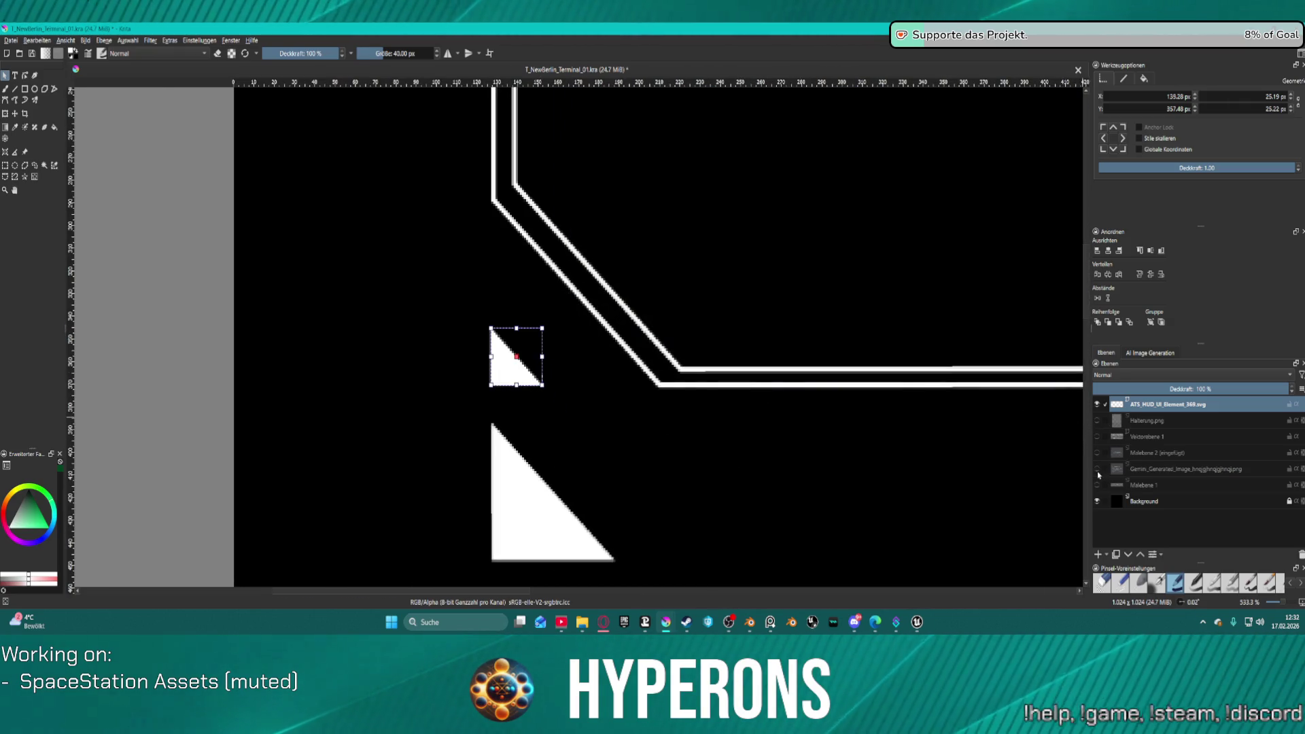
click(1097, 452)
key(minus)
key(minus)
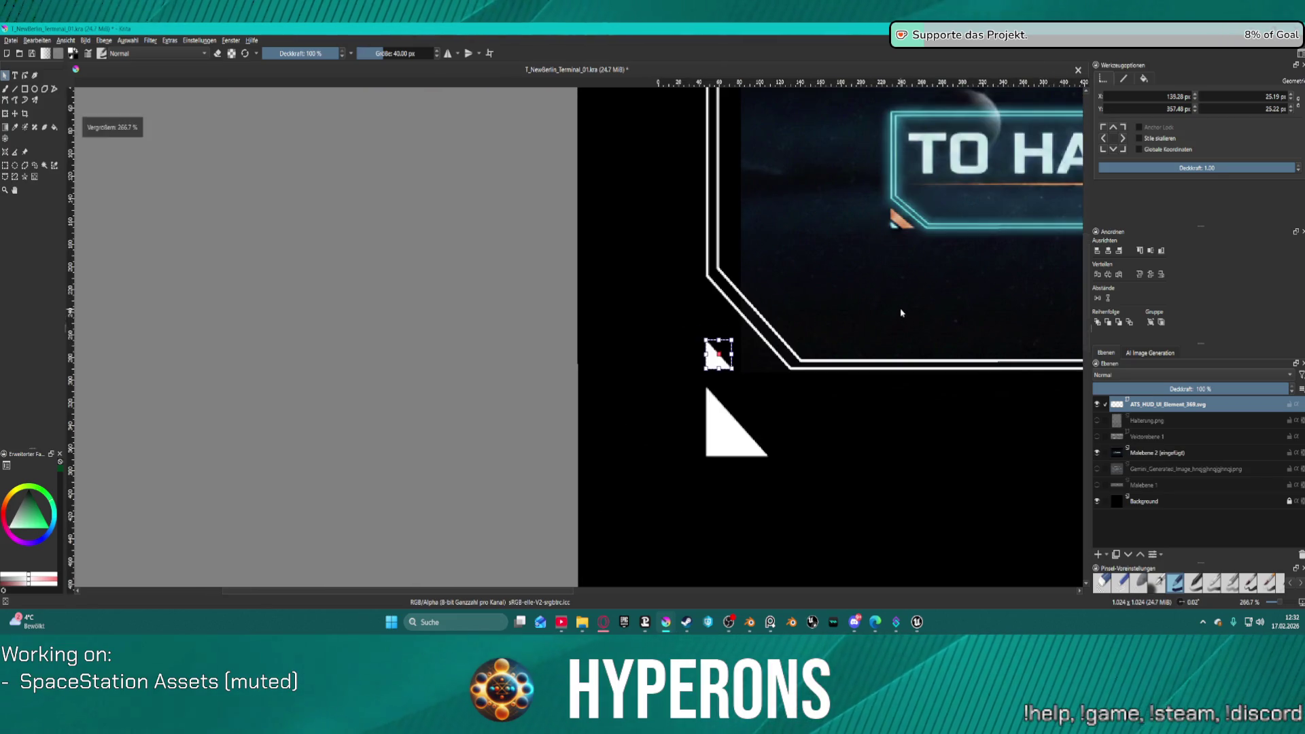
click(741, 435)
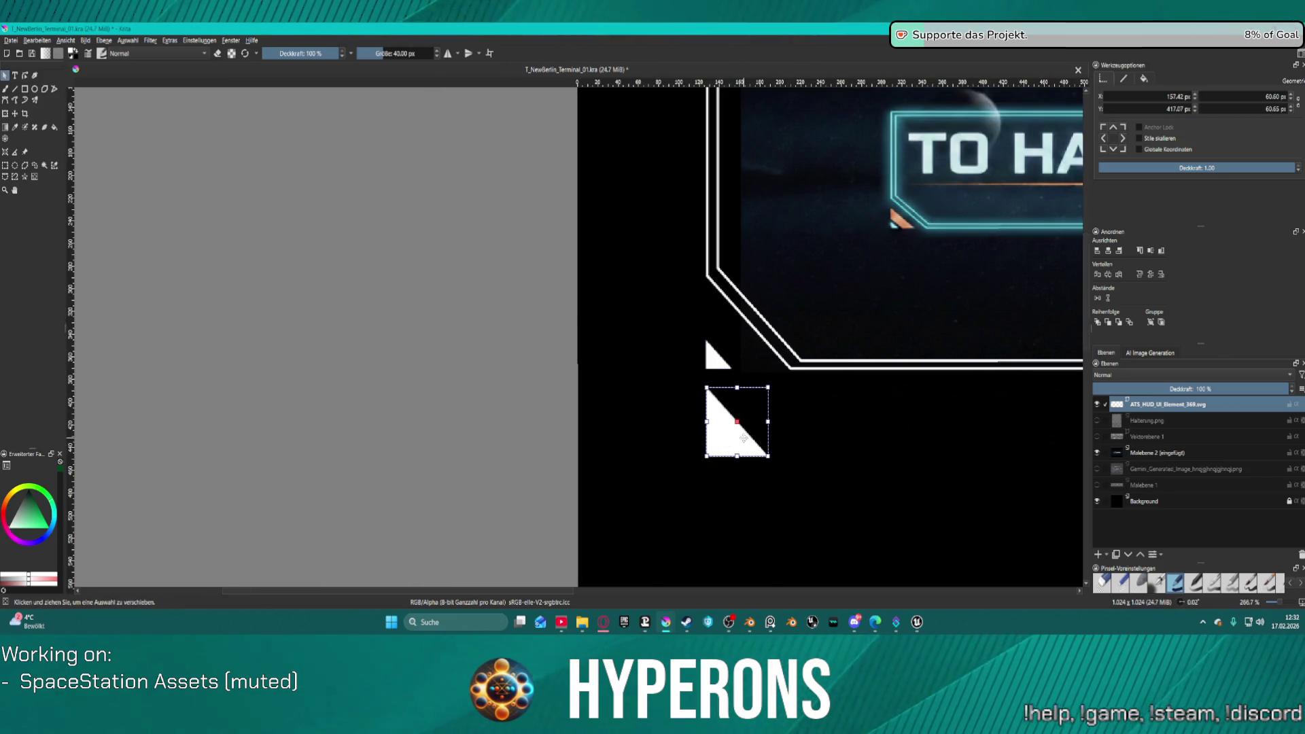
drag(729, 447, 733, 354)
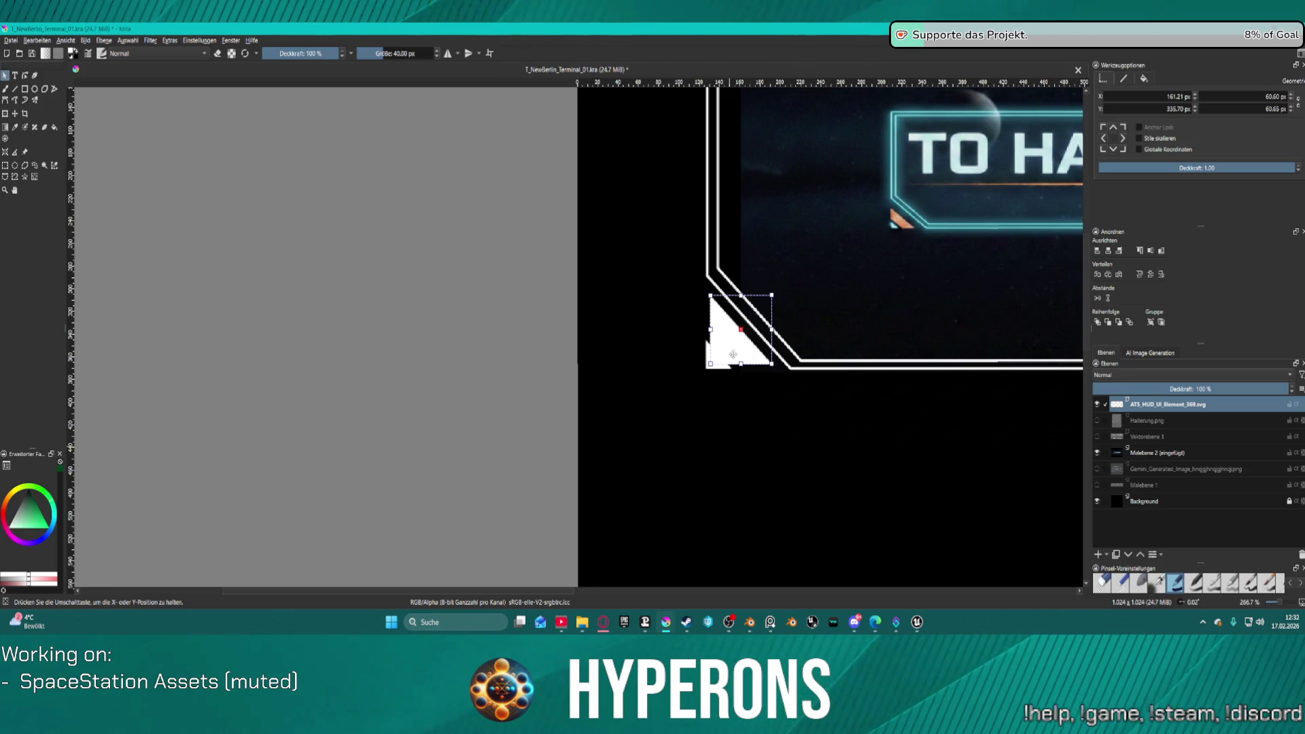
scroll(754, 372, up, 2)
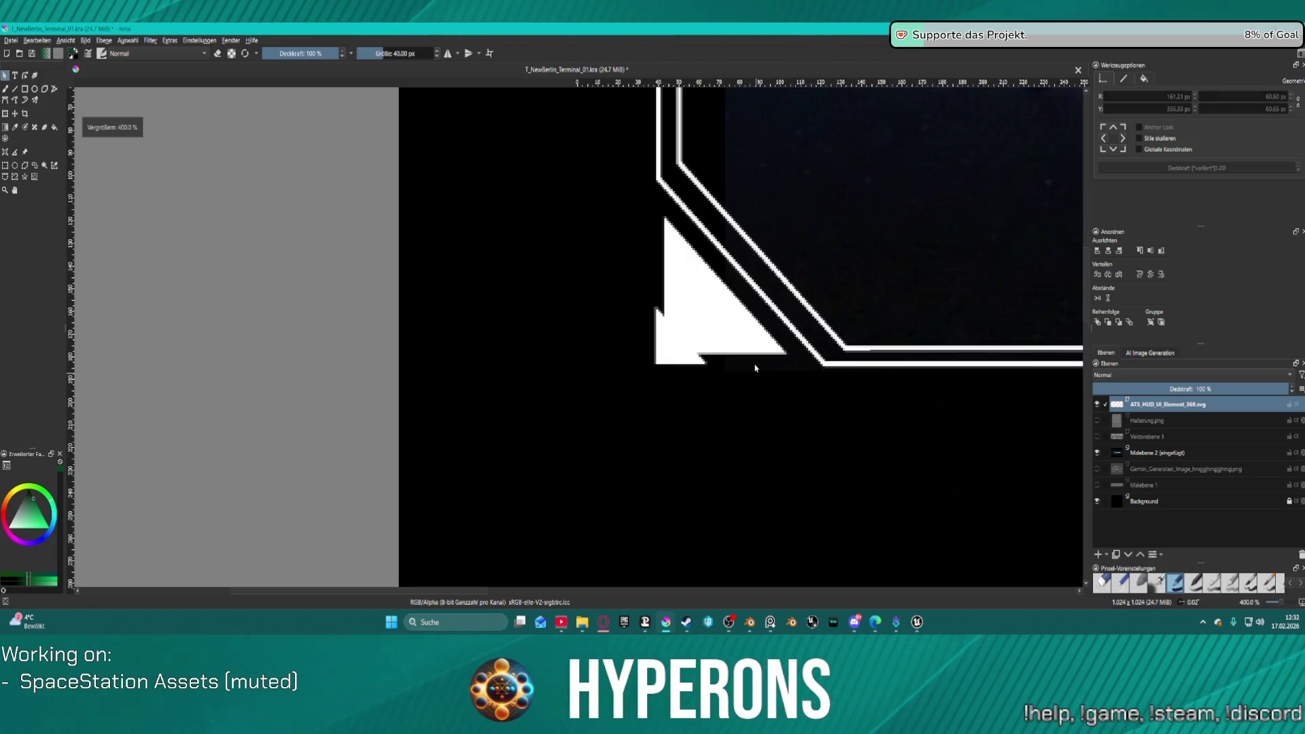
scroll(667, 351, up, 1)
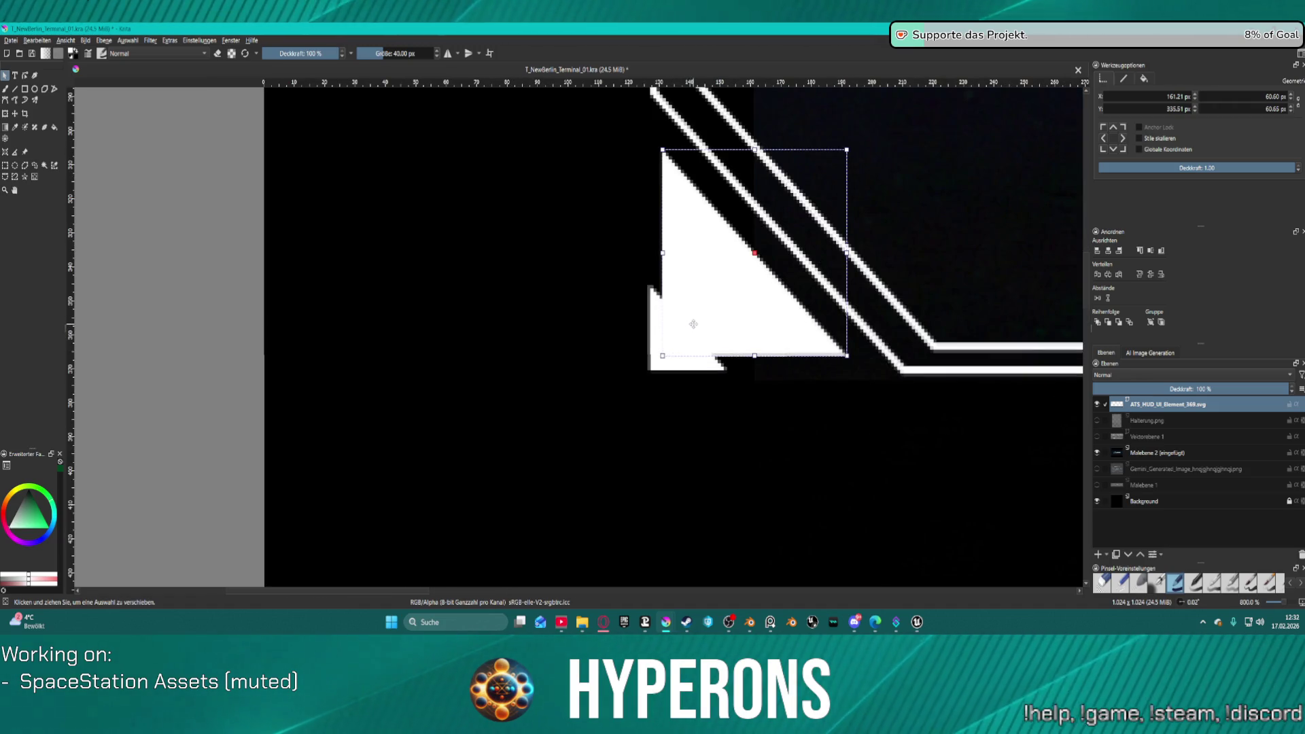
Step: Break the triangle's path at its bottom-left node, delete the extra node, and pull the corner right
double_click(720, 307)
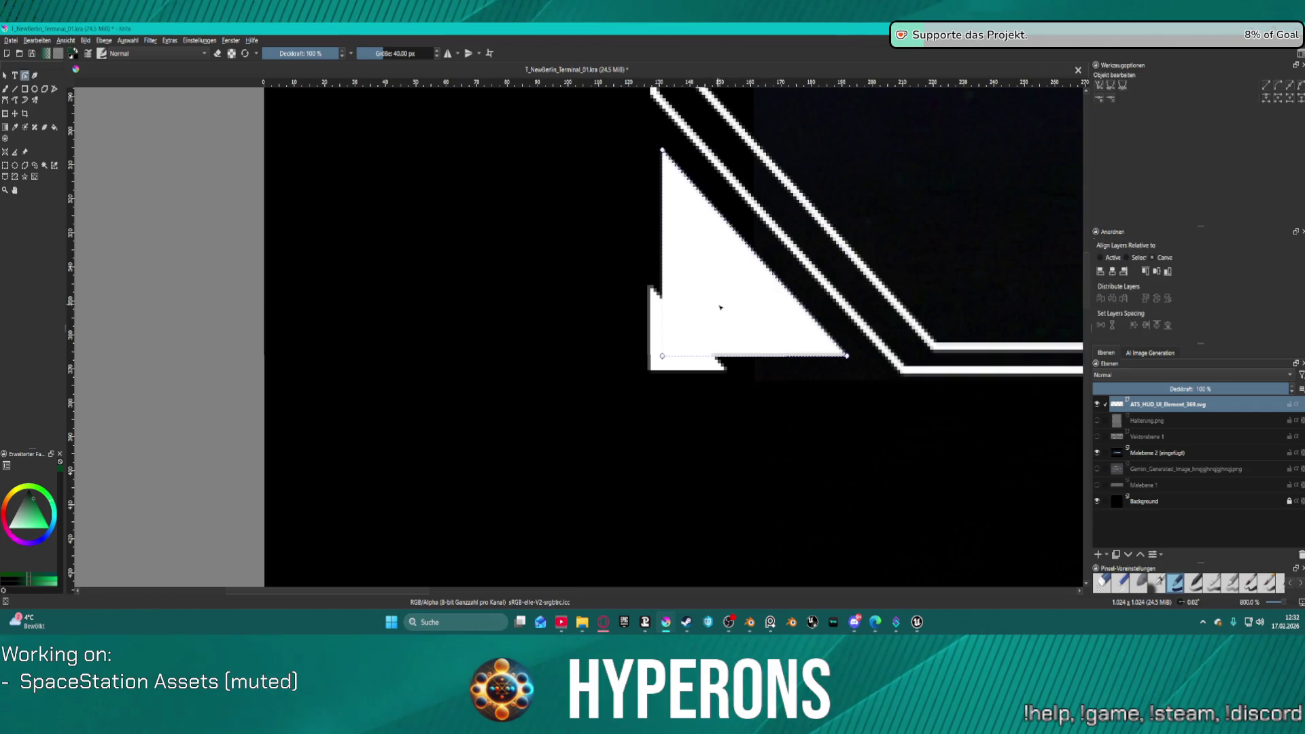
right_click(663, 356)
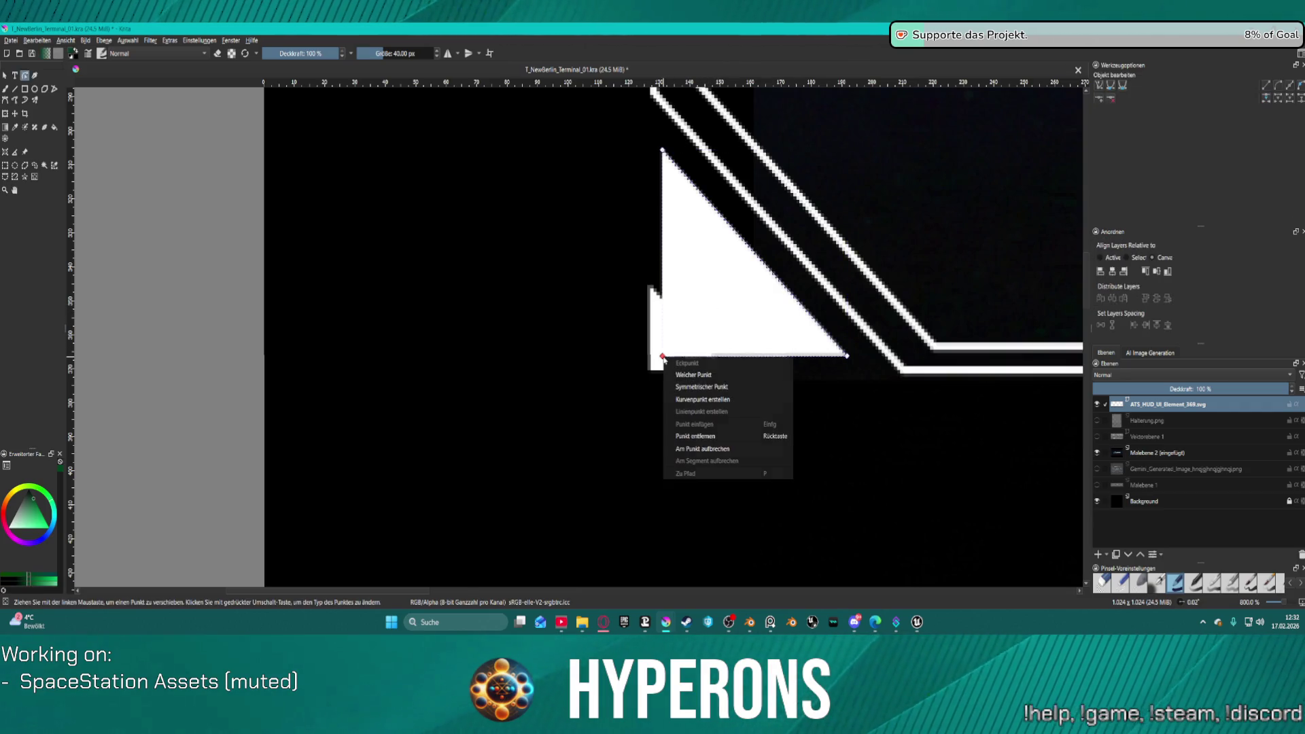
click(727, 450)
drag(664, 356, 745, 365)
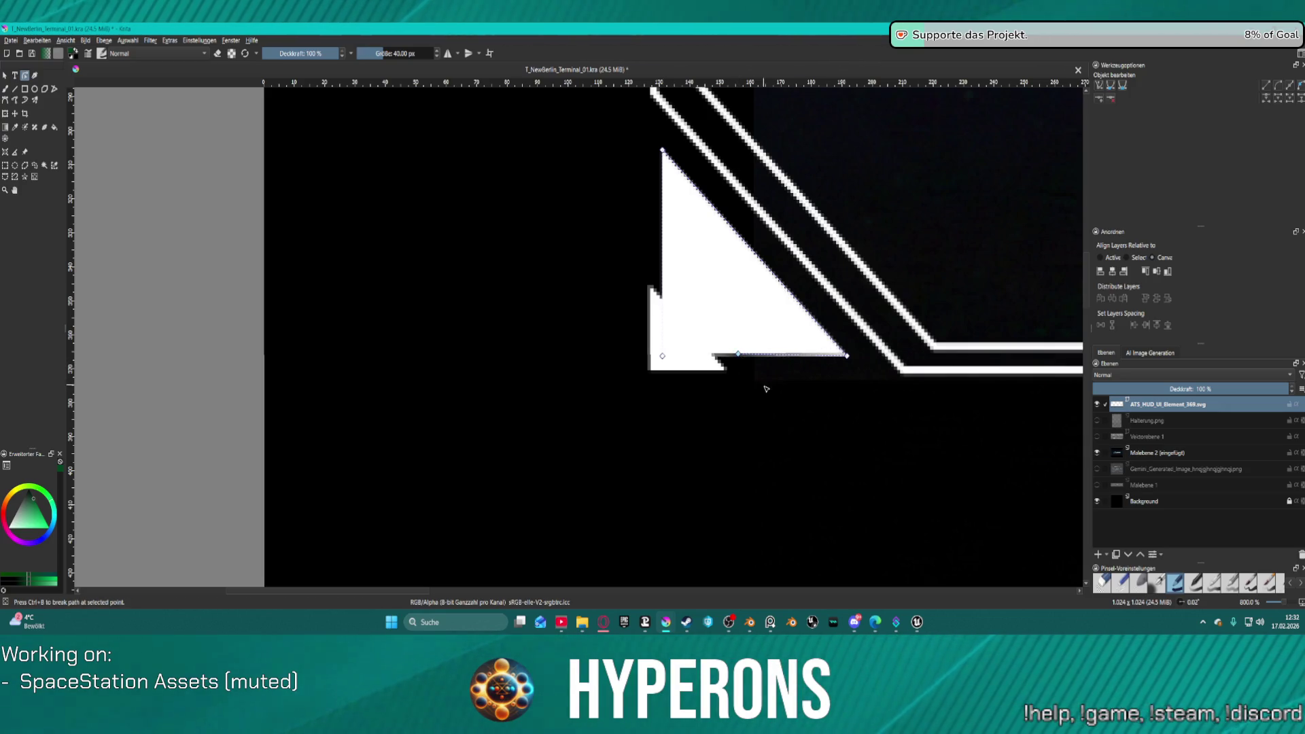
key(Delete)
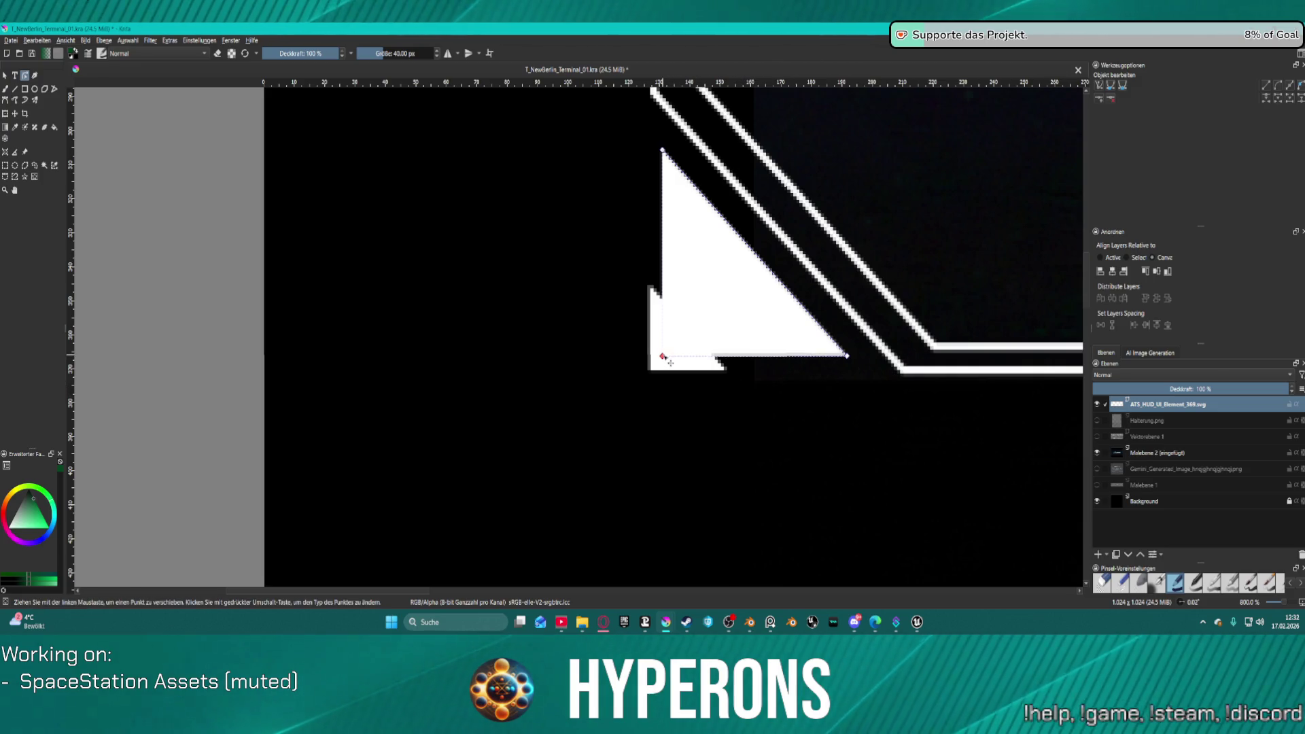
drag(662, 356, 663, 317)
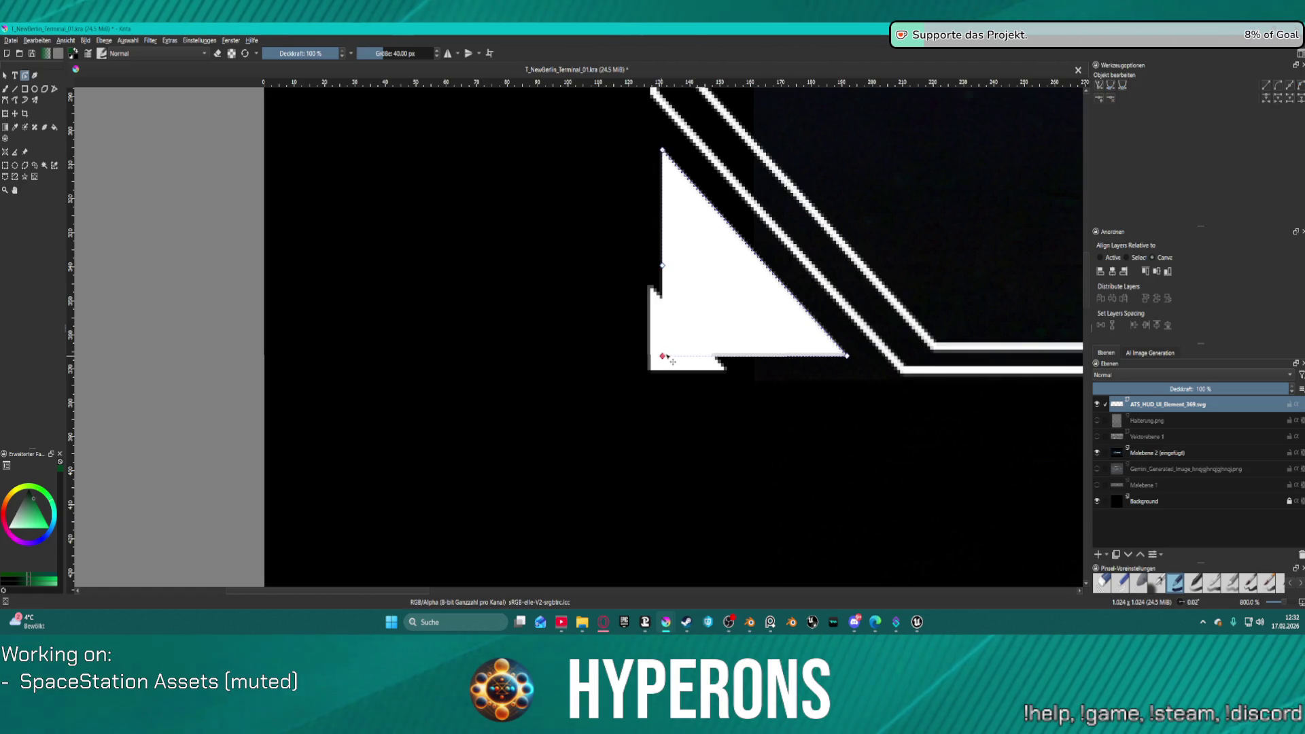
drag(663, 356, 747, 356)
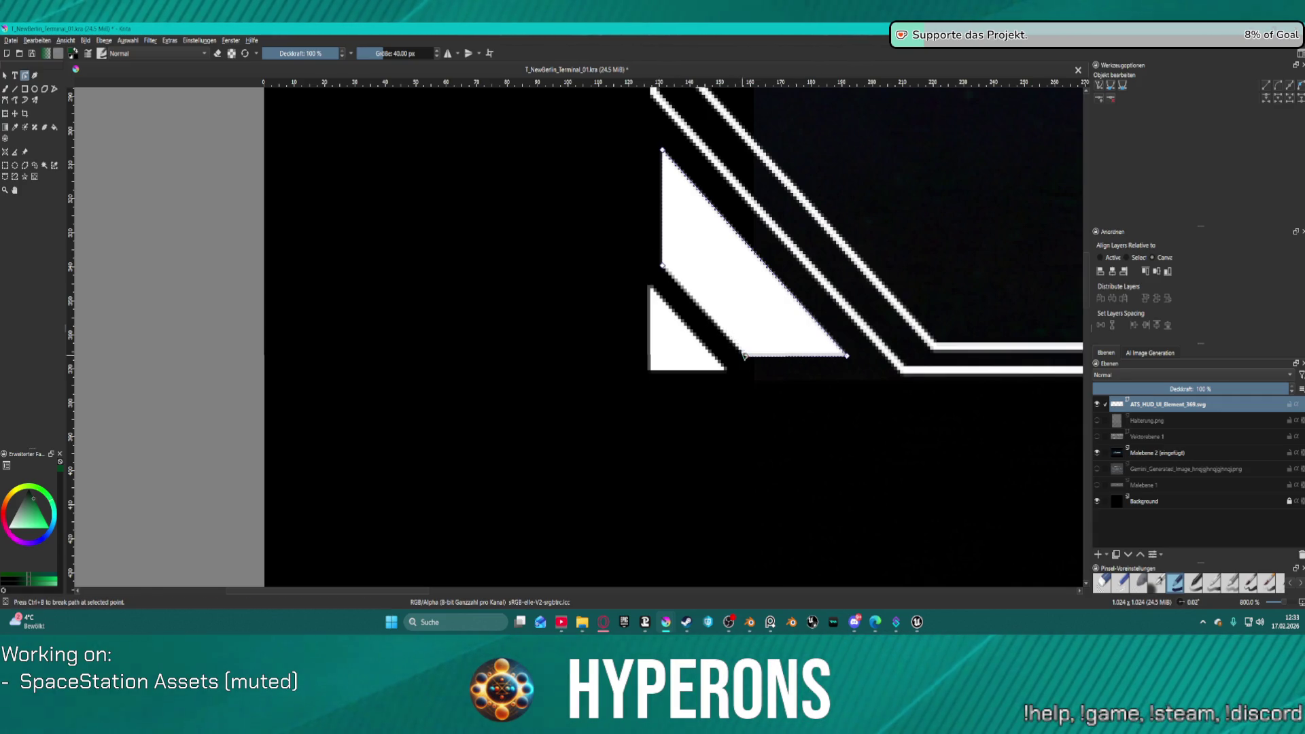
Step: Lower the triangle's bottom-right node and bottom edge, slant the left edge slightly outward, then finish editing
scroll(744, 355, down, 3)
scroll(730, 322, up, 1)
scroll(733, 322, down, 1)
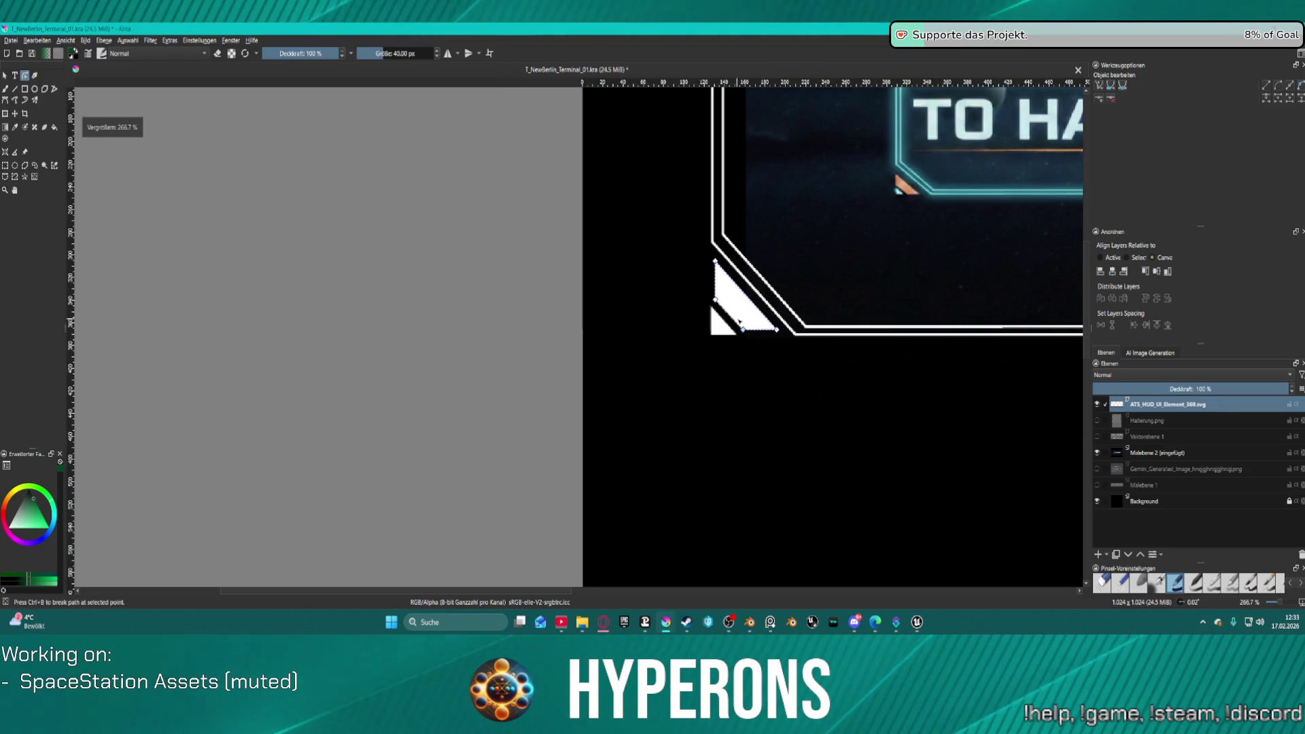
scroll(739, 323, up, 2)
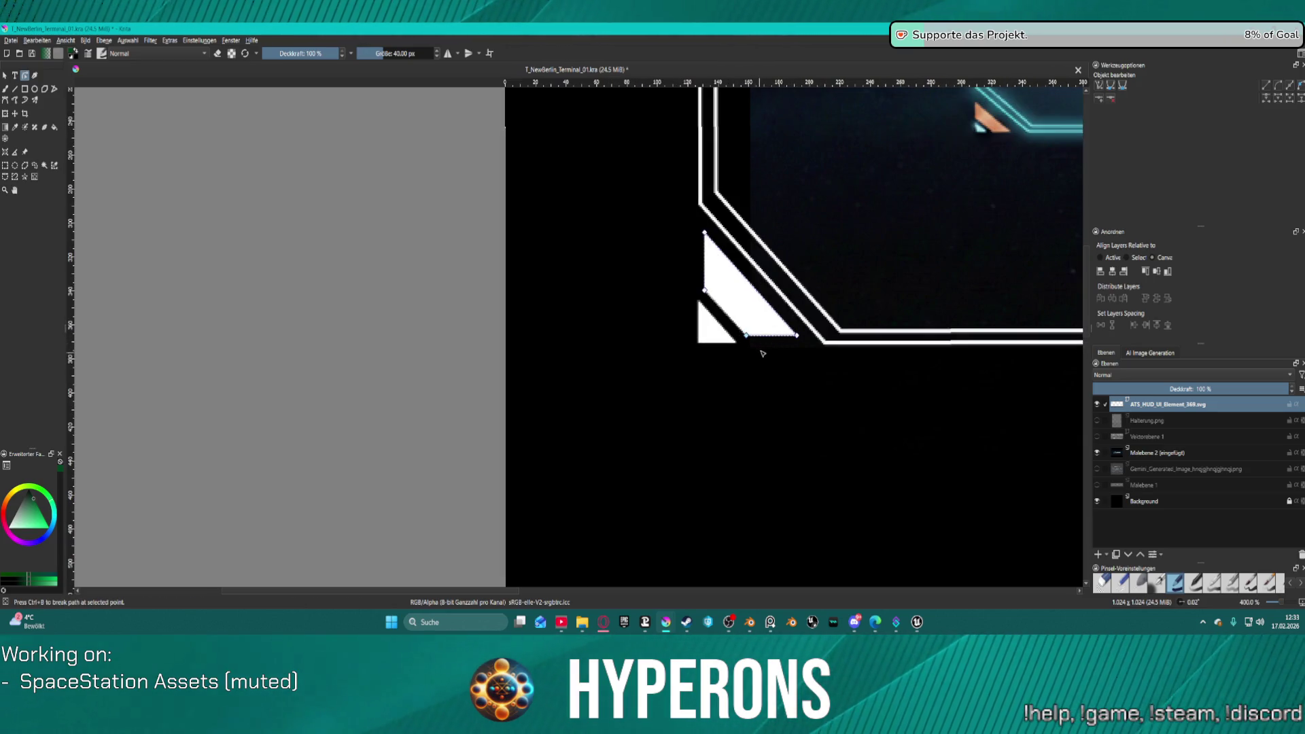
scroll(749, 333, up, 1)
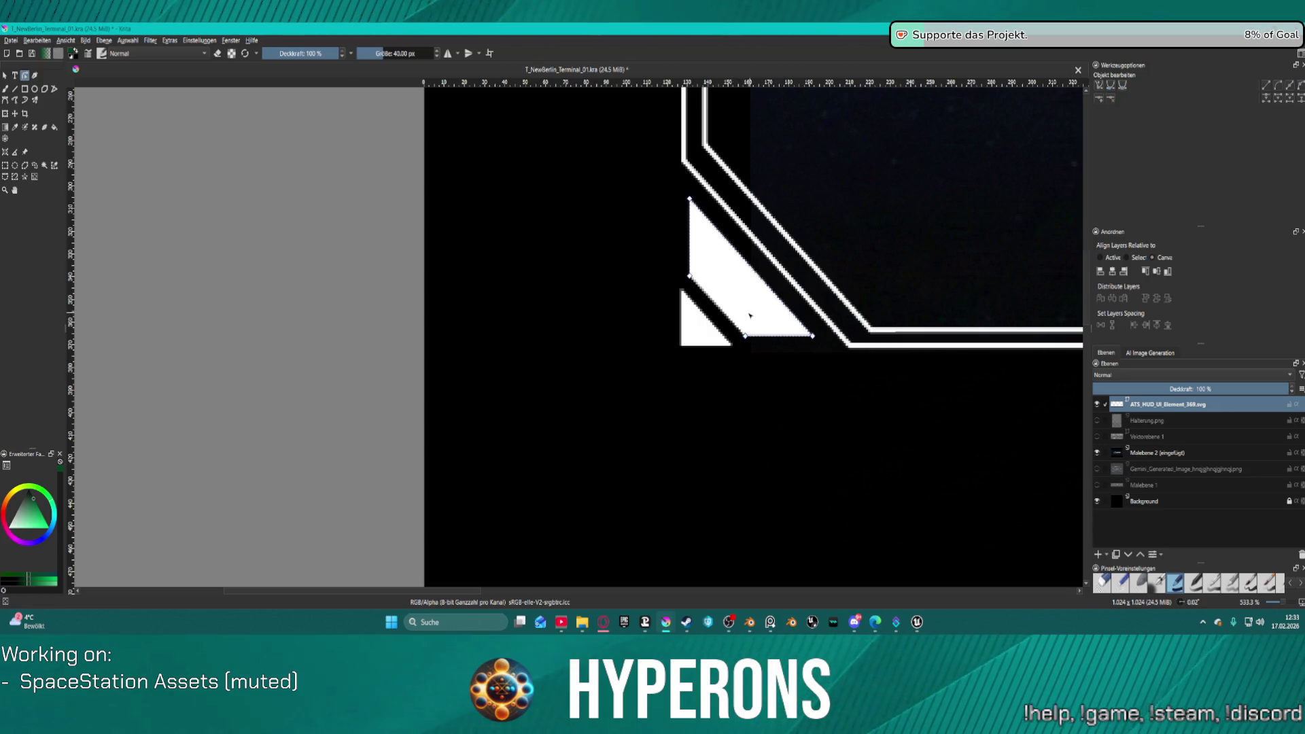
drag(745, 336, 744, 347)
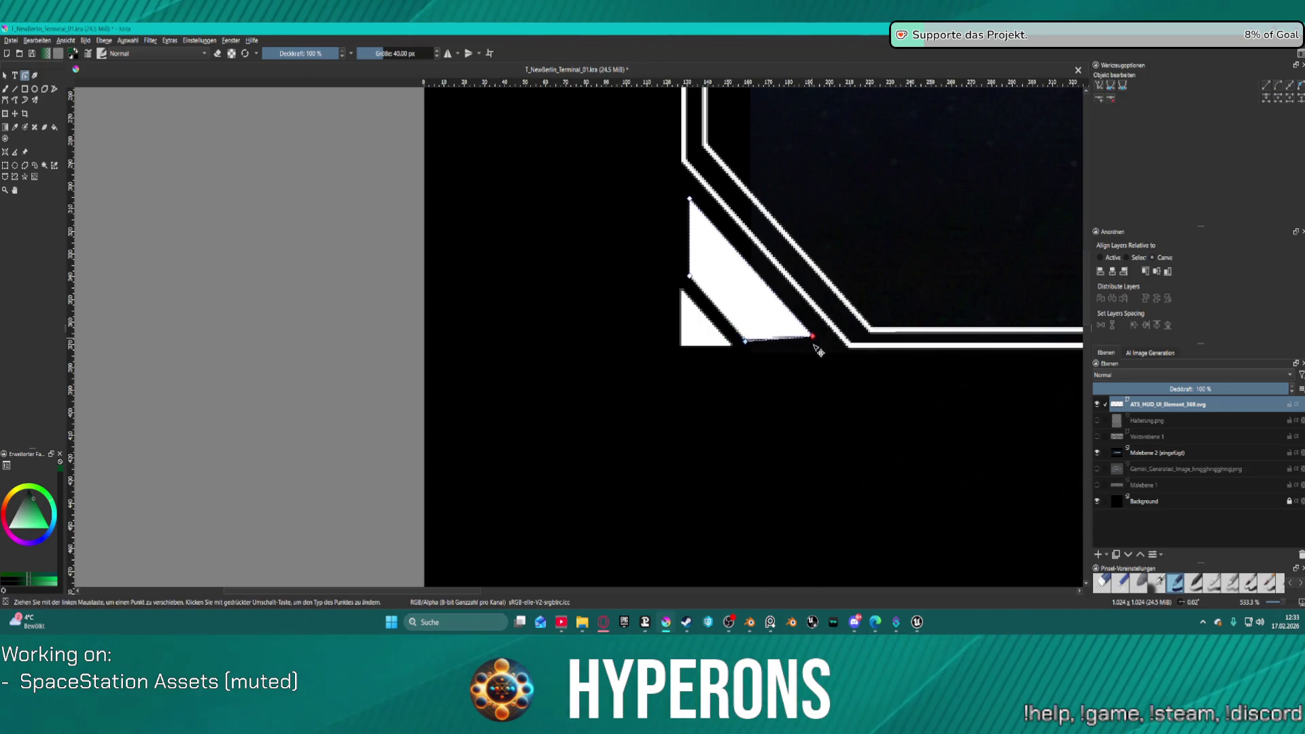
key(ctrl+z)
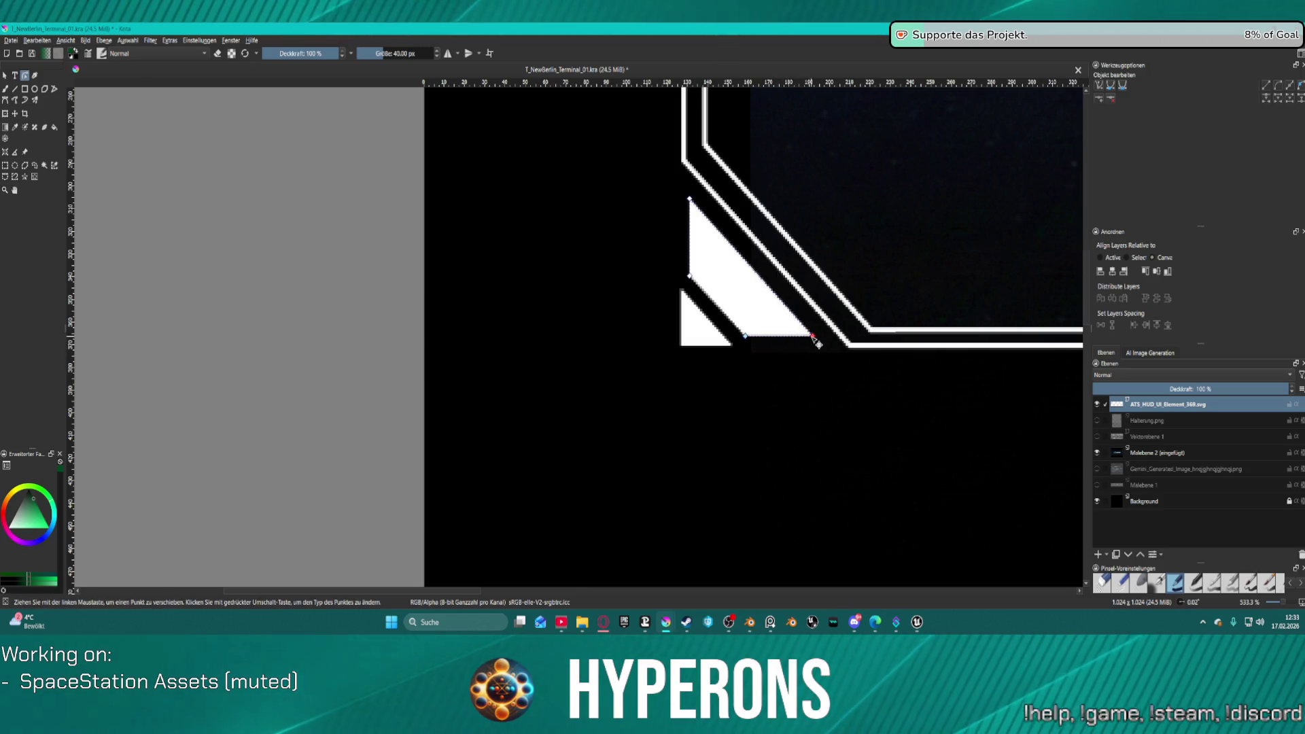
click(812, 339)
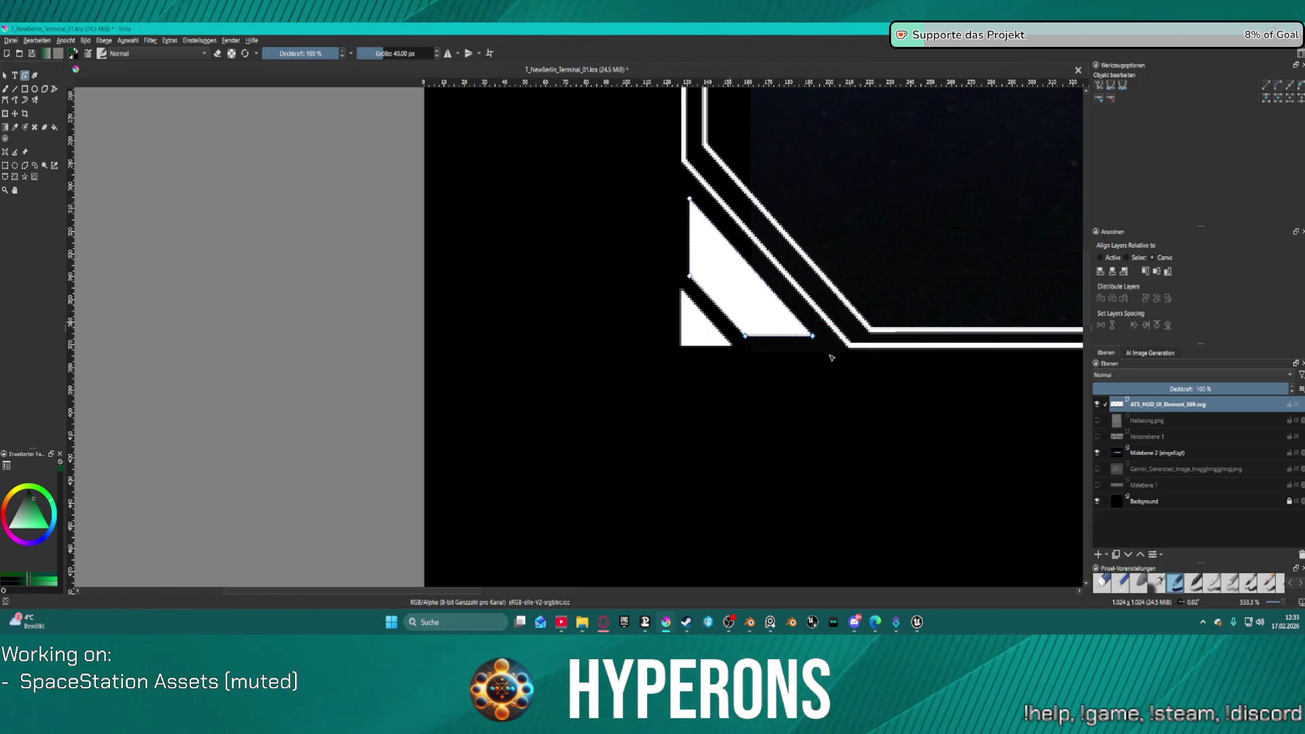
drag(815, 338, 820, 354)
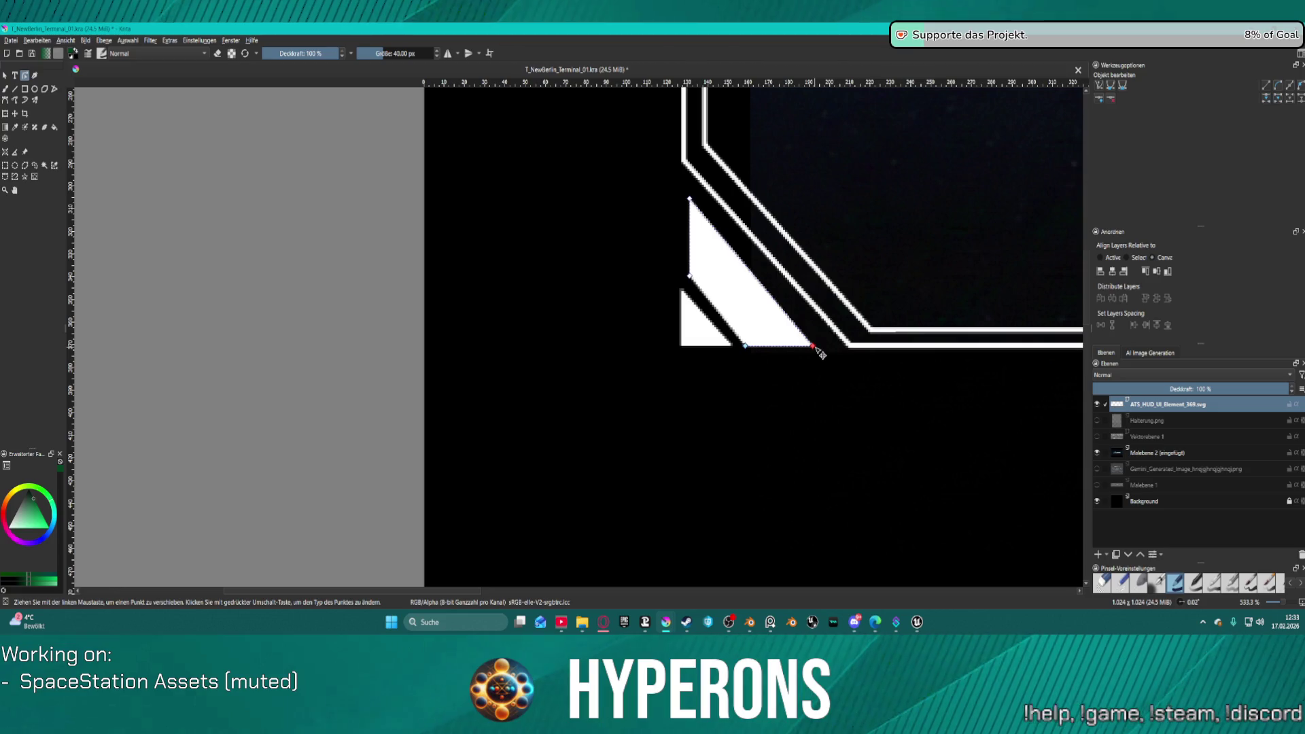
drag(816, 349, 824, 350)
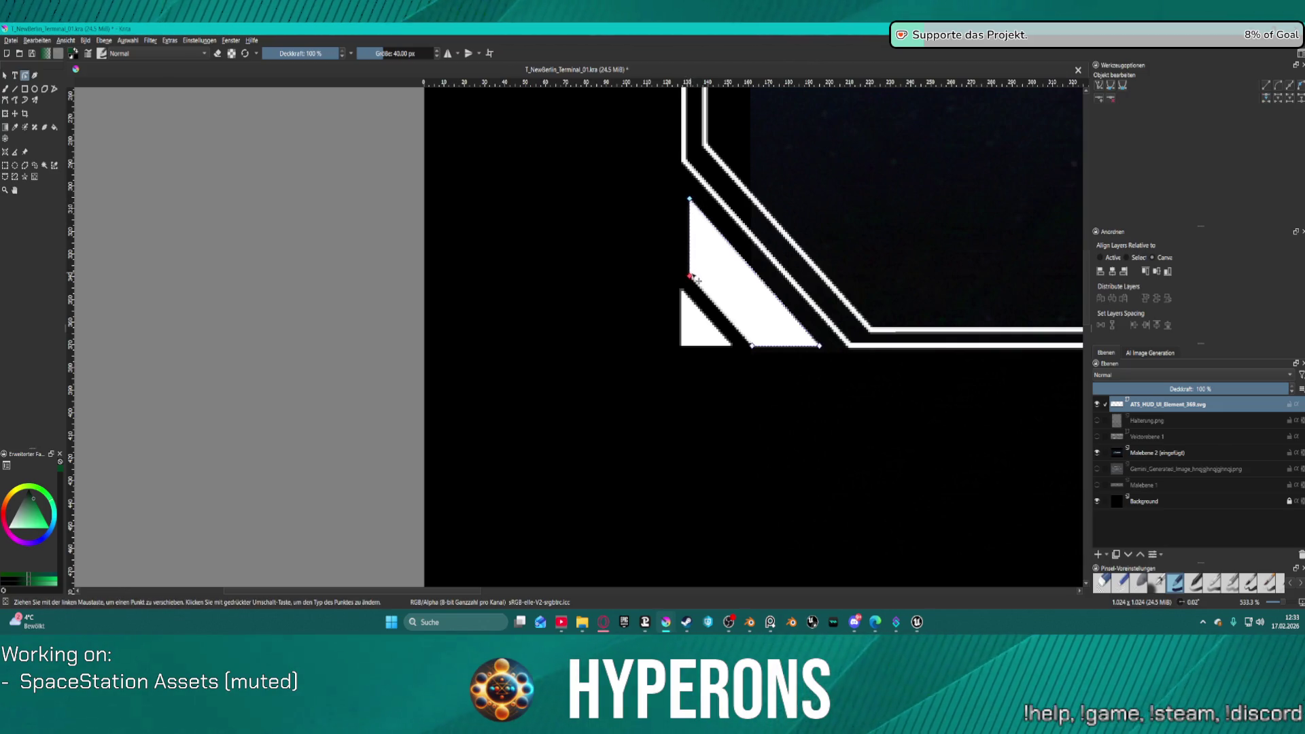
drag(691, 276, 688, 278)
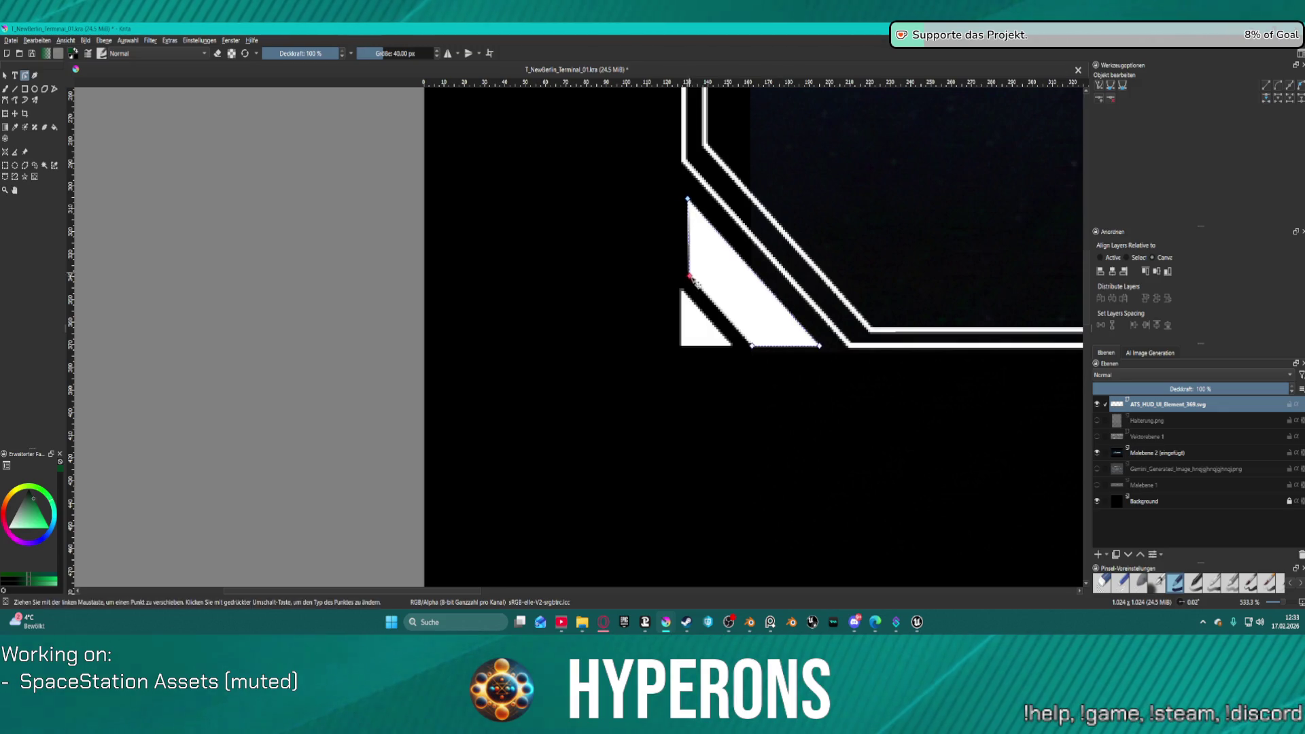
click(679, 226)
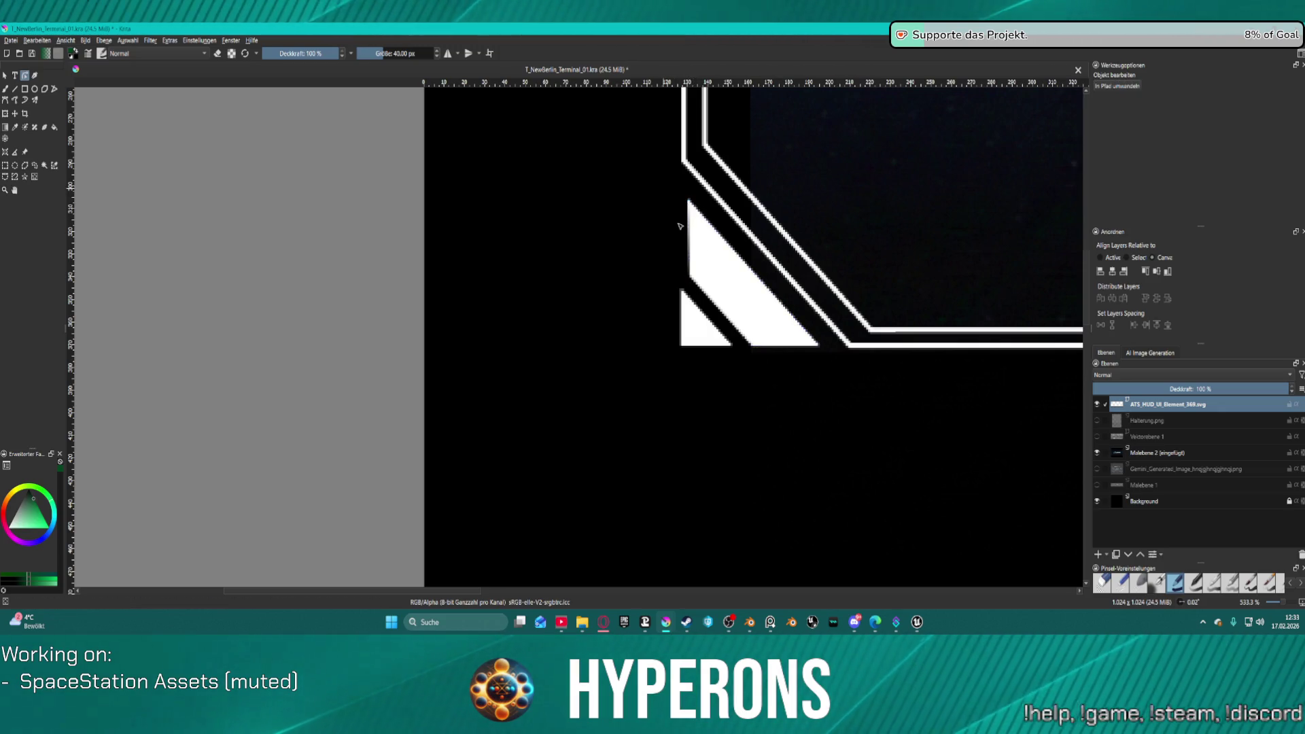
Step: Try shifting the triangle's top-left node left, undo it, and leave node editing
click(691, 214)
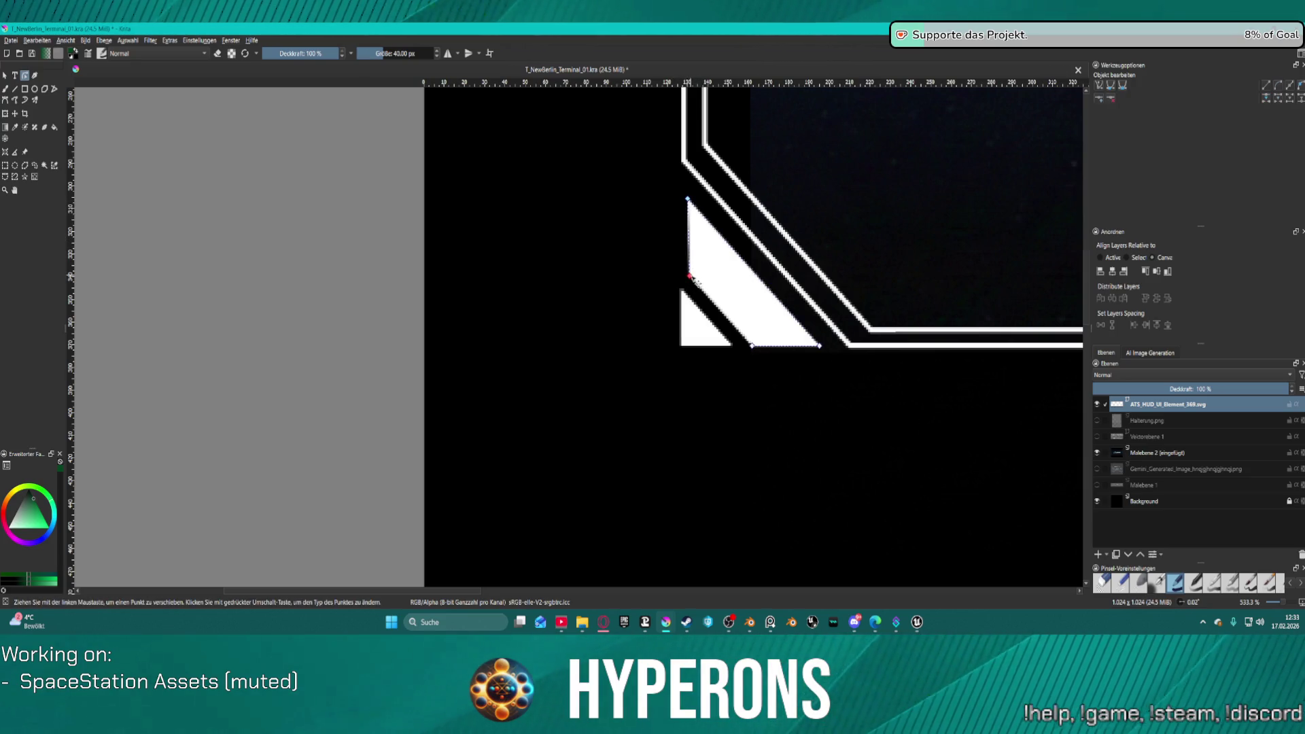
drag(693, 275, 691, 280)
key(ctrl+z)
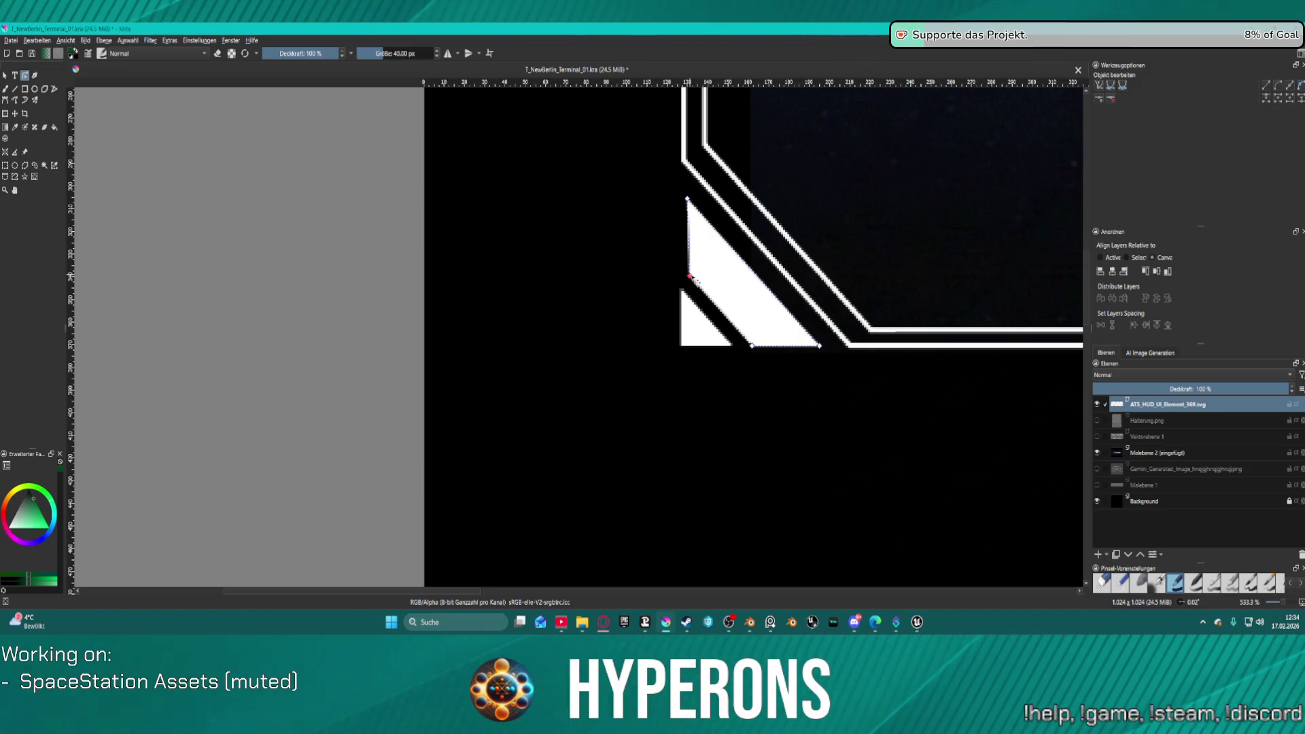
click(680, 196)
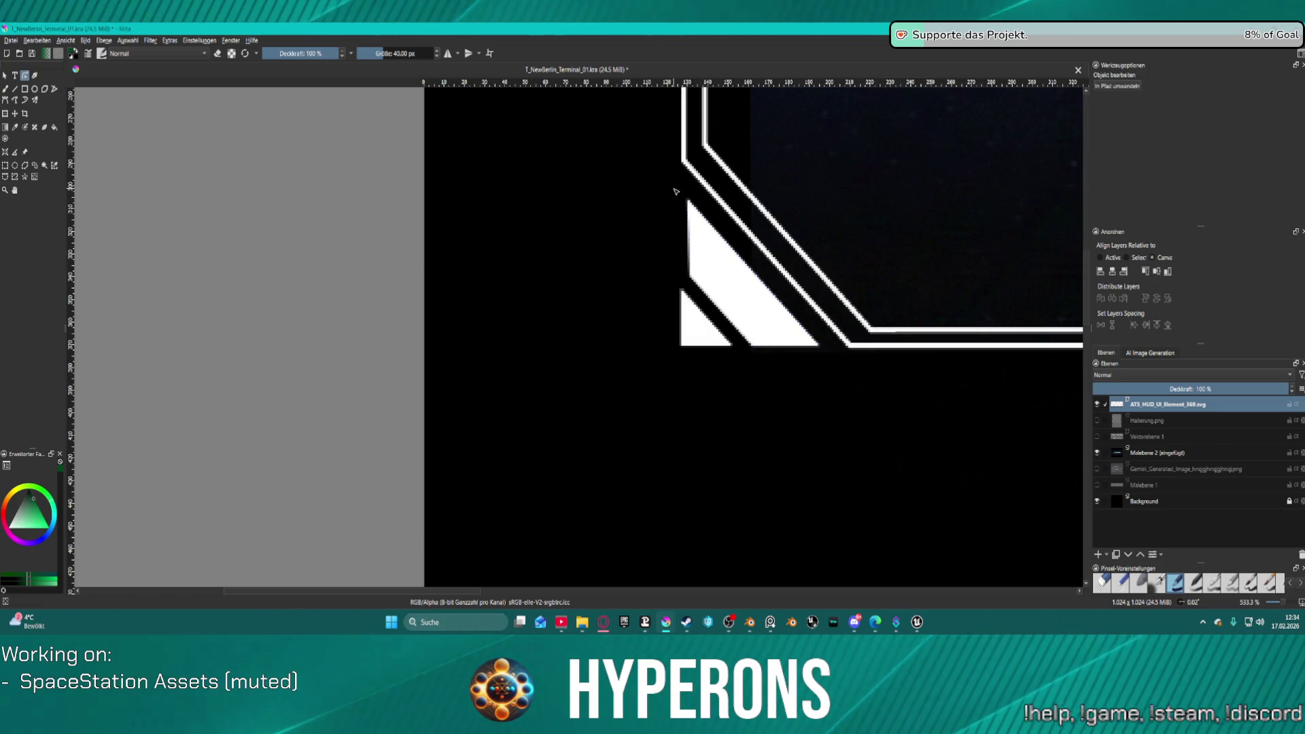
Step: Adjust the triangle's top vertex and move its left edge outward to align with the small triangle
click(698, 221)
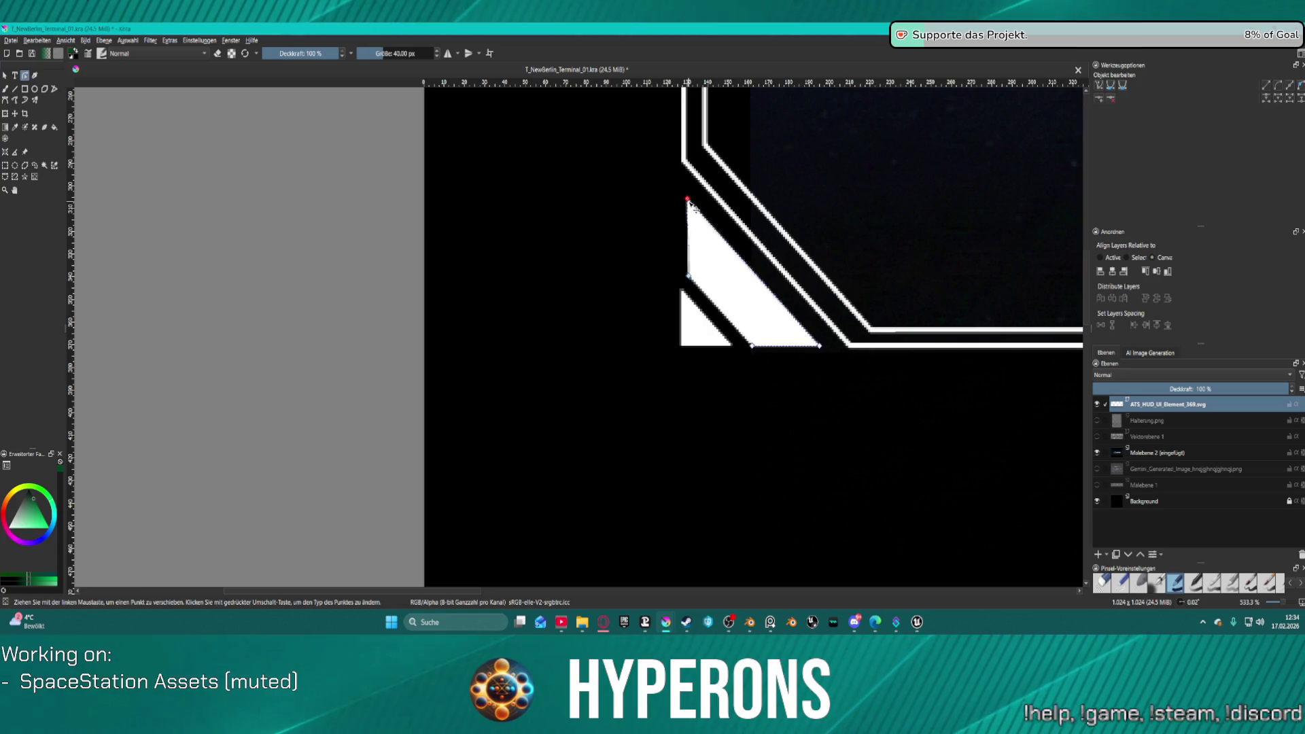
drag(686, 199, 693, 205)
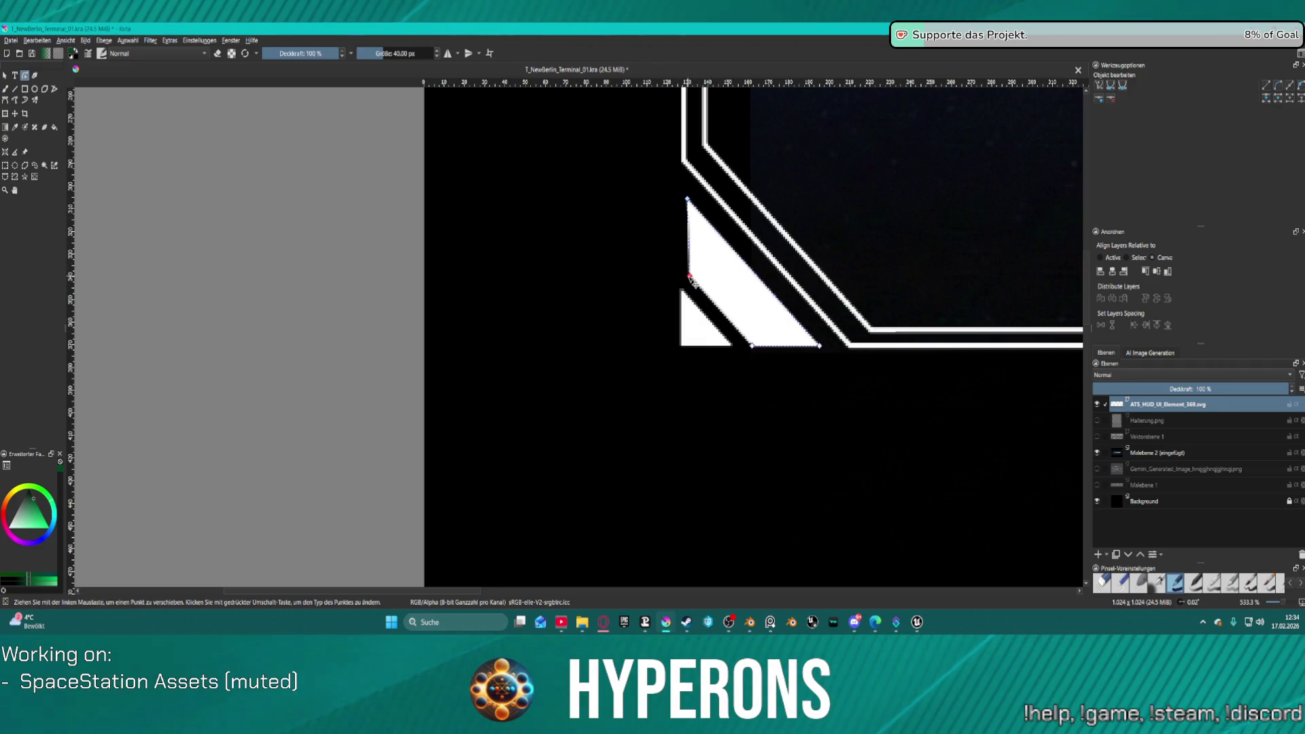
drag(694, 282, 688, 281)
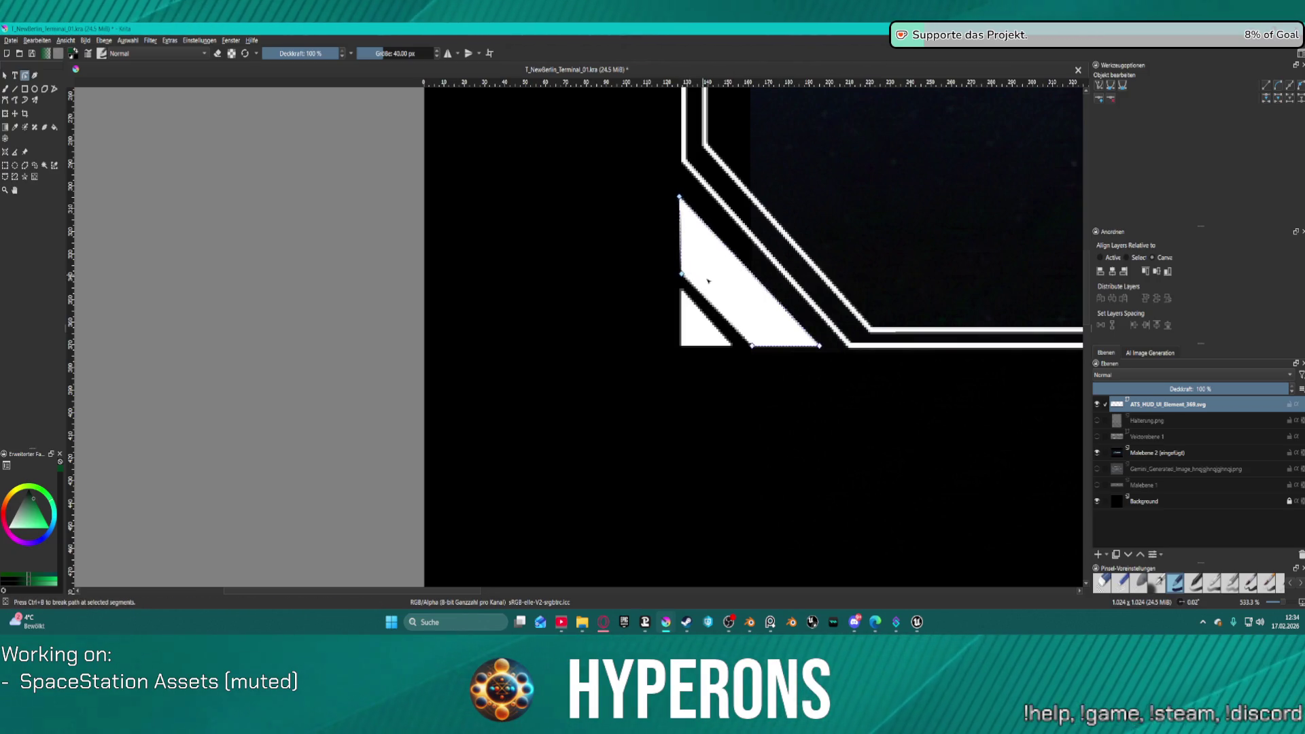
drag(702, 277, 709, 287)
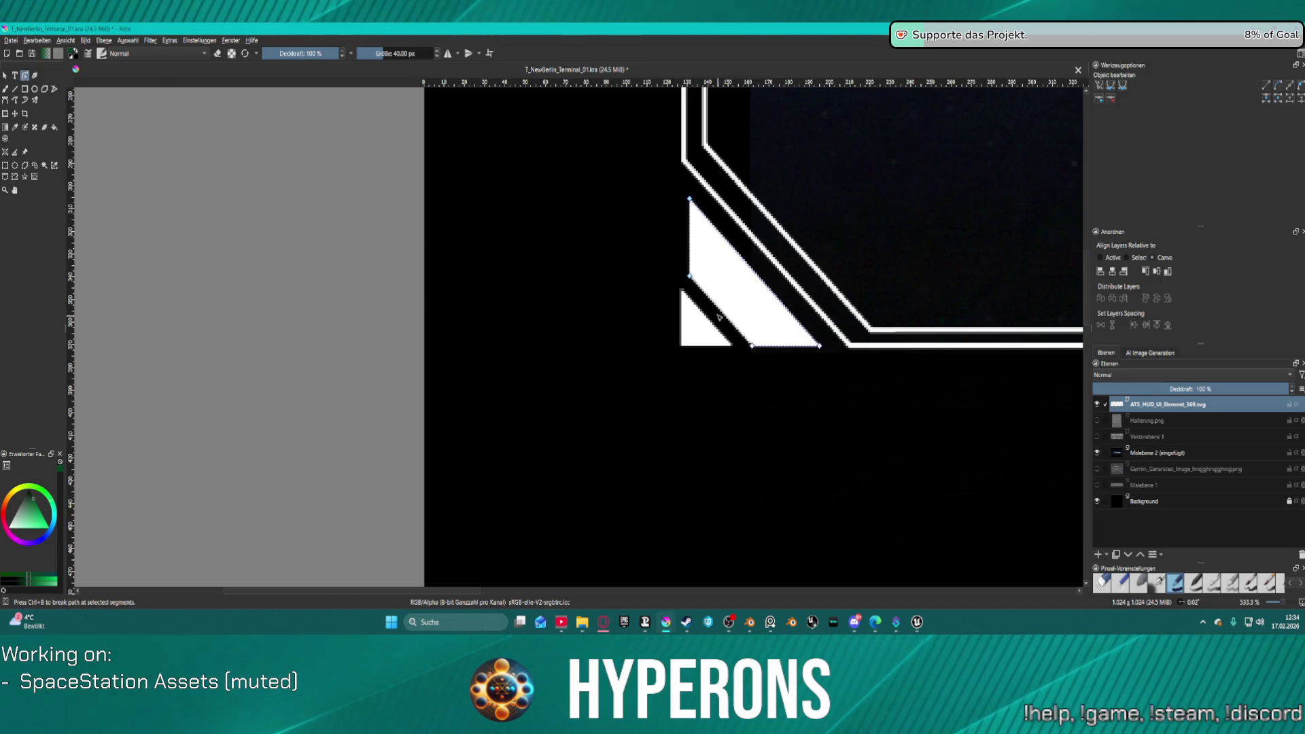
drag(694, 280, 687, 278)
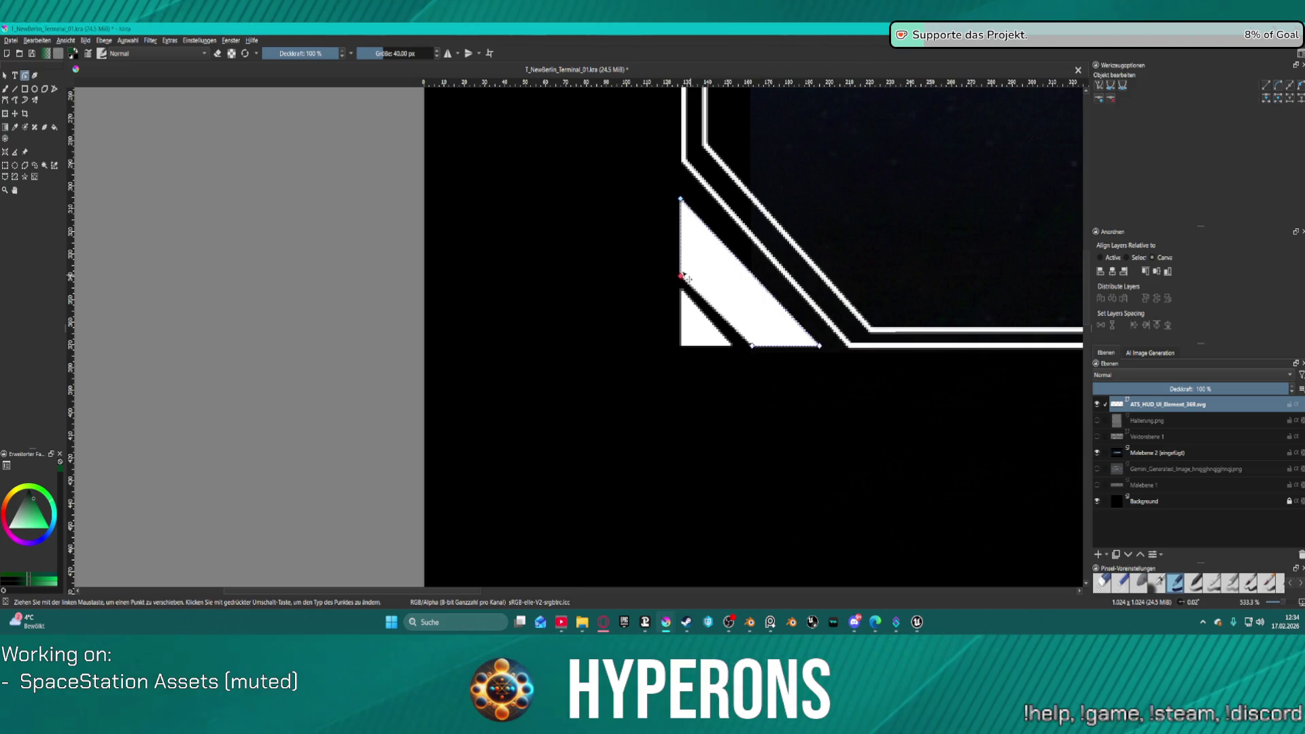
drag(685, 280, 685, 269)
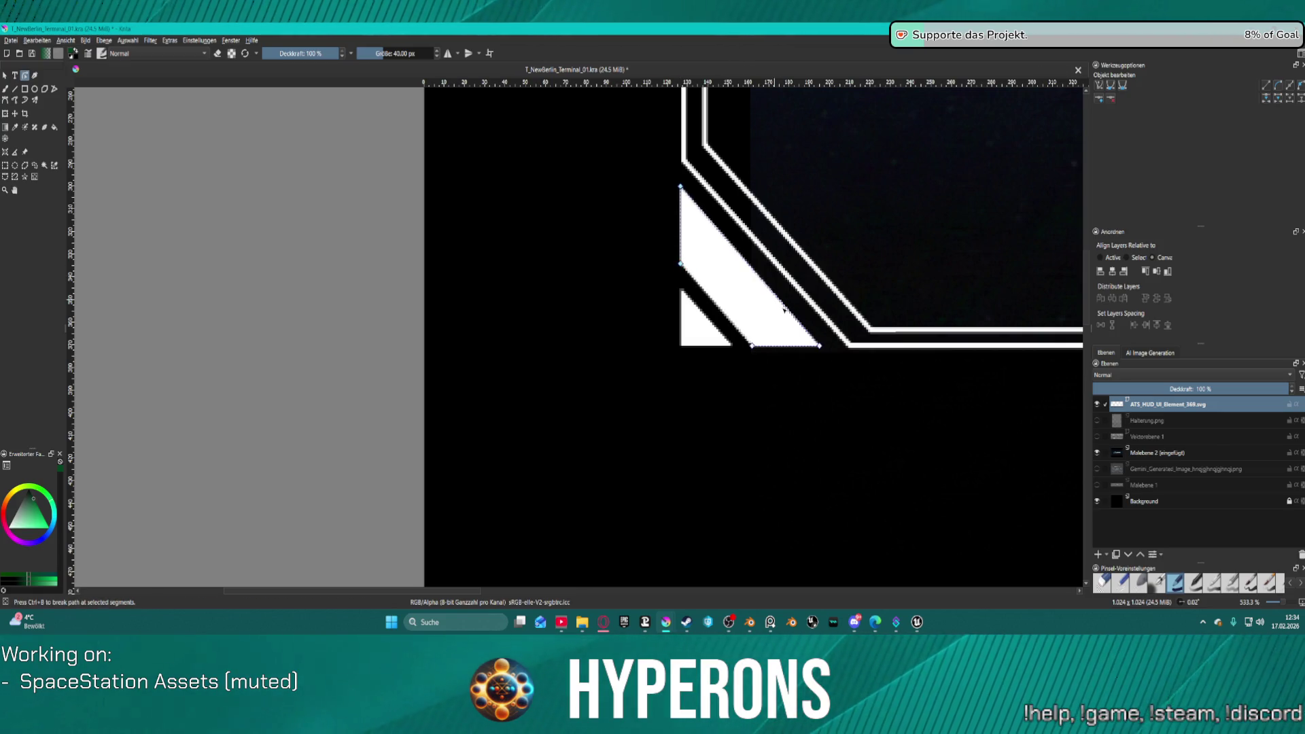
scroll(794, 340, down, 1)
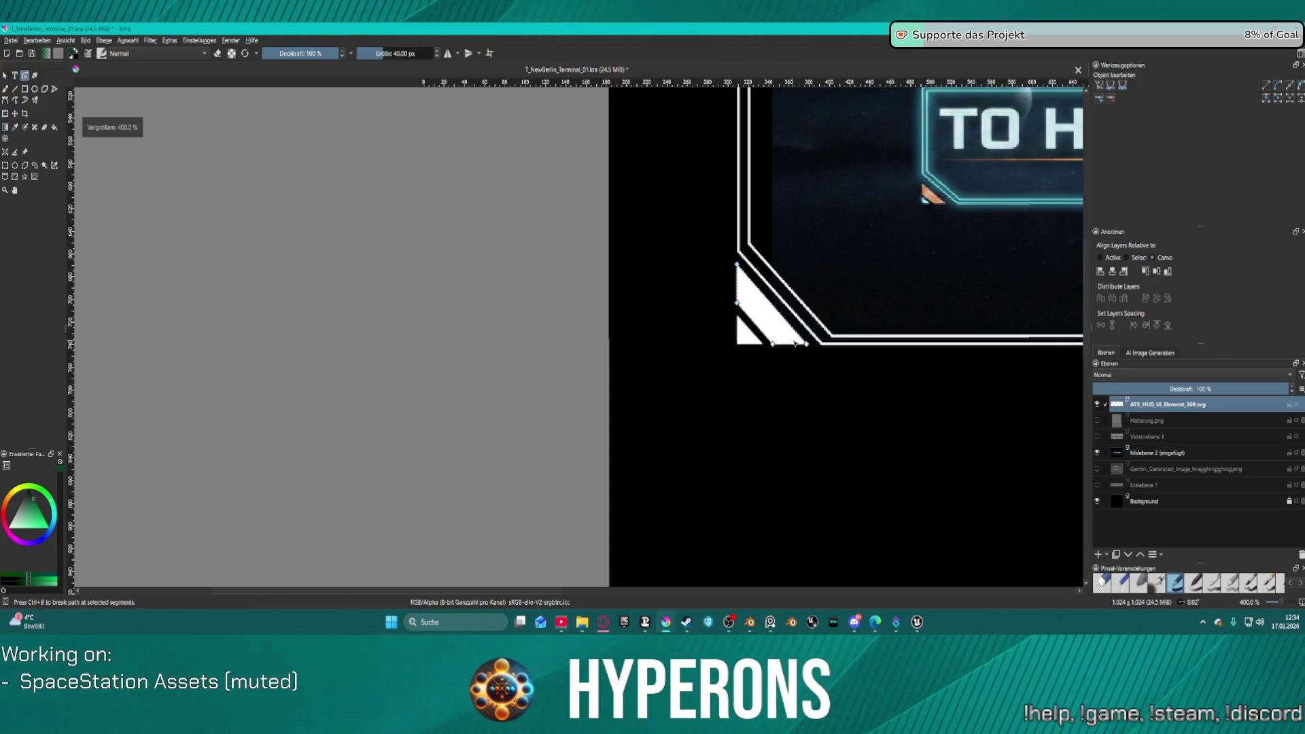
Step: Nudge the wedge's lower-right corner right and extend its bottom edge down to the frame line
scroll(794, 340, down, 3)
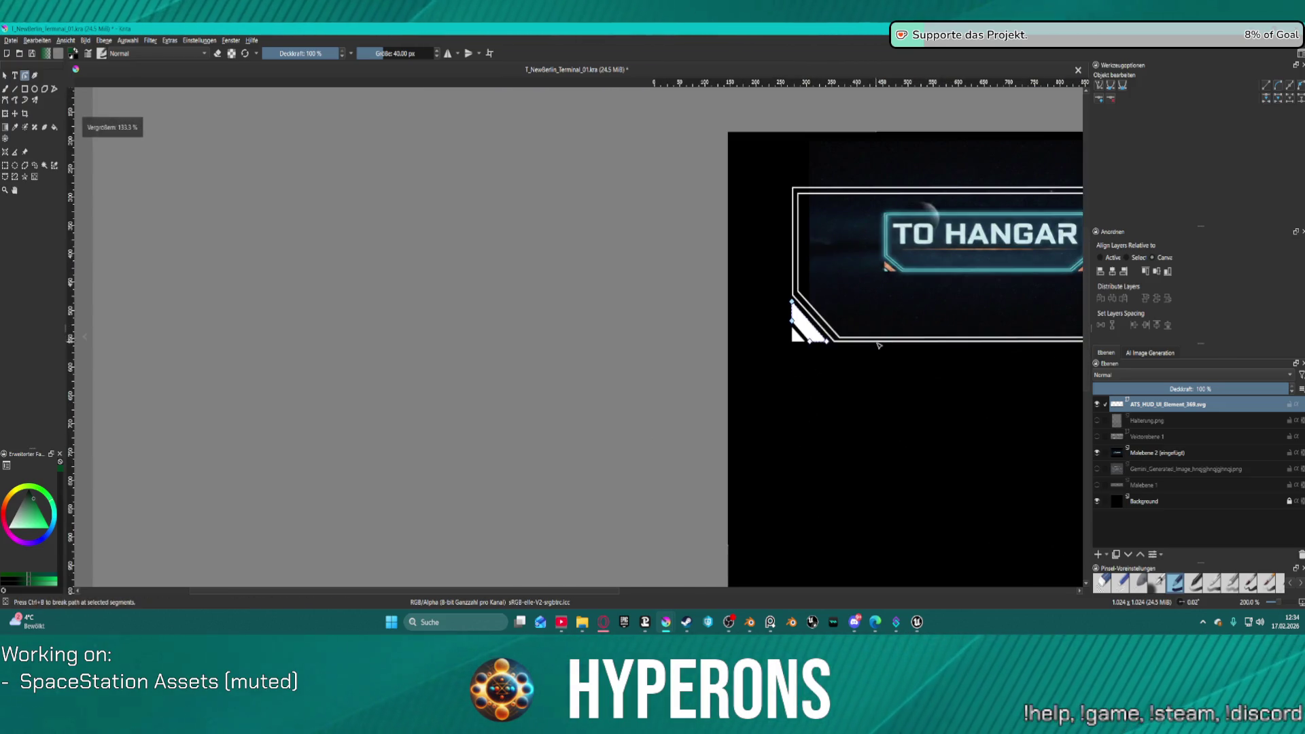
scroll(782, 339, up, 2)
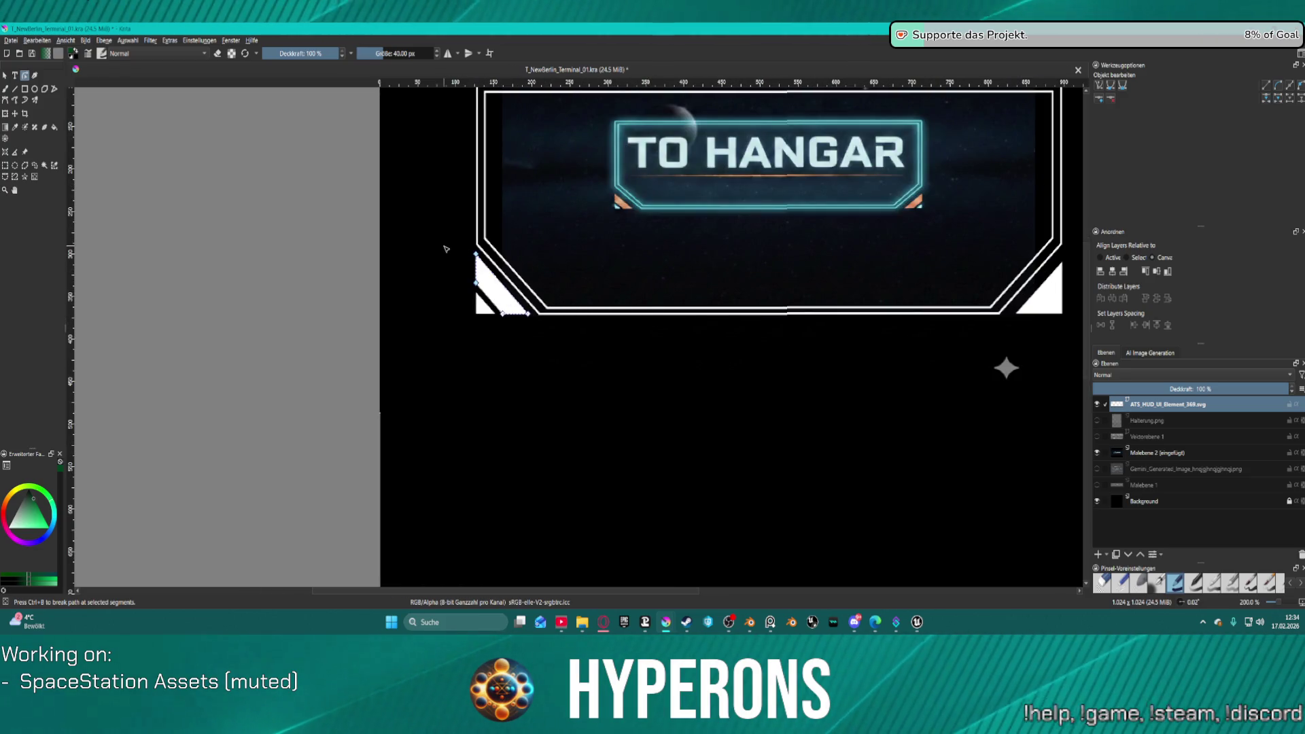
scroll(468, 242, up, 2)
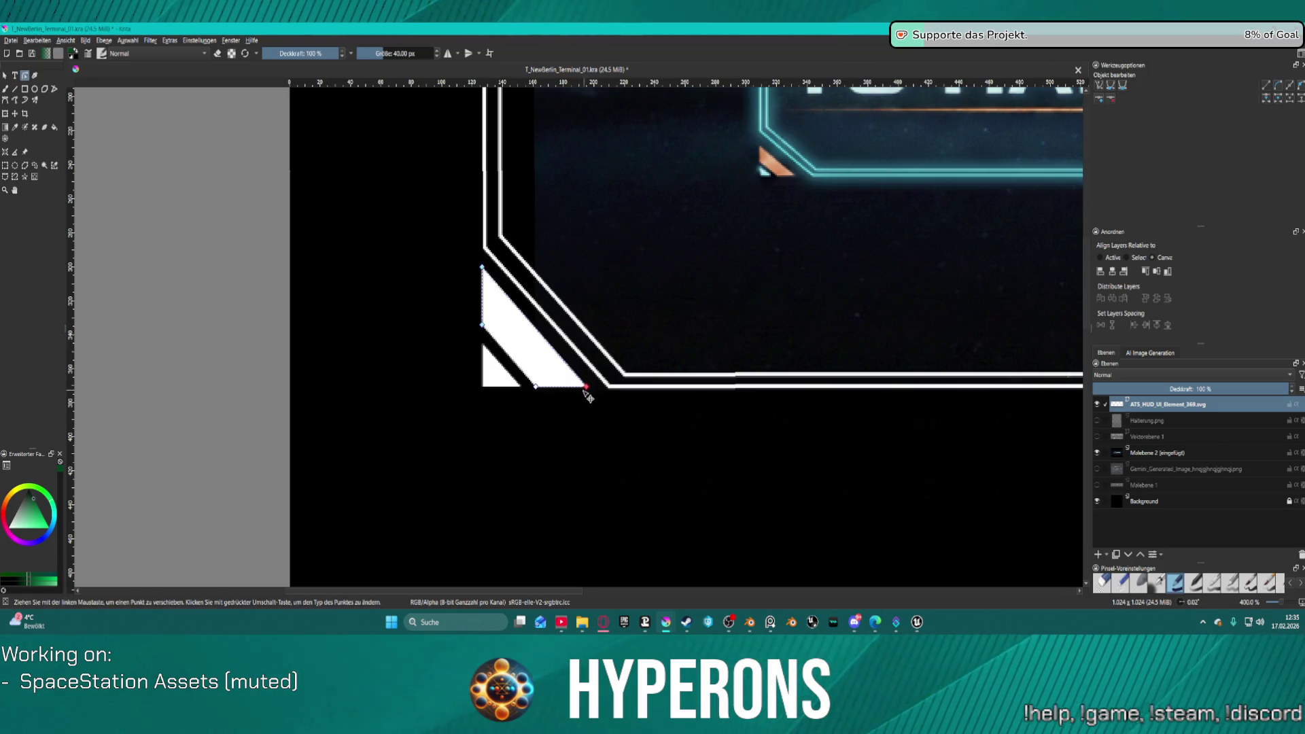
click(536, 386)
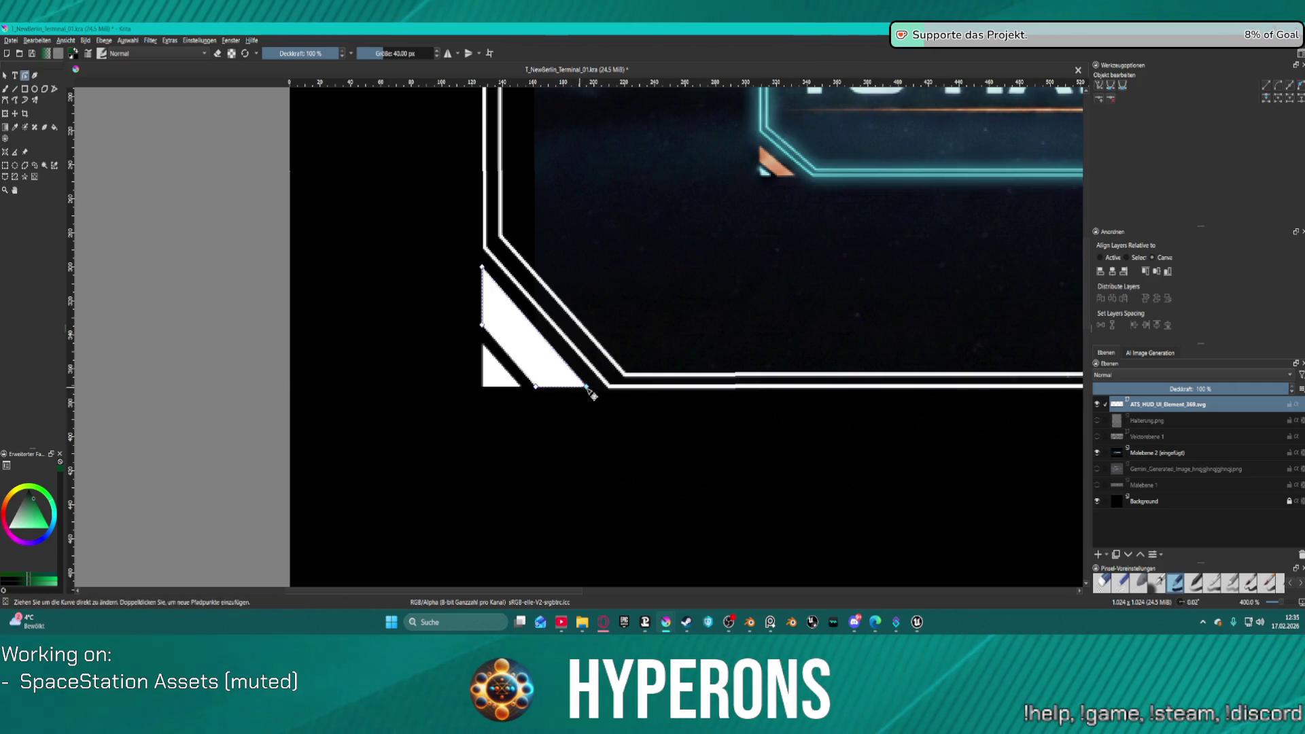
scroll(506, 405, up, 2)
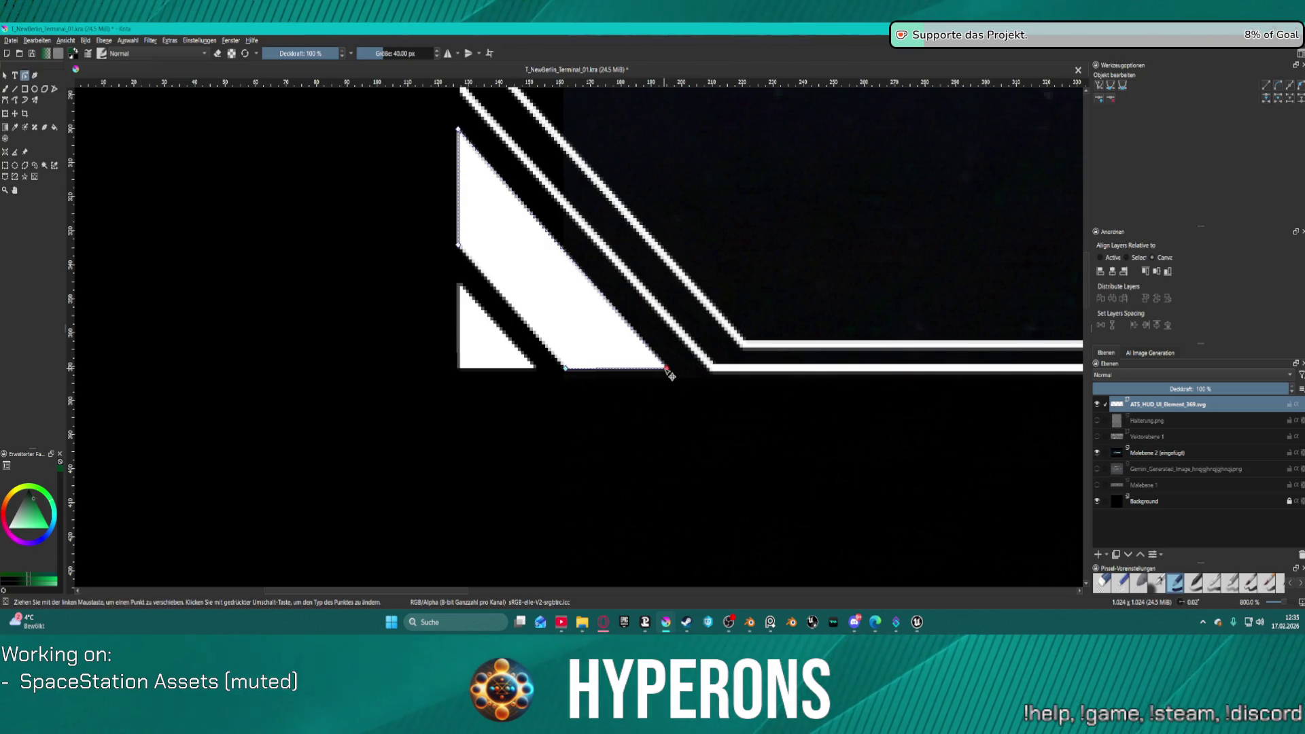
drag(667, 369, 673, 371)
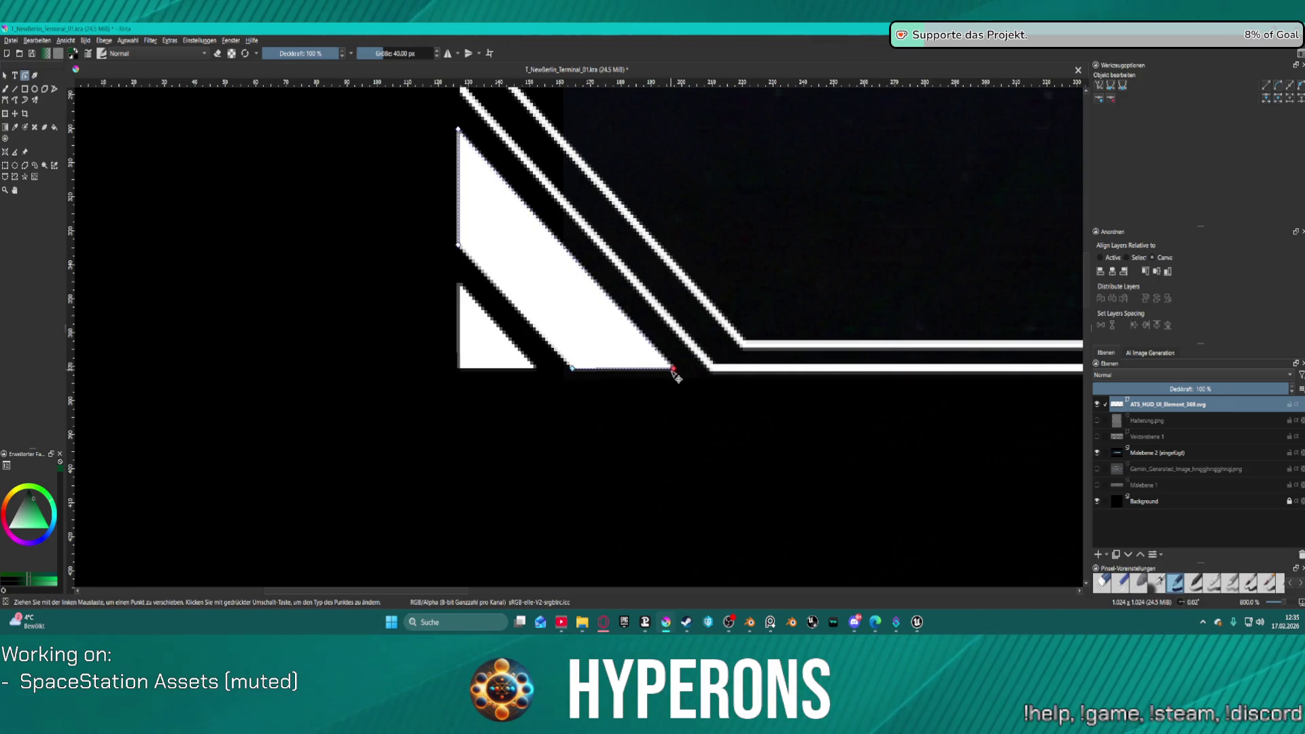
scroll(675, 376, down, 2)
scroll(707, 384, up, 1)
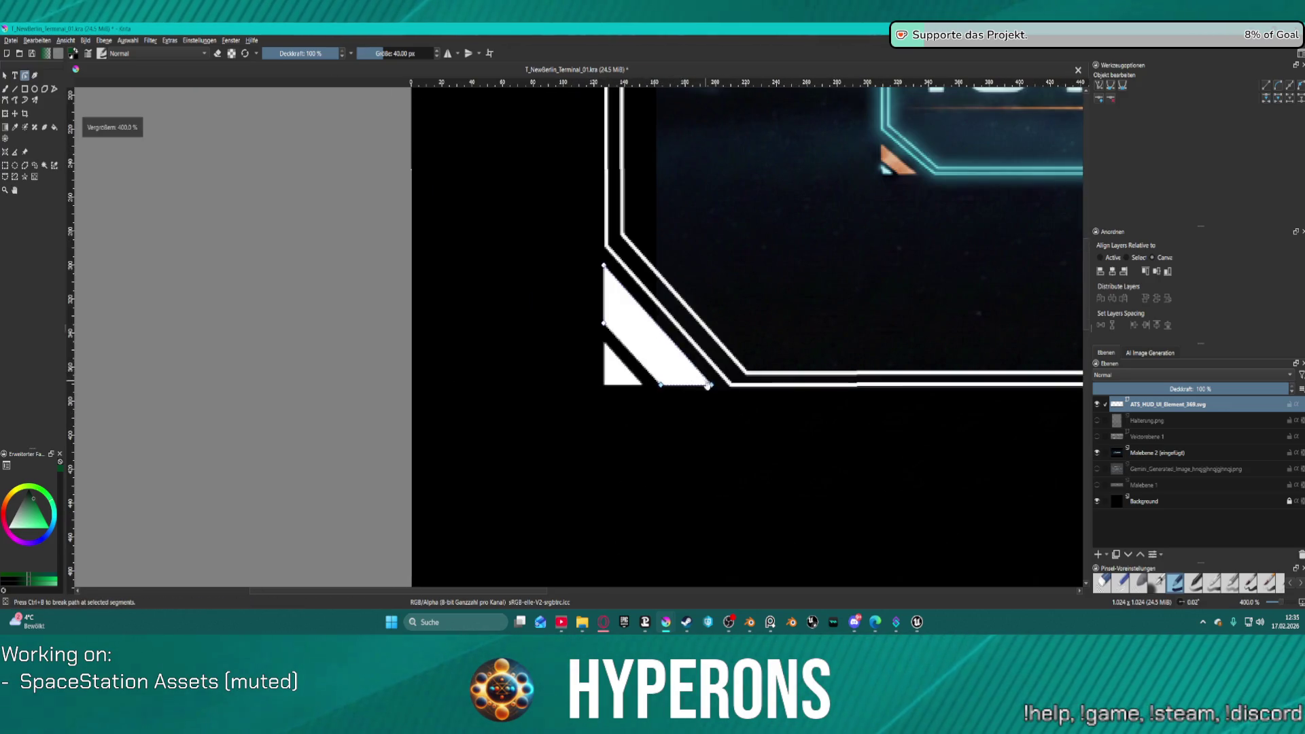
drag(712, 385, 713, 388)
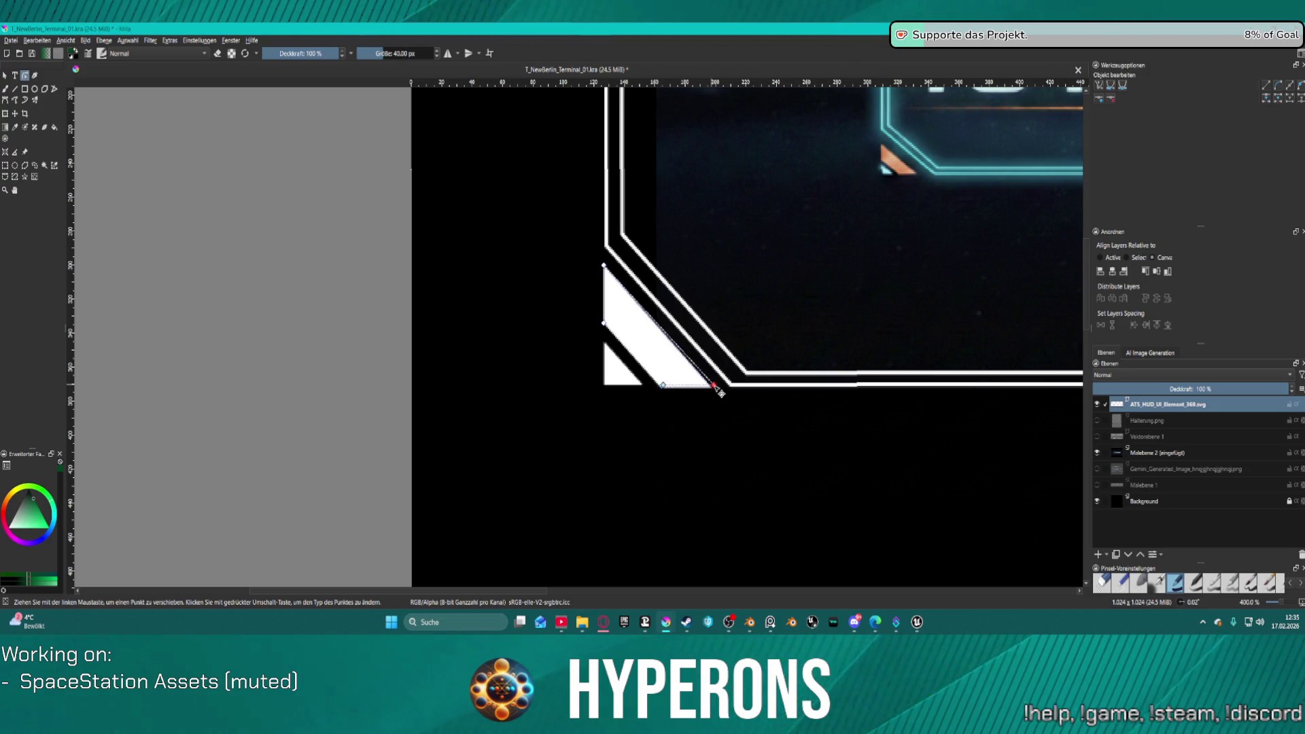
drag(715, 387, 712, 387)
scroll(712, 387, up, 5)
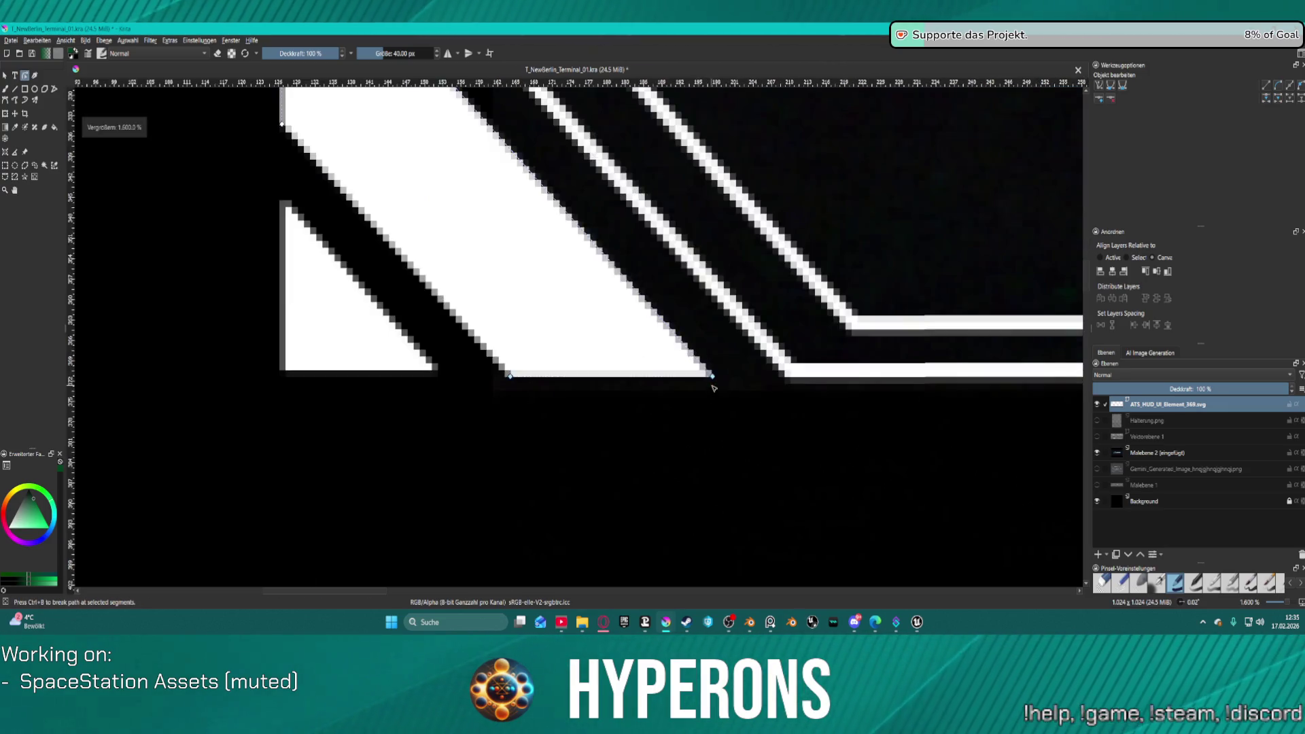
mouse_move(718, 381)
mouse_down()
mouse_move(718, 398)
mouse_move(712, 373)
mouse_up()
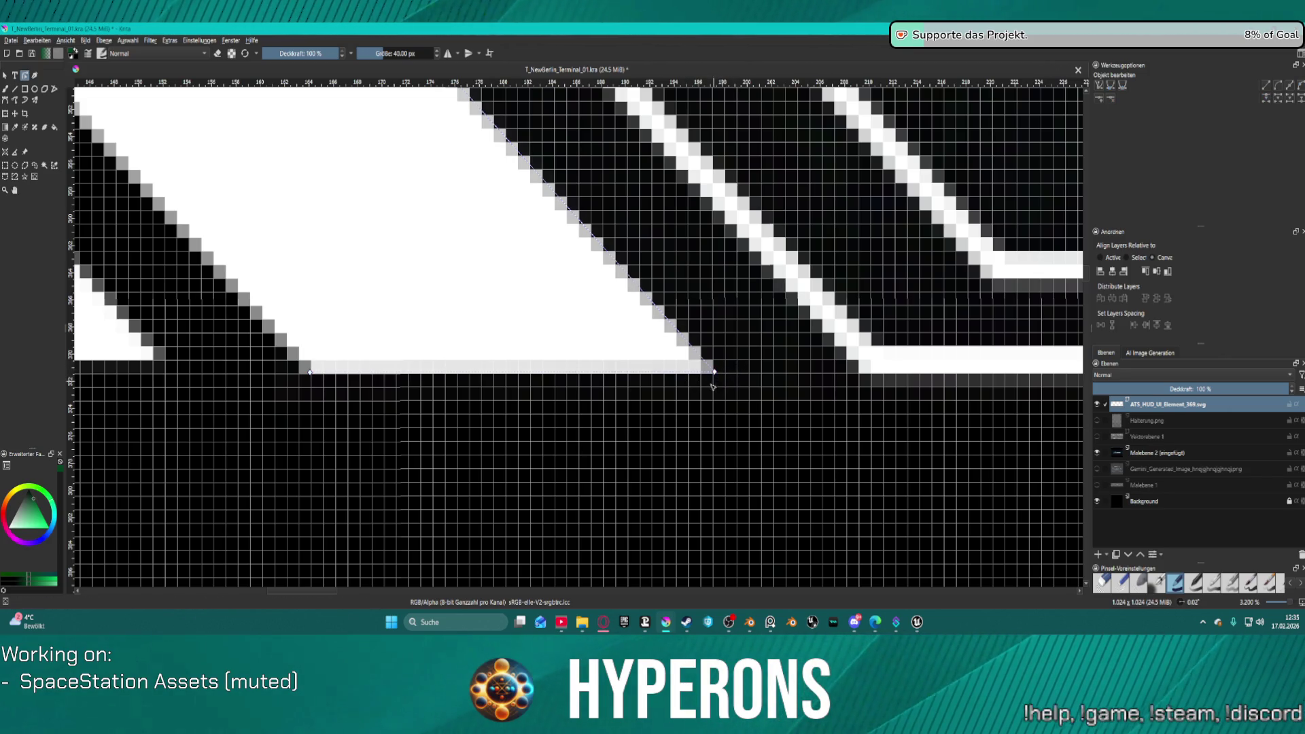
click(311, 372)
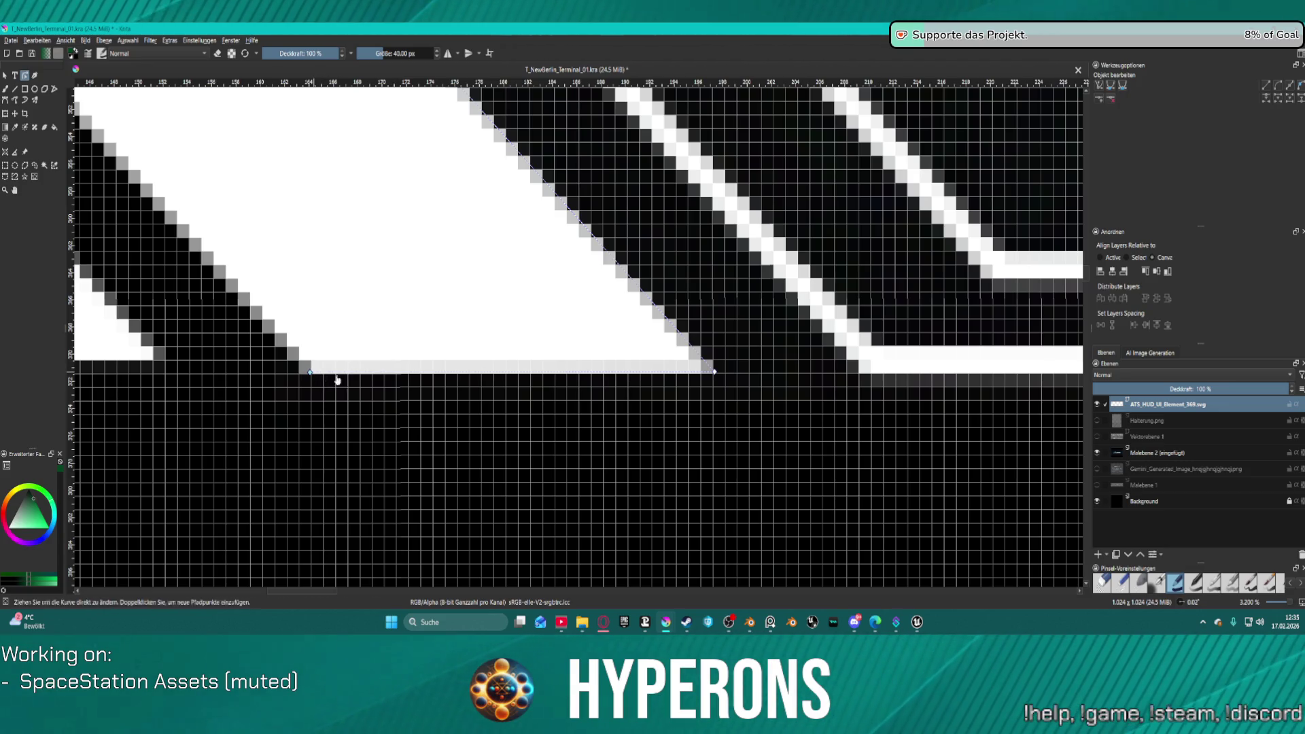
drag(712, 373, 716, 382)
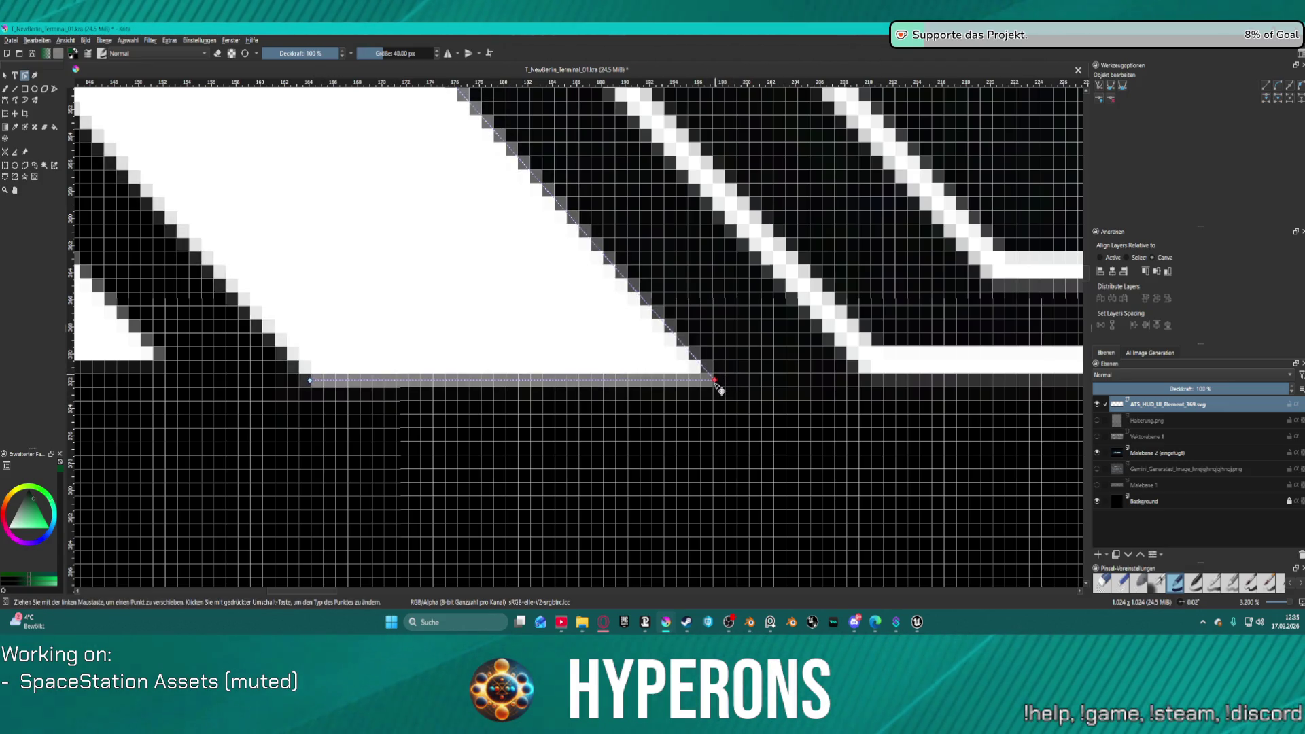
Step: Select both points of the wedge's left edge and shift that edge slightly right
scroll(716, 380, down, 3)
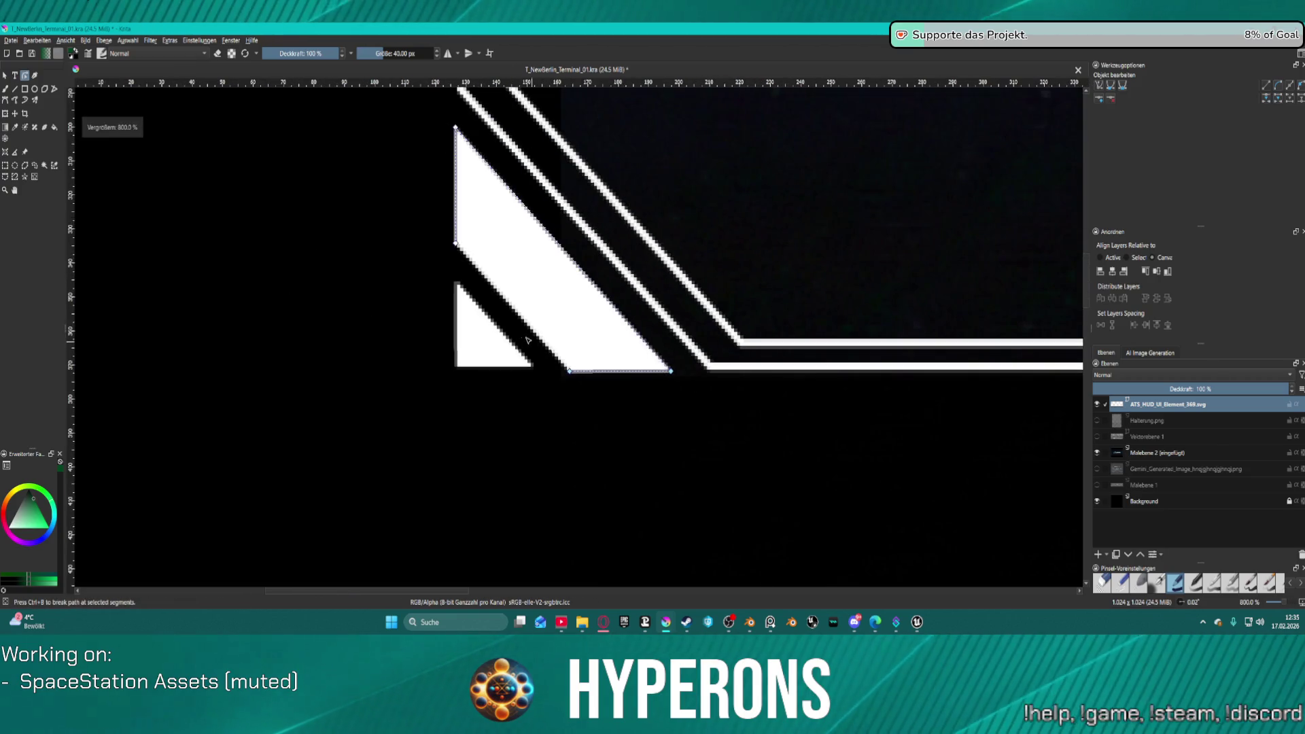
mouse_move(511, 235)
mouse_down()
mouse_move(585, 292)
mouse_move(504, 250)
mouse_move(527, 256)
mouse_up()
scroll(815, 414, down, 3)
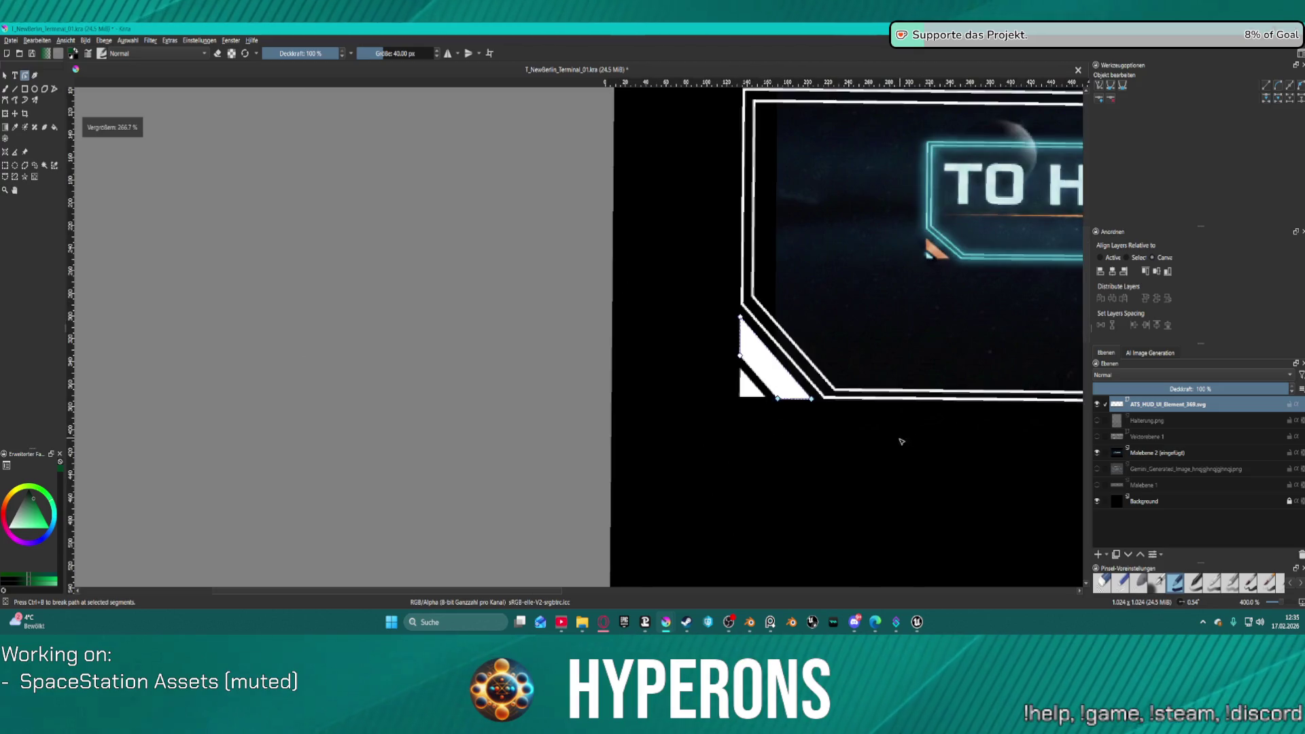
scroll(935, 435, up, 2)
mouse_move(932, 414)
mouse_down()
mouse_move(940, 403)
mouse_move(920, 401)
mouse_up()
scroll(801, 285, up, 5)
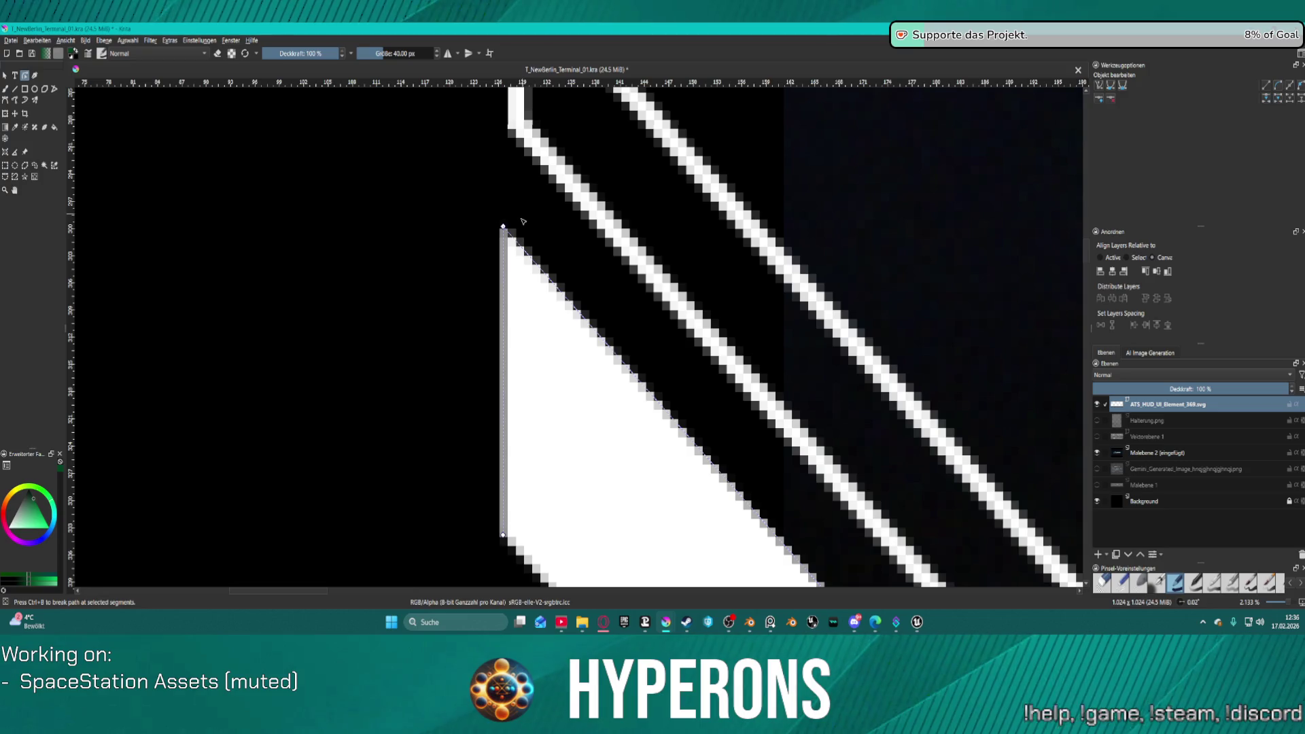
click(504, 225)
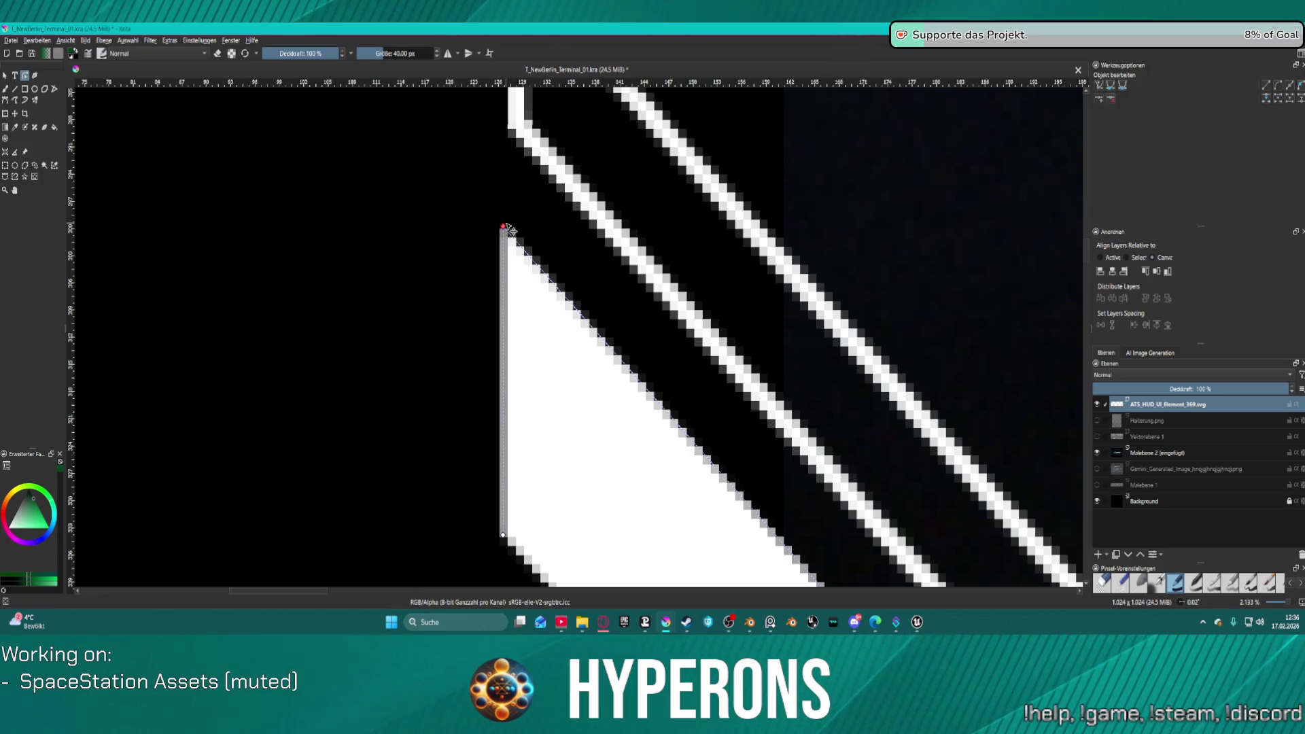
click(504, 537)
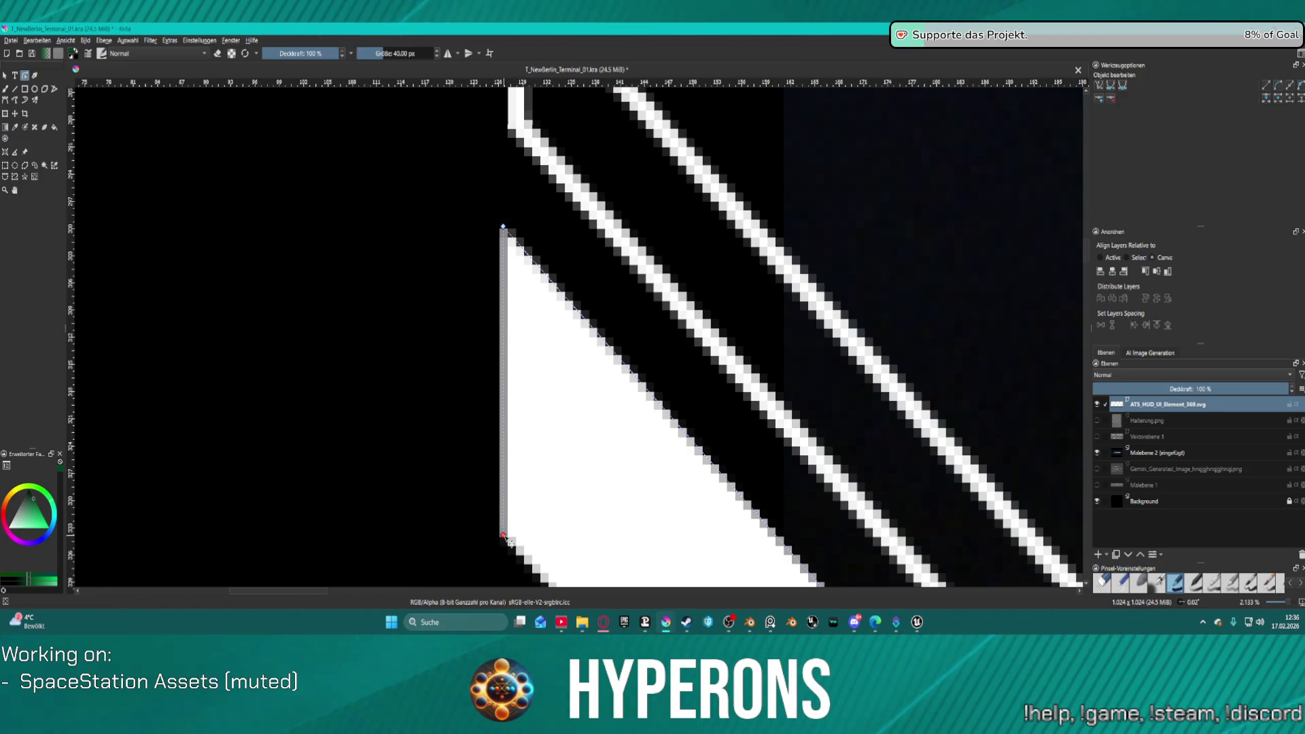
drag(509, 541, 515, 540)
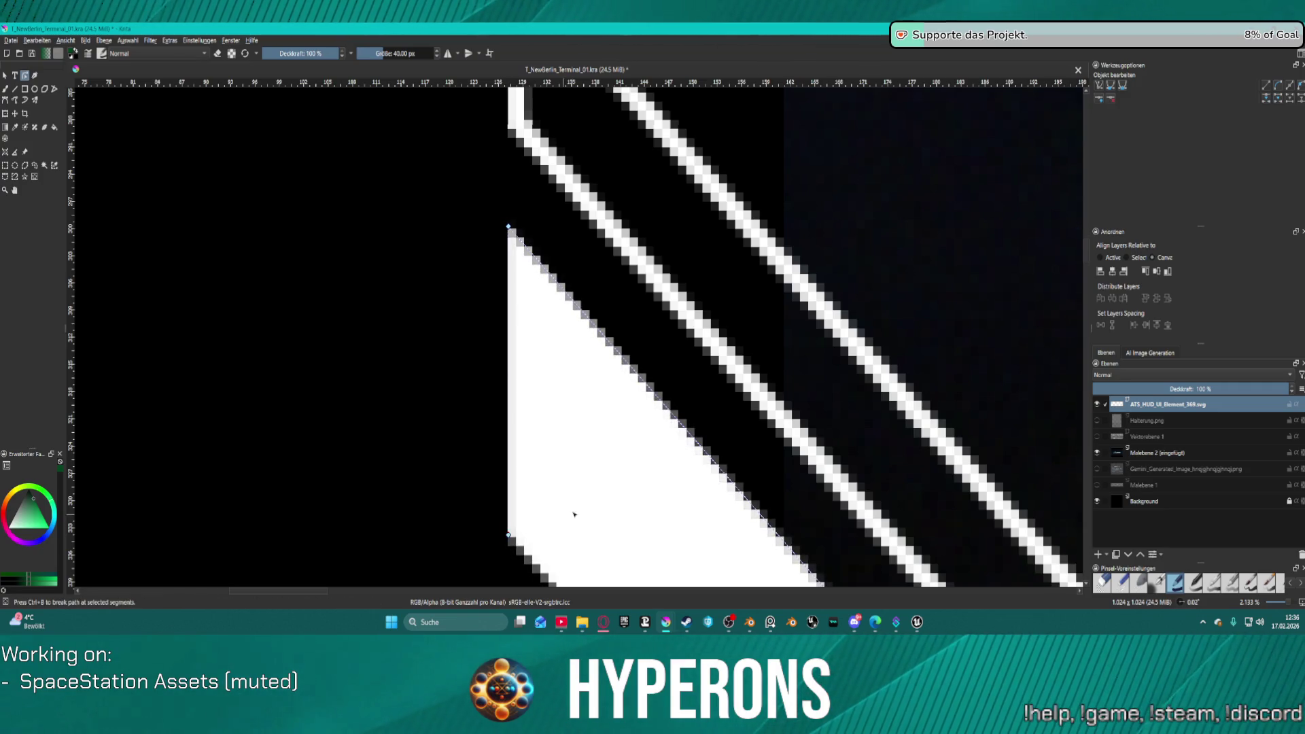
Step: Select all nodes of the small triangle and pull its bottom edge down to the frame line
key(2)
scroll(663, 328, up, 4)
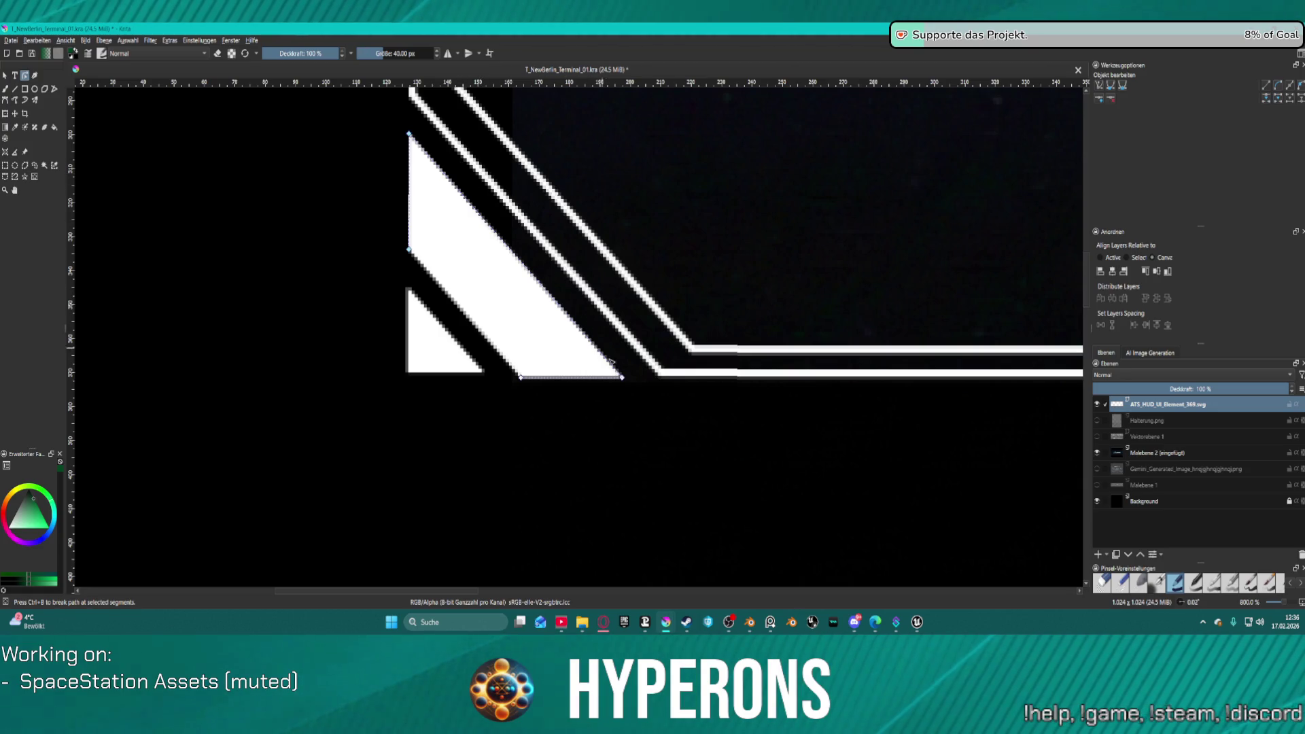
click(434, 361)
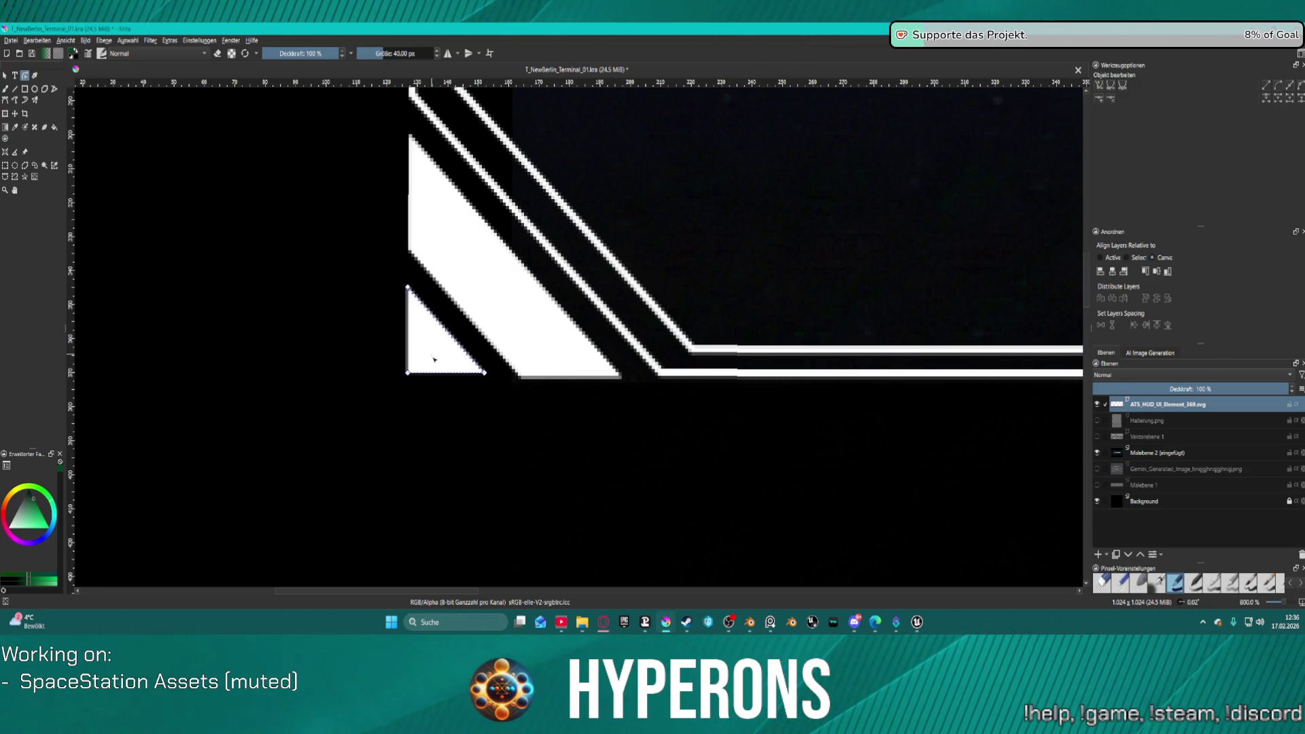
scroll(435, 367, up, 4)
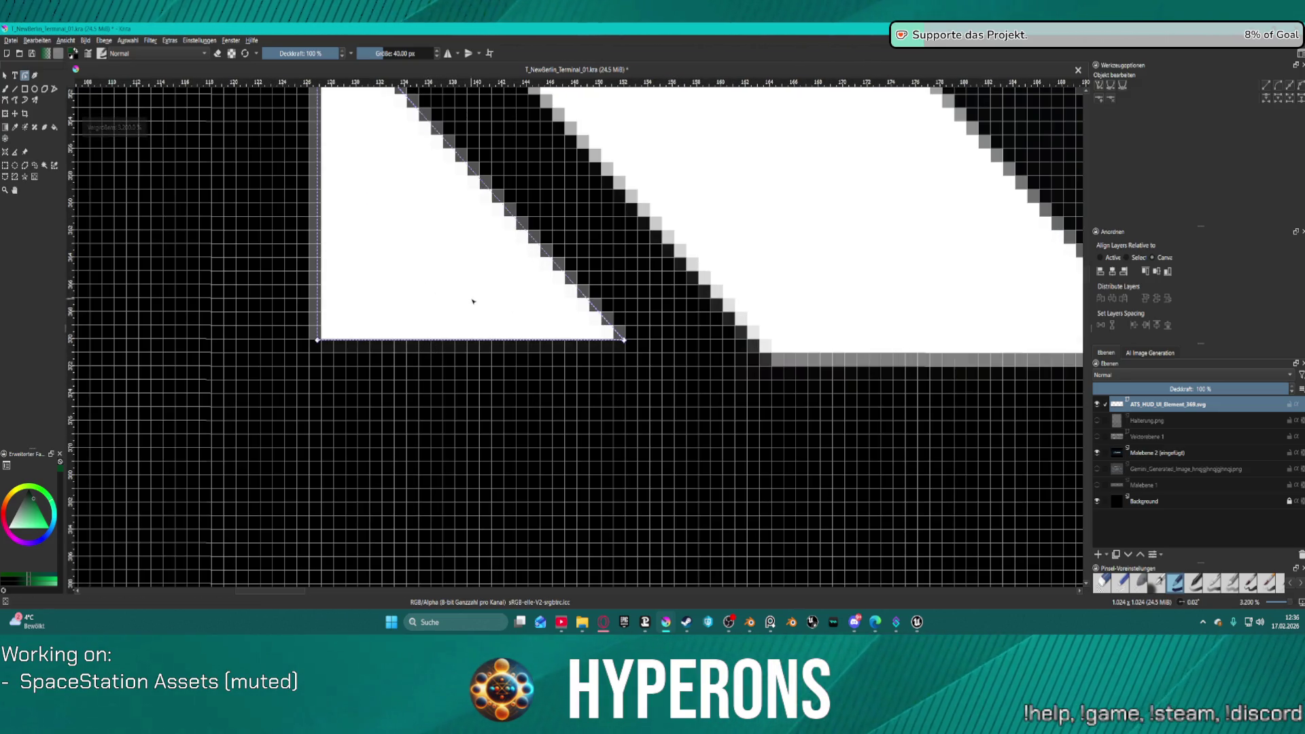
scroll(459, 292, down, 2)
mouse_move(361, 120)
mouse_down()
mouse_move(394, 207)
mouse_move(546, 349)
mouse_up()
scroll(492, 291, up, 3)
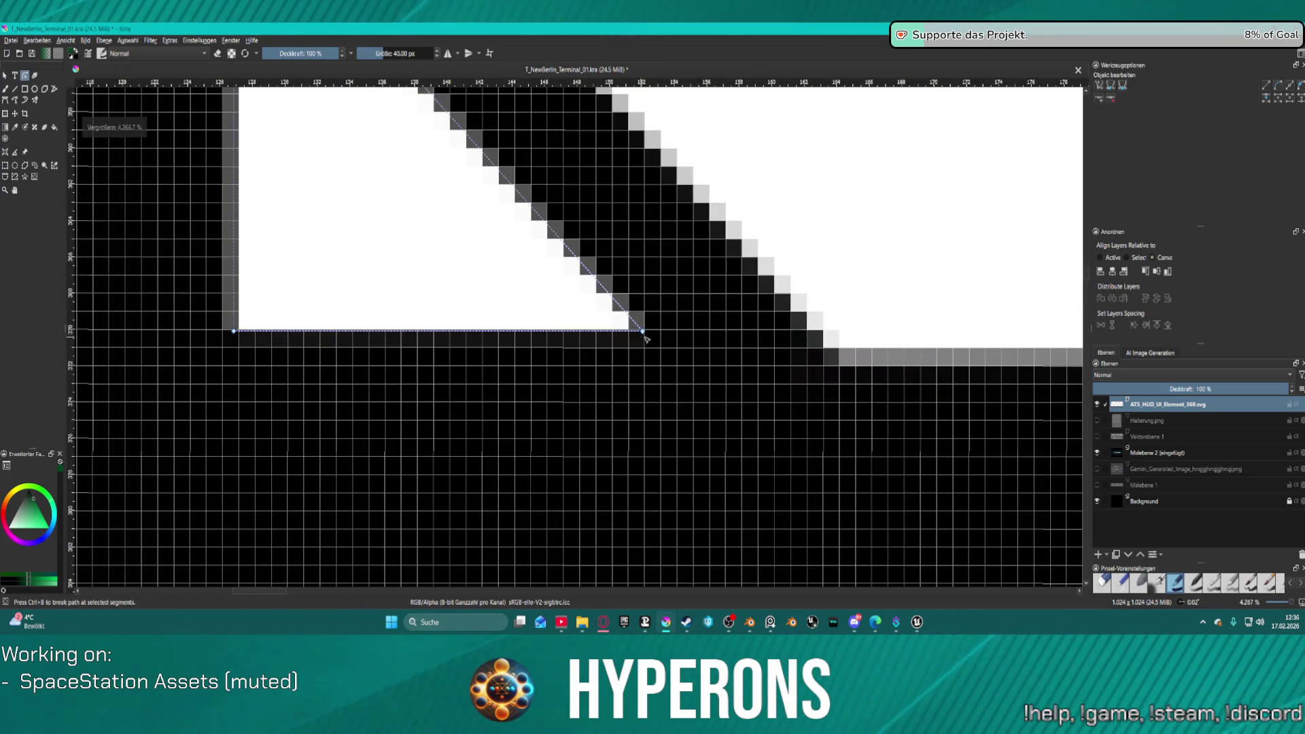
drag(647, 338, 645, 376)
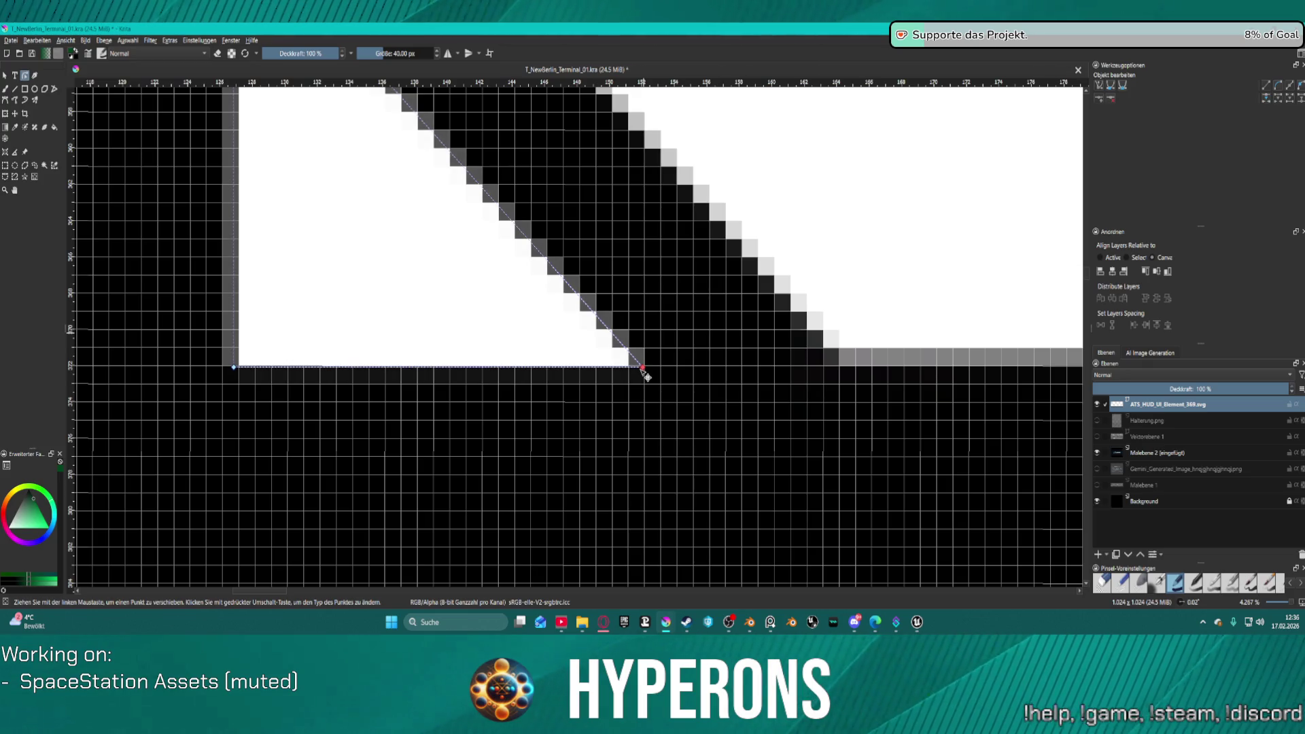
scroll(646, 375, down, 4)
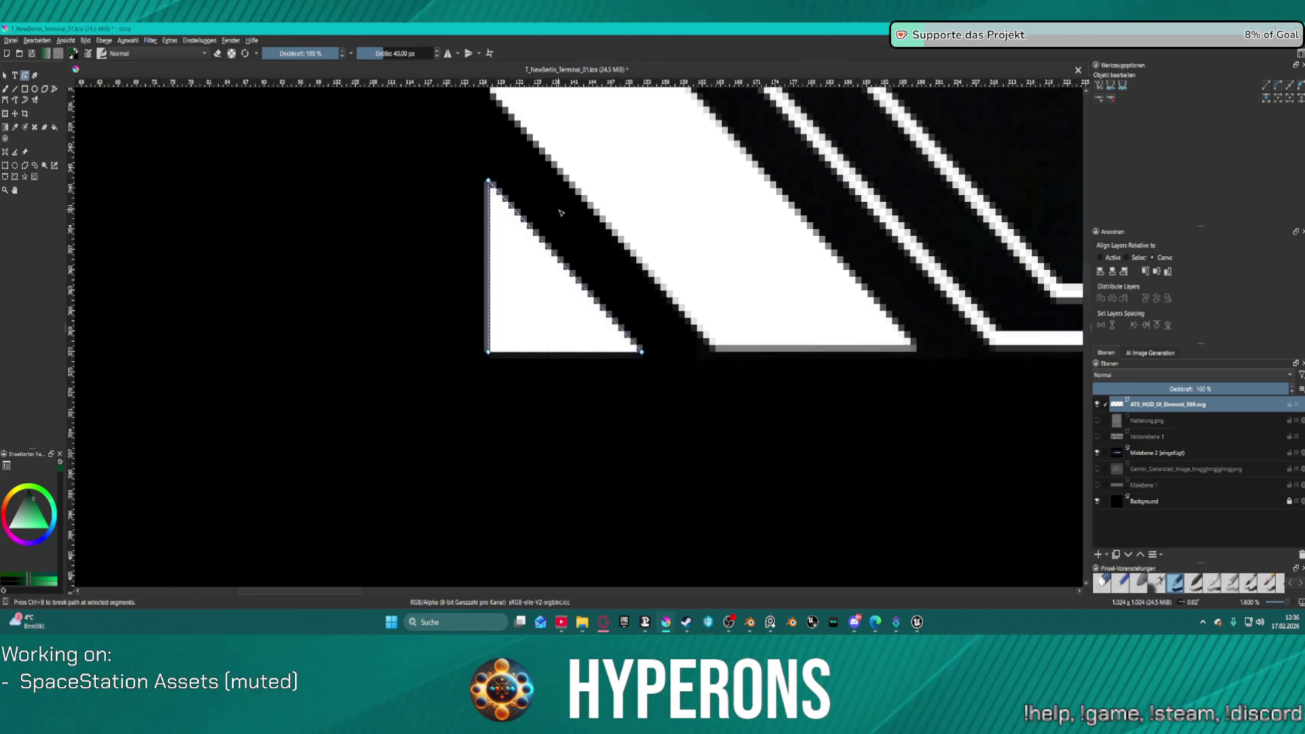
scroll(560, 213, down, 6)
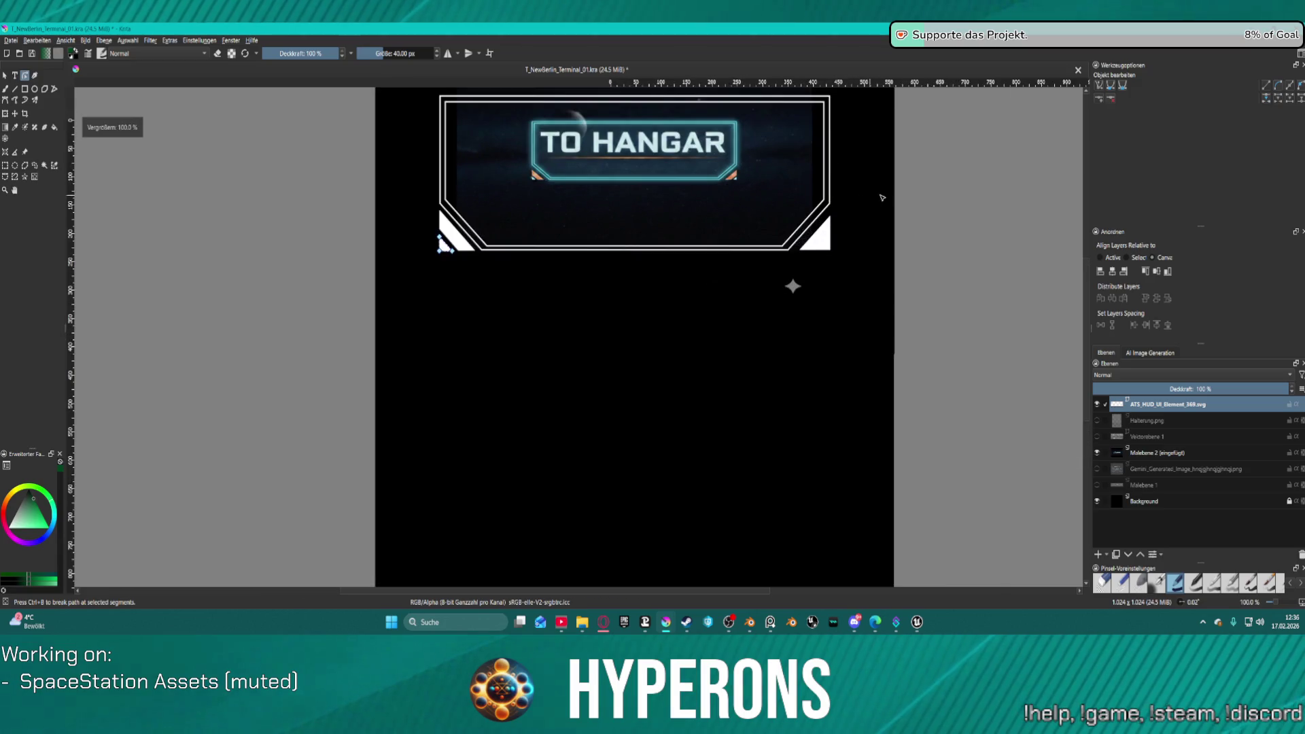
Step: Zoom in to check the wedge's upper-left corner point, then zoom back out to the whole image
scroll(907, 209, up, 1)
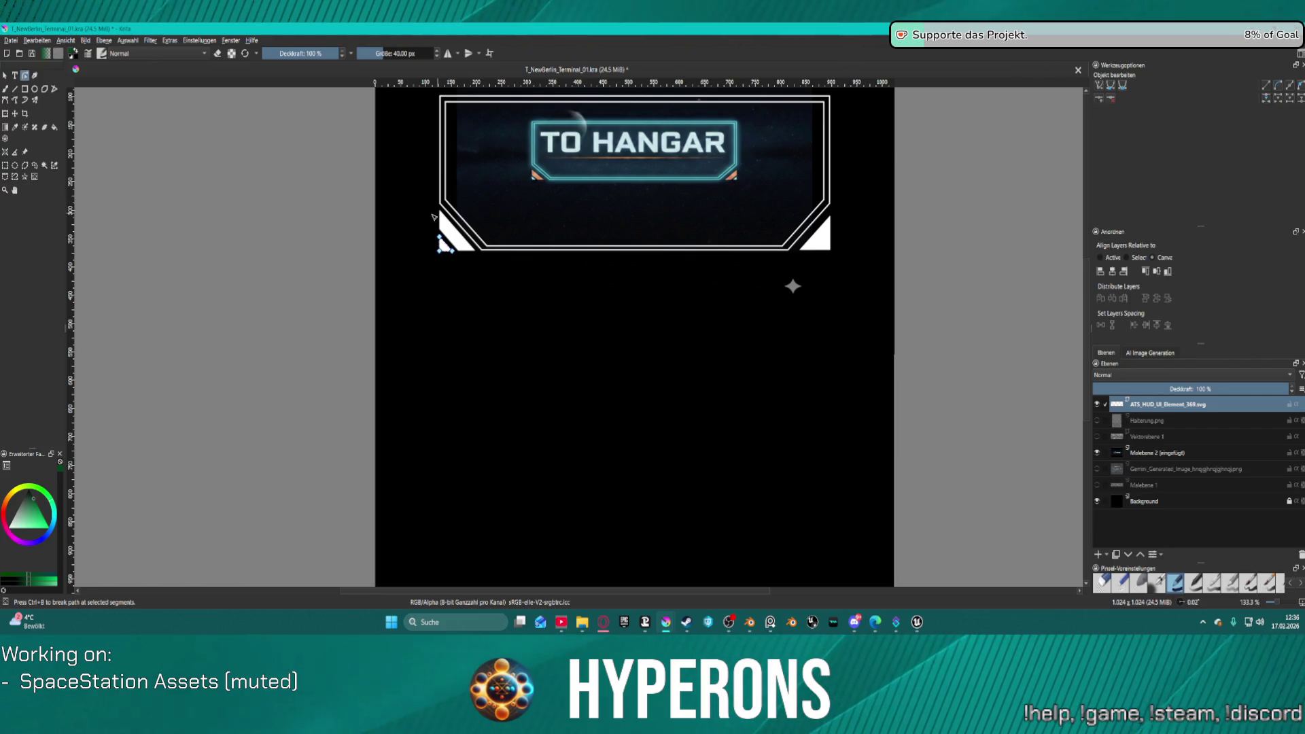
scroll(435, 218, up, 5)
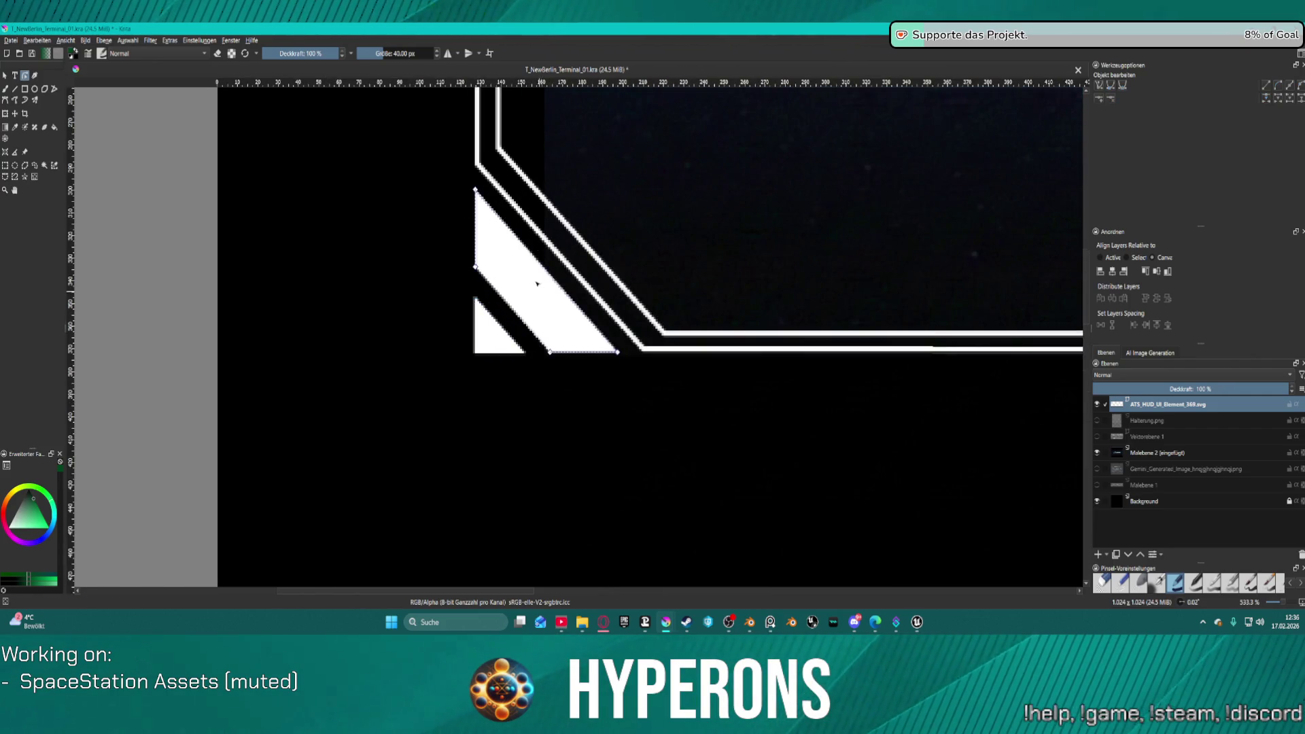
scroll(481, 198, up, 1)
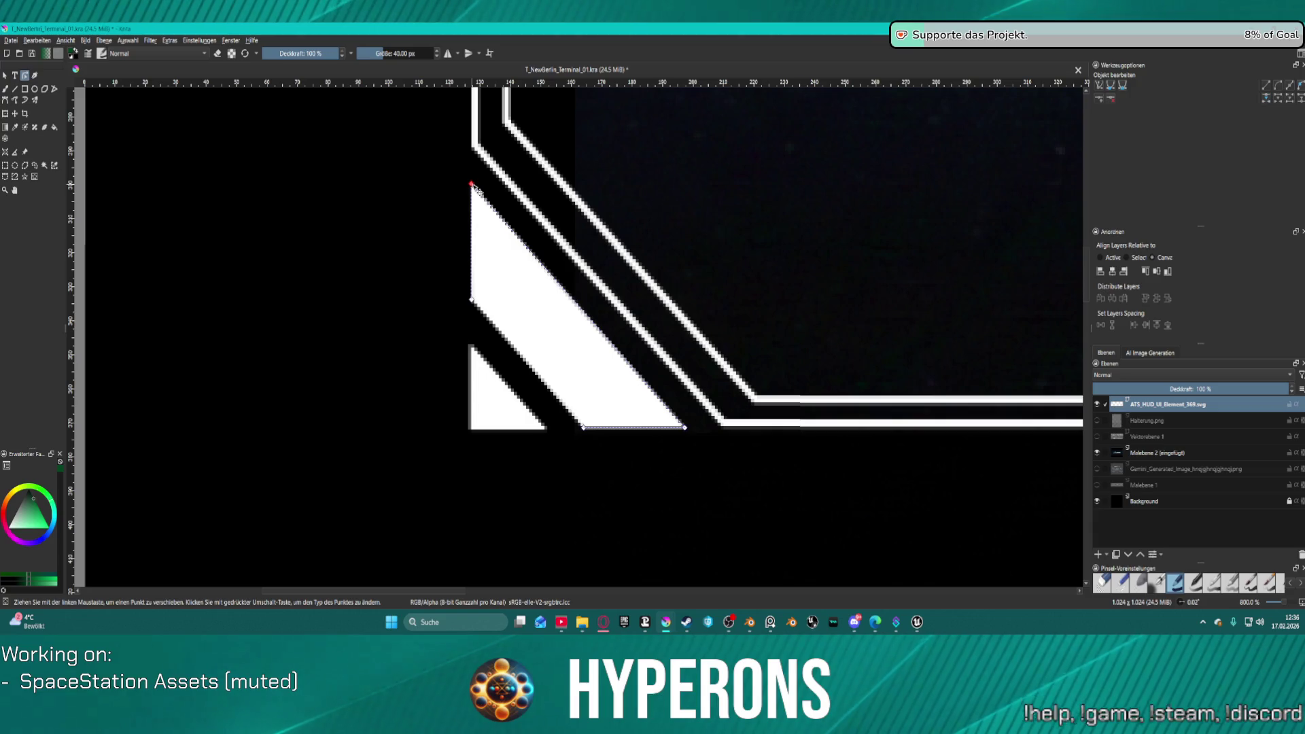
click(475, 190)
key(1)
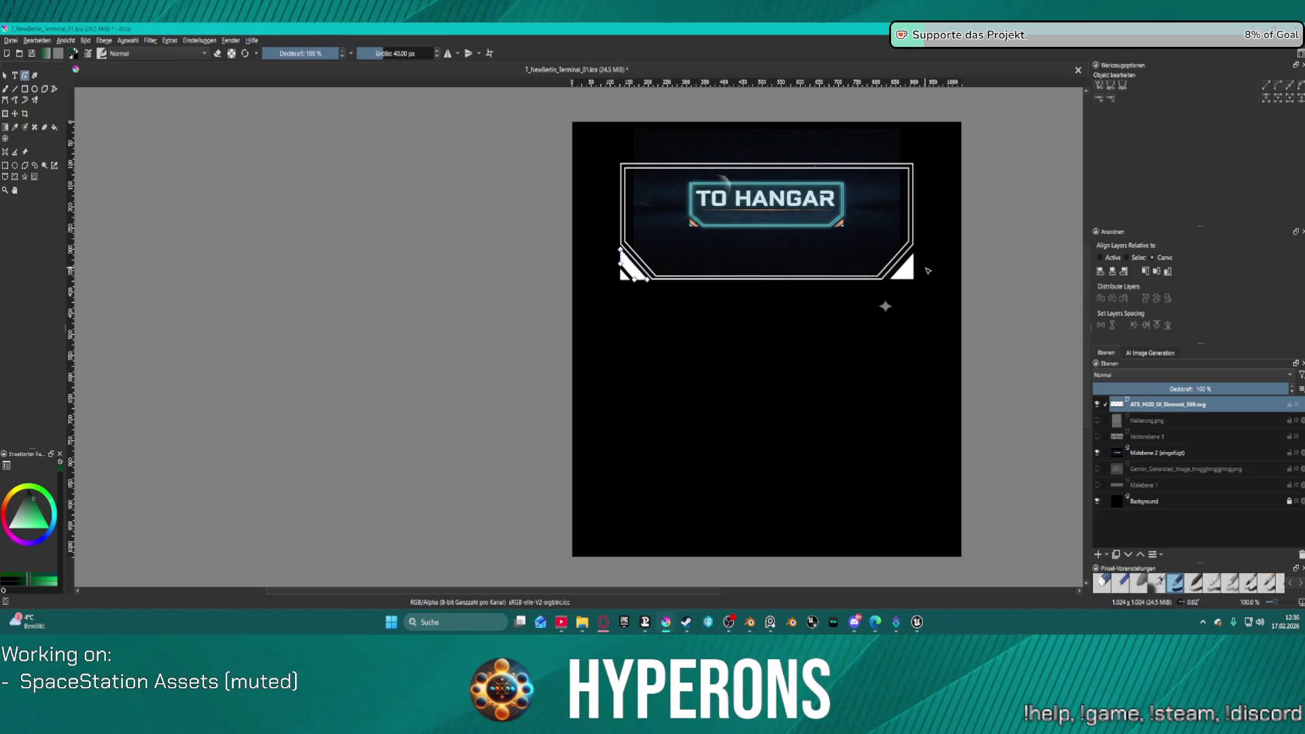
Step: Hide the Malebene 2 reference layer and select the right corner accent
scroll(983, 295, up, 2)
scroll(850, 292, down, 1)
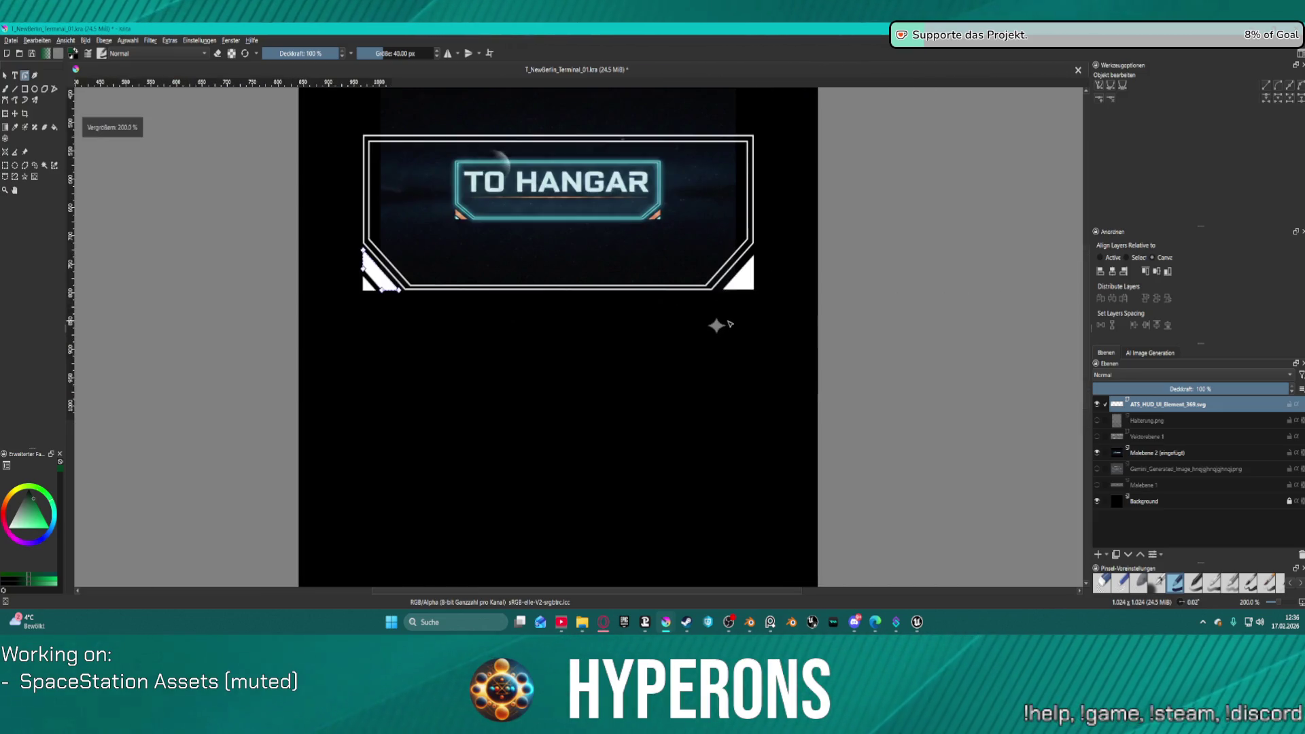
click(1095, 453)
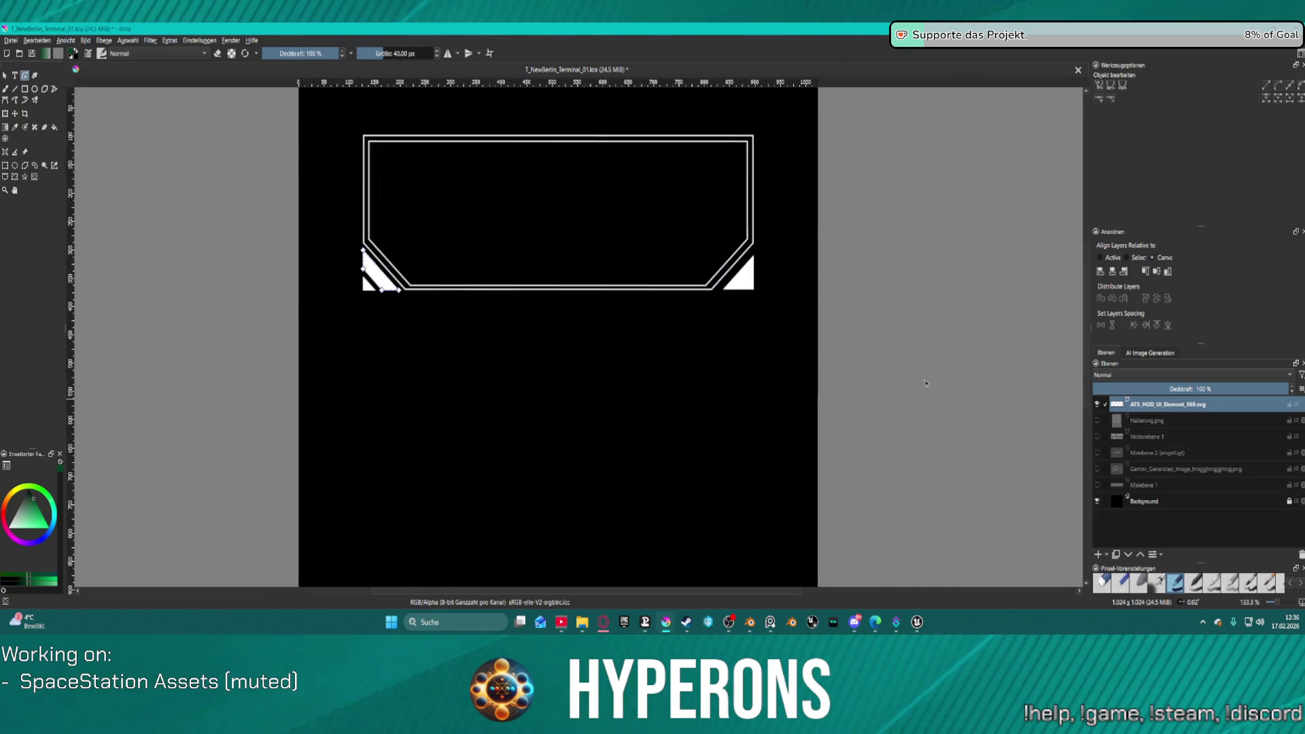
click(749, 293)
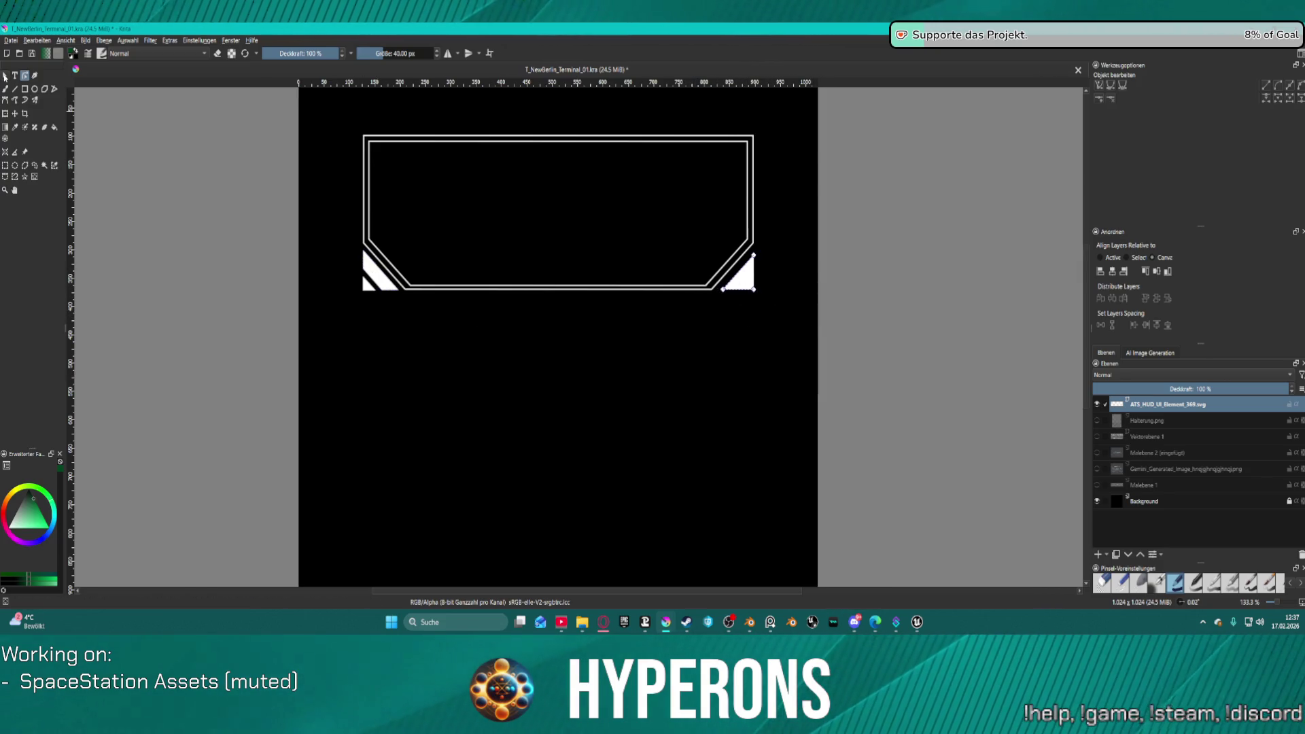
Step: Delete the right corner triangle and a stray copy of the left accent
key(Escape)
key(Delete)
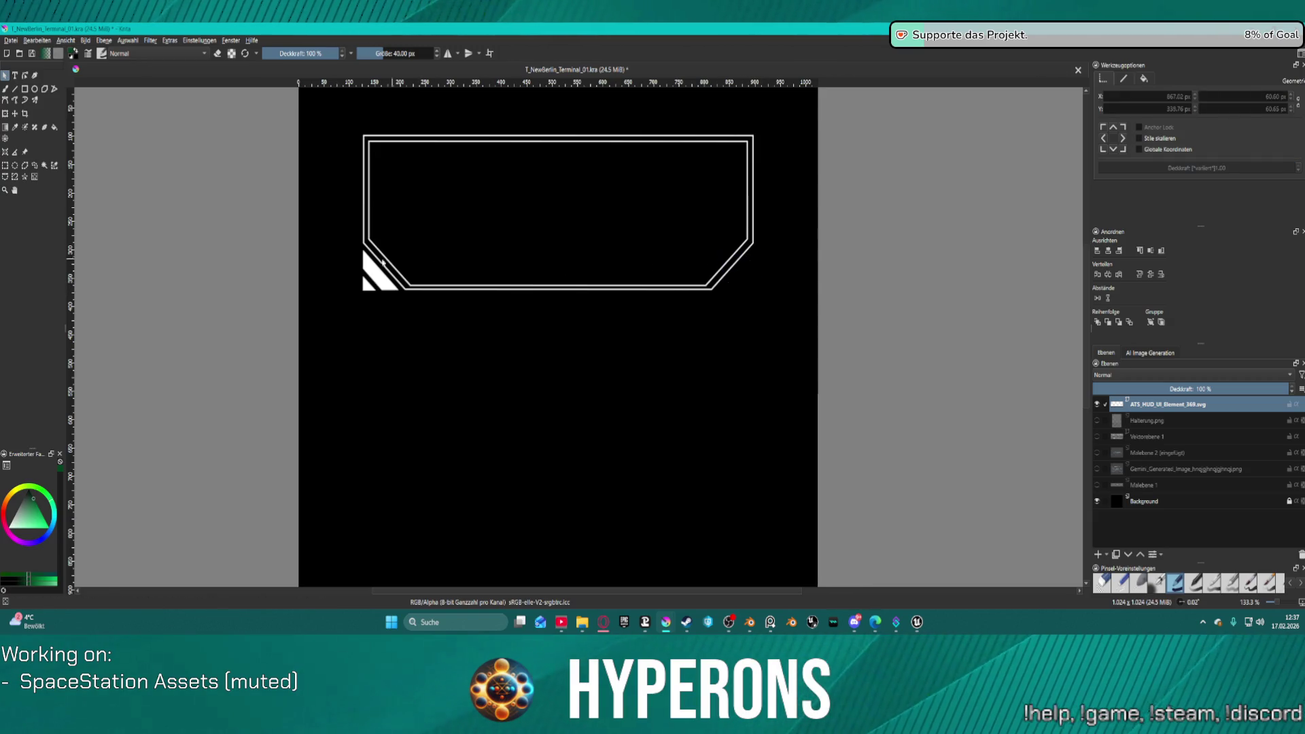
click(391, 284)
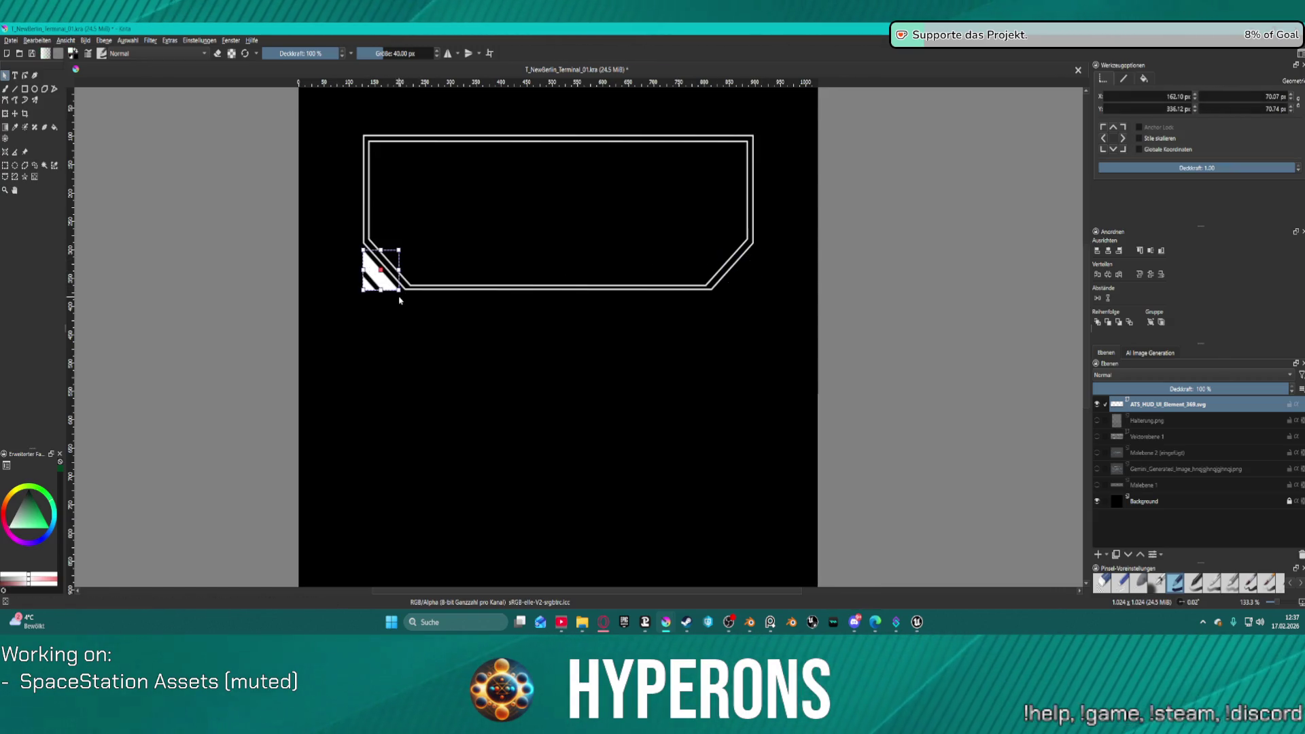
drag(392, 278, 511, 325)
key(Delete)
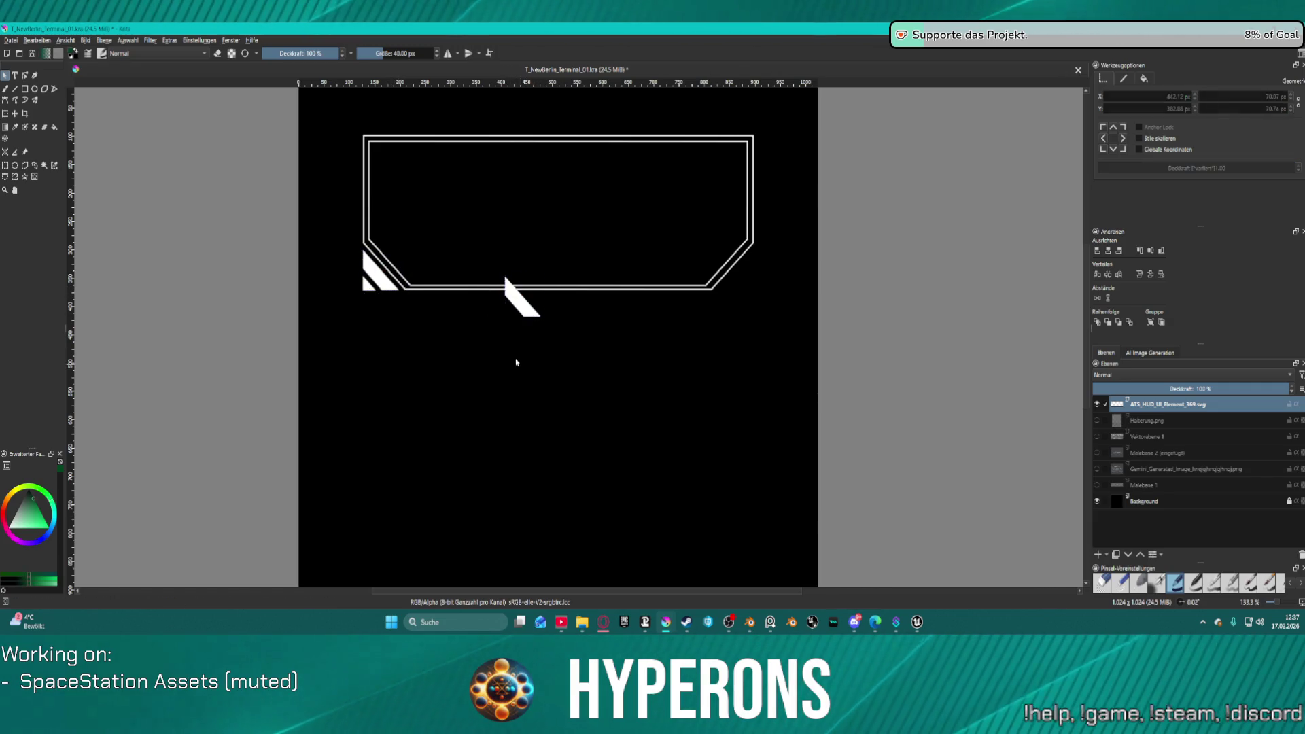
Step: Select the larger triangle of the lower-left corner accent
click(375, 273)
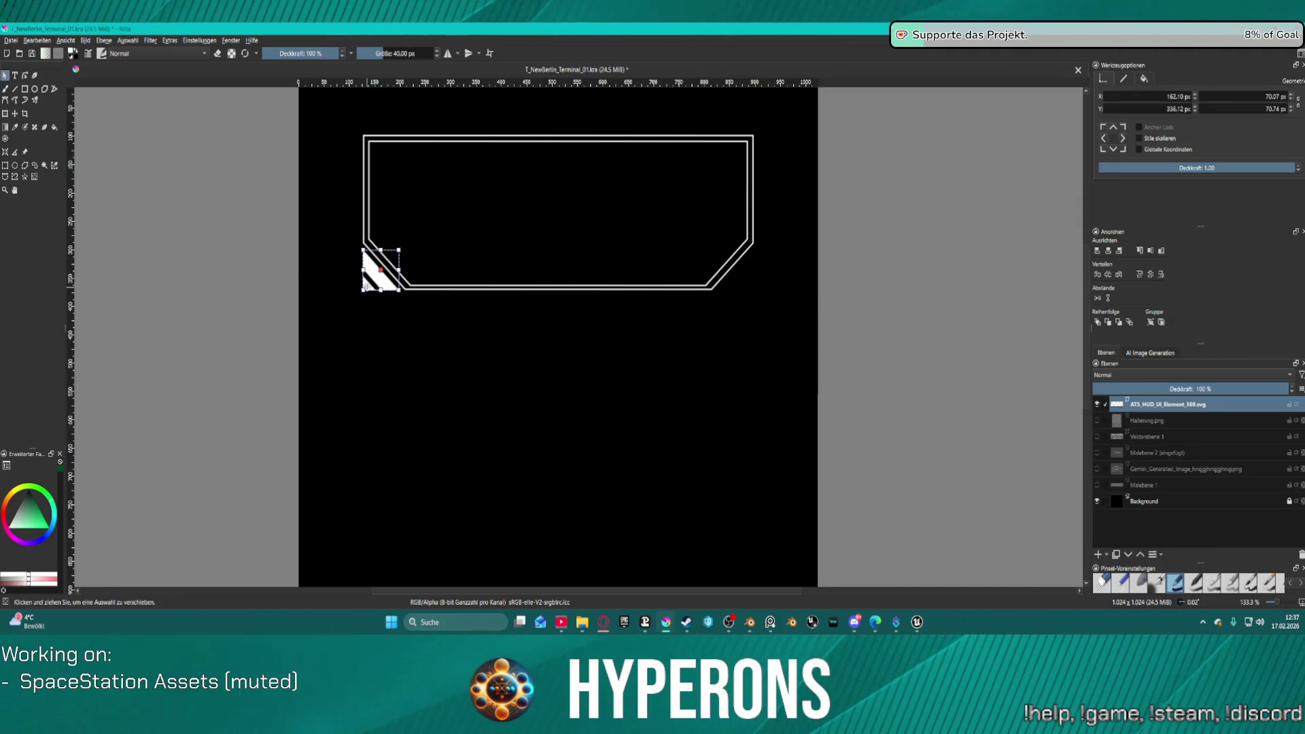
click(370, 356)
click(366, 289)
click(369, 282)
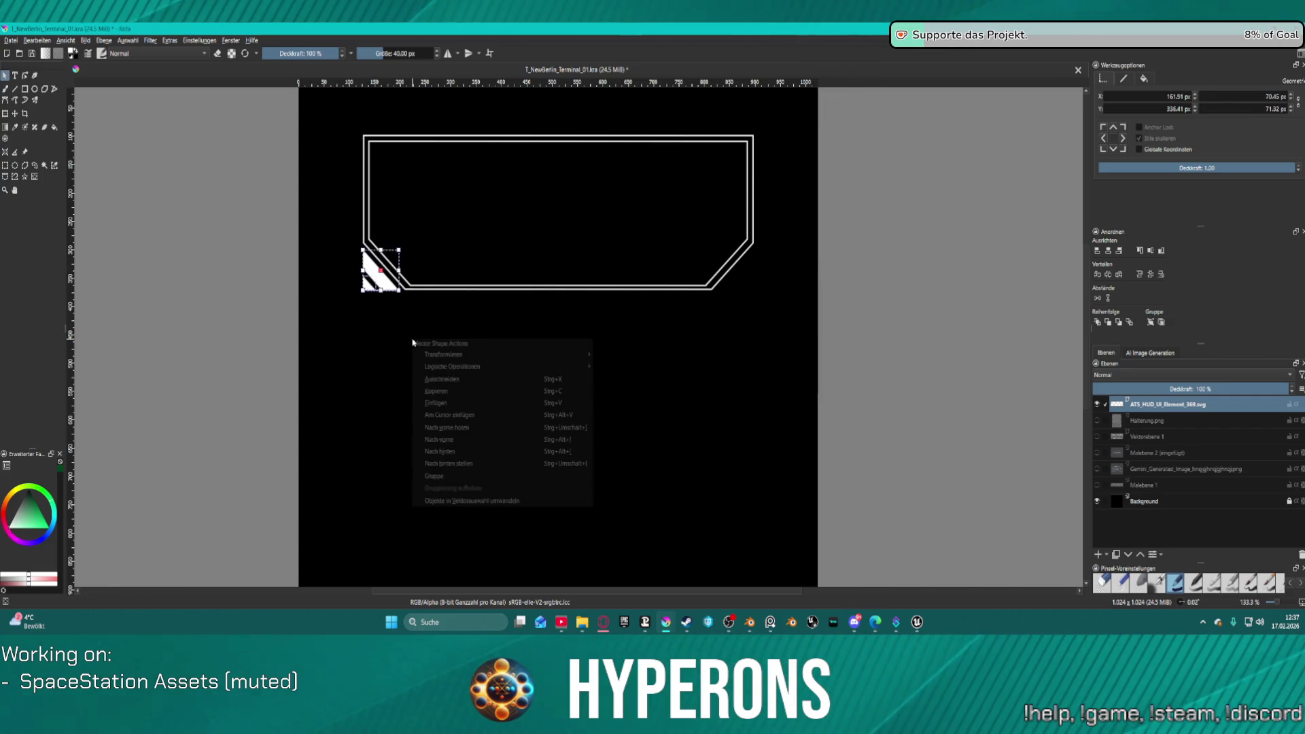
right_click(412, 339)
click(457, 476)
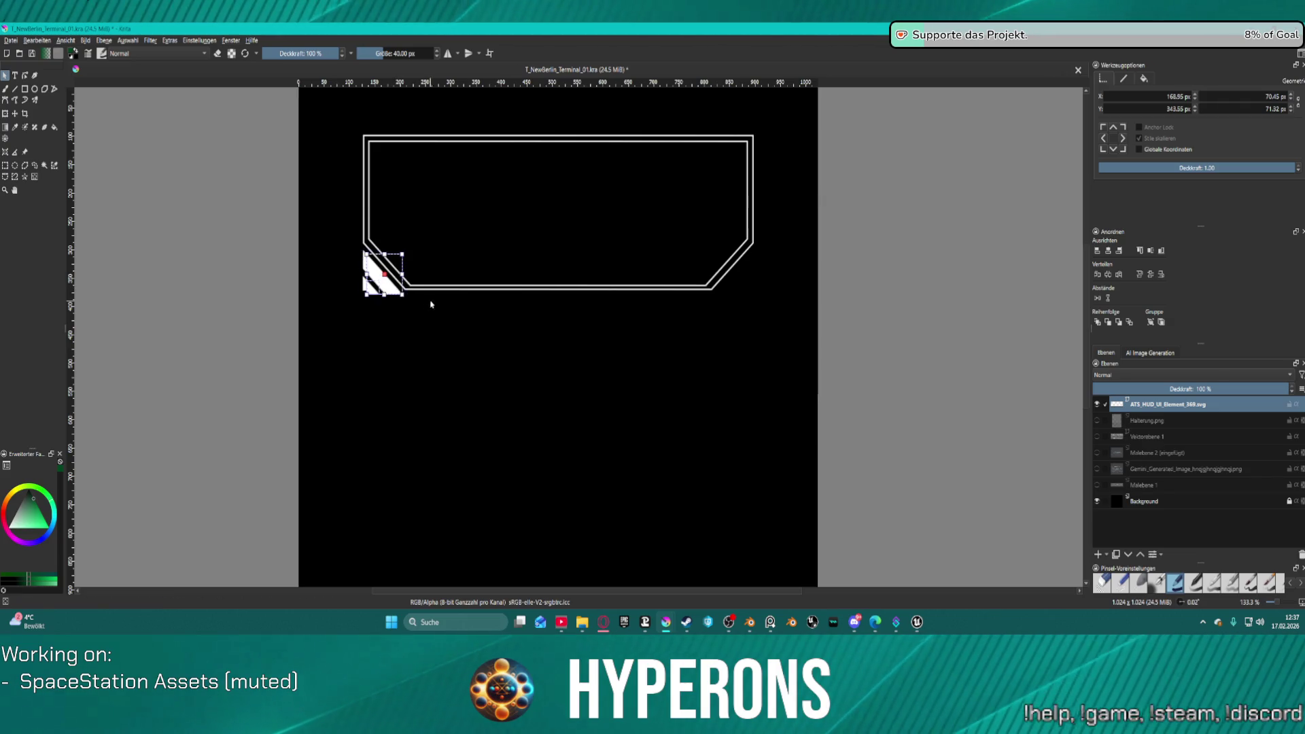
Step: Carry a copy of the left accent to the right corner, rotate it 180° and fit it in
mouse_move(382, 273)
mouse_down()
mouse_move(739, 296)
mouse_move(754, 279)
mouse_move(740, 277)
mouse_up()
right_click(748, 285)
mouse_move(850, 300)
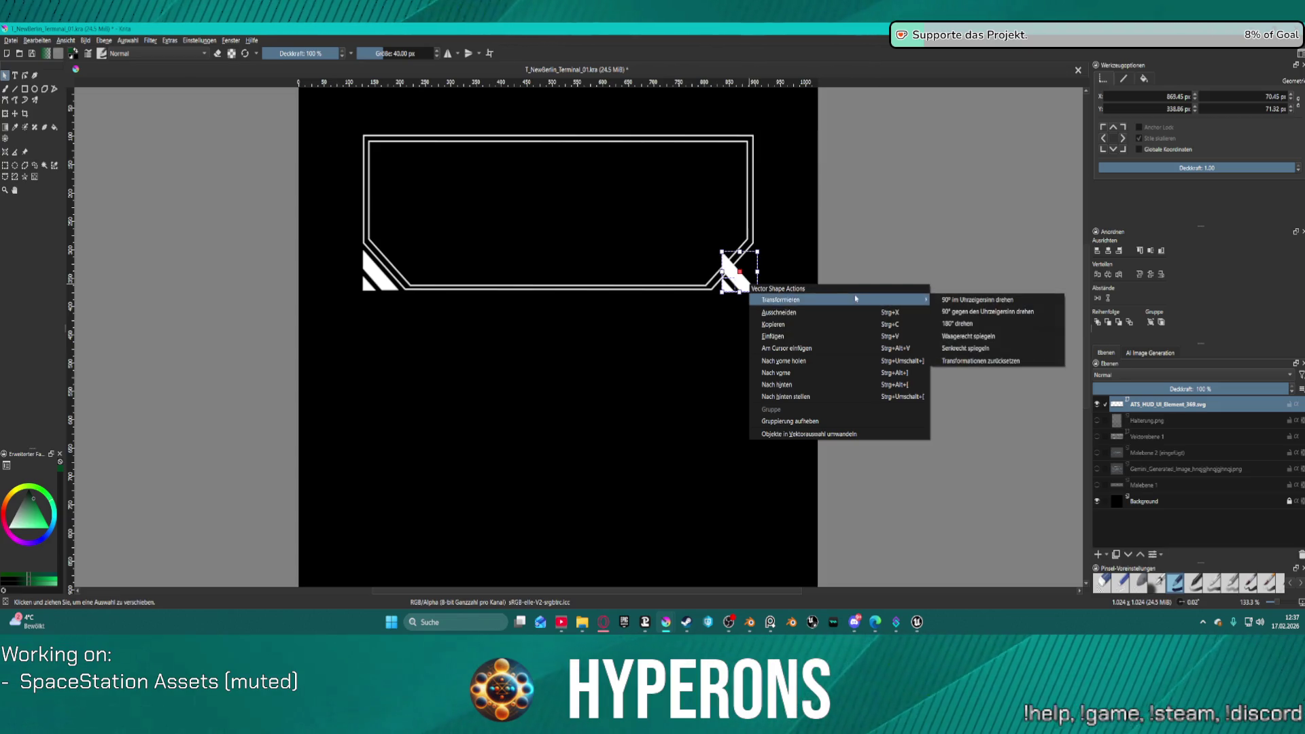
click(983, 326)
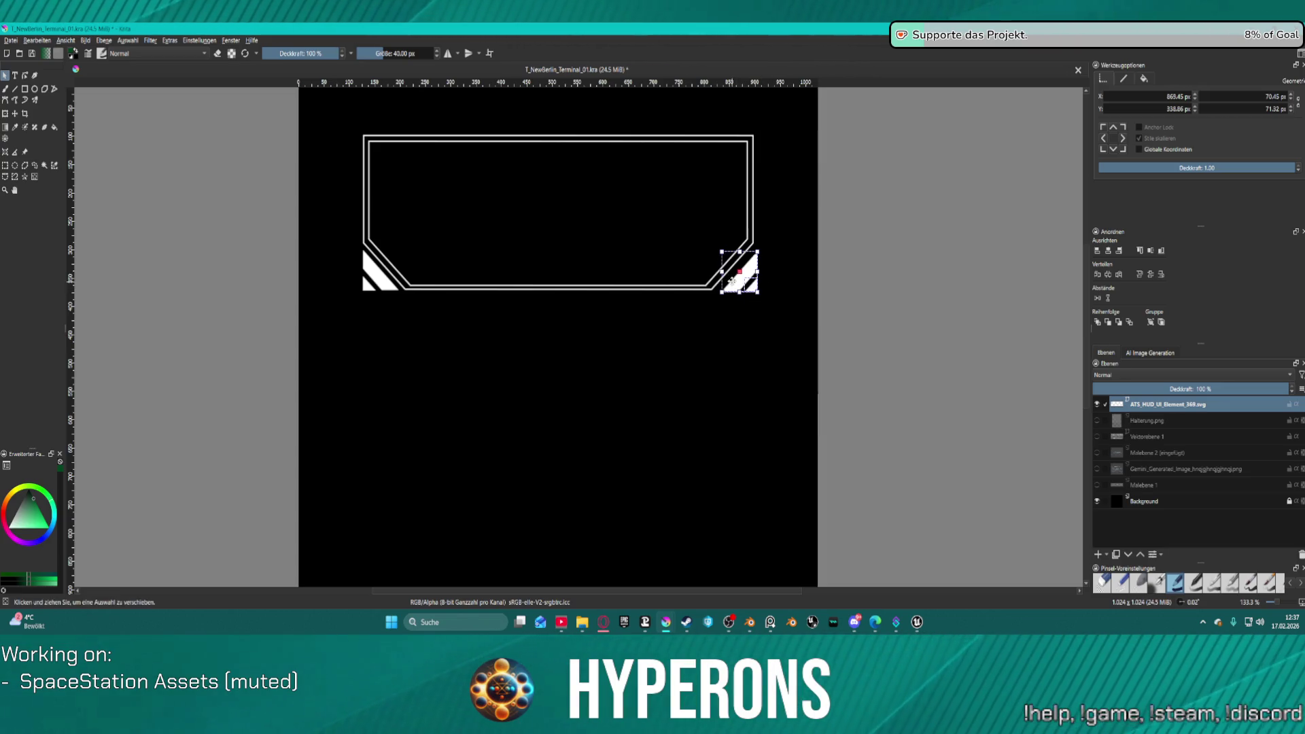
drag(754, 279, 750, 277)
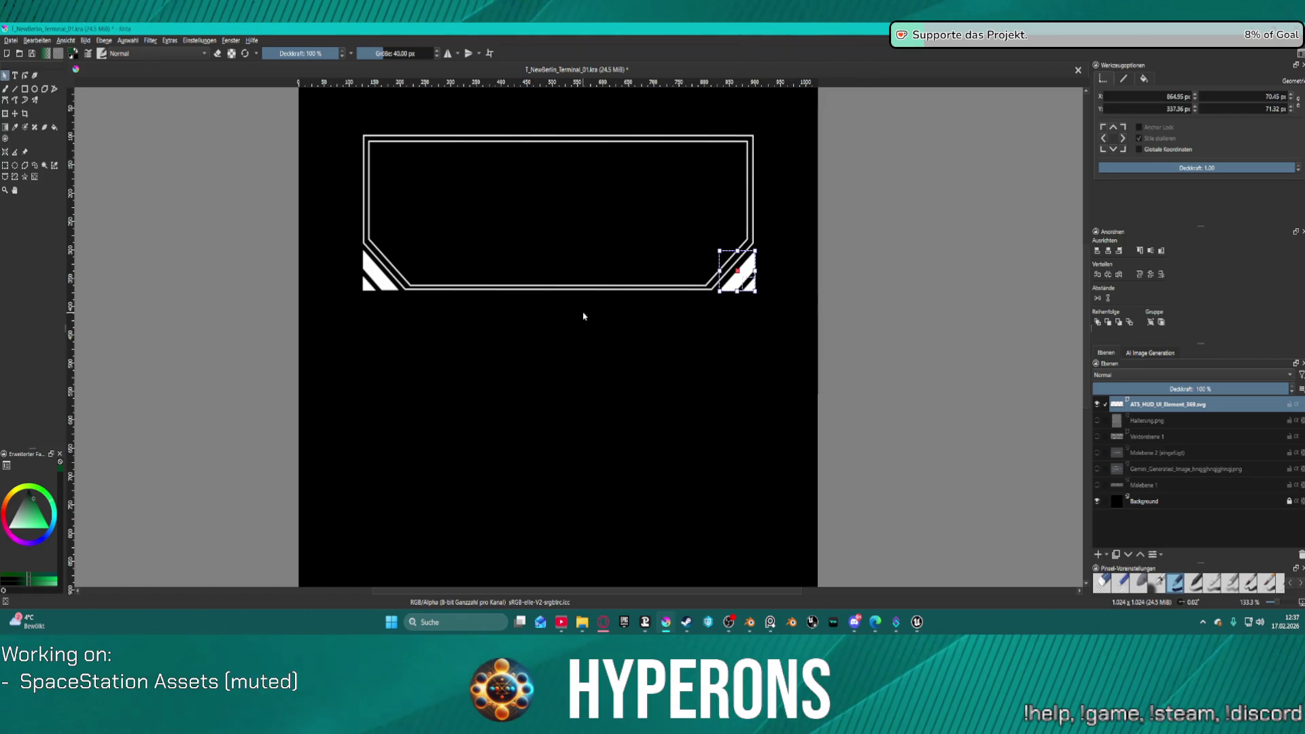
Step: Zoom in and nudge the right accent about 2 px left until flush with the frame edge
scroll(608, 300, up, 2)
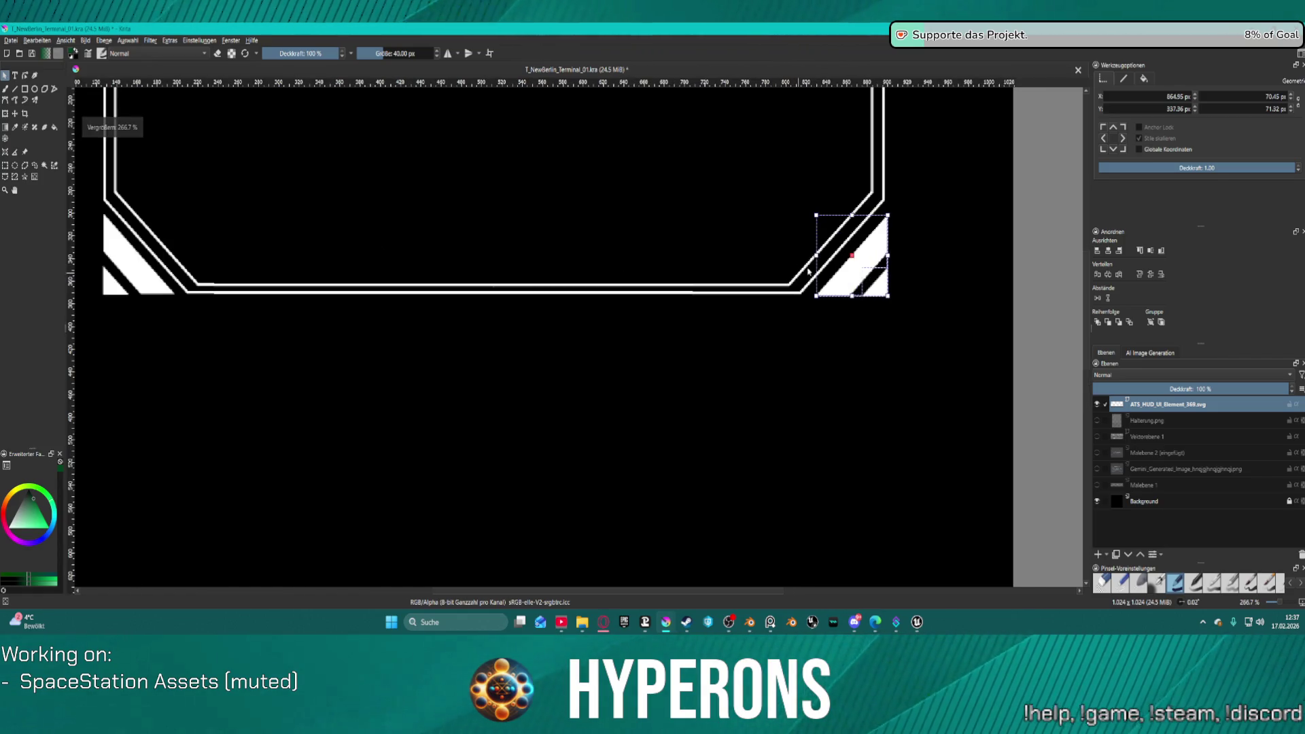
scroll(869, 266, up, 6)
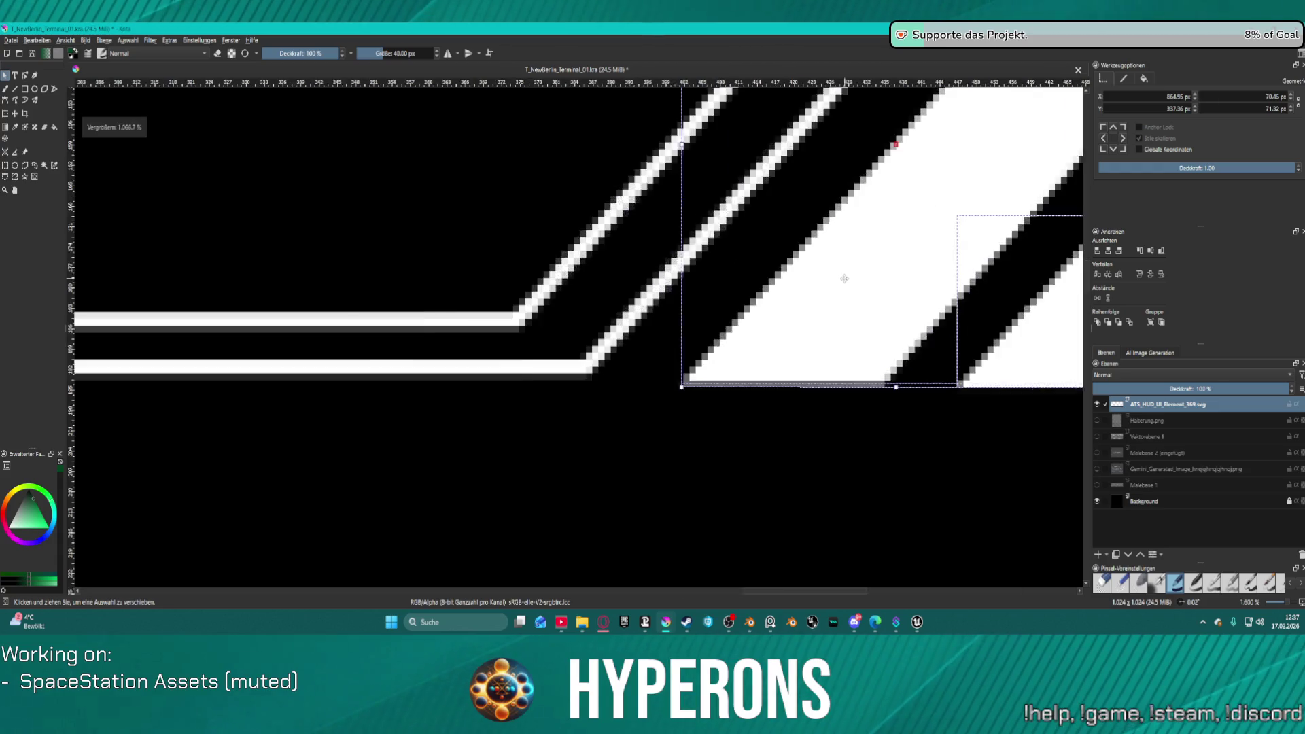
drag(822, 337, 816, 332)
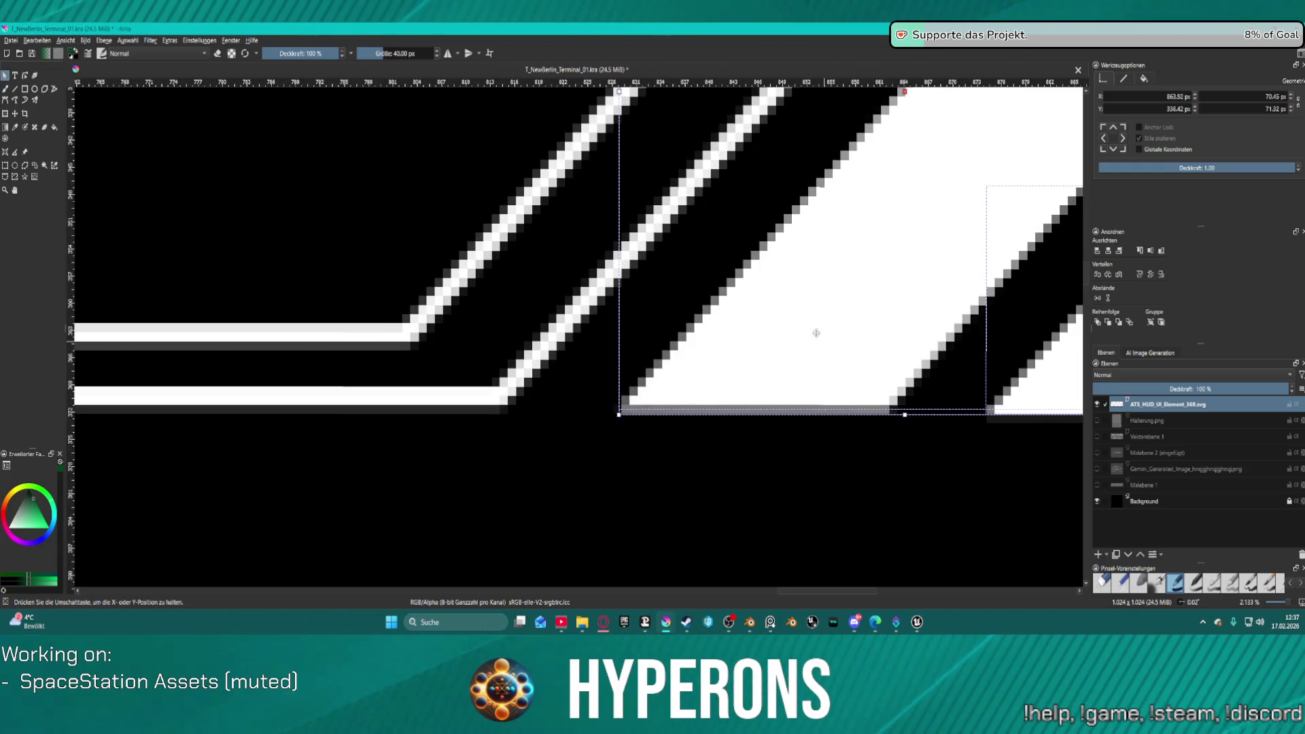
scroll(707, 388, up, 2)
drag(760, 365, 798, 353)
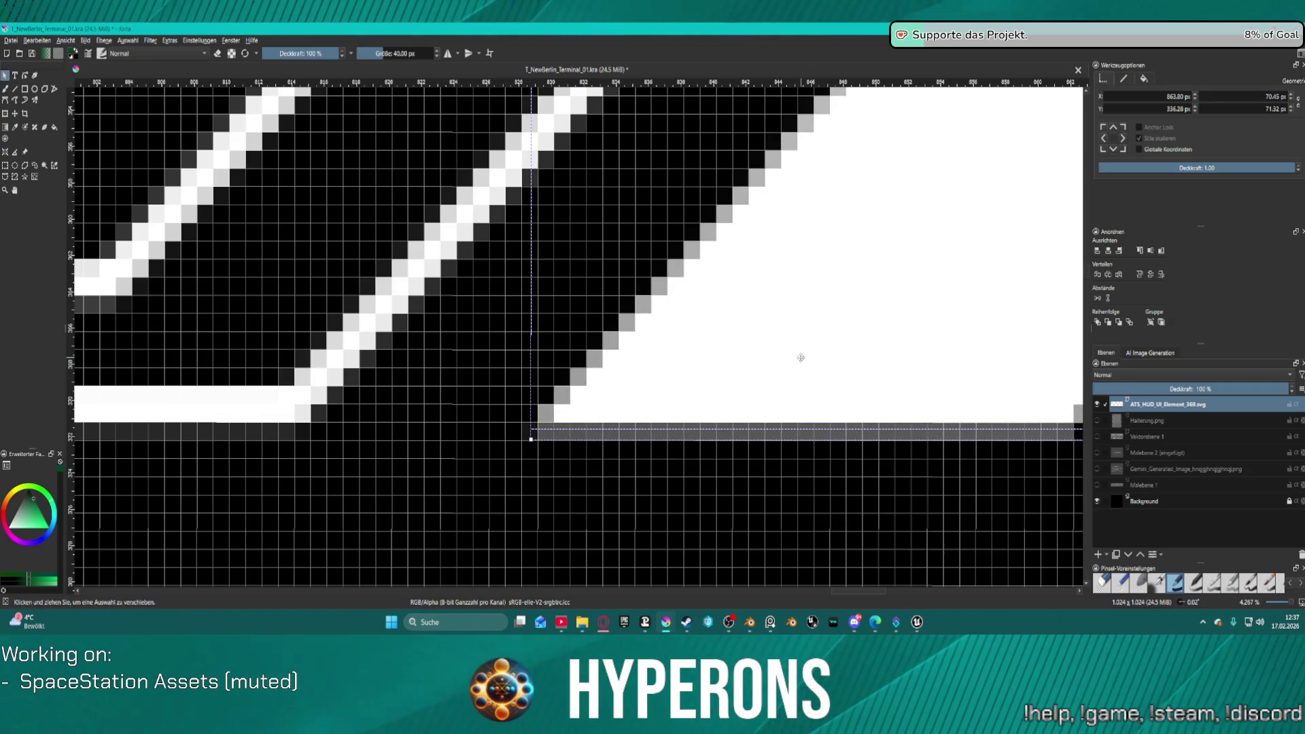
scroll(807, 361, down, 2)
scroll(827, 326, down, 2)
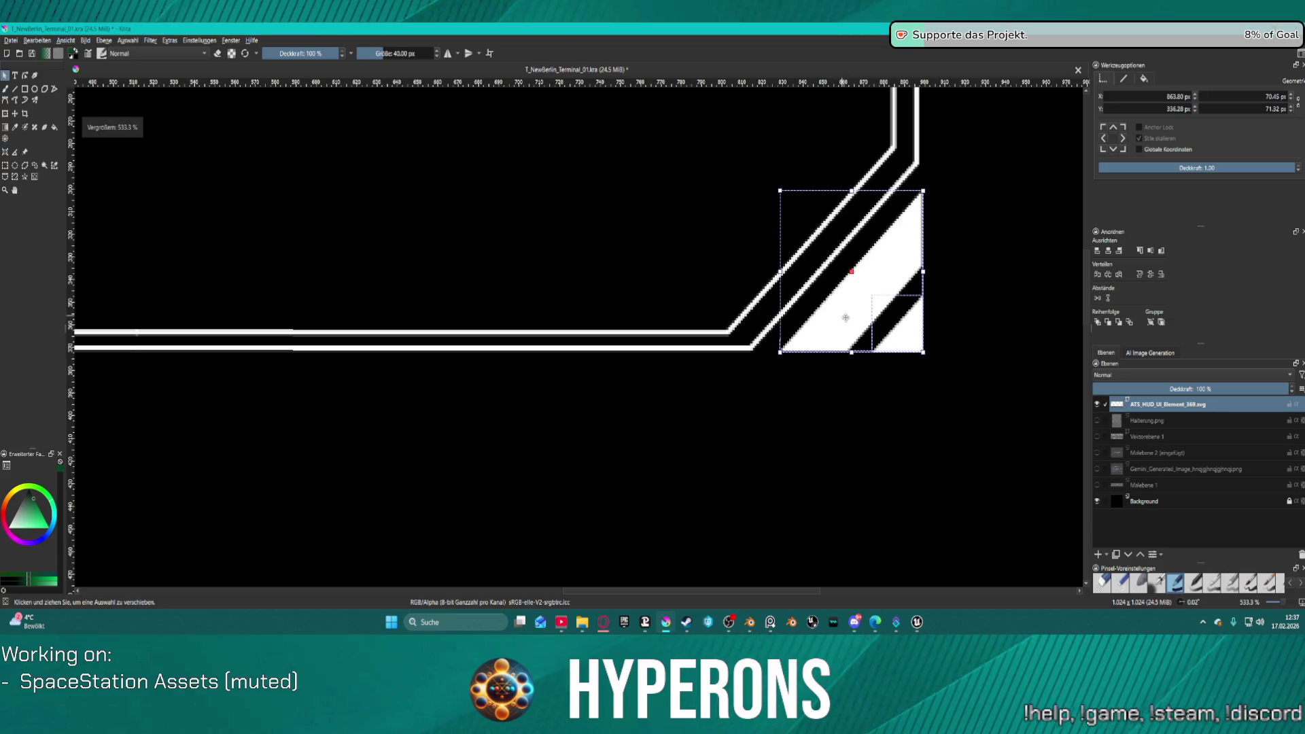
scroll(908, 253, up, 4)
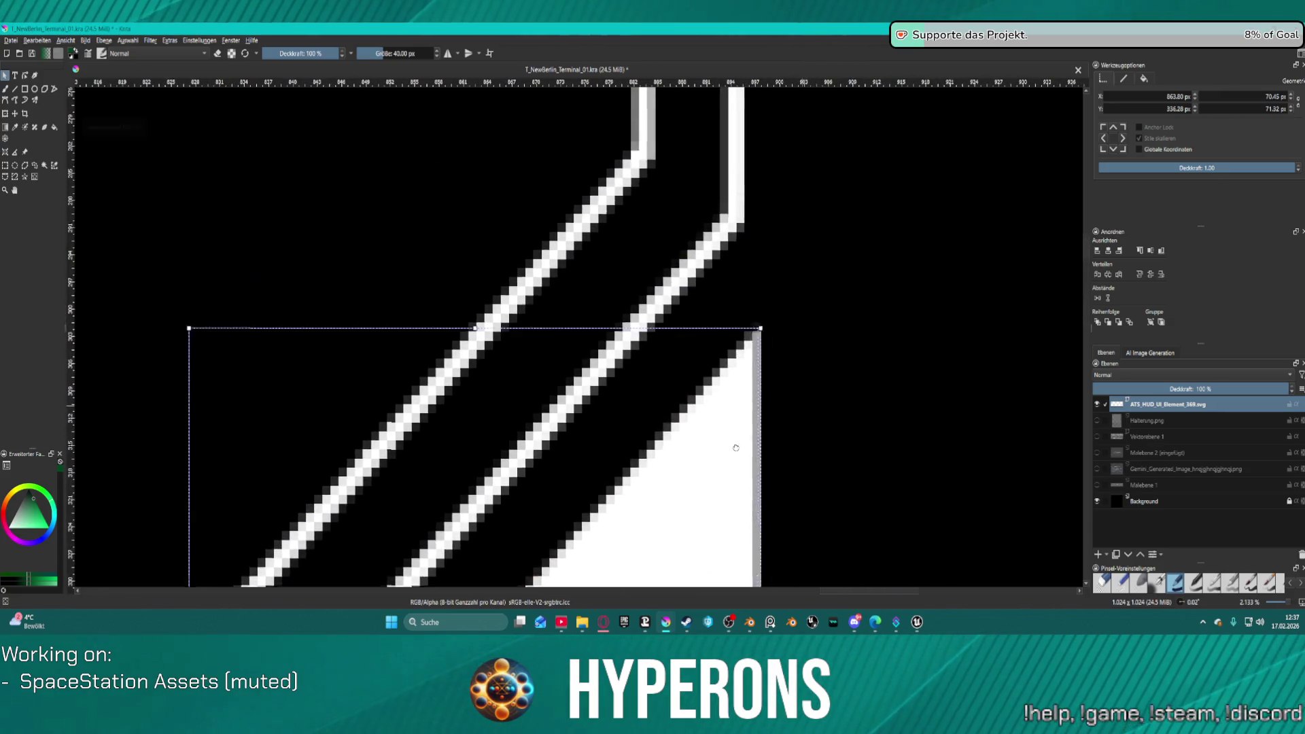
scroll(749, 442, up, 1)
drag(633, 484, 600, 487)
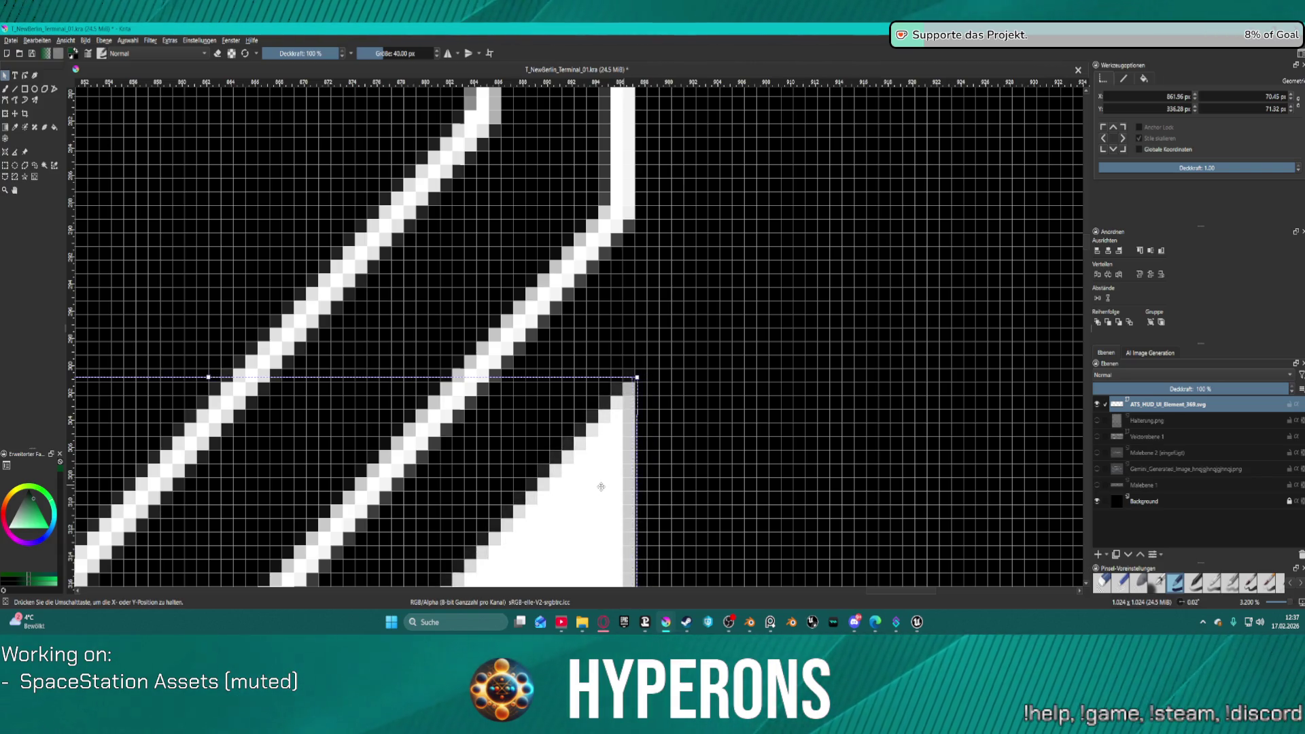
scroll(601, 485, down, 8)
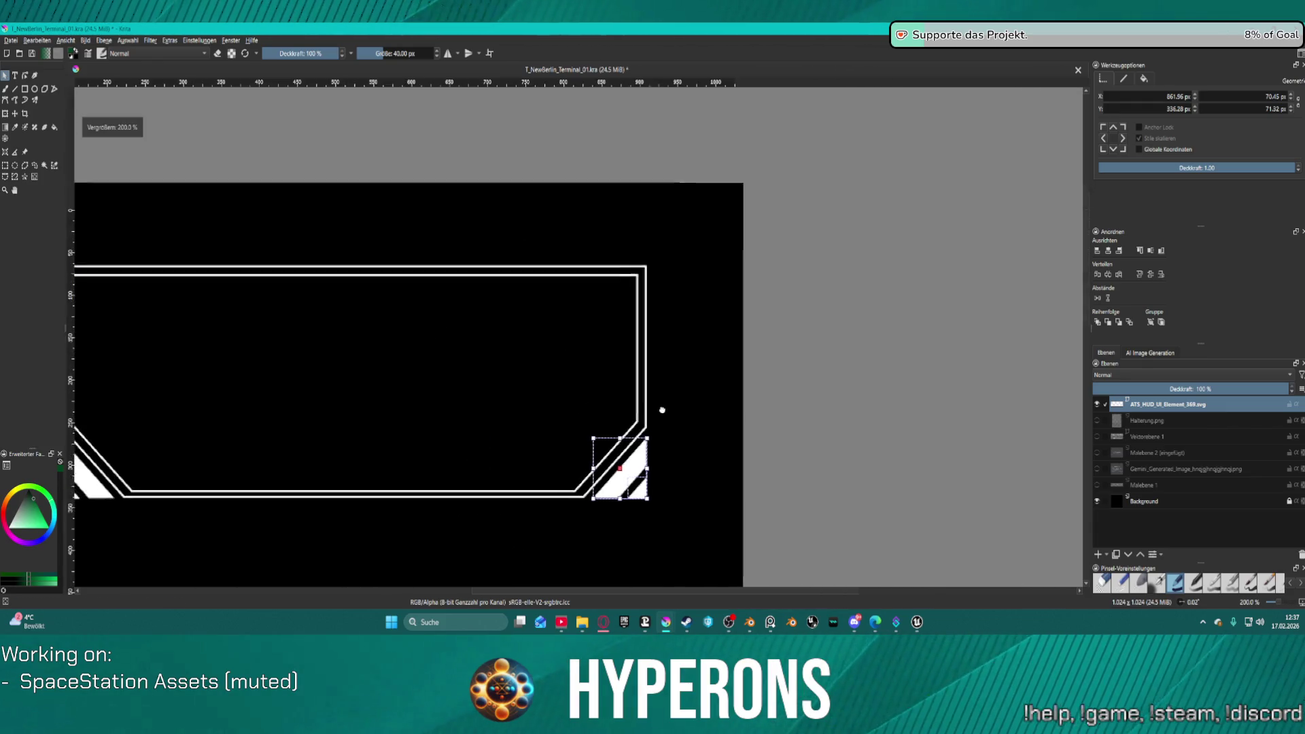
click(597, 495)
Step: Rename the ATS_HUD_UI_Element_369.svg vector layer to 'Frame'
scroll(638, 446, down, 4)
scroll(603, 460, up, 6)
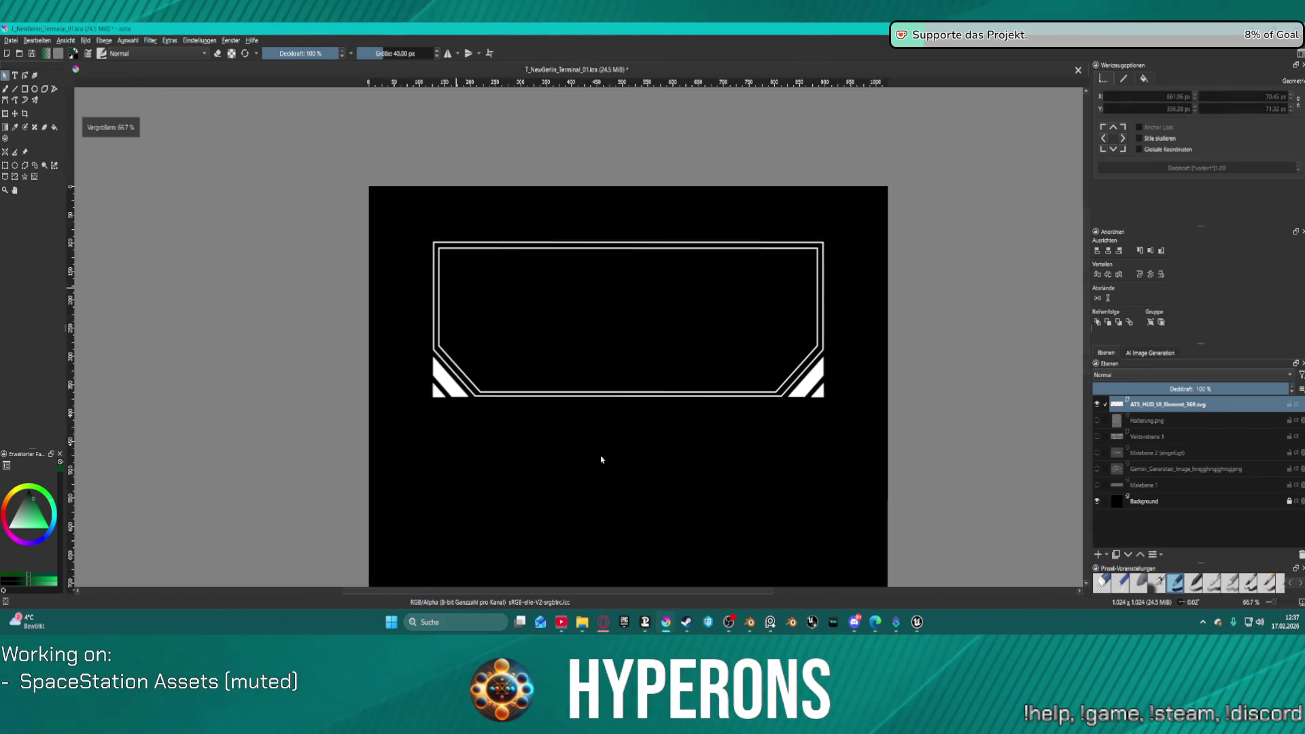
scroll(655, 384, down, 3)
scroll(693, 341, up, 2)
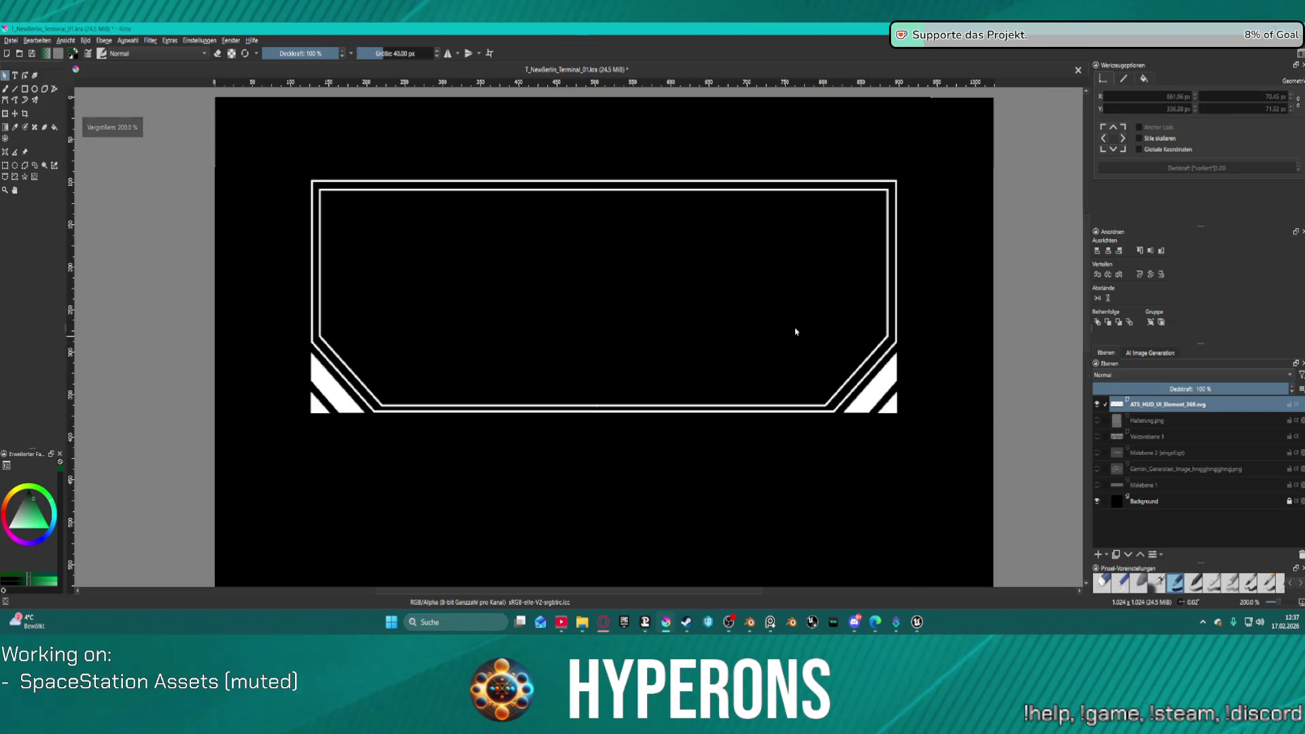
scroll(695, 315, right, 2)
scroll(694, 315, right, 1)
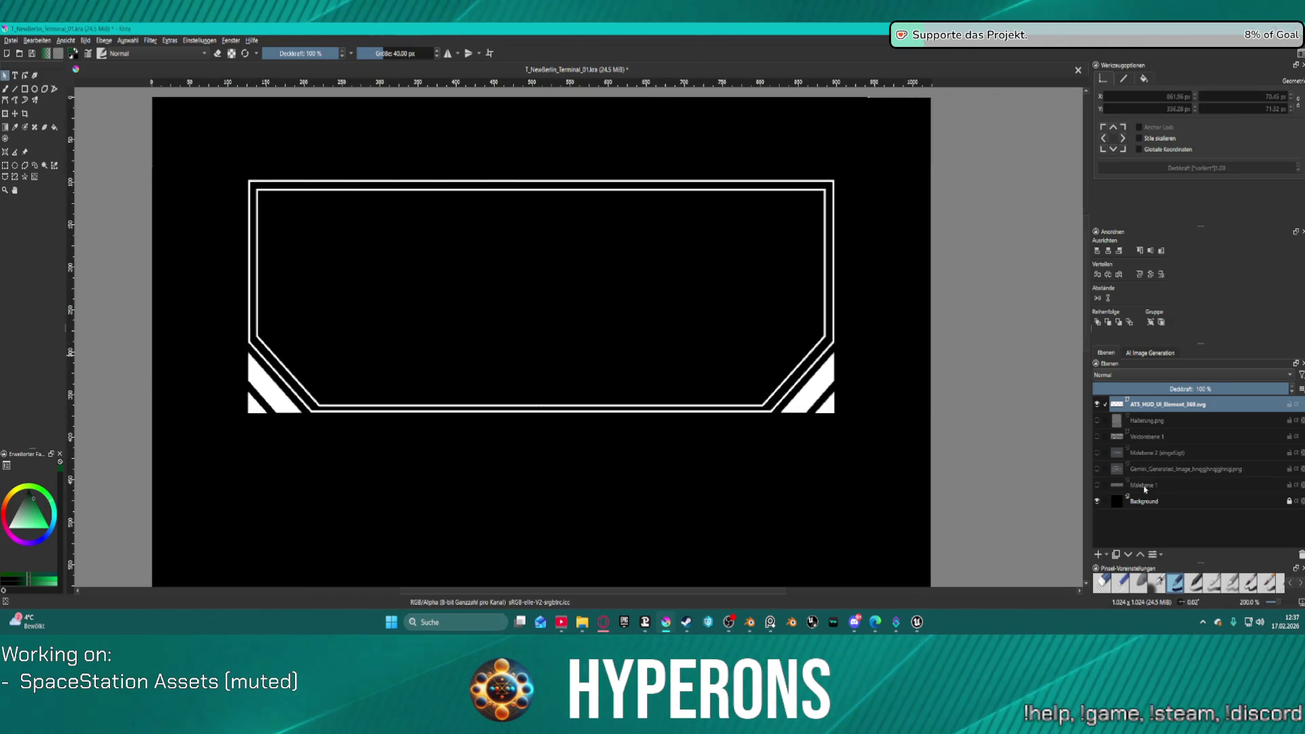
double_click(1150, 407)
text(E)
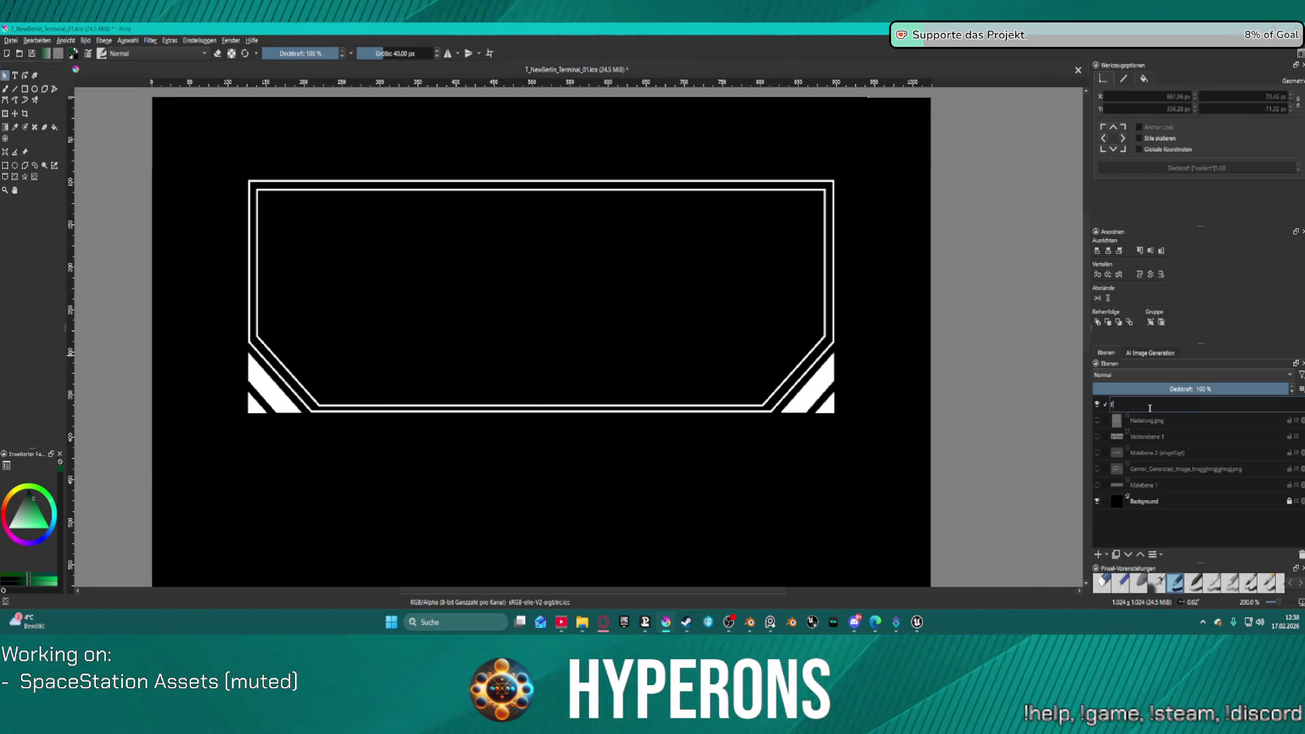
text(Frame)
key(Return)
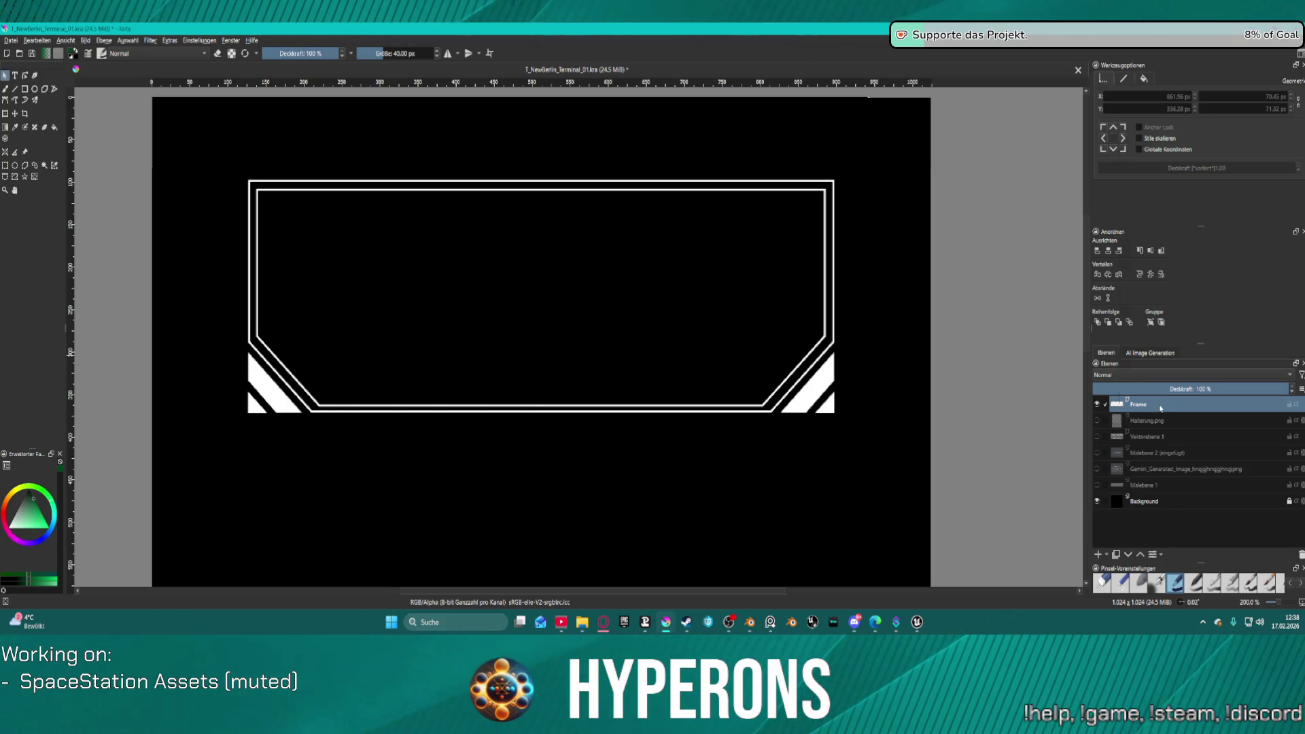
Step: Add a group layer, Gruppe 2, from the Layers docker's new-layer list above Frame
right_click(1160, 407)
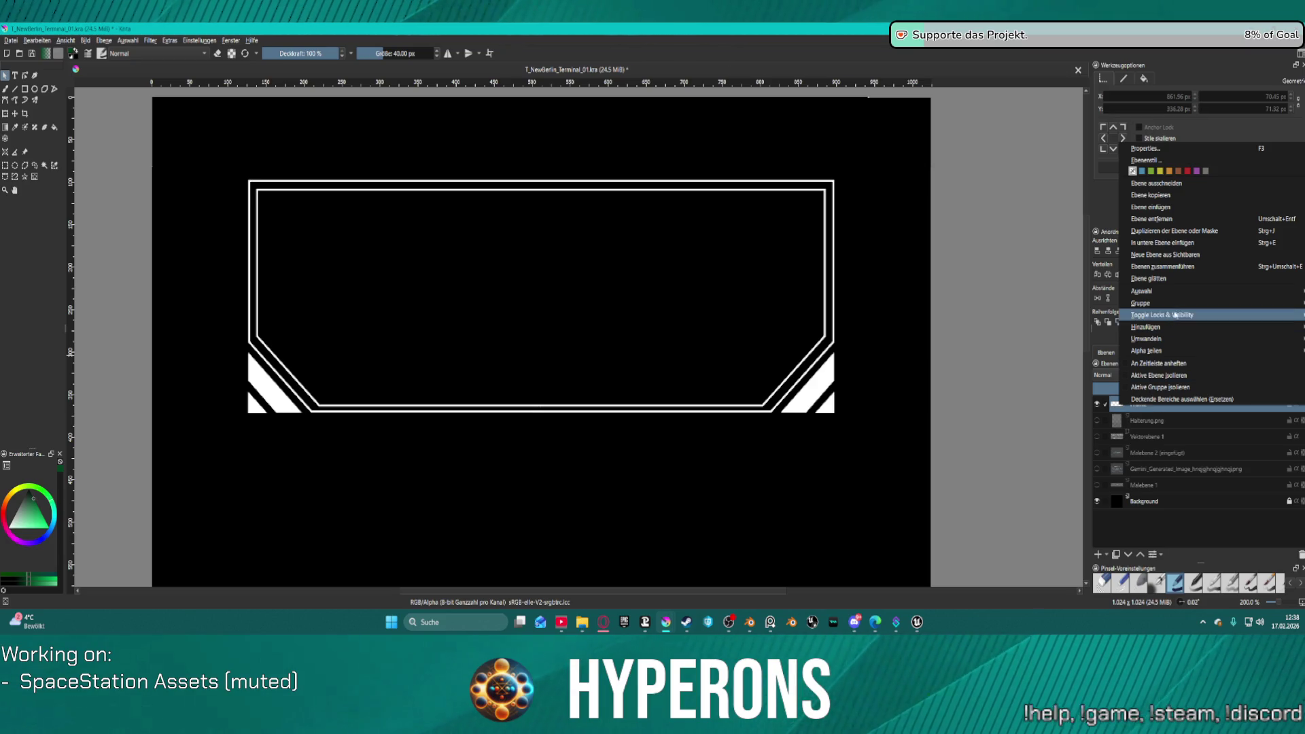
mouse_move(1149, 327)
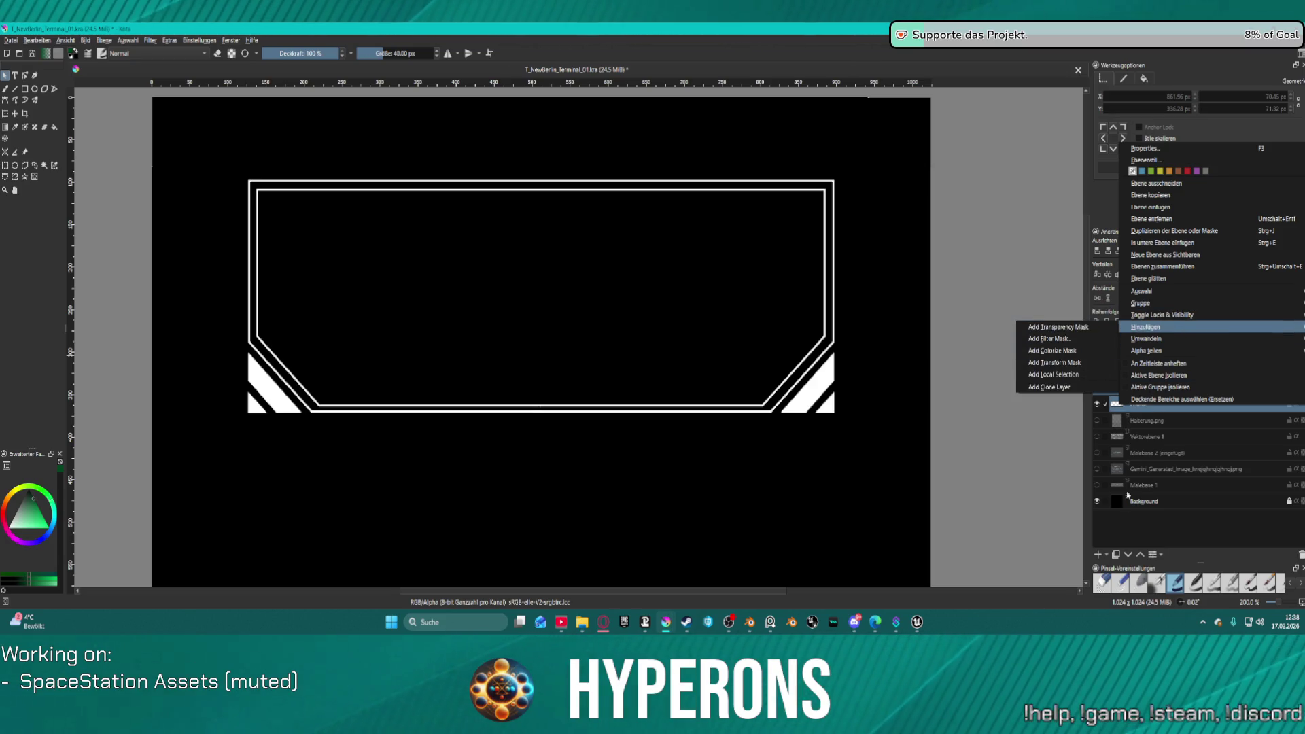
click(1119, 547)
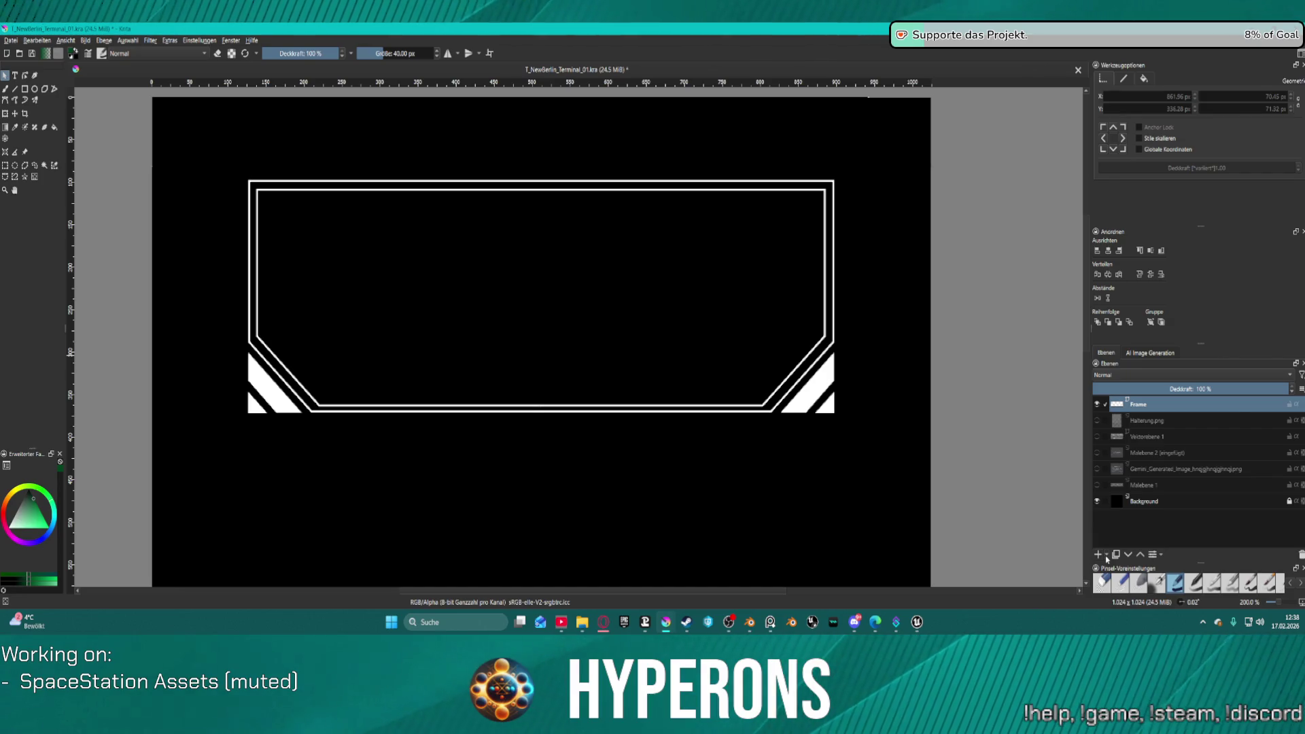
click(1106, 556)
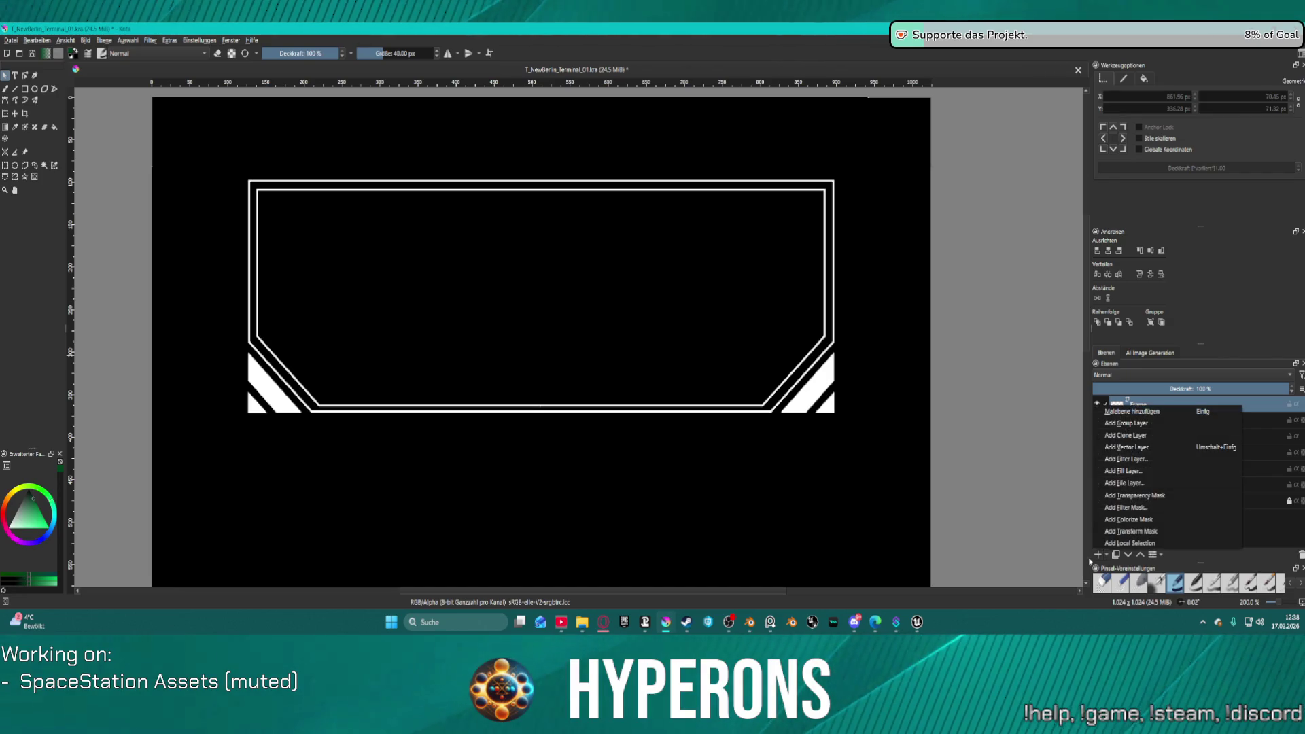
click(1147, 426)
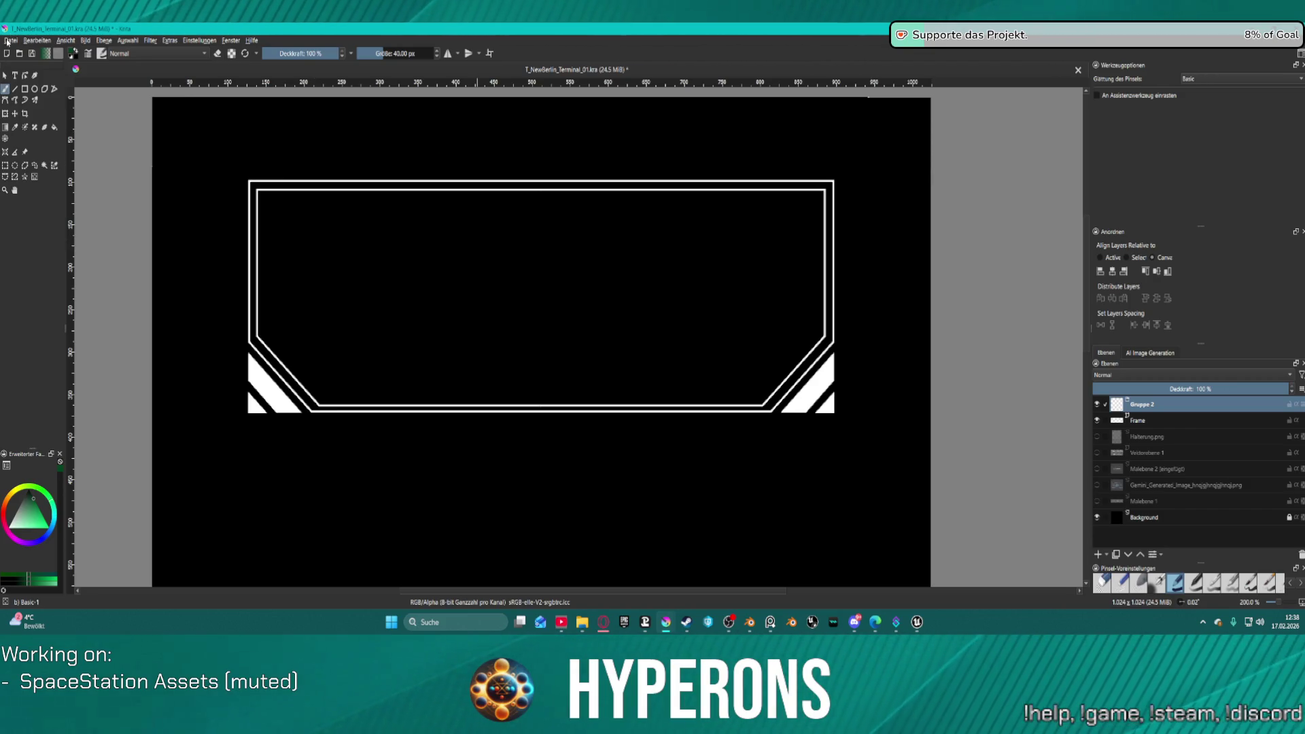
Step: Save the document, then add and delete an extra empty group, Gruppe 3
click(7, 43)
click(93, 100)
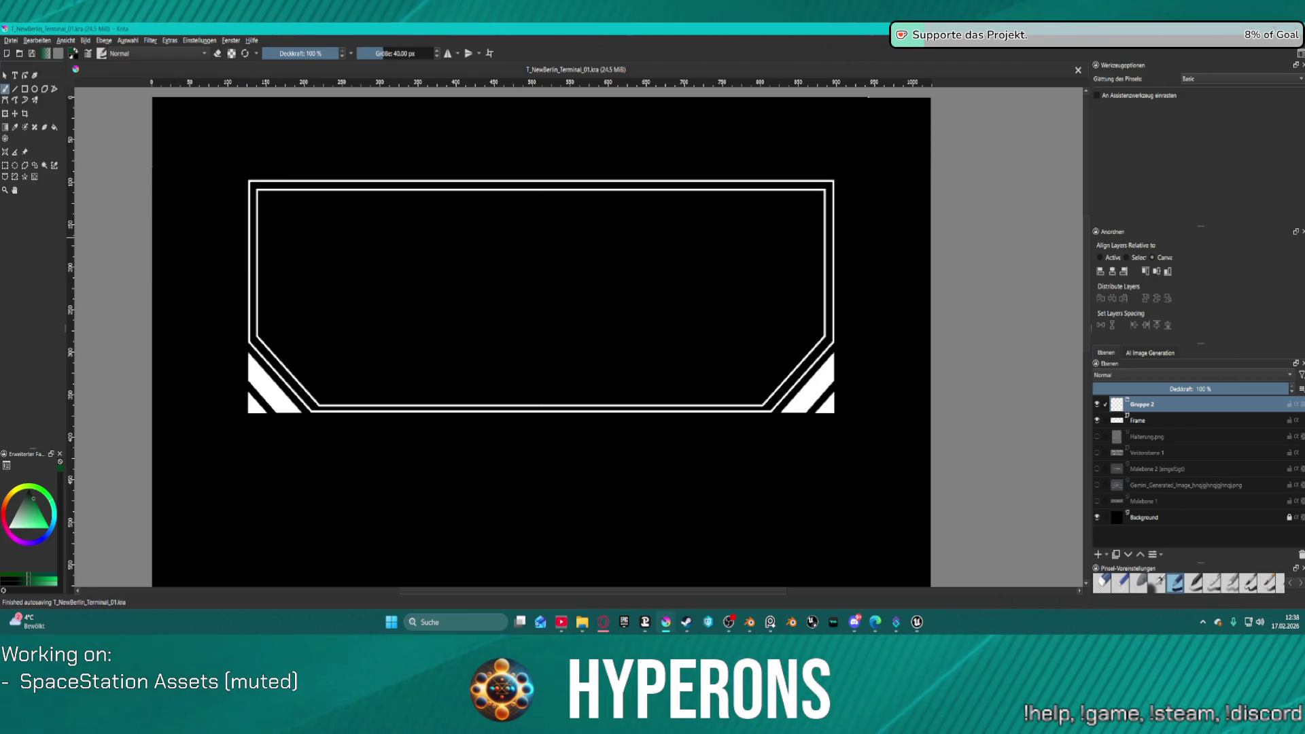
click(1105, 554)
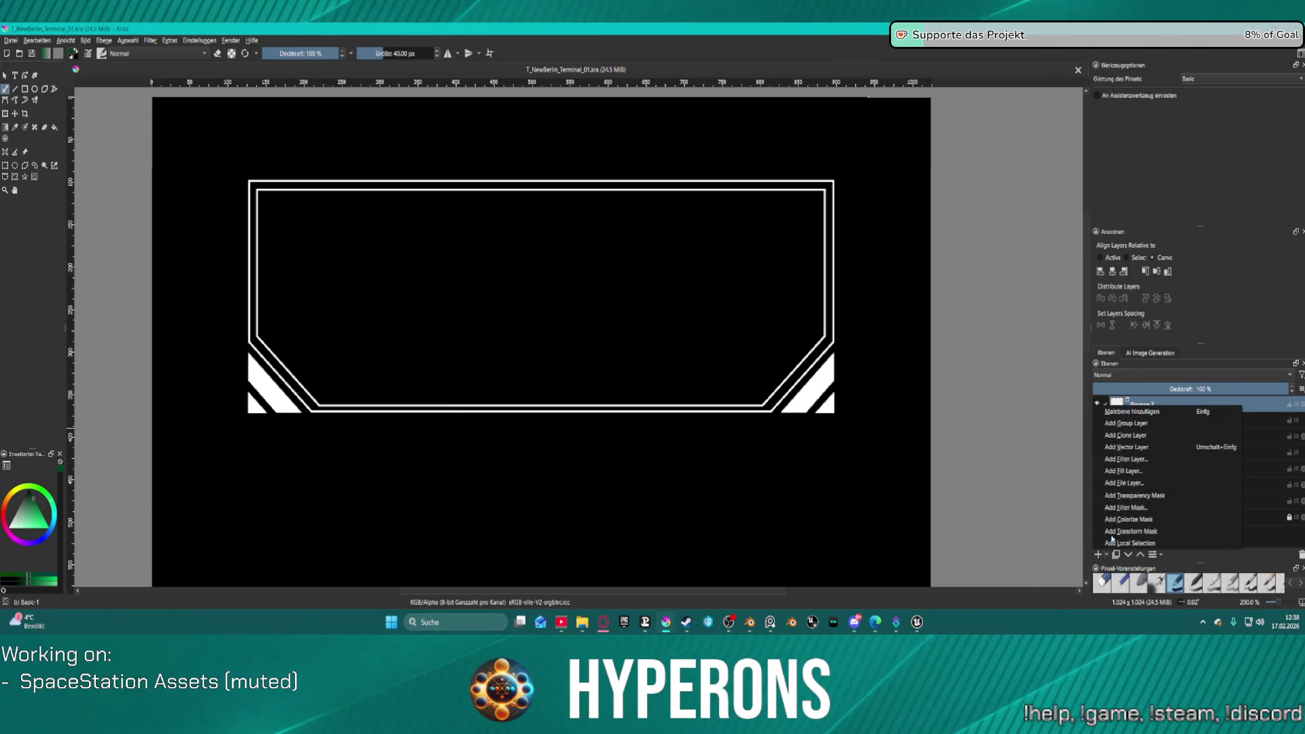
click(1132, 422)
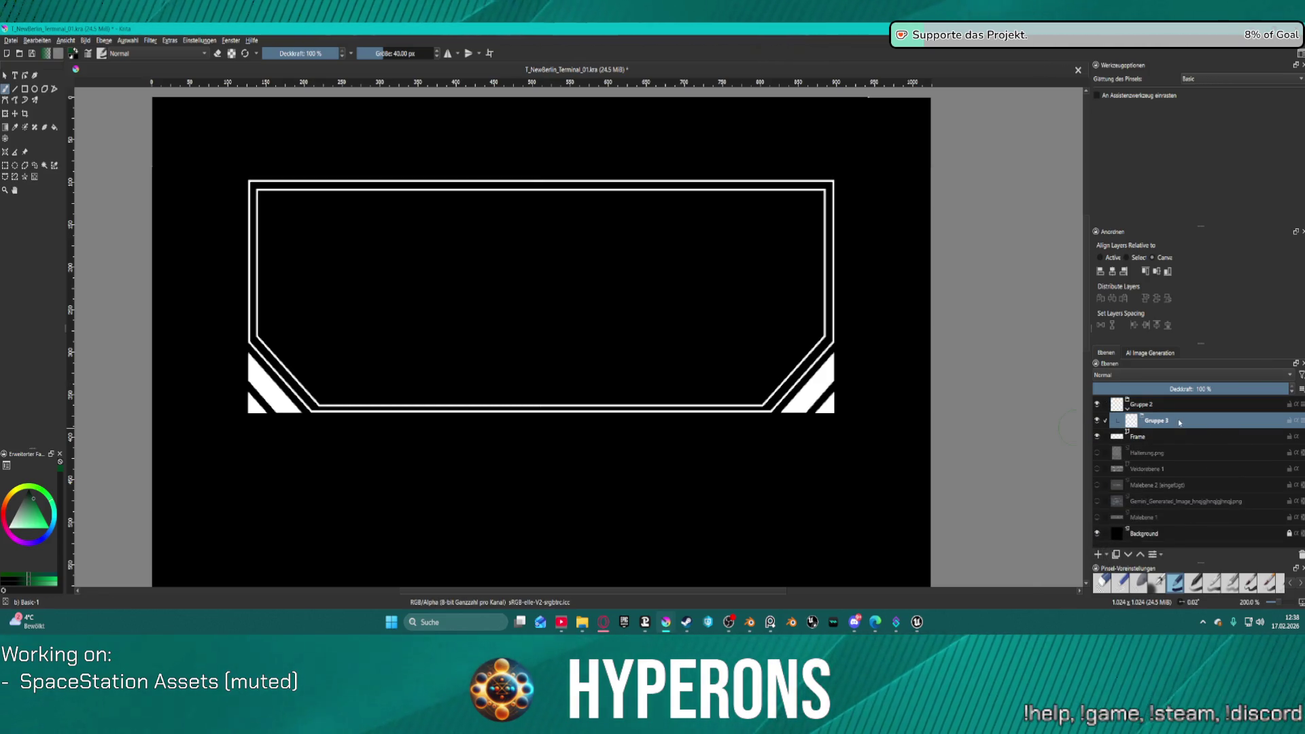
click(1152, 406)
click(1169, 421)
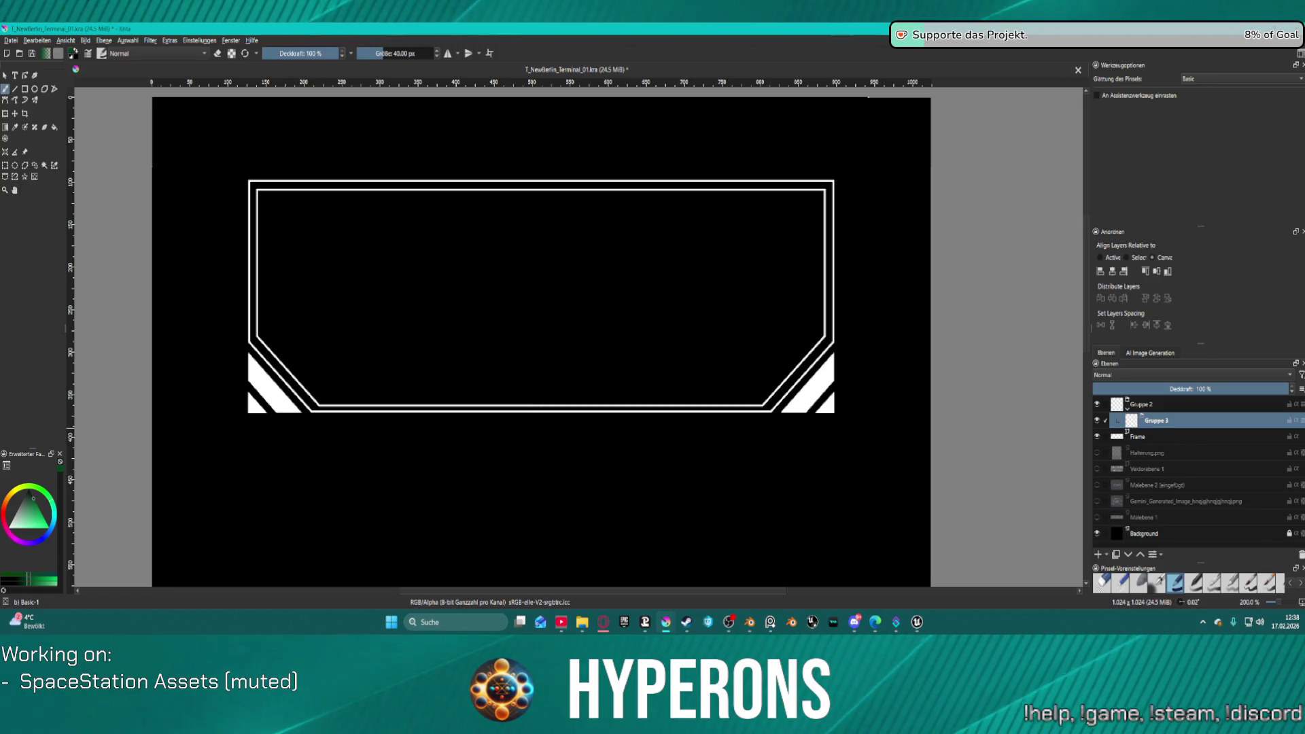
click(1300, 554)
Step: Move the Frame layer into Gruppe 2 and rename that group 'Backup'
drag(1138, 420, 1156, 406)
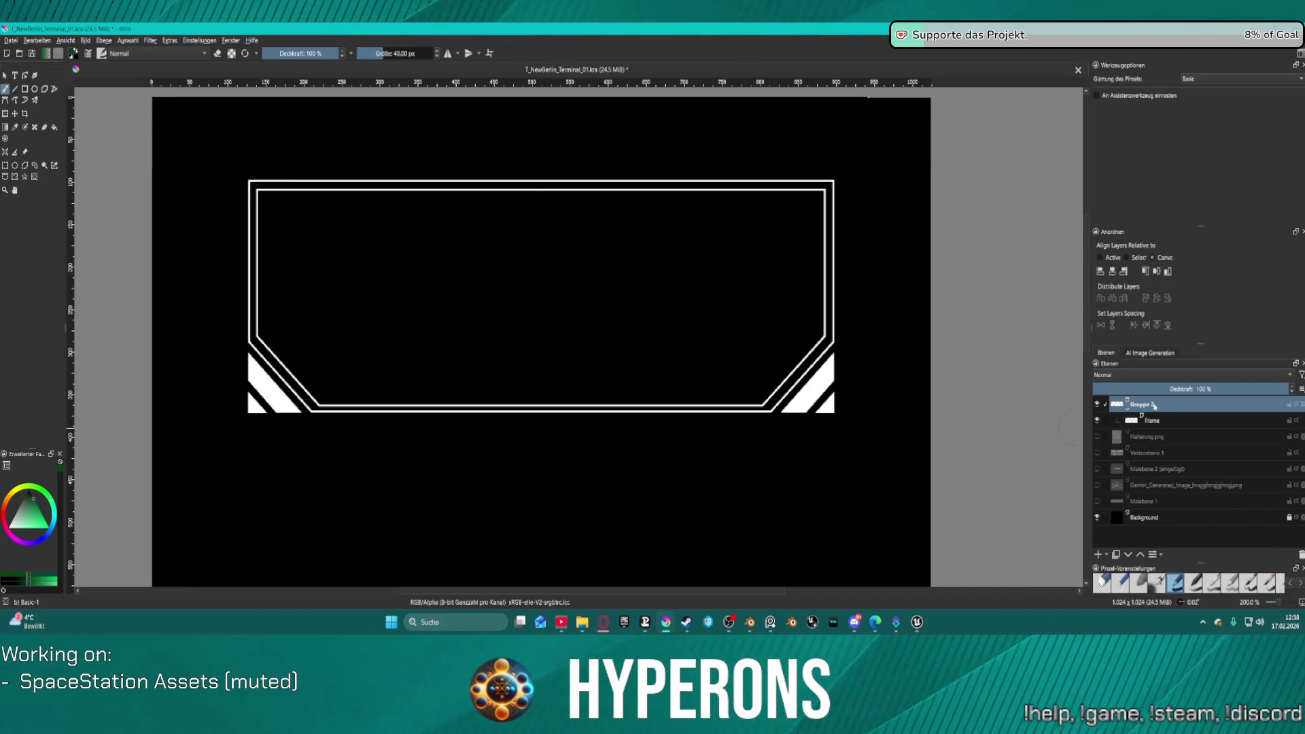
double_click(1154, 405)
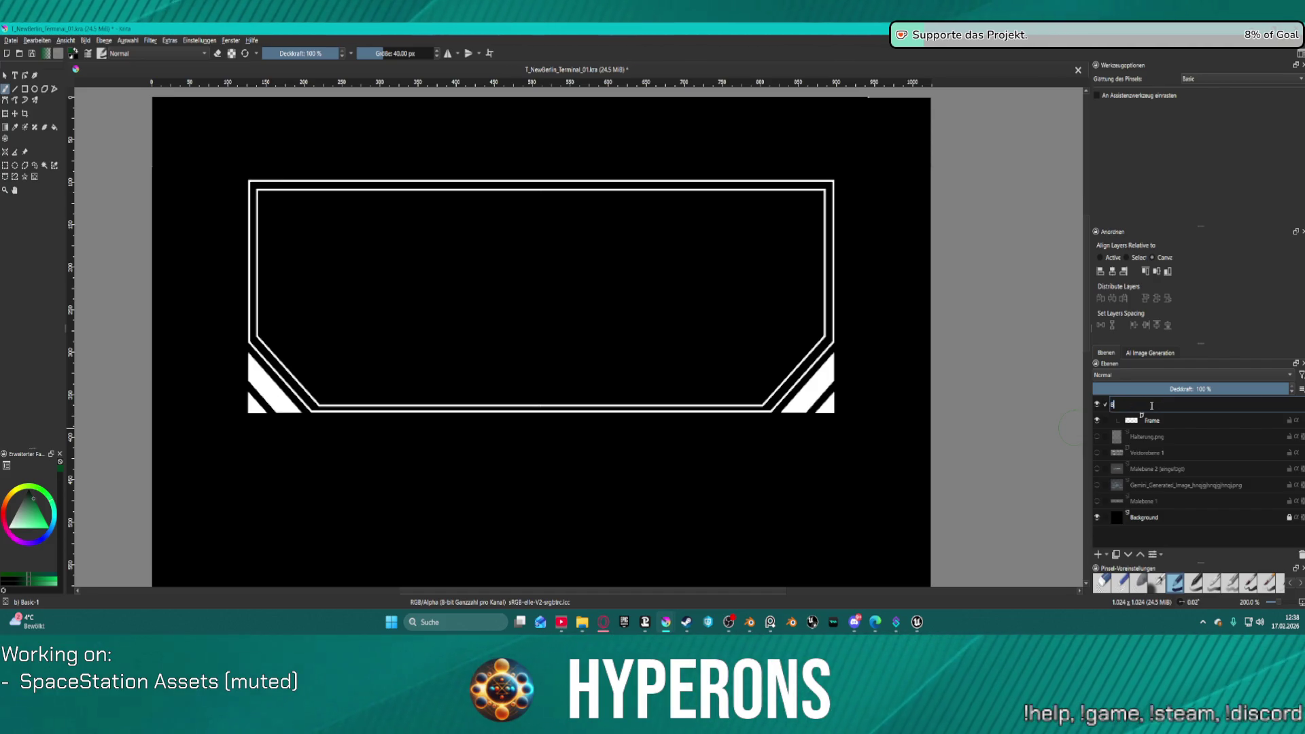
key(Return)
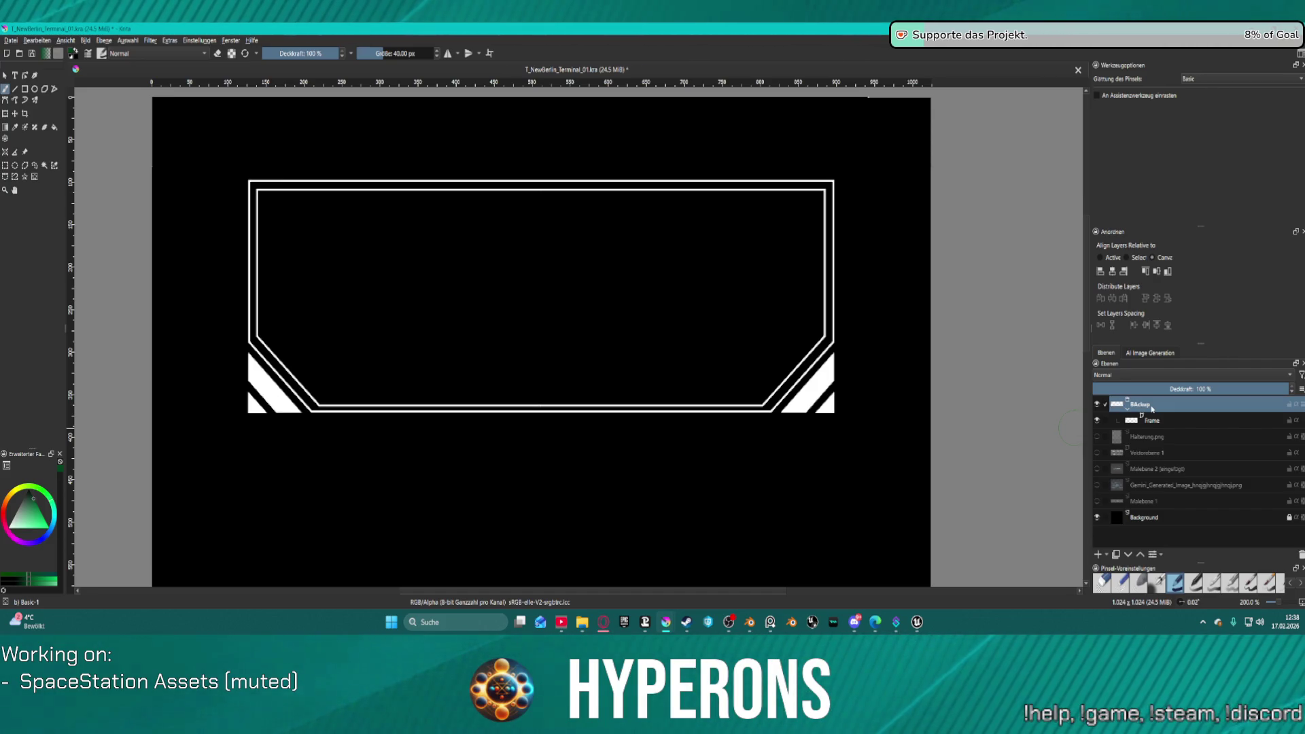
double_click(1140, 405)
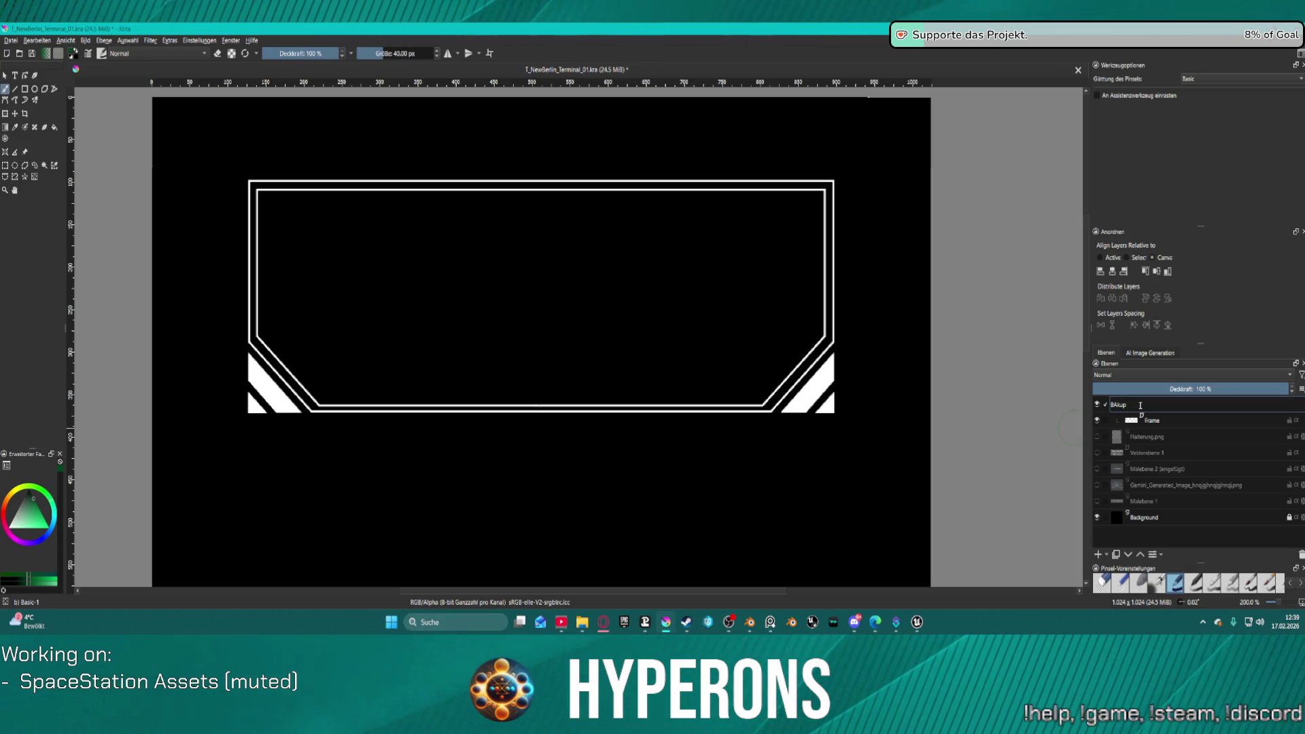
key(Return)
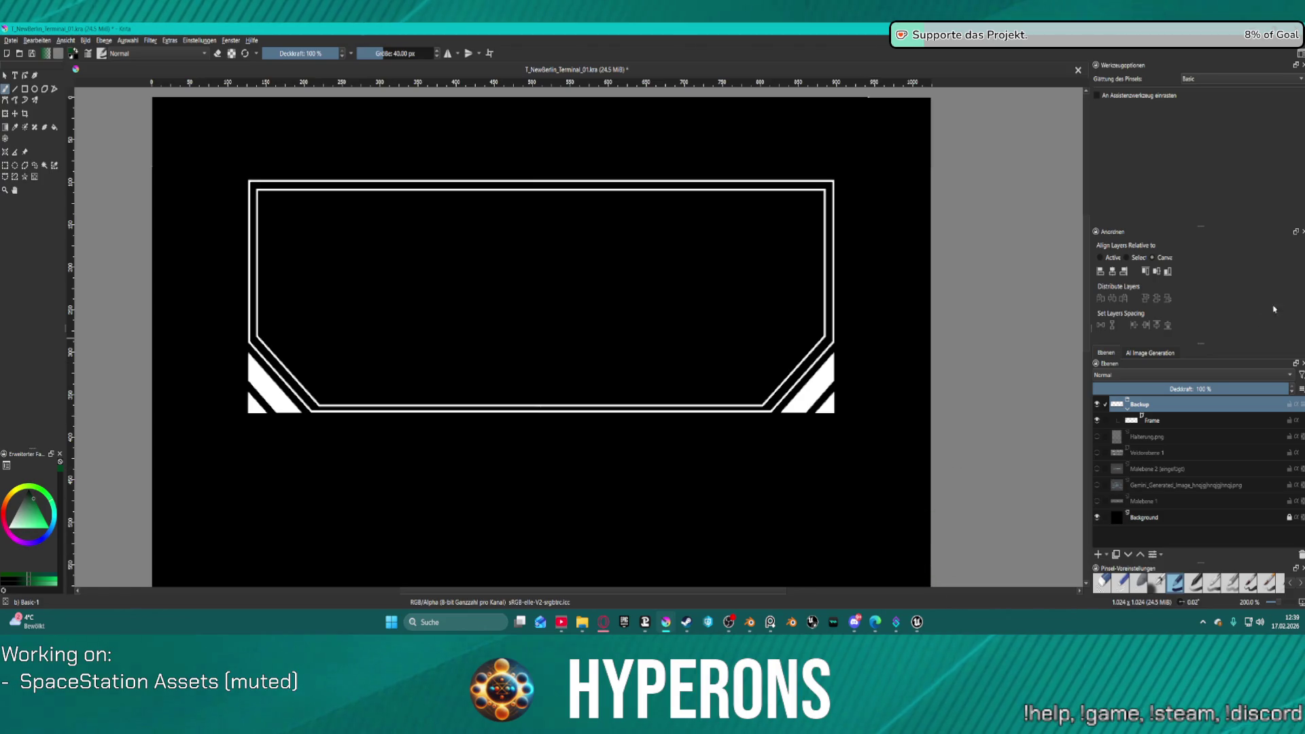
Step: Duplicate the Backup group with Ctrl+J, name the copy 'Frame', and hide Backup
click(1169, 425)
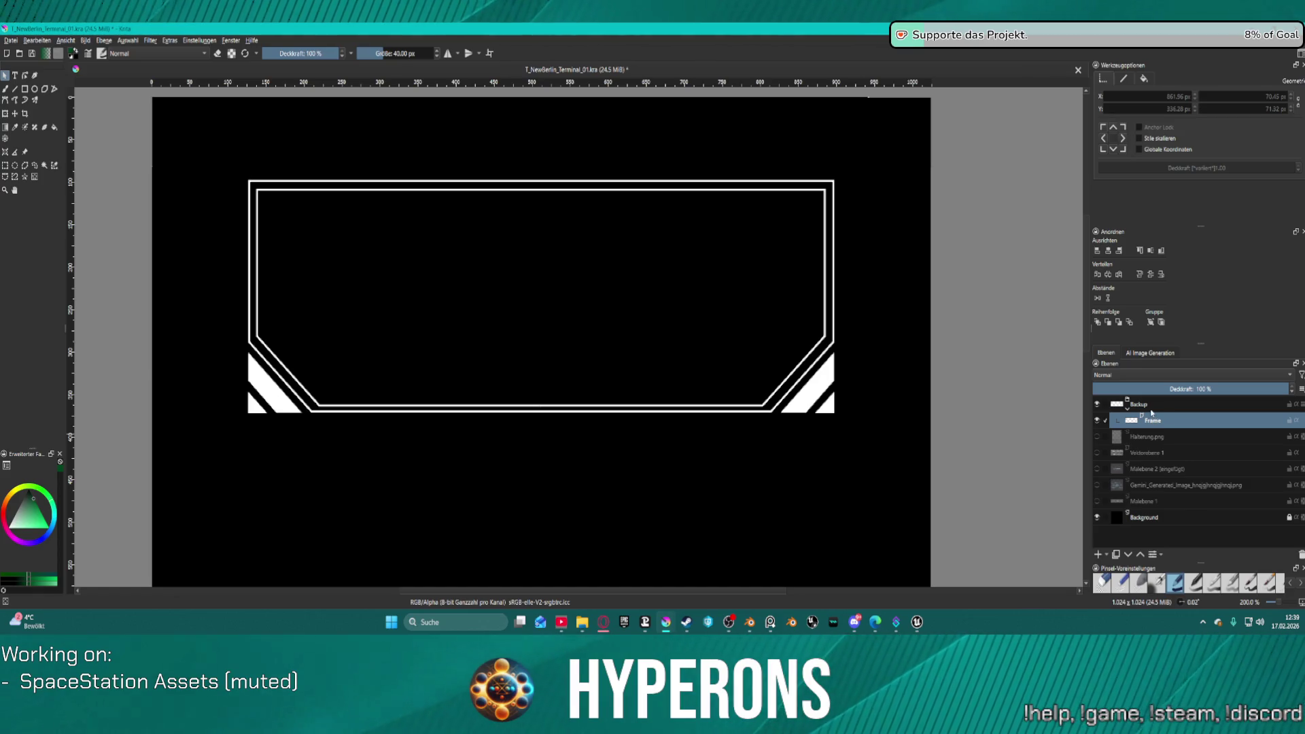
right_click(1152, 407)
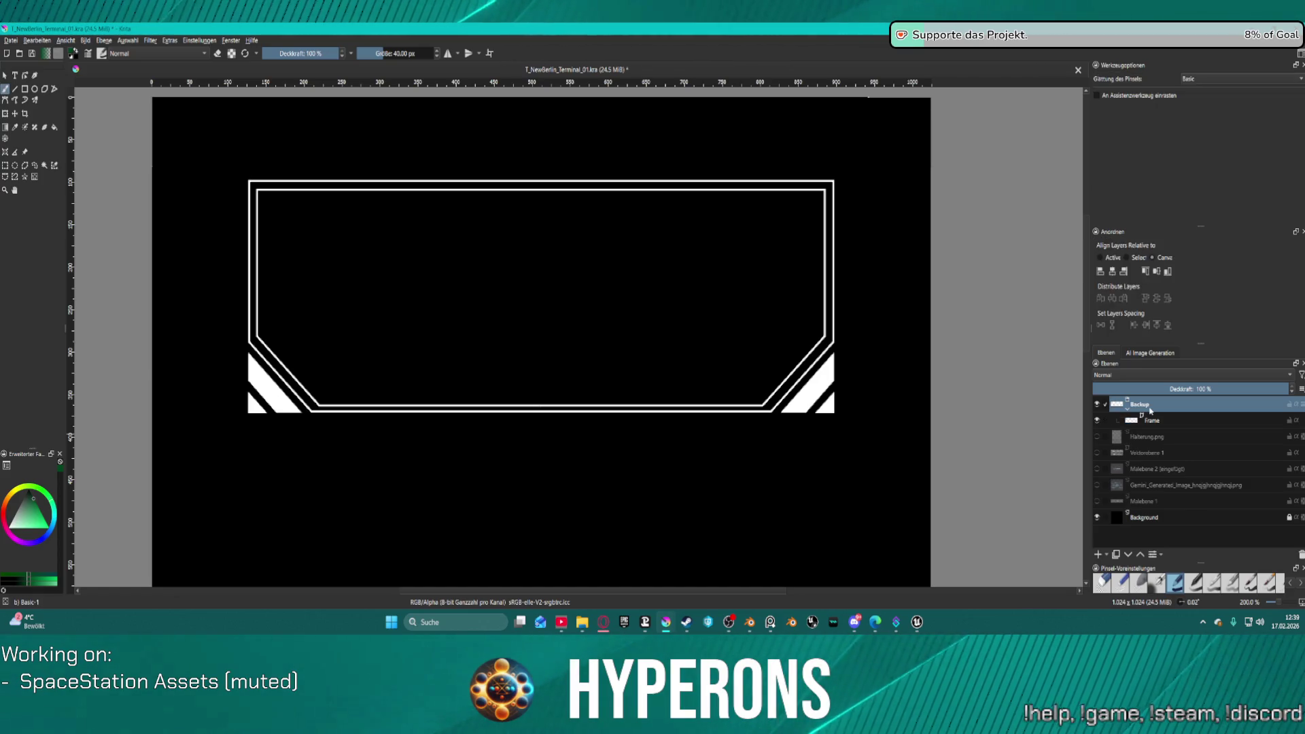
click(1209, 473)
click(1157, 403)
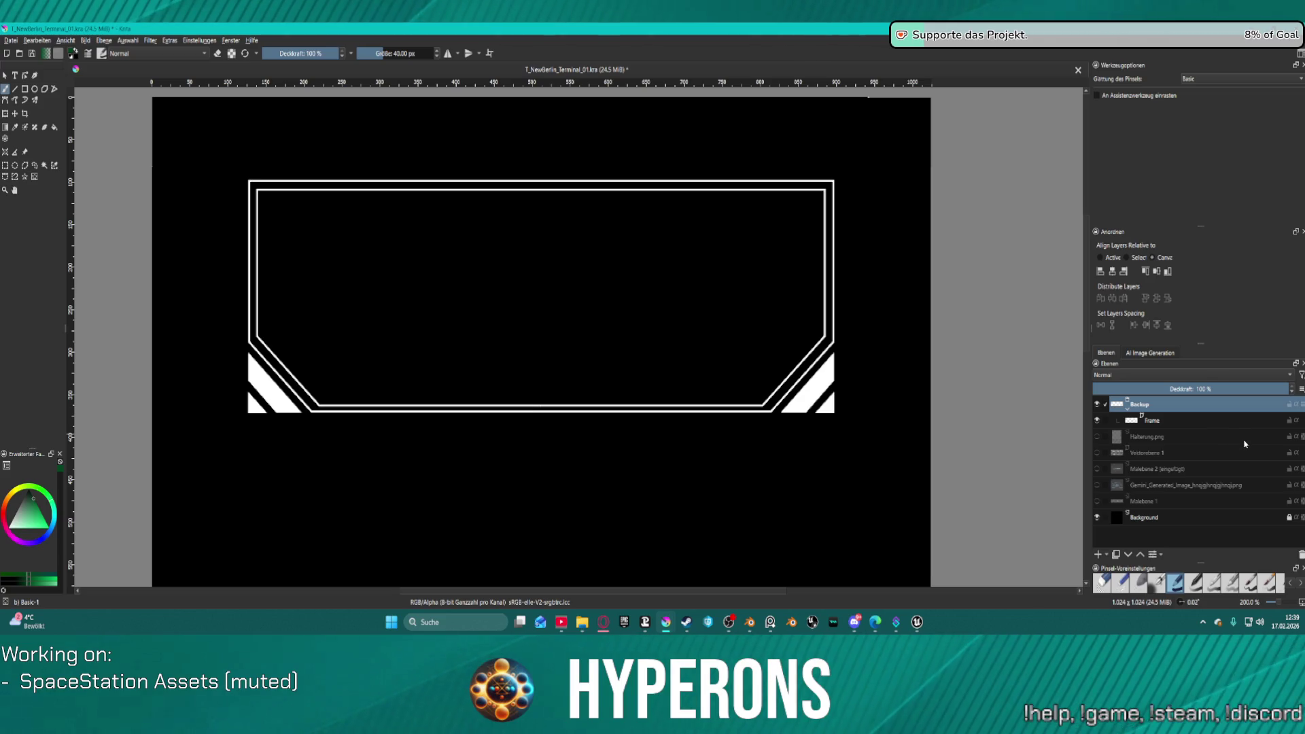
key(ctrl+j)
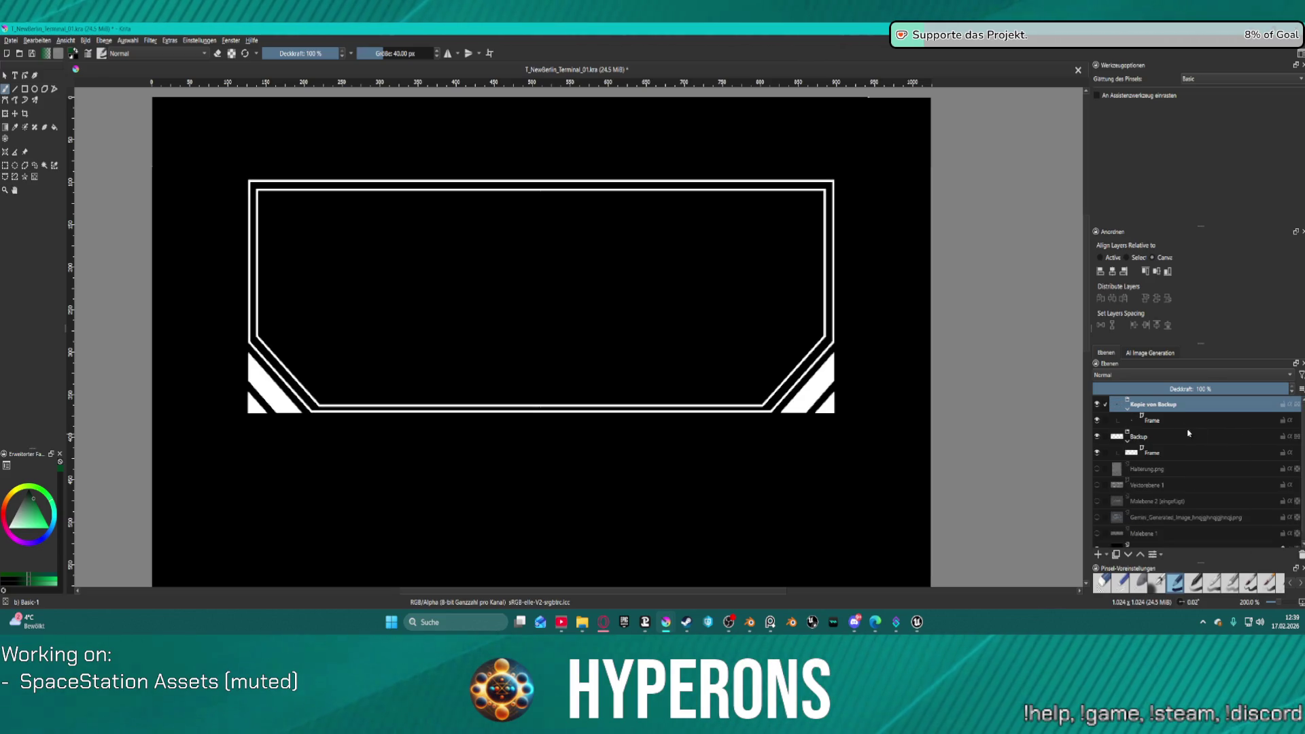
double_click(1166, 406)
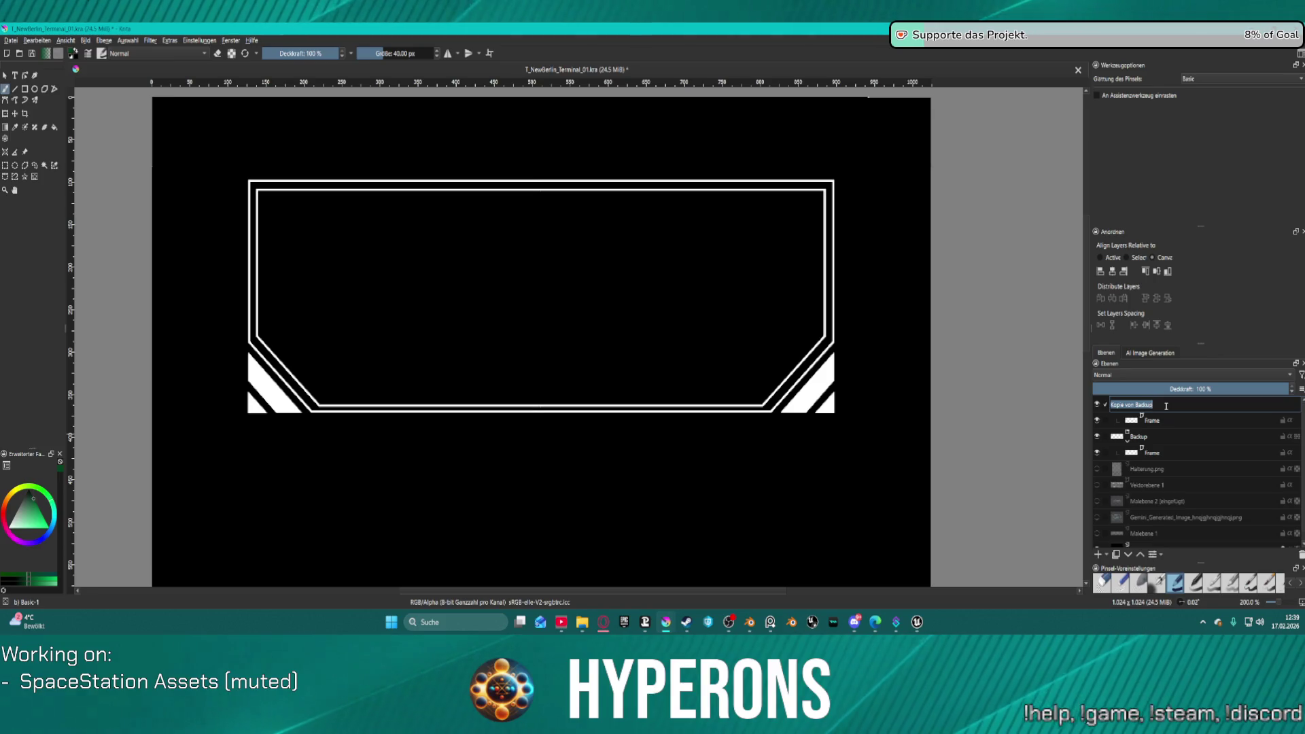
text(Frame)
key(Return)
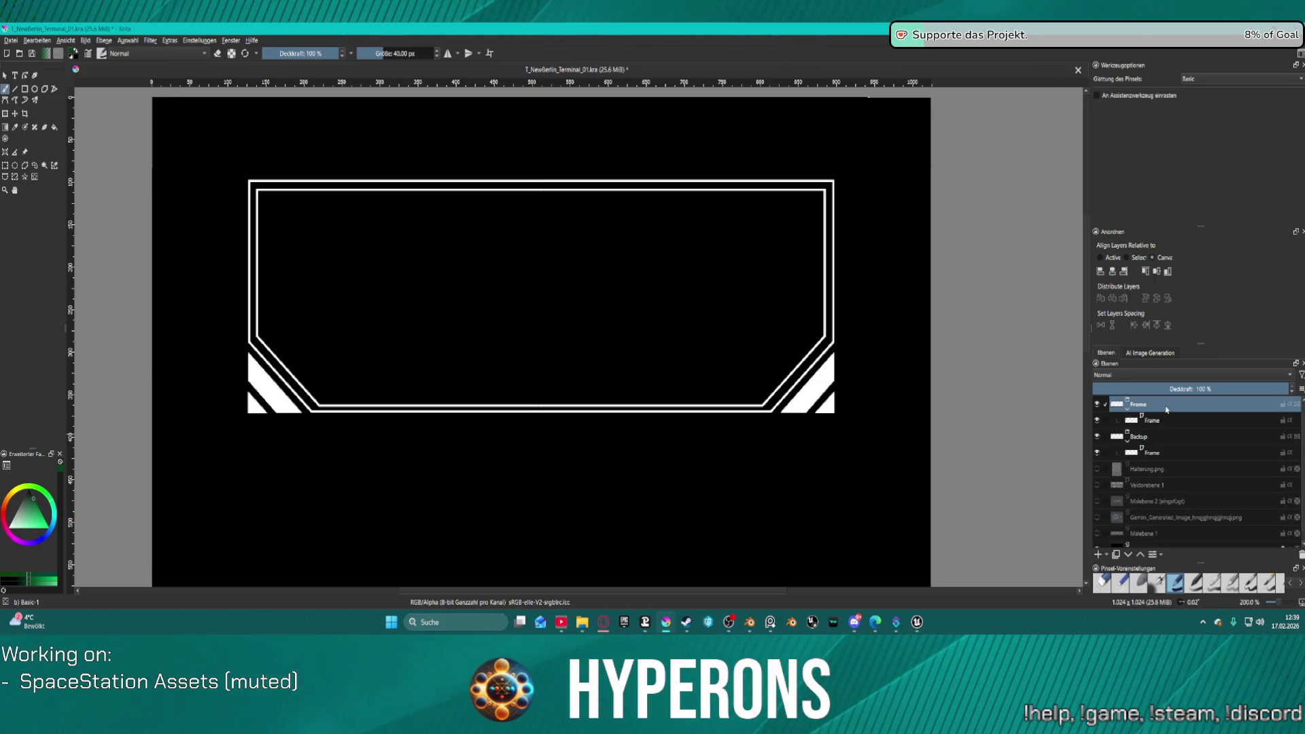
click(1096, 438)
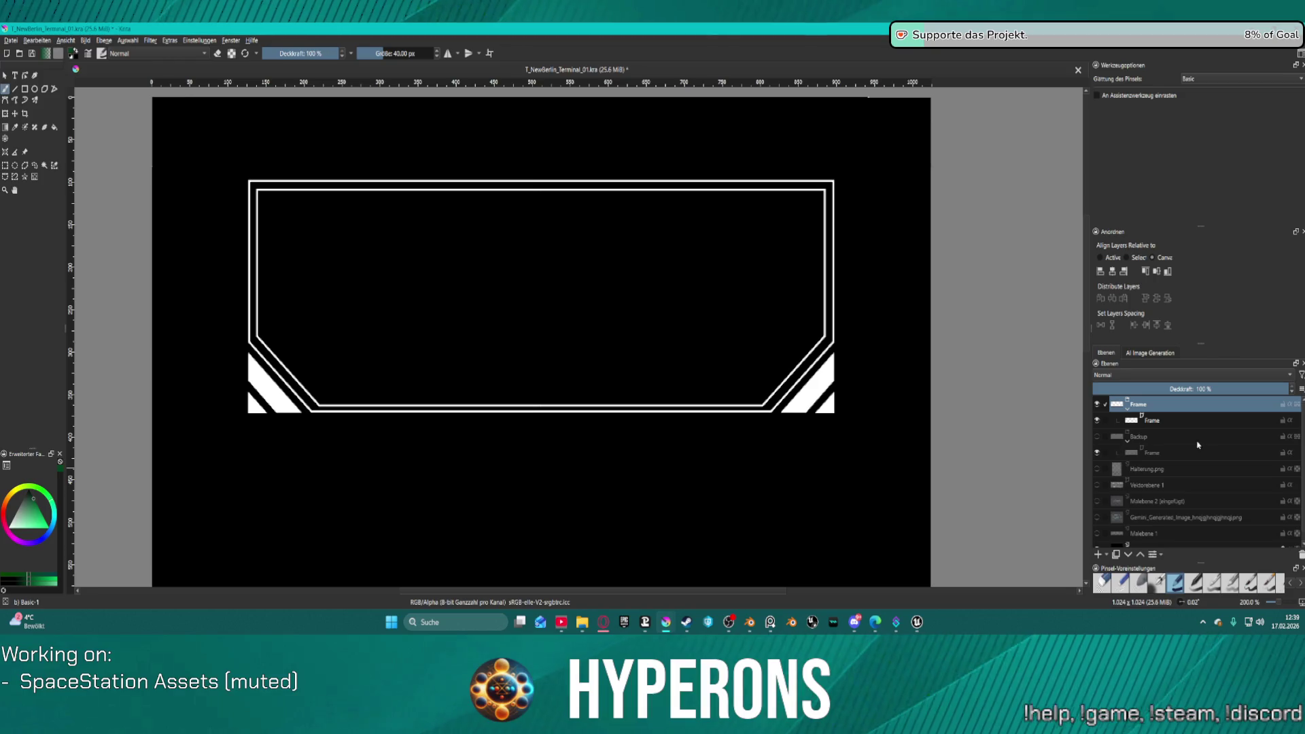
click(1096, 437)
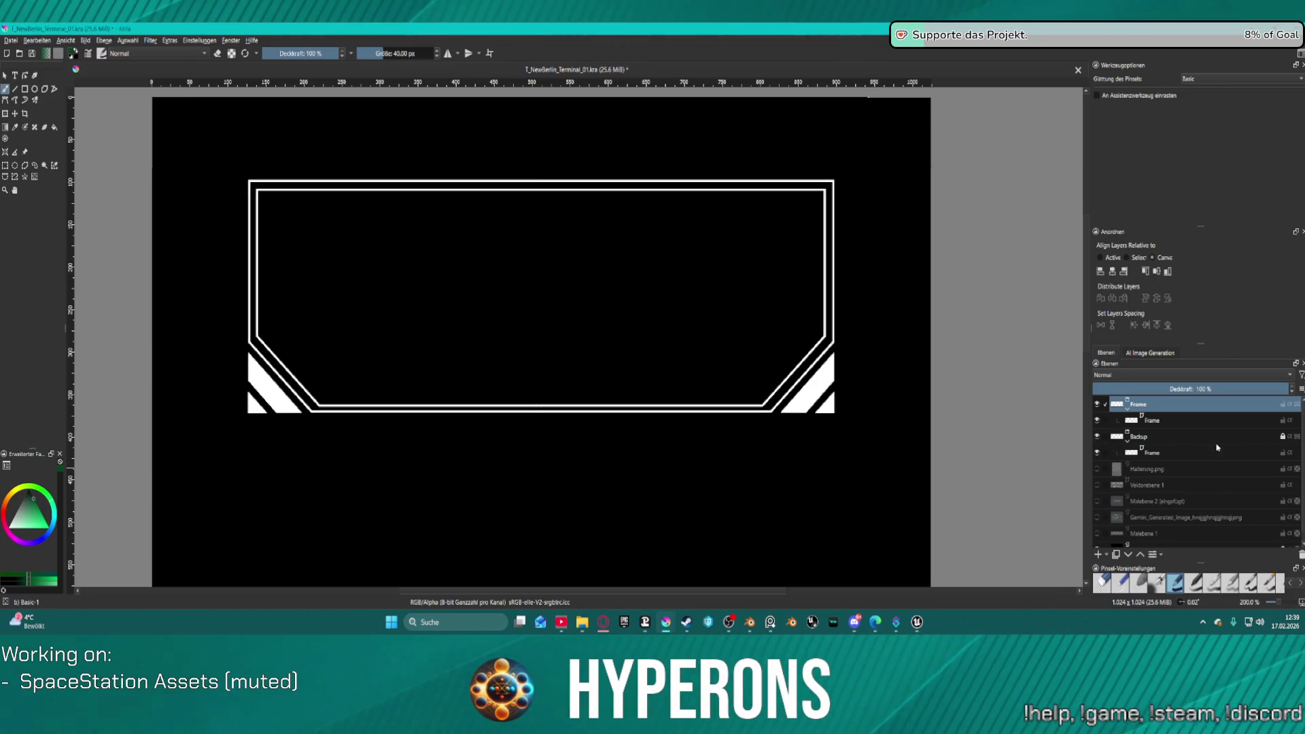
click(1097, 437)
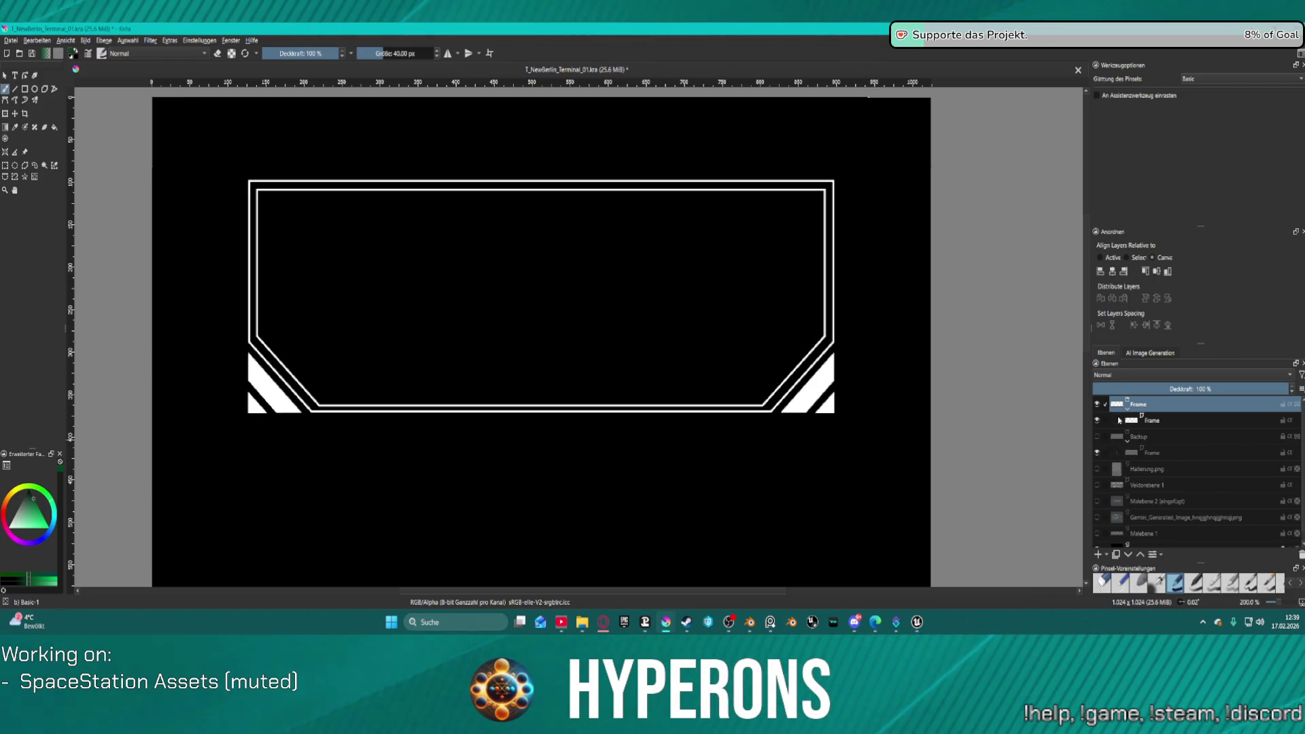
scroll(442, 248, down, 2)
mouse_move(476, 246)
mouse_down()
mouse_move(581, 243)
mouse_move(472, 238)
mouse_move(483, 243)
mouse_up()
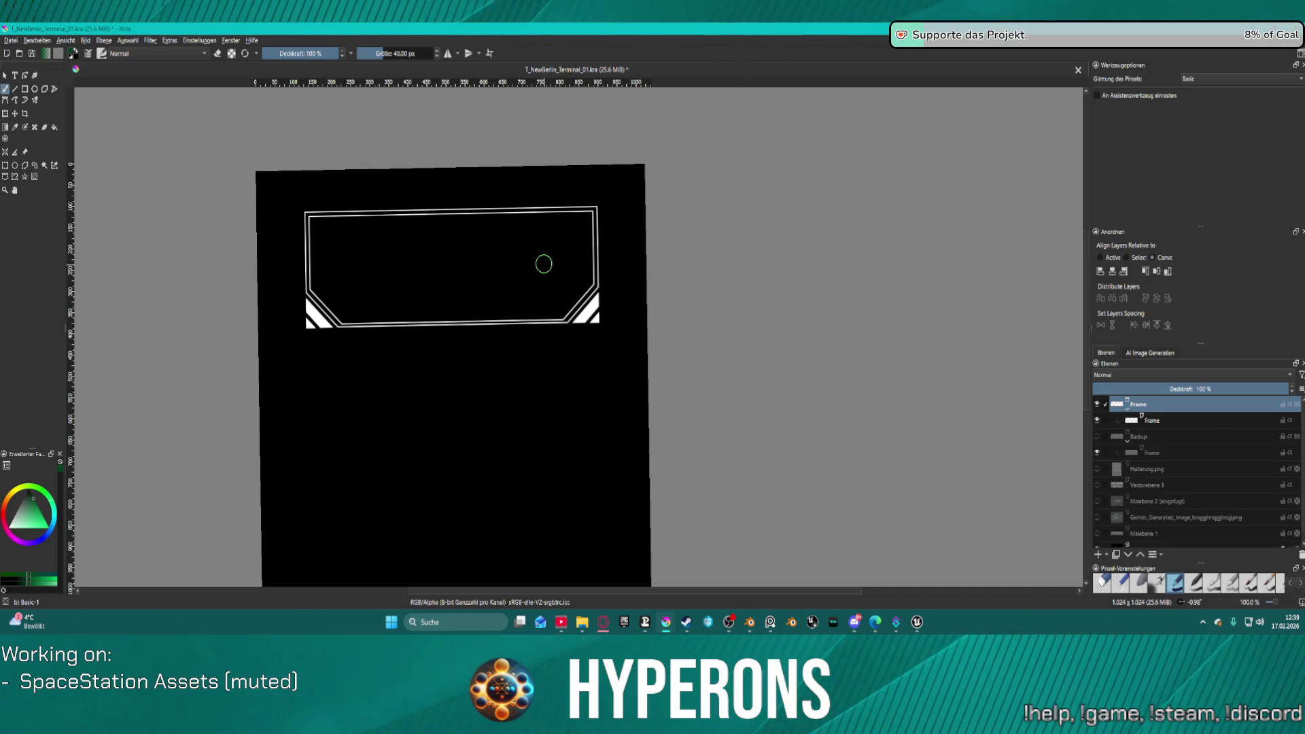
drag(543, 263, 590, 262)
scroll(558, 263, down, 3)
scroll(583, 263, up, 4)
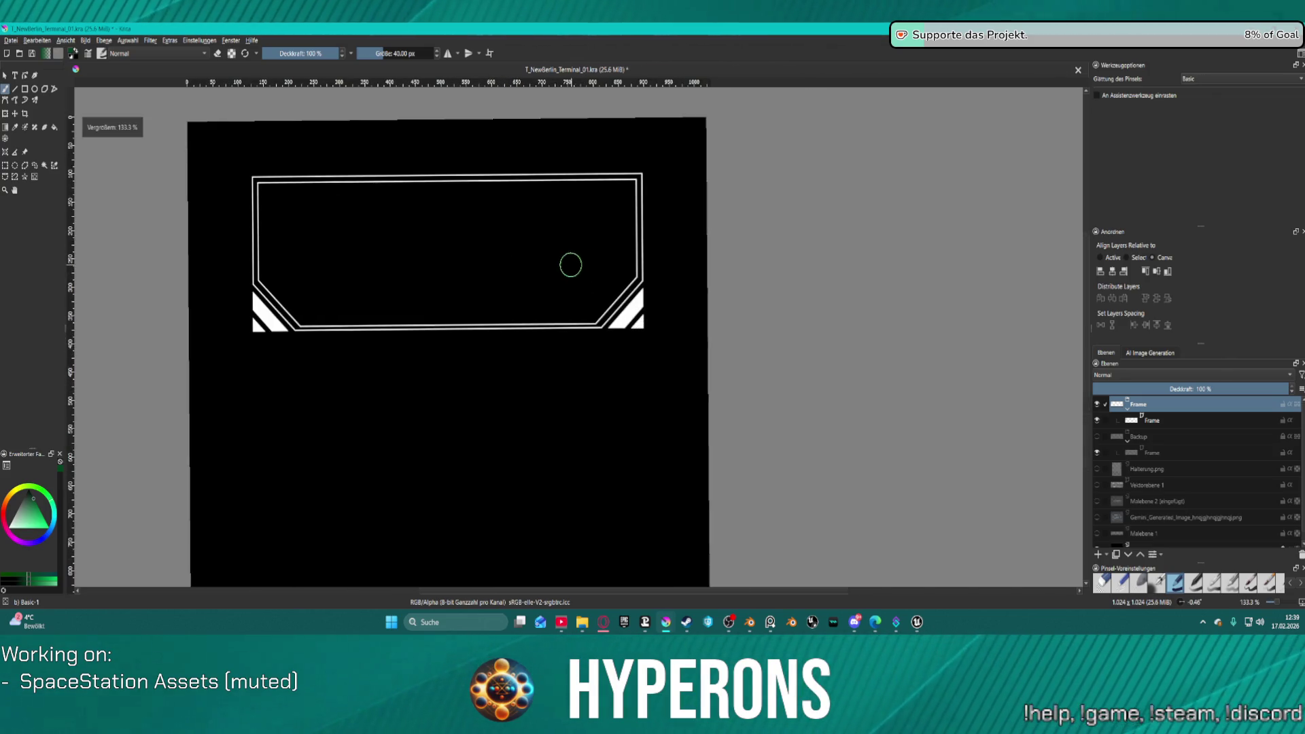
drag(486, 262, 485, 263)
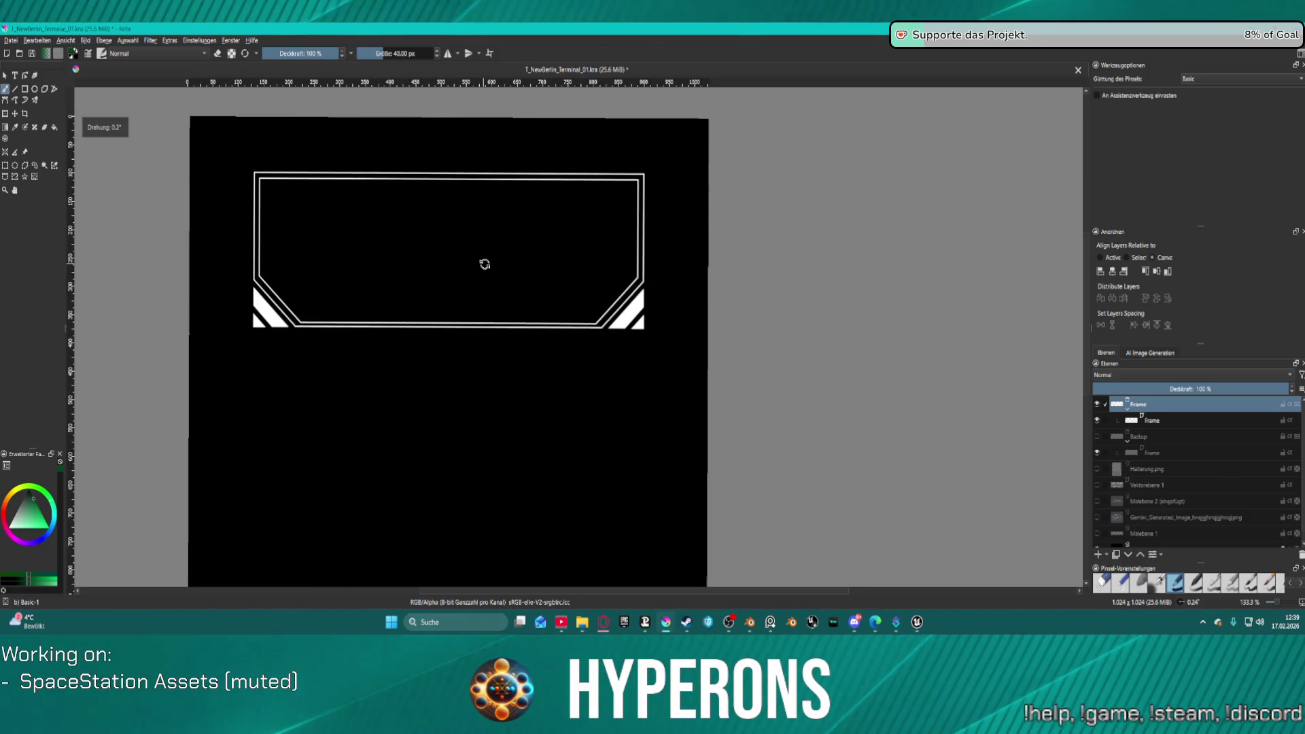
drag(484, 264, 484, 264)
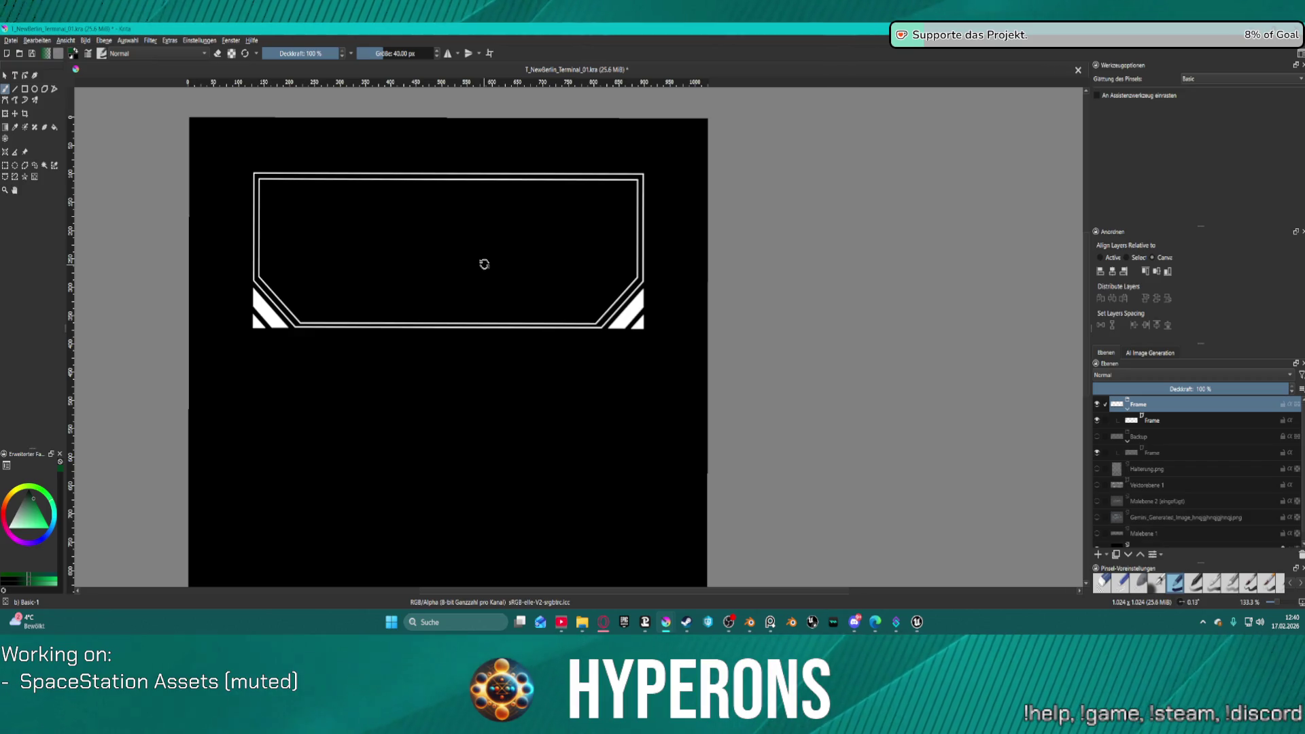
drag(484, 263, 483, 263)
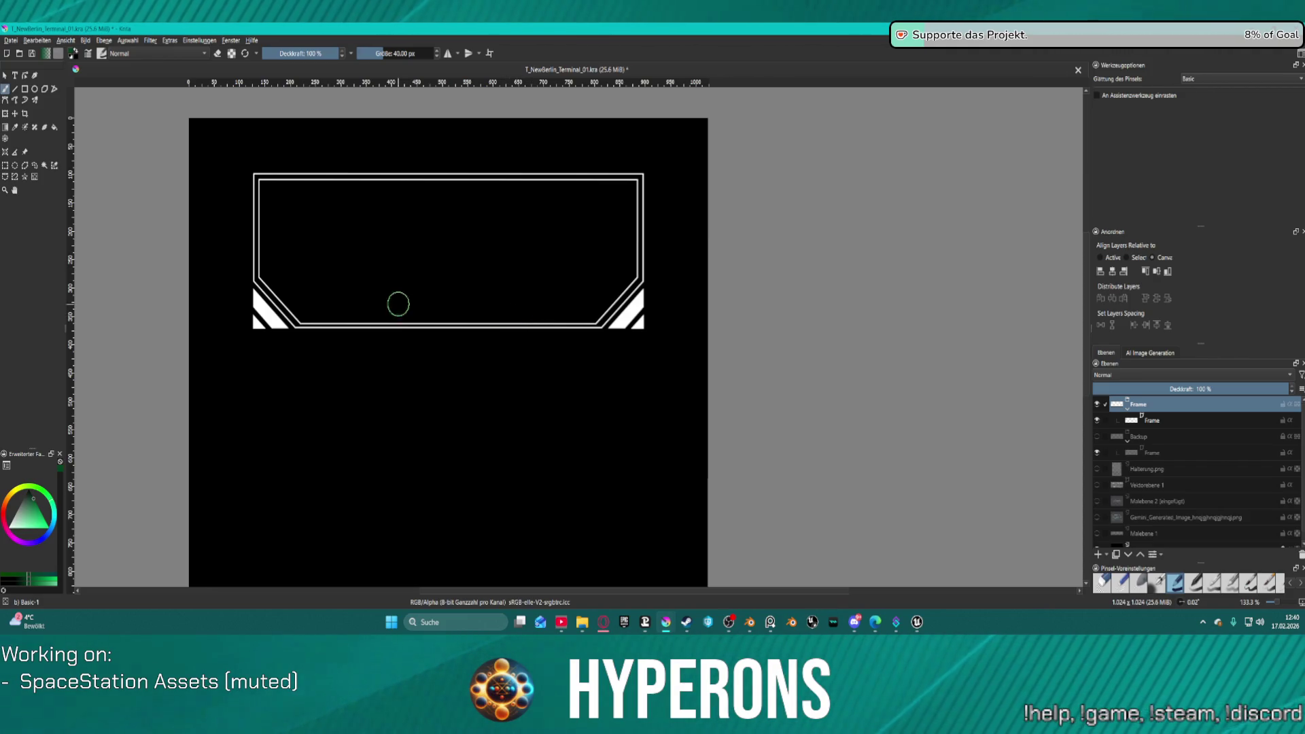
scroll(436, 331, down, 5)
scroll(598, 284, up, 2)
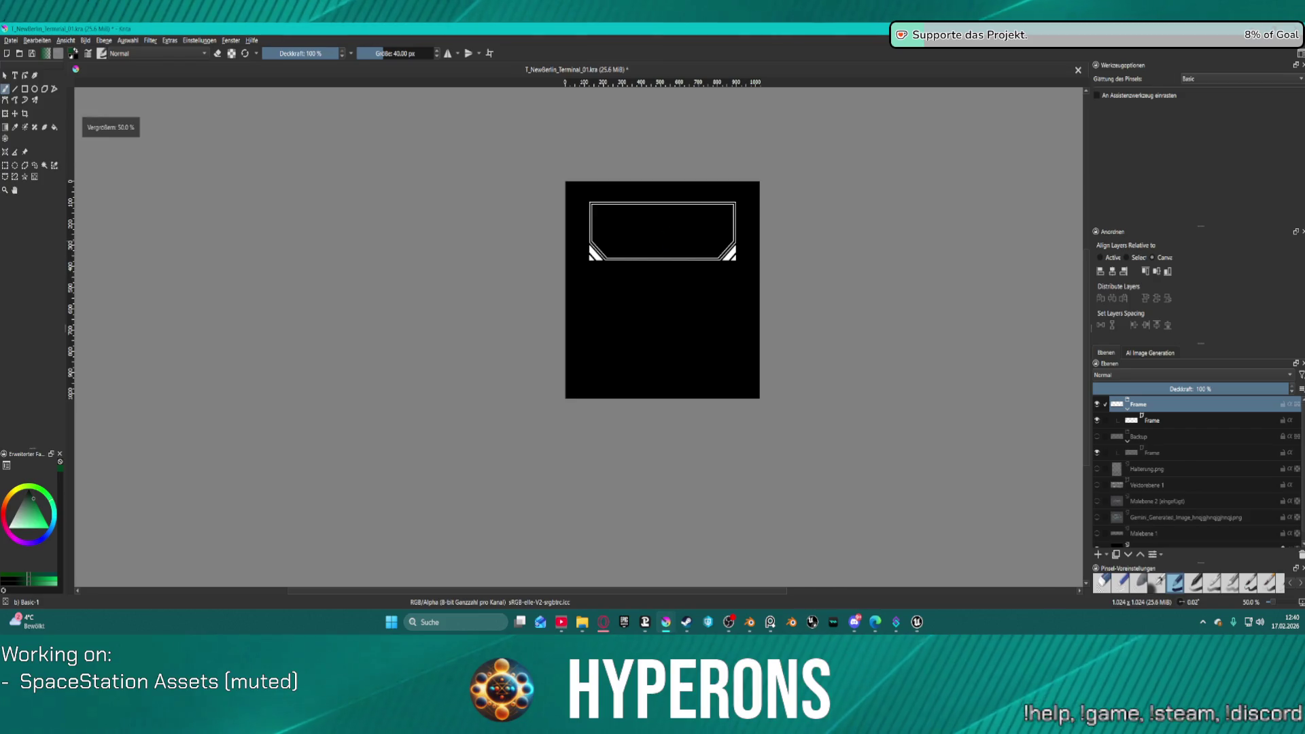
key(1)
mouse_move(876, 251)
mouse_down()
mouse_move(906, 263)
mouse_move(970, 250)
mouse_up()
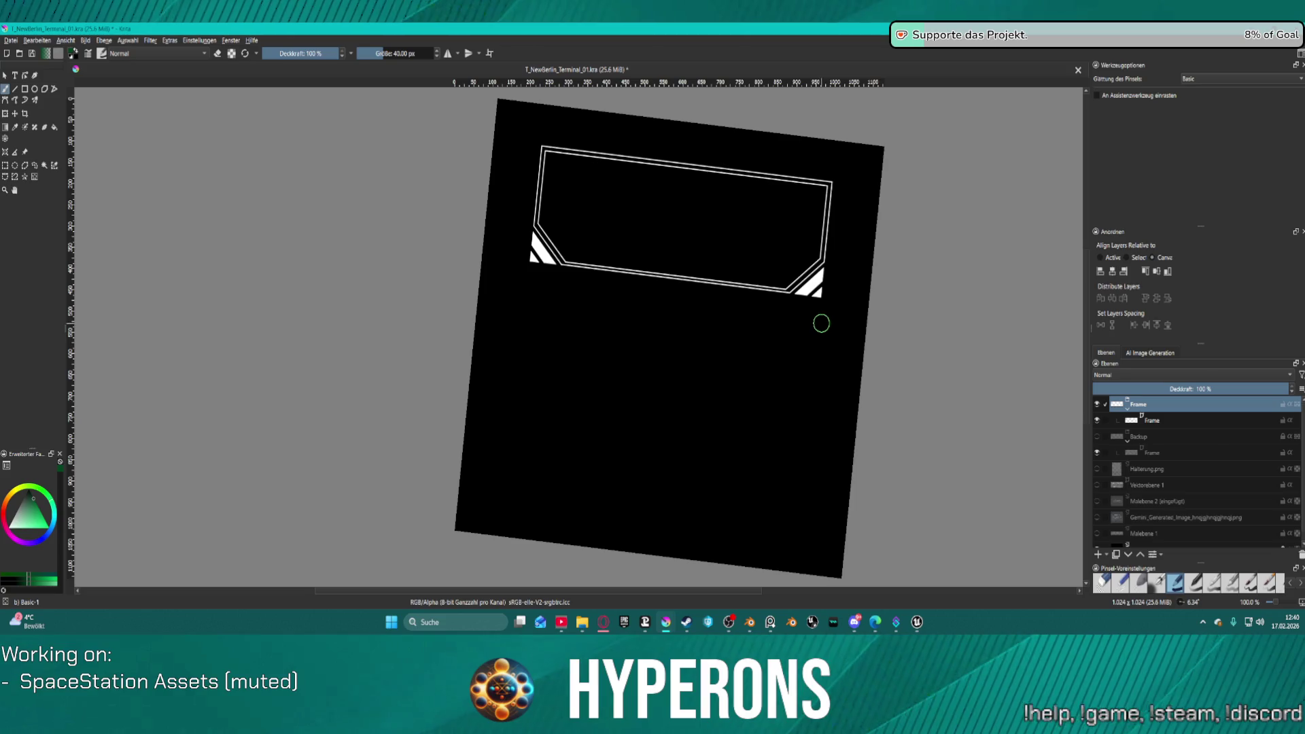
mouse_move(791, 317)
mouse_down()
mouse_move(763, 303)
mouse_move(906, 285)
mouse_move(687, 292)
mouse_move(763, 290)
mouse_move(685, 294)
mouse_move(618, 355)
mouse_move(705, 276)
mouse_move(784, 320)
mouse_move(675, 323)
mouse_move(696, 313)
mouse_up()
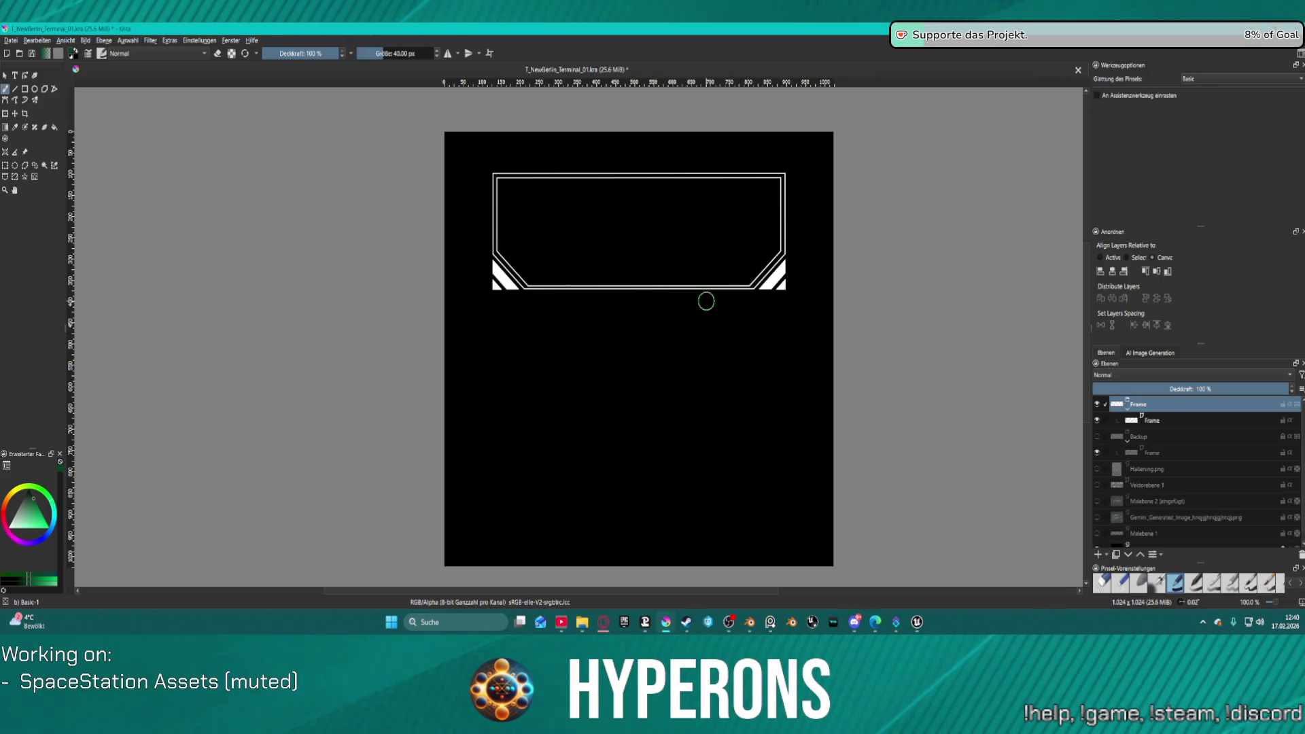
scroll(637, 280, up, 2)
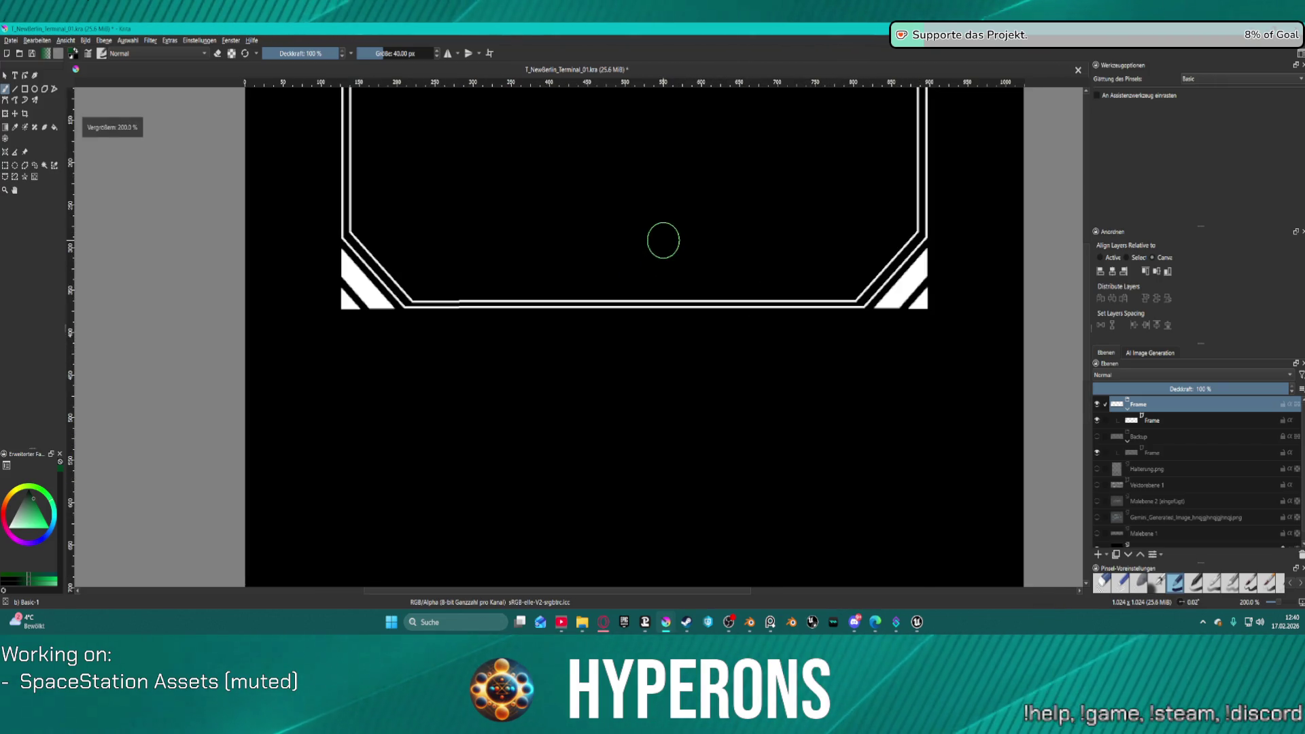
mouse_move(666, 184)
mouse_down()
mouse_move(684, 230)
mouse_move(684, 320)
mouse_move(659, 292)
mouse_up()
scroll(685, 314, up, 1)
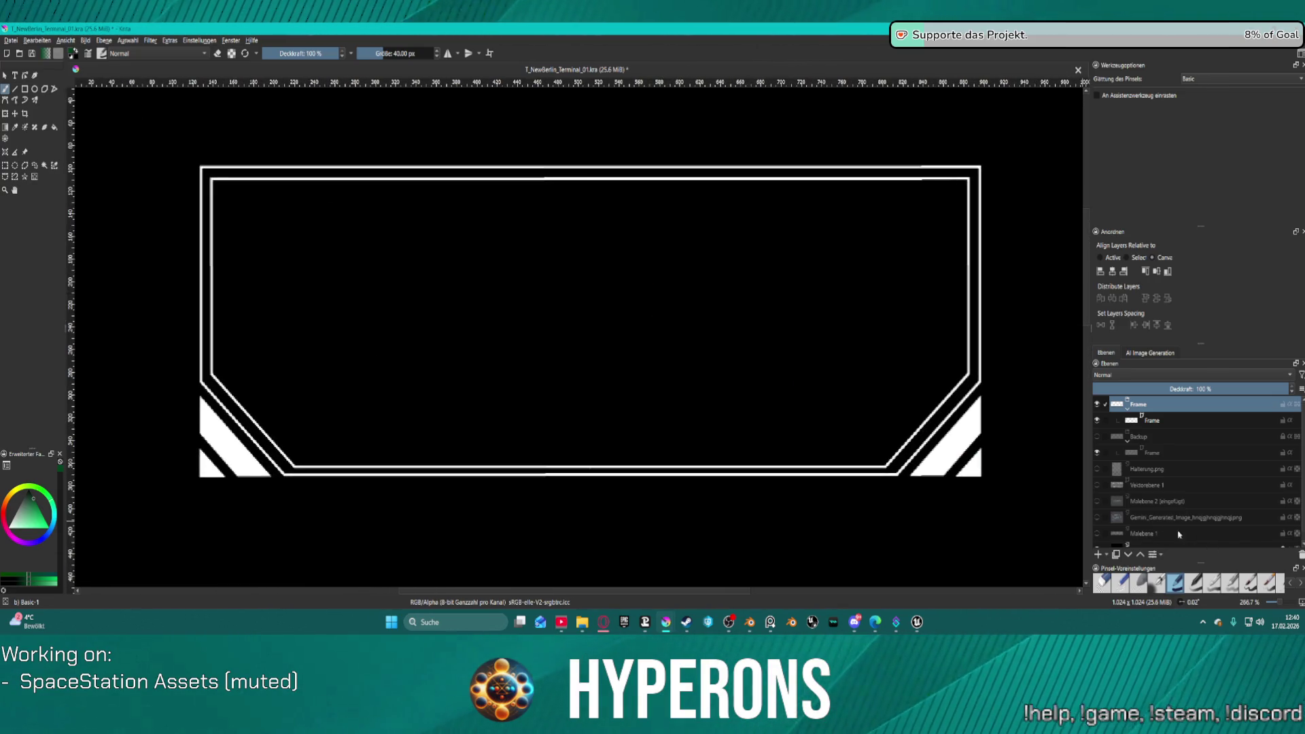
click(1098, 502)
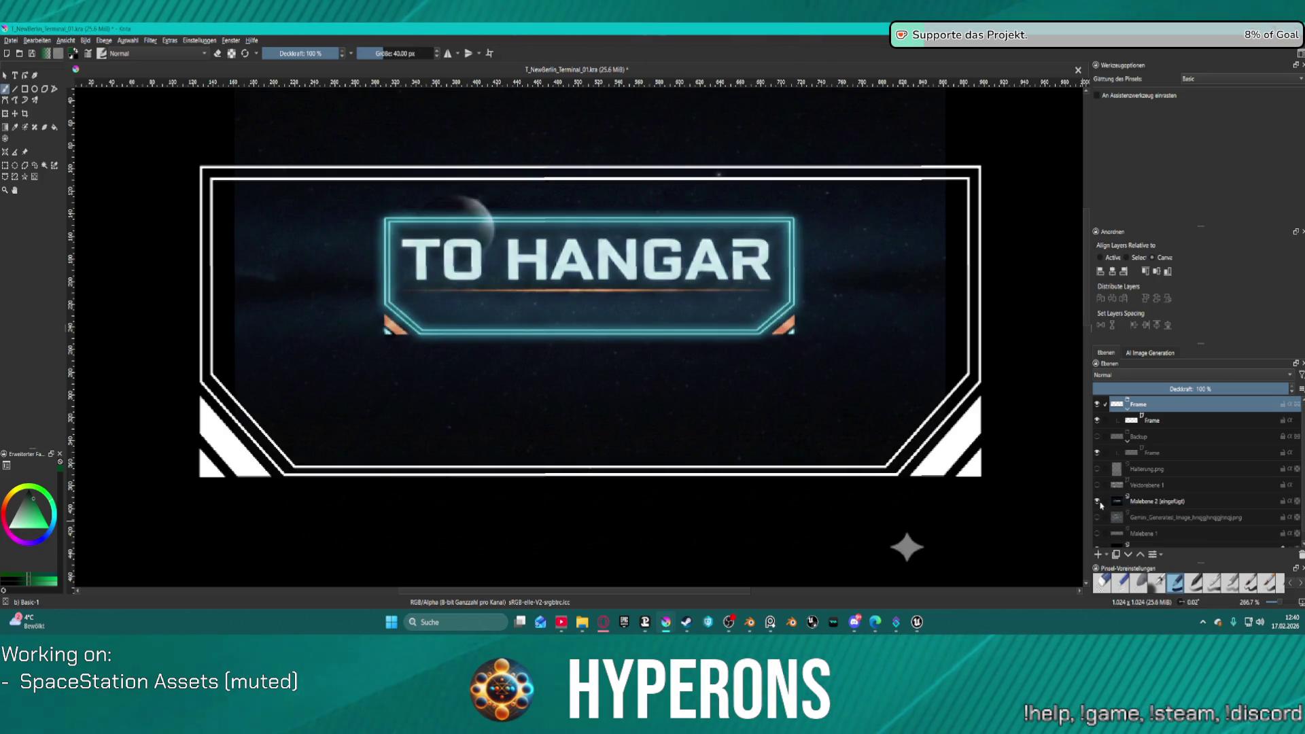
Step: Hide the TO HANGAR reference and select the inner Frame layer's frame shape with Select Shapes
click(1097, 502)
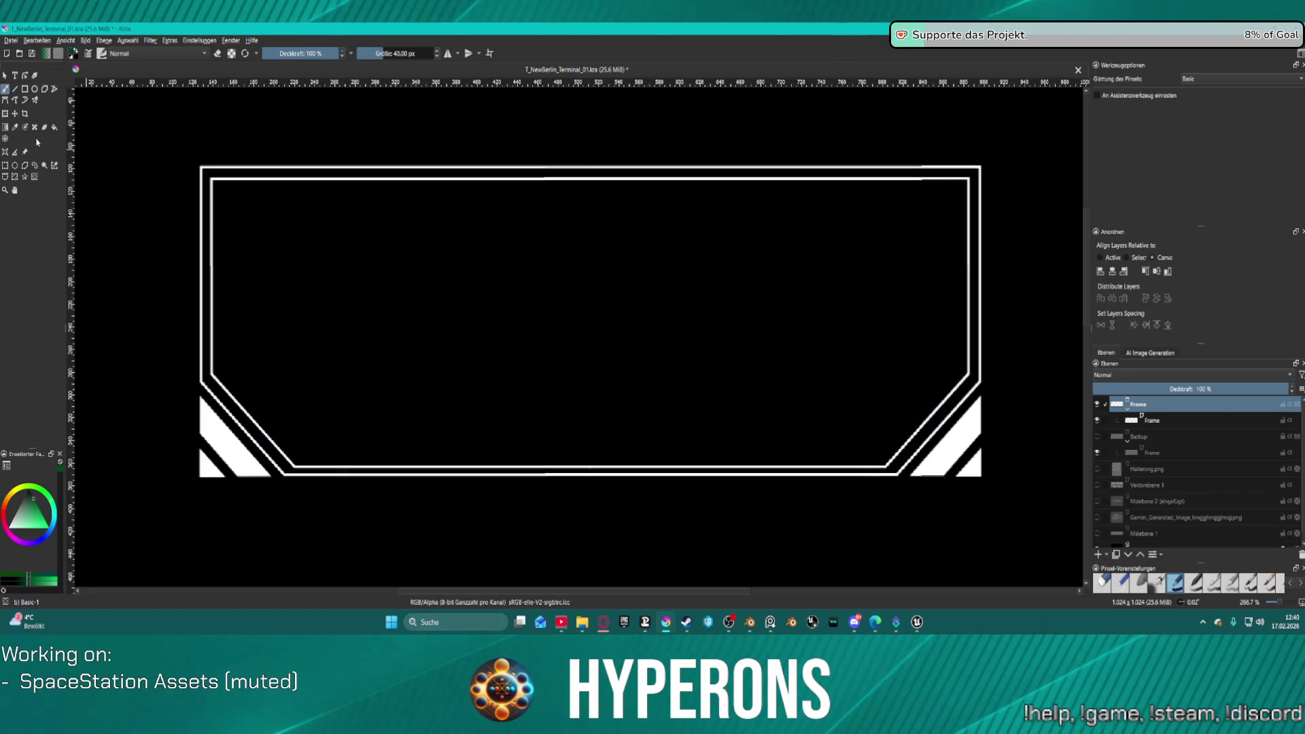
click(5, 76)
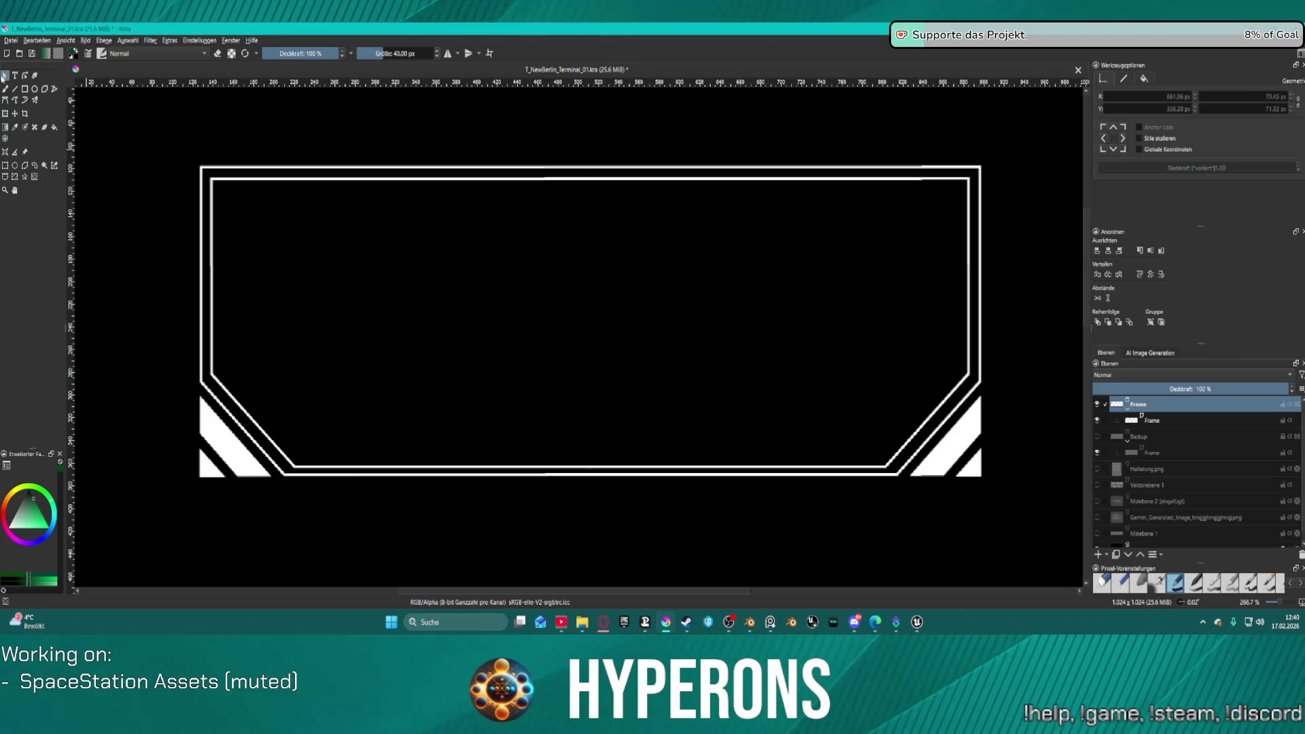
click(435, 171)
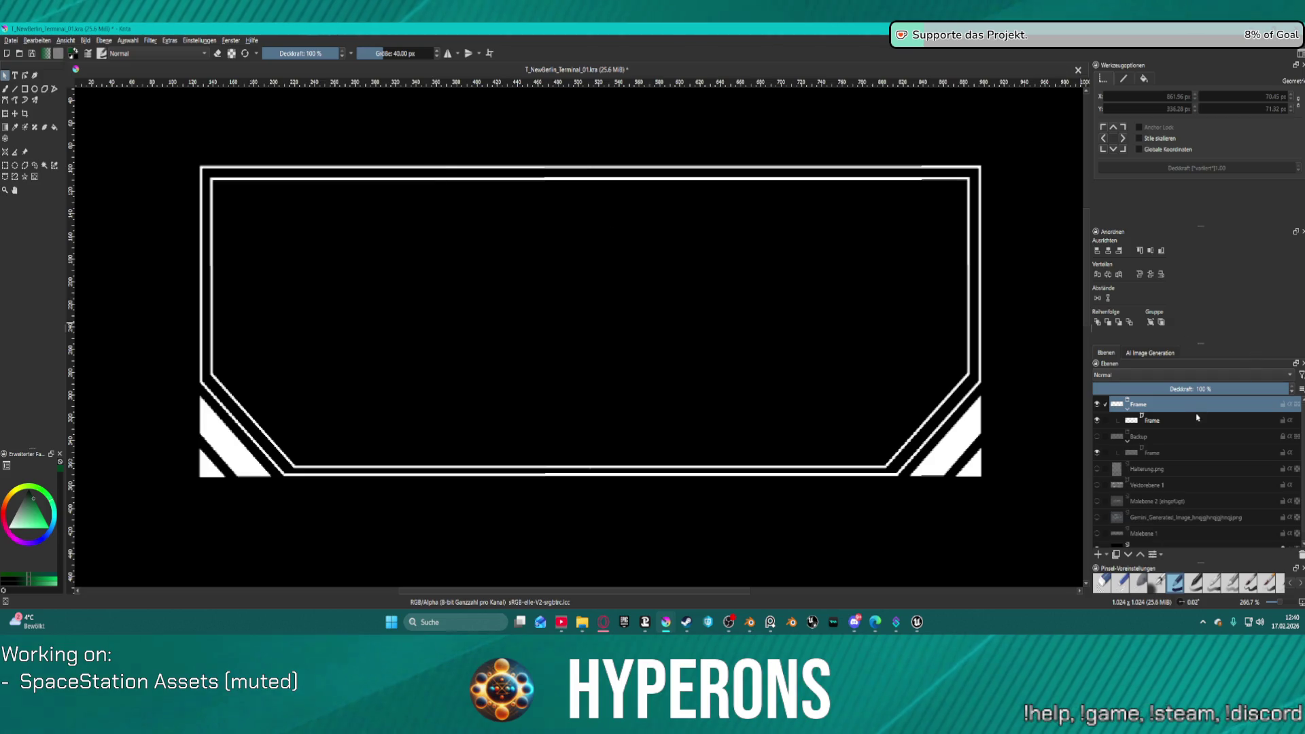
key(Page_Down)
click(610, 172)
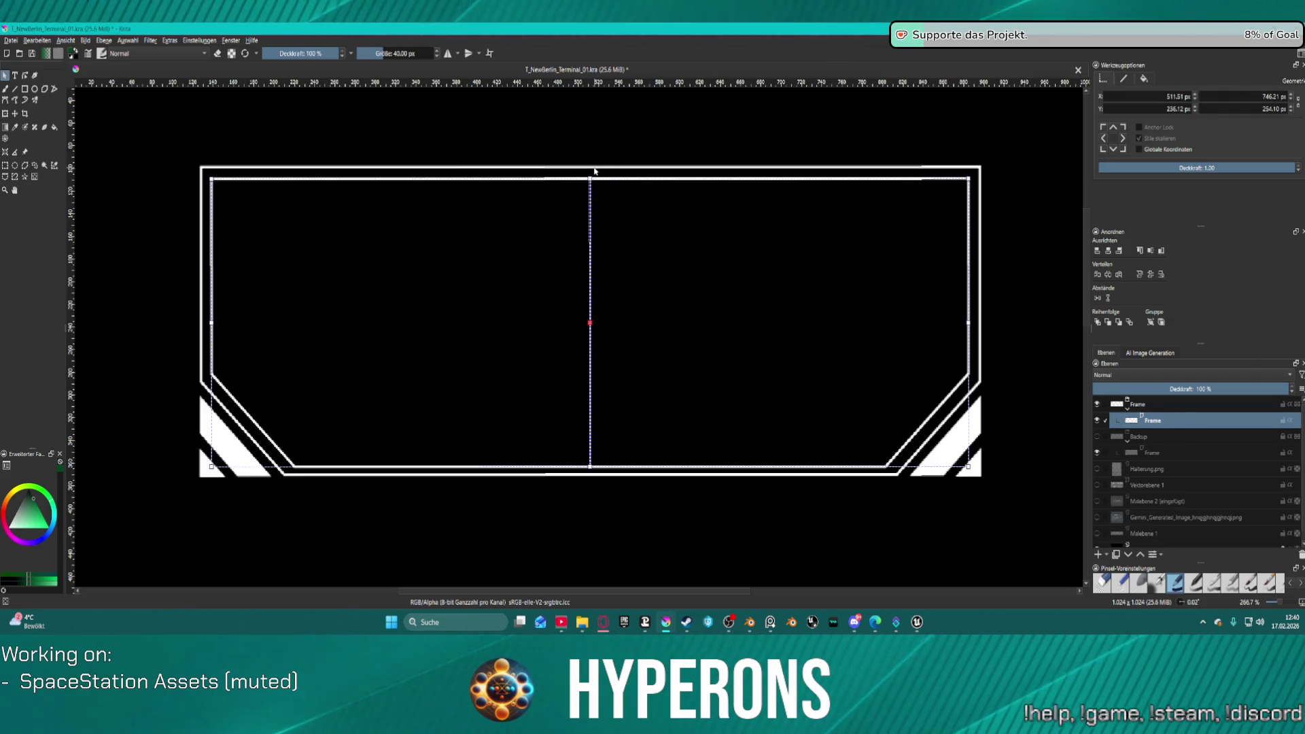
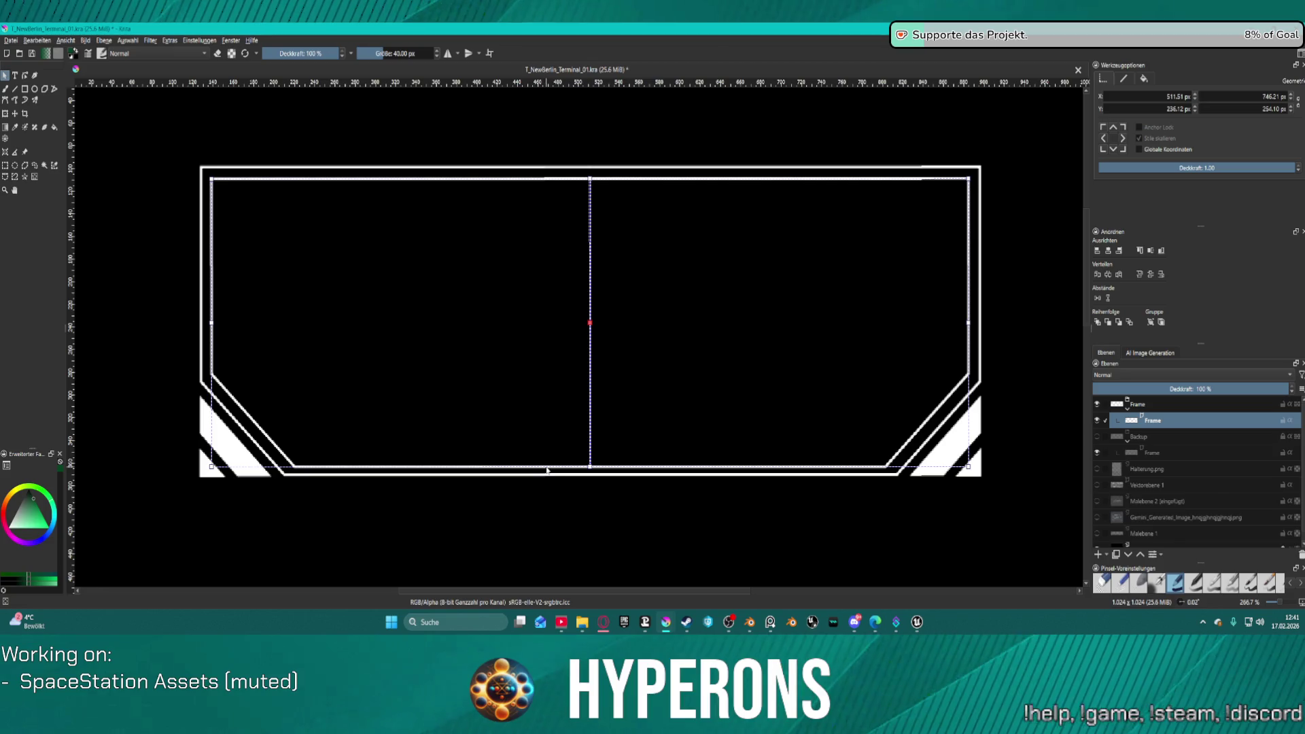
Step: Give the selected frame shape a solid cyan outline, briefly trying and removing a white fill
right_click(571, 469)
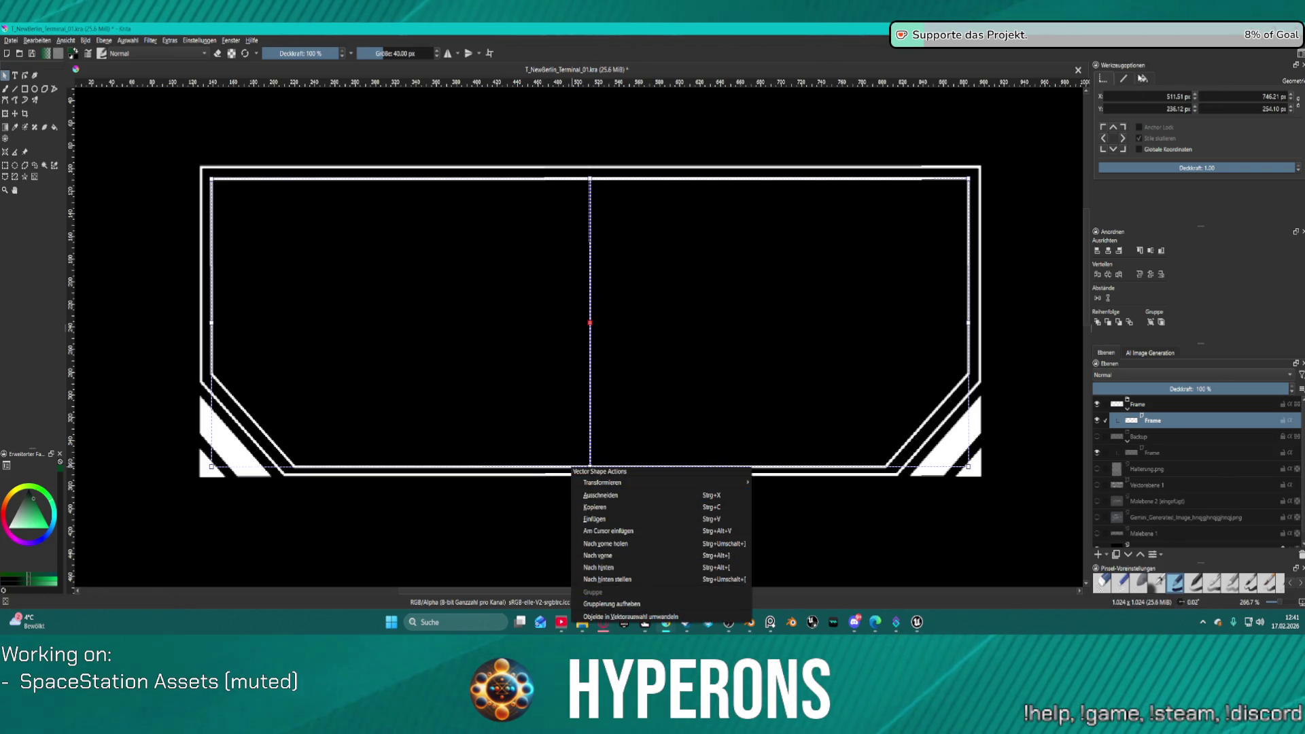
key(Escape)
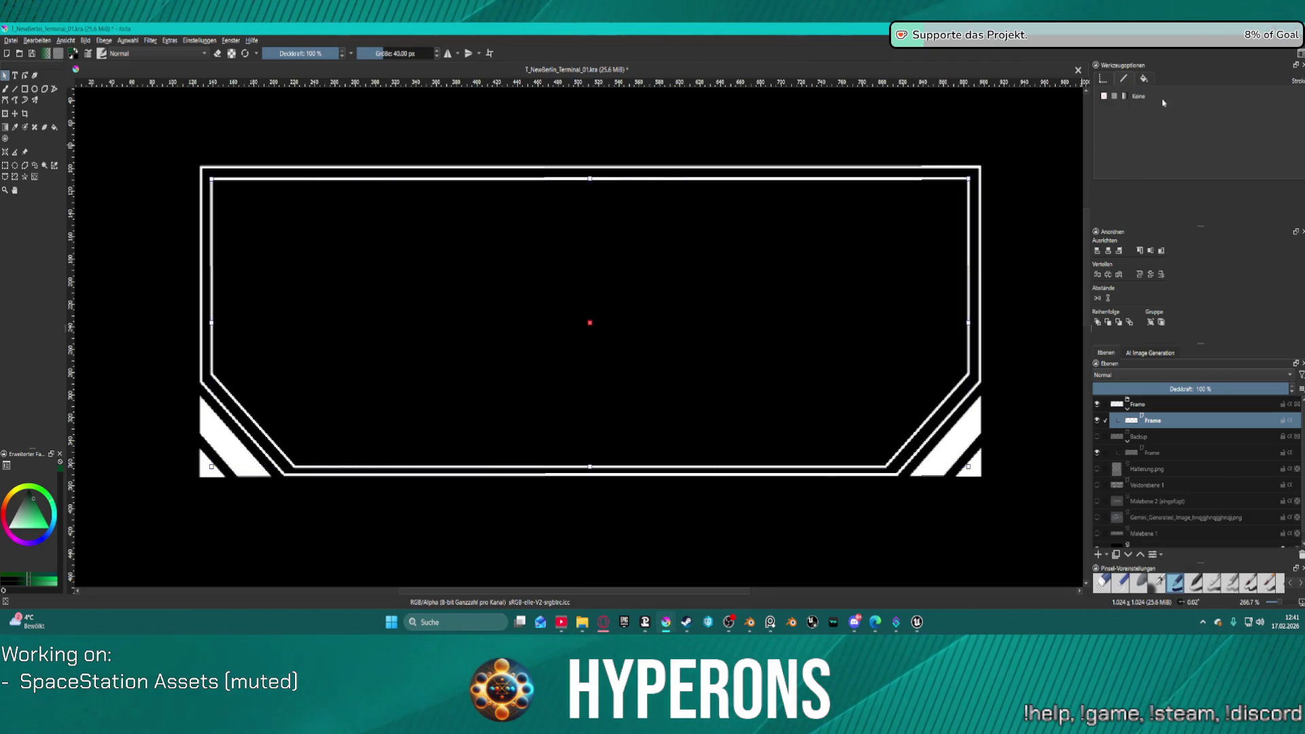
click(1113, 96)
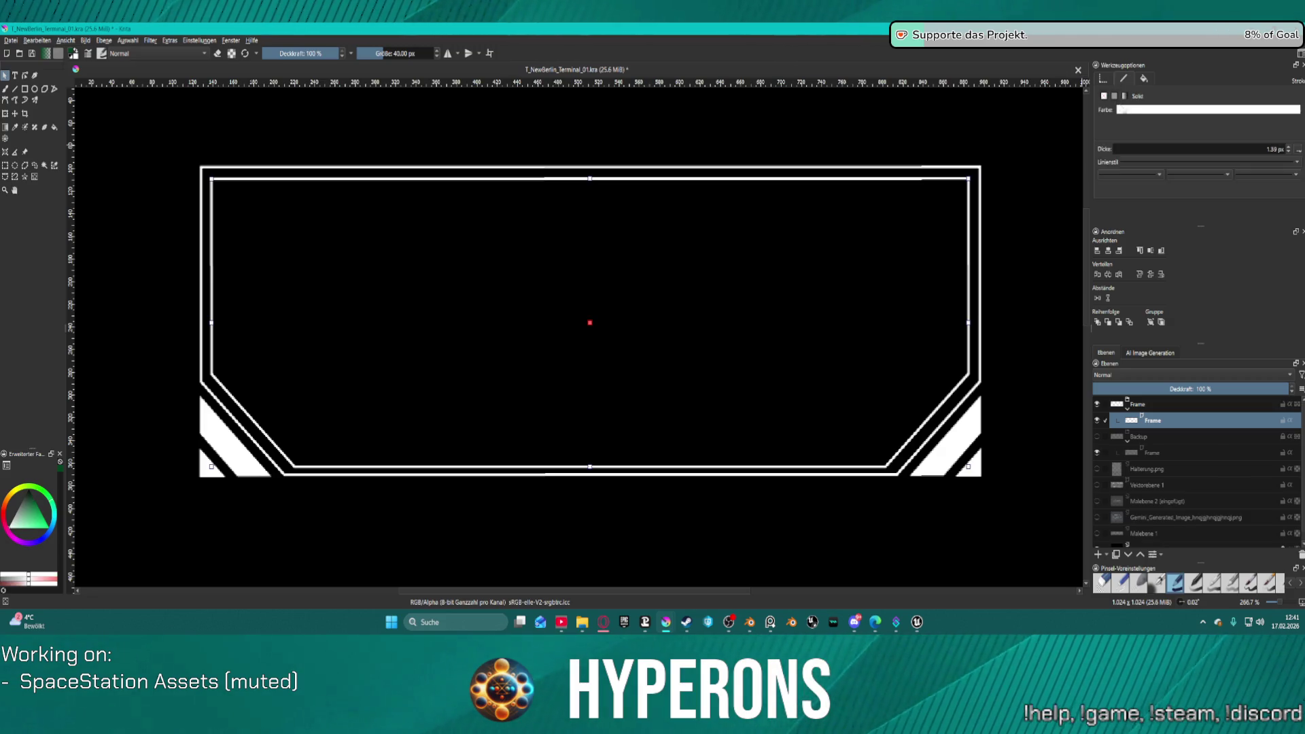
click(1157, 110)
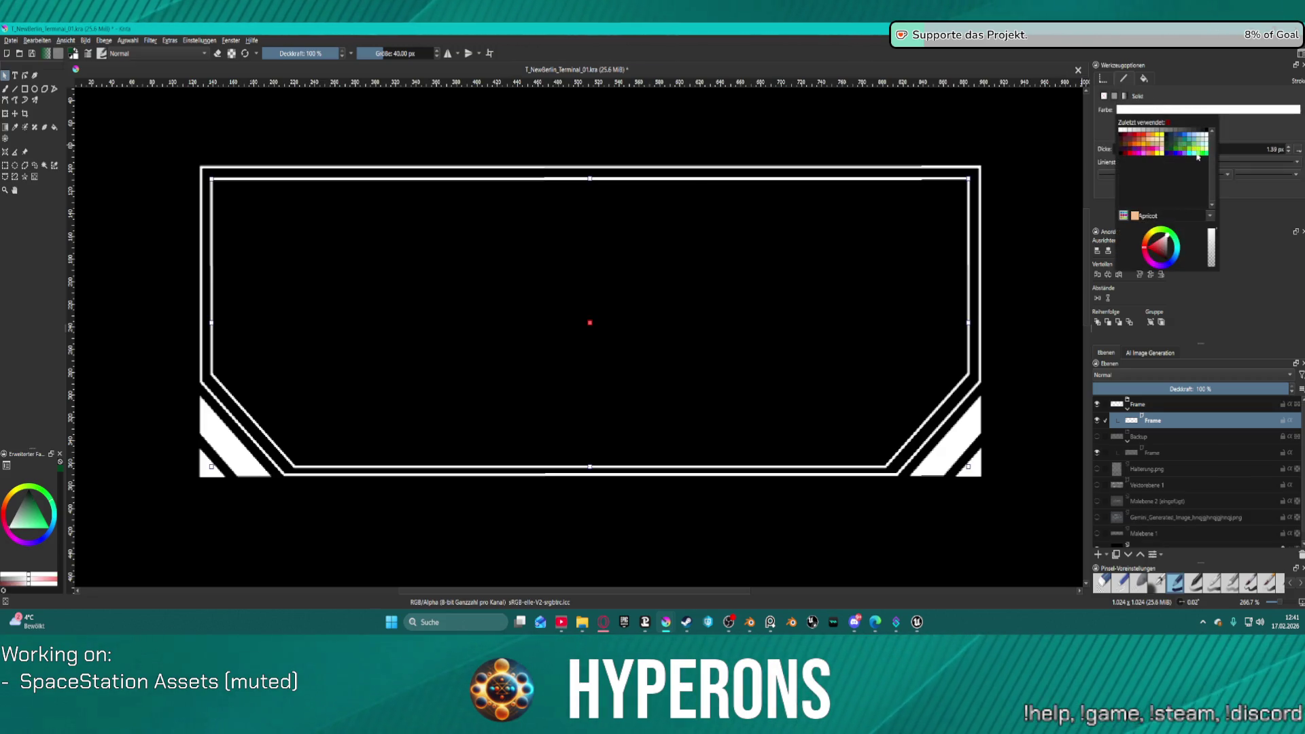
click(1189, 155)
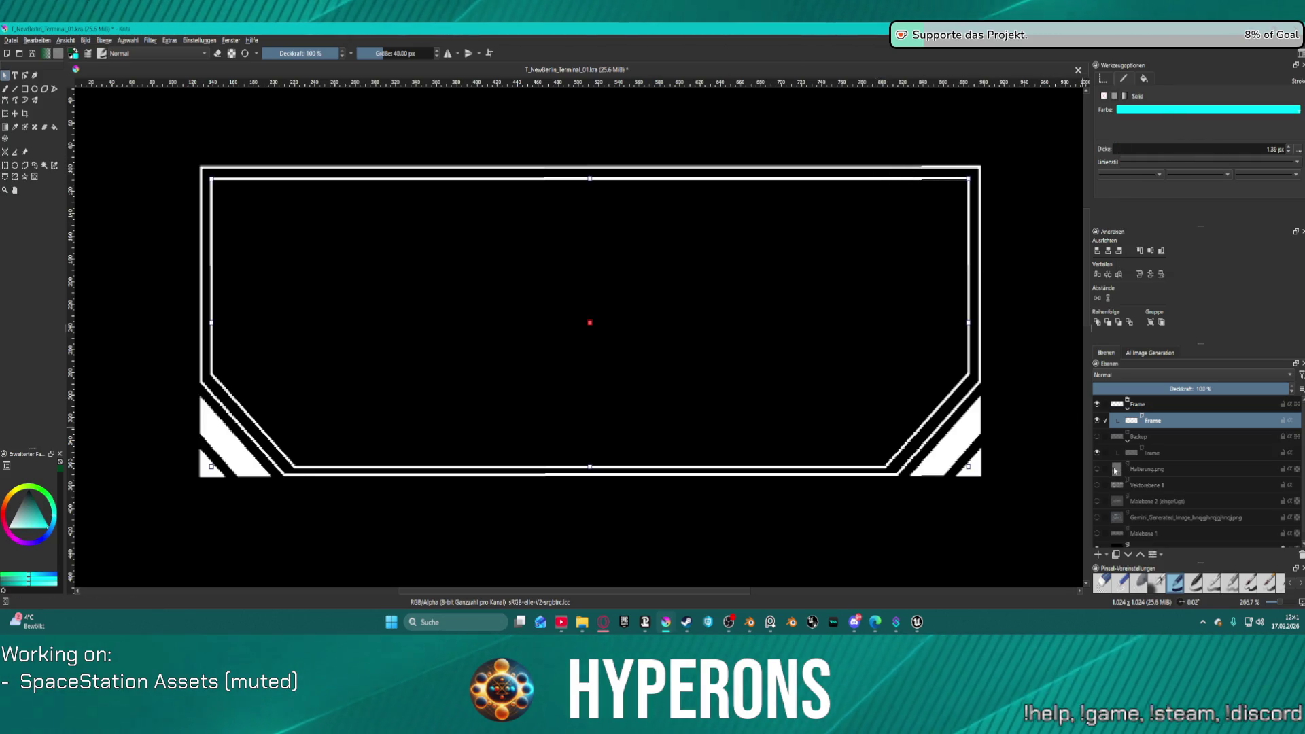
scroll(1115, 471, down, 1)
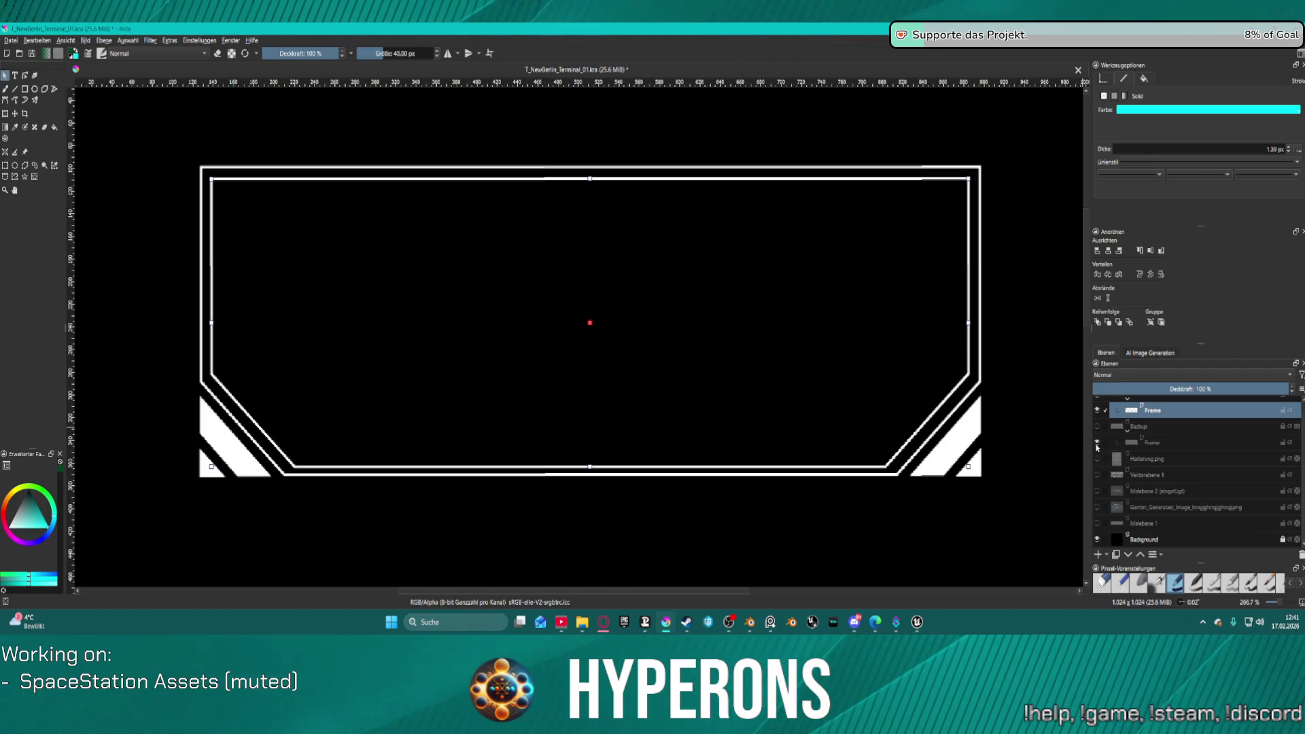
scroll(1104, 437, up, 1)
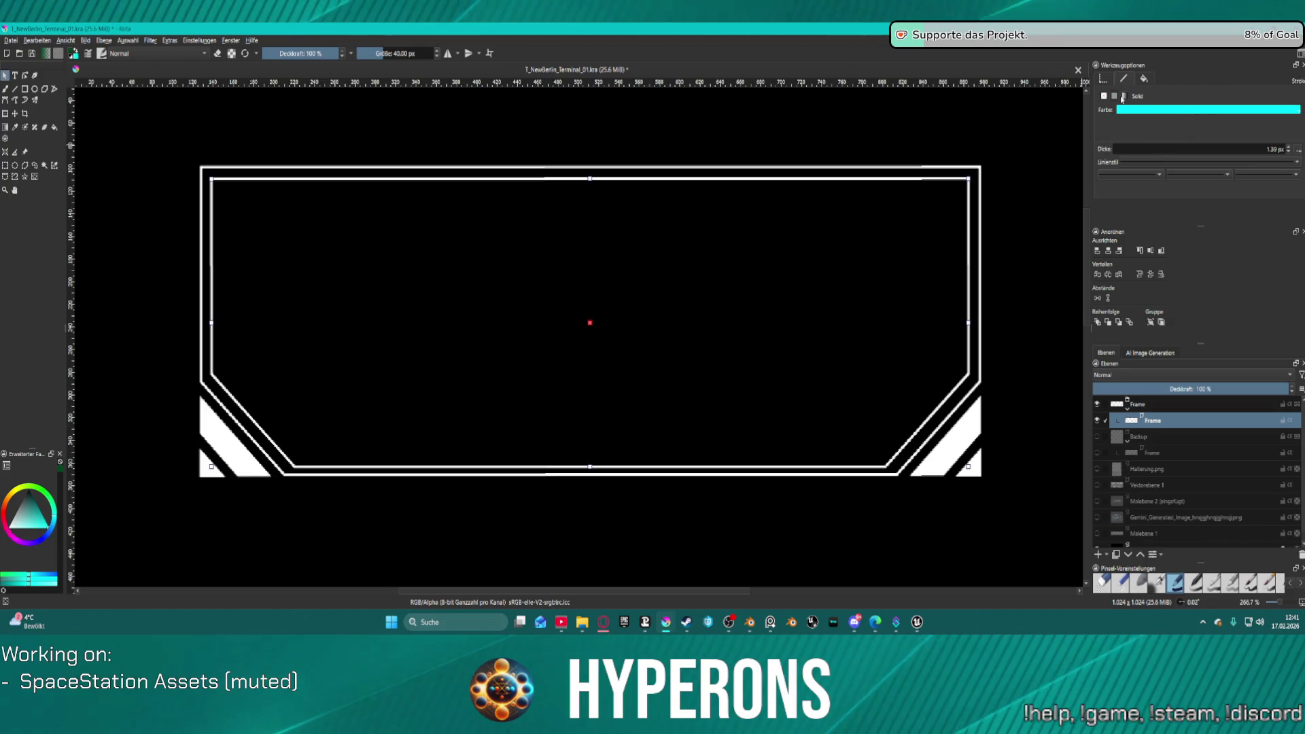
click(1147, 80)
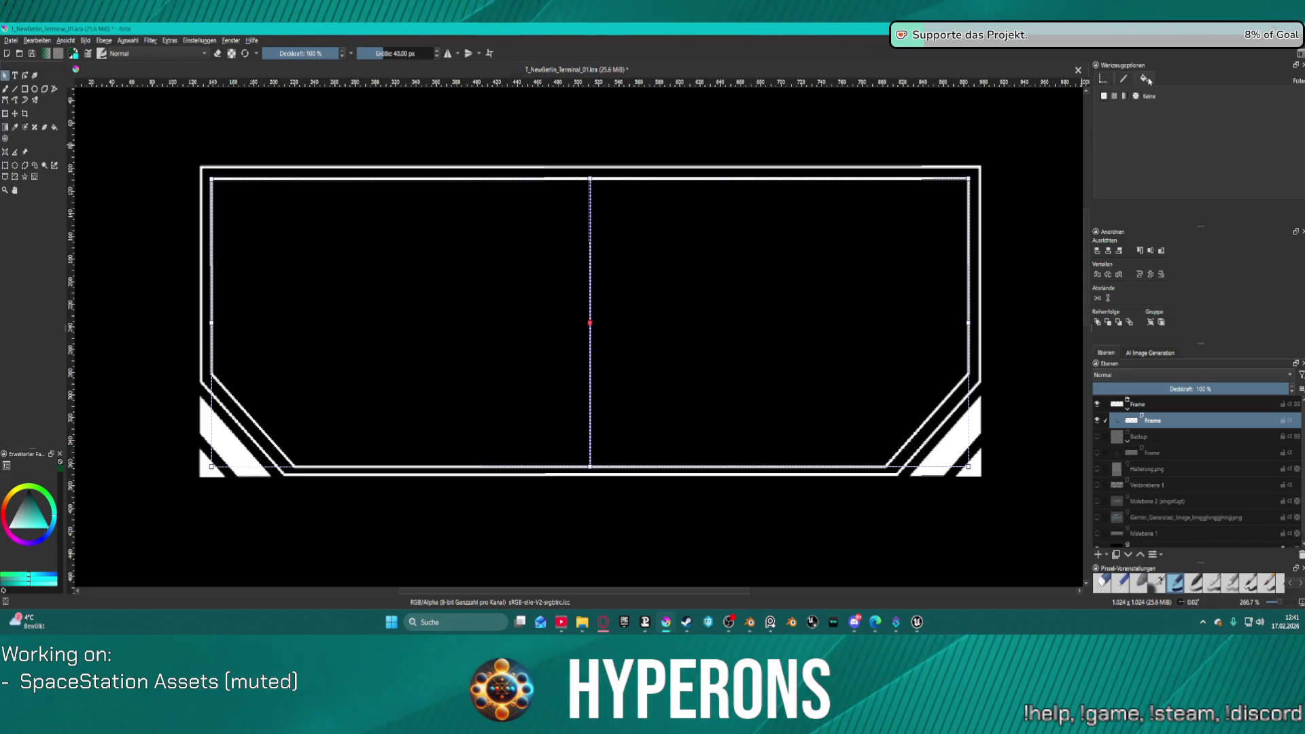
click(1114, 96)
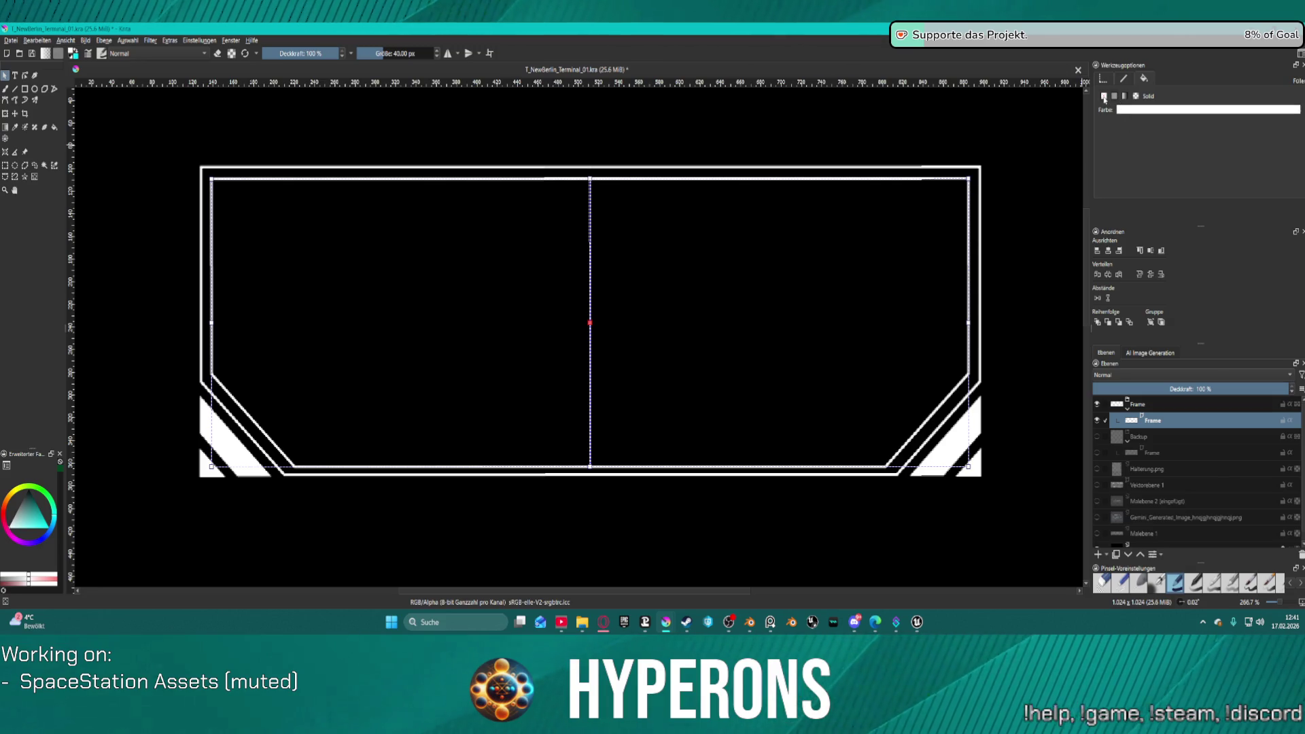
click(1103, 96)
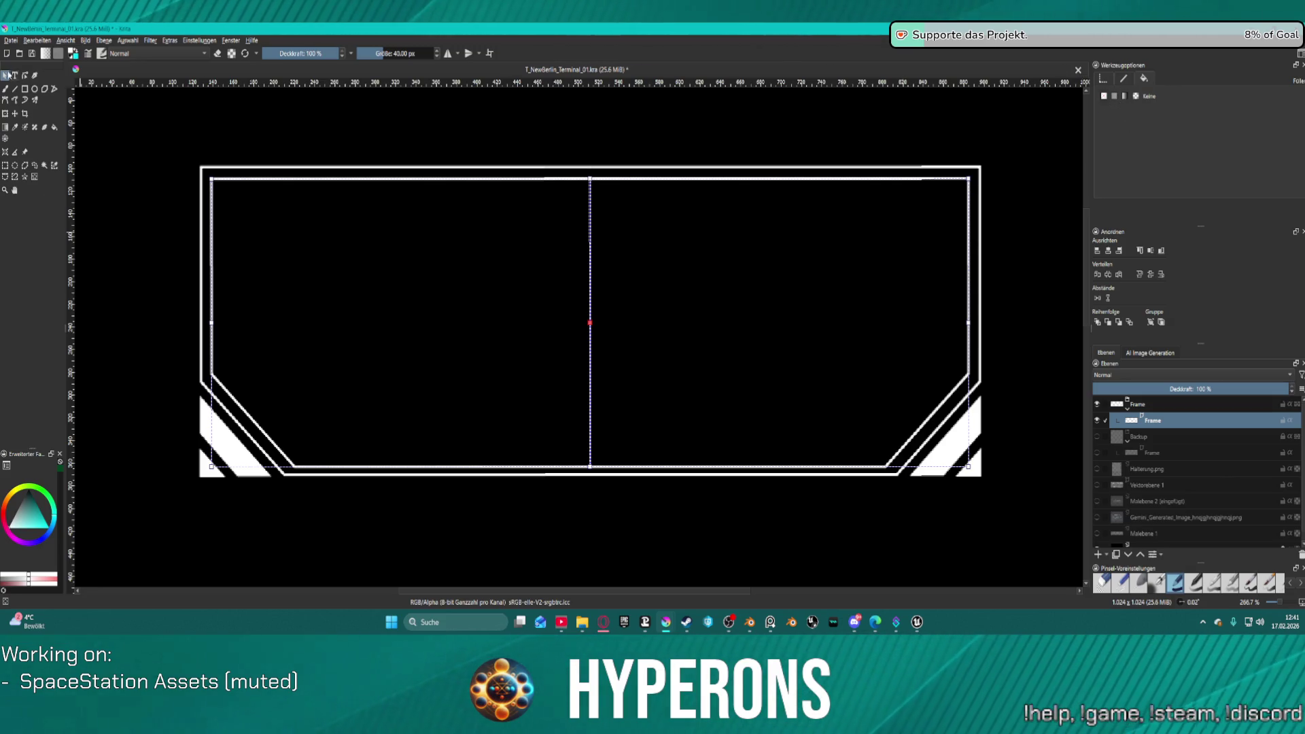
Step: Try turning the frame shapes into a selection mask, undo it, and return to shape selection
right_click(281, 177)
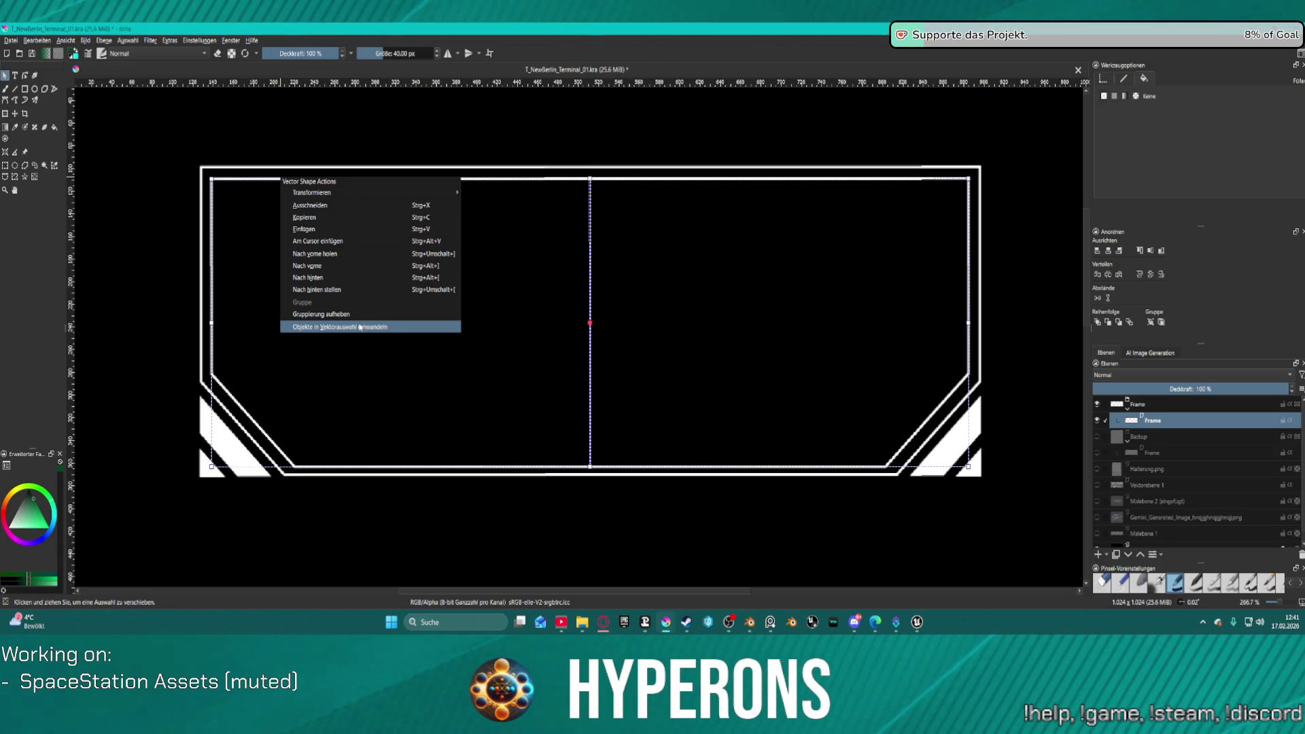
click(360, 326)
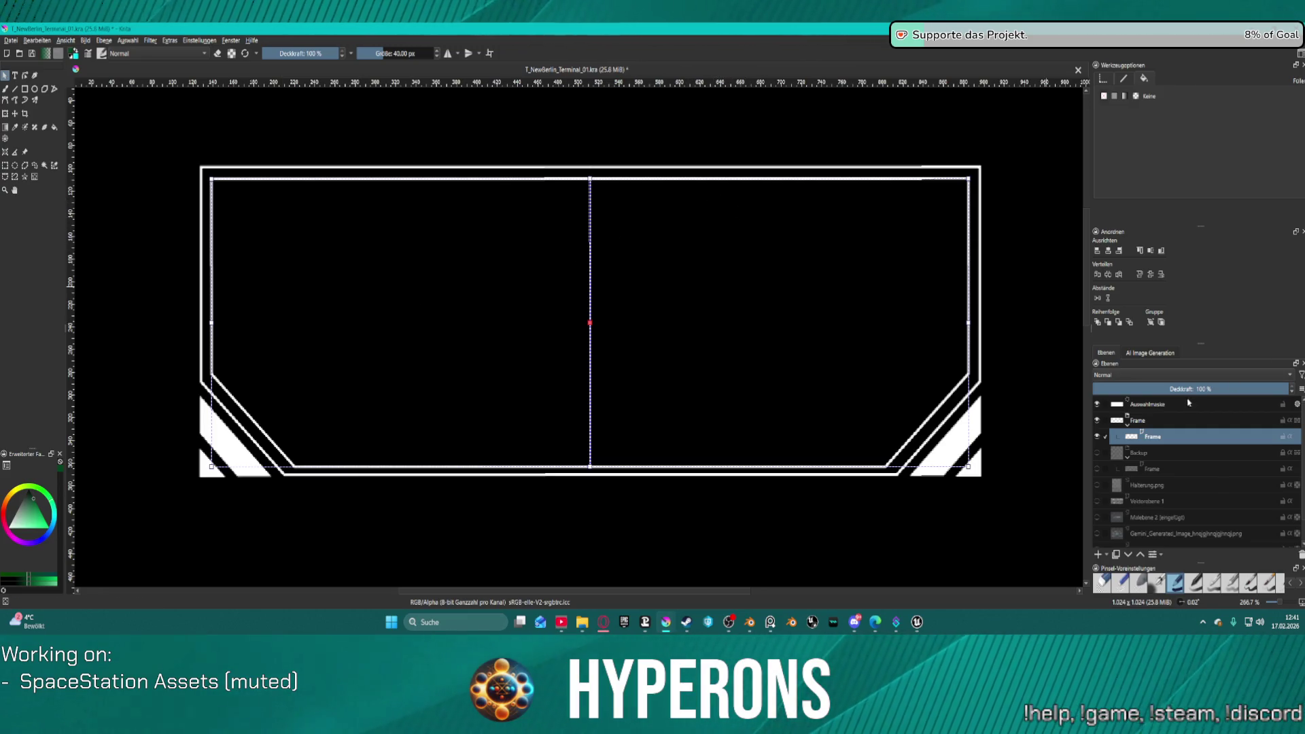
click(690, 349)
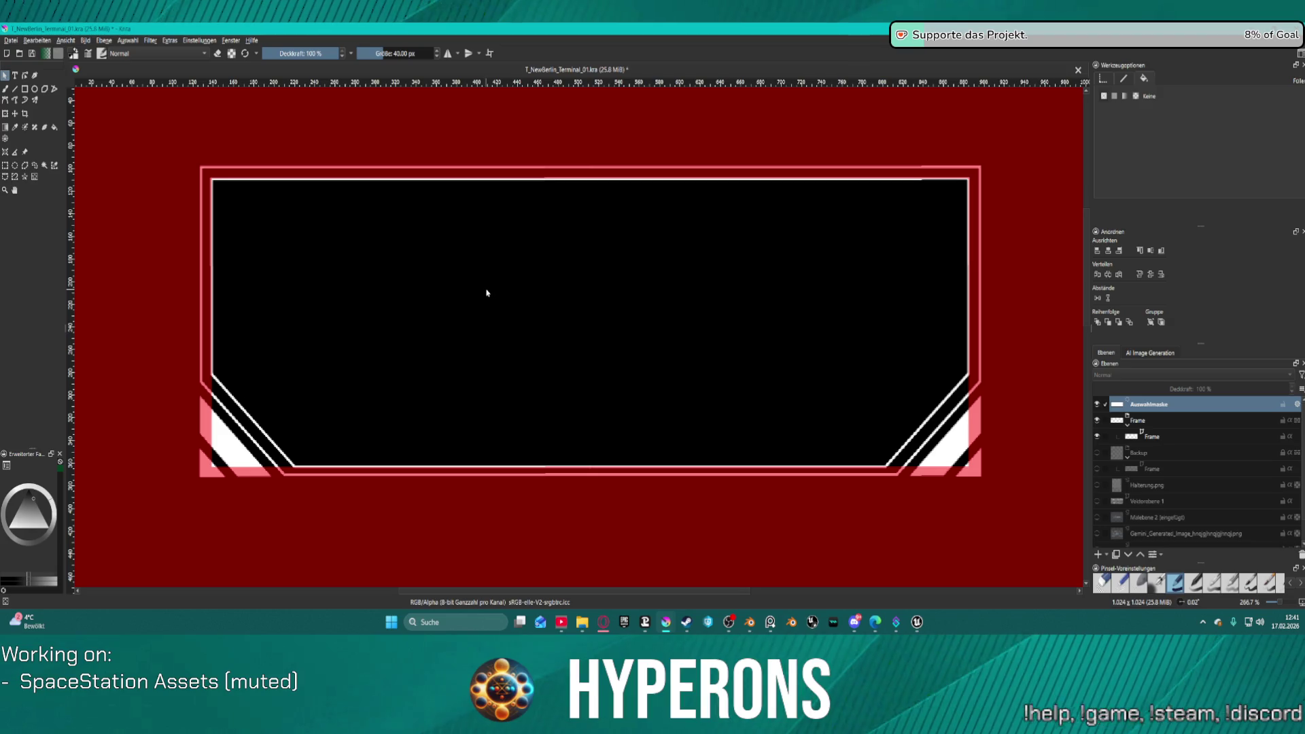
key(ctrl+shift+a)
key(b)
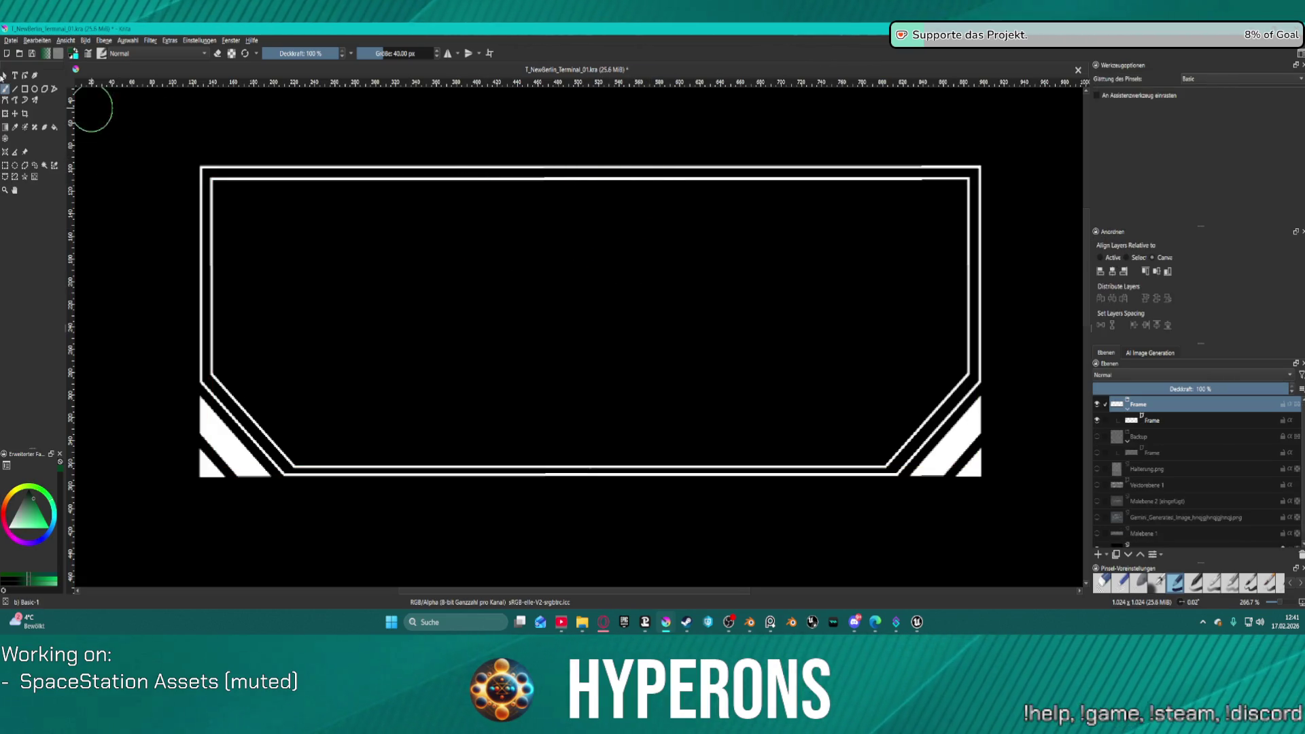
click(4, 76)
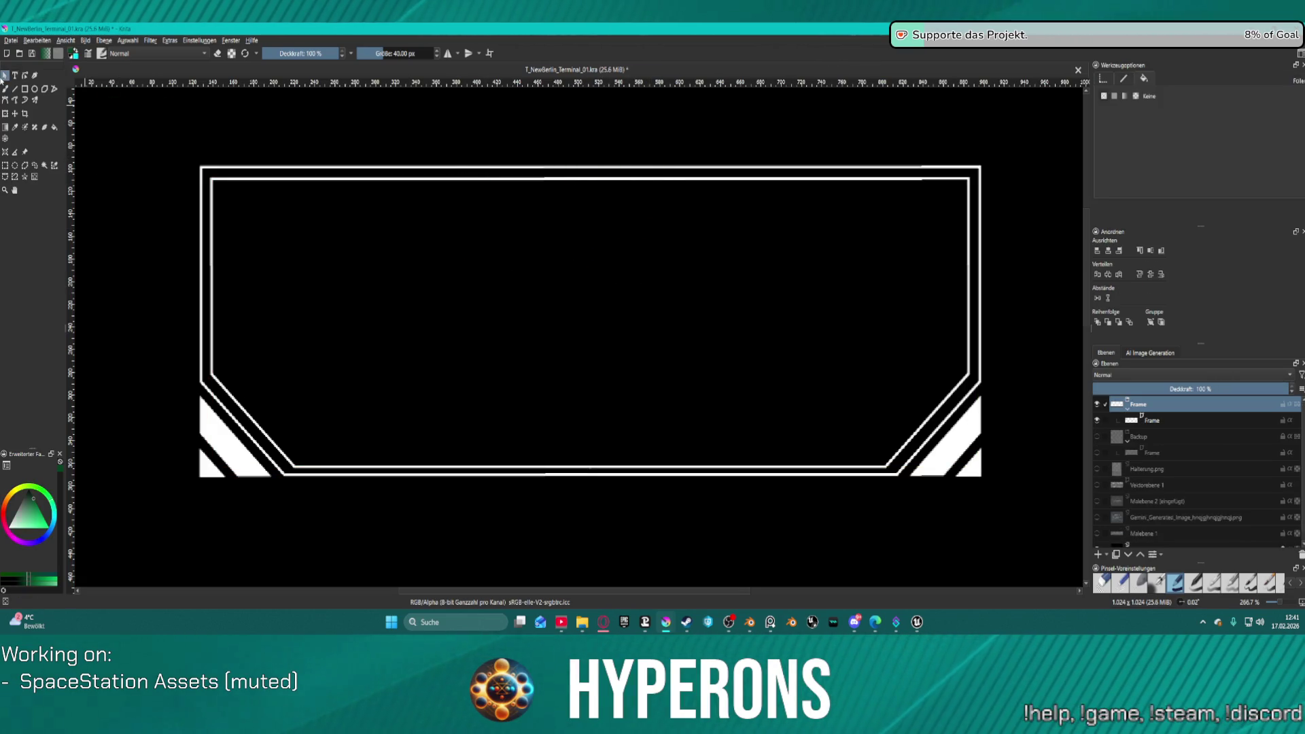
click(314, 184)
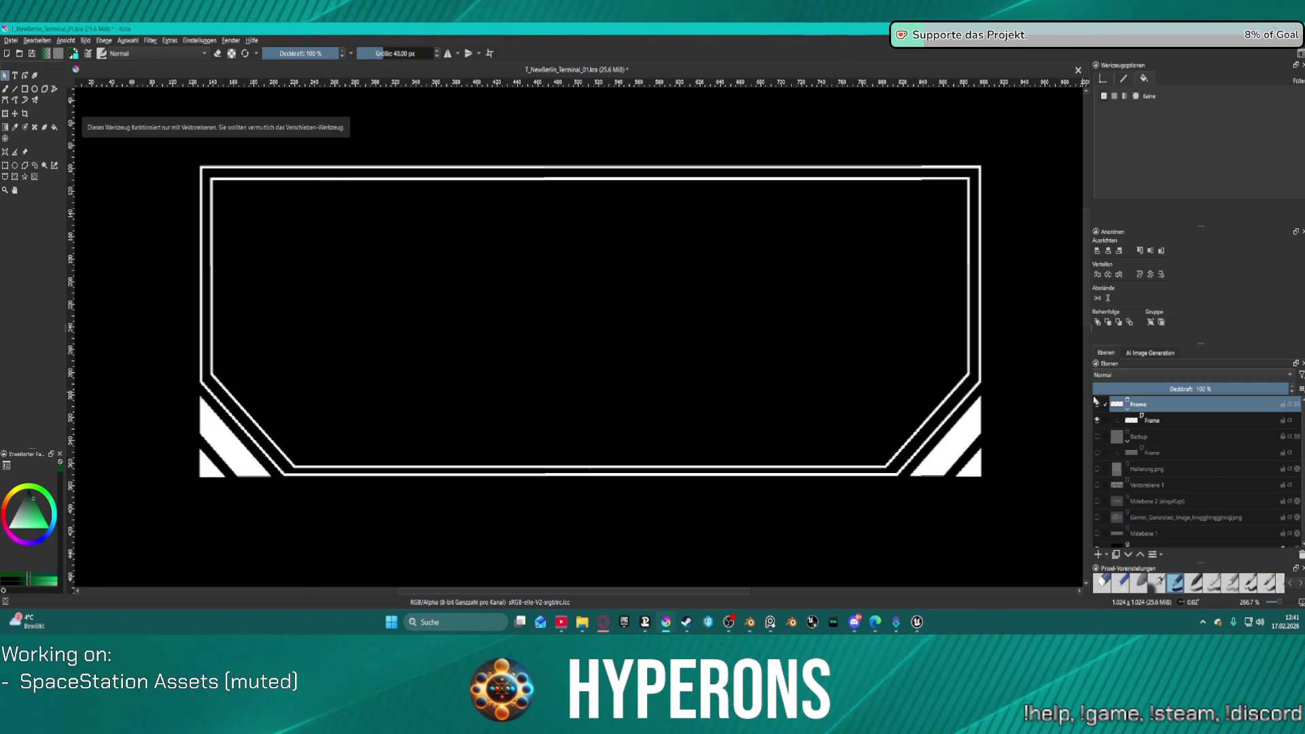
Step: Ungroup the inner frame on the Frame layer and make its right half's outline cyan
click(1155, 419)
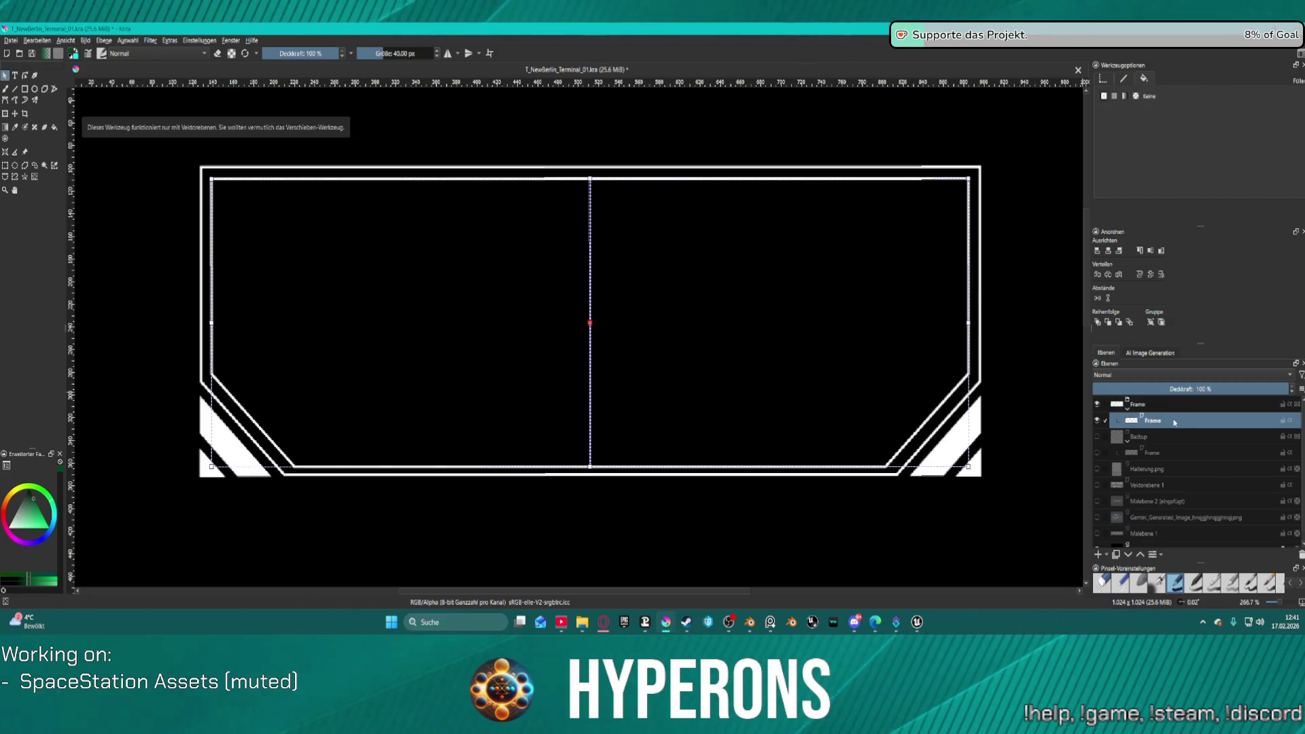
right_click(621, 181)
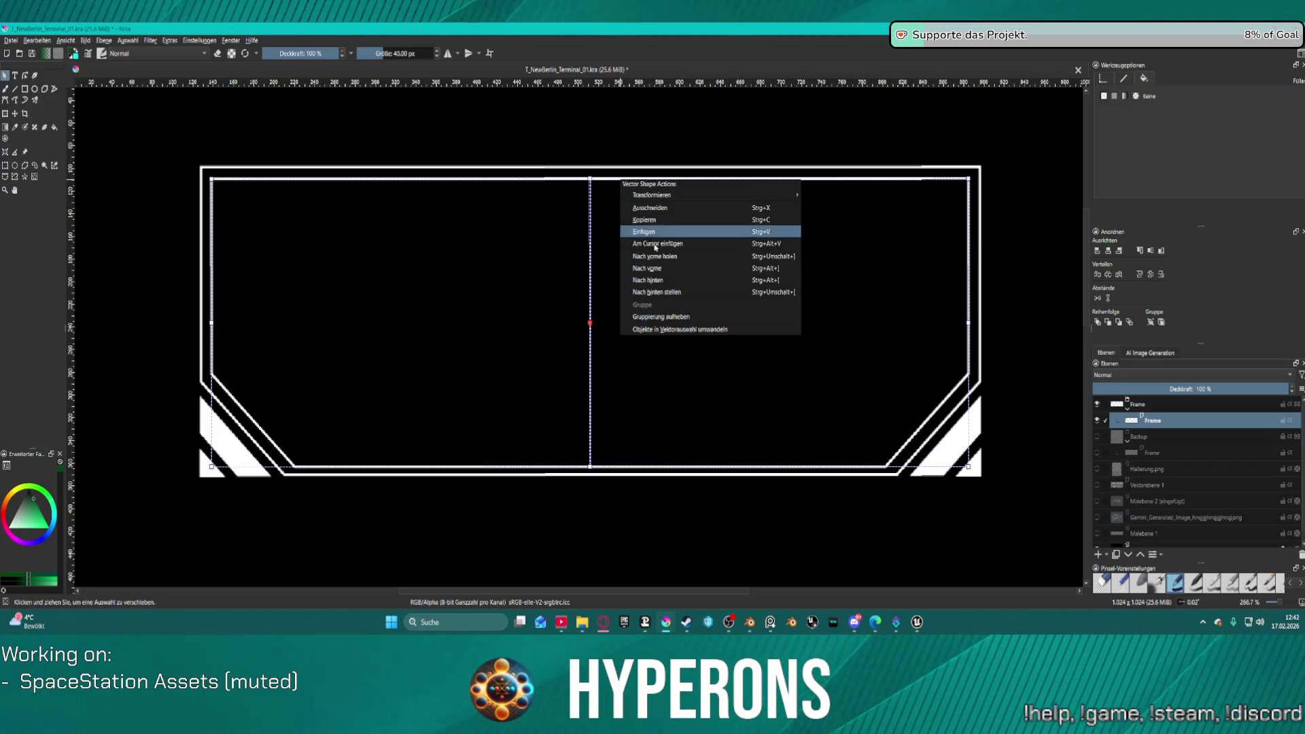
click(689, 316)
click(990, 210)
click(968, 204)
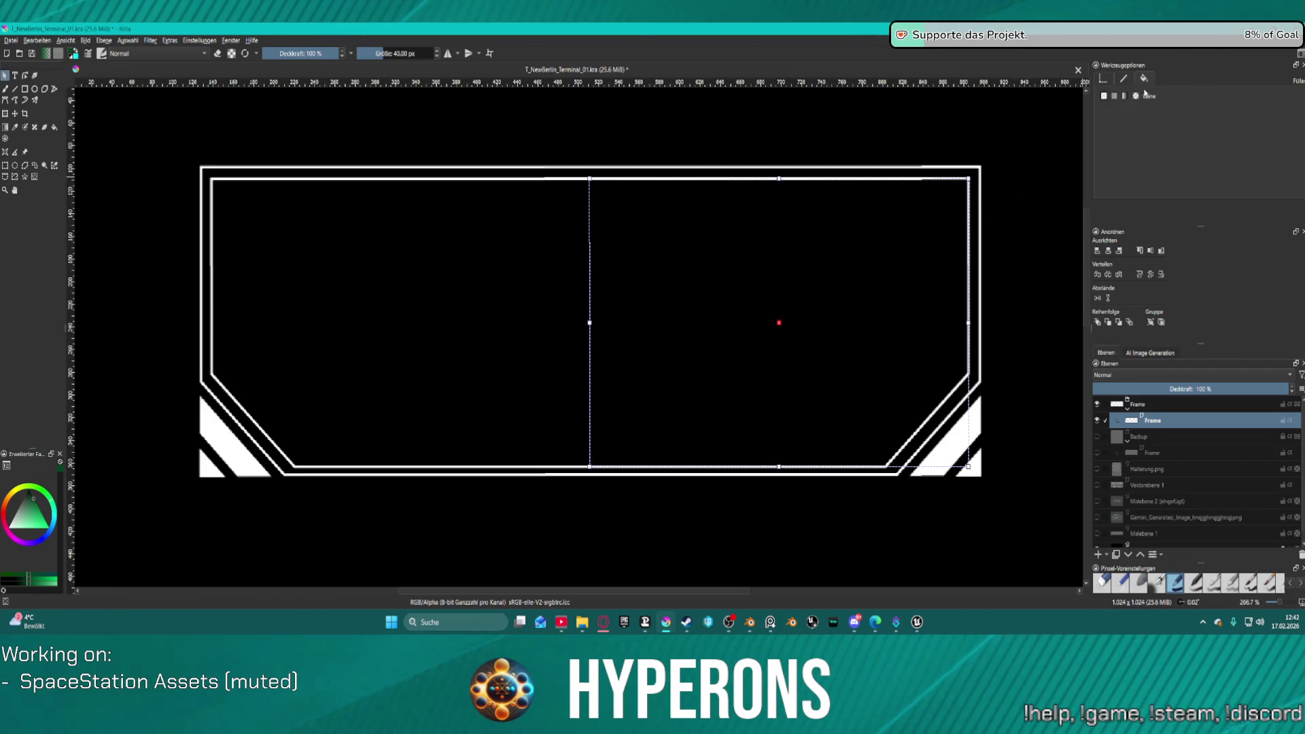
click(1122, 96)
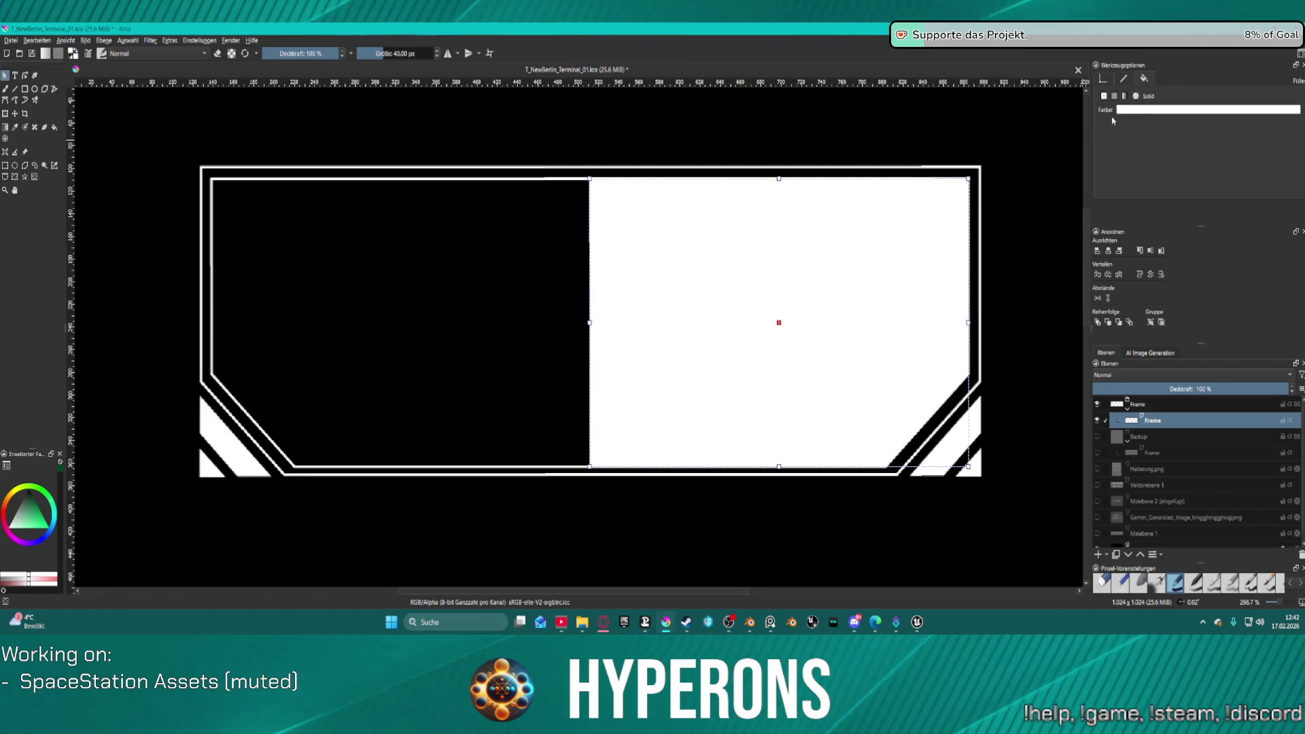
click(1104, 96)
click(1113, 95)
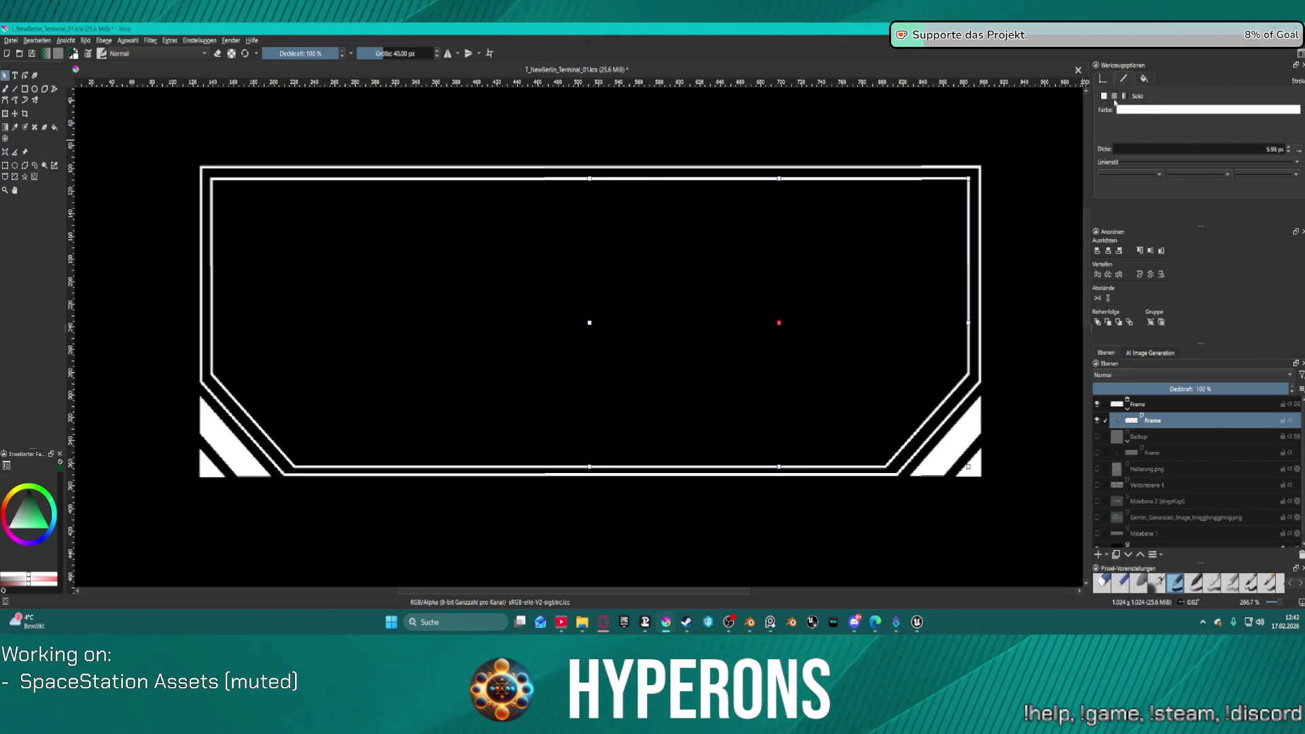
click(1123, 109)
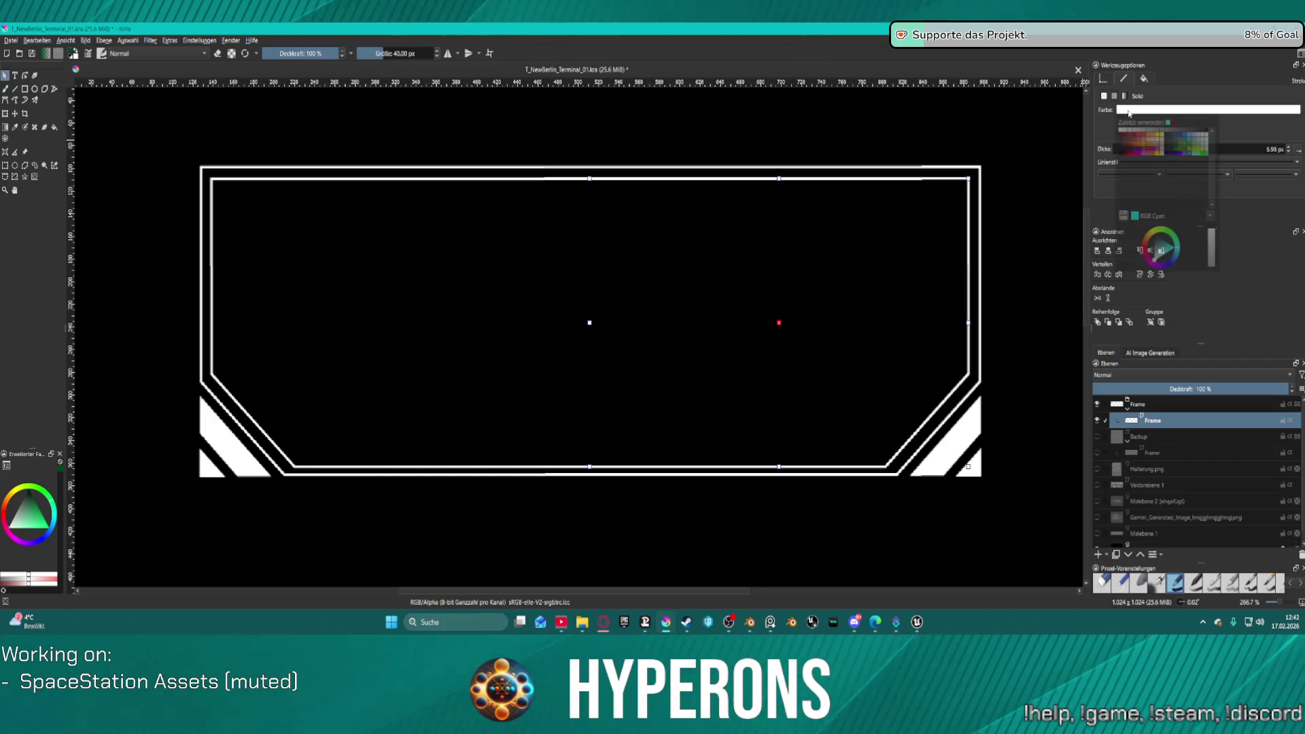
click(1190, 153)
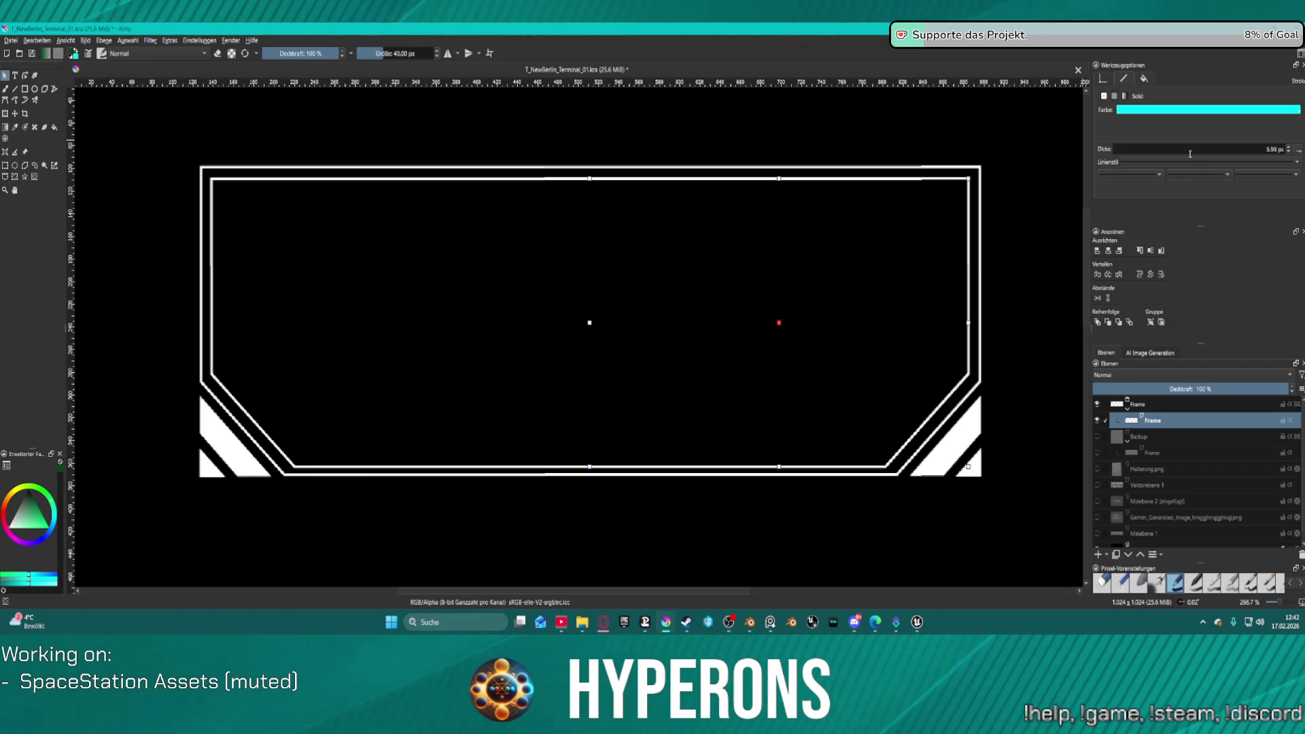
Step: Make the left half's outline cyan too, then reselect the cyan inner outline for its actions
click(554, 180)
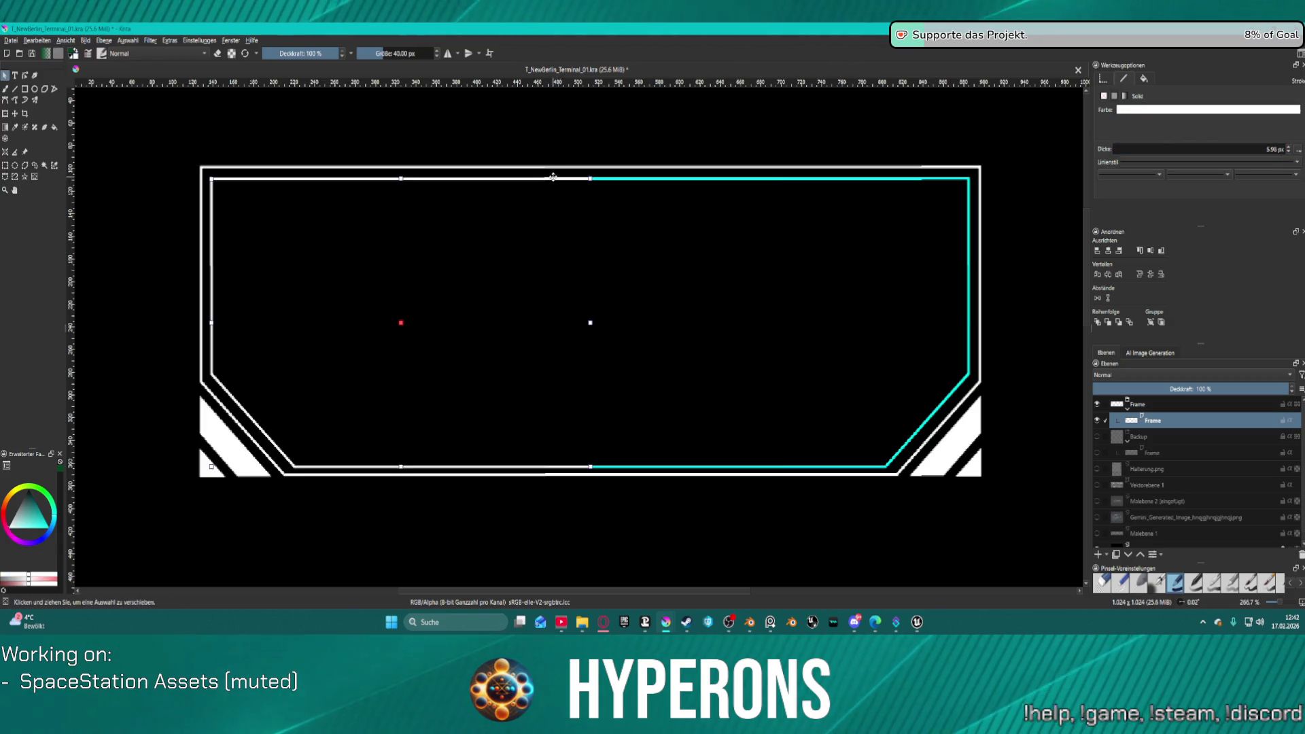
click(1119, 111)
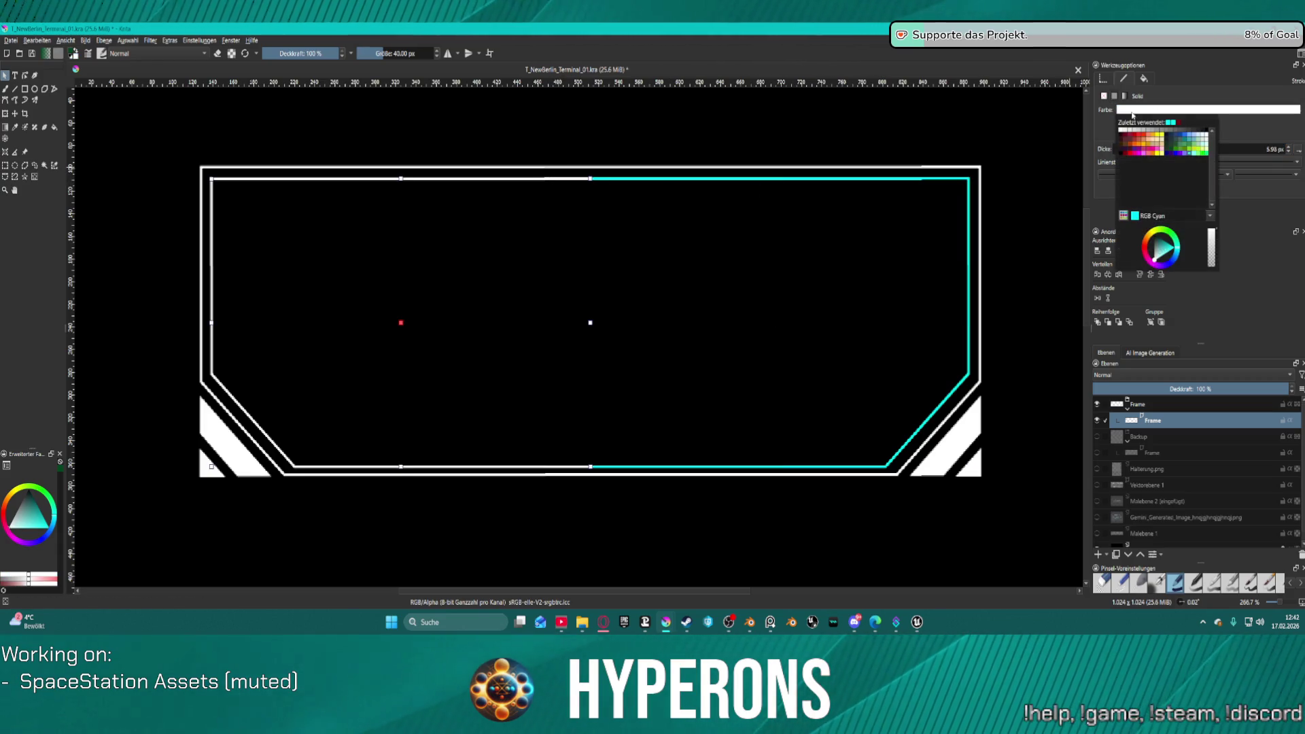
click(1169, 127)
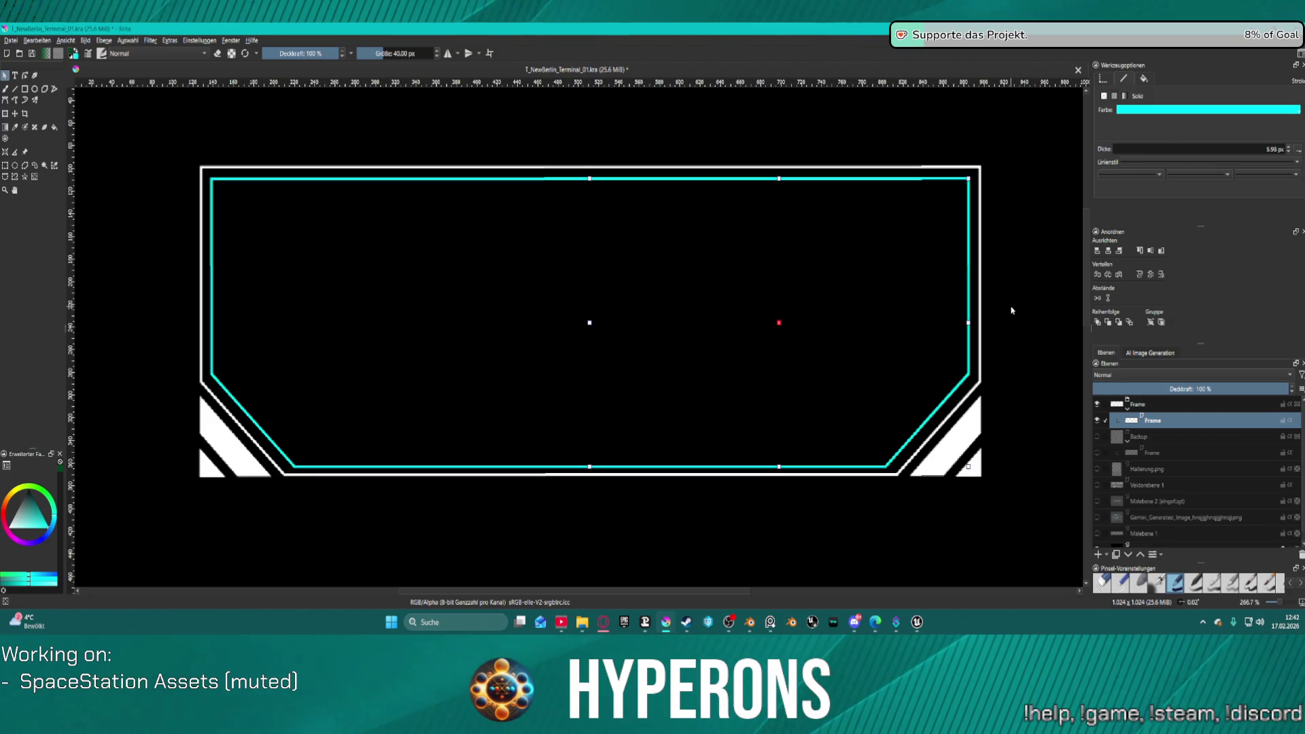
click(144, 251)
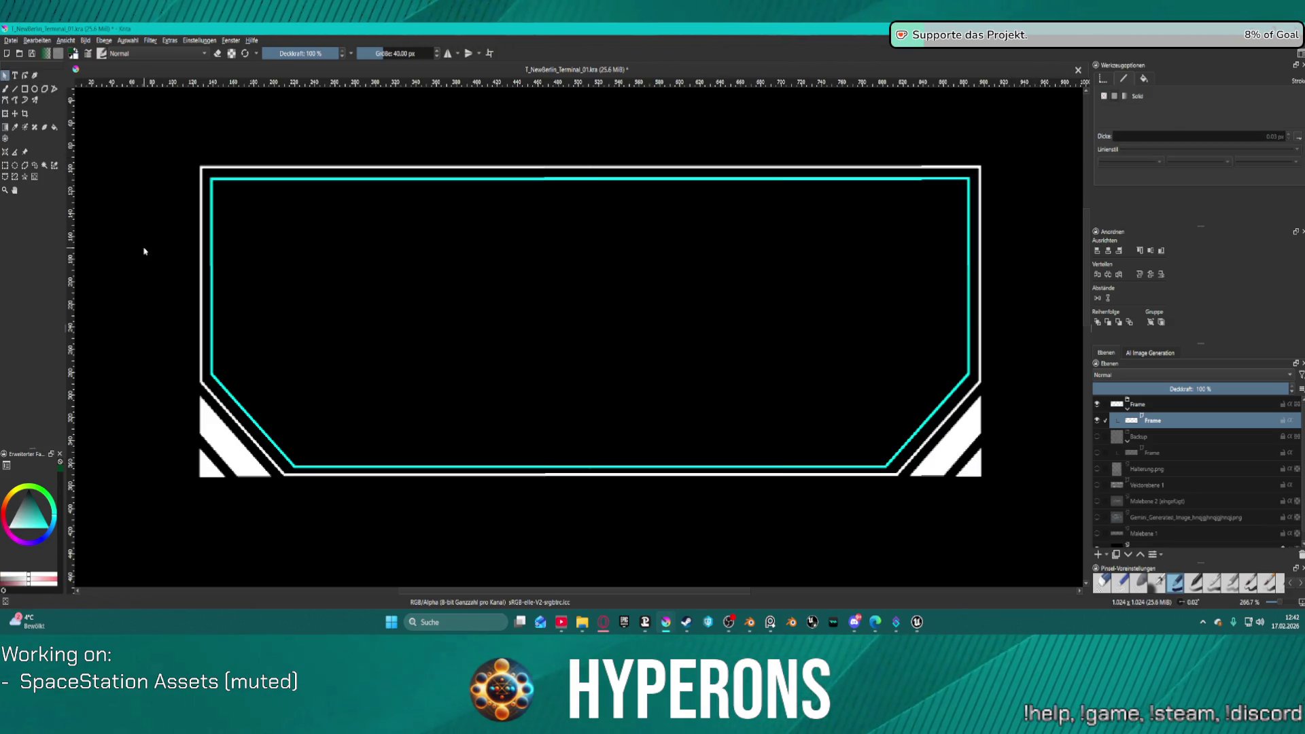
click(202, 171)
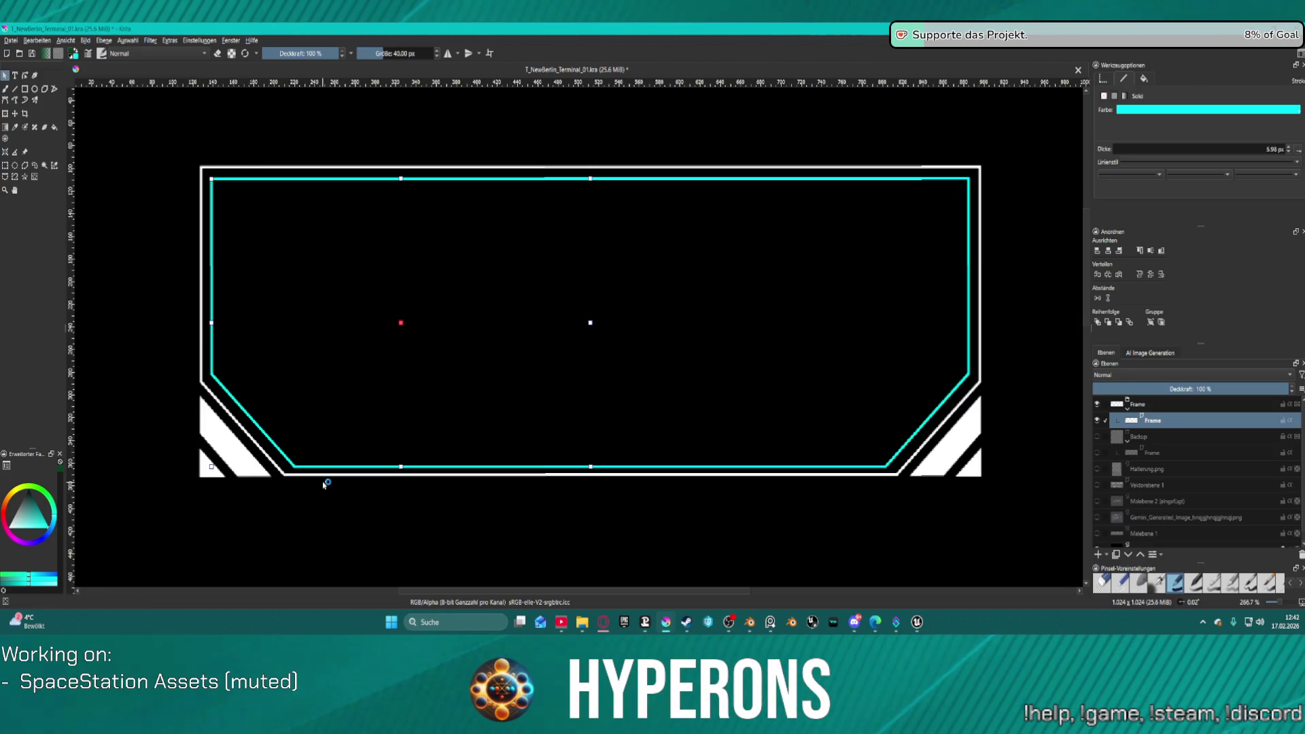
click(265, 474)
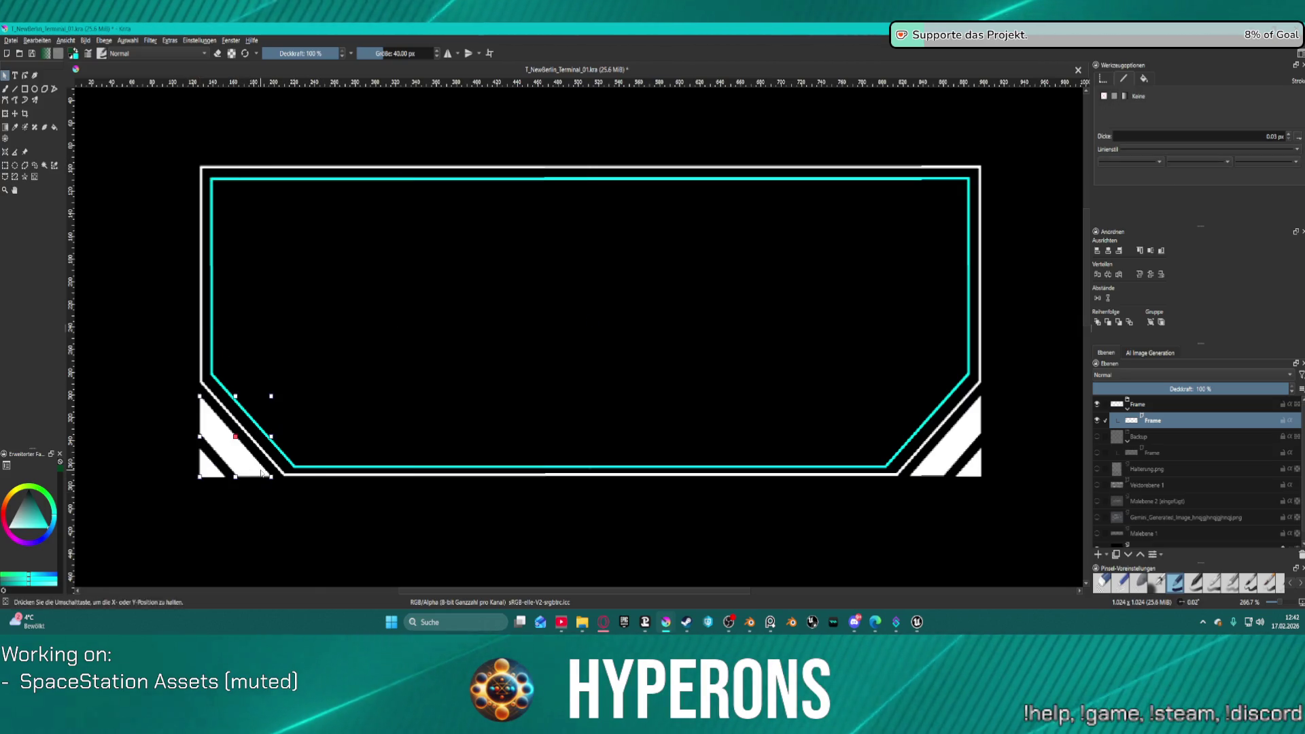
click(299, 467)
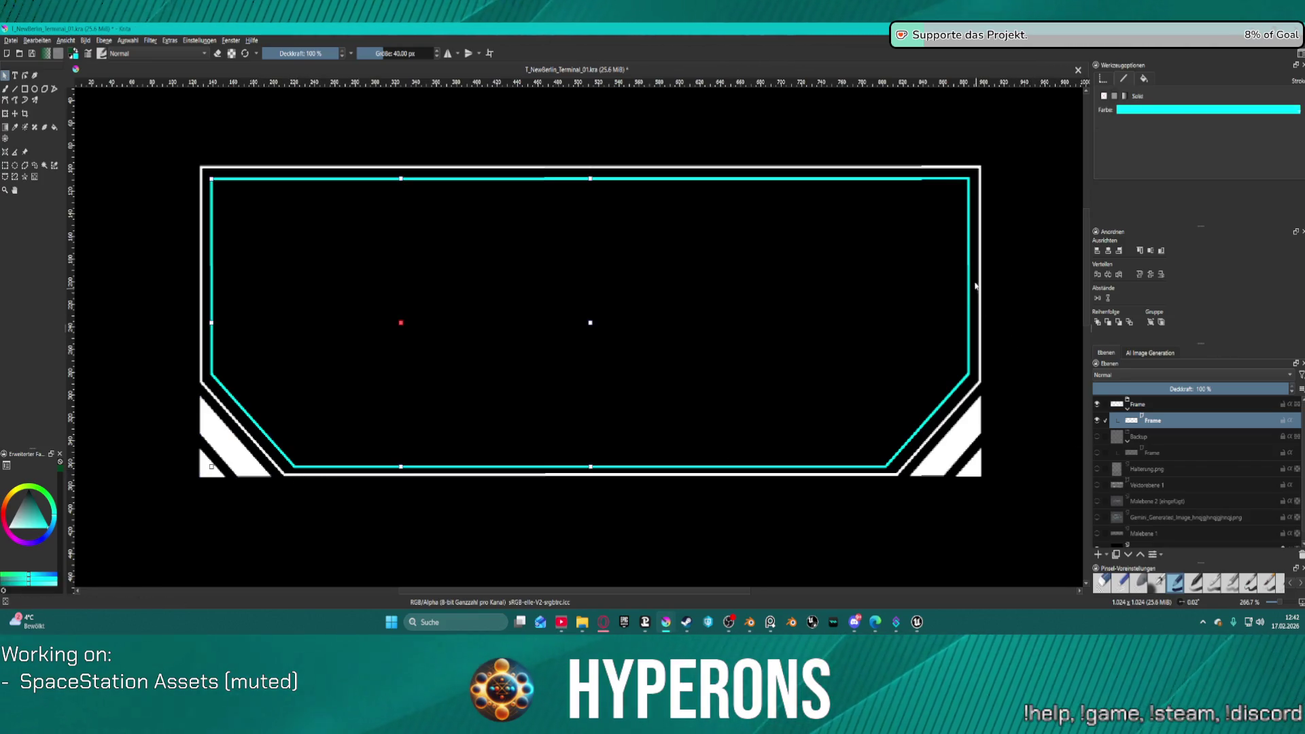
click(979, 176)
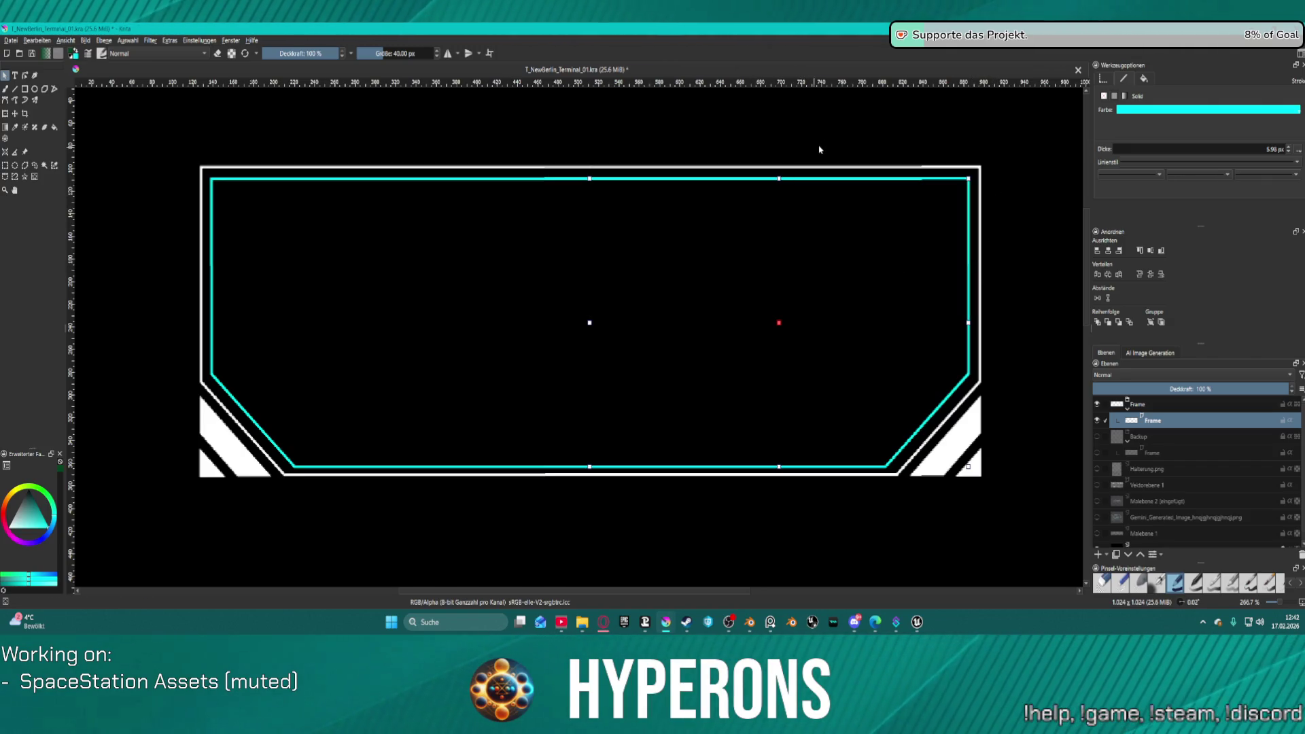
click(796, 144)
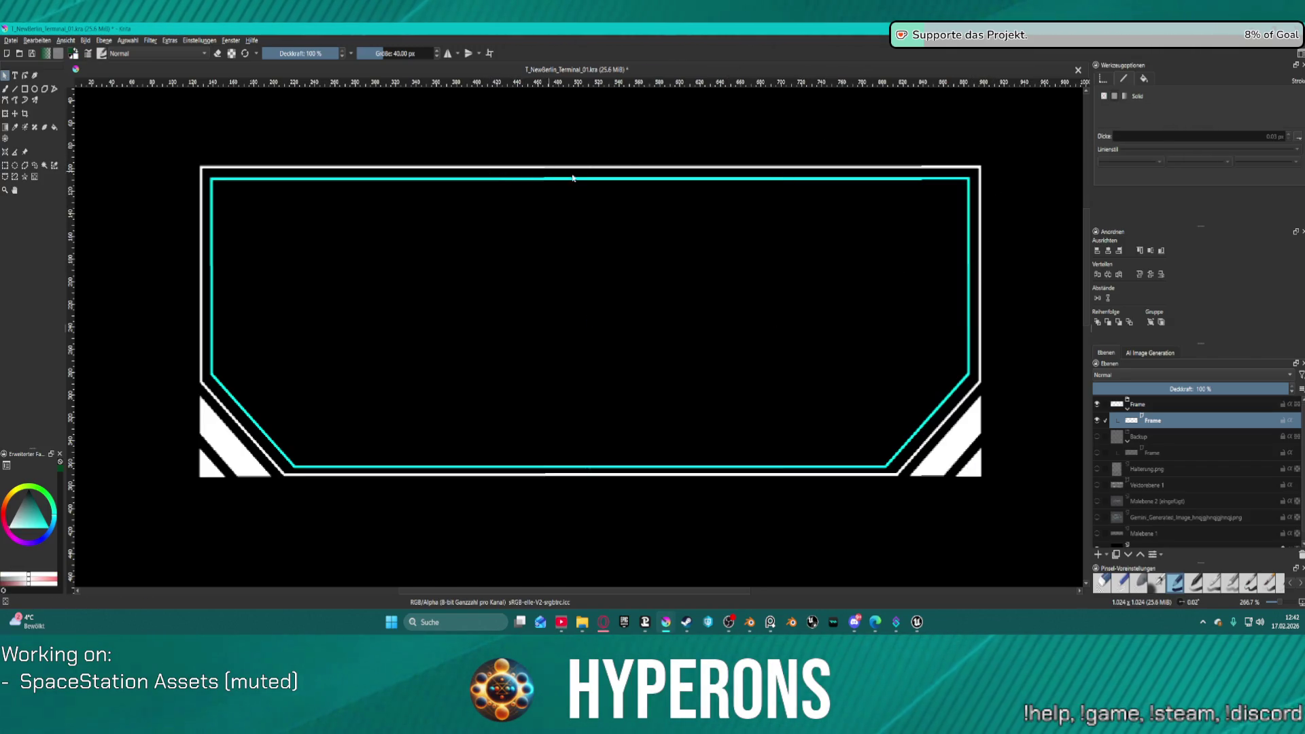
click(633, 178)
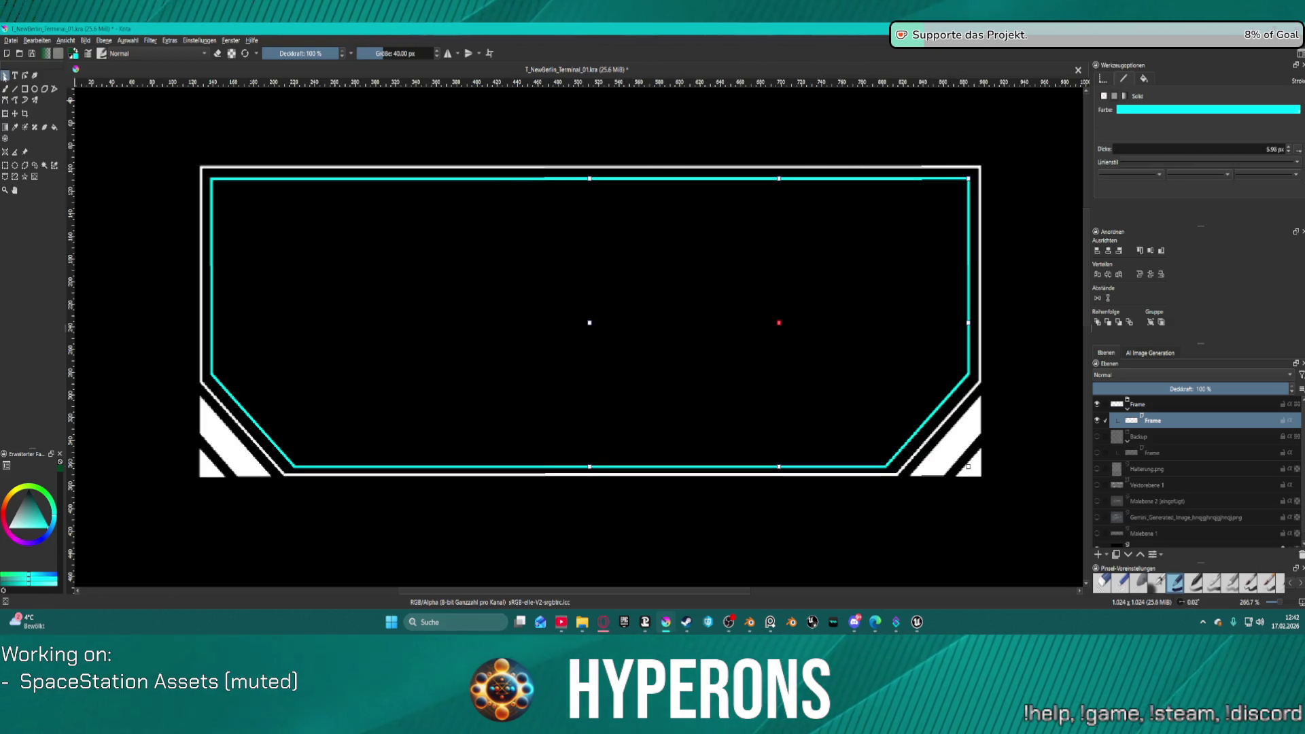
right_click(295, 178)
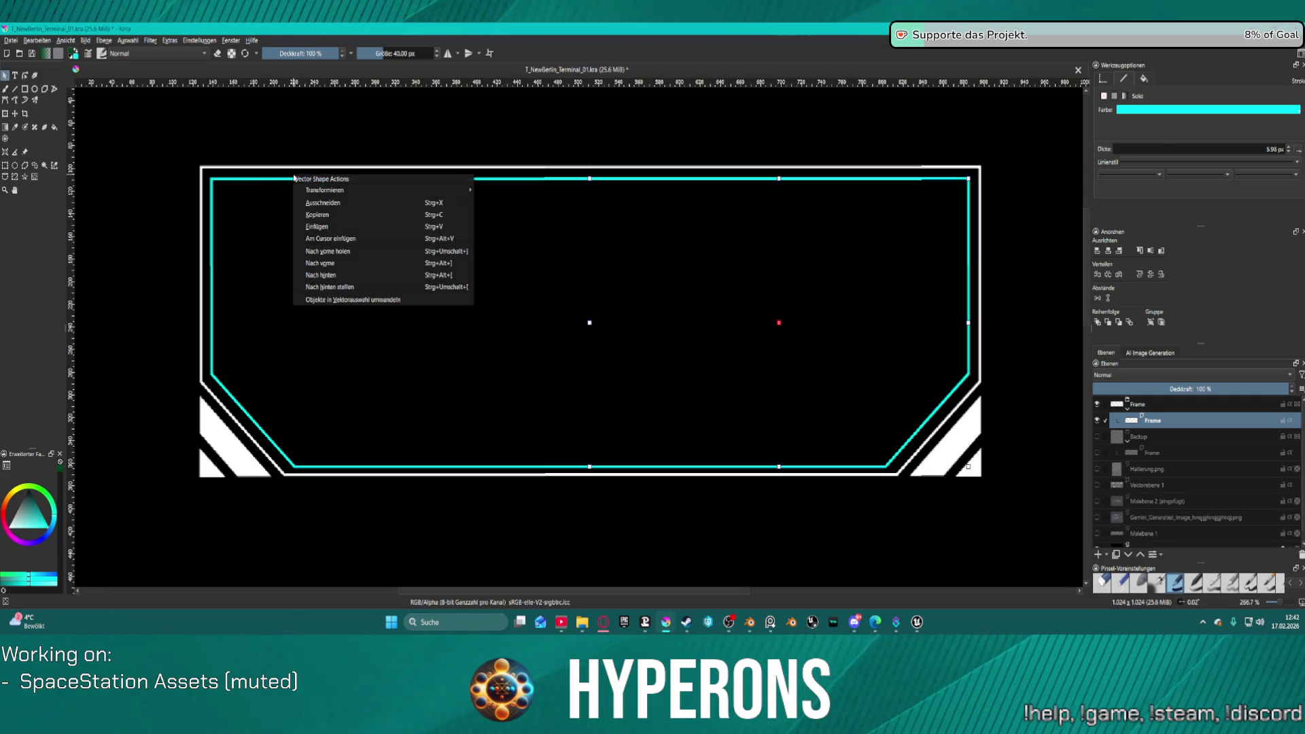
Step: Group the two cyan outline halves into one shape and send it one level back
click(229, 182)
shift+click(639, 181)
right_click(637, 177)
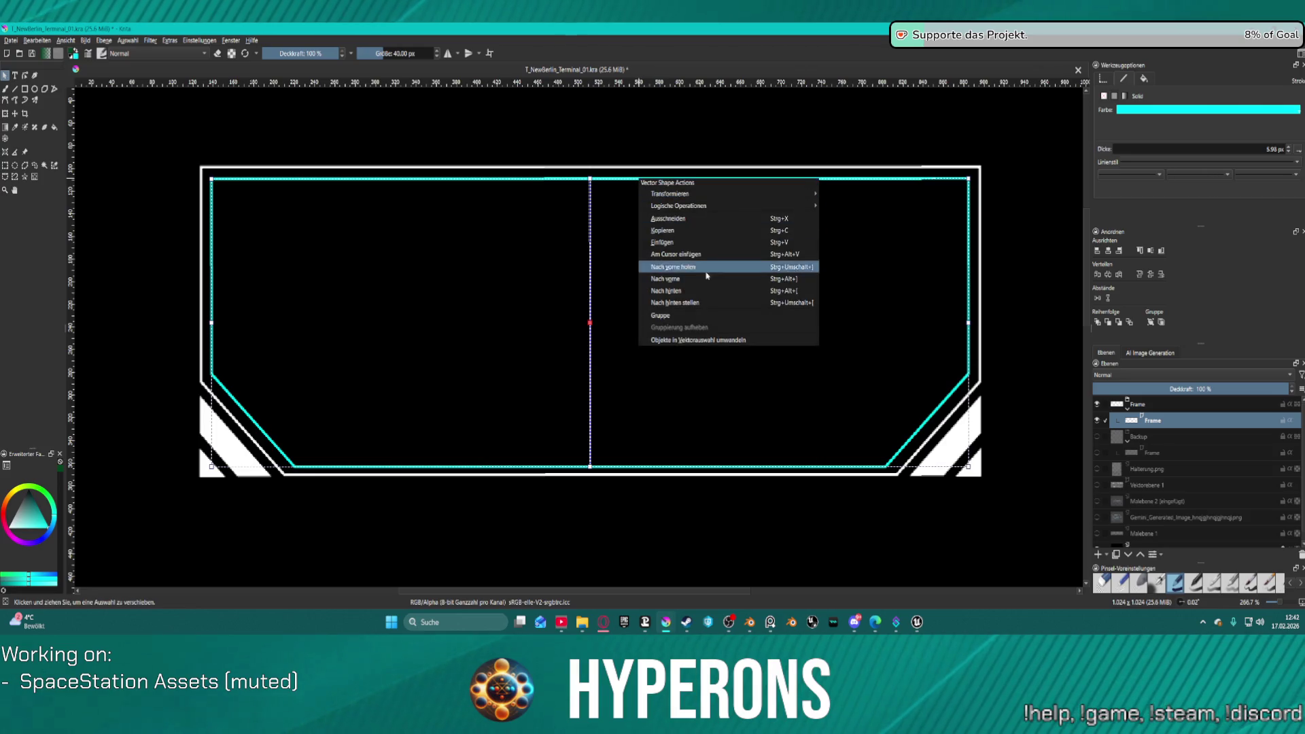
click(720, 312)
right_click(567, 178)
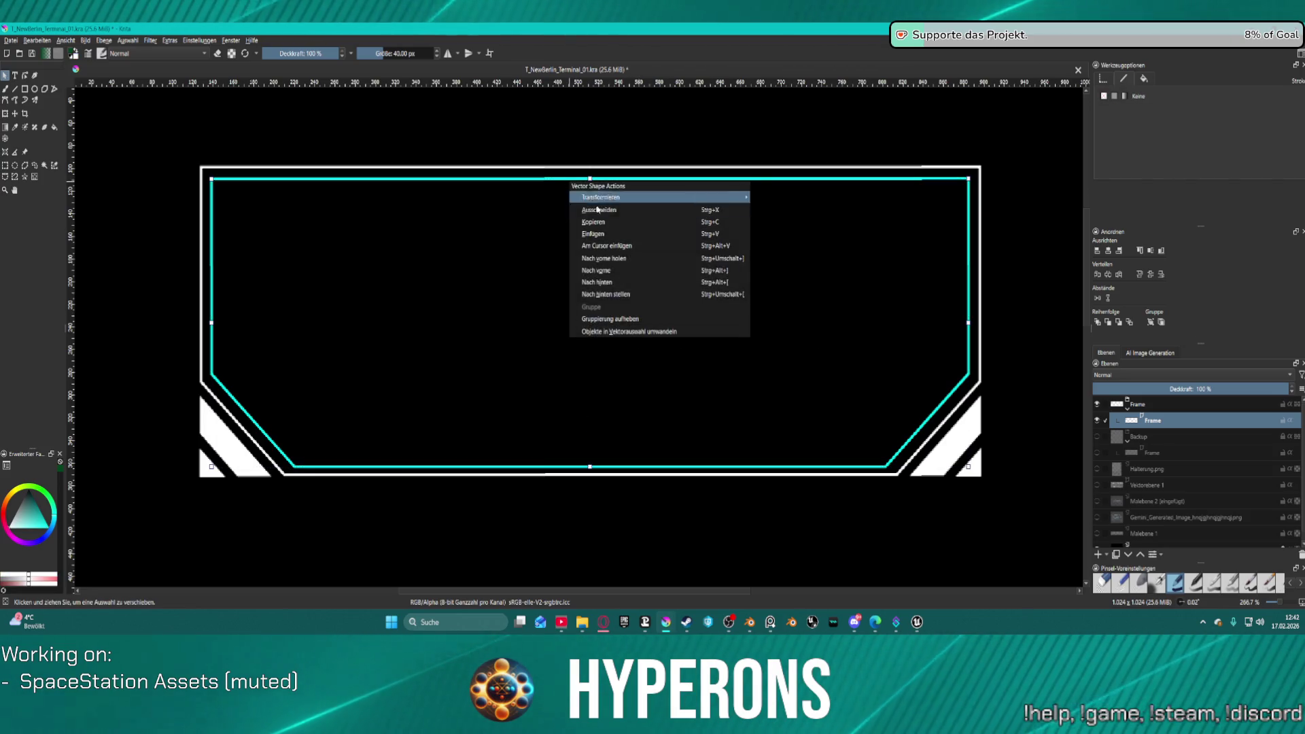
click(651, 280)
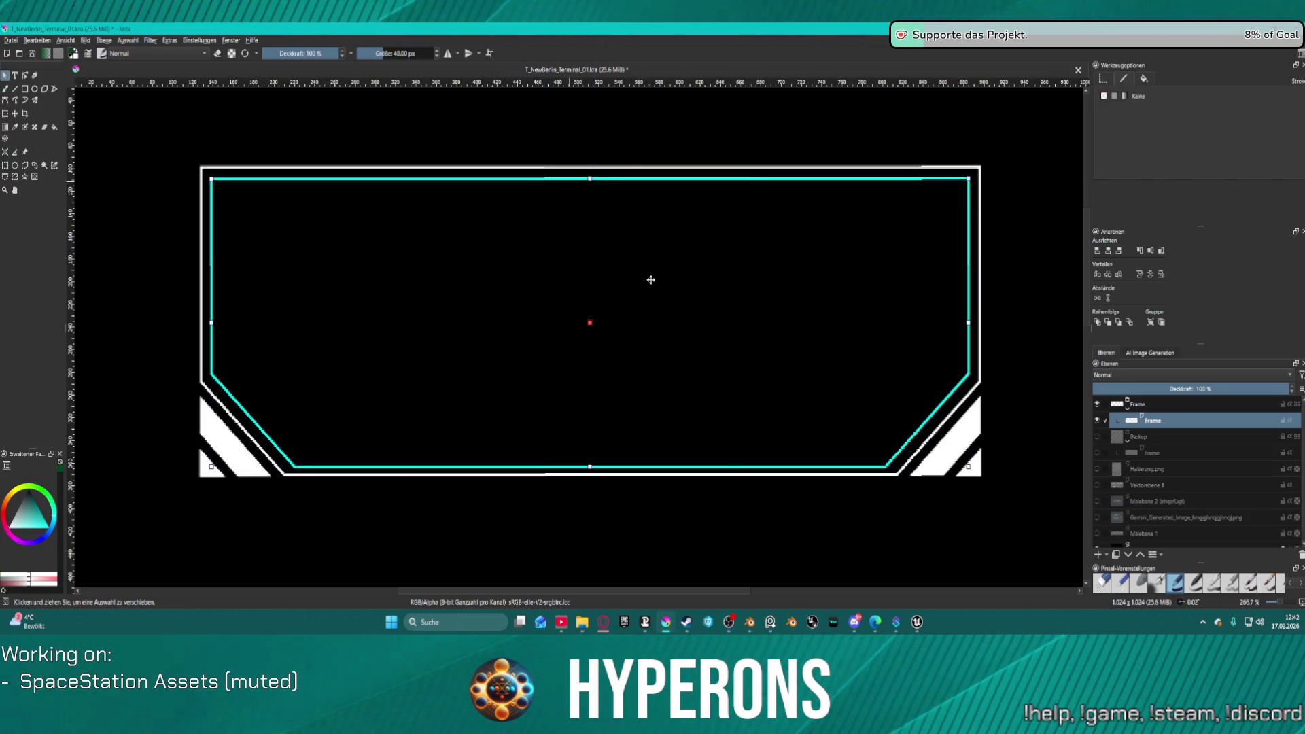
Step: Ungroup the outer white frame and change its outline colour to cyan
right_click(572, 166)
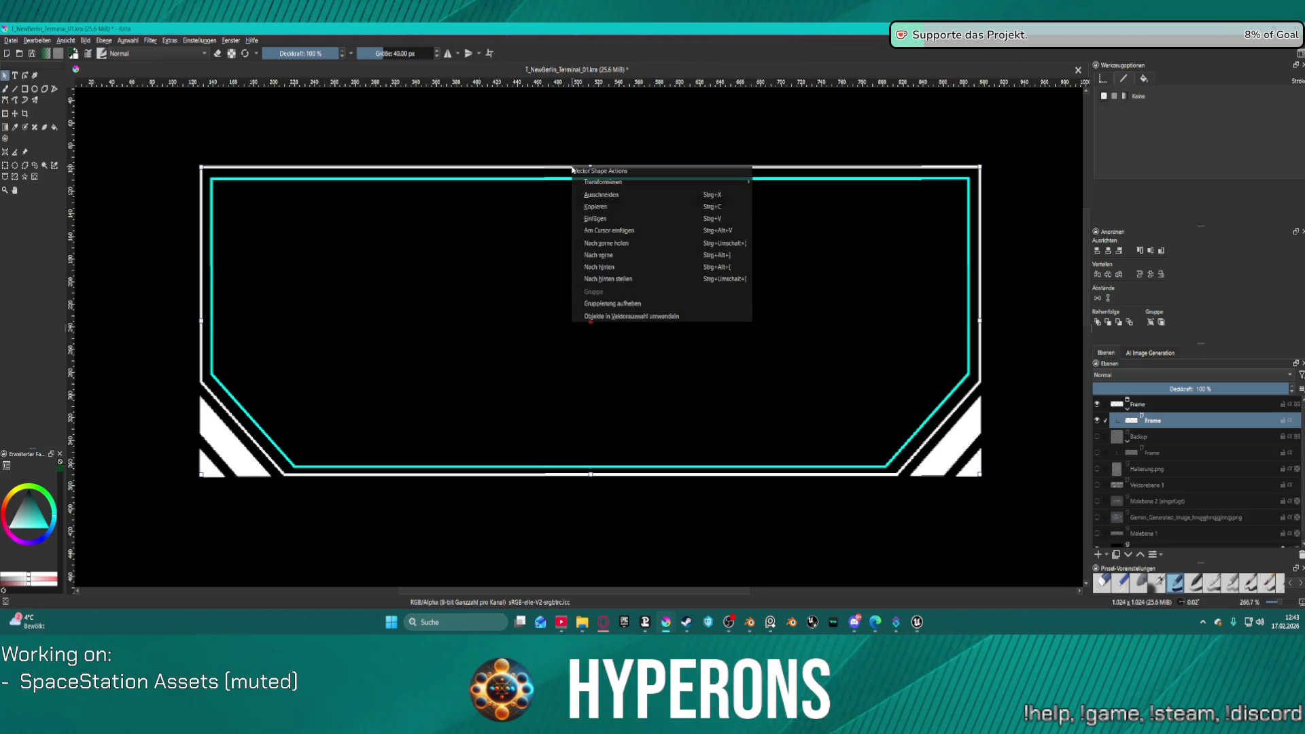
click(658, 303)
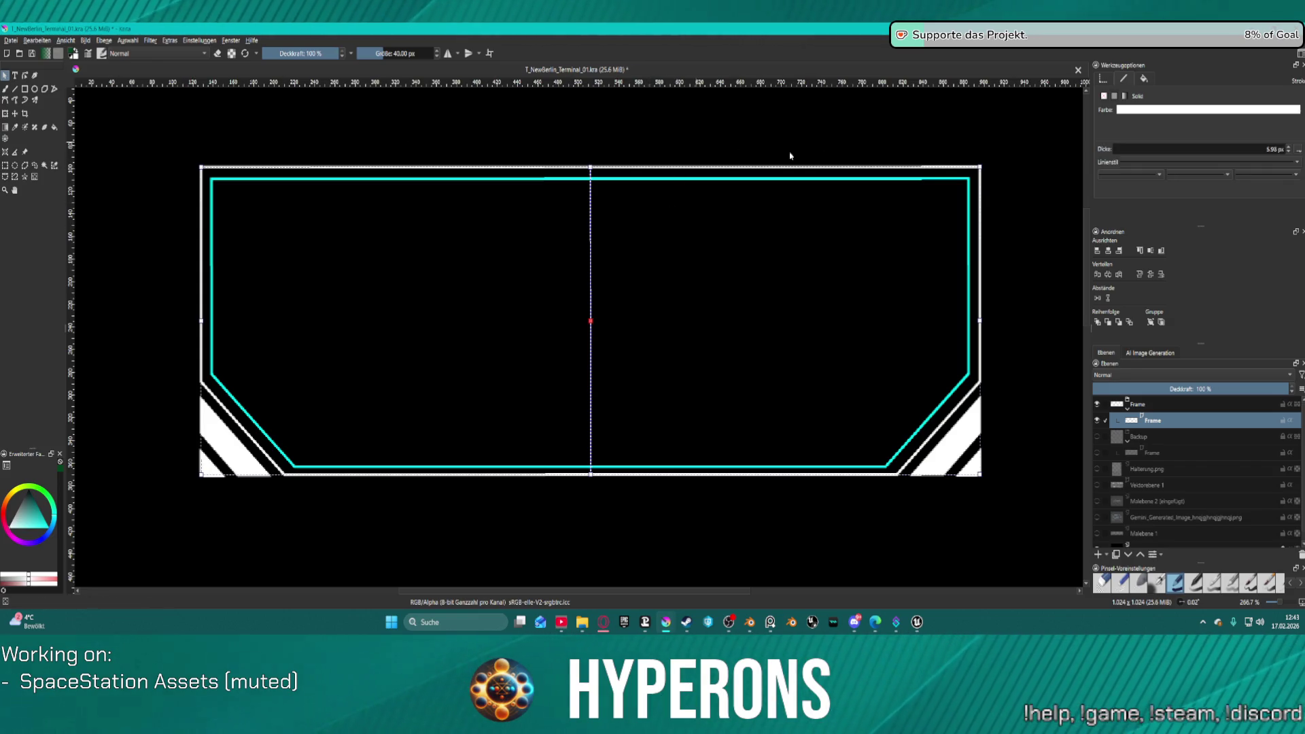
click(1132, 110)
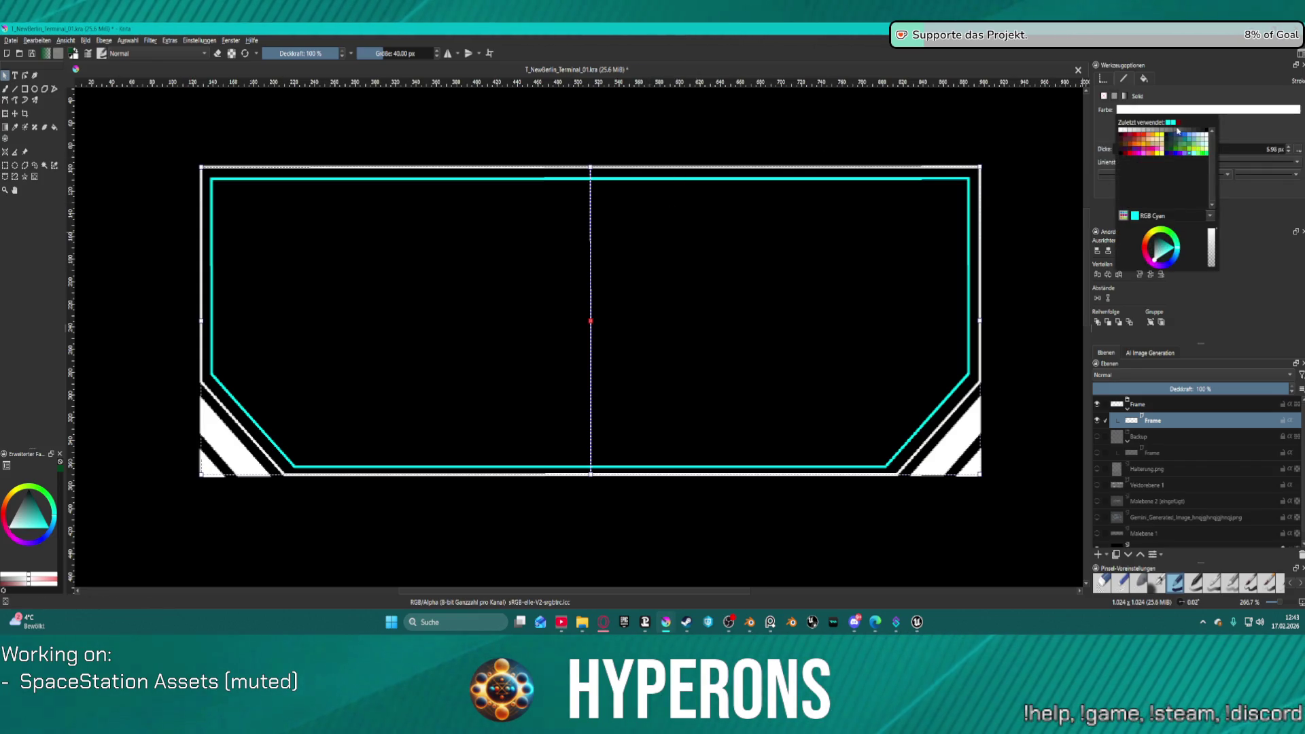
click(1170, 122)
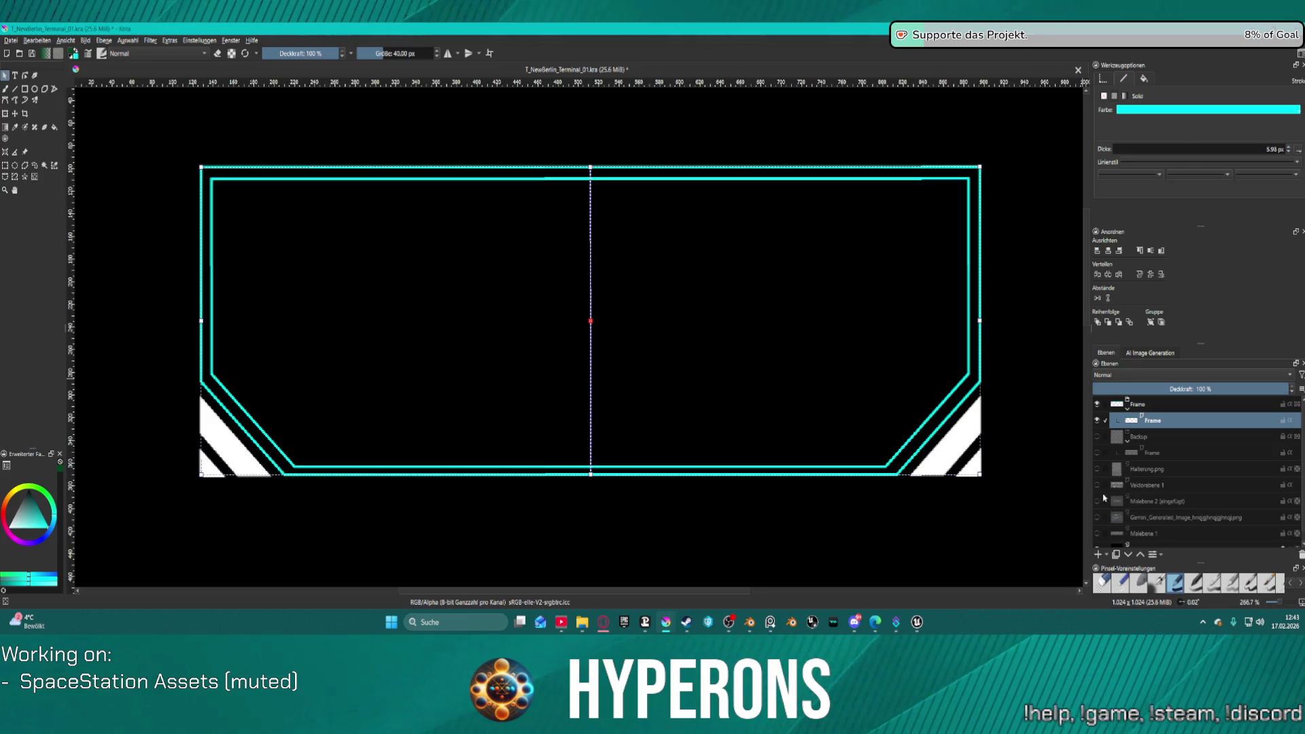
scroll(1038, 474, down, 1)
Step: Toggle the TO HANGAR background image on and off to compare the frame against it
scroll(971, 339, up, 1)
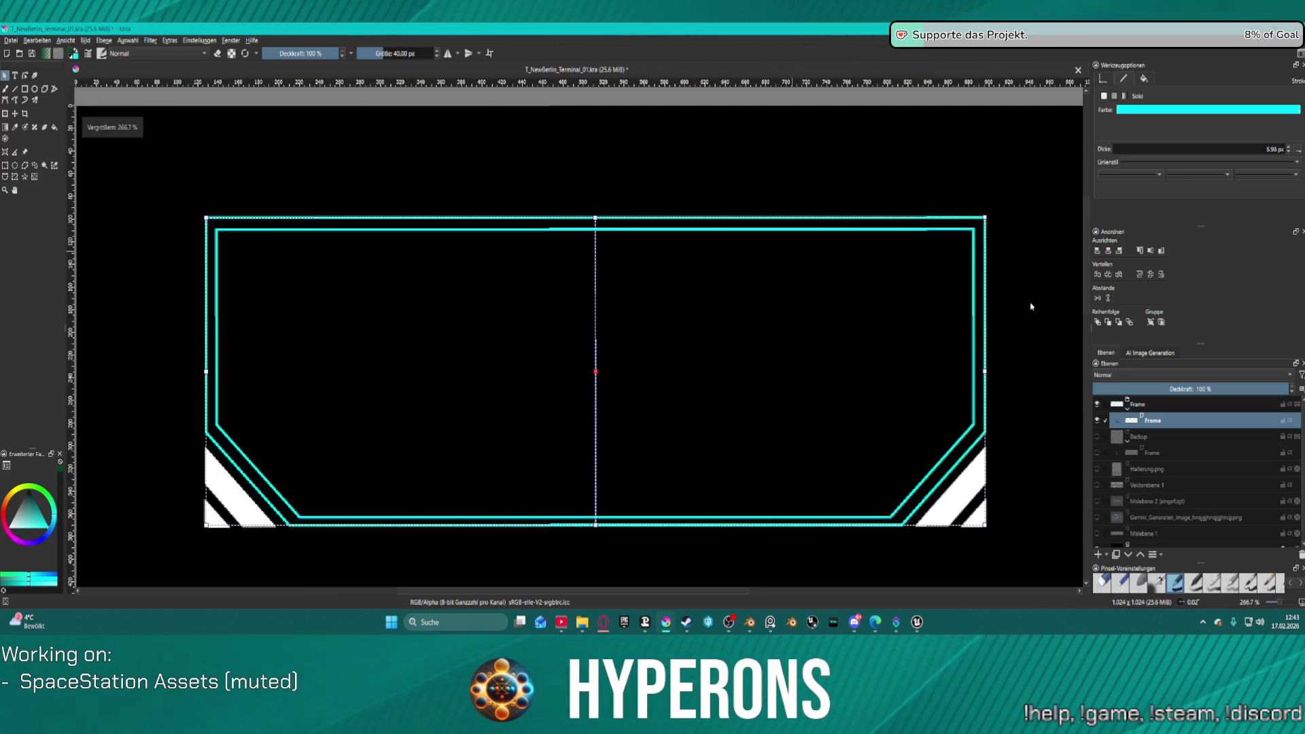
click(1098, 502)
click(1097, 502)
click(1097, 502)
click(1098, 502)
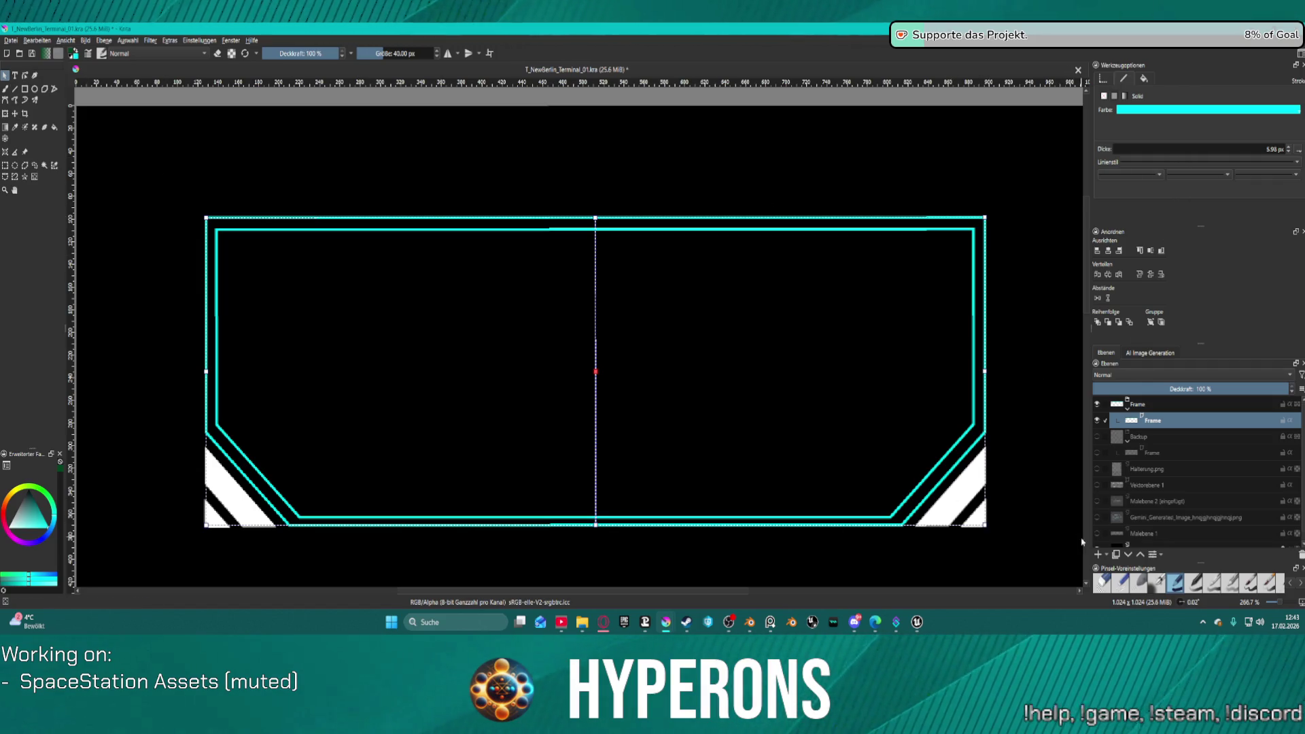
Step: Rotate the canvas view, level it back, and clear the shape selection
scroll(466, 458, down, 3)
scroll(498, 466, up, 3)
mouse_move(498, 466)
mouse_down()
mouse_move(506, 343)
mouse_move(491, 378)
mouse_move(402, 410)
mouse_move(504, 454)
mouse_move(510, 437)
mouse_up()
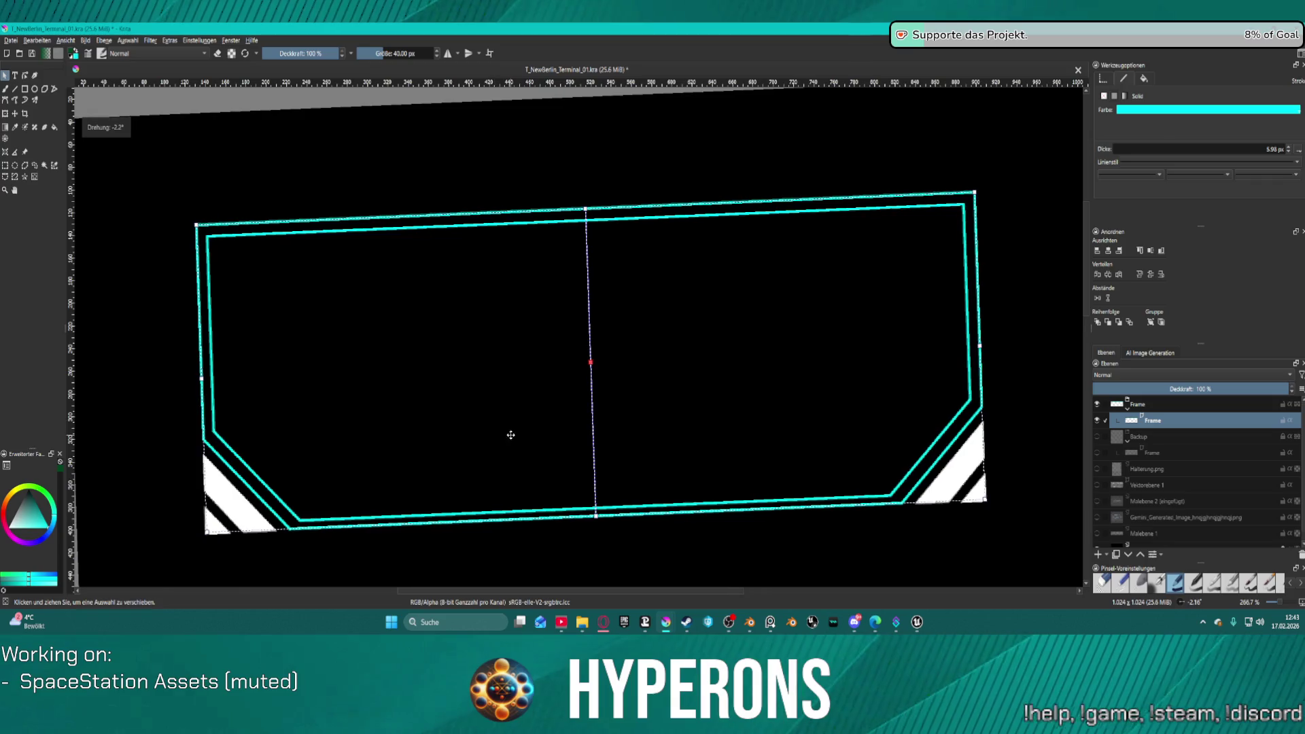
mouse_move(1044, 394)
mouse_down()
mouse_move(967, 393)
mouse_move(646, 542)
mouse_move(720, 462)
mouse_move(759, 392)
mouse_move(638, 283)
mouse_move(720, 300)
mouse_move(720, 316)
mouse_up()
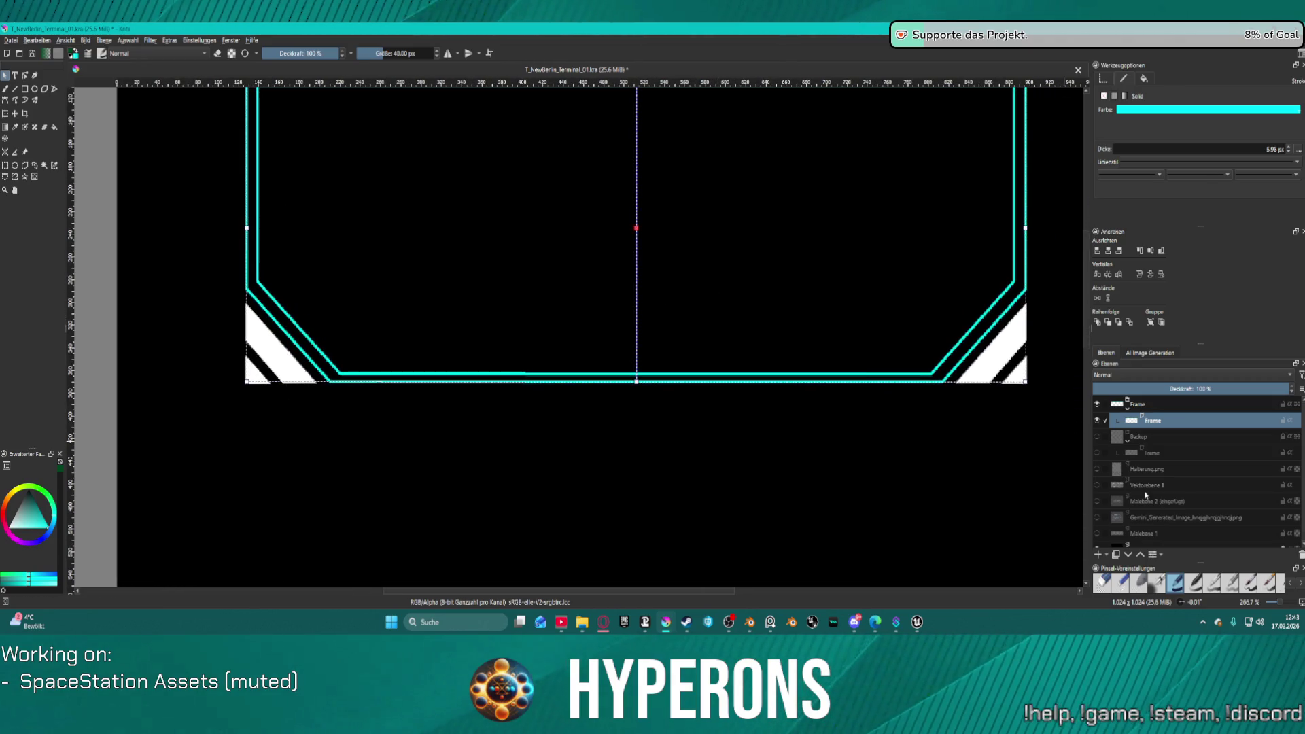
click(376, 464)
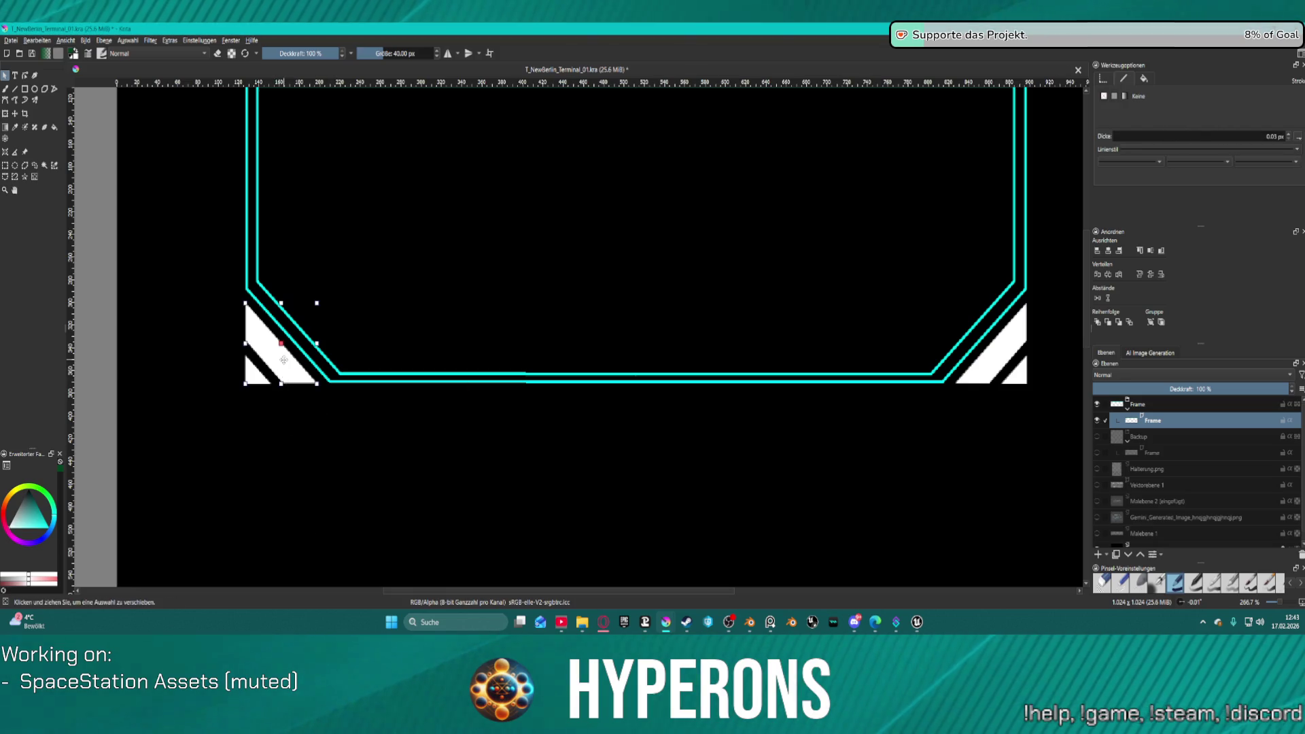
Step: Ungroup the bottom-left corner stripe shapes, briefly checking them against the TO HANGAR image
right_click(284, 362)
click(364, 497)
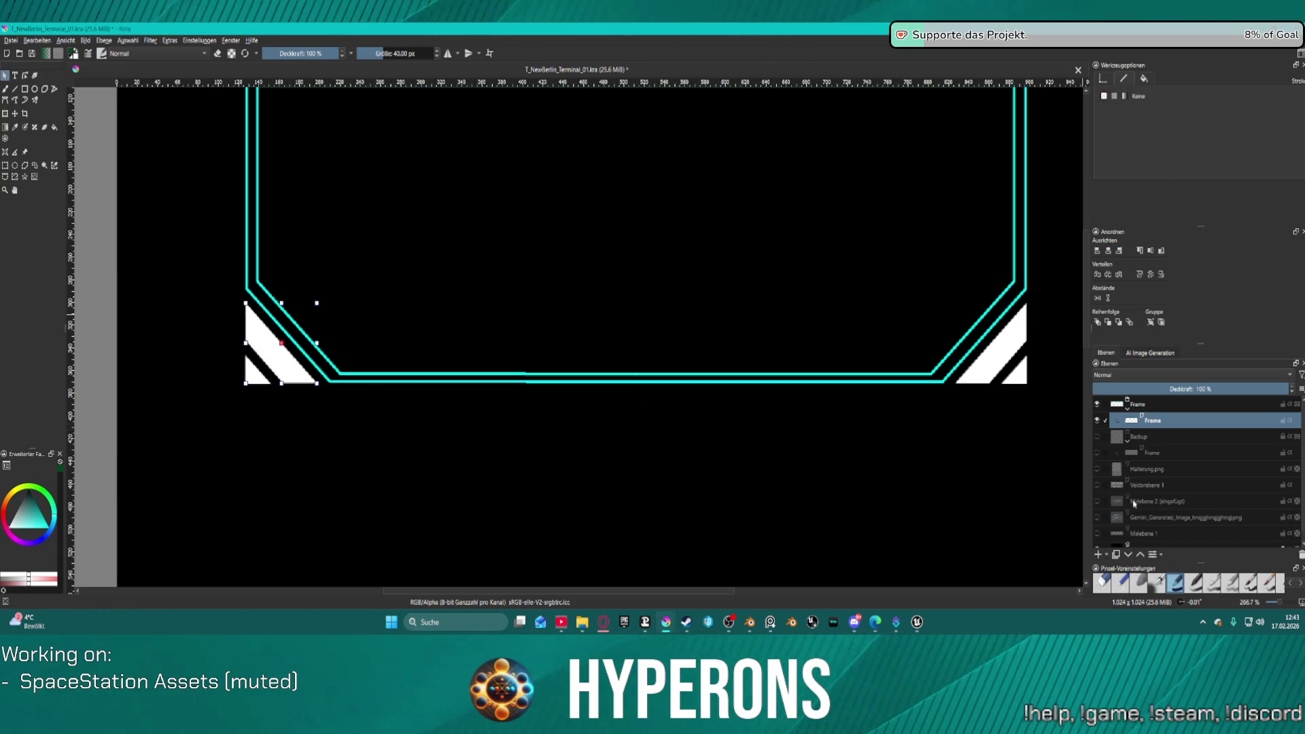
click(1098, 501)
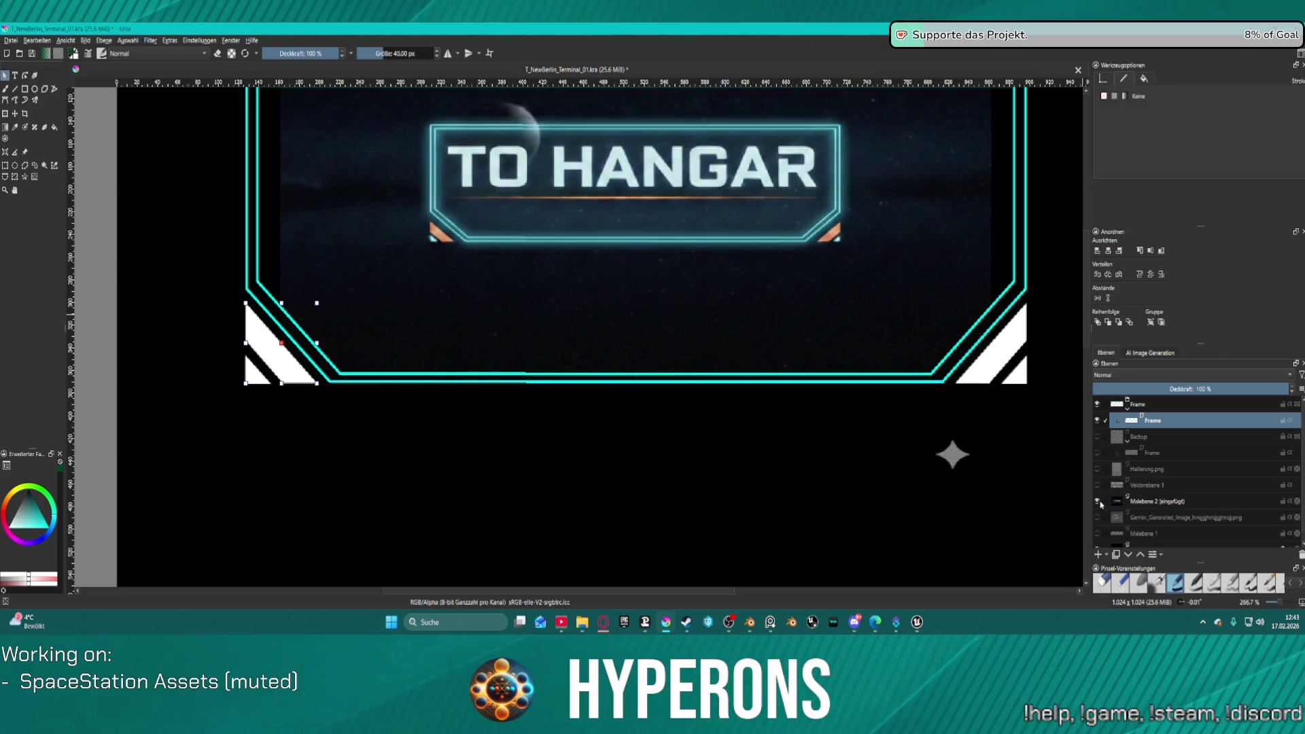
click(1098, 501)
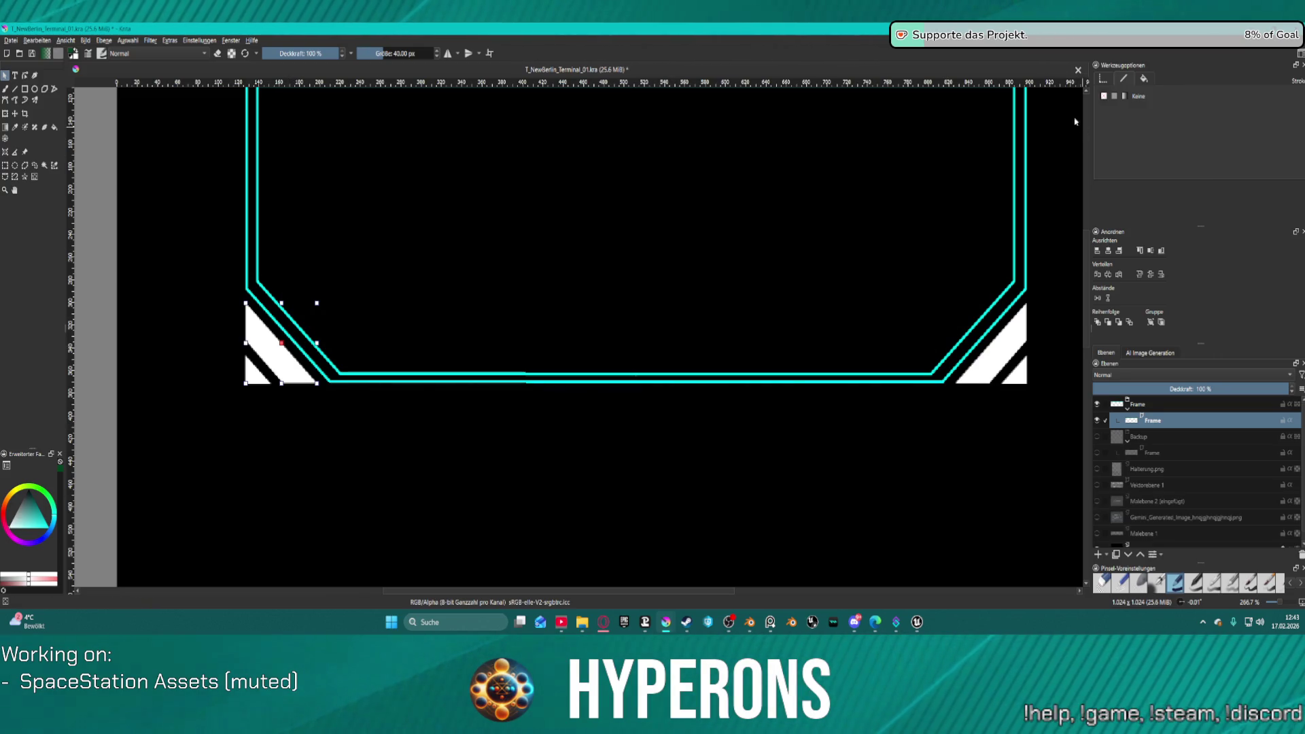
Step: Give the bottom-left stripe a solid orange fill, trying several orange and amber tones
click(1131, 95)
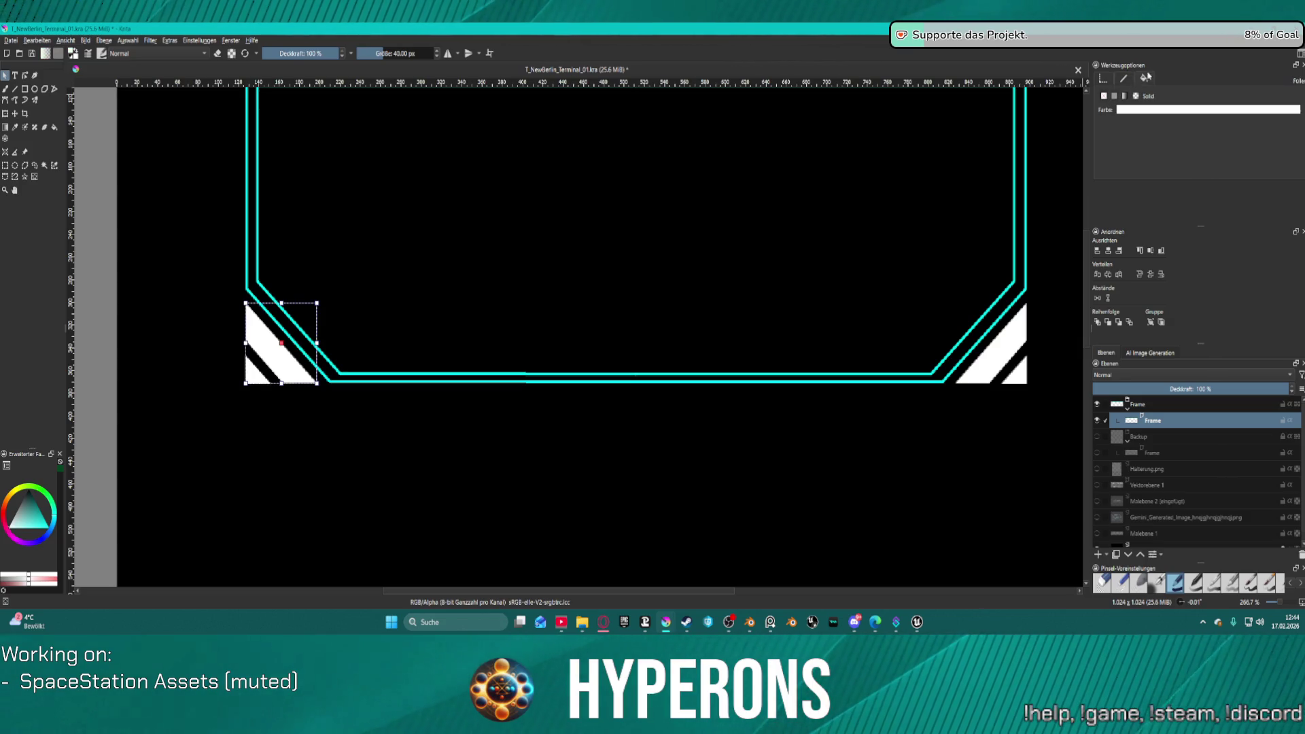
click(1137, 110)
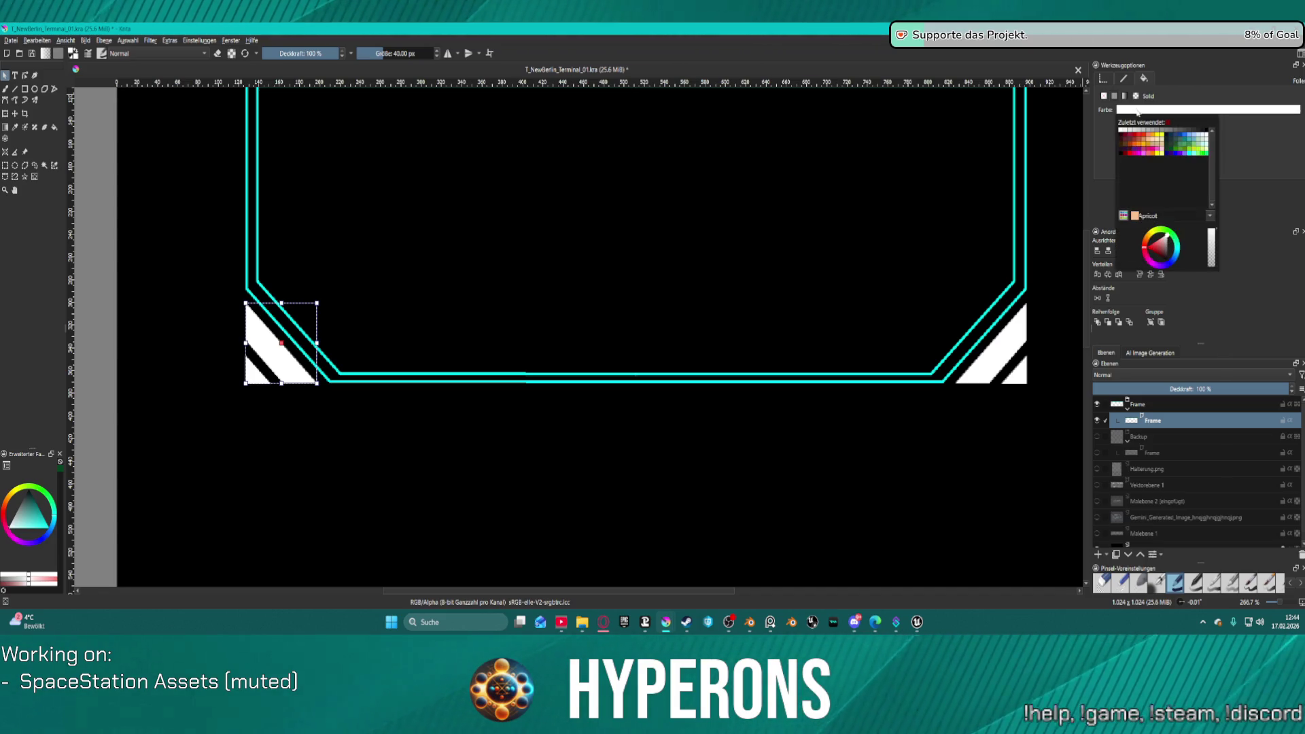
click(1141, 146)
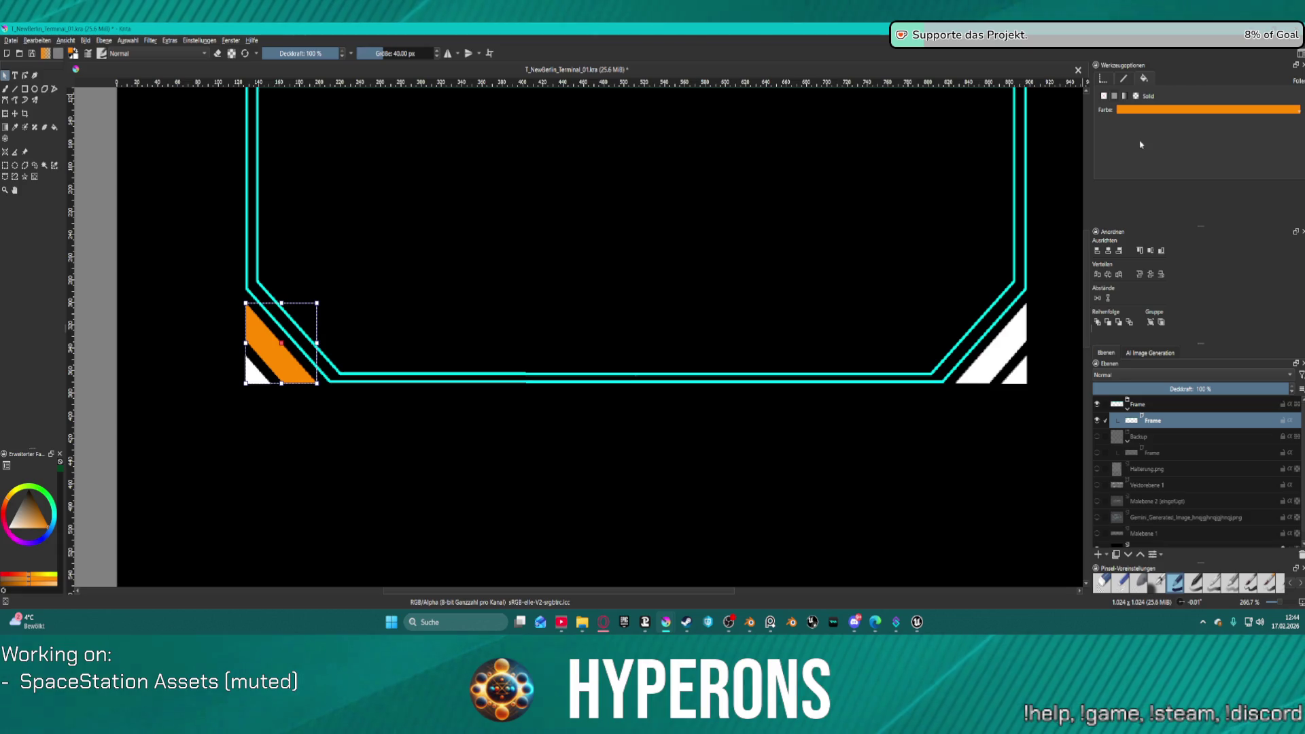
click(1140, 111)
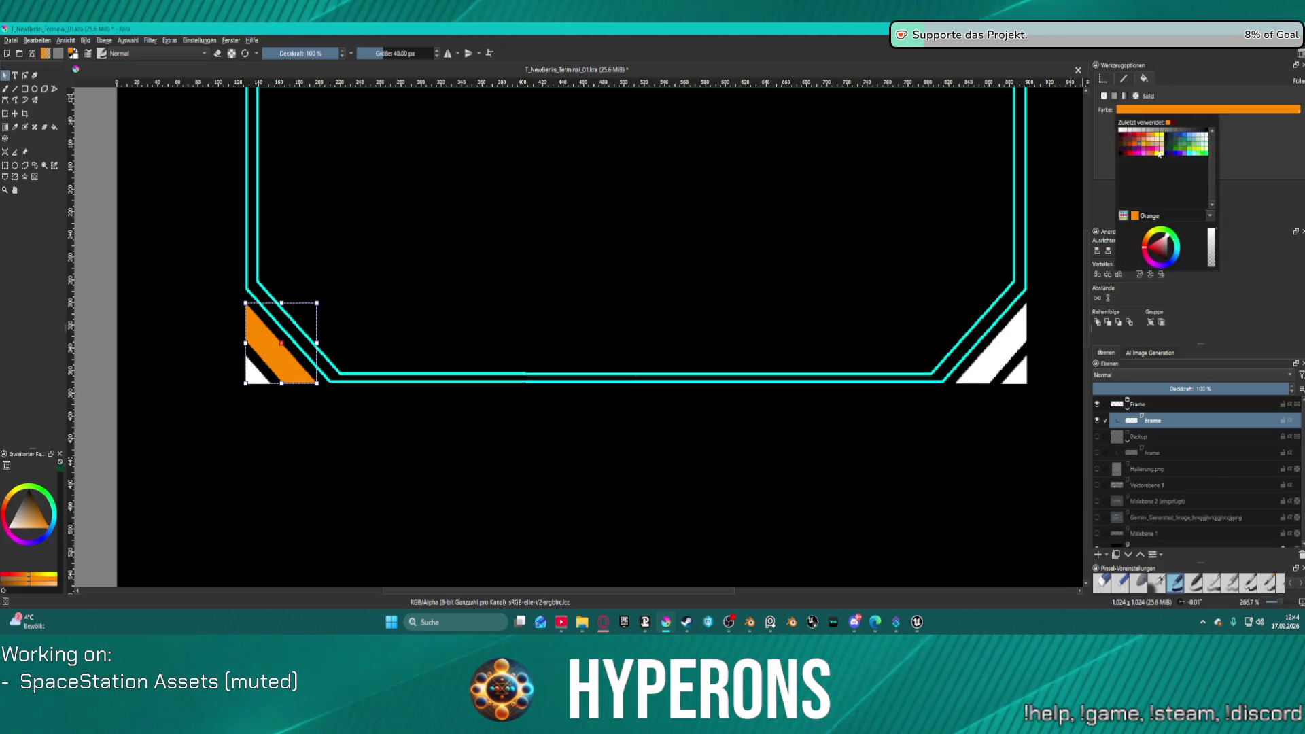
click(1143, 146)
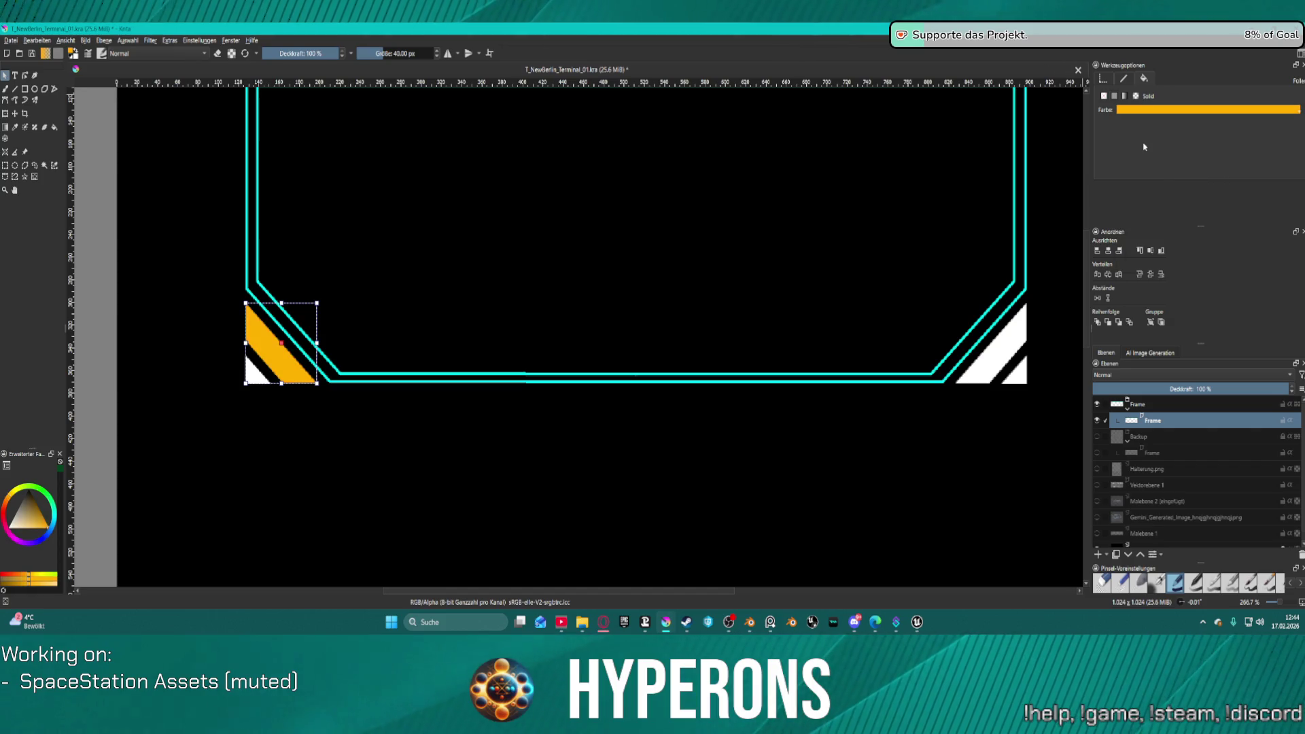
click(1164, 111)
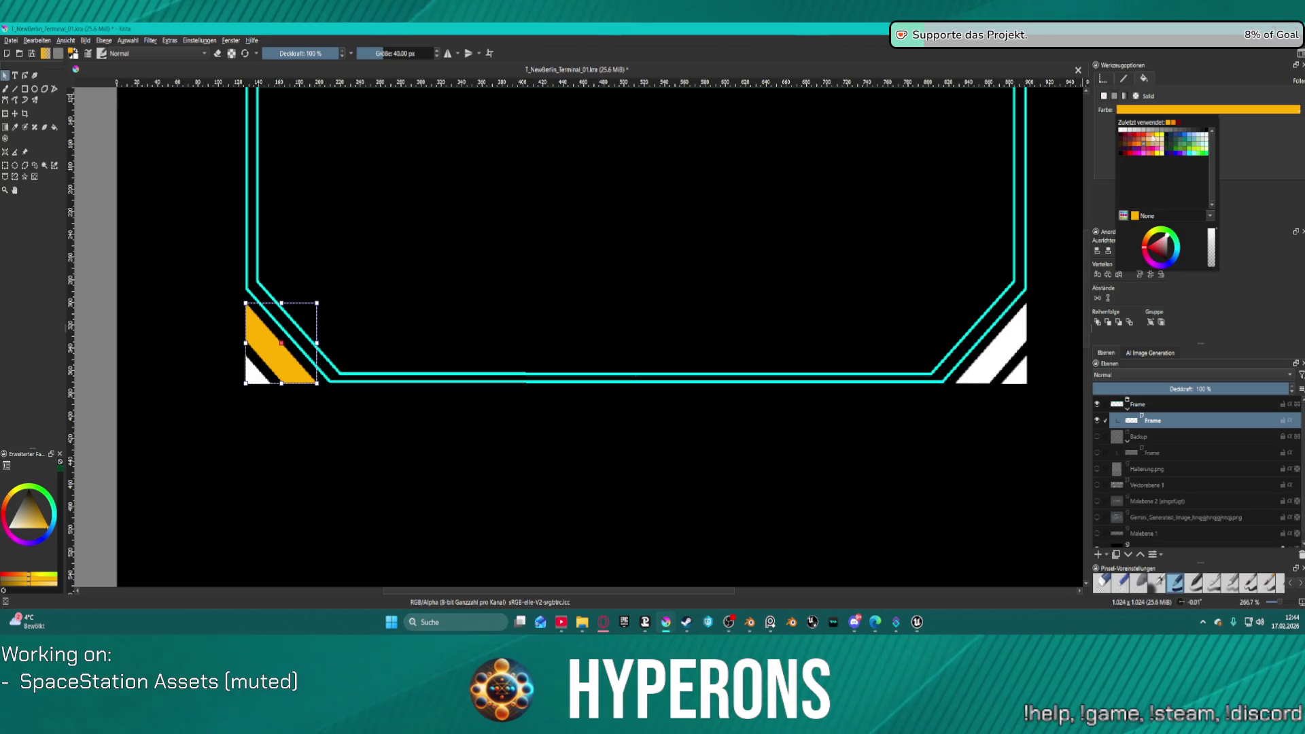
click(1153, 138)
click(1147, 111)
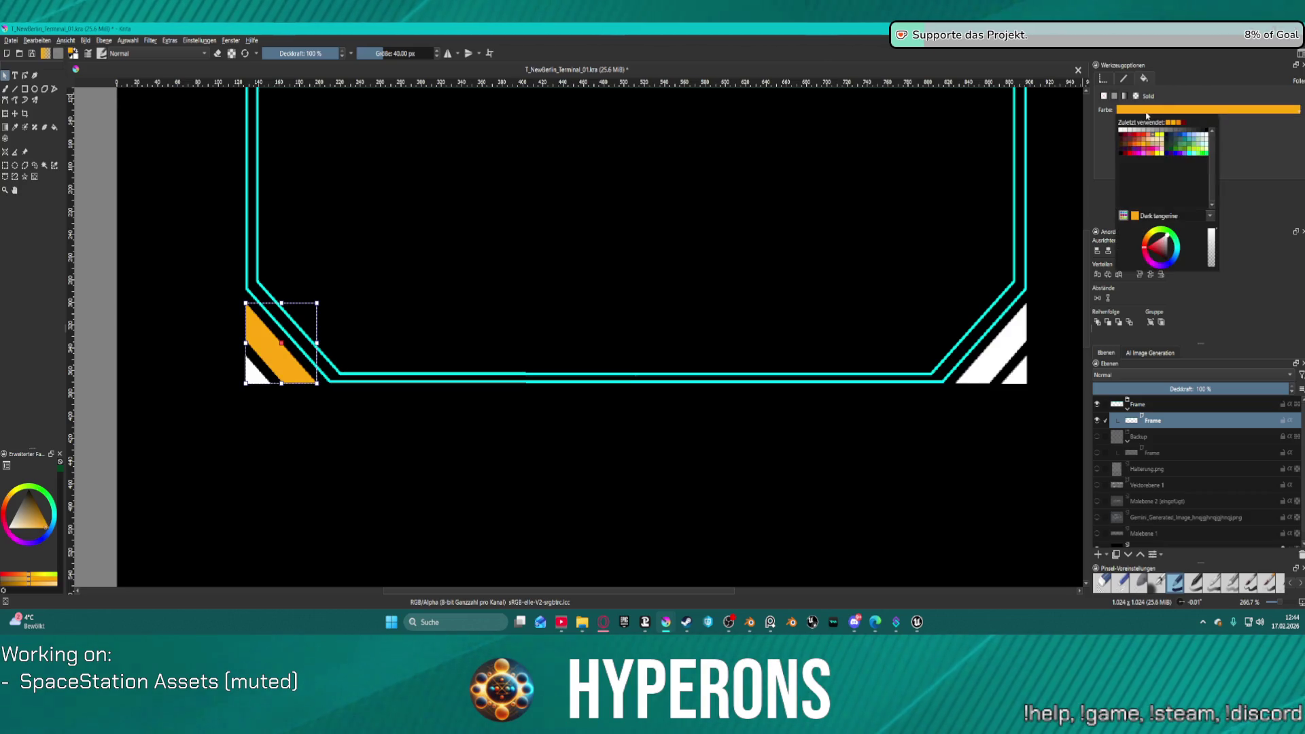
click(1001, 346)
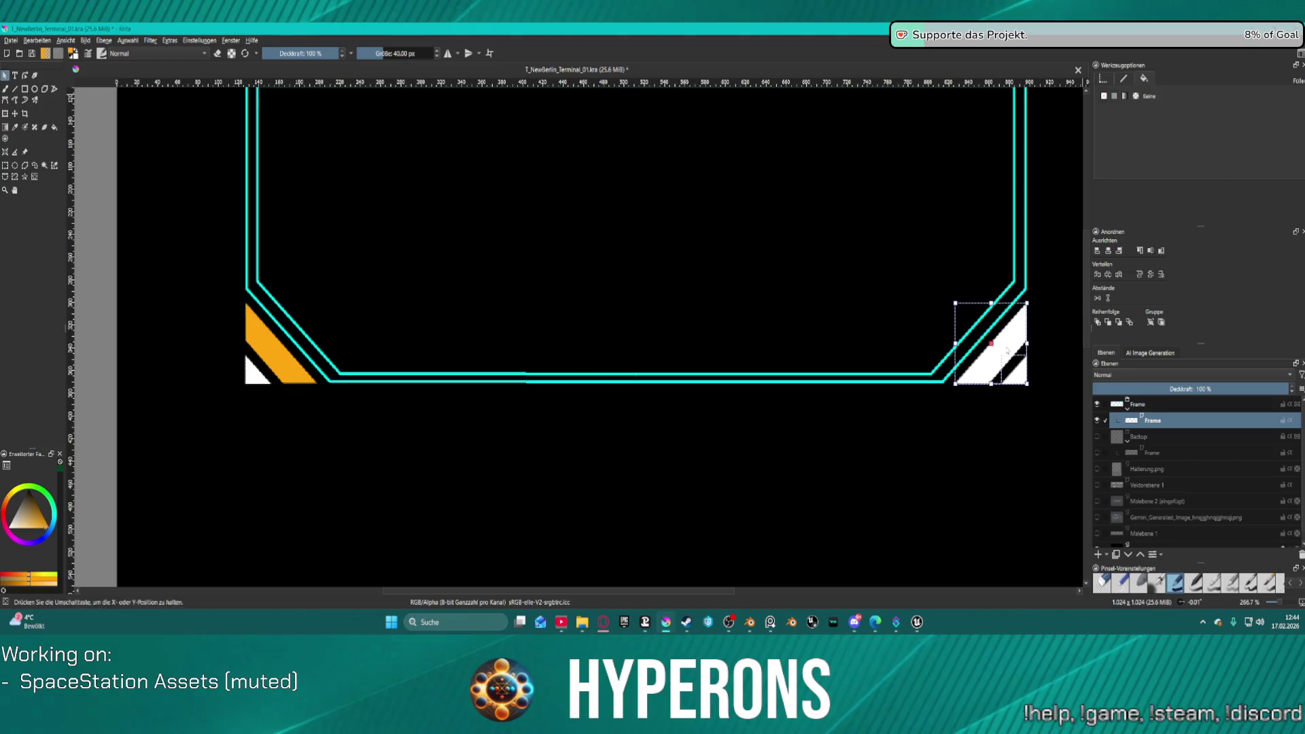
Step: Ungroup the bottom-right corner stripe shapes and fill that stripe orange
right_click(1001, 351)
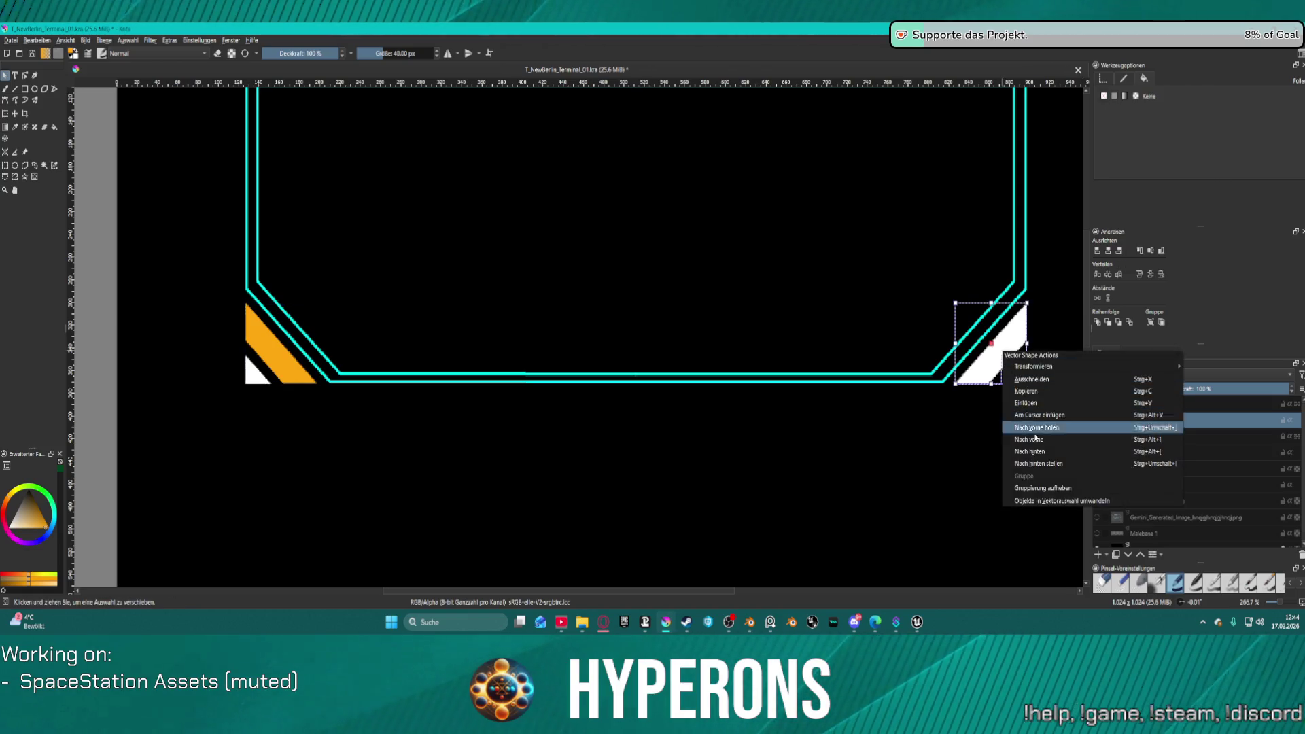
click(1047, 488)
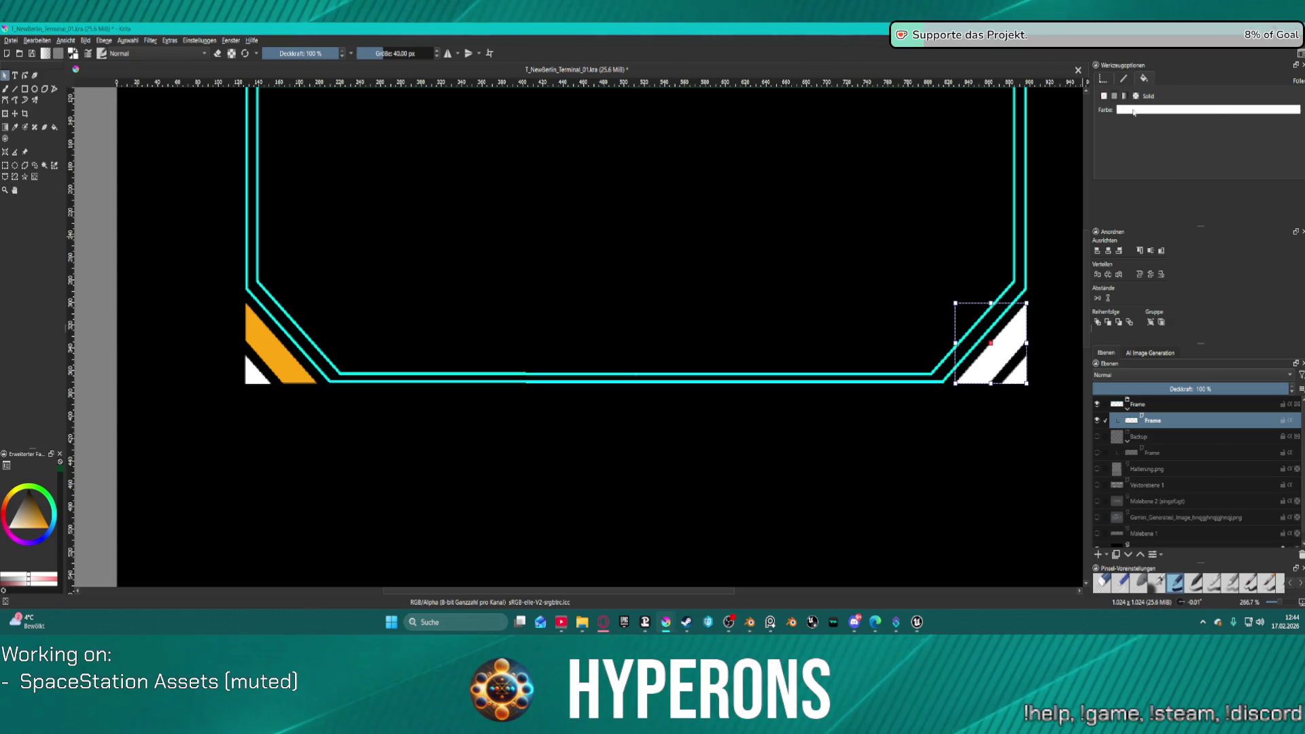
click(1144, 110)
click(1154, 141)
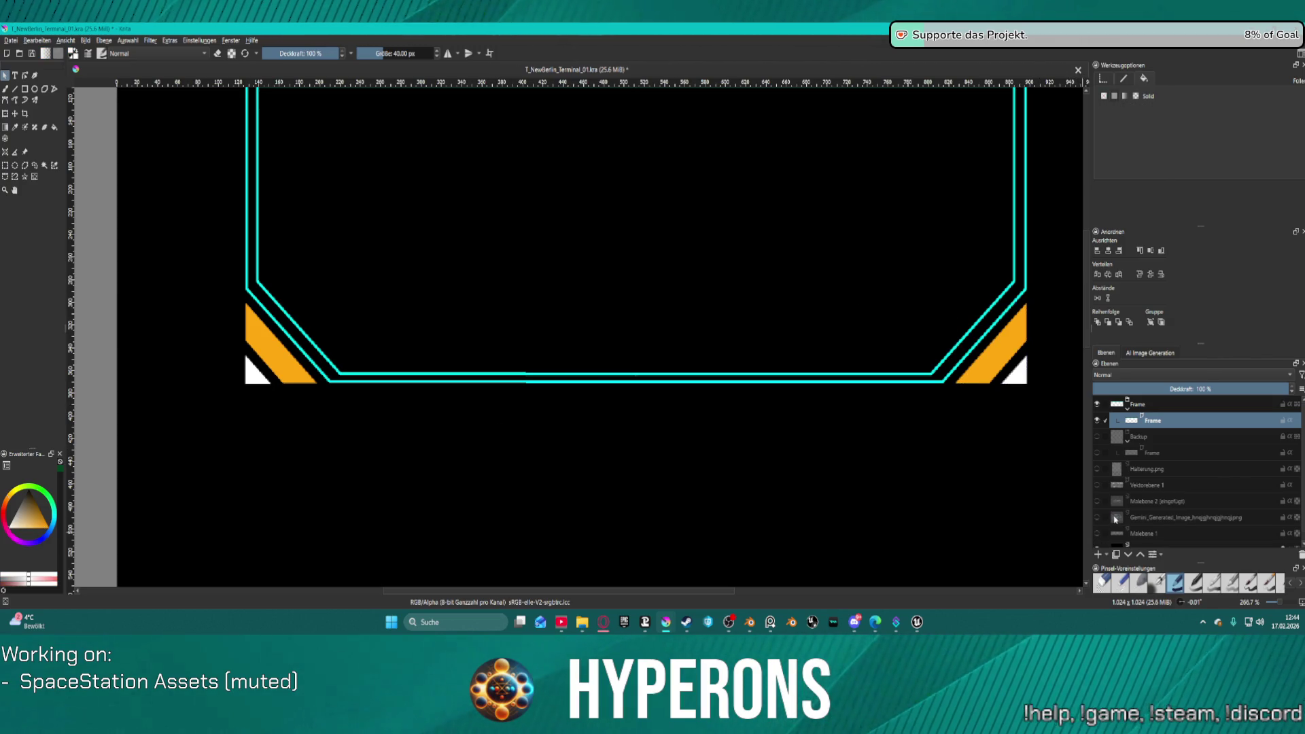
Step: With the reference images hidden, fill both bottom corner triangles cyan and deselect them
click(1097, 500)
click(1097, 517)
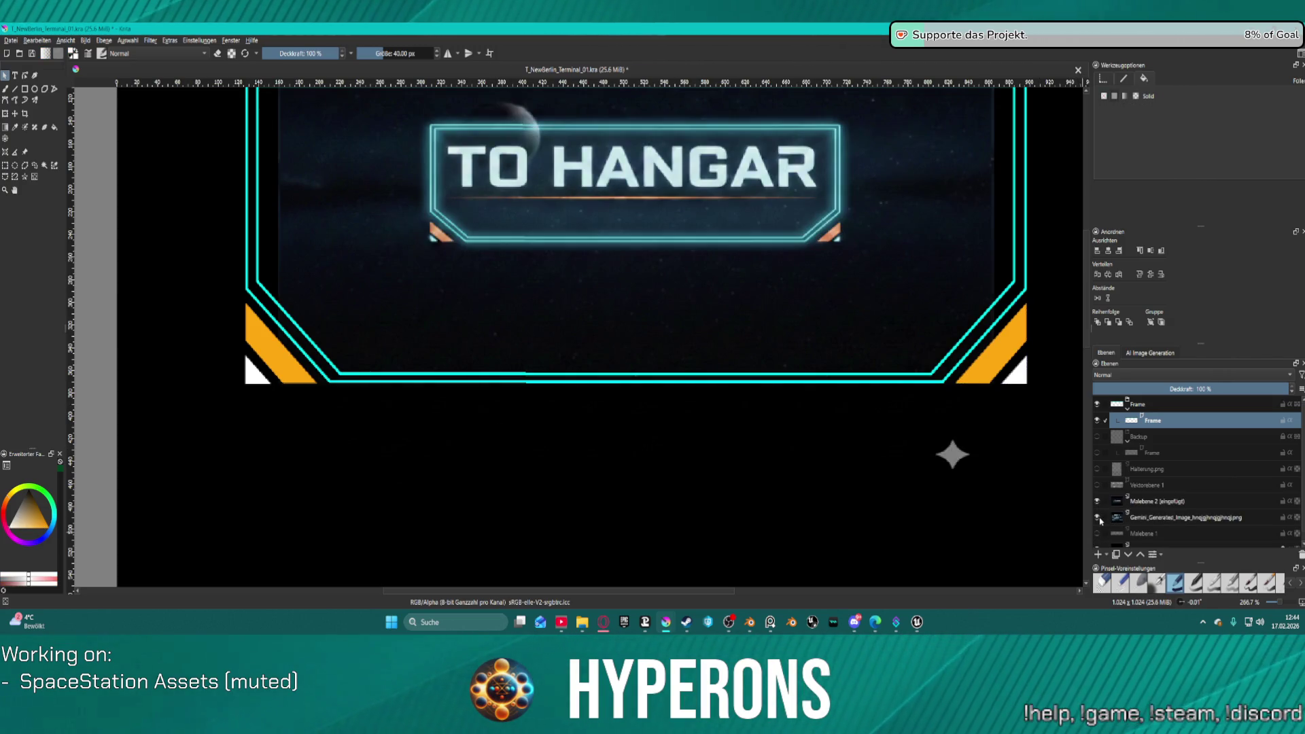
click(1098, 517)
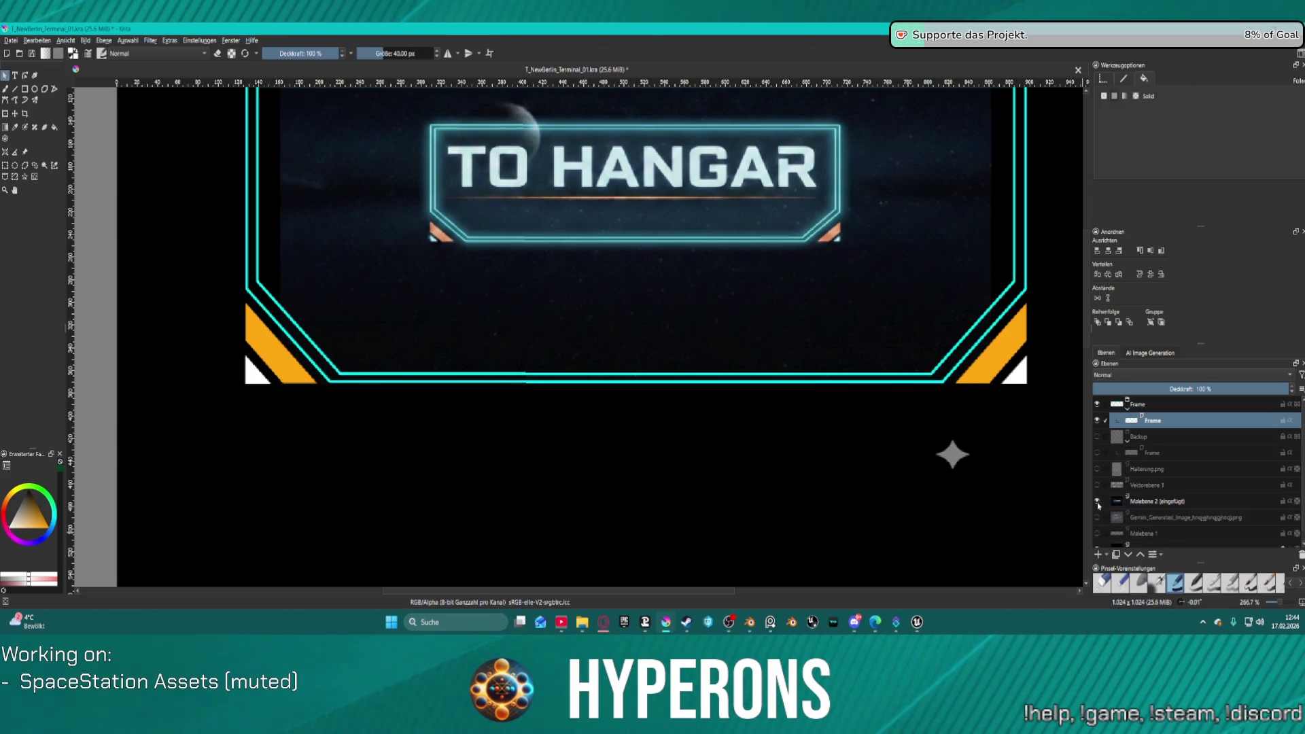
click(1097, 500)
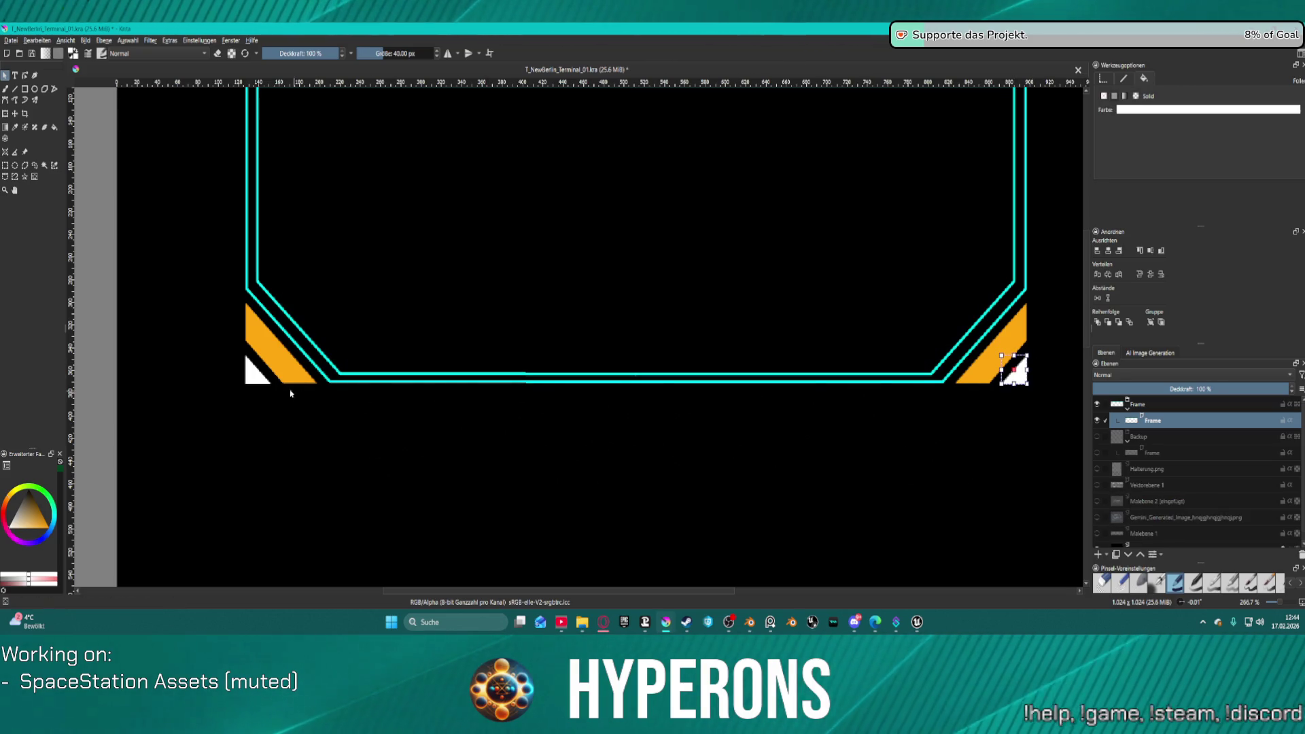
shift+click(257, 374)
click(1165, 107)
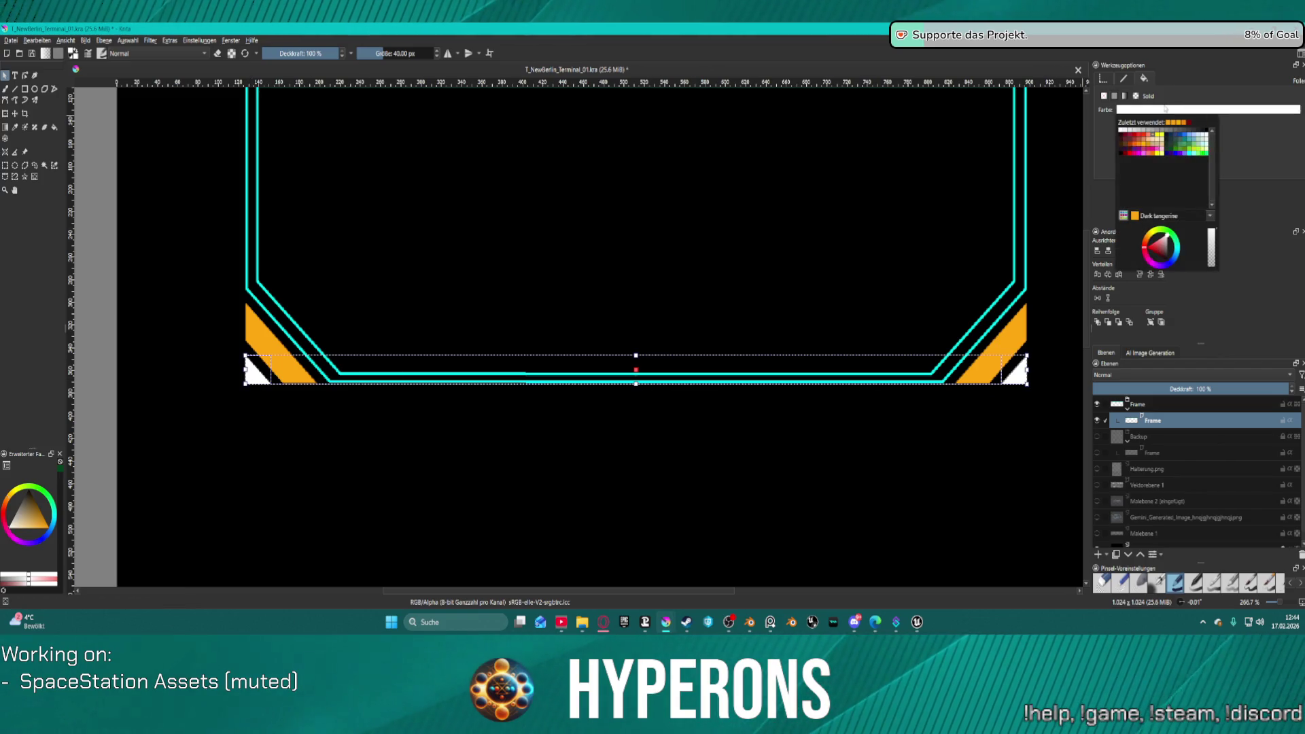
click(1194, 155)
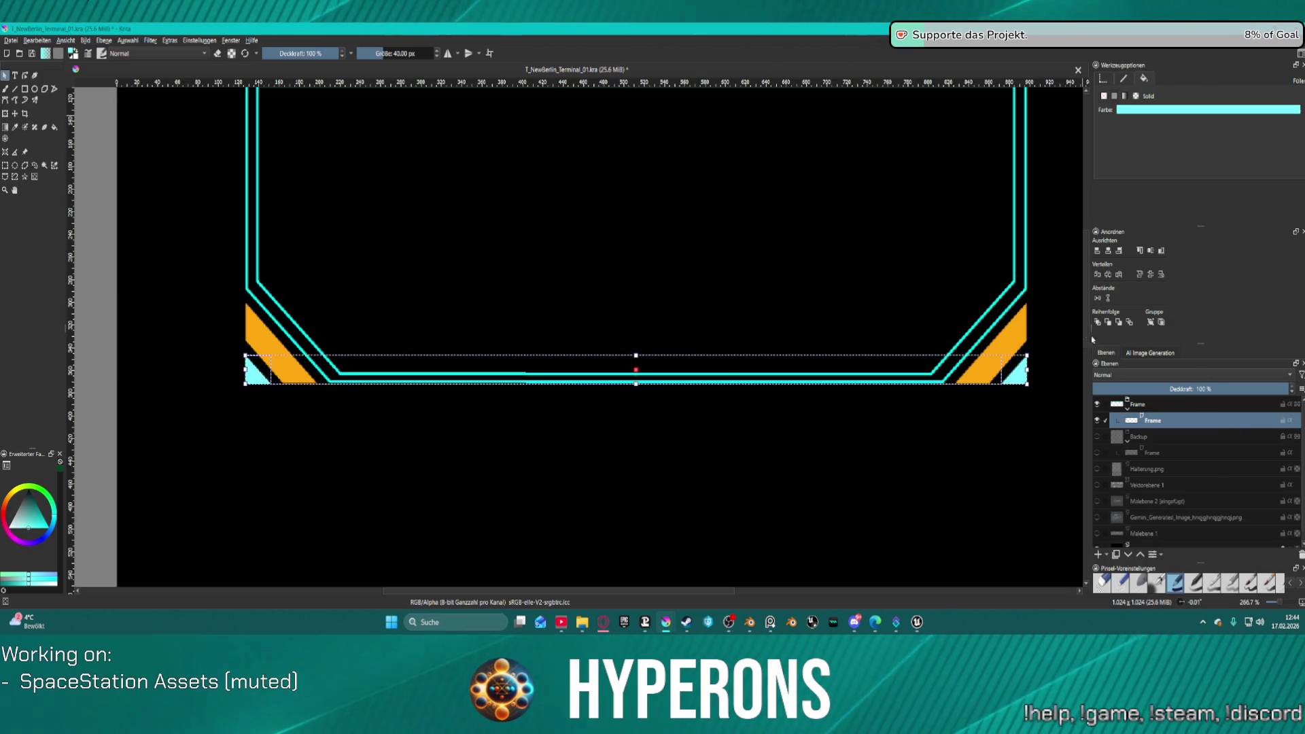
click(978, 431)
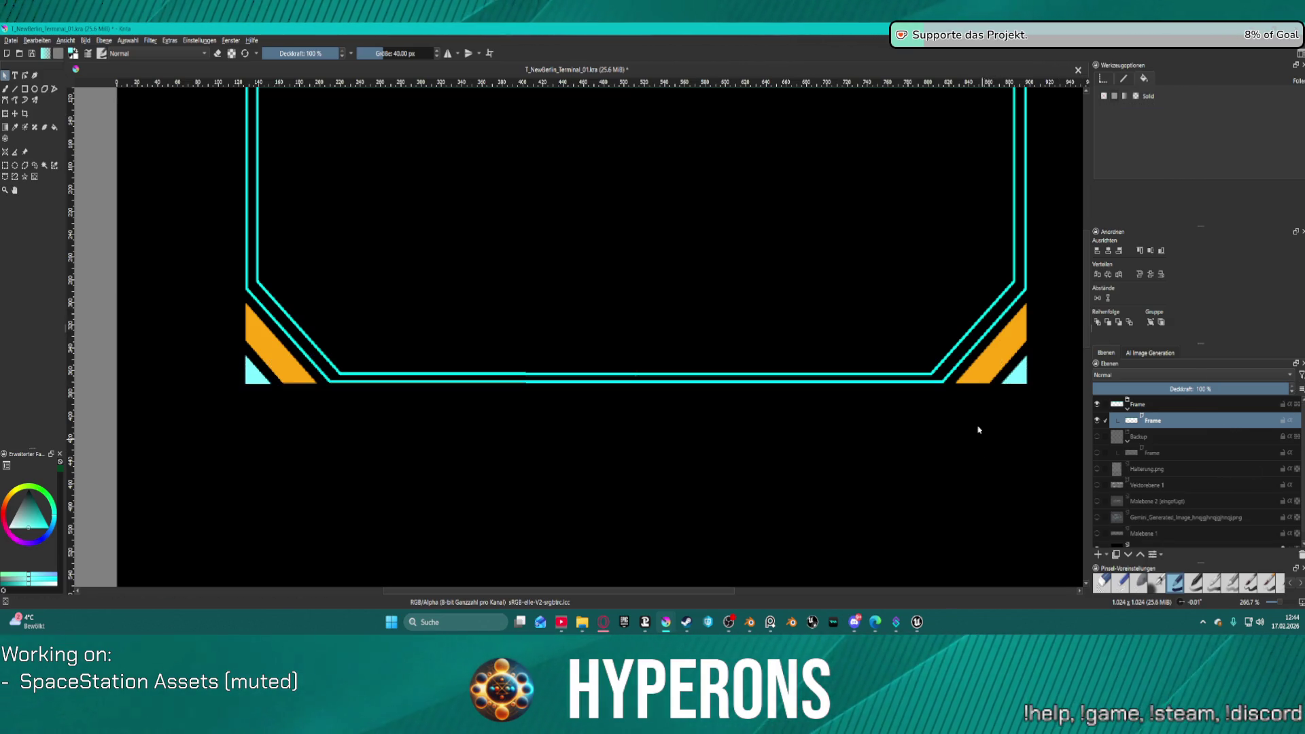
Step: Move the Frame layer copy out of the Backup group and rename it Frame2
scroll(978, 427, down, 3)
scroll(976, 409, up, 2)
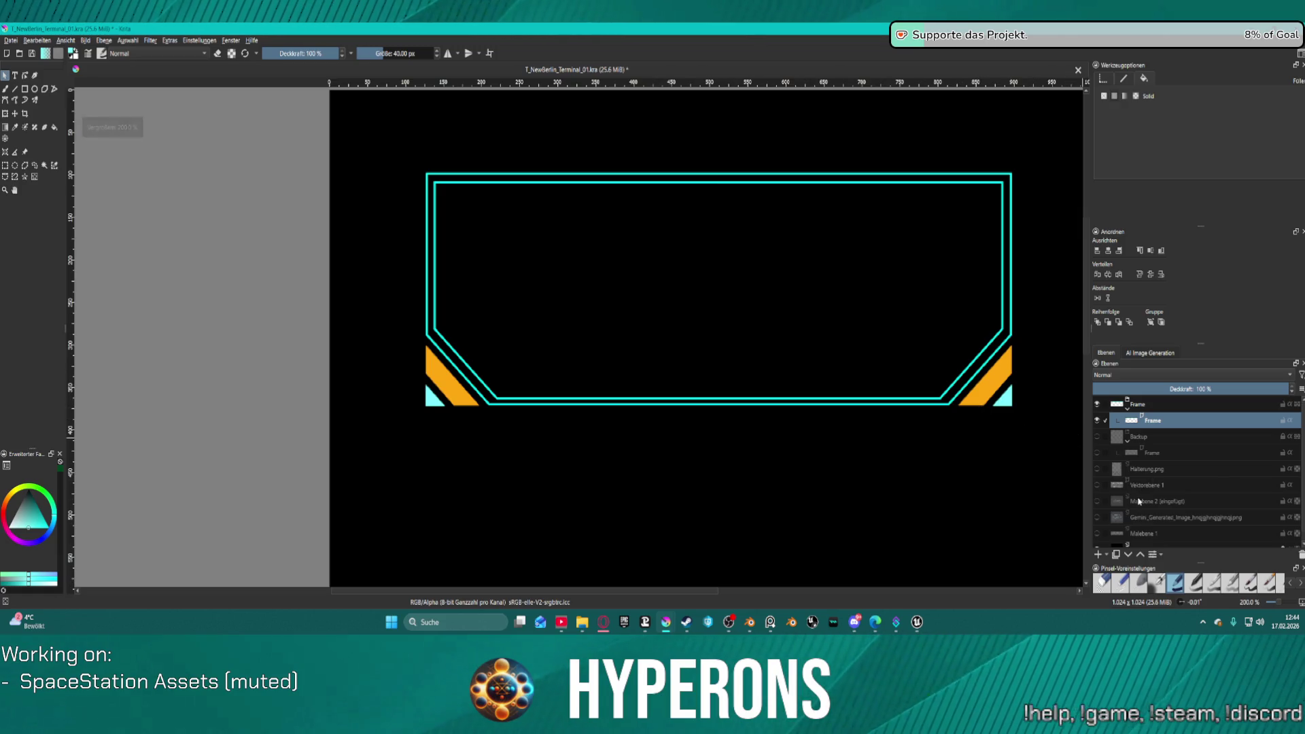
click(1098, 502)
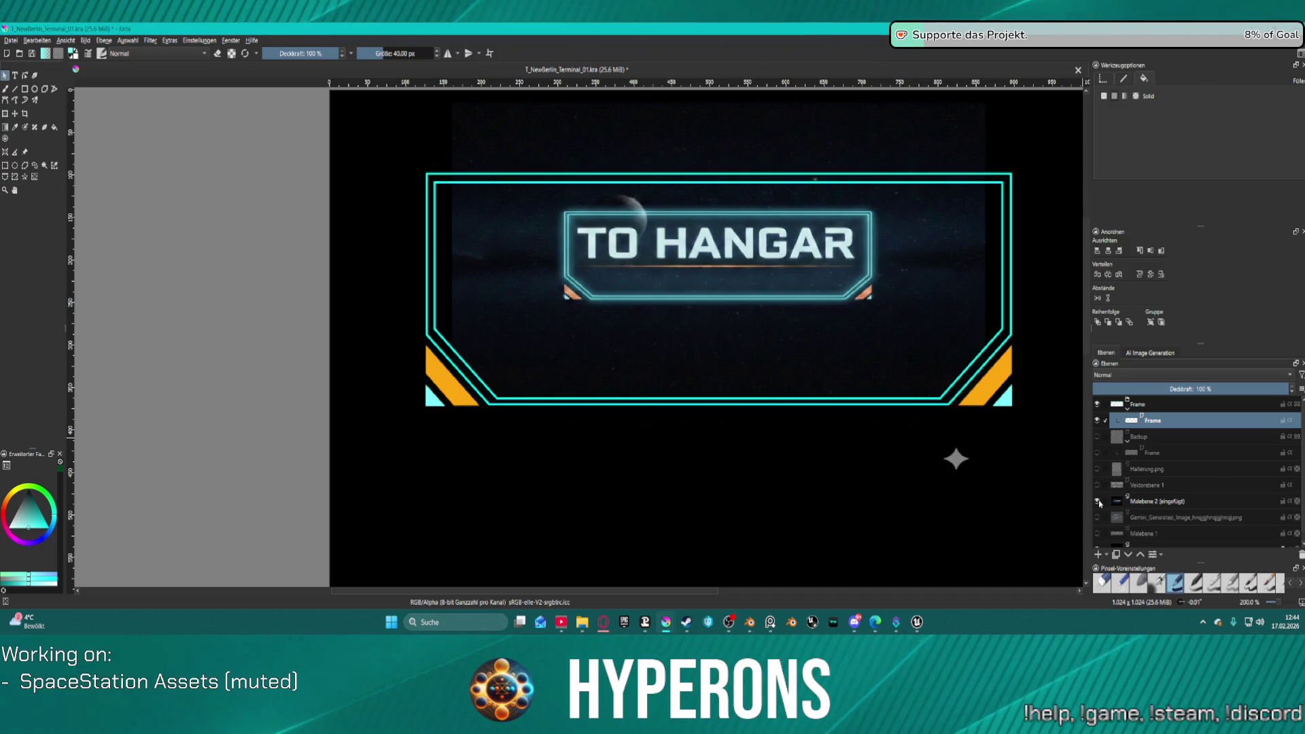
click(1098, 502)
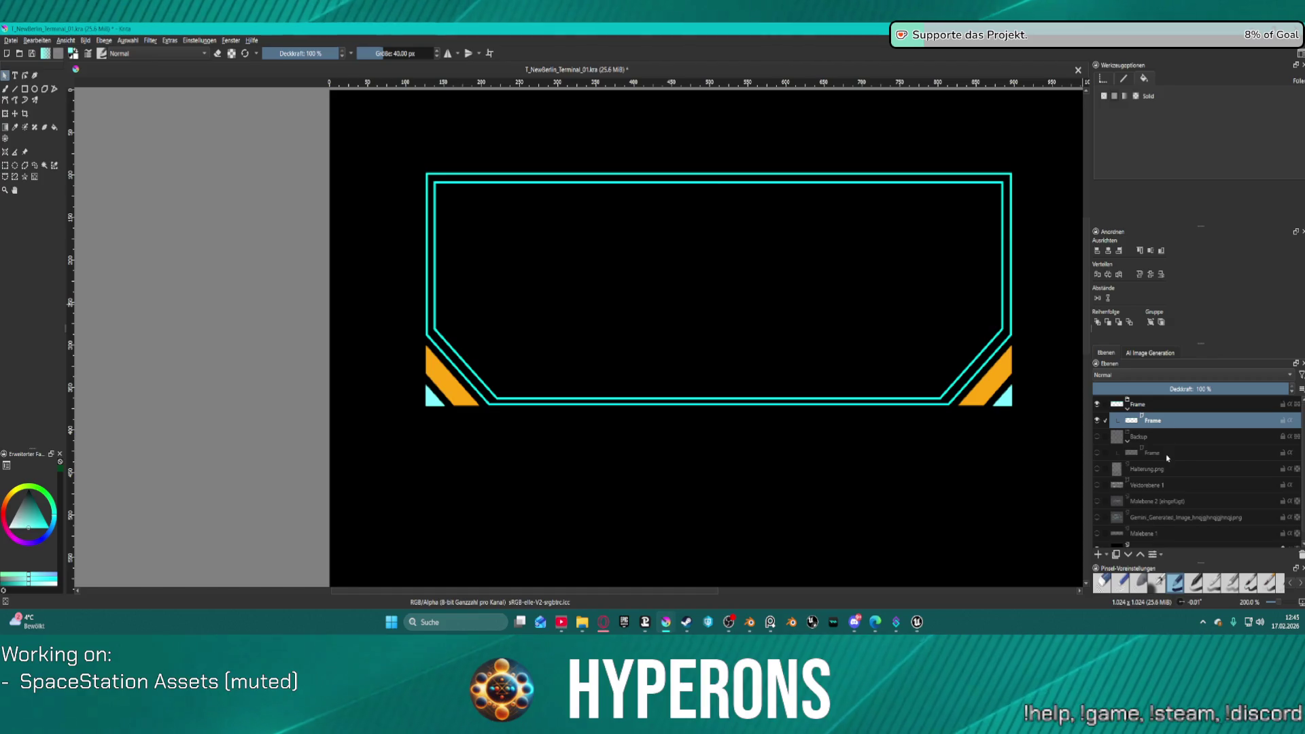
click(1166, 454)
mouse_move(1164, 454)
mouse_down()
mouse_move(1155, 443)
mouse_move(1151, 462)
mouse_move(1171, 460)
mouse_up()
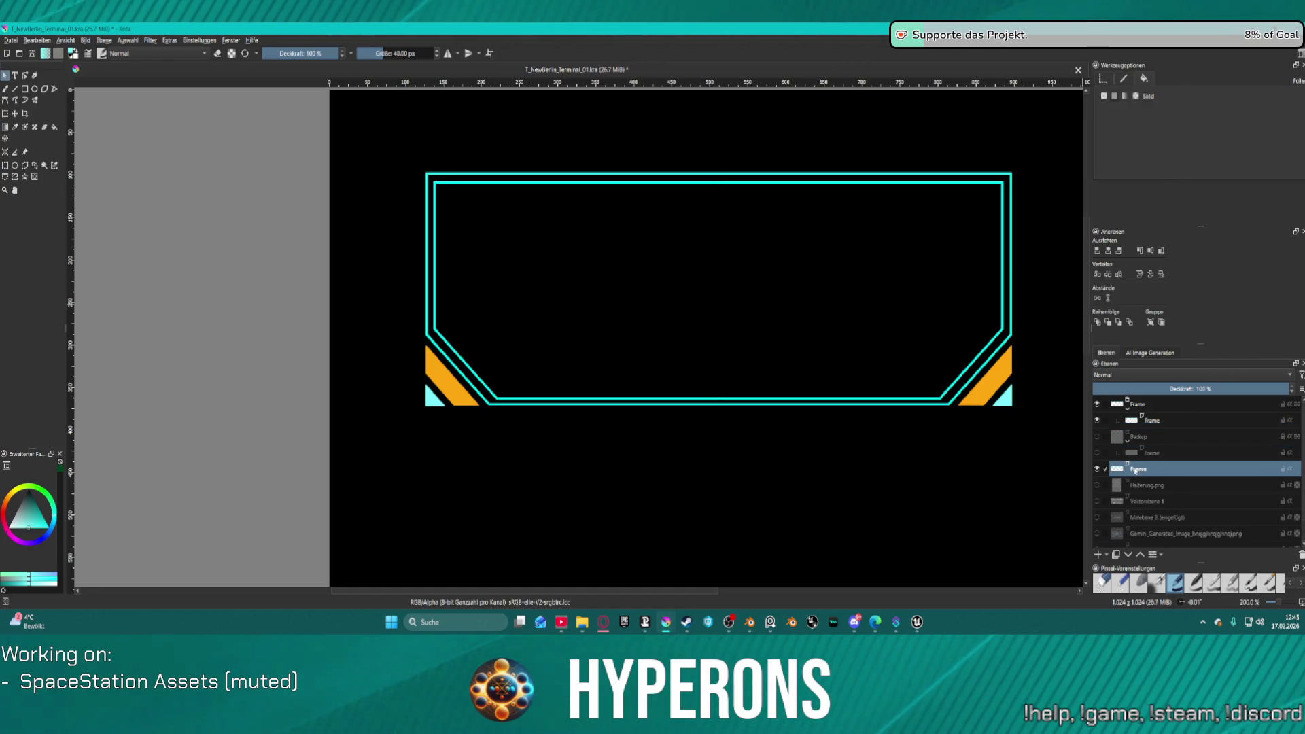
double_click(1134, 470)
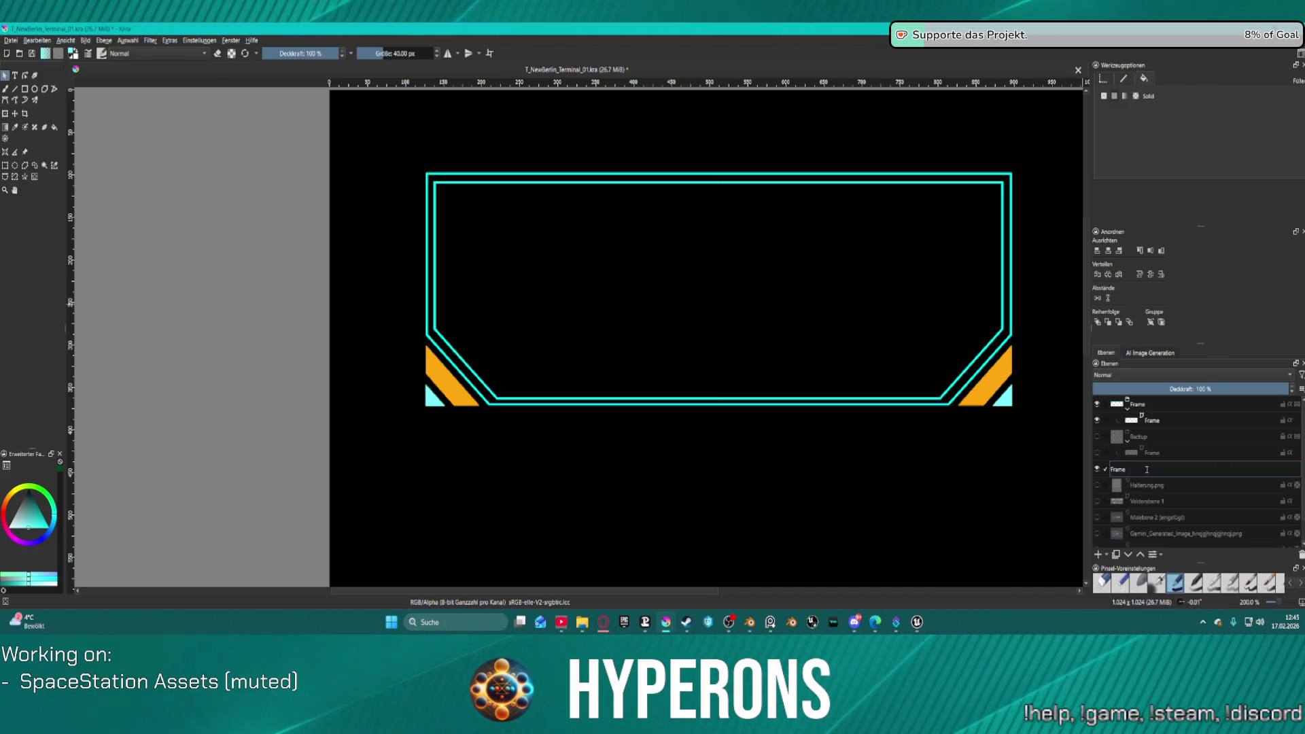
text(2)
key(Return)
Step: Place Frame2 inside the Backup group, hide the group, and switch to Unreal Engine
mouse_move(1166, 471)
mouse_down()
mouse_move(1161, 445)
mouse_move(1139, 442)
mouse_up()
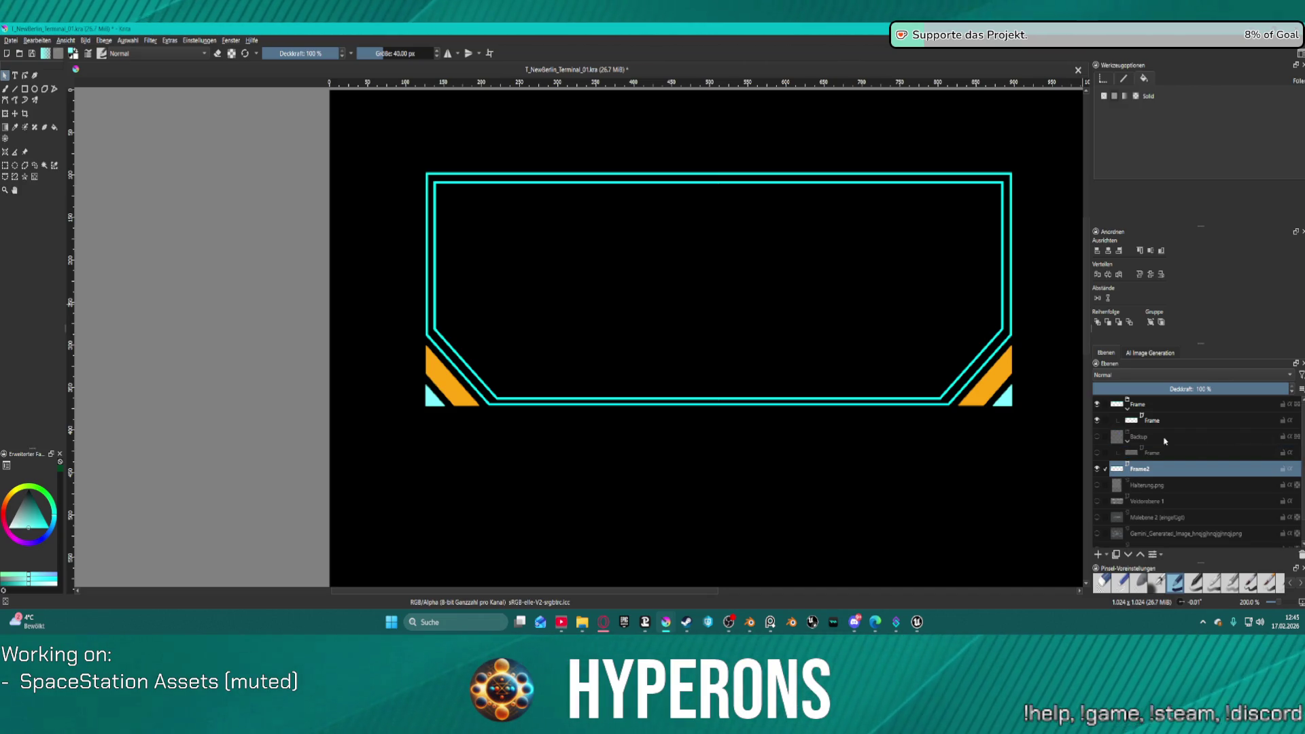
click(1126, 441)
click(1097, 436)
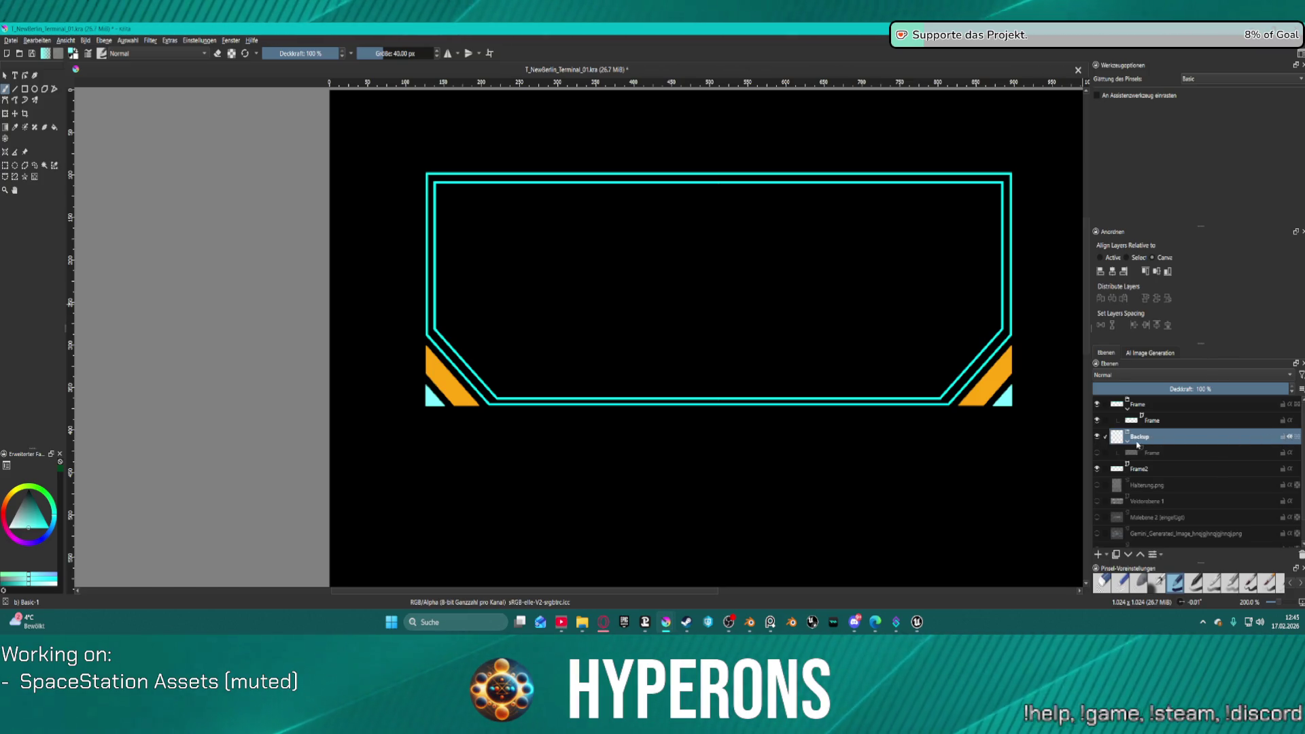
drag(1141, 469, 1148, 438)
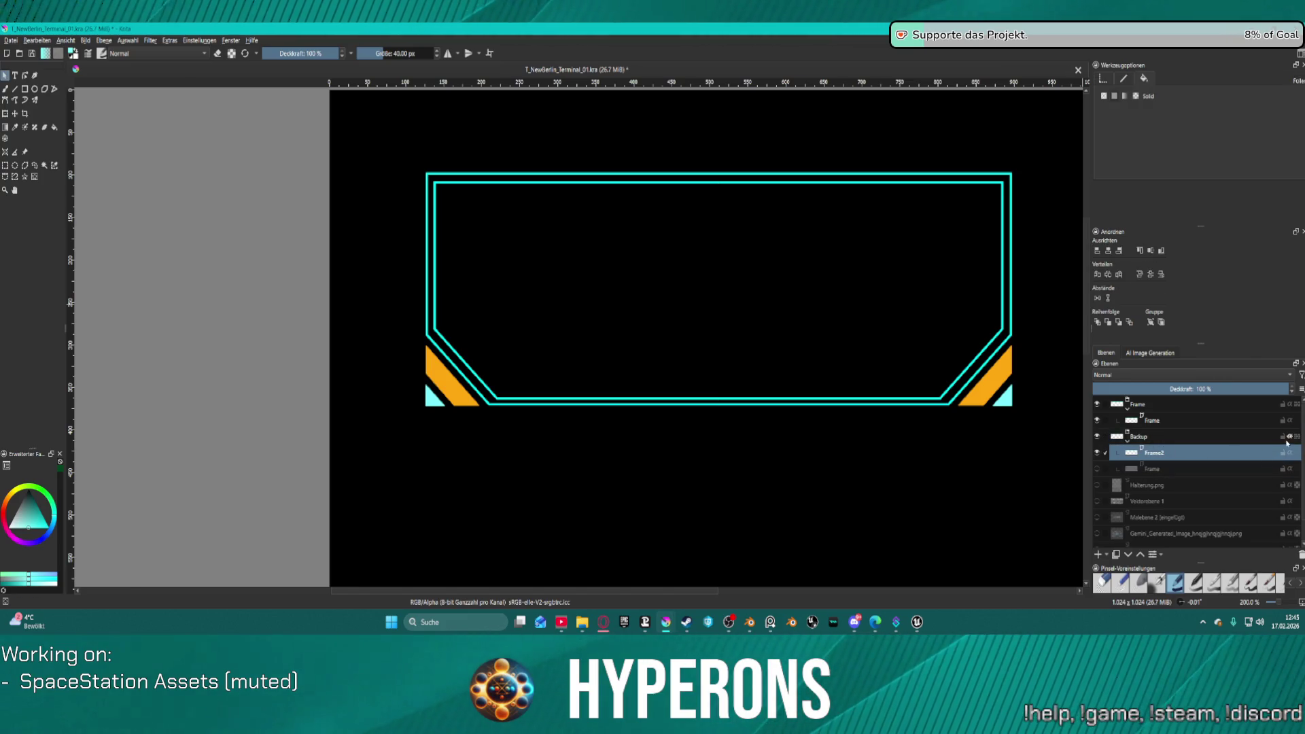
click(1097, 437)
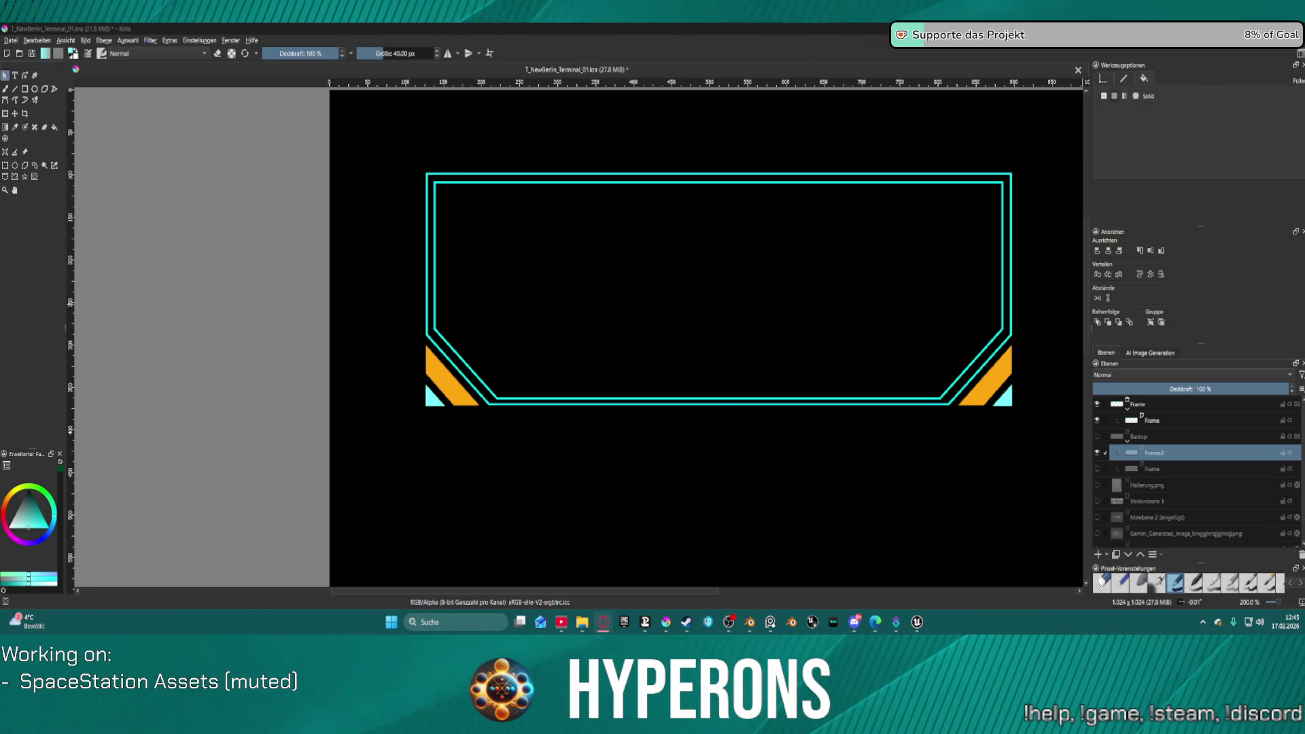
click(917, 623)
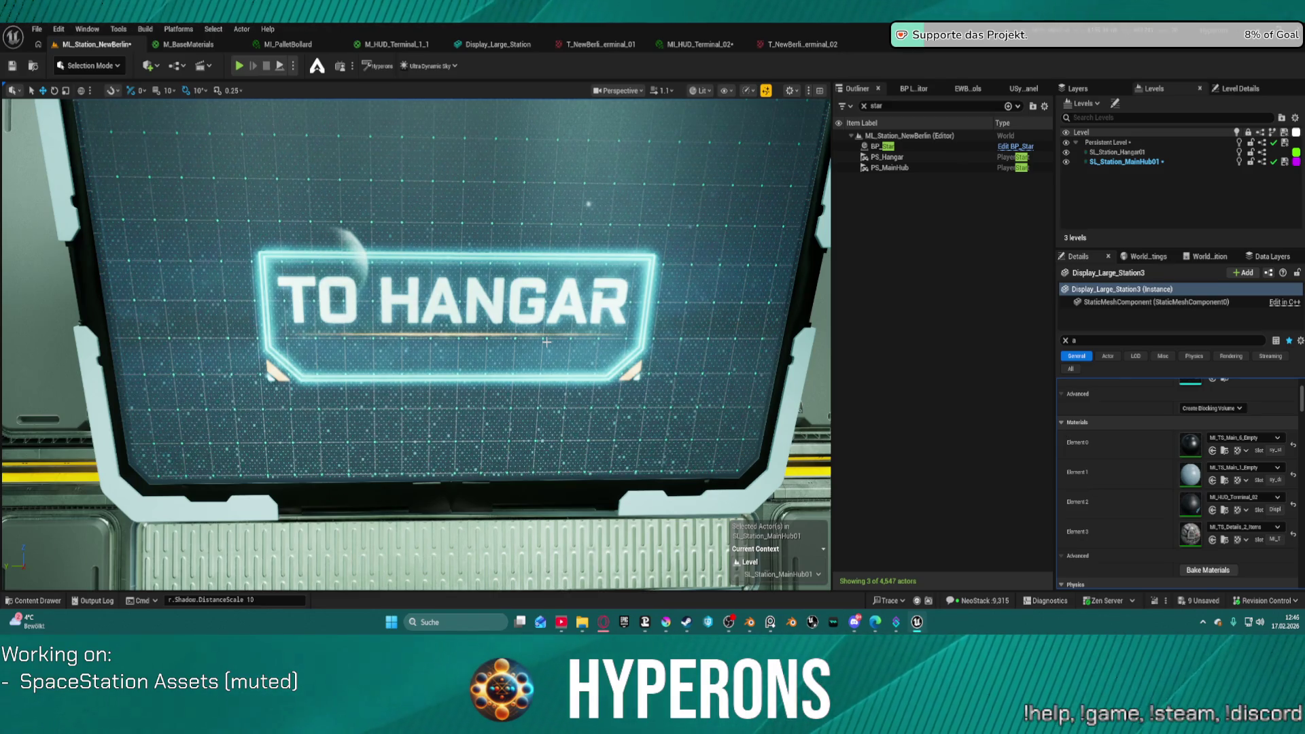
Step: Zoom the Unreal viewport out to view the TO HANGAR display, then return to the Krita file
scroll(812, 520, down, 10)
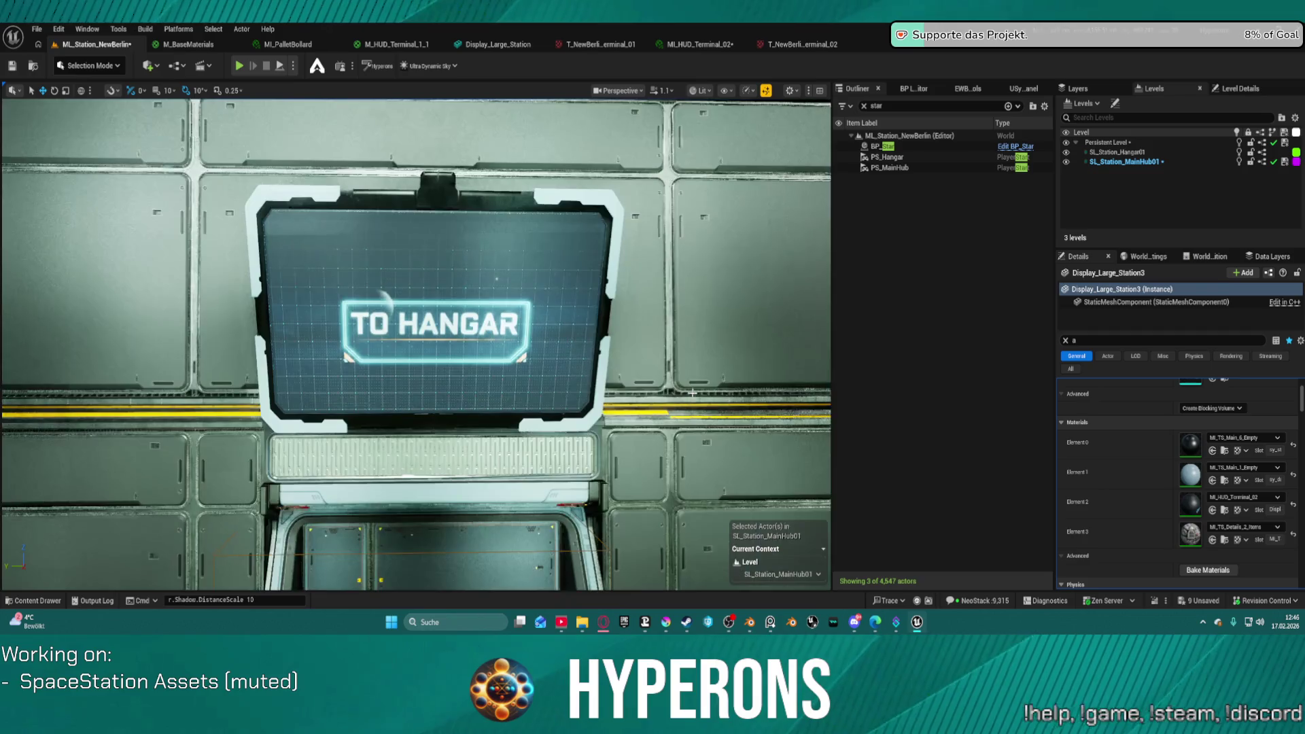
scroll(812, 520, down, 10)
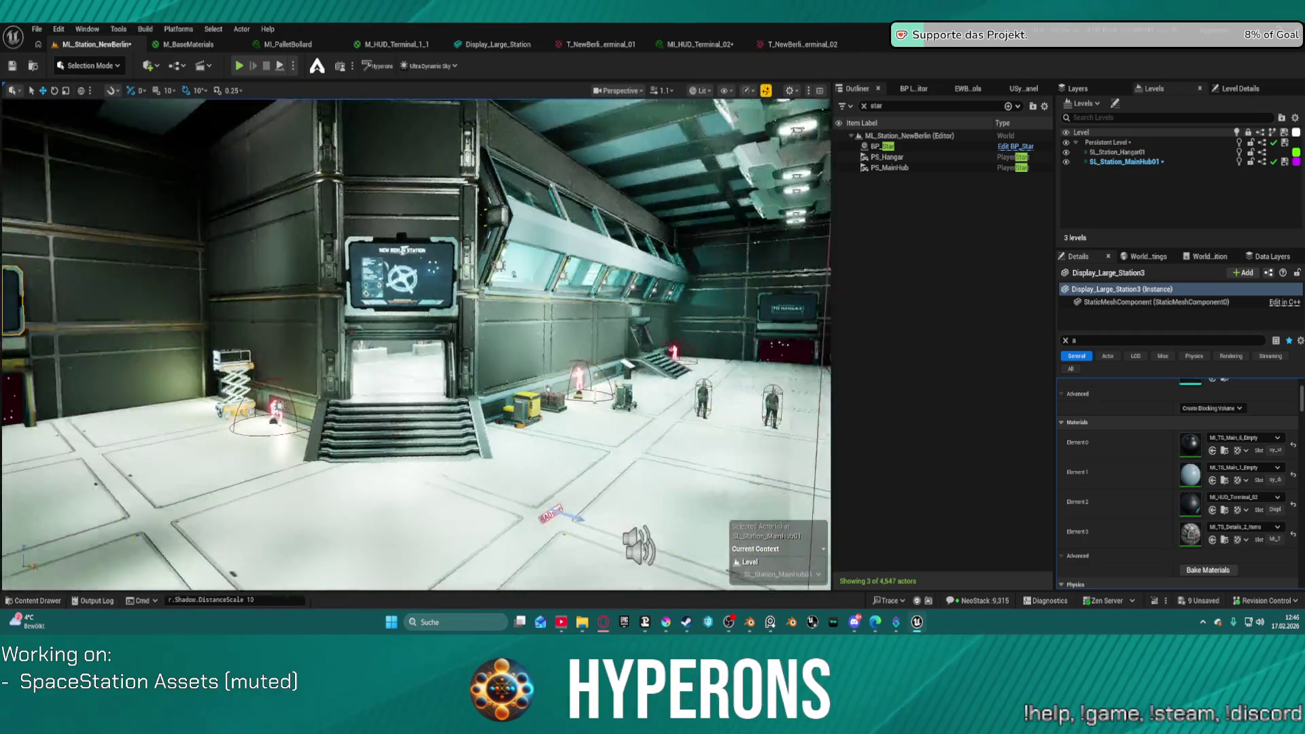
scroll(812, 520, up, 2)
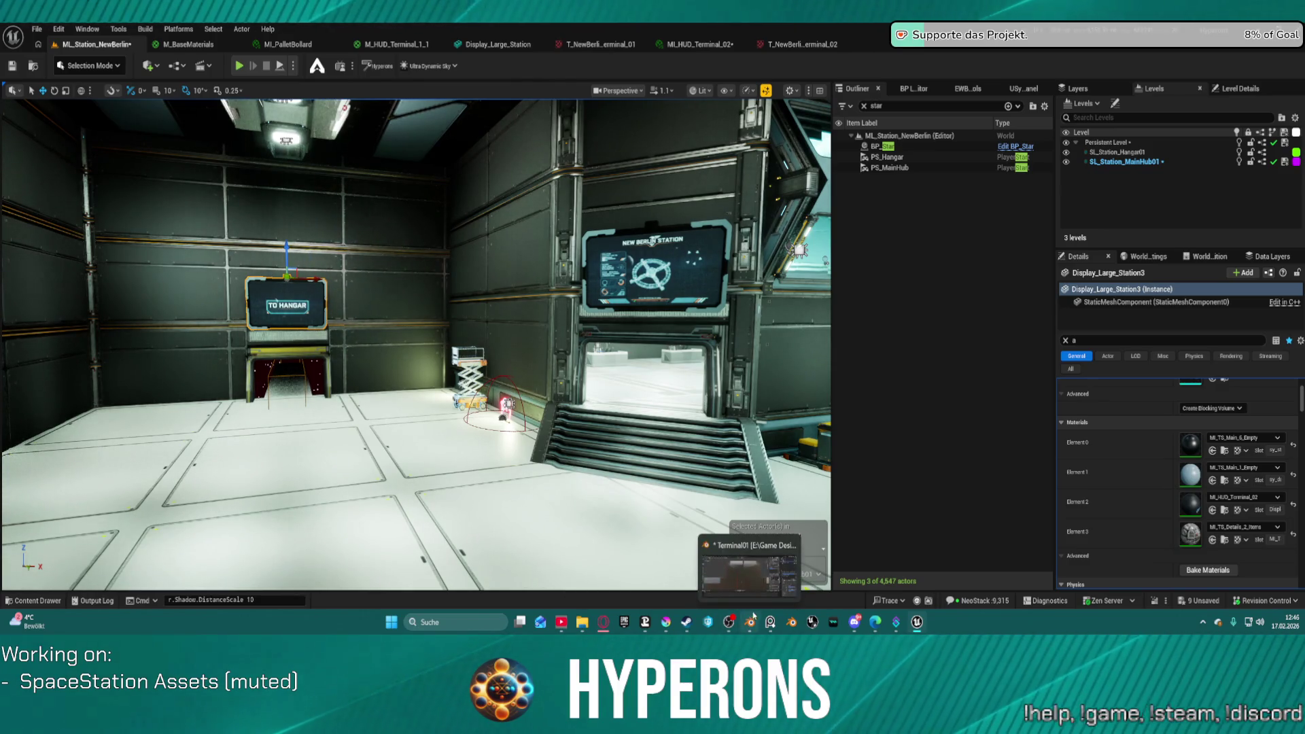
mouse_move(707, 626)
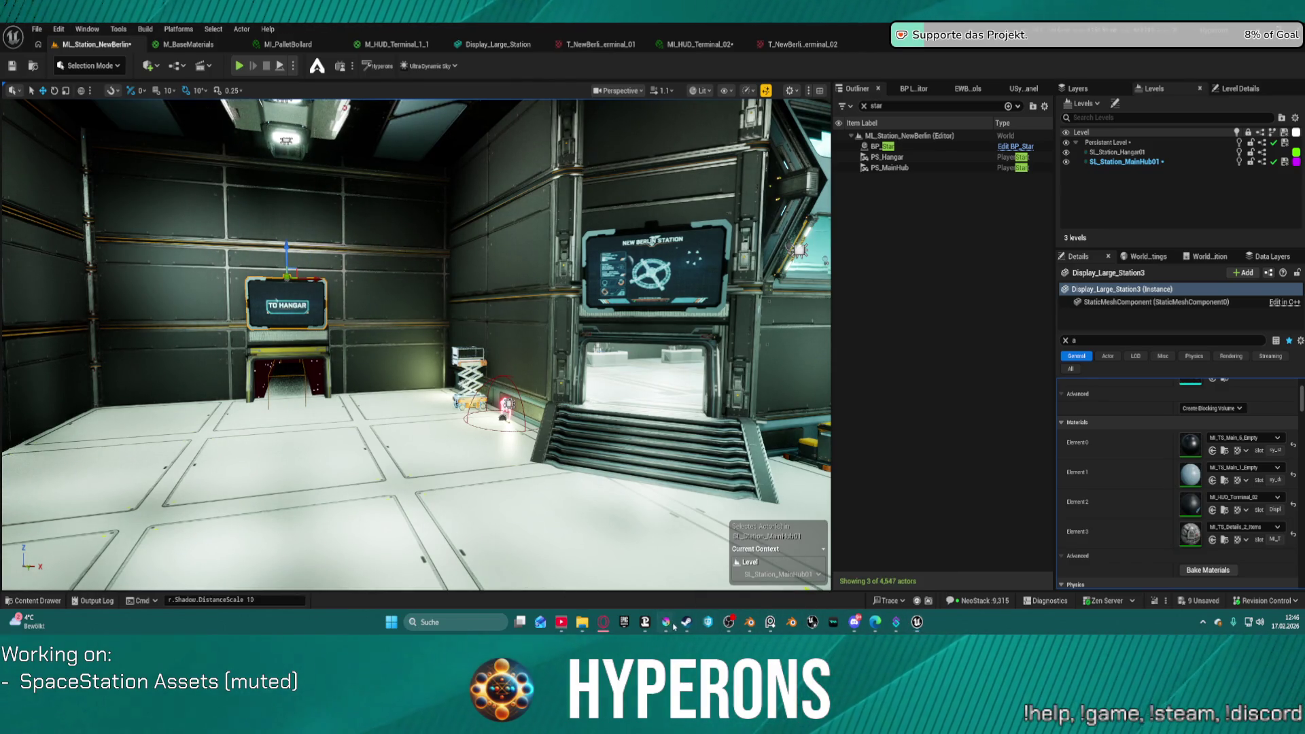
mouse_move(666, 623)
click(668, 601)
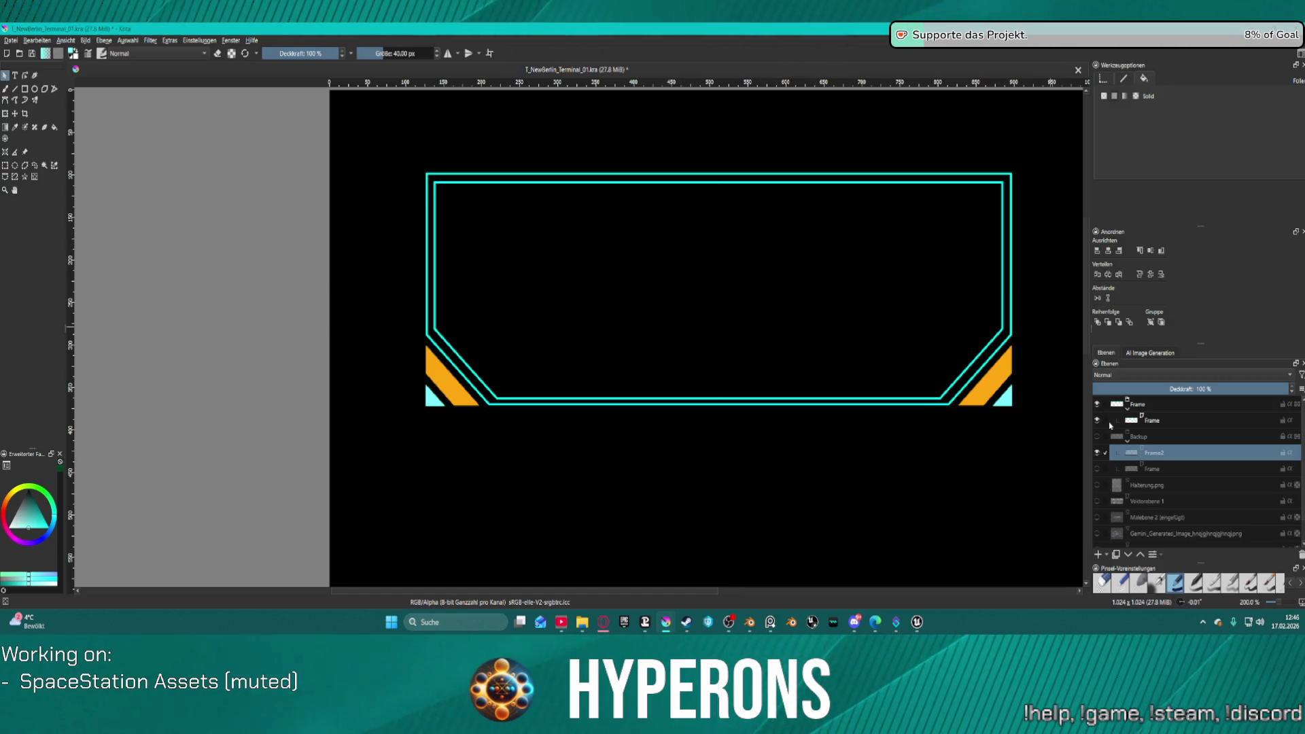
Step: Duplicate the Frame layer with Ctrl+J and hide the extra copy
click(1167, 423)
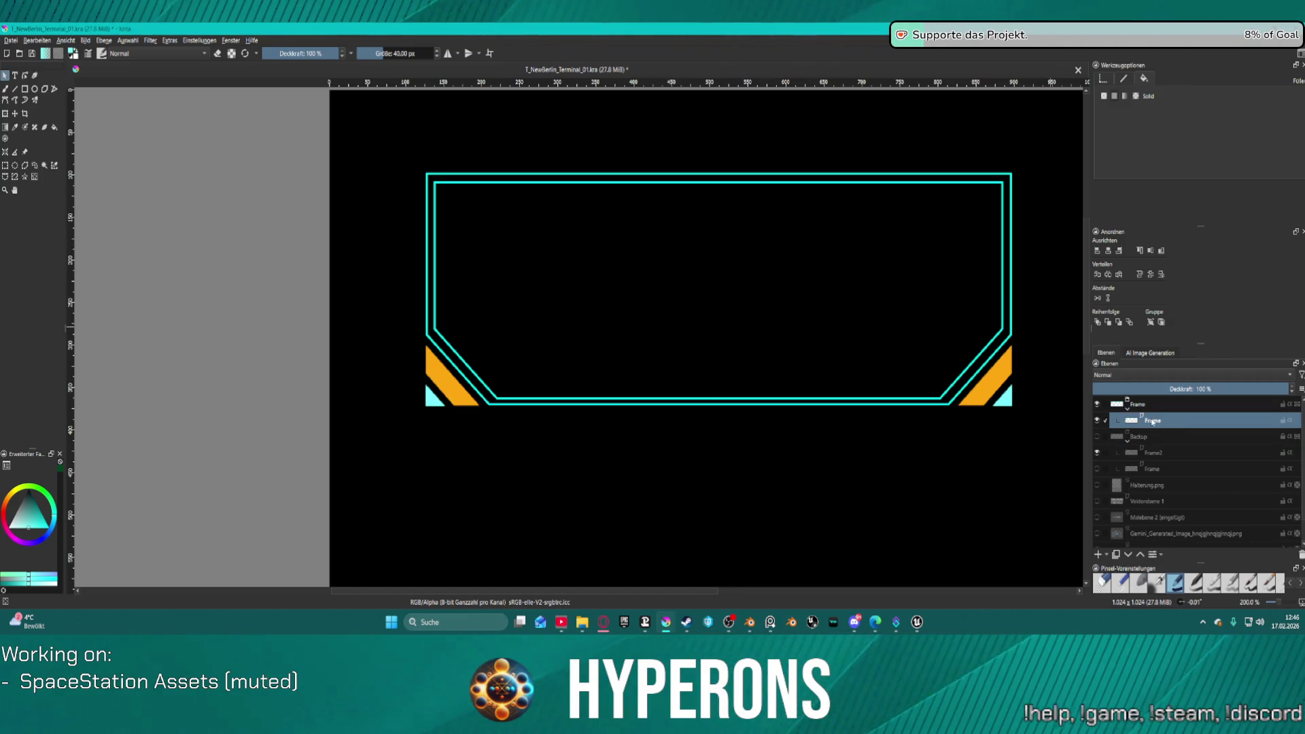
right_click(1153, 423)
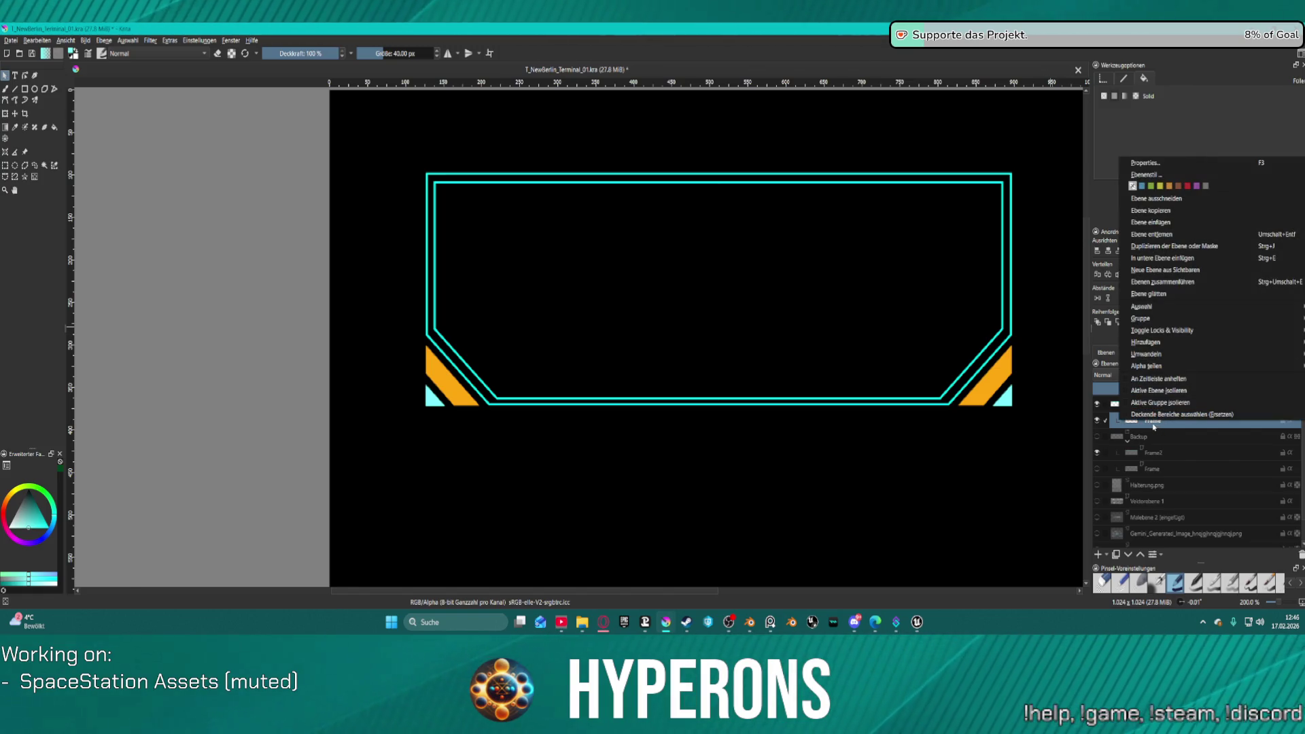
click(1153, 429)
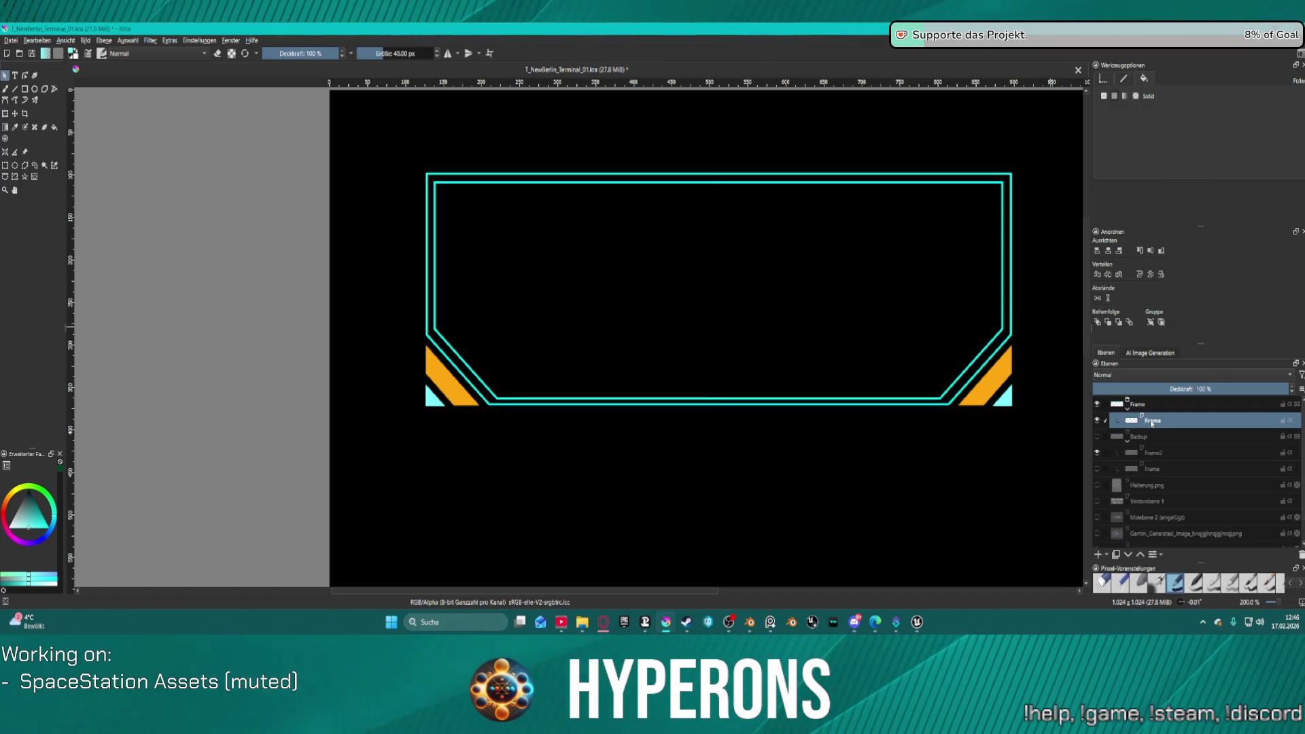
key(ctrl+j)
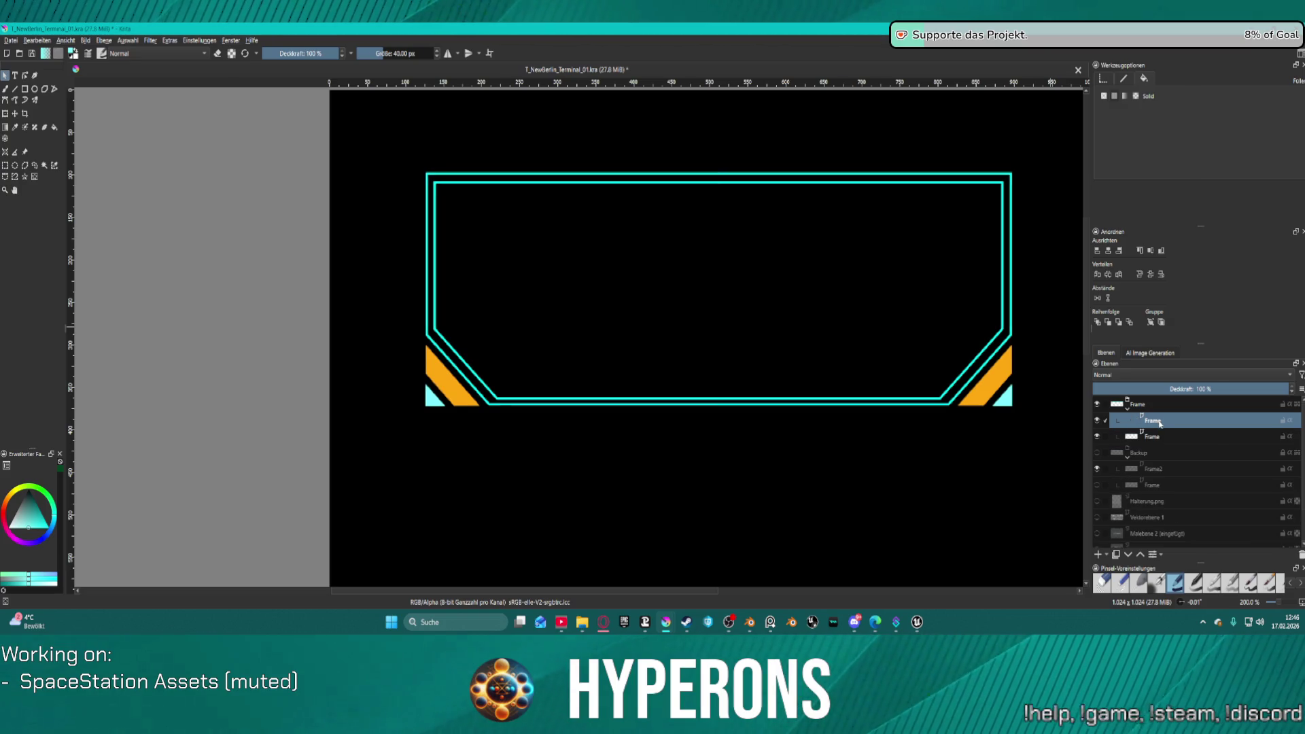
click(1097, 437)
Step: Convert the Frame layer into a paint layer, then switch away from Krita
right_click(1121, 423)
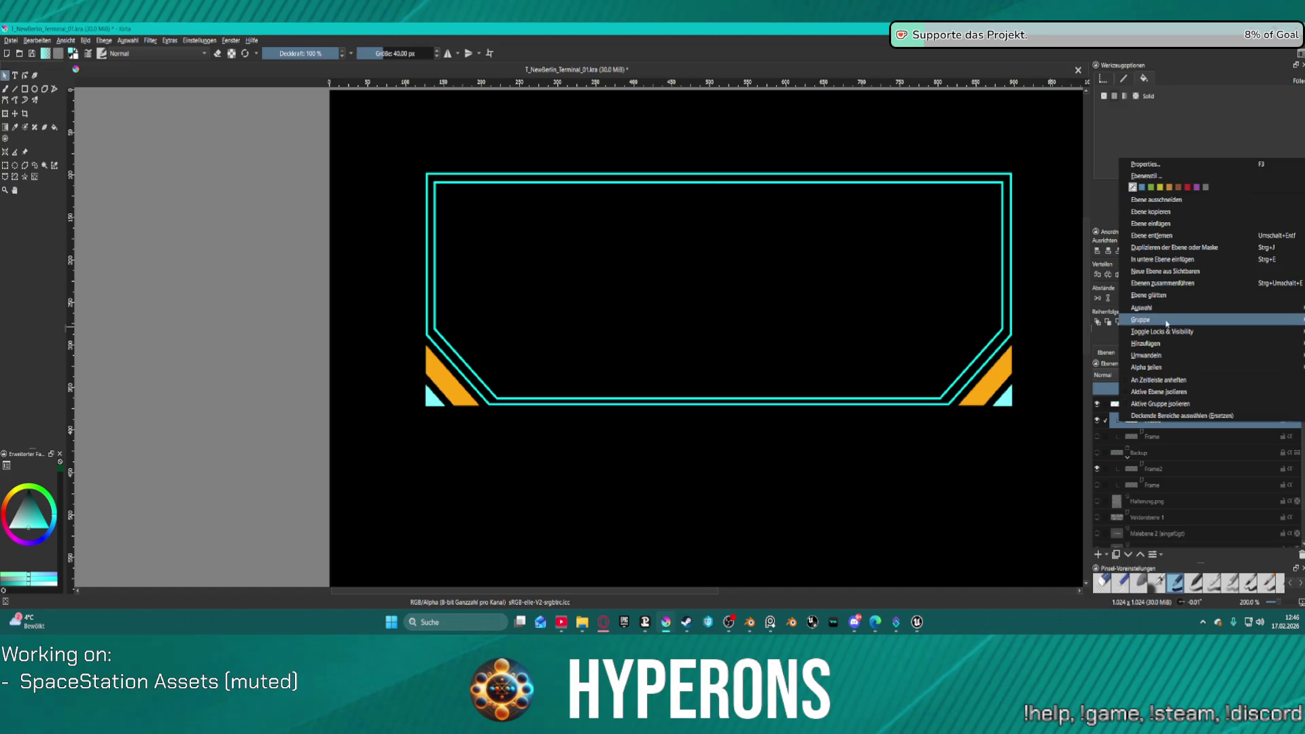
mouse_move(1130, 358)
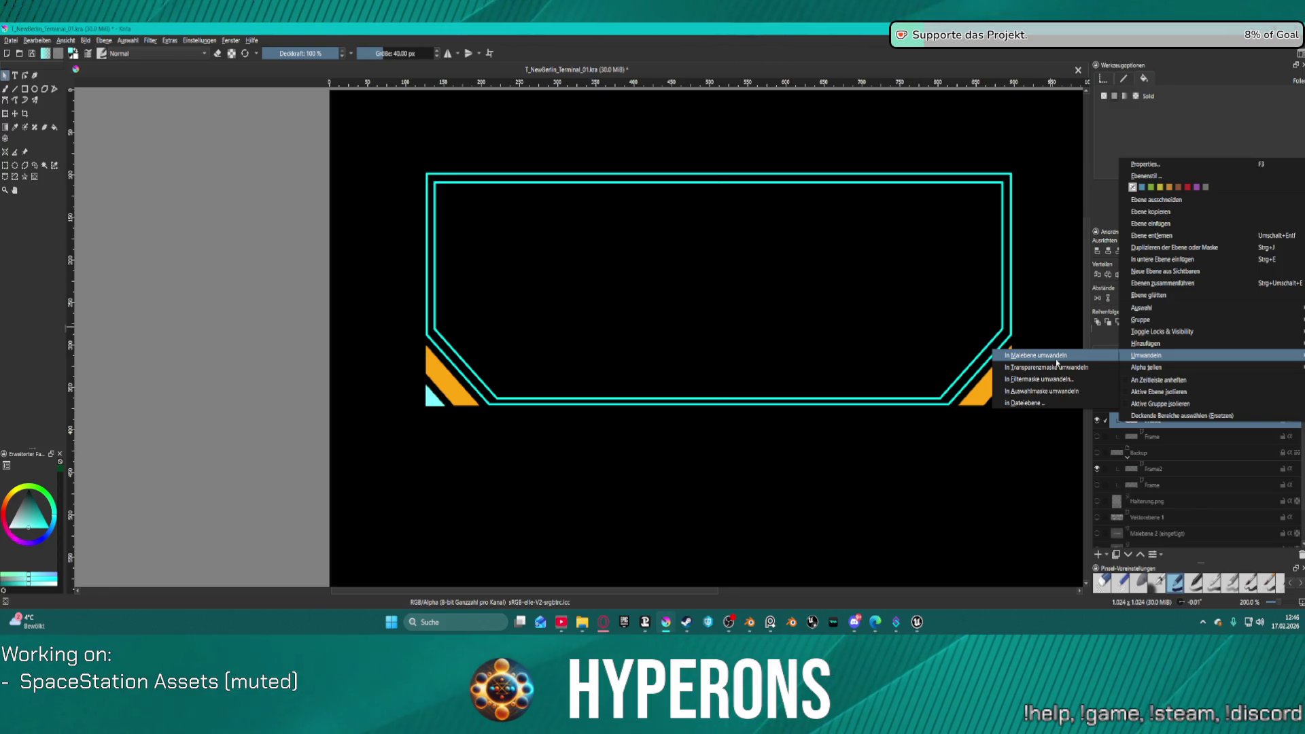
click(1057, 359)
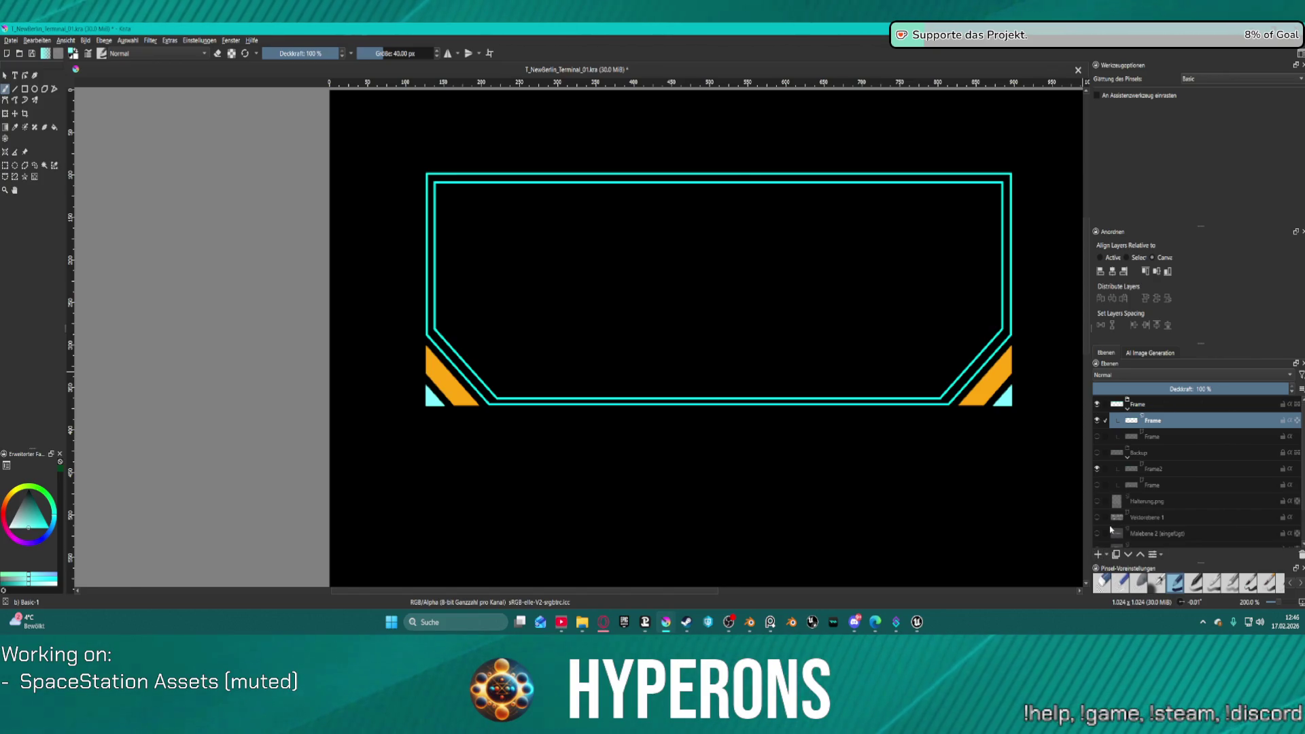
mouse_move(1126, 501)
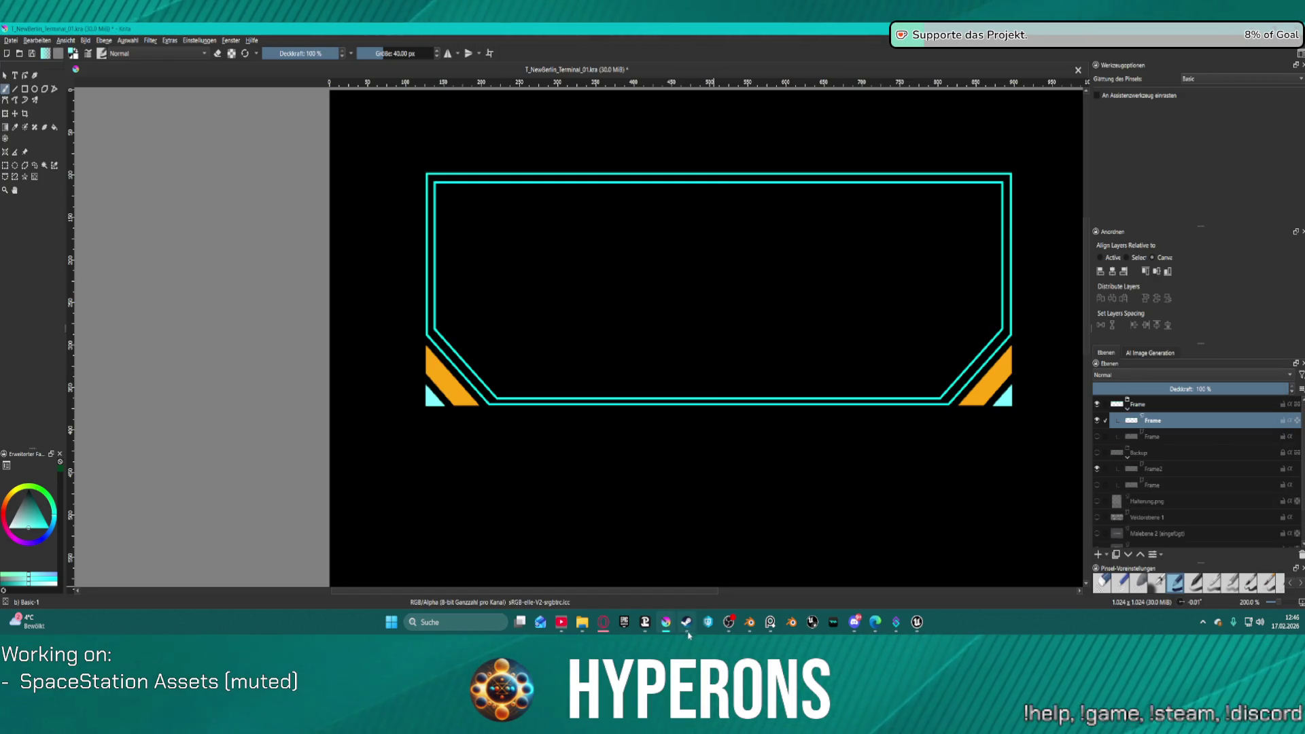
click(729, 622)
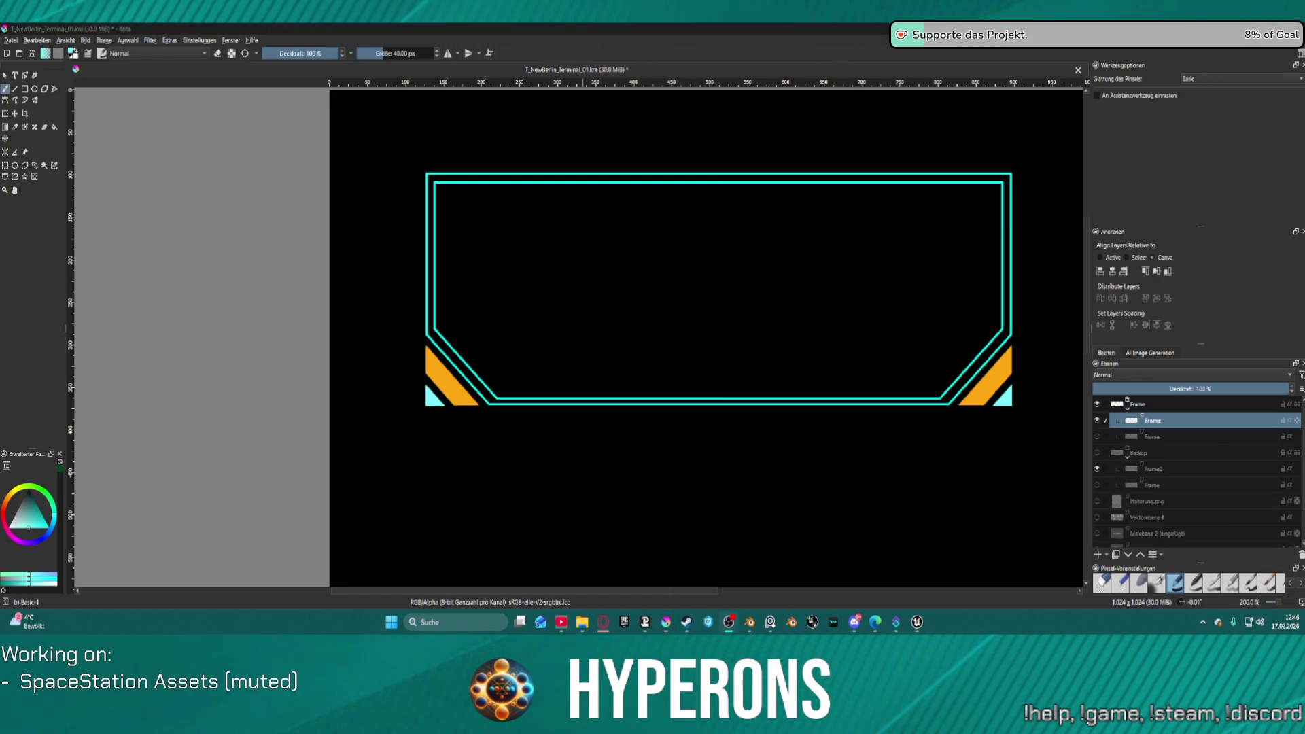